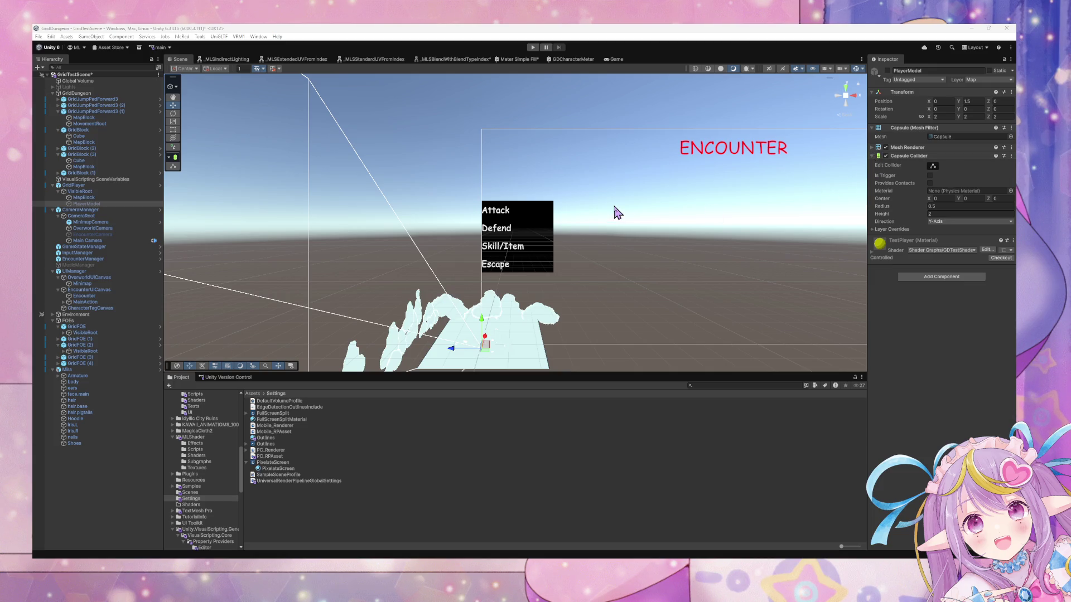
Step: Inspect the PixelateScreen shader graph and the SampleSceneProfile volume overrides
{"action": "left_click", "coordinate": [283, 475]}
{"action": "left_click", "coordinate": [281, 469]}
{"action": "left_click", "coordinate": [281, 462]}
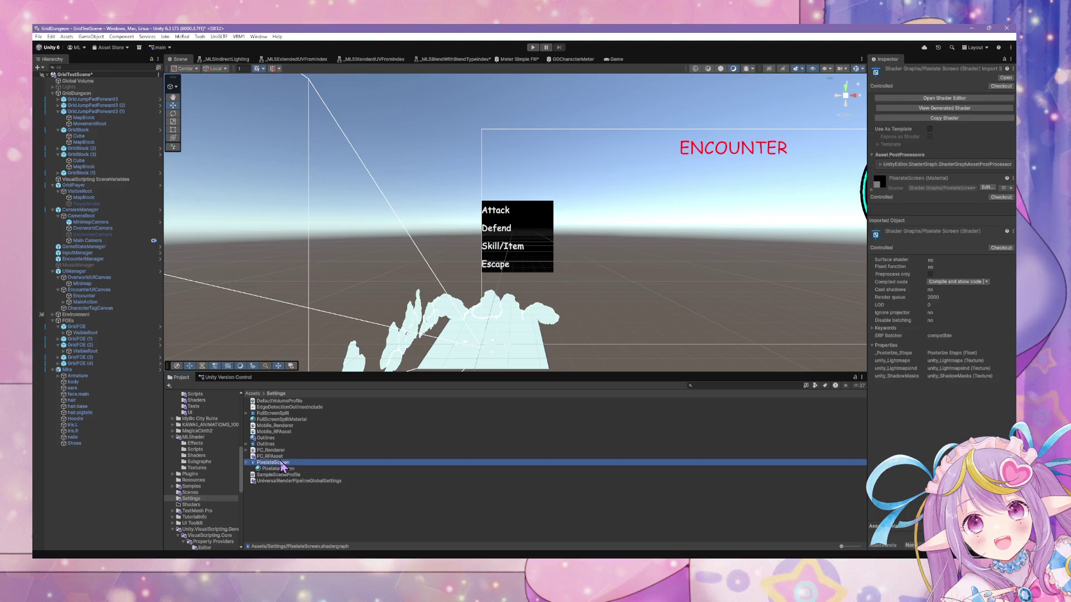
{"action": "left_click", "coordinate": [275, 468]}
{"action": "left_click", "coordinate": [274, 476]}
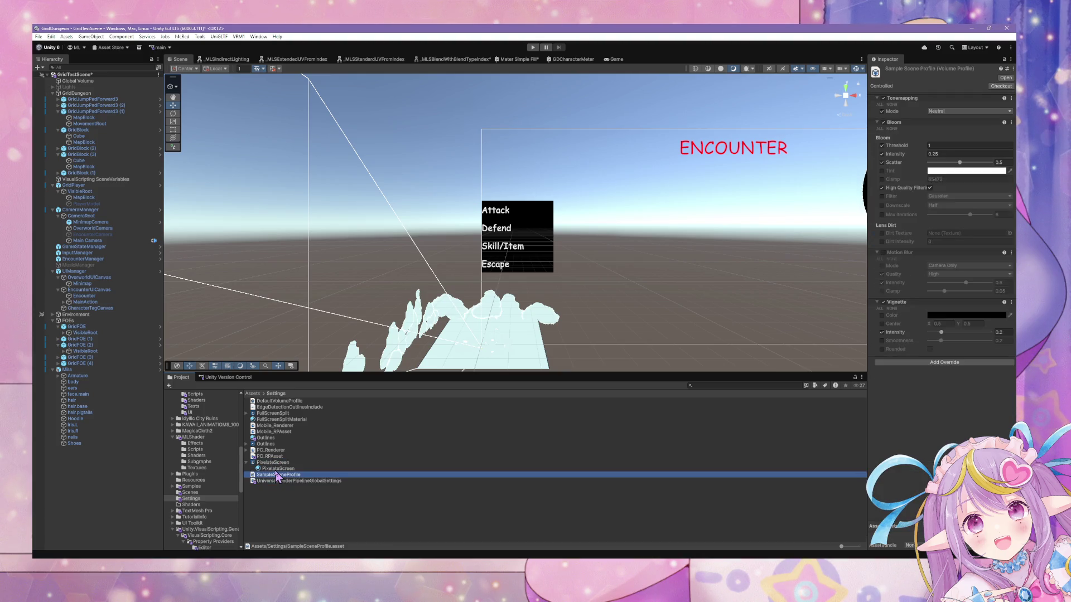
{"action": "left_click", "coordinate": [276, 470]}
Step: Select the PC_RPAsset render pipeline asset to view its rendering settings
{"action": "key", "text": "Up"}
{"action": "key", "text": "Up"}
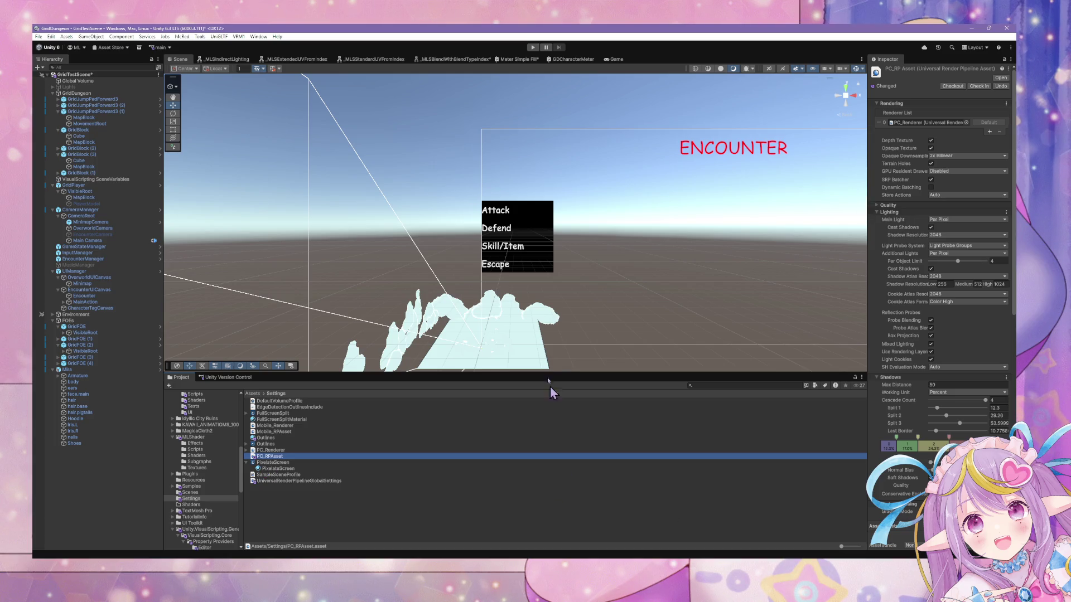
{"action": "left_click_drag", "start_coordinate": [546, 320], "coordinate": [523, 344]}
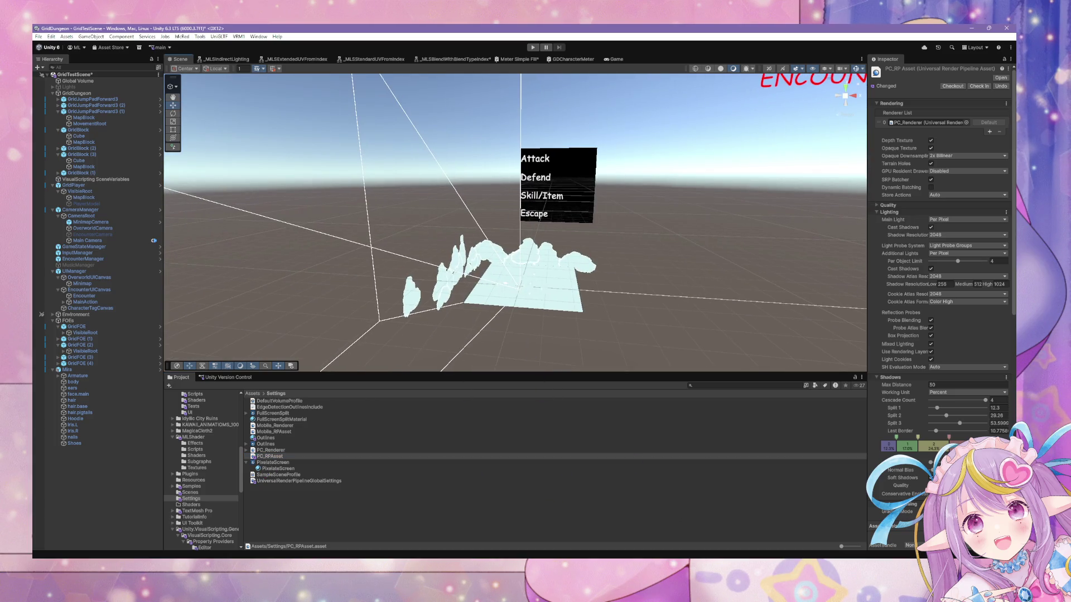
{"action": "left_click", "coordinate": [259, 37]}
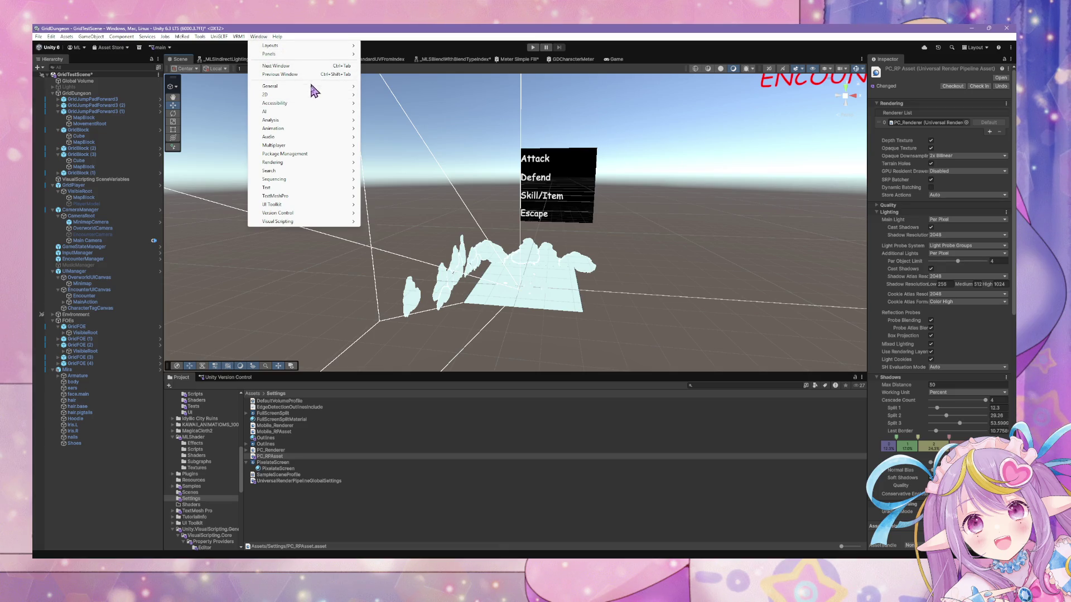
Step: Show the Game view and open the EncounterManager prefab for editing
{"action": "mouse_move", "coordinate": [336, 92]}
{"action": "left_click", "coordinate": [384, 95]}
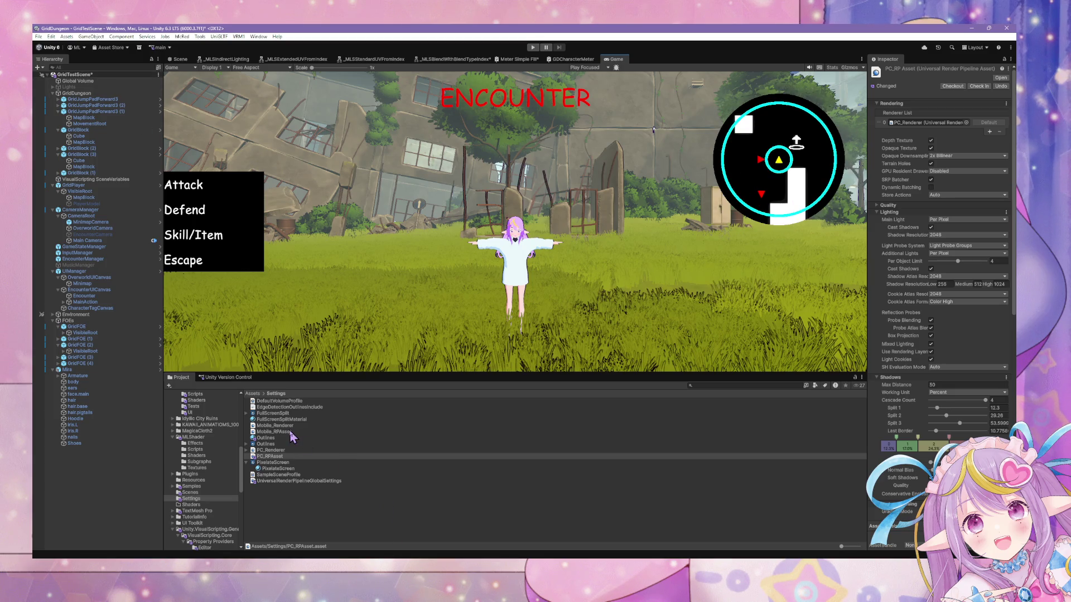
{"action": "left_click", "coordinate": [124, 259]}
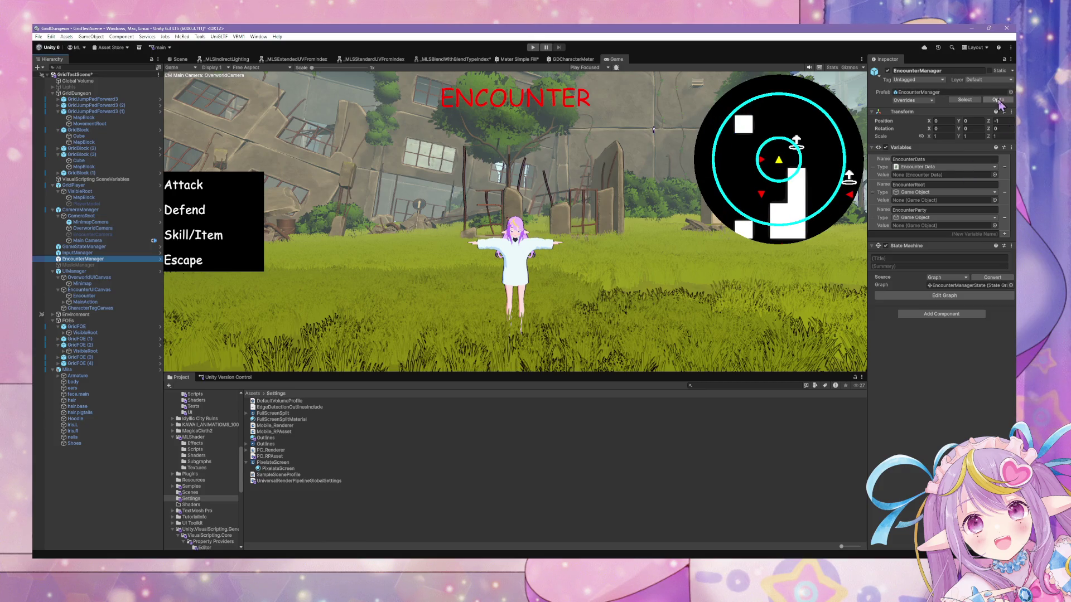
{"action": "double_click", "coordinate": [920, 92]}
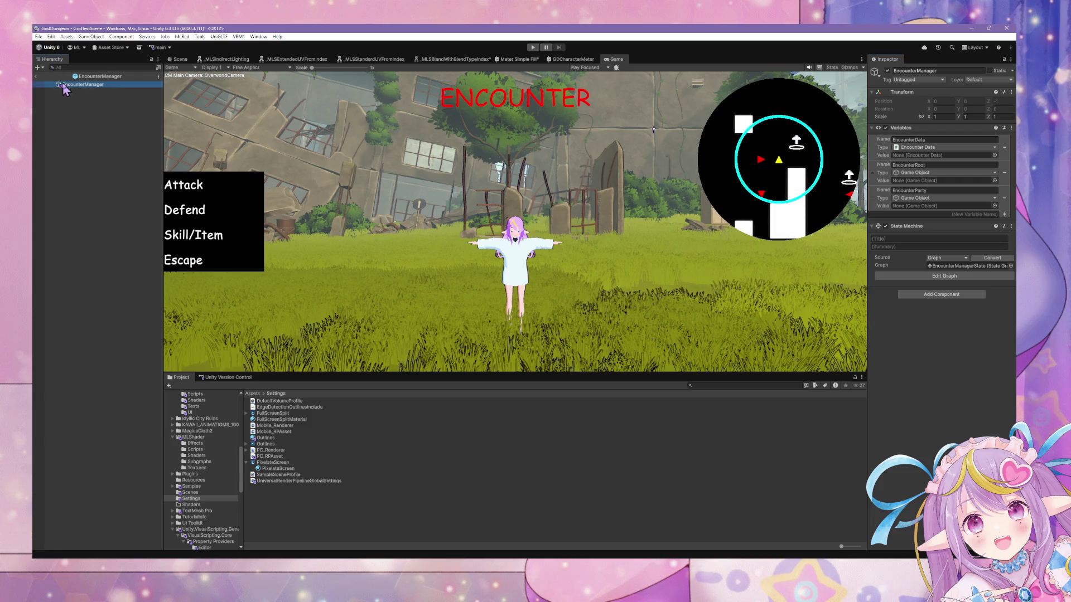
Step: Compare the prefab's battle menu in Scene and Game views, then return to GridTestScene
{"action": "left_click", "coordinate": [182, 60]}
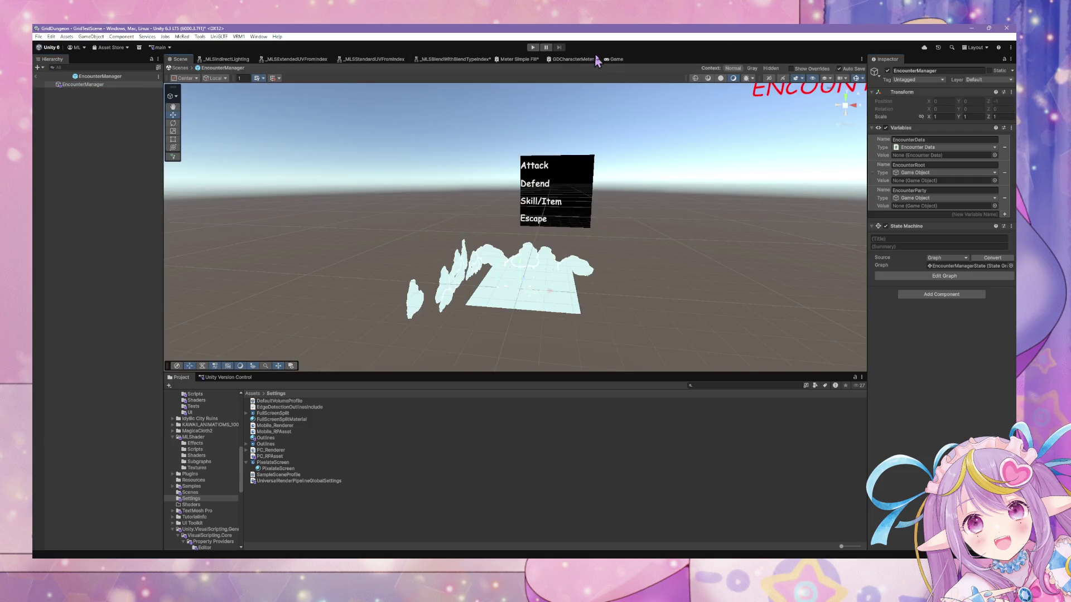
{"action": "left_click", "coordinate": [611, 59]}
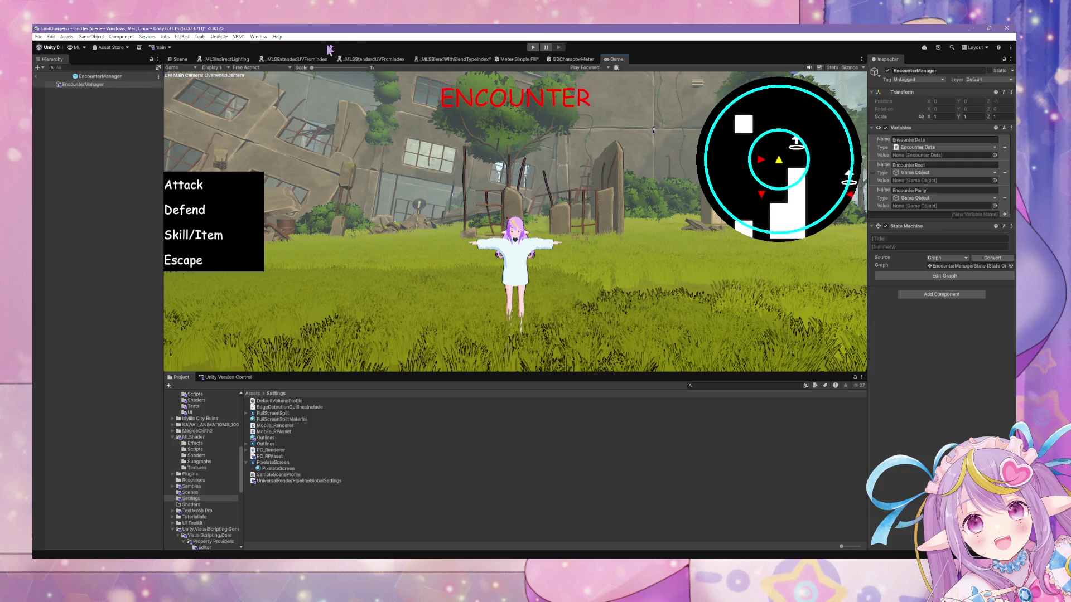
{"action": "left_click", "coordinate": [176, 59]}
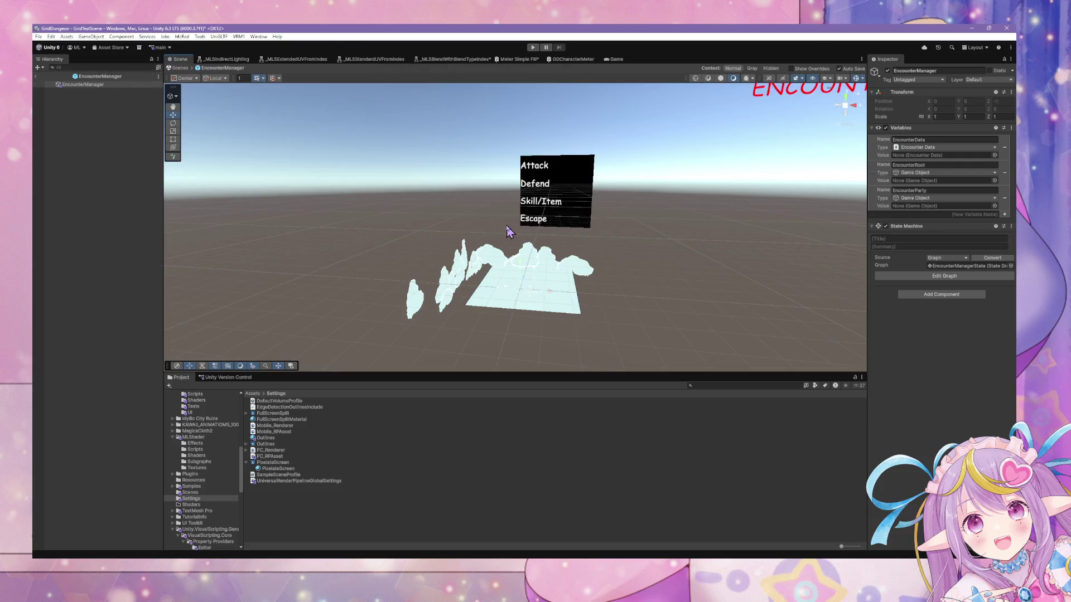
{"action": "mouse_move", "coordinate": [509, 232]}
{"action": "left_mouse_down"}
{"action": "mouse_move", "coordinate": [500, 241]}
{"action": "mouse_move", "coordinate": [511, 233]}
{"action": "left_mouse_up"}
{"action": "scroll", "coordinate": [511, 233], "scroll_direction": "up", "scroll_amount": 5}
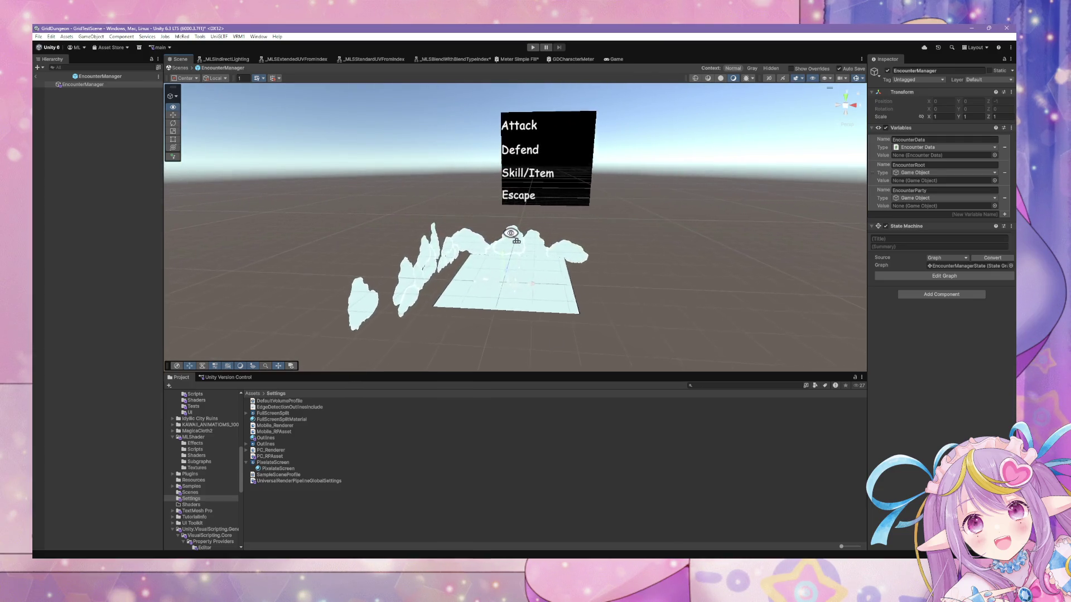
{"action": "left_click", "coordinate": [180, 67]}
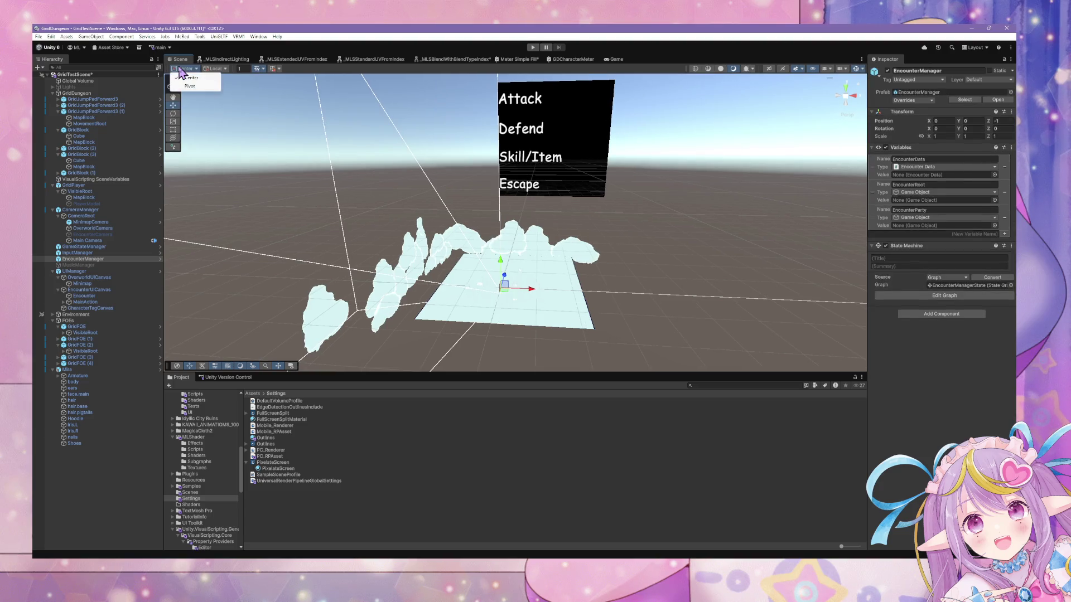
Step: Frame GridPlayer in the grassy area of the Scene view and enter Play mode
{"action": "left_click", "coordinate": [133, 160]}
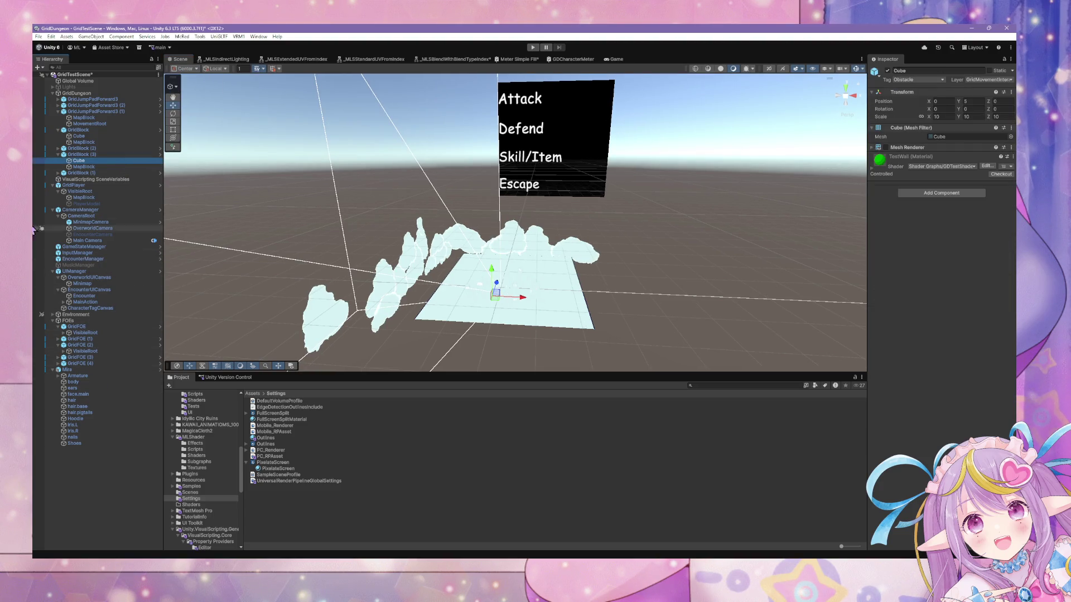
{"action": "double_click", "coordinate": [73, 185]}
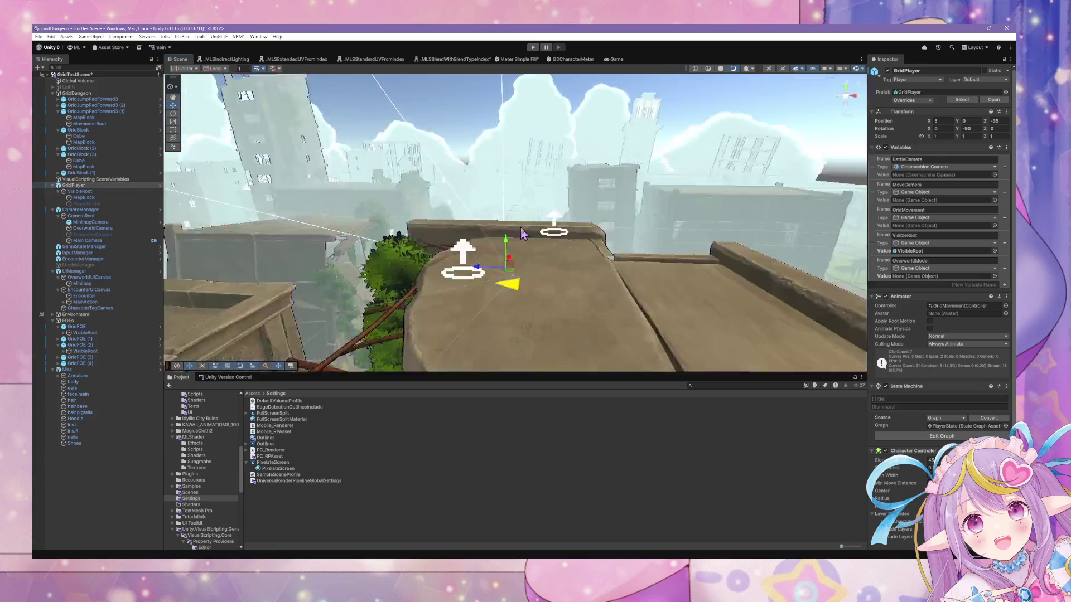
{"action": "mouse_move", "coordinate": [555, 219]}
{"action": "left_mouse_down"}
{"action": "mouse_move", "coordinate": [287, 233]}
{"action": "mouse_move", "coordinate": [301, 241]}
{"action": "mouse_move", "coordinate": [267, 197]}
{"action": "mouse_move", "coordinate": [273, 206]}
{"action": "left_mouse_up"}
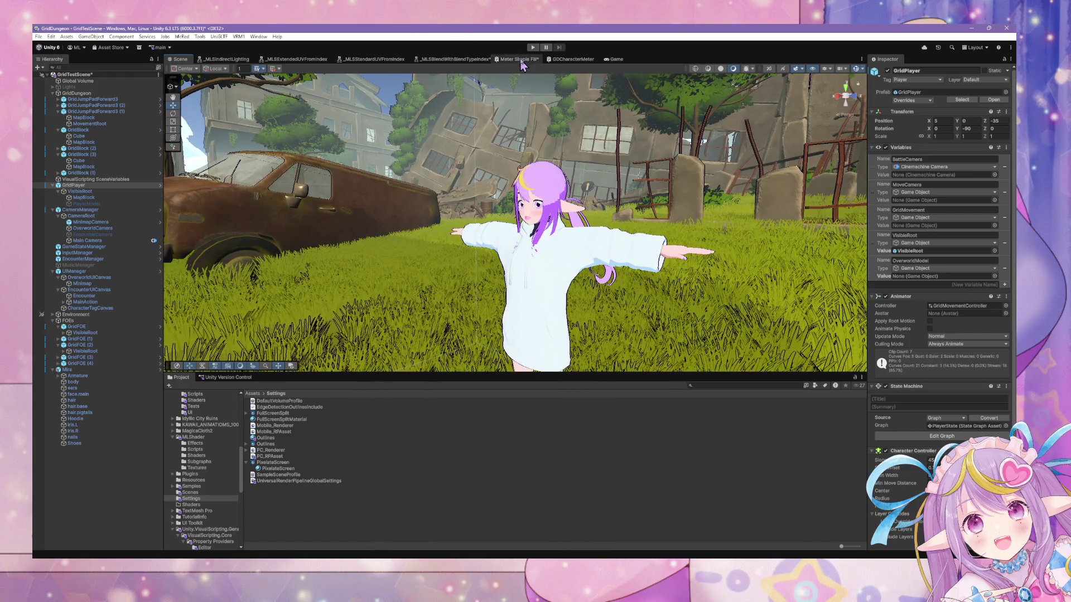
{"action": "left_click", "coordinate": [532, 47]}
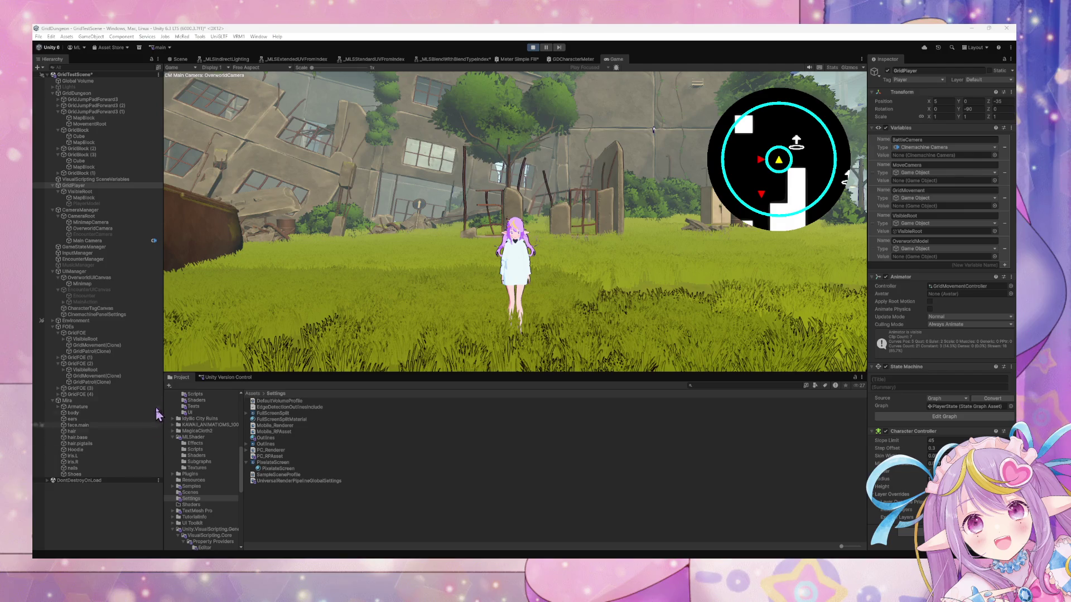
Step: Walk the player into an enemy encounter and orbit the Scene view toward the battle
{"action": "key", "text": "a"}
{"action": "key", "text": "w"}
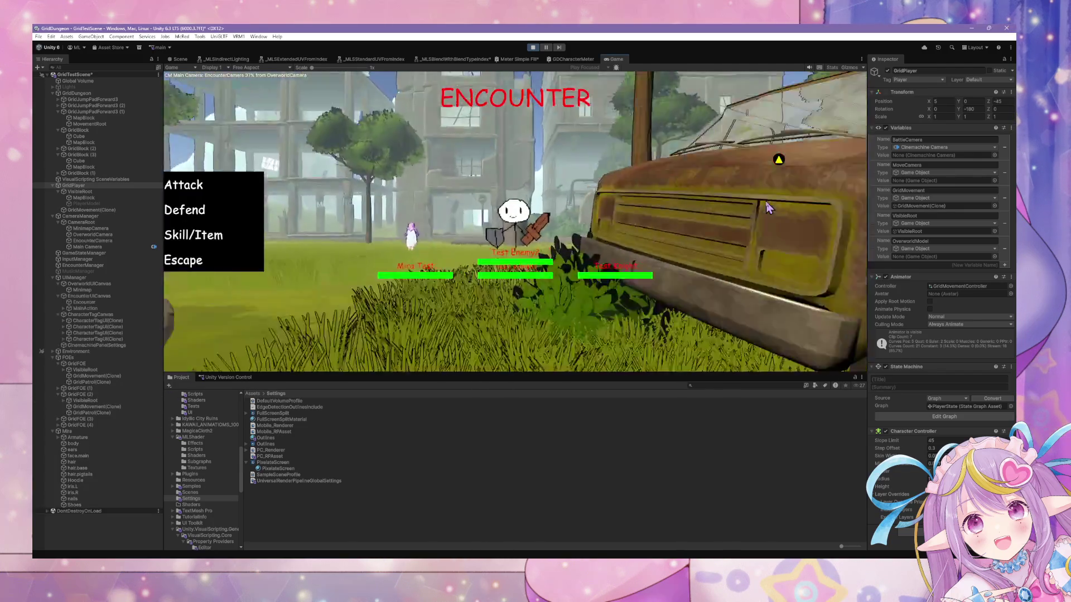
{"action": "left_click", "coordinate": [71, 211]}
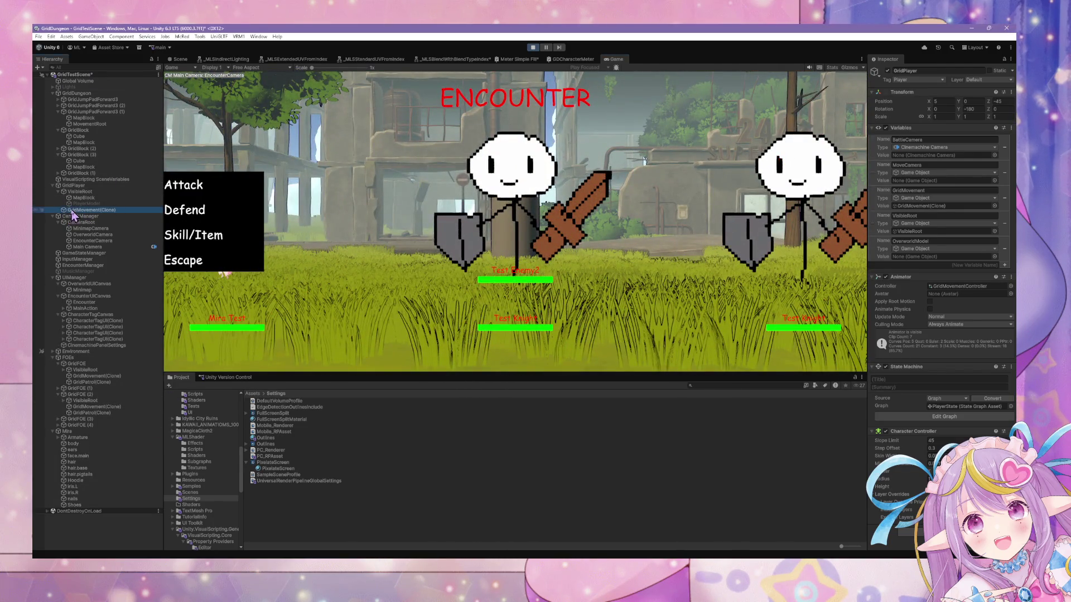
{"action": "left_click", "coordinate": [349, 97]}
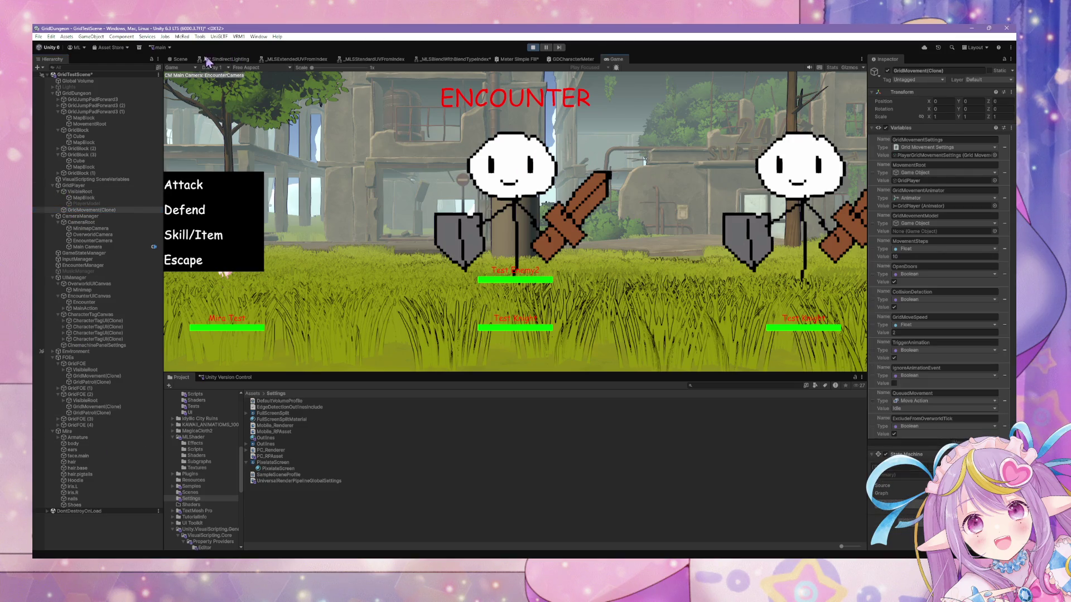
{"action": "left_click", "coordinate": [179, 59]}
{"action": "mouse_move", "coordinate": [339, 287]}
{"action": "left_mouse_down"}
{"action": "mouse_move", "coordinate": [282, 219]}
{"action": "mouse_move", "coordinate": [342, 260]}
{"action": "mouse_move", "coordinate": [438, 258]}
{"action": "mouse_move", "coordinate": [430, 268]}
{"action": "left_mouse_up"}
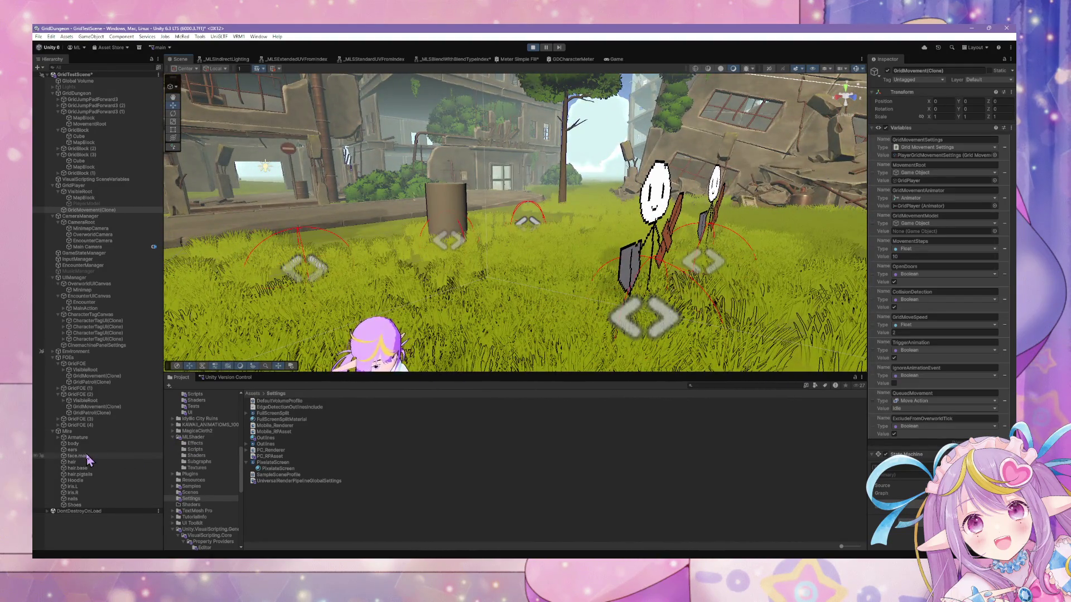
{"action": "mouse_move", "coordinate": [642, 312]}
{"action": "left_mouse_down"}
{"action": "mouse_move", "coordinate": [674, 325]}
{"action": "mouse_move", "coordinate": [658, 318]}
{"action": "left_mouse_up"}
Step: Select the enemy Sprite, Test Knight and Party(Clone), framing the spawned party in view
{"action": "left_click", "coordinate": [644, 229]}
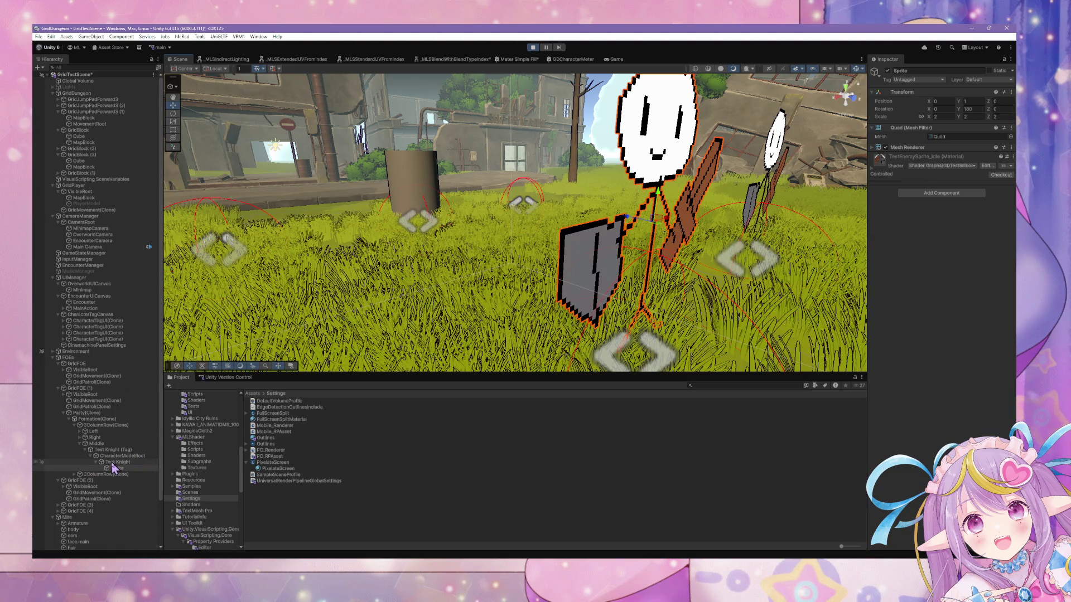
{"action": "left_click", "coordinate": [116, 463]}
{"action": "left_click", "coordinate": [111, 413]}
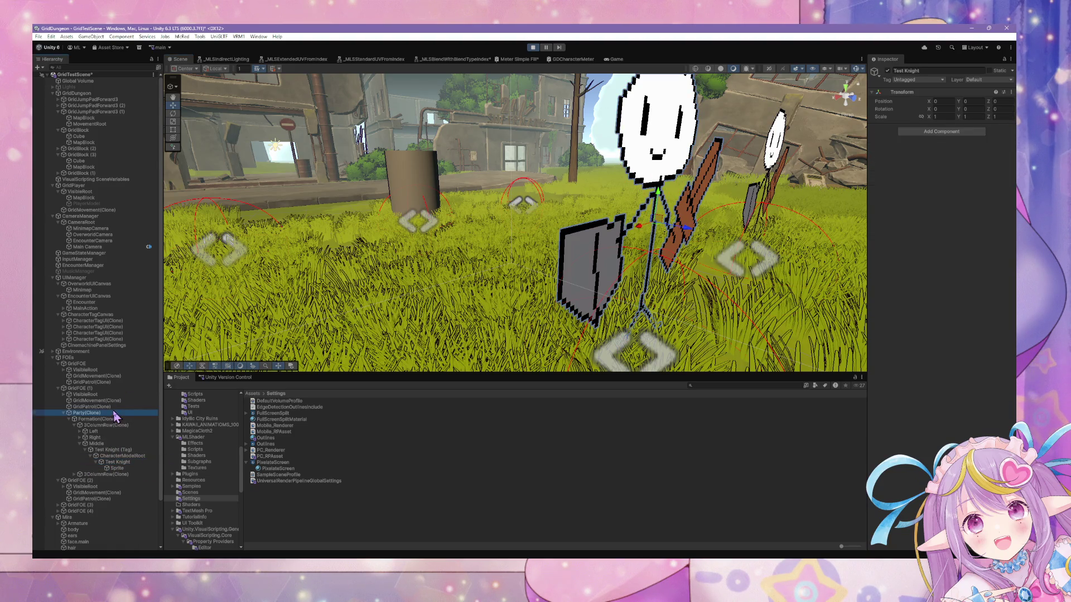
{"action": "left_click_drag", "start_coordinate": [591, 251], "coordinate": [448, 223]}
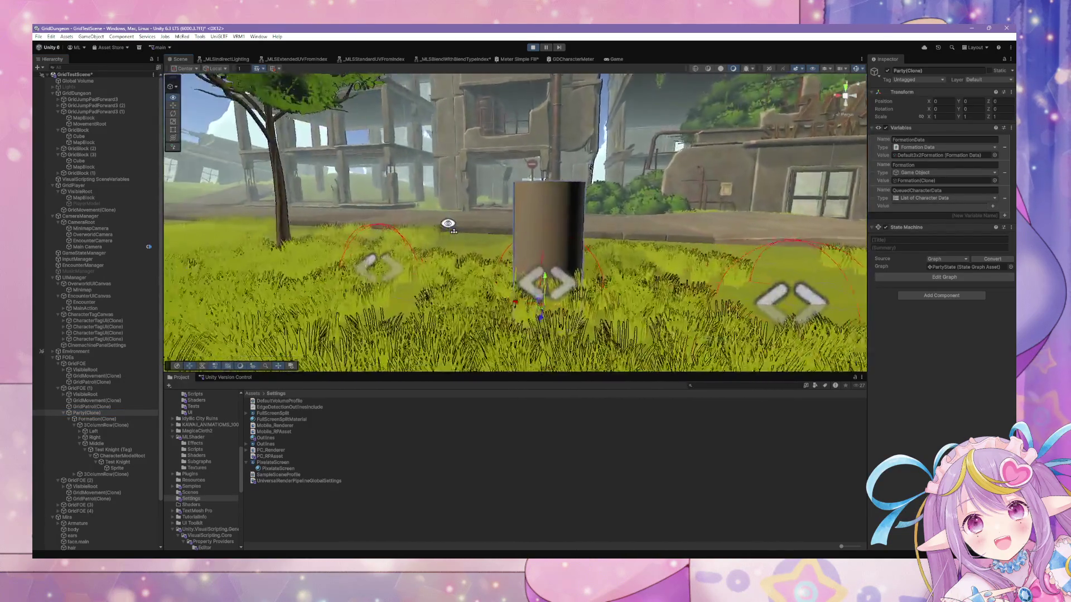
{"action": "scroll", "coordinate": [824, 245], "scroll_direction": "down", "scroll_amount": 5}
{"action": "left_click_drag", "start_coordinate": [775, 233], "coordinate": [495, 266]}
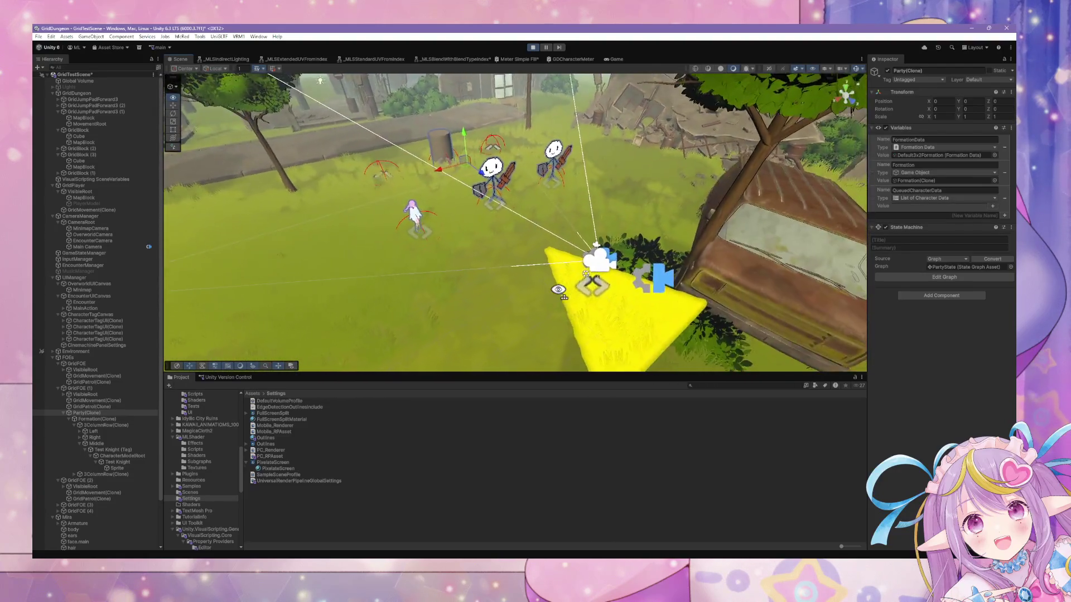
{"action": "mouse_move", "coordinate": [565, 289]}
{"action": "left_mouse_down"}
{"action": "mouse_move", "coordinate": [504, 225]}
{"action": "mouse_move", "coordinate": [524, 231]}
{"action": "left_mouse_up"}
{"action": "scroll", "coordinate": [504, 225], "scroll_direction": "down", "scroll_amount": 5}
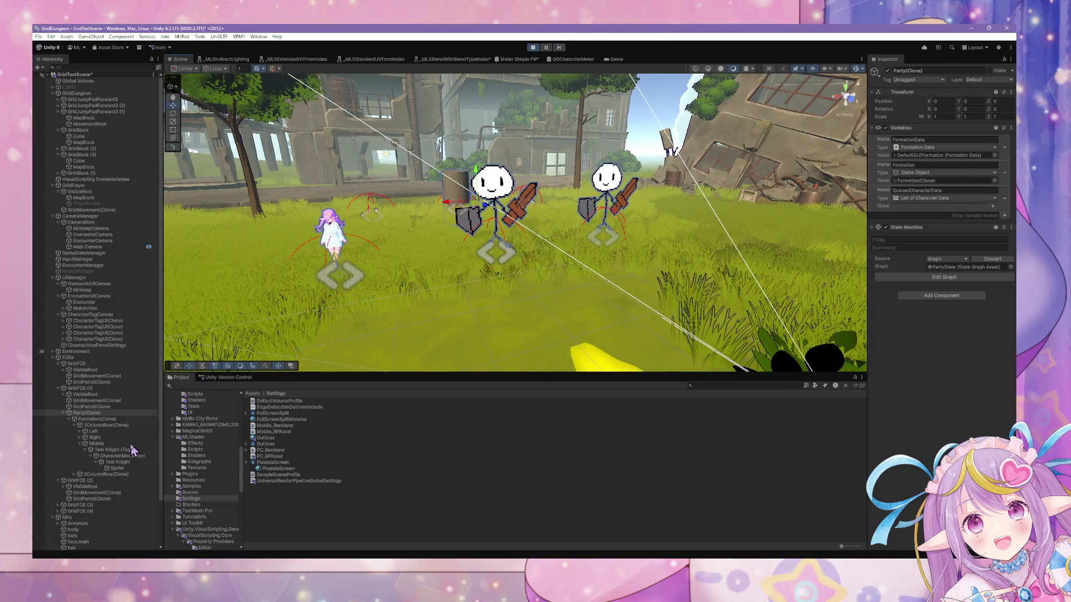
Step: Review 3ColumnRow(Clone)'s row positions, then open Party(Clone)'s PartyState graph via Edit Graph
{"action": "left_click", "coordinate": [108, 426]}
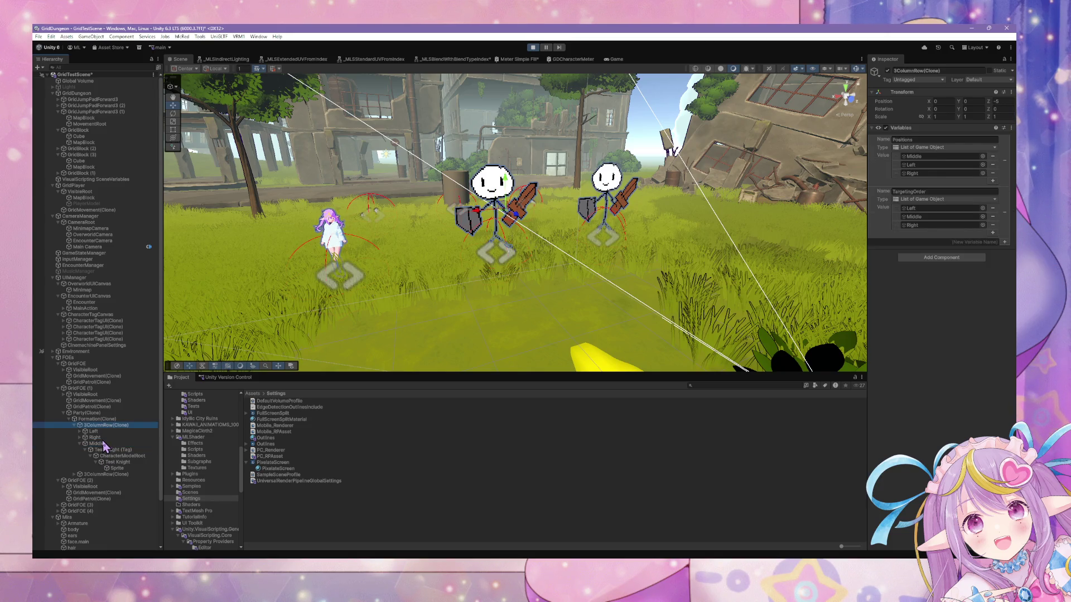
{"action": "left_click", "coordinate": [111, 413]}
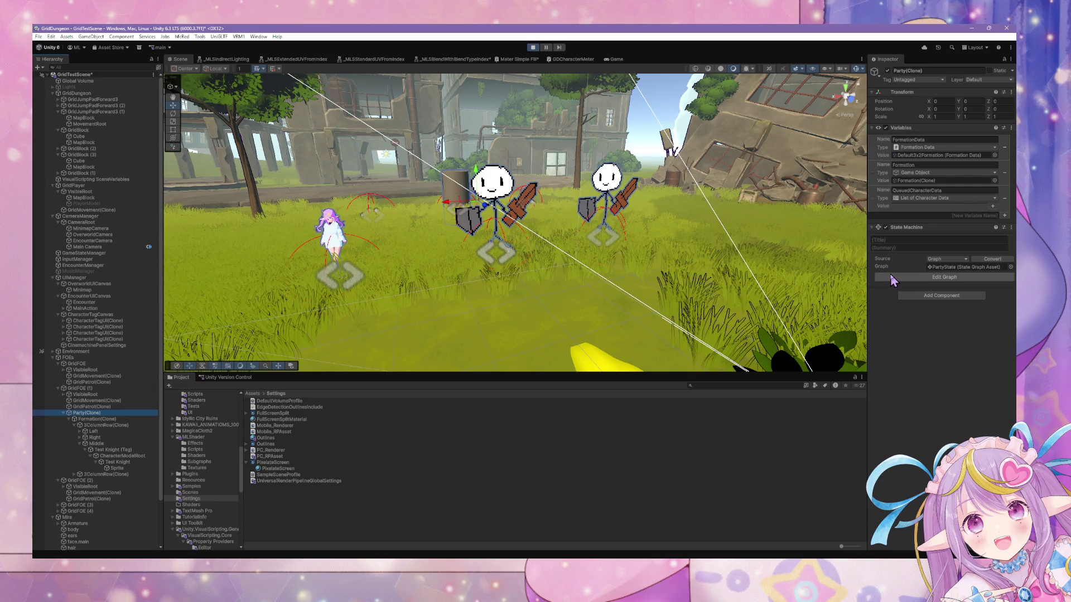
{"action": "left_click", "coordinate": [889, 278]}
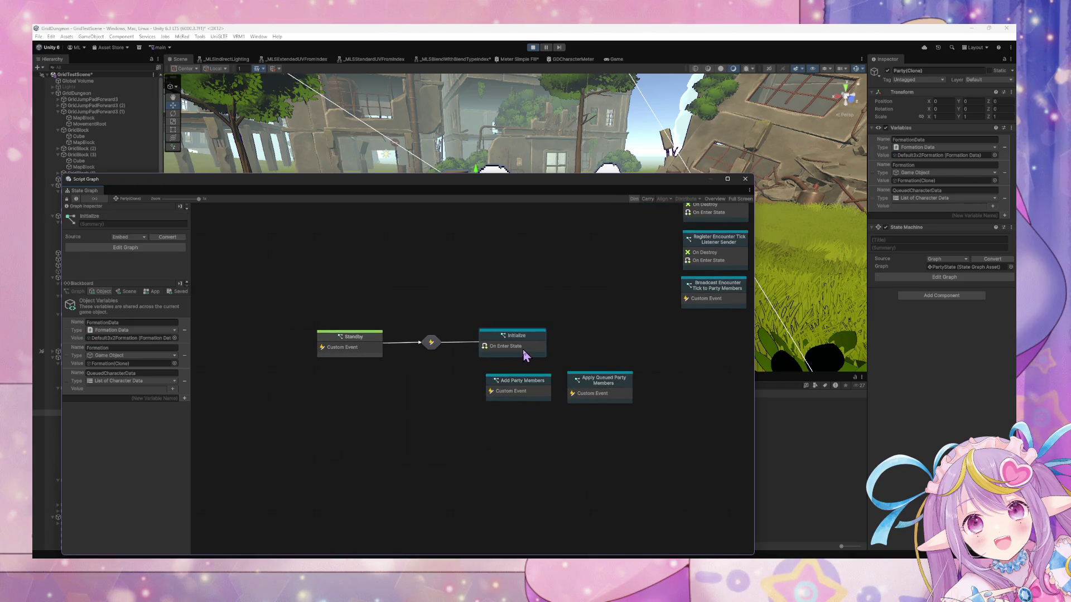
Step: Reopen the Initialize state's script graph from the PartyState graph
{"action": "double_click", "coordinate": [523, 354]}
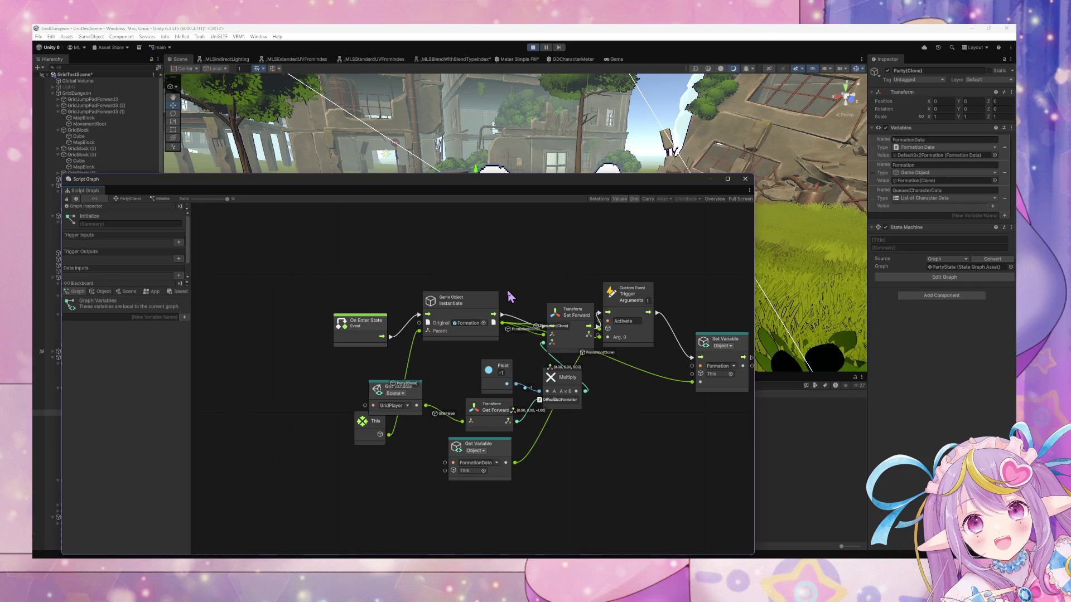
{"action": "left_click", "coordinate": [126, 199]}
{"action": "mouse_move", "coordinate": [134, 185]}
{"action": "left_mouse_down"}
{"action": "mouse_move", "coordinate": [507, 184]}
{"action": "mouse_move", "coordinate": [402, 179]}
{"action": "left_mouse_up"}
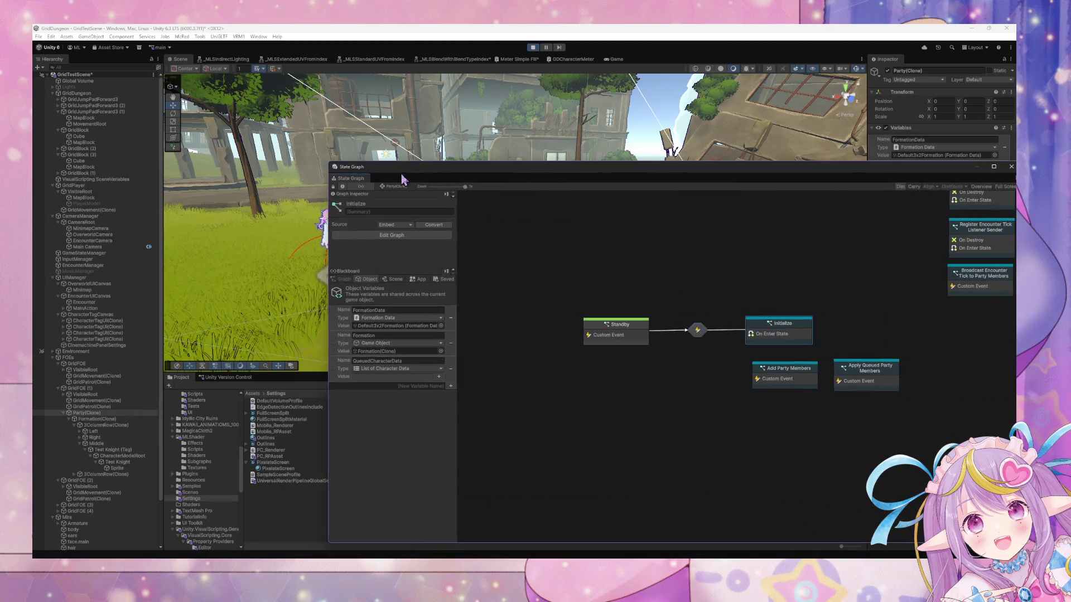
{"action": "left_click", "coordinate": [636, 342]}
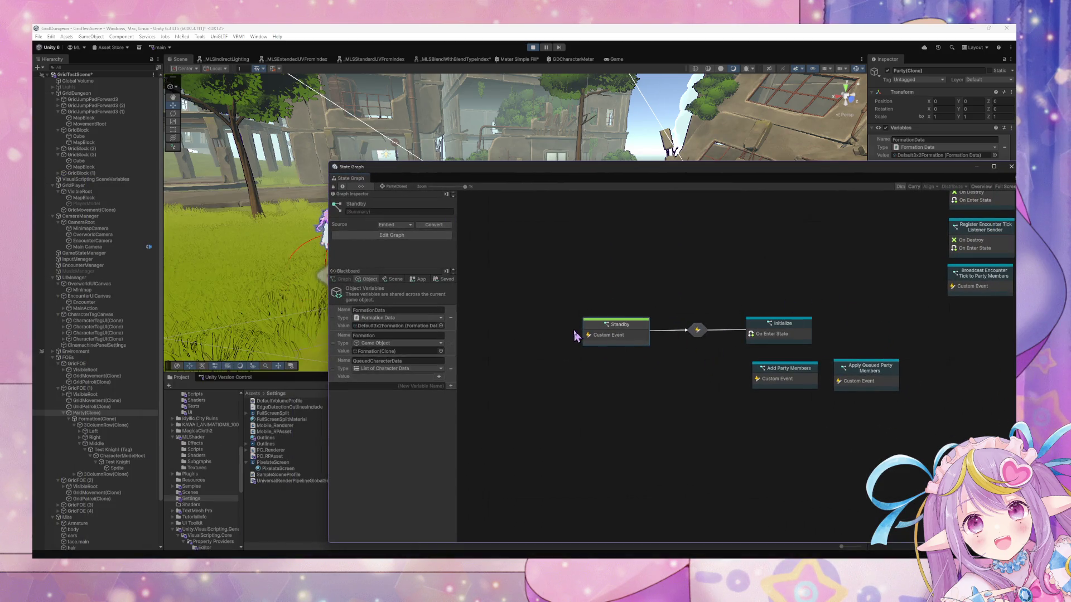
{"action": "double_click", "coordinate": [781, 329]}
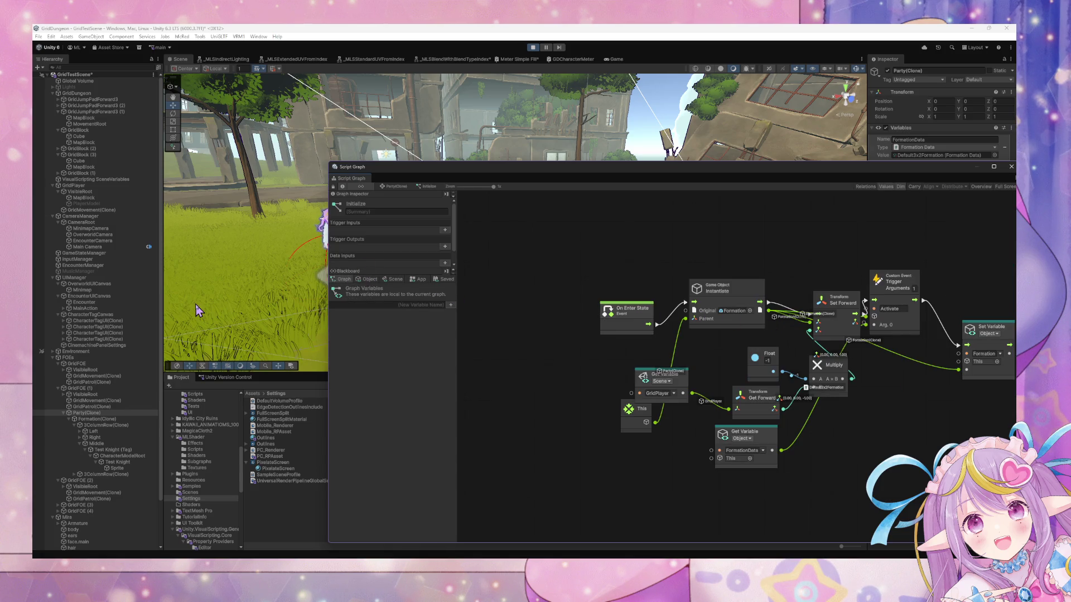
Step: Show Test Knight (Tag)'s state graph, moving the graph window down to reveal its Sprite
{"action": "left_click", "coordinate": [92, 437]}
{"action": "left_click", "coordinate": [112, 450]}
{"action": "left_click", "coordinate": [108, 462]}
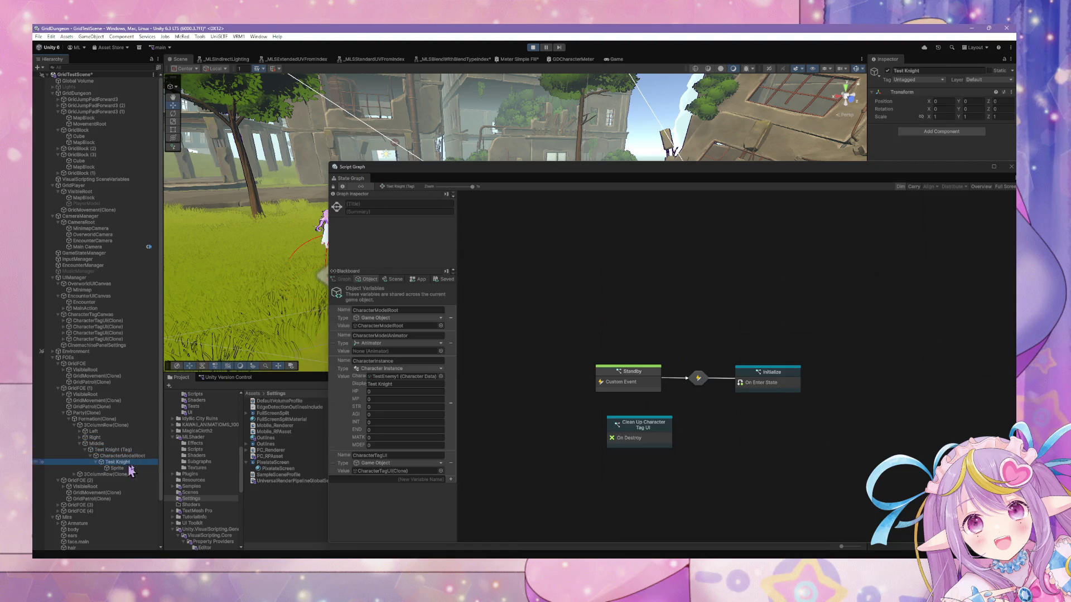
{"action": "mouse_move", "coordinate": [737, 176]}
{"action": "left_mouse_down"}
{"action": "mouse_move", "coordinate": [466, 304]}
{"action": "mouse_move", "coordinate": [328, 458]}
{"action": "left_mouse_up"}
{"action": "left_click", "coordinate": [142, 462]}
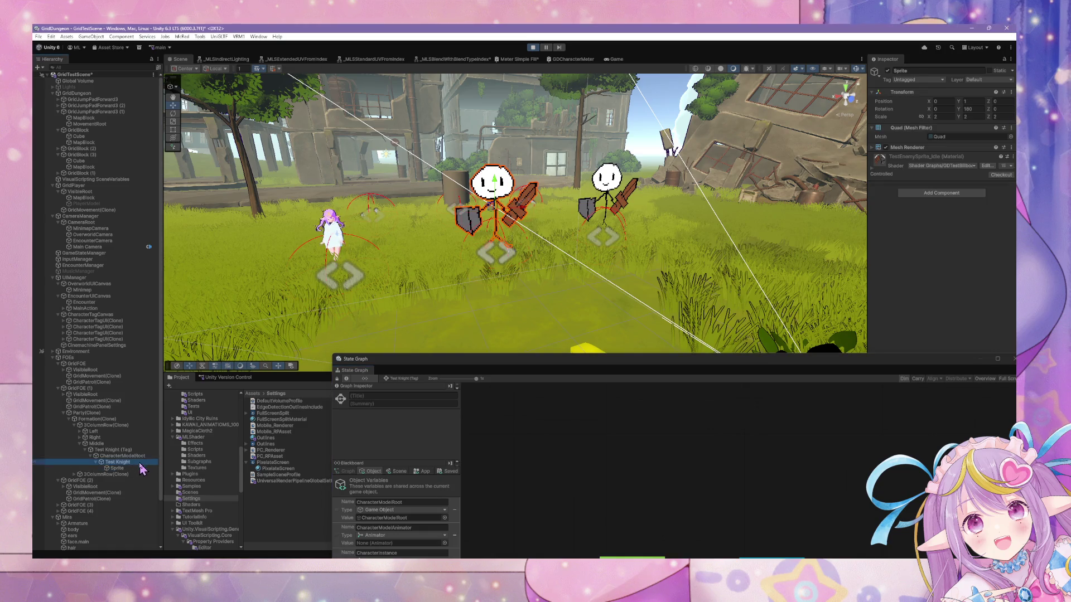
{"action": "left_click", "coordinate": [148, 456]}
Step: Orbit the Scene view around the knights, then show Party(Clone)'s PartyState graph
{"action": "key", "text": "Up"}
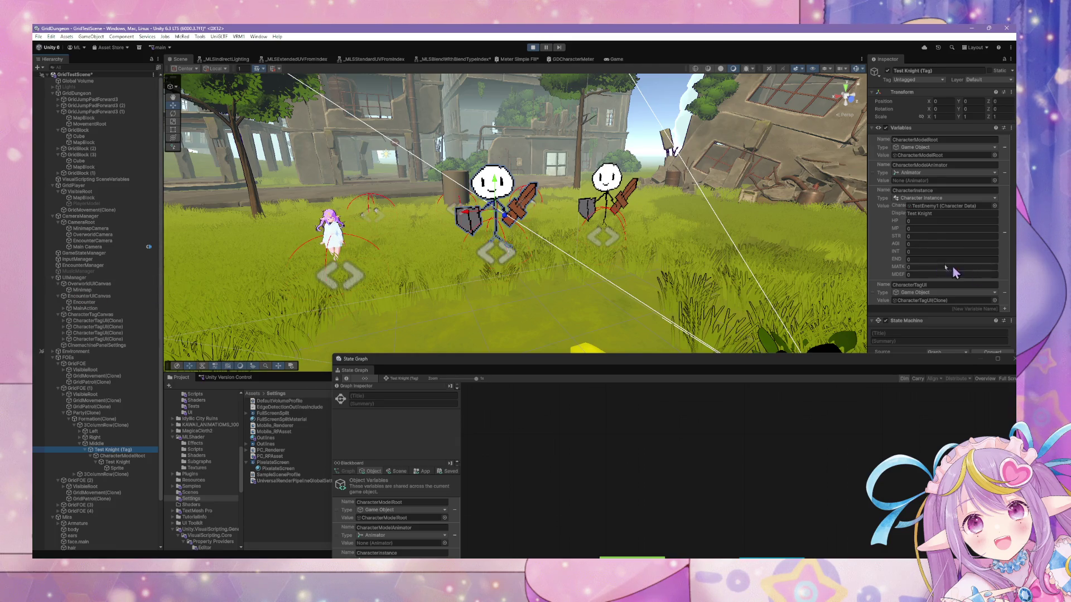
{"action": "mouse_move", "coordinate": [641, 234]}
{"action": "left_mouse_down"}
{"action": "mouse_move", "coordinate": [739, 255]}
{"action": "mouse_move", "coordinate": [687, 245]}
{"action": "mouse_move", "coordinate": [717, 241]}
{"action": "mouse_move", "coordinate": [693, 239]}
{"action": "mouse_move", "coordinate": [581, 274]}
{"action": "mouse_move", "coordinate": [596, 282]}
{"action": "left_mouse_up"}
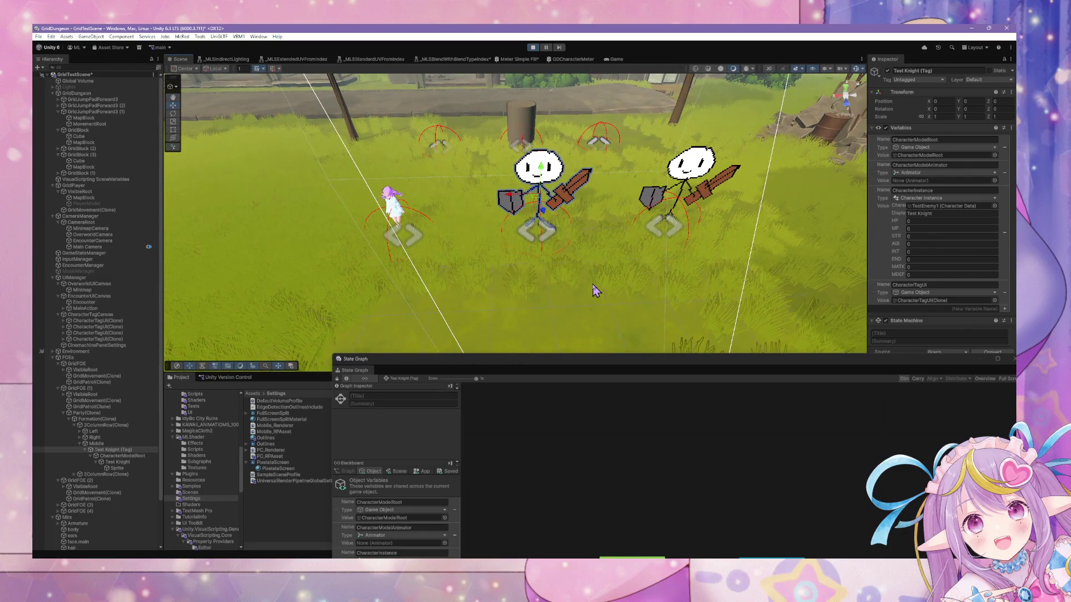
{"action": "mouse_move", "coordinate": [516, 278]}
{"action": "left_mouse_down"}
{"action": "mouse_move", "coordinate": [585, 271]}
{"action": "mouse_move", "coordinate": [592, 296]}
{"action": "left_mouse_up"}
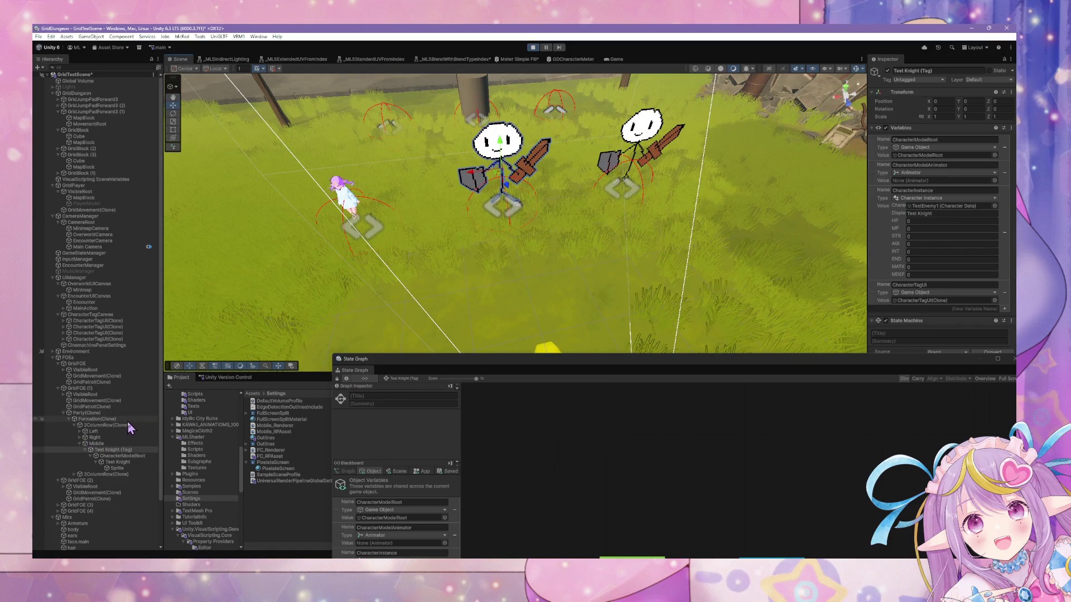
{"action": "left_click", "coordinate": [114, 412]}
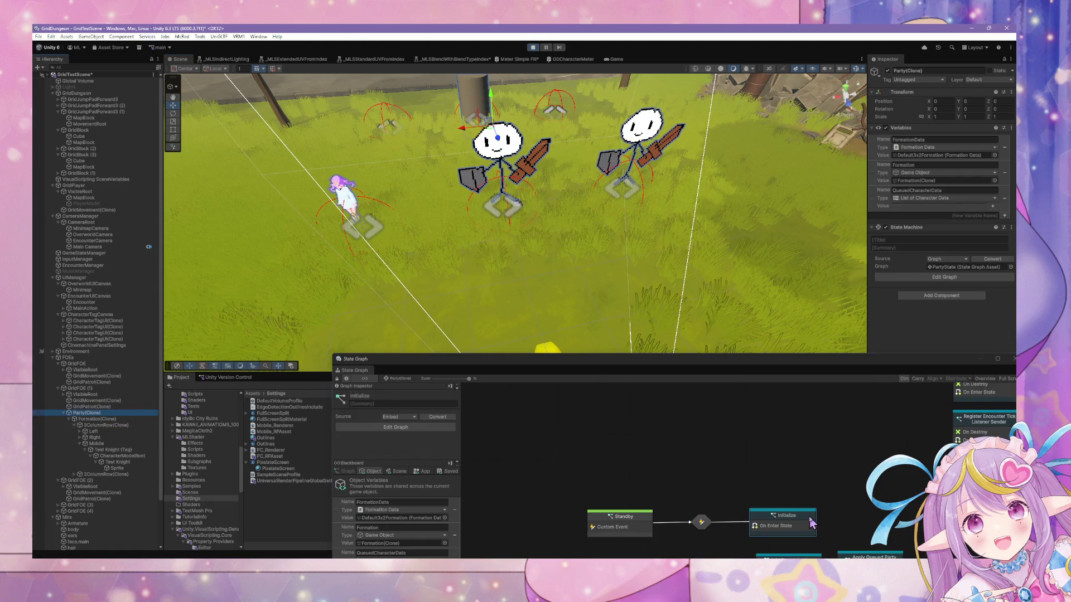
Step: Align the Initialize graph's On Enter State, Set Forward, Trigger Custom Event and Set Variable nodes
{"action": "double_click", "coordinate": [811, 523]}
{"action": "left_click_drag", "start_coordinate": [688, 366], "coordinate": [565, 194]}
{"action": "left_click_drag", "start_coordinate": [511, 326], "coordinate": [479, 311]}
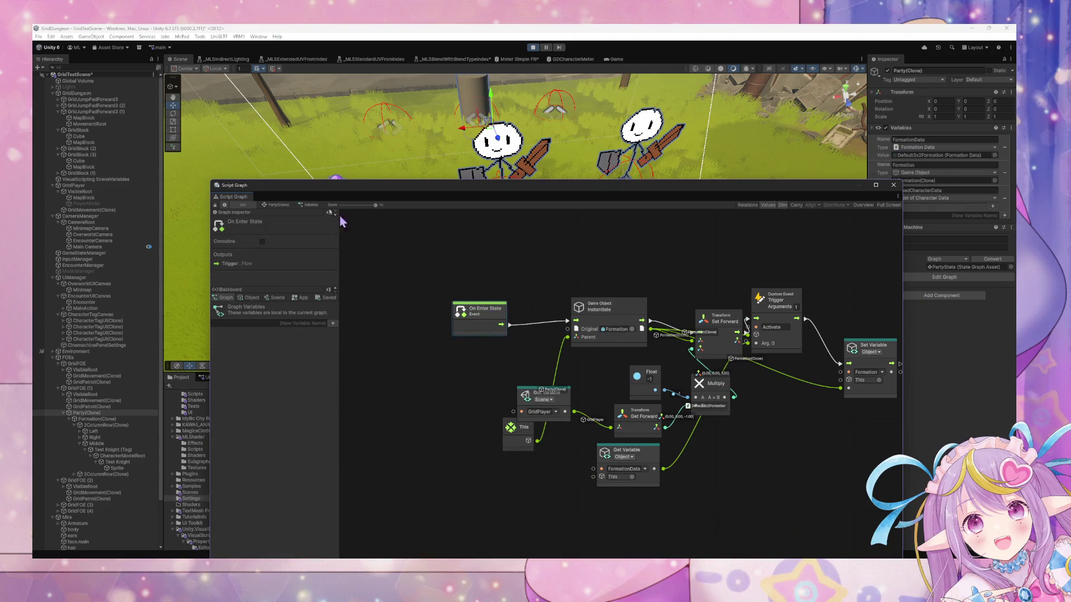
{"action": "left_click", "coordinate": [278, 206]}
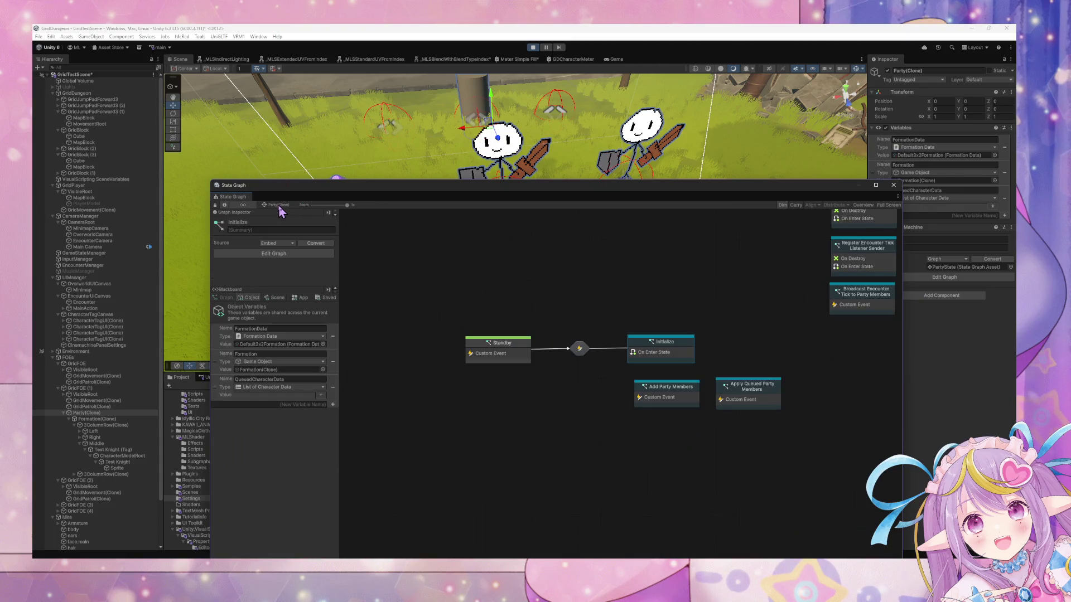
{"action": "double_click", "coordinate": [679, 341]}
{"action": "left_click_drag", "start_coordinate": [730, 315], "coordinate": [727, 285]}
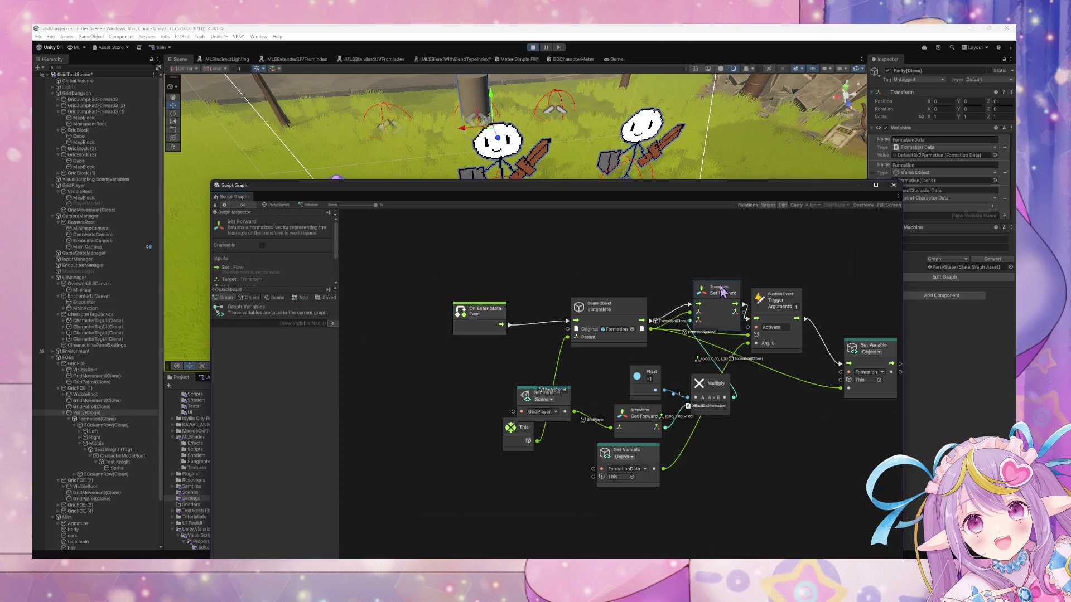
{"action": "left_click_drag", "start_coordinate": [787, 302], "coordinate": [812, 283]}
{"action": "right_click", "coordinate": [871, 356]}
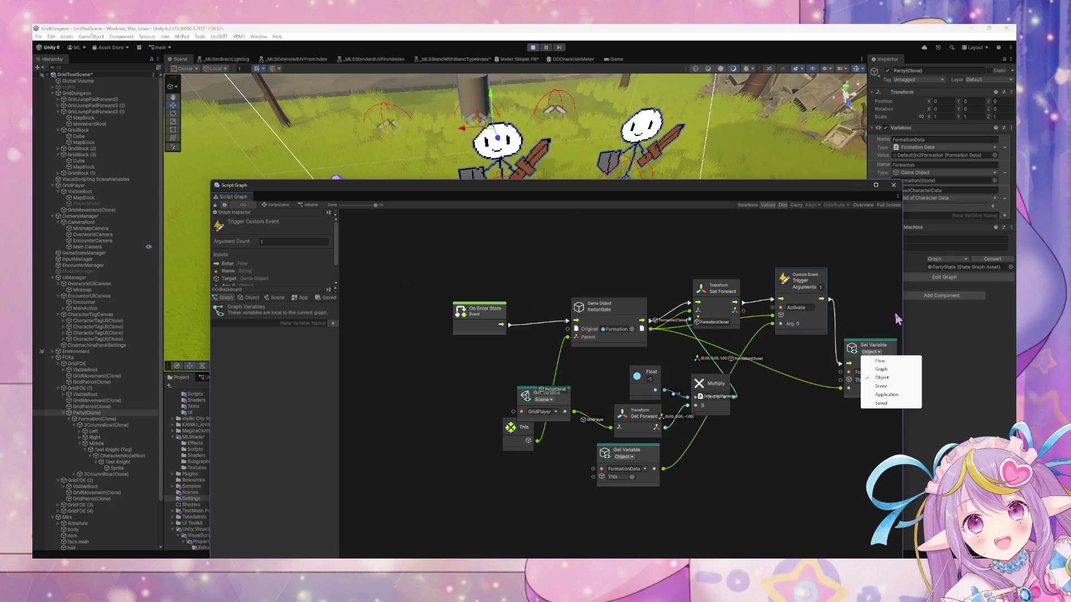
{"action": "left_click_drag", "start_coordinate": [869, 343], "coordinate": [876, 314]}
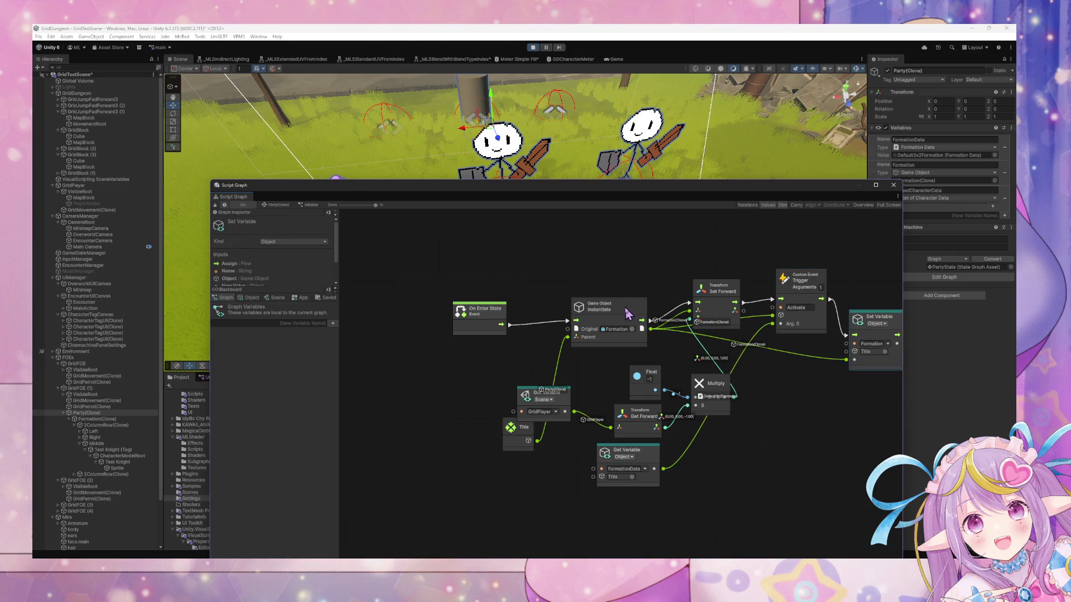
{"action": "left_click_drag", "start_coordinate": [625, 311], "coordinate": [616, 313]}
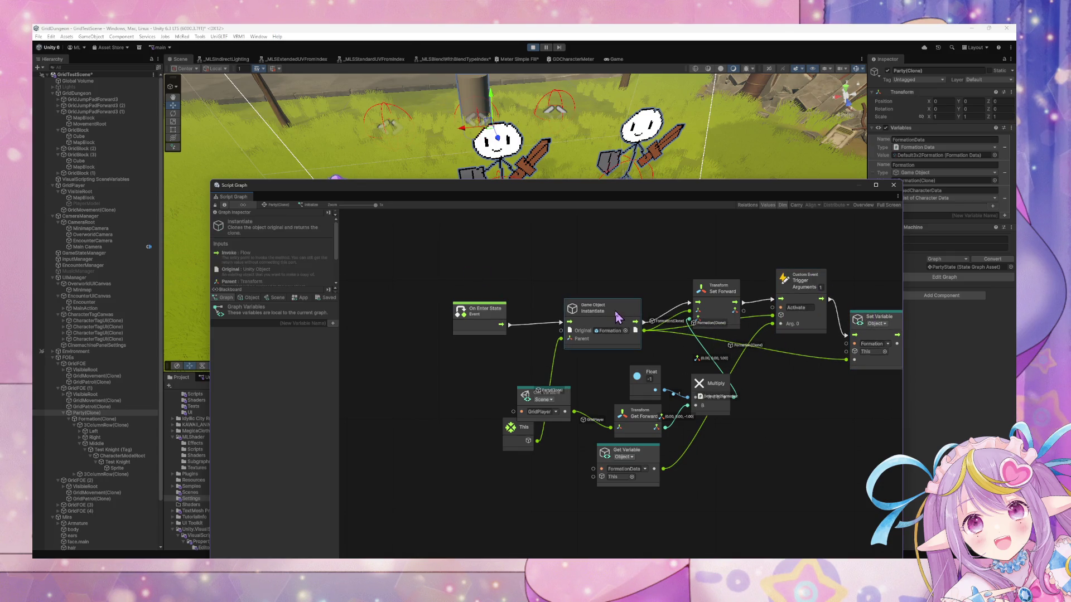
{"action": "left_click", "coordinate": [281, 206]}
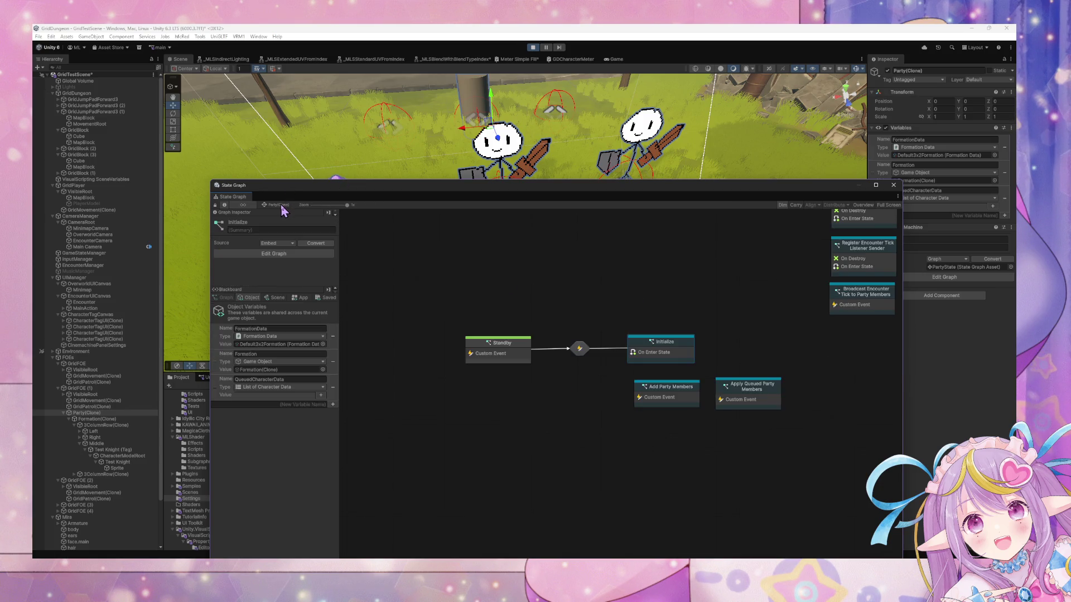
Step: In Add Party Members, raise the Get Variable, inner For Each Loop, If and Add Row Member nodes
{"action": "double_click", "coordinate": [684, 401]}
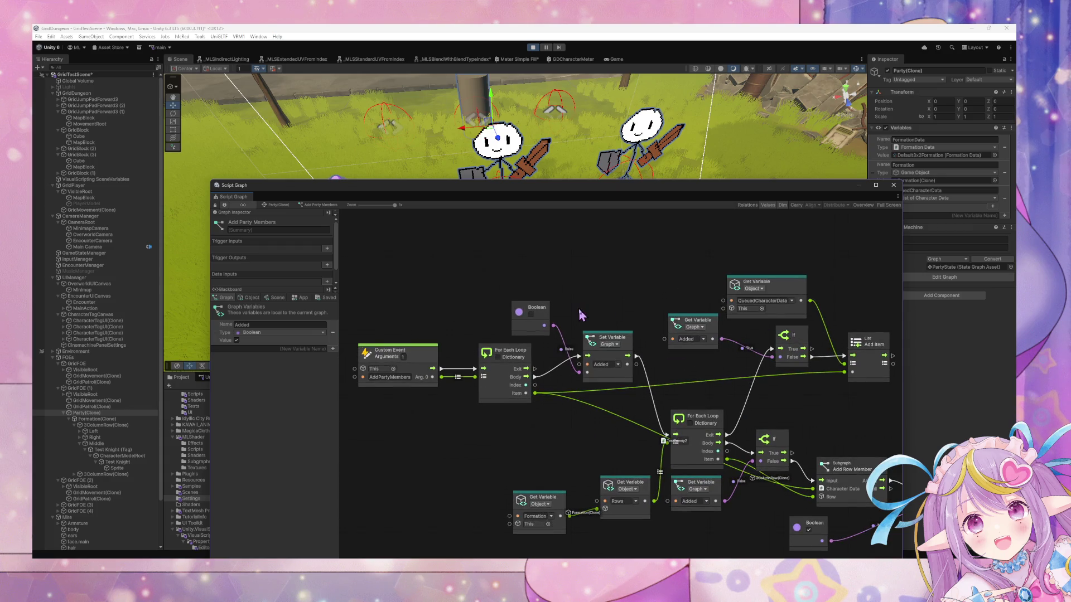
{"action": "left_click_drag", "start_coordinate": [700, 322], "coordinate": [673, 270]}
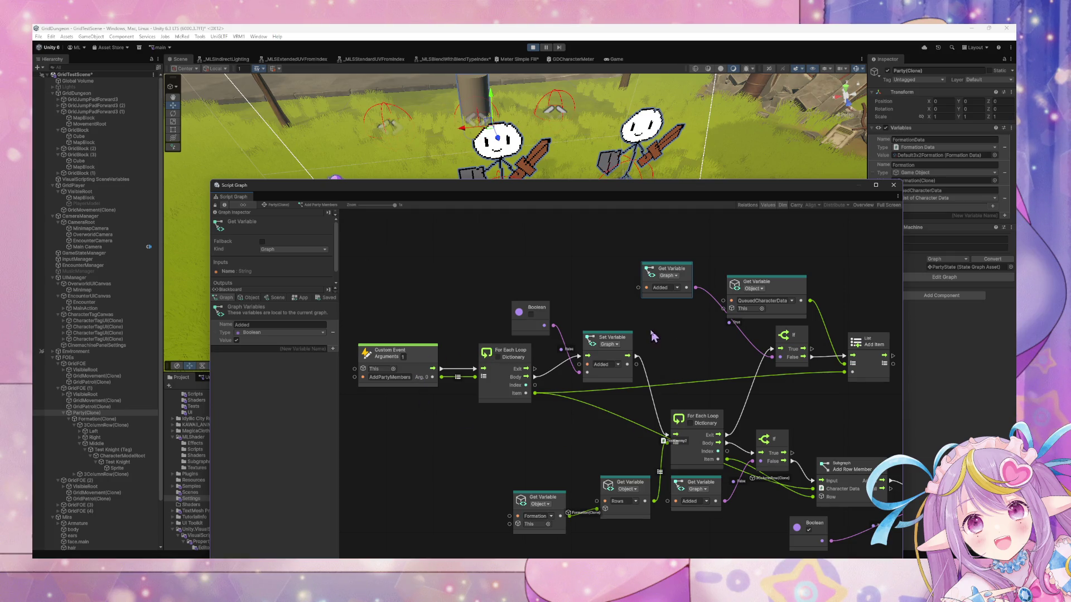
{"action": "mouse_move", "coordinate": [654, 336]}
{"action": "left_mouse_down"}
{"action": "mouse_move", "coordinate": [756, 430]}
{"action": "mouse_move", "coordinate": [697, 376]}
{"action": "mouse_move", "coordinate": [693, 314]}
{"action": "mouse_move", "coordinate": [499, 251]}
{"action": "mouse_move", "coordinate": [566, 269]}
{"action": "left_mouse_up"}
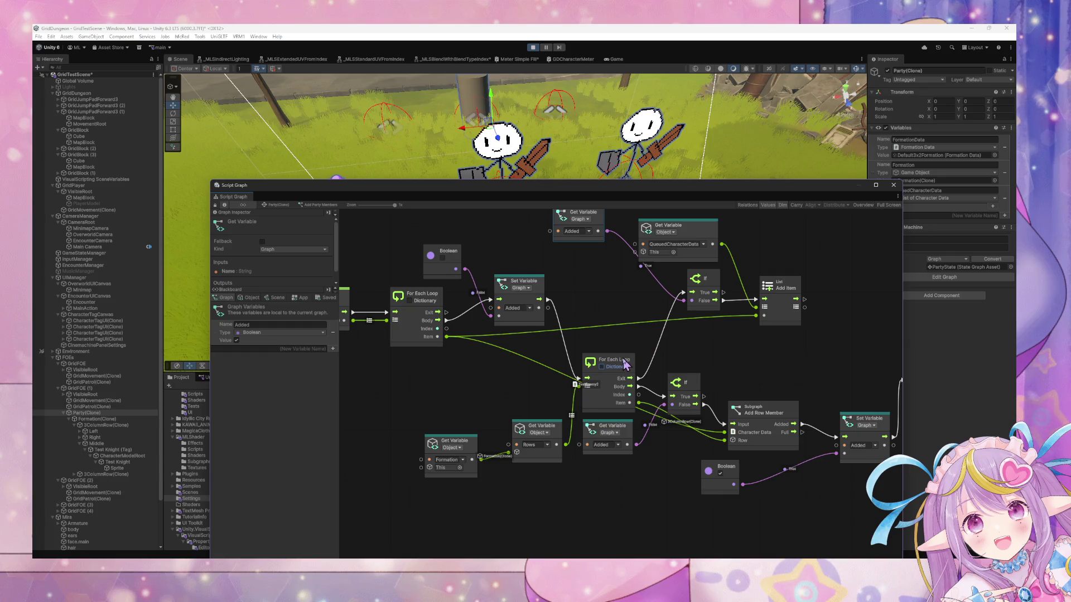
{"action": "mouse_move", "coordinate": [626, 364]}
{"action": "left_mouse_down"}
{"action": "mouse_move", "coordinate": [611, 333]}
{"action": "mouse_move", "coordinate": [605, 349]}
{"action": "left_mouse_up"}
{"action": "left_click_drag", "start_coordinate": [696, 394], "coordinate": [696, 362]}
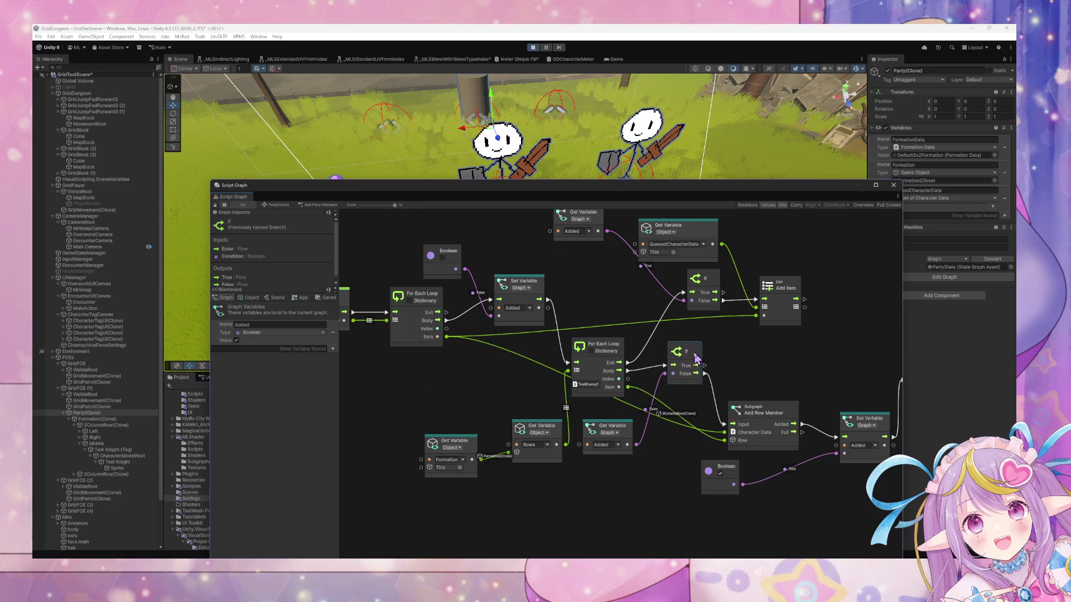
{"action": "left_click_drag", "start_coordinate": [778, 424], "coordinate": [783, 420]}
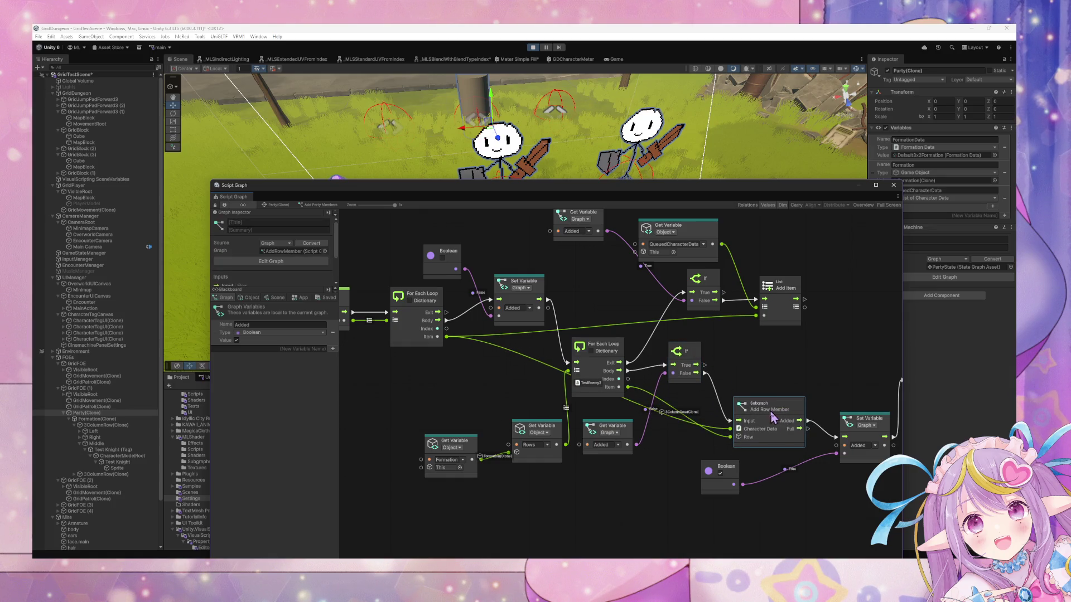
Step: Pan the Add Party Members graph between the Custom Event node and the loops
{"action": "mouse_move", "coordinate": [516, 338]}
{"action": "left_mouse_down"}
{"action": "mouse_move", "coordinate": [676, 420]}
{"action": "mouse_move", "coordinate": [798, 408]}
{"action": "mouse_move", "coordinate": [612, 268]}
{"action": "left_mouse_up"}
{"action": "scroll", "coordinate": [612, 268], "scroll_direction": "up", "scroll_amount": 2}
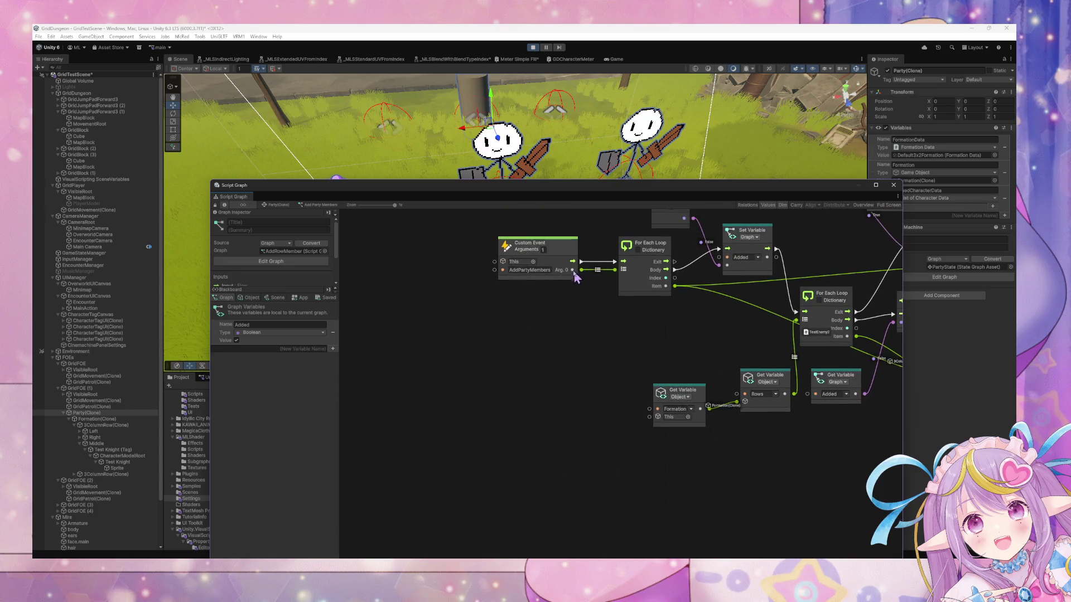
{"action": "left_click", "coordinate": [565, 255]}
{"action": "mouse_move", "coordinate": [798, 311]}
{"action": "left_mouse_down"}
{"action": "mouse_move", "coordinate": [662, 417]}
{"action": "mouse_move", "coordinate": [529, 397]}
{"action": "left_mouse_up"}
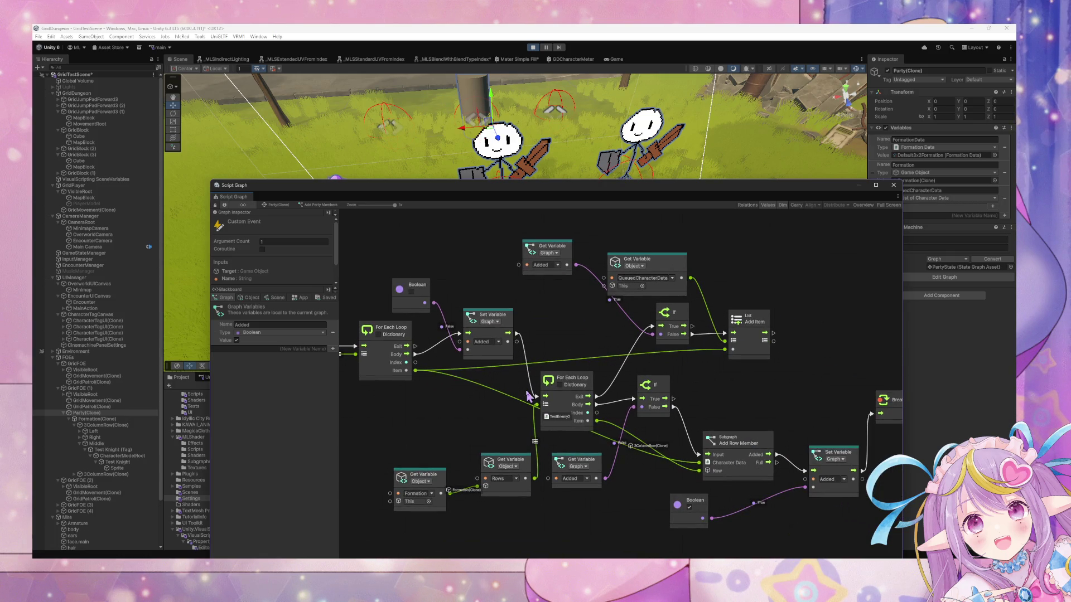
{"action": "left_click_drag", "start_coordinate": [528, 396], "coordinate": [685, 422]}
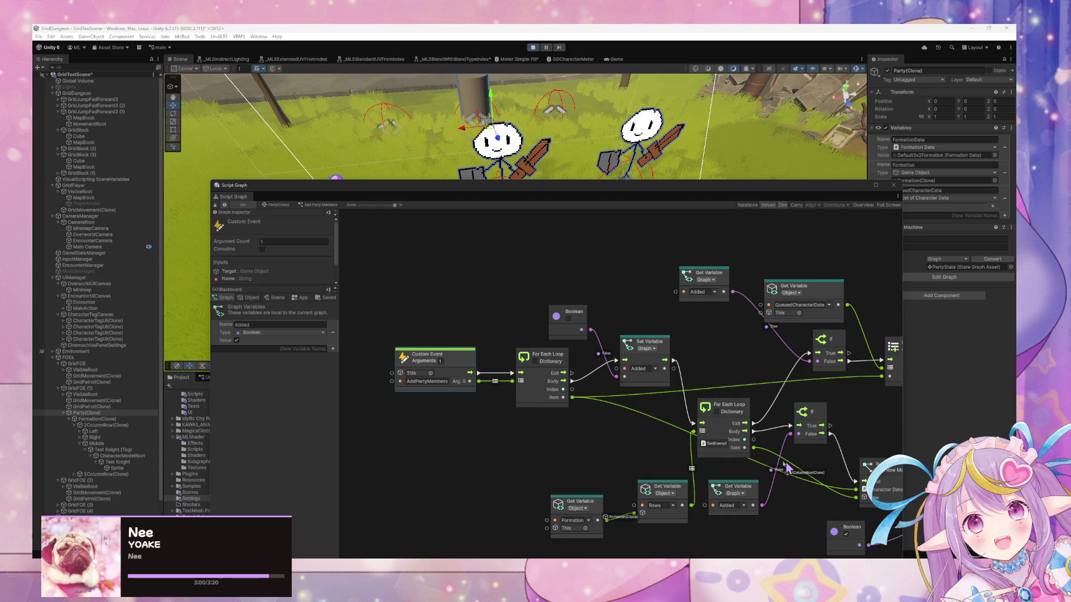
{"action": "scroll", "coordinate": [457, 351], "scroll_direction": "right", "scroll_amount": 5}
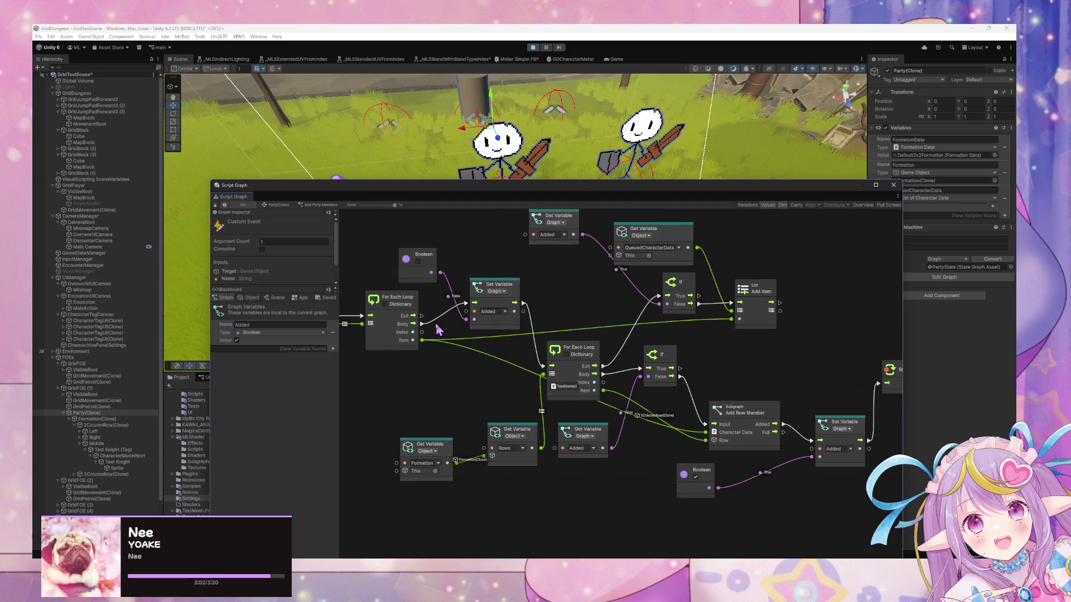
{"action": "mouse_move", "coordinate": [439, 330]}
{"action": "left_mouse_down"}
{"action": "mouse_move", "coordinate": [633, 365]}
{"action": "mouse_move", "coordinate": [546, 339]}
{"action": "left_mouse_up"}
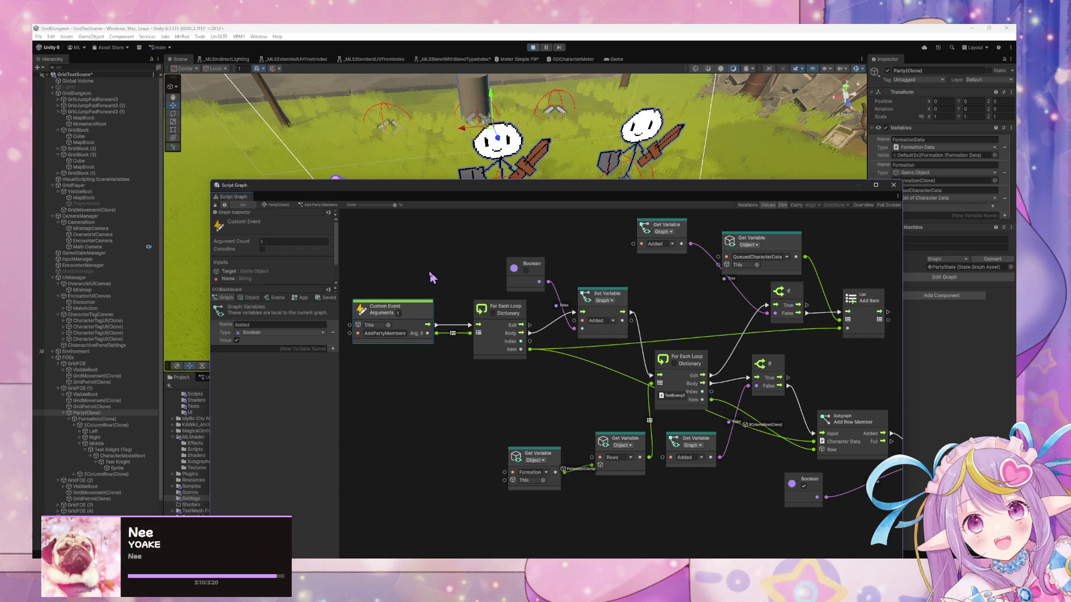
{"action": "left_click_drag", "start_coordinate": [432, 277], "coordinate": [520, 324]}
{"action": "mouse_move", "coordinate": [513, 188]}
{"action": "left_mouse_down"}
{"action": "mouse_move", "coordinate": [626, 253]}
{"action": "mouse_move", "coordinate": [518, 139]}
{"action": "mouse_move", "coordinate": [582, 176]}
{"action": "mouse_move", "coordinate": [702, 176]}
{"action": "mouse_move", "coordinate": [422, 136]}
{"action": "mouse_move", "coordinate": [586, 154]}
{"action": "left_mouse_up"}
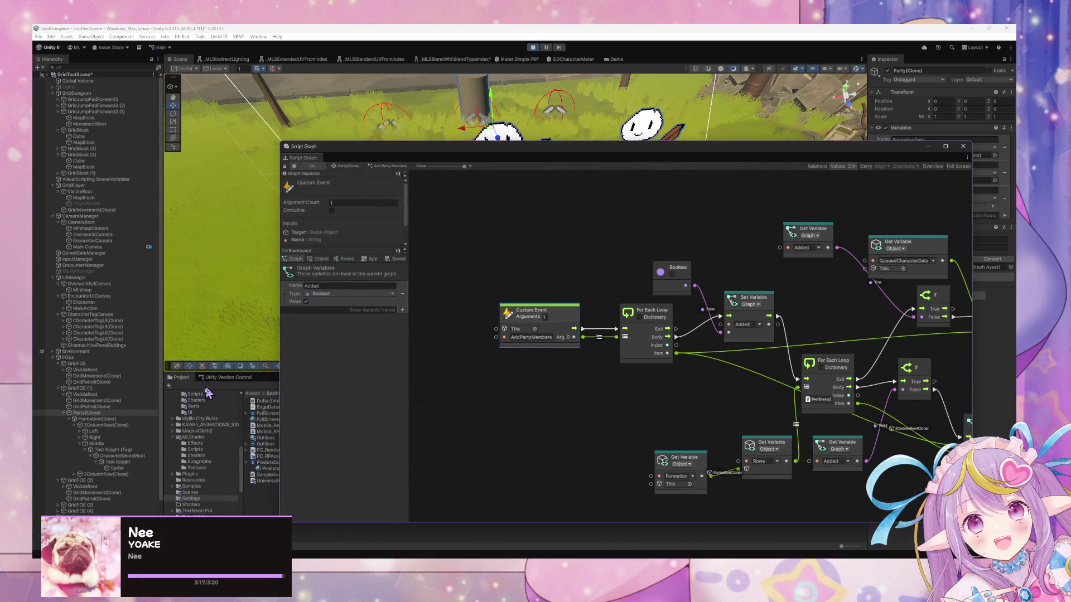
Step: Follow Party(Clone)'s Formation variable to select the Formation(Clone) object
{"action": "left_click", "coordinate": [121, 413]}
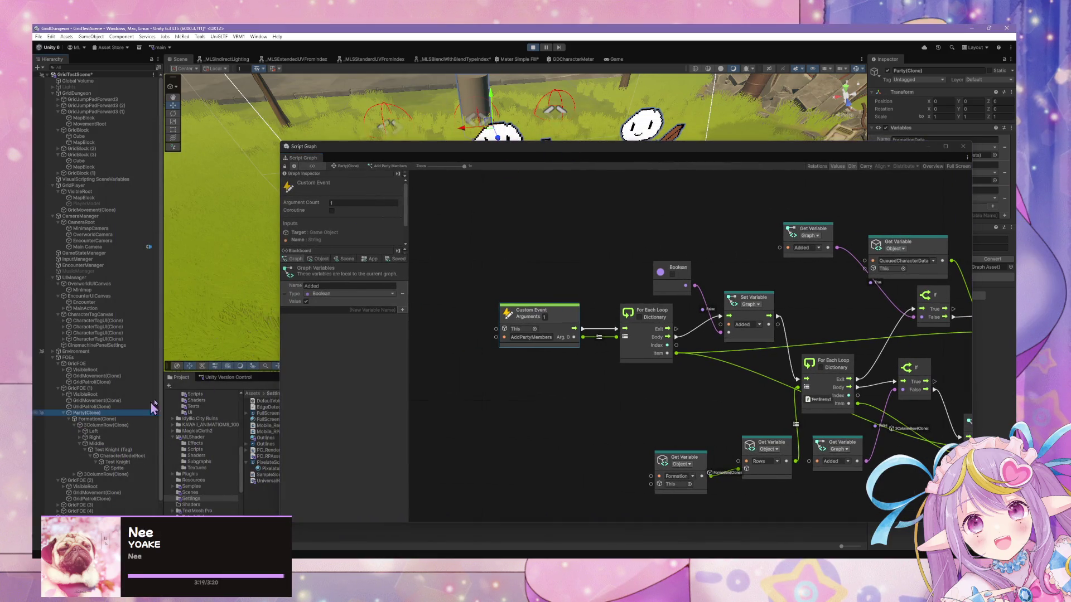
{"action": "left_click", "coordinate": [319, 258]}
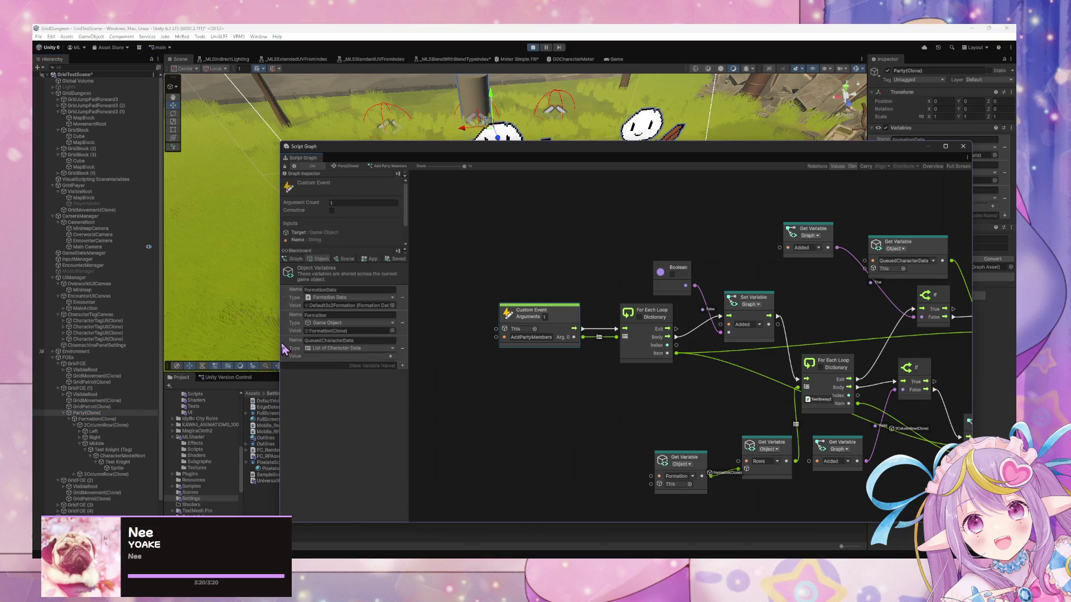
{"action": "left_click", "coordinate": [340, 331]}
{"action": "left_click", "coordinate": [97, 421]}
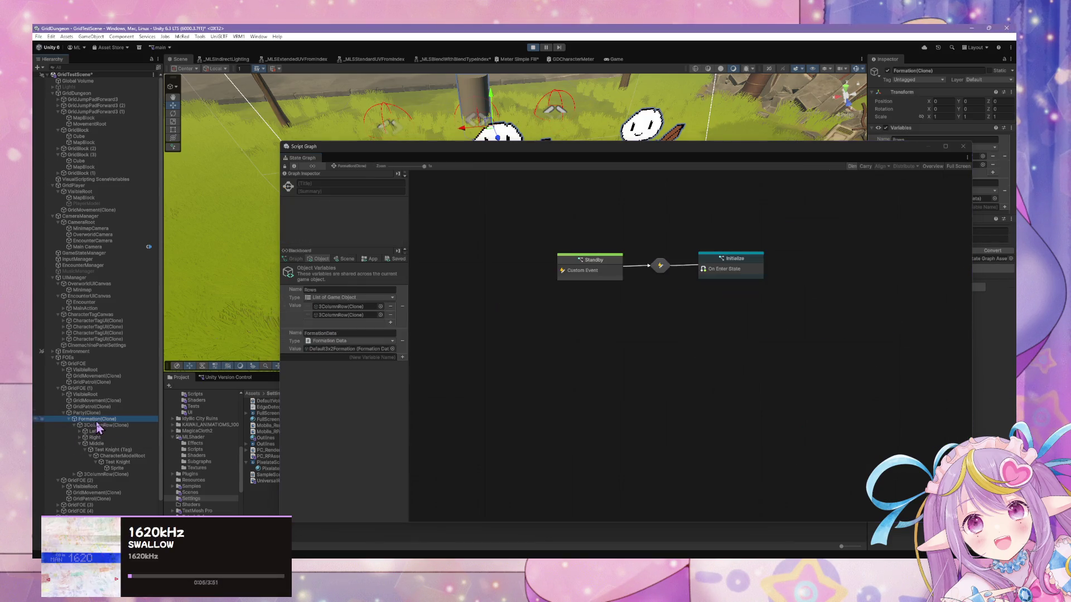
Step: Review the Formation's Initialize graph row-spacing nodes and nudge On Enter State left
{"action": "double_click", "coordinate": [748, 263]}
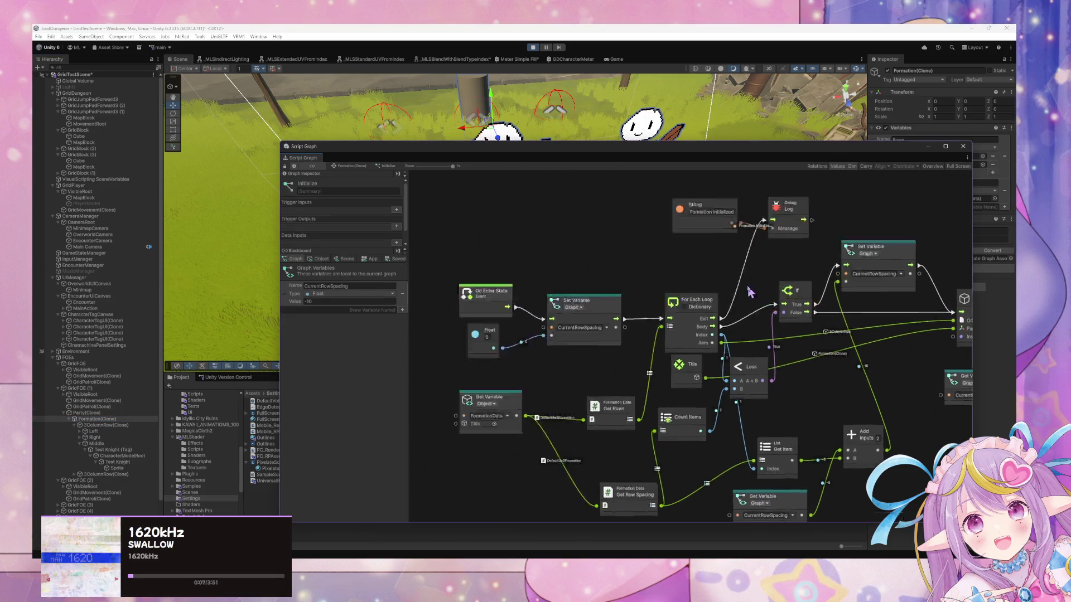
{"action": "mouse_move", "coordinate": [766, 302]}
{"action": "left_mouse_down"}
{"action": "mouse_move", "coordinate": [597, 282]}
{"action": "mouse_move", "coordinate": [655, 291]}
{"action": "mouse_move", "coordinate": [617, 270]}
{"action": "mouse_move", "coordinate": [717, 269]}
{"action": "left_mouse_up"}
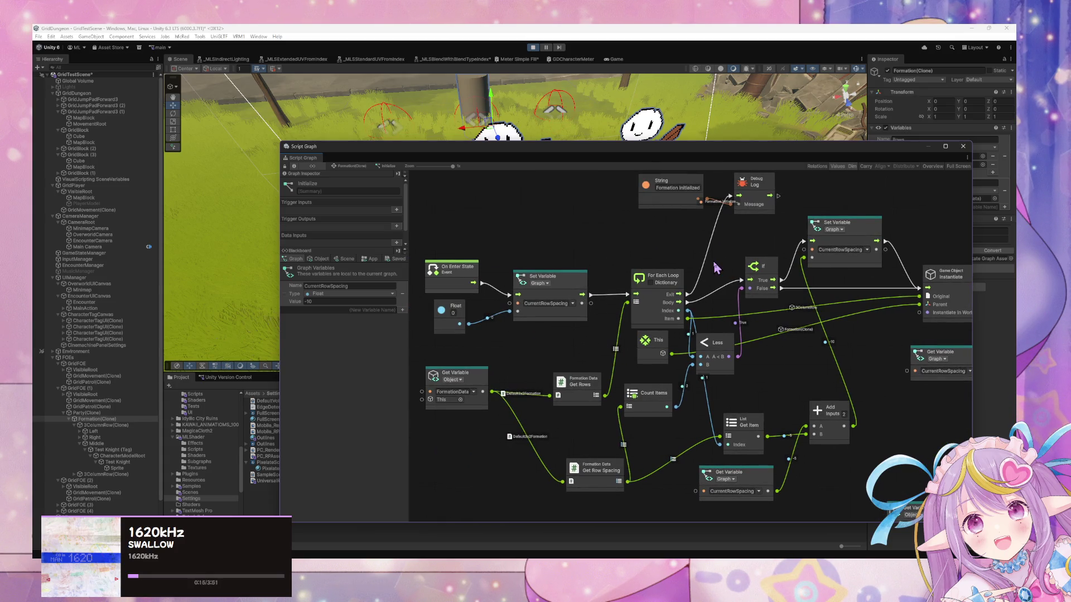
{"action": "left_click_drag", "start_coordinate": [717, 268], "coordinate": [461, 247]}
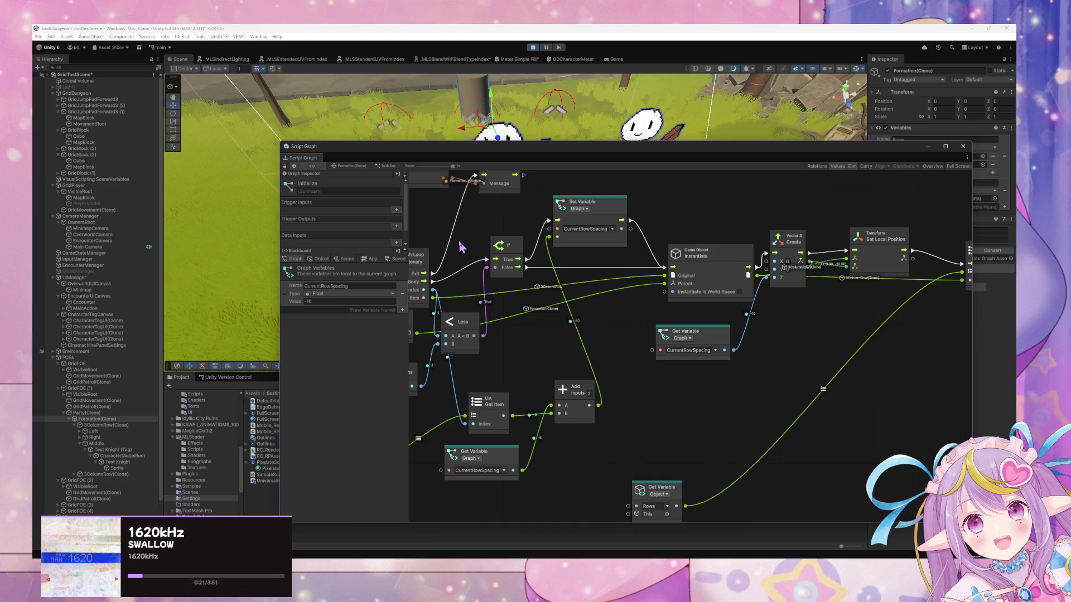
{"action": "left_click_drag", "start_coordinate": [461, 247], "coordinate": [789, 266]}
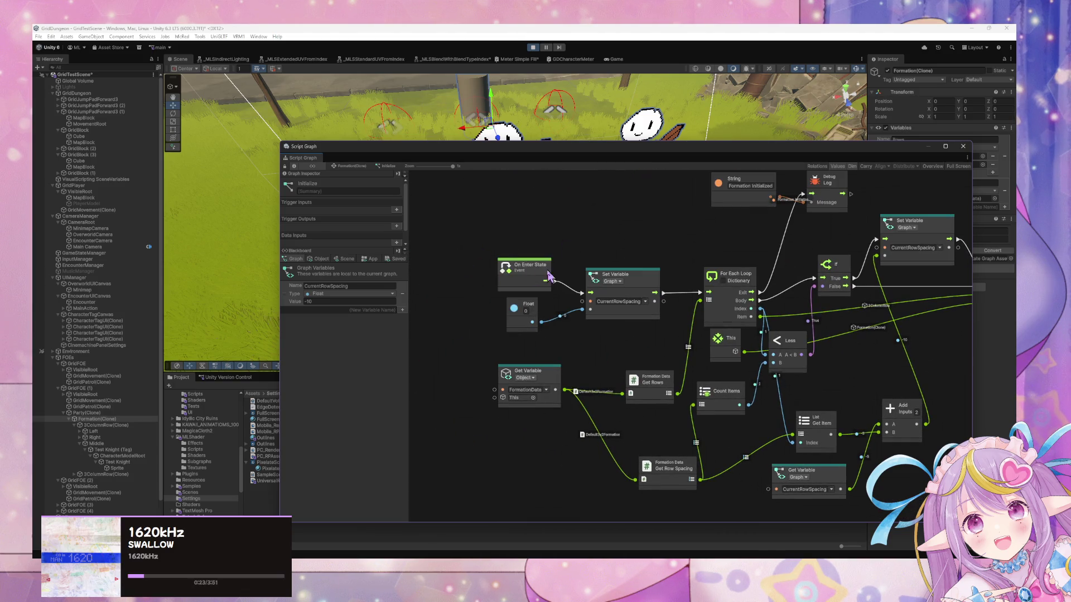
{"action": "left_click_drag", "start_coordinate": [549, 276], "coordinate": [511, 273]}
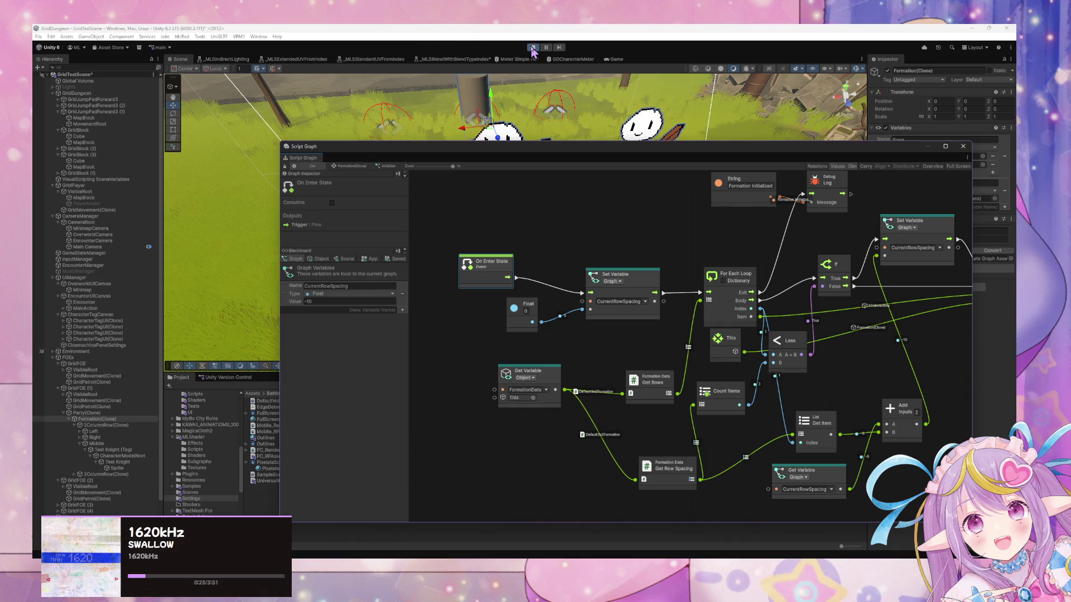
Step: Briefly run and stop the game, then open the CharactersData folder
{"action": "left_click", "coordinate": [202, 425]}
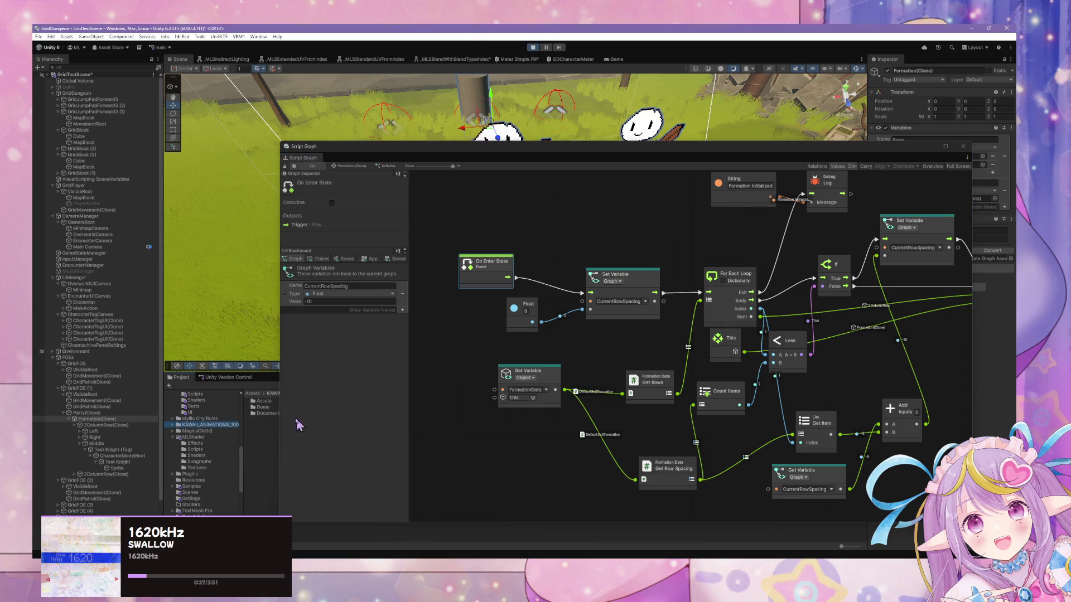
{"action": "scroll", "coordinate": [229, 426], "scroll_direction": "up", "scroll_amount": 10}
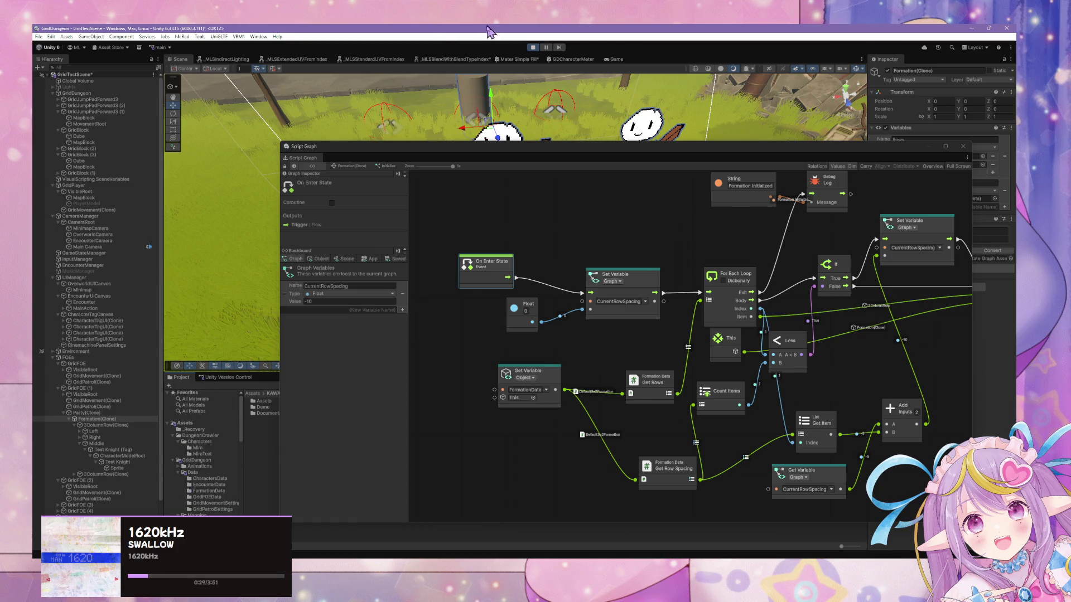
{"action": "key", "text": "ctrl+p"}
{"action": "scroll", "coordinate": [212, 480], "scroll_direction": "down", "scroll_amount": 2}
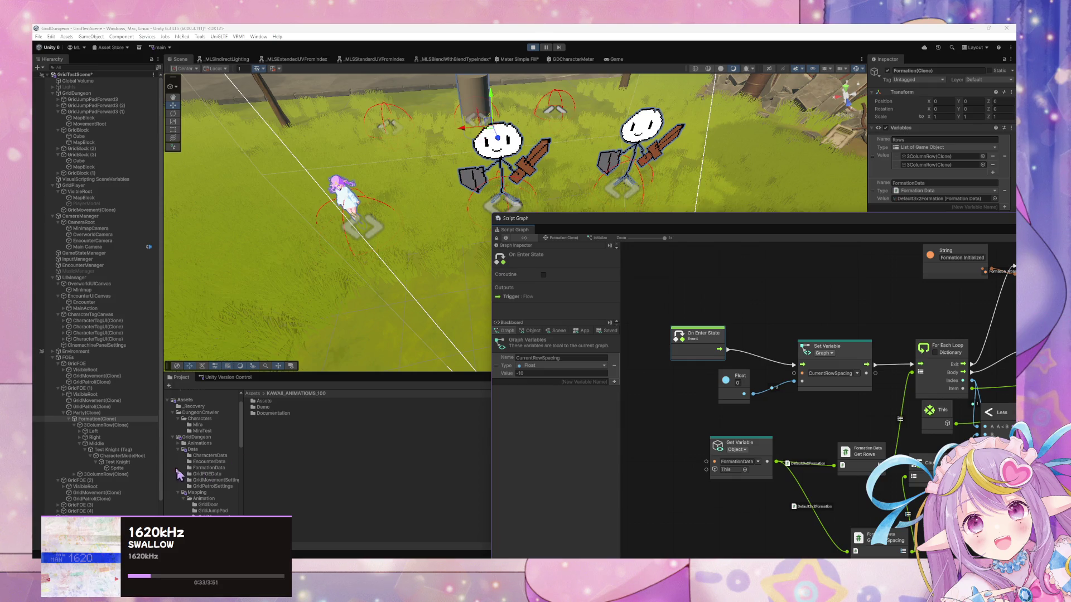
{"action": "left_click", "coordinate": [211, 455]}
Step: For all three character data assets, set HP and MP to 20 and the other stats to 10
{"action": "left_click_drag", "start_coordinate": [257, 404], "coordinate": [262, 415]}
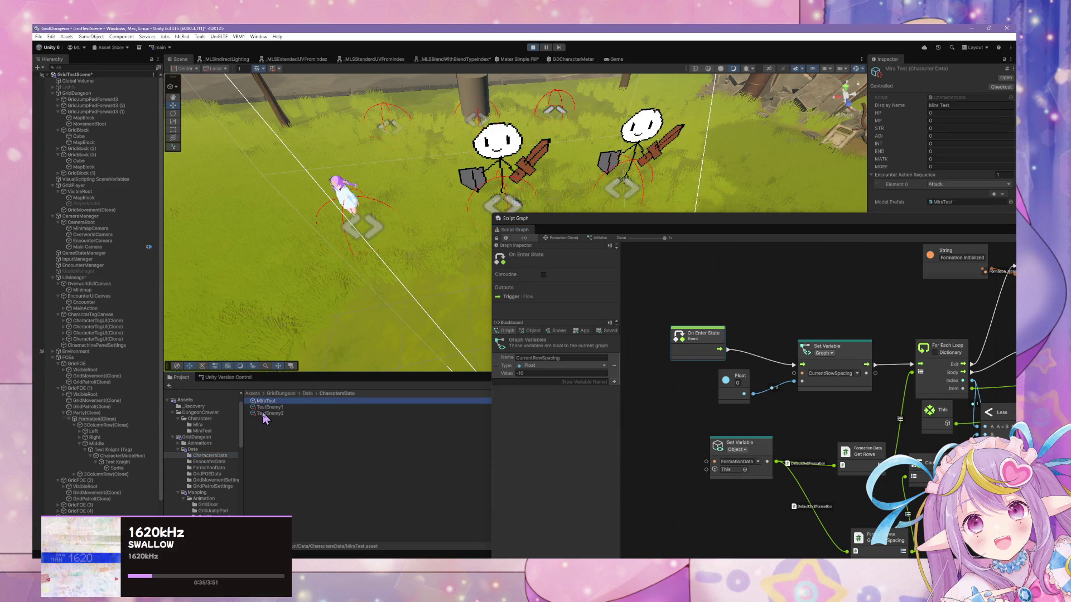
{"action": "left_click", "coordinate": [940, 112]}
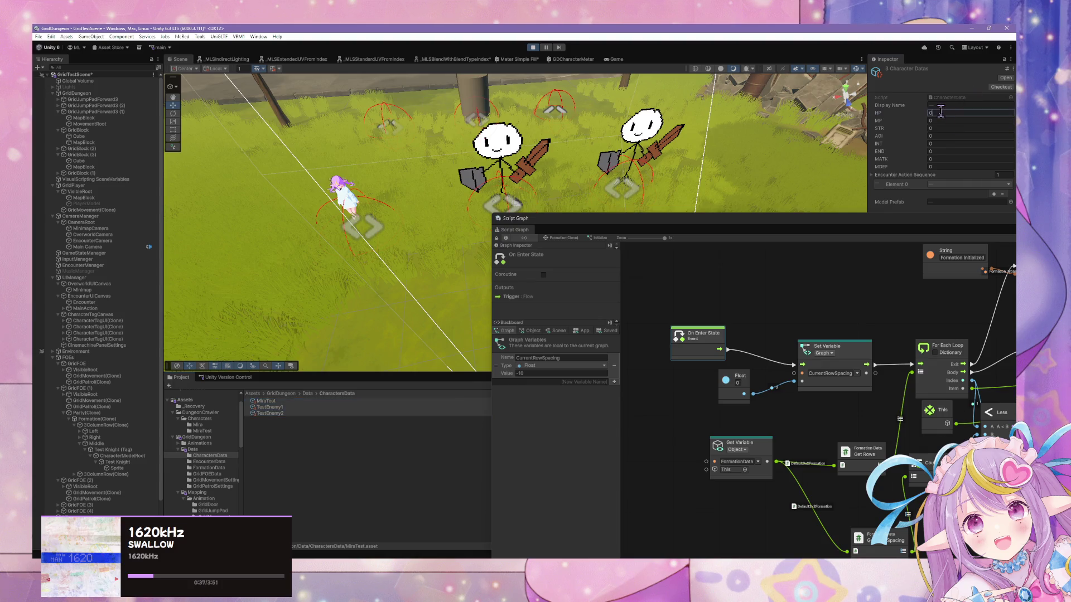
{"action": "key", "text": "Tab"}
{"action": "type", "text": "20"}
{"action": "key", "text": "Tab"}
{"action": "type", "text": "10"}
{"action": "key", "text": "Tab"}
{"action": "type", "text": "10"}
{"action": "key", "text": "Tab"}
{"action": "key", "text": "Tab"}
{"action": "type", "text": "10"}
{"action": "key", "text": "Tab"}
Step: Make Attack the first encounter action, then check MiraTest and TestEnemy2's data
{"action": "left_click", "coordinate": [948, 184]}
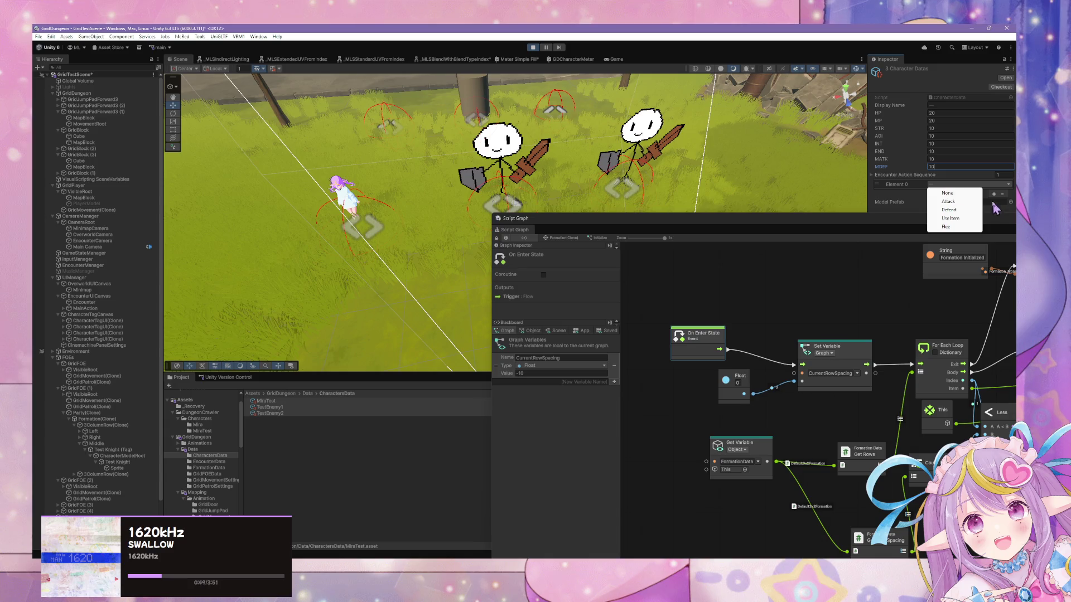
{"action": "left_click", "coordinate": [948, 201]}
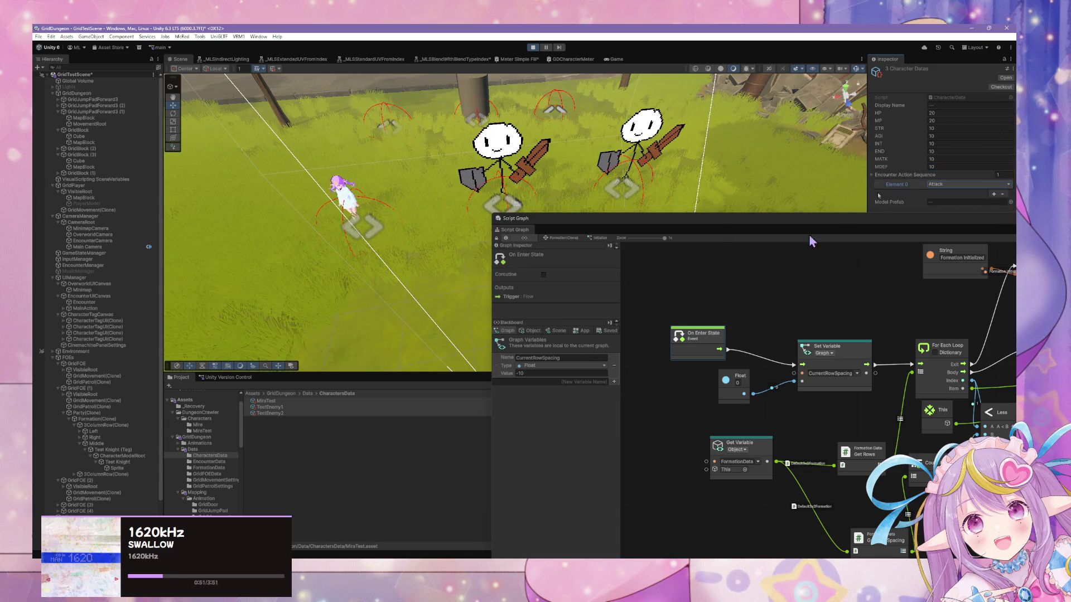
{"action": "left_click", "coordinate": [318, 413]}
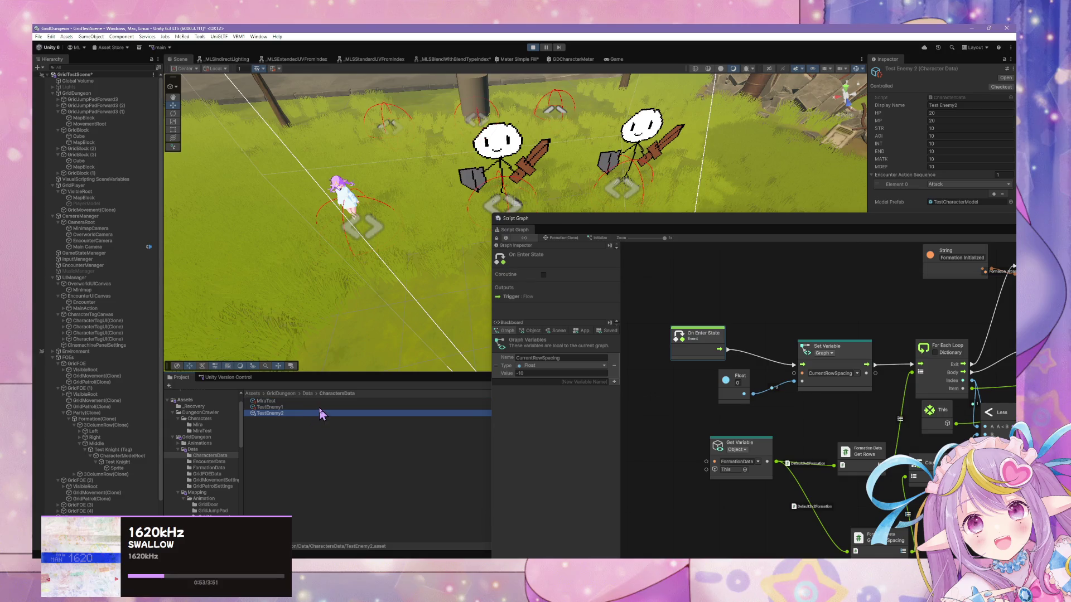
{"action": "key", "text": "Up"}
{"action": "key", "text": "Up"}
{"action": "key", "text": "Down"}
{"action": "key", "text": "Down"}
{"action": "left_click_drag", "start_coordinate": [647, 224], "coordinate": [597, 223]}
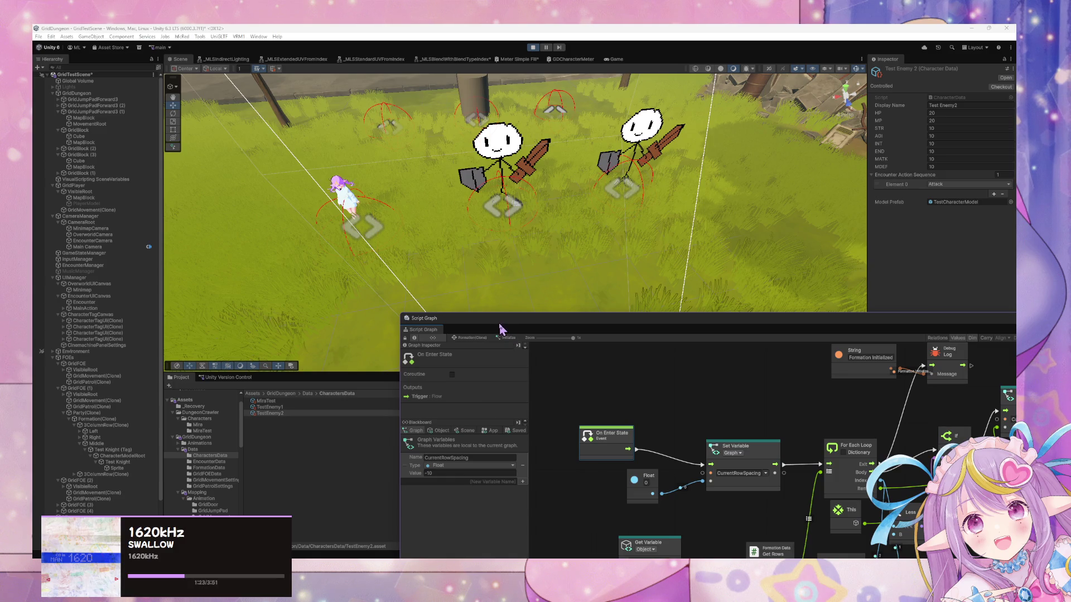
Step: Enlarge the graph window and load Party(Clone)'s state graph with Standby, Initialize and Add Party Members states
{"action": "left_click", "coordinate": [255, 37]}
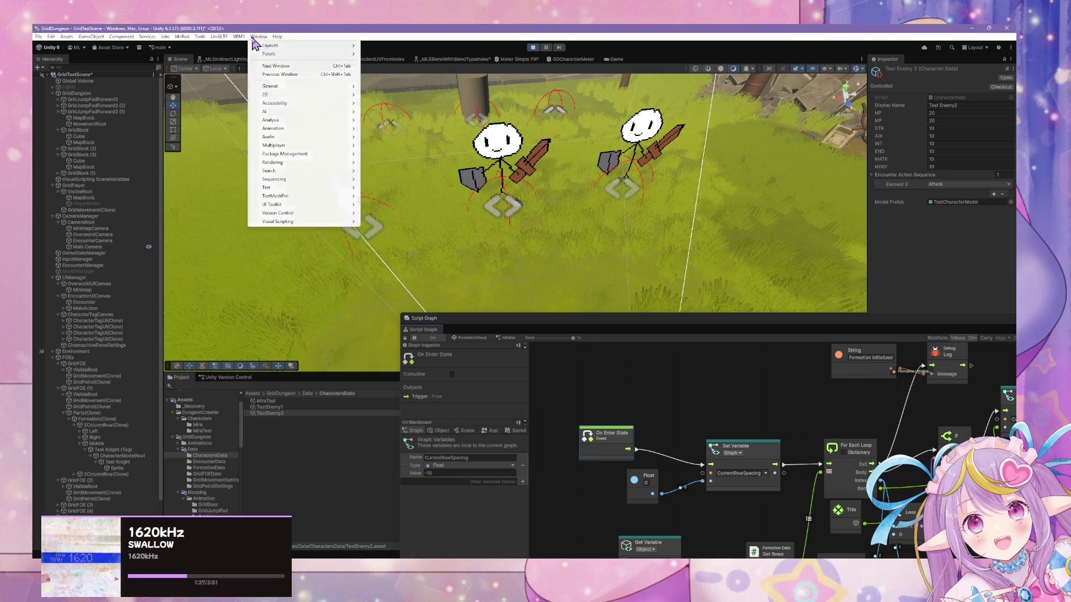
{"action": "left_click", "coordinate": [550, 260]}
{"action": "mouse_move", "coordinate": [579, 259]}
{"action": "left_mouse_down"}
{"action": "mouse_move", "coordinate": [280, 110]}
{"action": "mouse_move", "coordinate": [311, 141]}
{"action": "mouse_move", "coordinate": [342, 136]}
{"action": "mouse_move", "coordinate": [270, 175]}
{"action": "mouse_move", "coordinate": [156, 160]}
{"action": "mouse_move", "coordinate": [1032, 153]}
{"action": "mouse_move", "coordinate": [753, 143]}
{"action": "mouse_move", "coordinate": [746, 168]}
{"action": "left_mouse_up"}
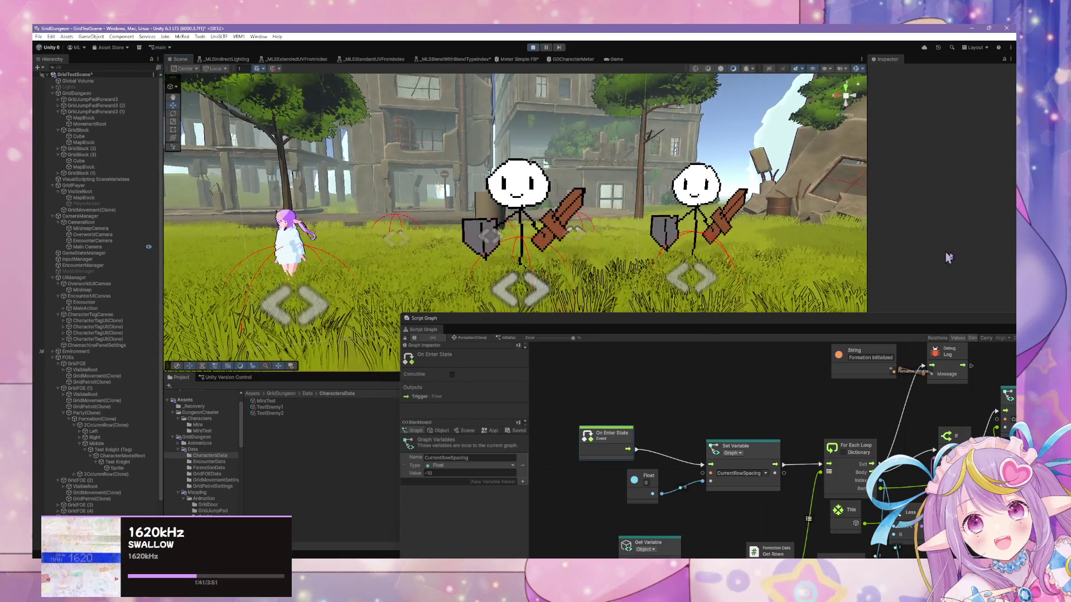
{"action": "left_click_drag", "start_coordinate": [686, 317], "coordinate": [686, 191]}
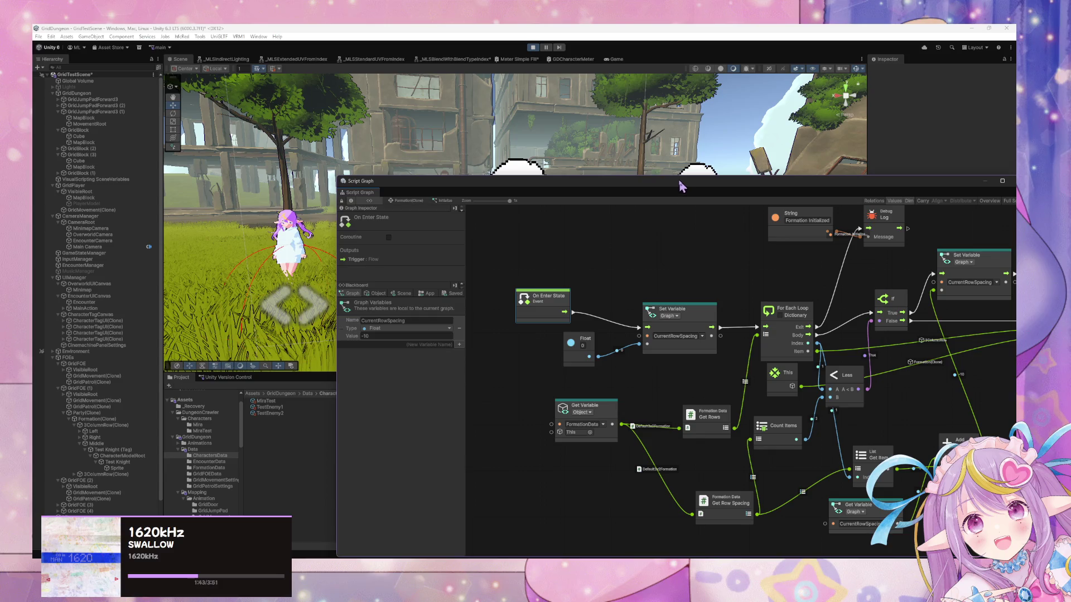
{"action": "left_click", "coordinate": [87, 413]}
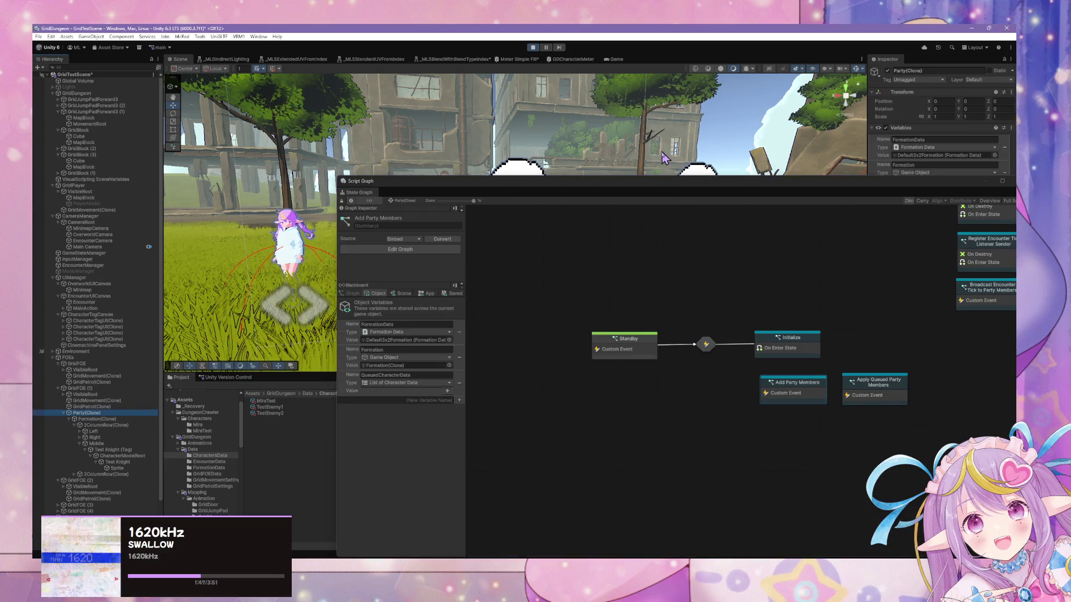
Step: Fly the scene camera along the street, then inspect the Initialize state's script graph and return
{"action": "left_click_drag", "start_coordinate": [634, 136], "coordinate": [634, 136]}
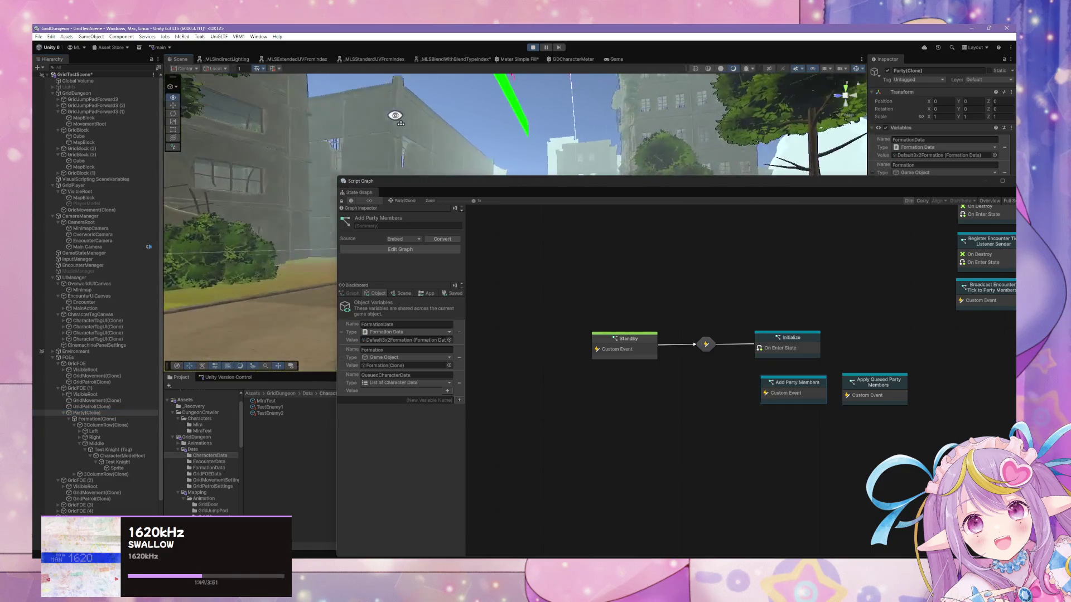
{"action": "mouse_move", "coordinate": [405, 119]}
{"action": "left_mouse_down"}
{"action": "mouse_move", "coordinate": [406, 136]}
{"action": "mouse_move", "coordinate": [354, 114]}
{"action": "mouse_move", "coordinate": [253, 112]}
{"action": "mouse_move", "coordinate": [636, 123]}
{"action": "left_mouse_up"}
{"action": "mouse_move", "coordinate": [994, 125]}
{"action": "left_mouse_down"}
{"action": "mouse_move", "coordinate": [1002, 136]}
{"action": "mouse_move", "coordinate": [818, 125]}
{"action": "mouse_move", "coordinate": [827, 132]}
{"action": "left_mouse_up"}
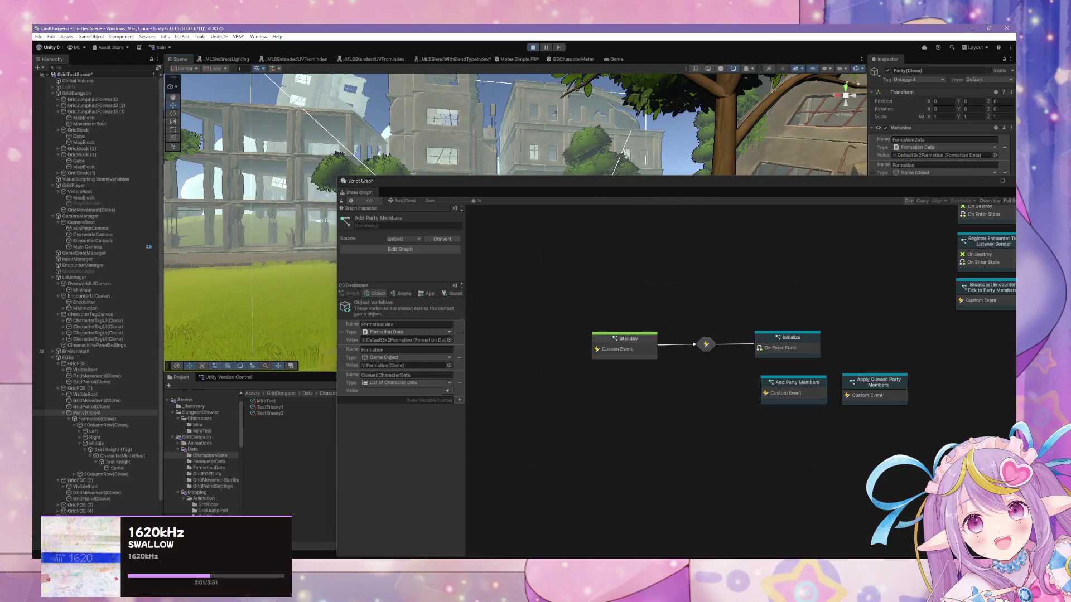
{"action": "left_click", "coordinate": [645, 349]}
{"action": "double_click", "coordinate": [813, 342]}
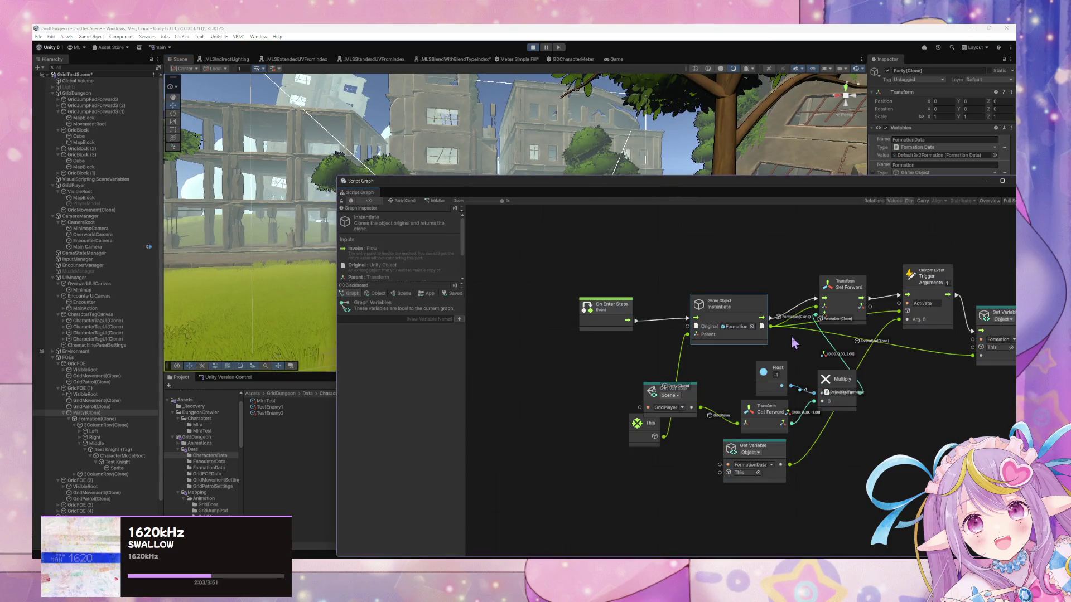
{"action": "left_click", "coordinate": [406, 200]}
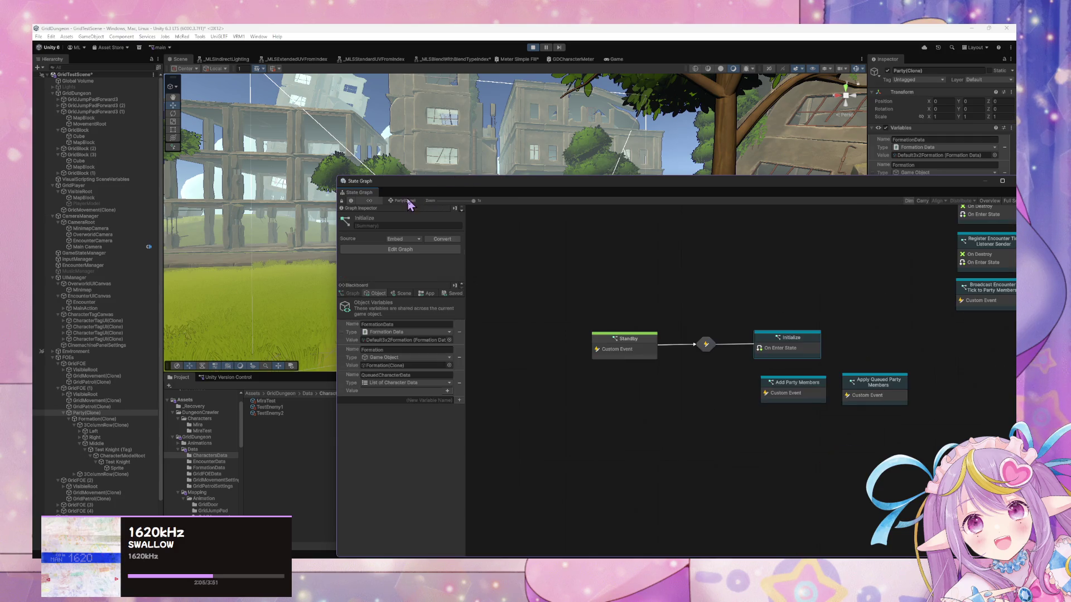
Step: Review Add Party Members, shifting its Get Variable node left, then return to Party(Clone)'s state graph
{"action": "double_click", "coordinate": [813, 403]}
{"action": "left_click_drag", "start_coordinate": [742, 274], "coordinate": [607, 241]}
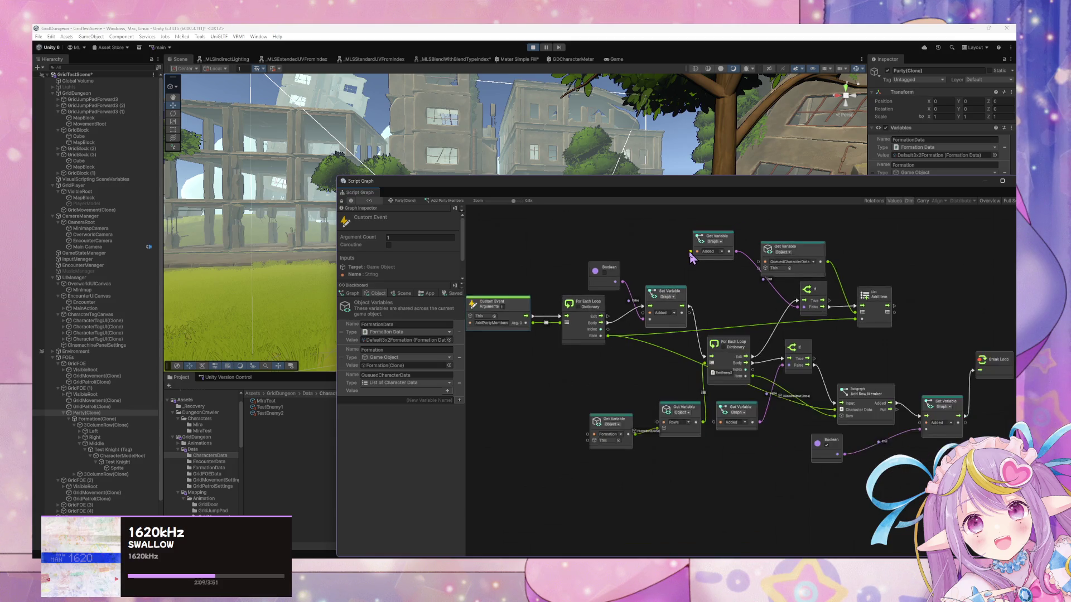
{"action": "left_click_drag", "start_coordinate": [723, 237], "coordinate": [698, 238]}
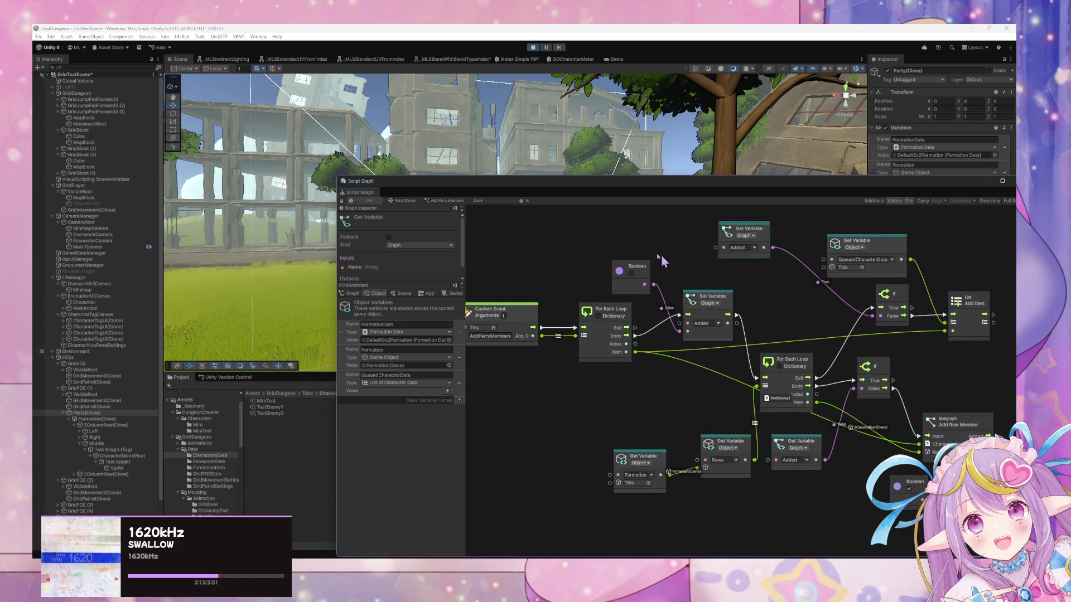
{"action": "left_click", "coordinate": [398, 202]}
{"action": "double_click", "coordinate": [810, 392]}
{"action": "left_click", "coordinate": [404, 202]}
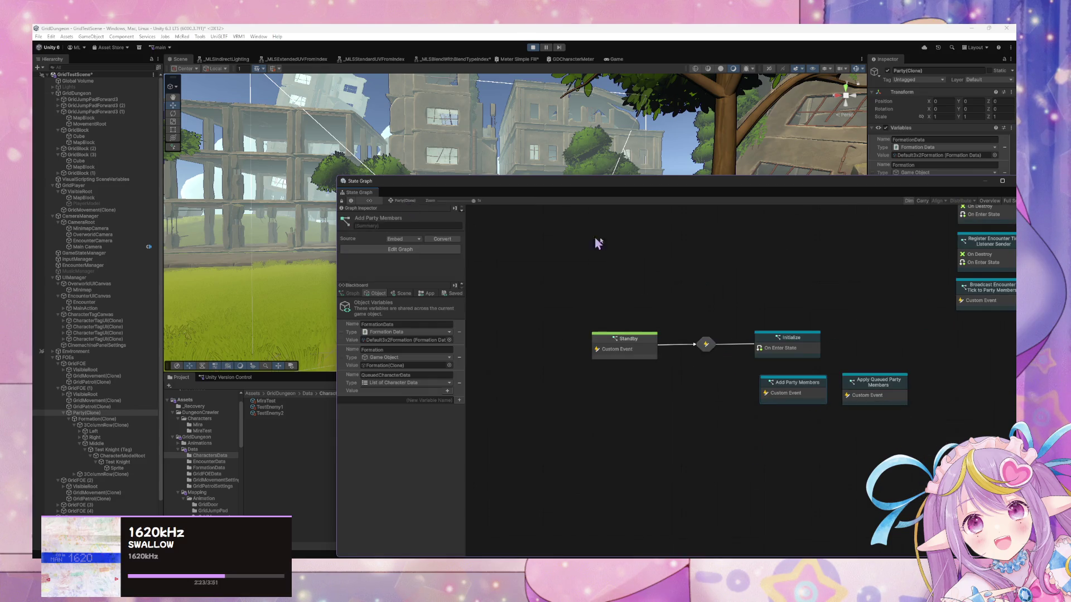
{"action": "left_click_drag", "start_coordinate": [523, 187], "coordinate": [720, 309]}
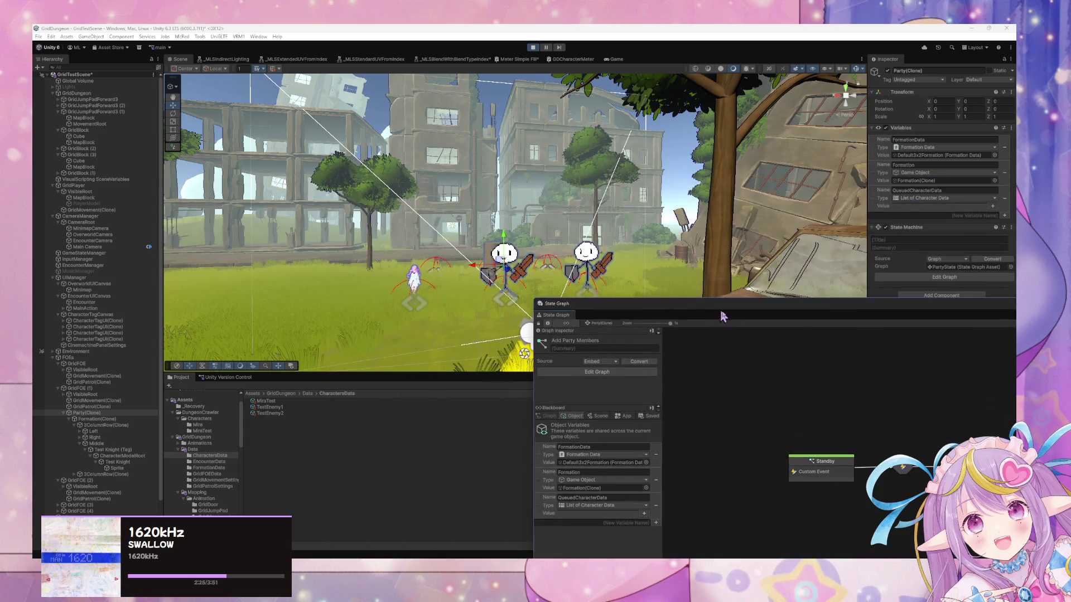
Step: Stop the running game and select GridPlayer to show its variables and components
{"action": "left_click", "coordinate": [96, 389]}
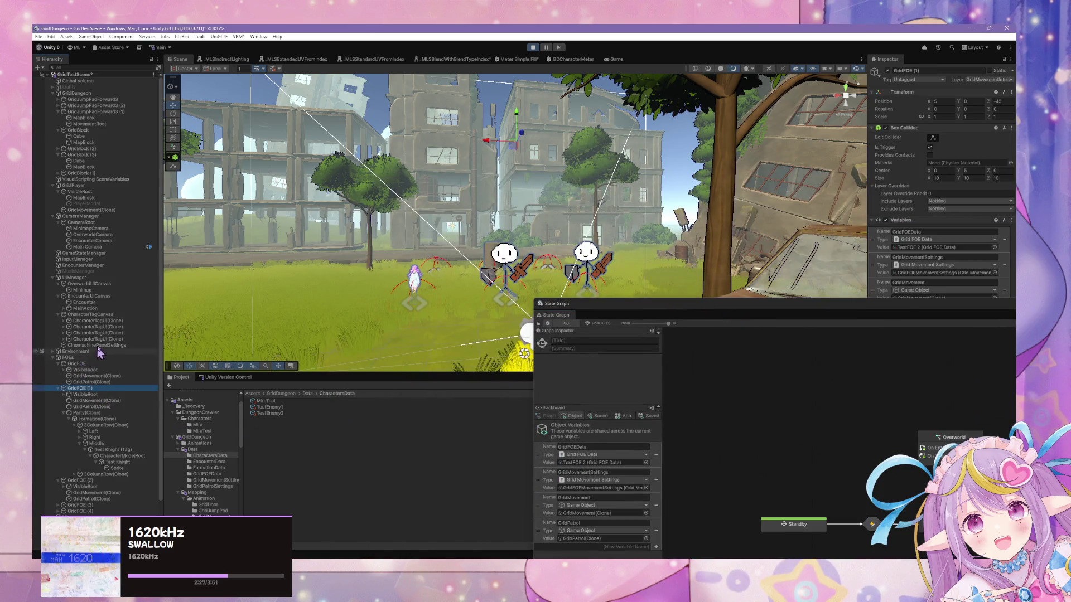
{"action": "scroll", "coordinate": [103, 351], "scroll_direction": "down", "scroll_amount": 3}
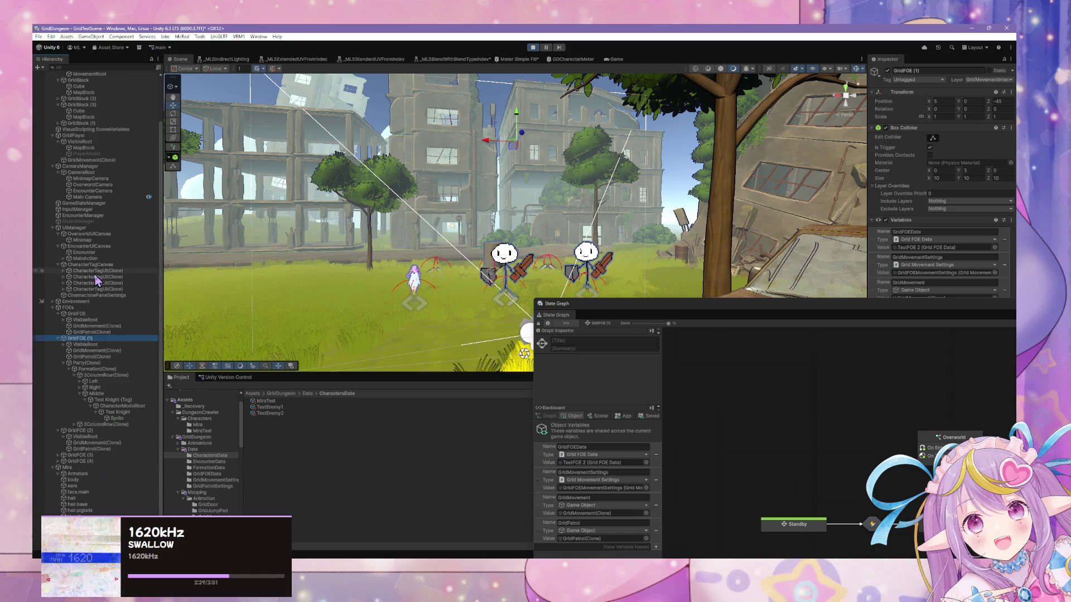
{"action": "scroll", "coordinate": [98, 281], "scroll_direction": "up", "scroll_amount": 3}
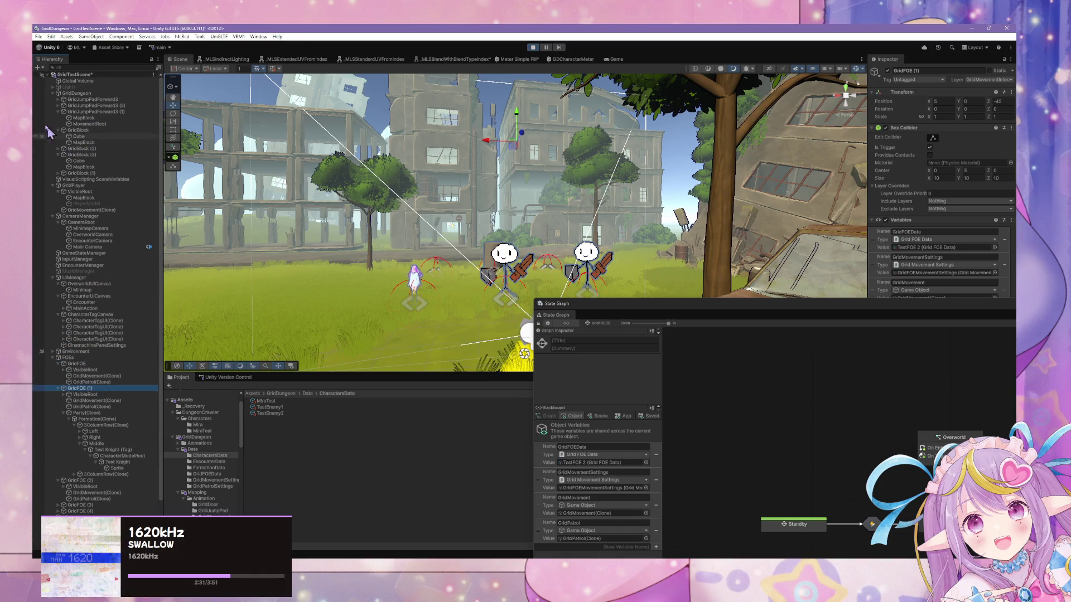
{"action": "left_click", "coordinate": [532, 48]}
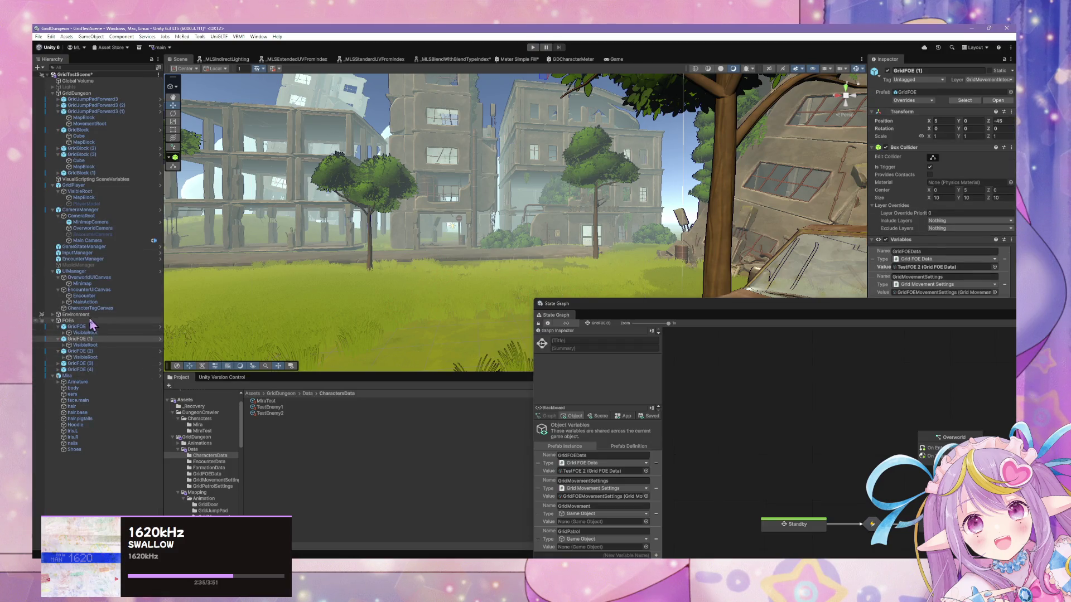
{"action": "left_click", "coordinate": [73, 185]}
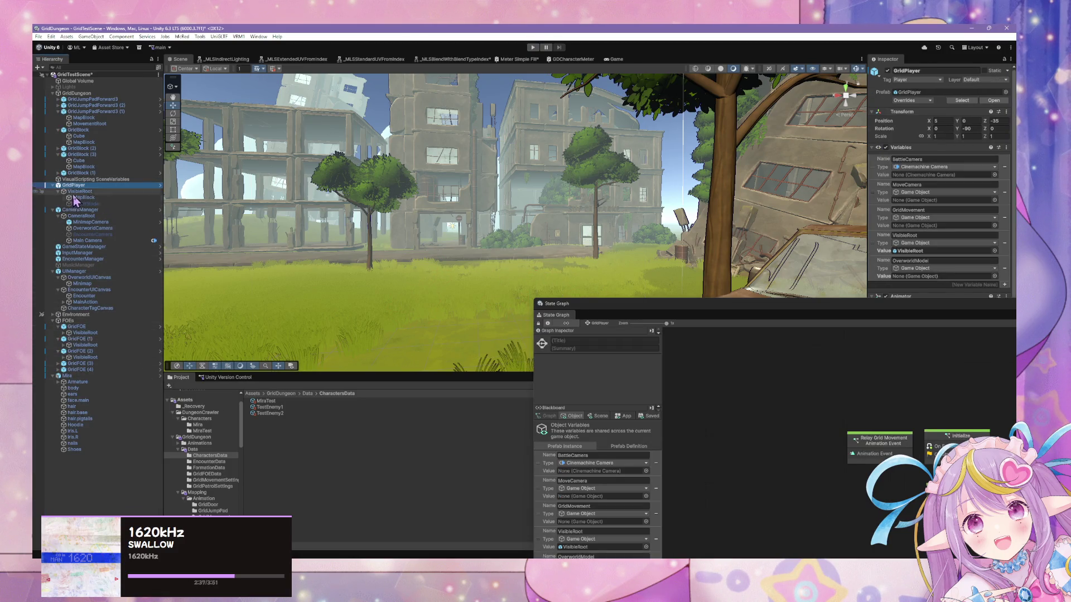
Step: Add the Party prefab as a child of GridPlayer and set its FormationData to Default3x2Formation
{"action": "left_click_drag", "start_coordinate": [669, 299], "coordinate": [736, 411]}
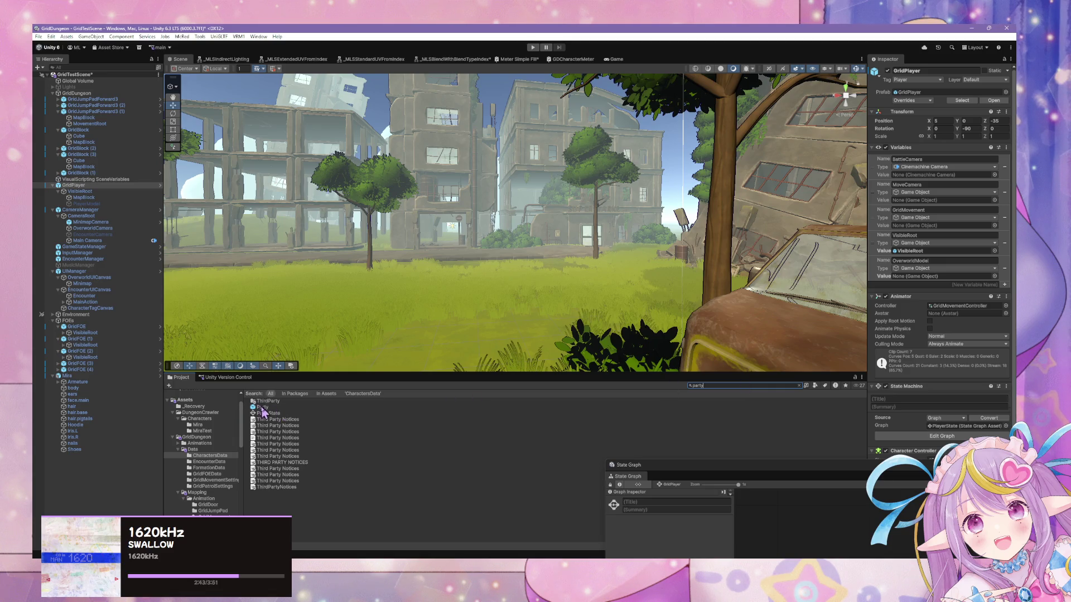
{"action": "mouse_move", "coordinate": [262, 410]}
{"action": "left_mouse_down"}
{"action": "mouse_move", "coordinate": [64, 193]}
{"action": "mouse_move", "coordinate": [76, 189]}
{"action": "left_mouse_up"}
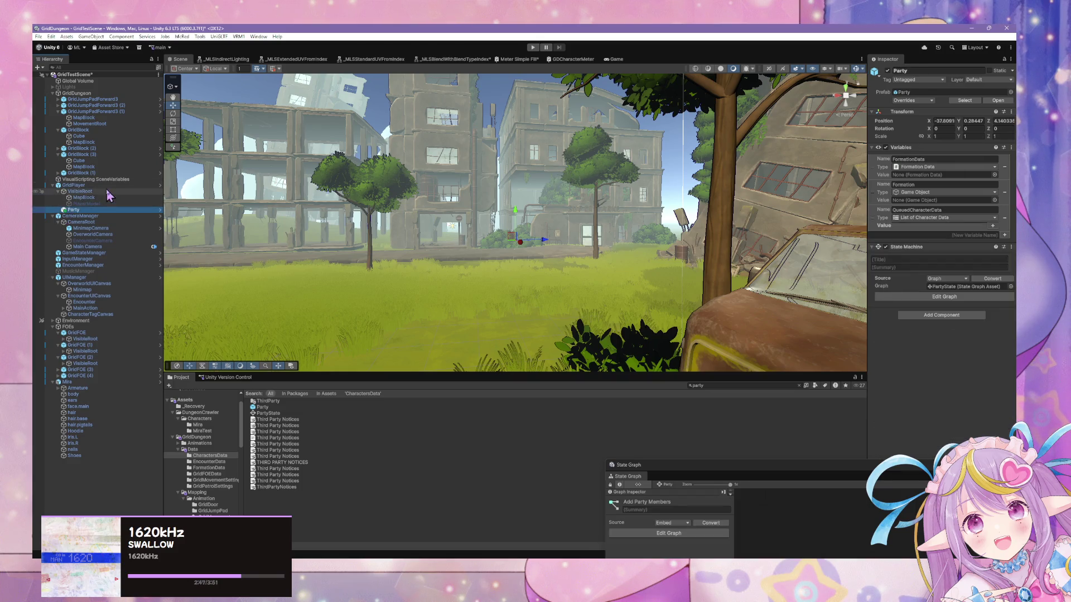
{"action": "left_click", "coordinate": [995, 174]}
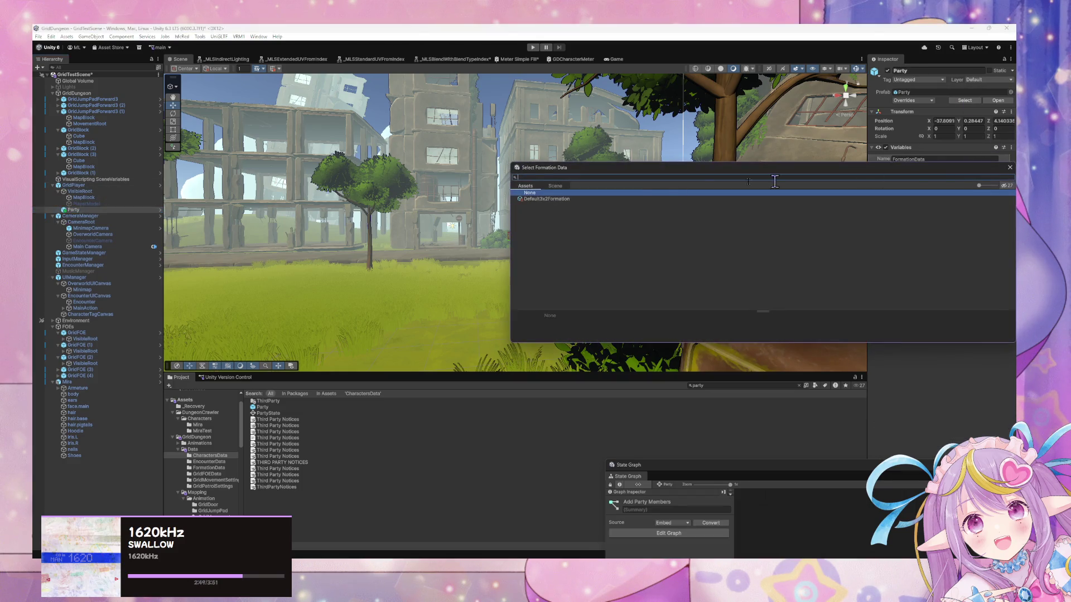
{"action": "double_click", "coordinate": [594, 199]}
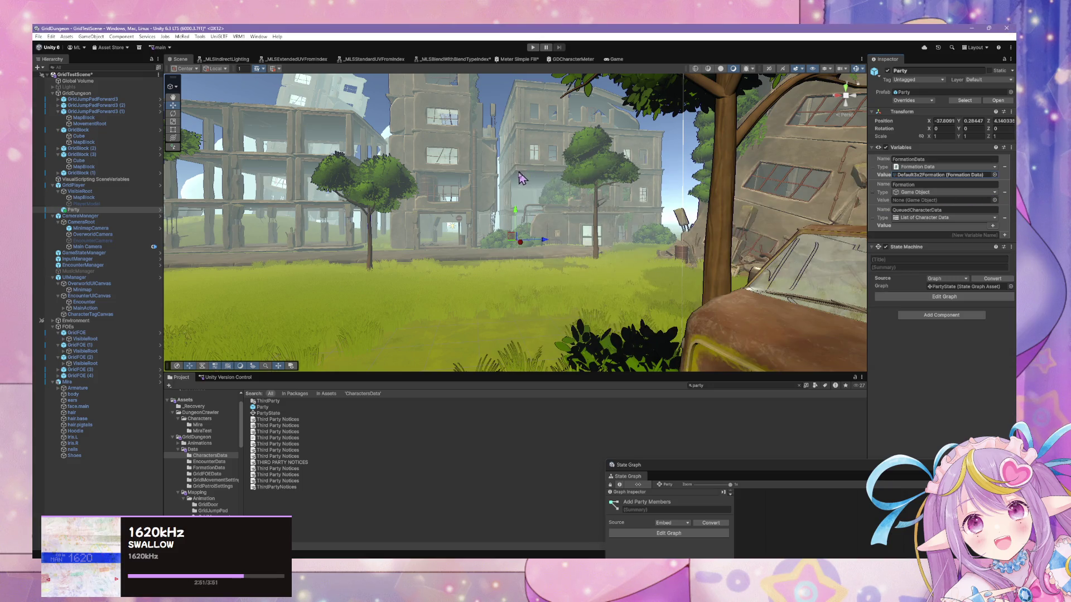
{"action": "mouse_move", "coordinate": [335, 184]}
{"action": "left_mouse_down"}
{"action": "mouse_move", "coordinate": [227, 167]}
{"action": "mouse_move", "coordinate": [143, 179]}
{"action": "mouse_move", "coordinate": [106, 159]}
{"action": "mouse_move", "coordinate": [882, 178]}
{"action": "mouse_move", "coordinate": [859, 179]}
{"action": "left_mouse_up"}
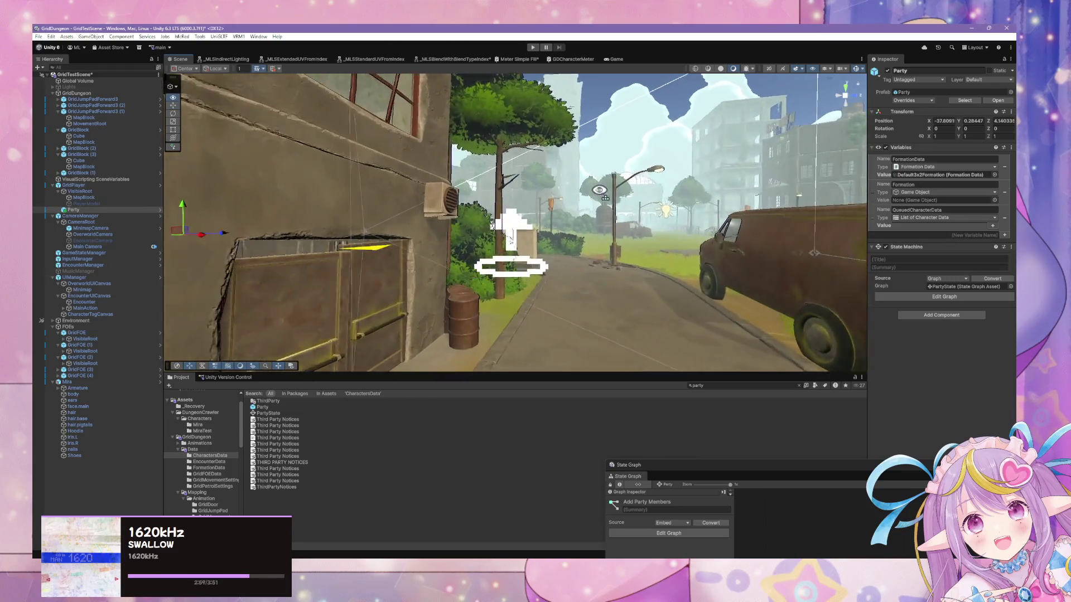
{"action": "mouse_move", "coordinate": [599, 190]}
{"action": "left_mouse_down"}
{"action": "mouse_move", "coordinate": [533, 190]}
{"action": "mouse_move", "coordinate": [795, 226]}
{"action": "mouse_move", "coordinate": [844, 184]}
{"action": "left_mouse_up"}
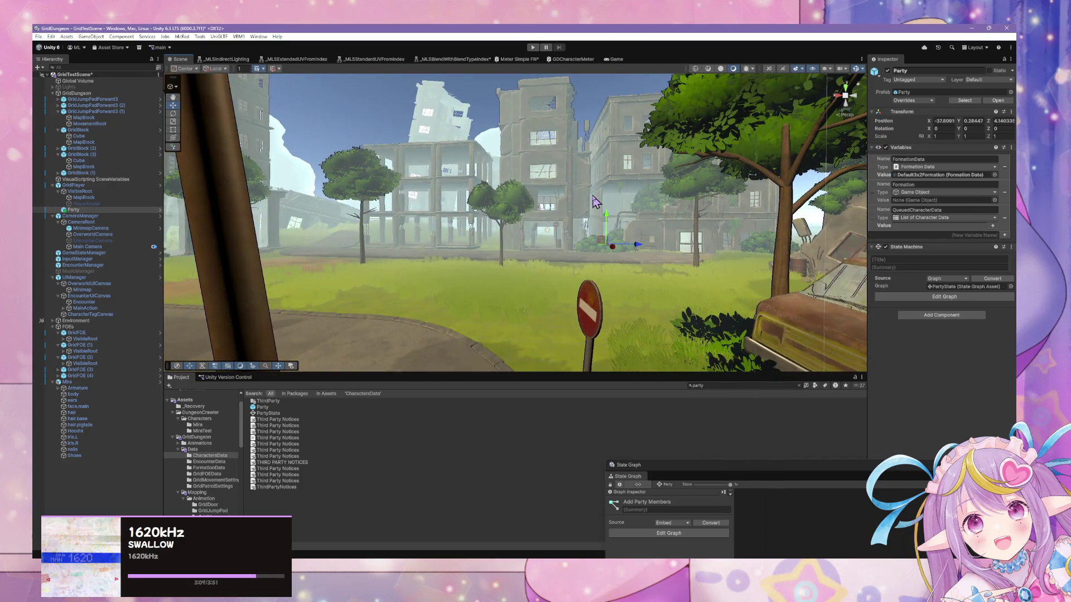
{"action": "mouse_move", "coordinate": [594, 201]}
{"action": "left_mouse_down"}
{"action": "mouse_move", "coordinate": [240, 195]}
{"action": "mouse_move", "coordinate": [237, 173]}
{"action": "left_mouse_up"}
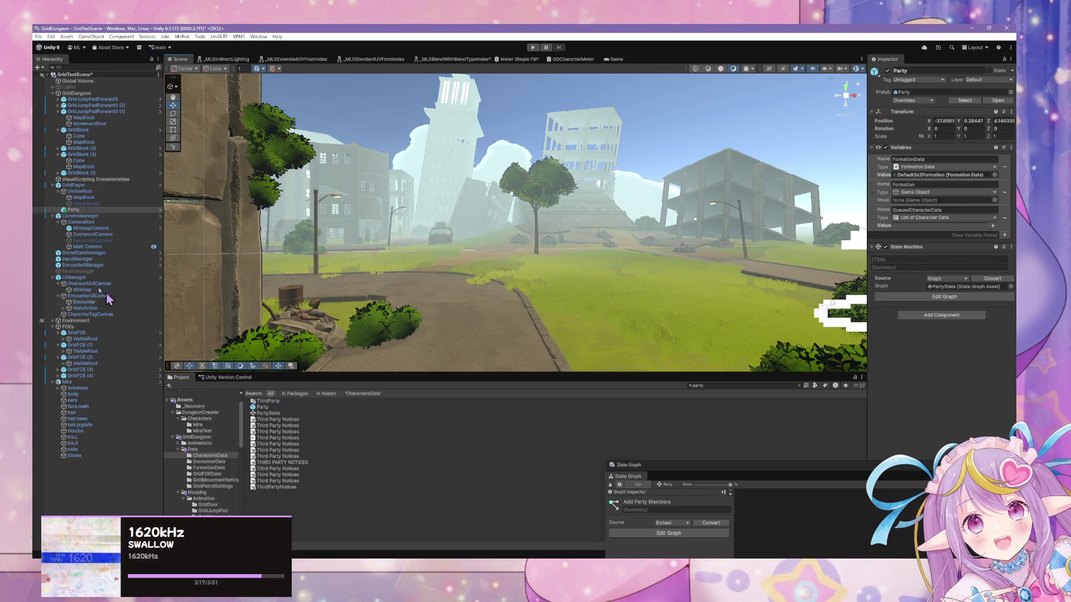
Step: Float EncounterManager's State Graph window and open the Encounter > Encounter Start script graph
{"action": "left_click", "coordinate": [83, 265]}
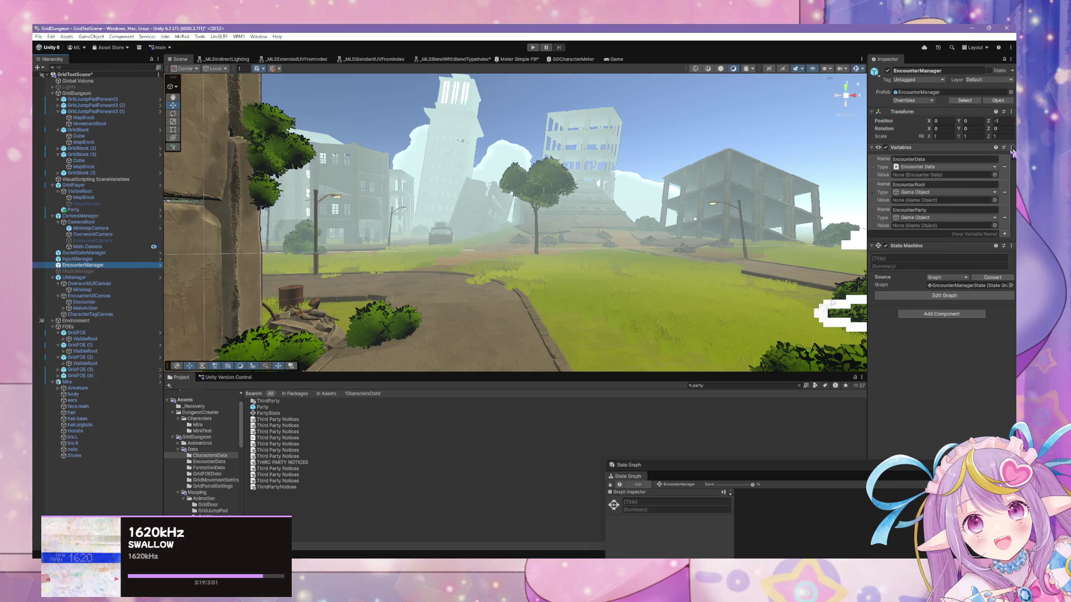
{"action": "mouse_move", "coordinate": [745, 468]}
{"action": "left_mouse_down"}
{"action": "mouse_move", "coordinate": [347, 24]}
{"action": "mouse_move", "coordinate": [377, 149]}
{"action": "left_mouse_up"}
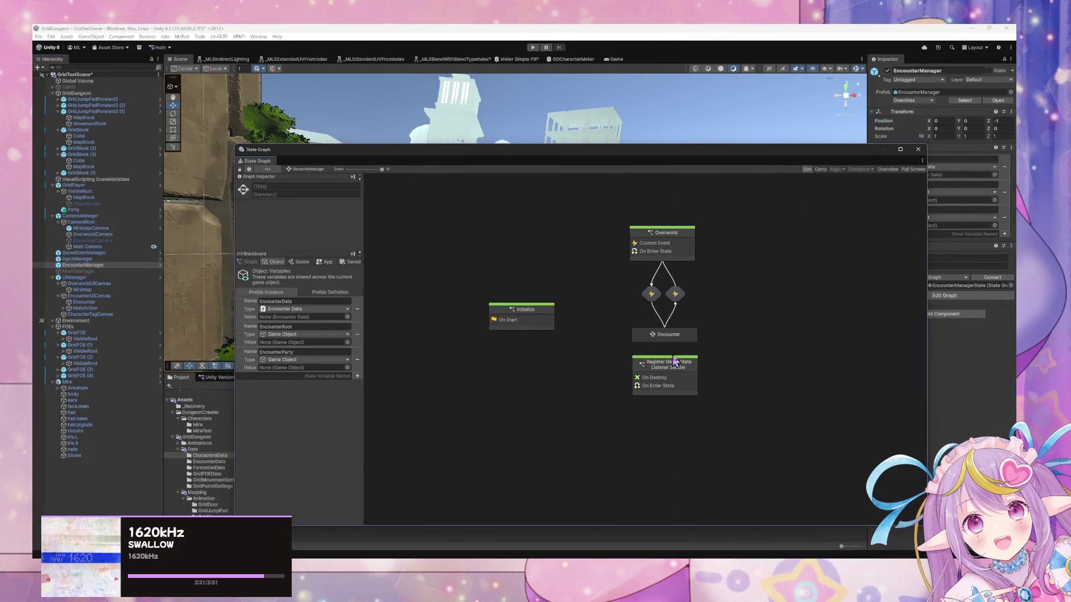
{"action": "double_click", "coordinate": [685, 337]}
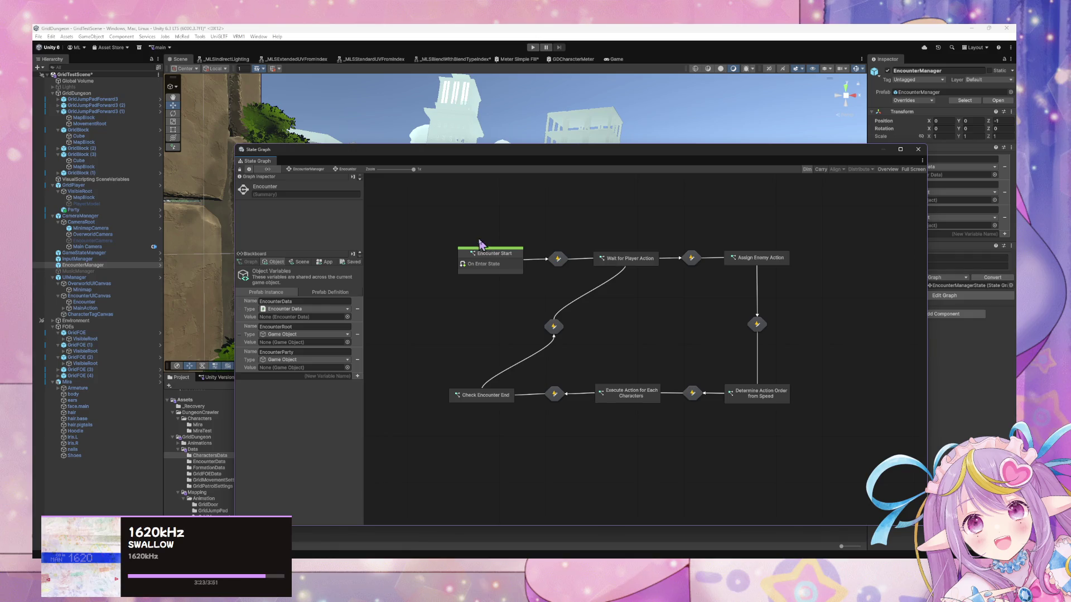
{"action": "left_click", "coordinate": [496, 257]}
{"action": "double_click", "coordinate": [489, 264]}
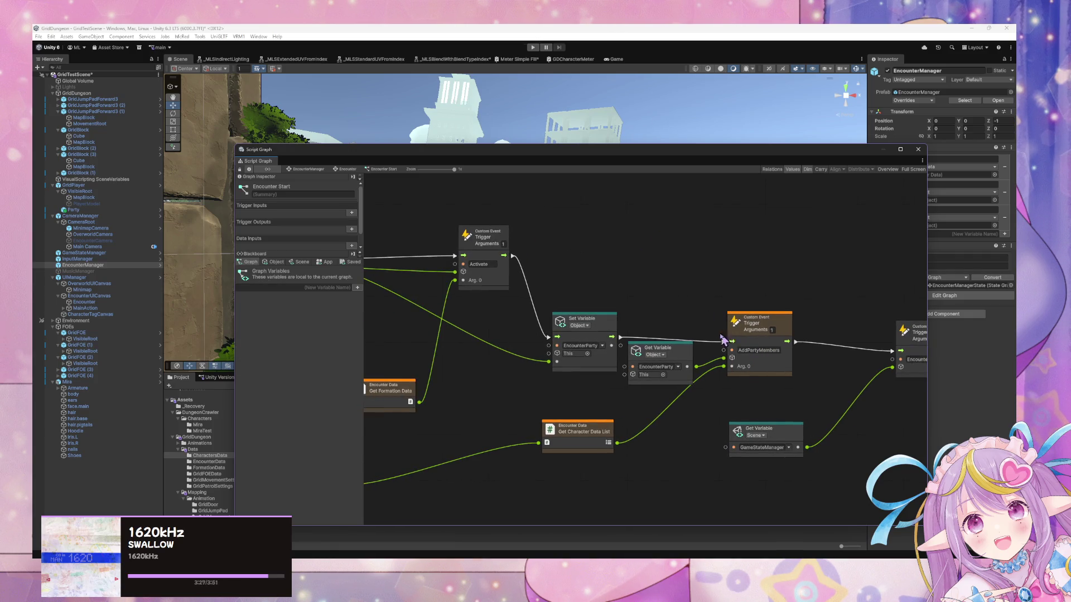
Step: Rearrange the Get Variable, Character Data List, AddPartyMembers trigger and Set Variable nodes neatly
{"action": "mouse_move", "coordinate": [685, 348]}
{"action": "left_mouse_down"}
{"action": "mouse_move", "coordinate": [647, 385]}
{"action": "mouse_move", "coordinate": [605, 381]}
{"action": "left_mouse_up"}
{"action": "mouse_move", "coordinate": [609, 443]}
{"action": "left_mouse_down"}
{"action": "mouse_move", "coordinate": [621, 451]}
{"action": "mouse_move", "coordinate": [601, 449]}
{"action": "left_mouse_up"}
{"action": "left_click_drag", "start_coordinate": [608, 376], "coordinate": [599, 379]}
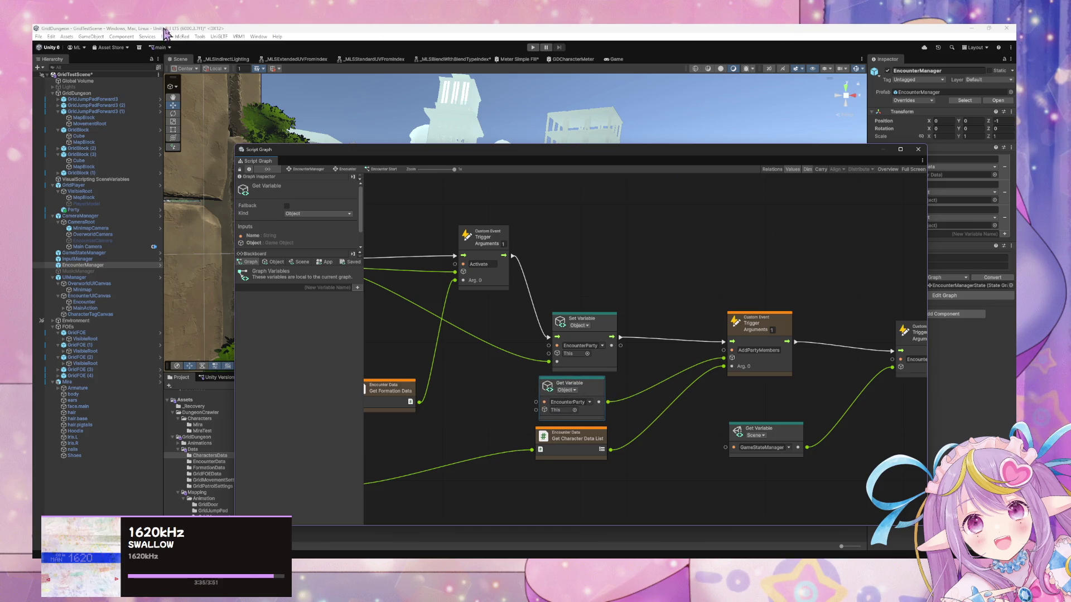
{"action": "left_click_drag", "start_coordinate": [778, 329], "coordinate": [780, 327]}
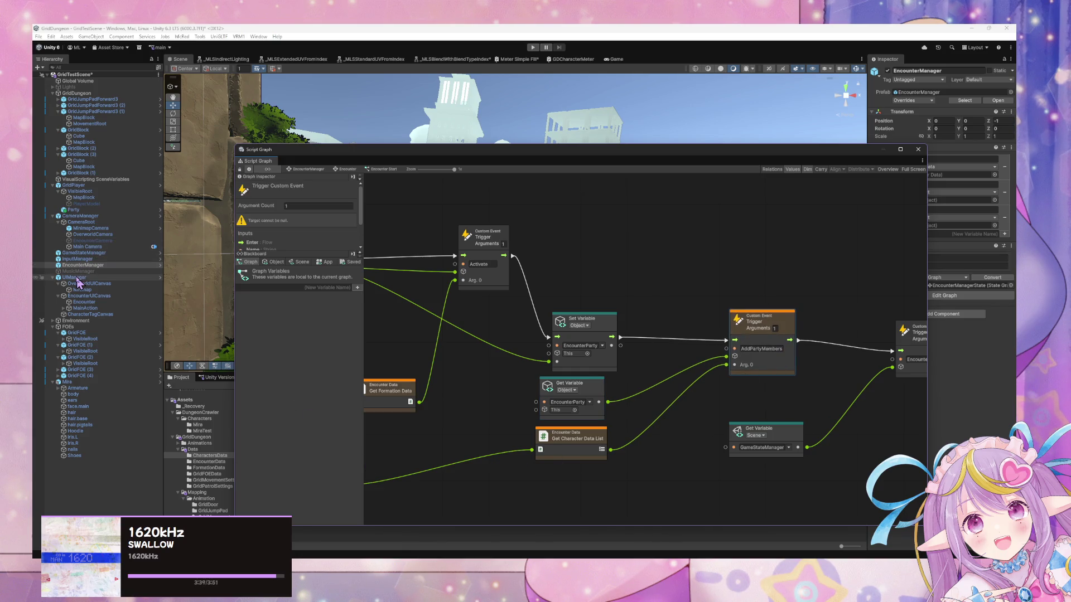
{"action": "left_click_drag", "start_coordinate": [796, 431], "coordinate": [818, 450]}
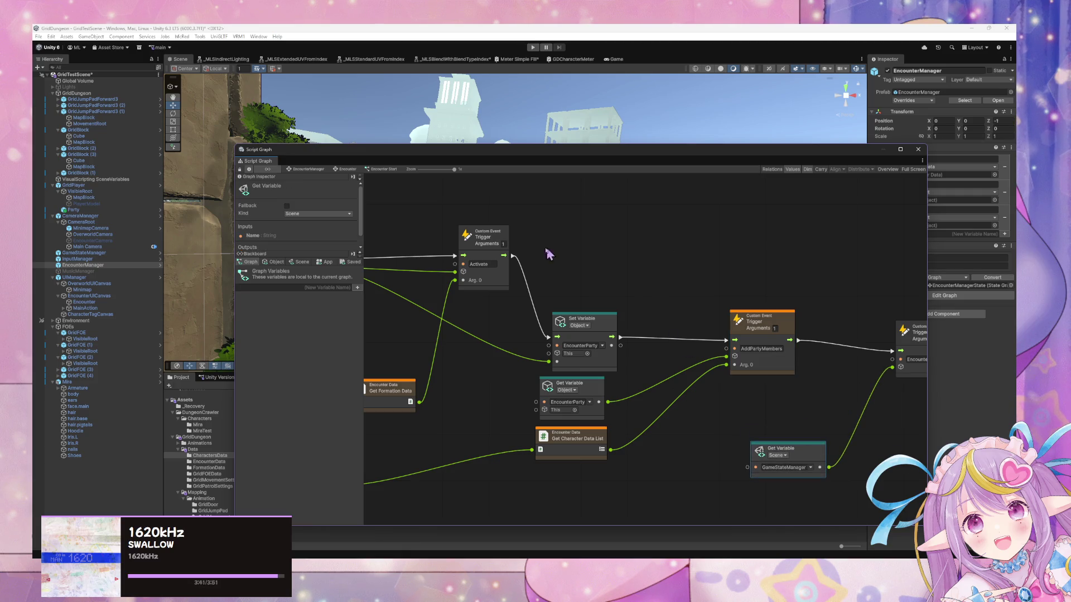
{"action": "left_click_drag", "start_coordinate": [588, 322], "coordinate": [574, 303]}
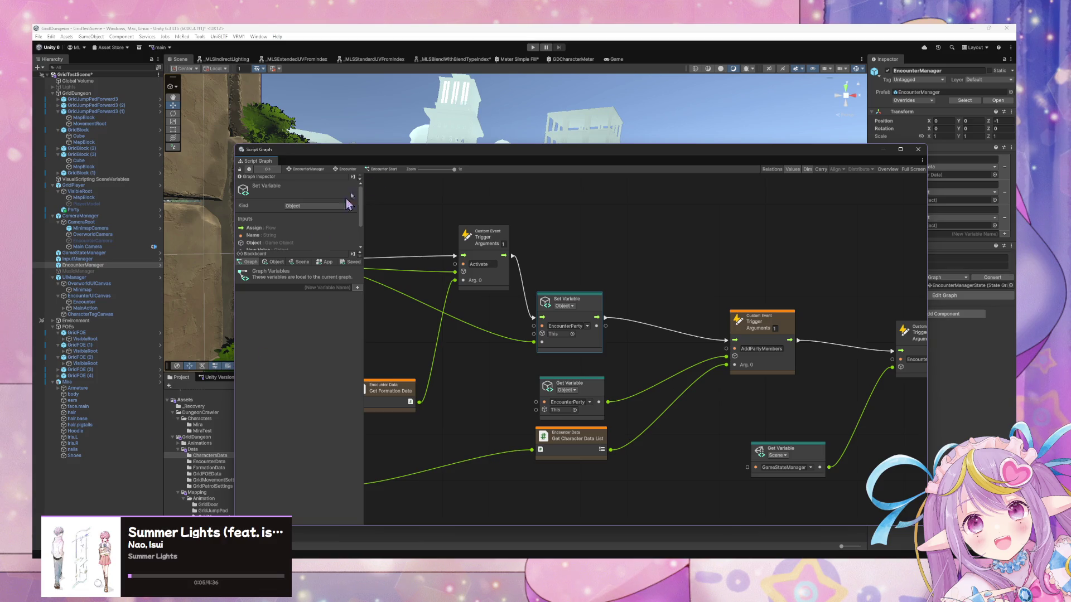
{"action": "mouse_move", "coordinate": [382, 162]}
{"action": "left_mouse_down"}
{"action": "mouse_move", "coordinate": [462, 143]}
{"action": "mouse_move", "coordinate": [416, 163]}
{"action": "mouse_move", "coordinate": [612, 167]}
{"action": "left_mouse_up"}
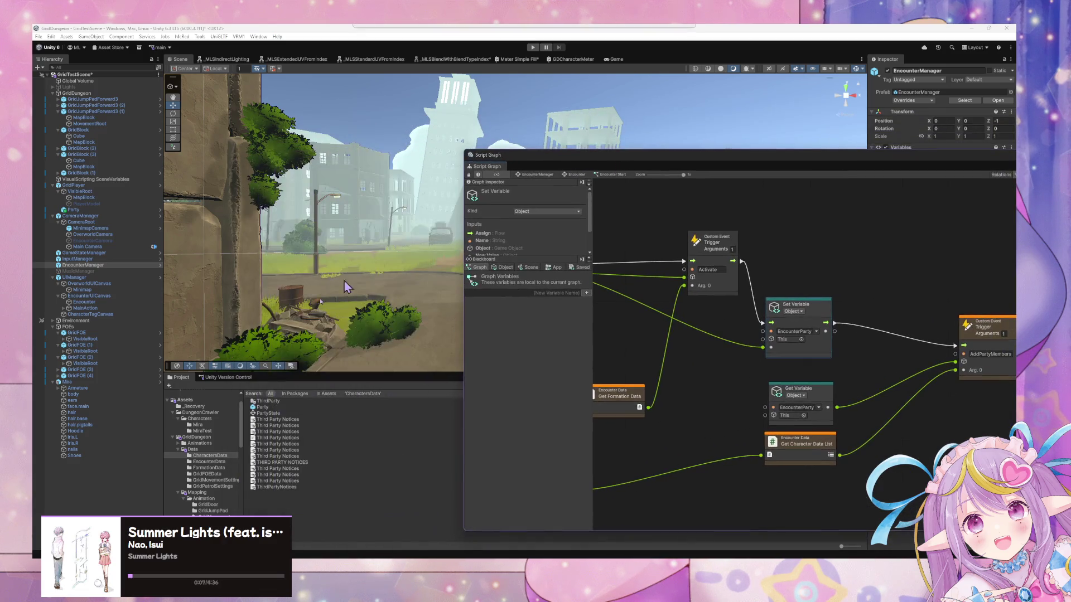
Step: Select the Party prefab and open its Add Party Members script graph
{"action": "left_click", "coordinate": [259, 407]}
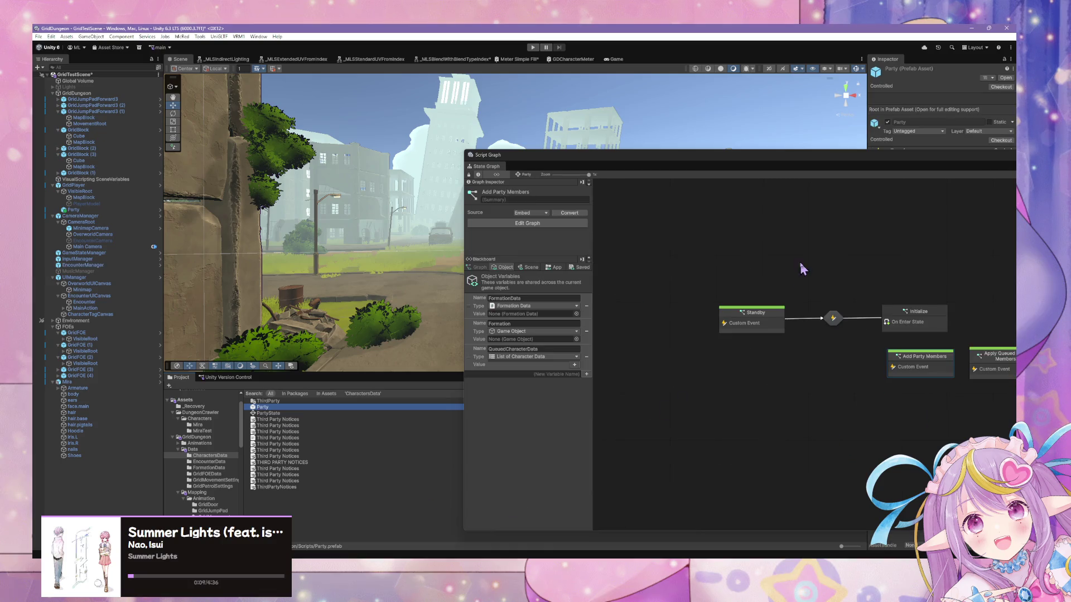
{"action": "left_click", "coordinate": [748, 319]}
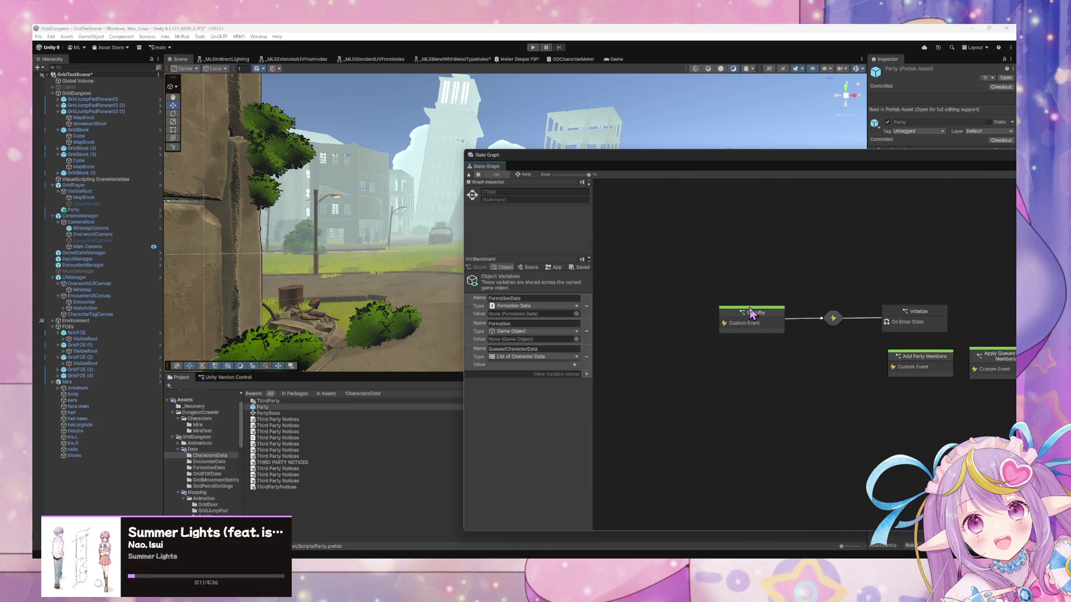
{"action": "double_click", "coordinate": [940, 371]}
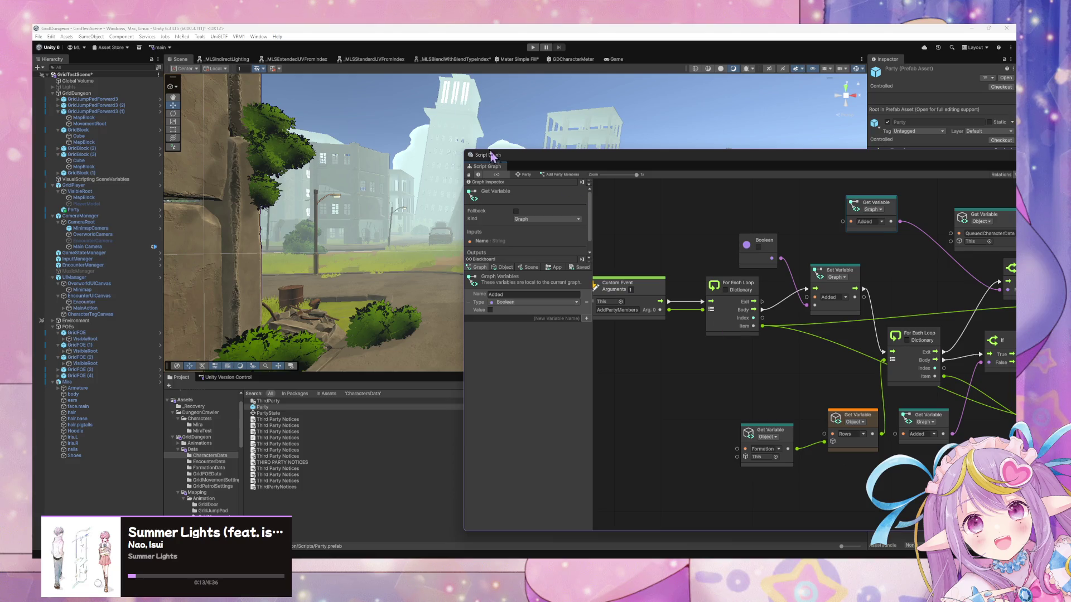
{"action": "scroll", "coordinate": [696, 324], "scroll_direction": "down", "scroll_amount": 3}
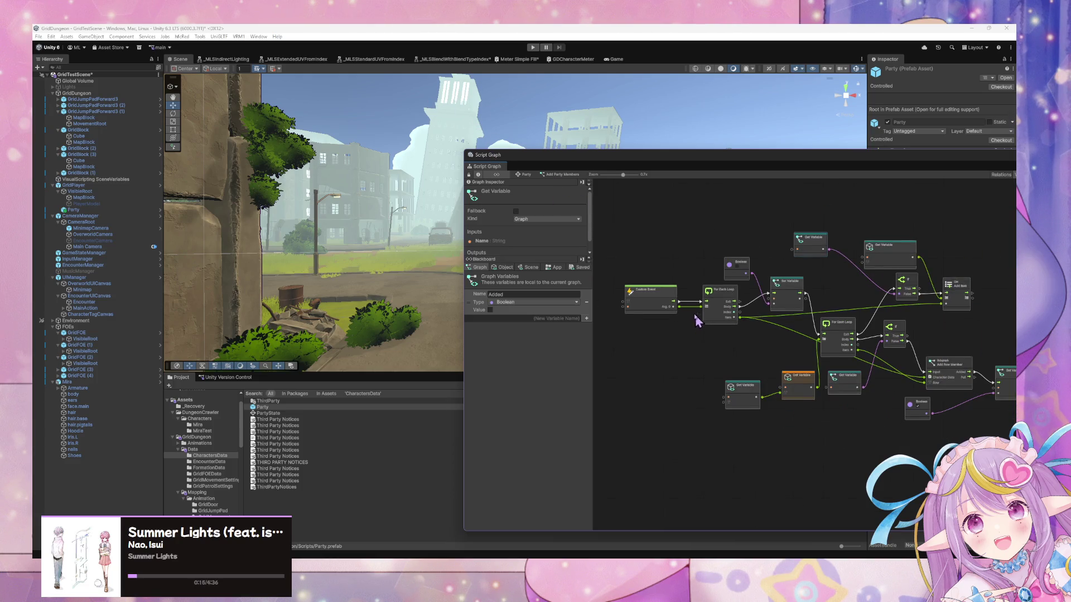
{"action": "scroll", "coordinate": [696, 321], "scroll_direction": "up", "scroll_amount": 1}
{"action": "scroll", "coordinate": [772, 338], "scroll_direction": "up", "scroll_amount": 1}
{"action": "scroll", "coordinate": [774, 344], "scroll_direction": "up", "scroll_amount": 1}
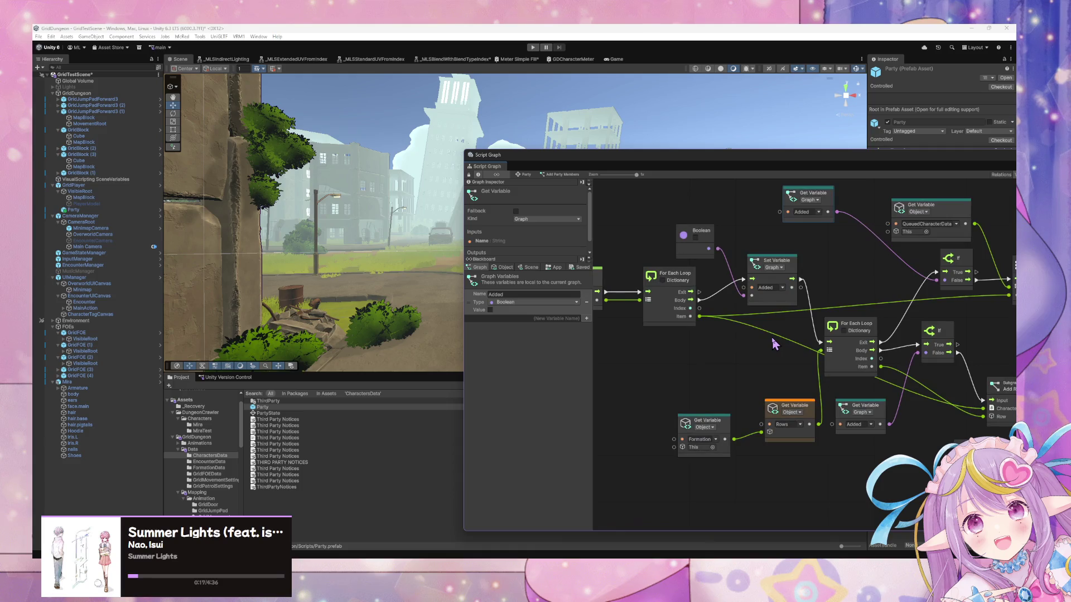
Step: Review the Add Row Member subgraph, then reopen Add Party Members and select its AddPartyMembers Custom Event
{"action": "double_click", "coordinate": [1001, 386]}
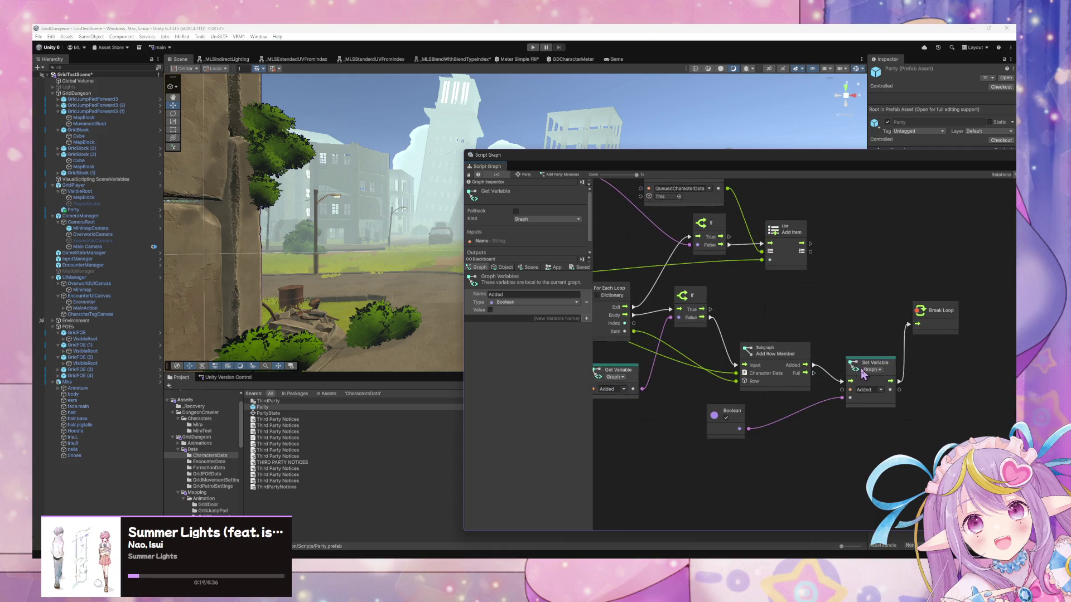
{"action": "scroll", "coordinate": [946, 316], "scroll_direction": "left", "scroll_amount": 10}
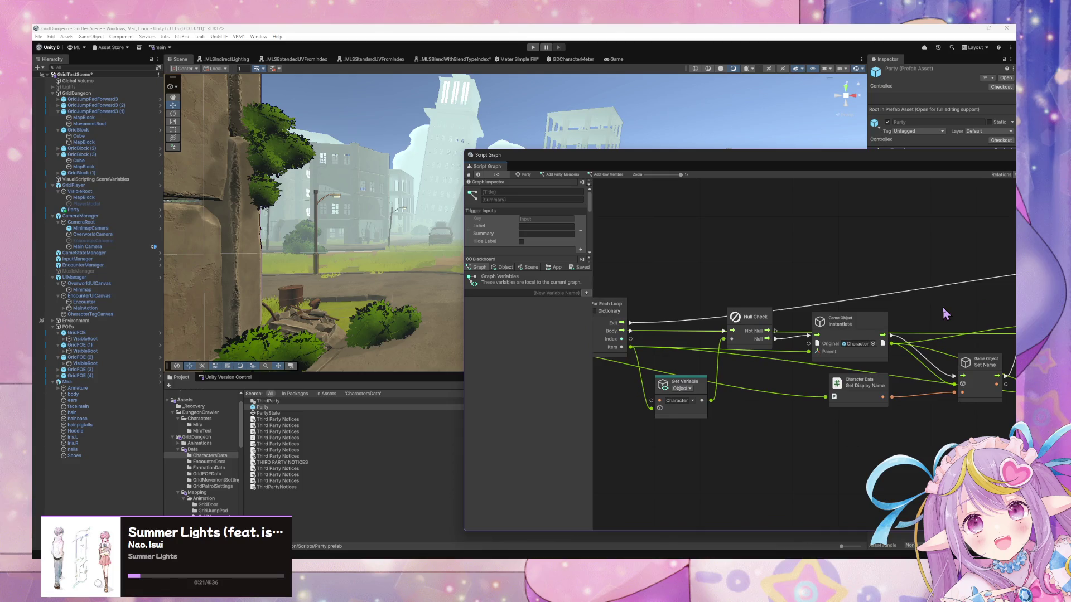
{"action": "scroll", "coordinate": [946, 315], "scroll_direction": "right", "scroll_amount": 2}
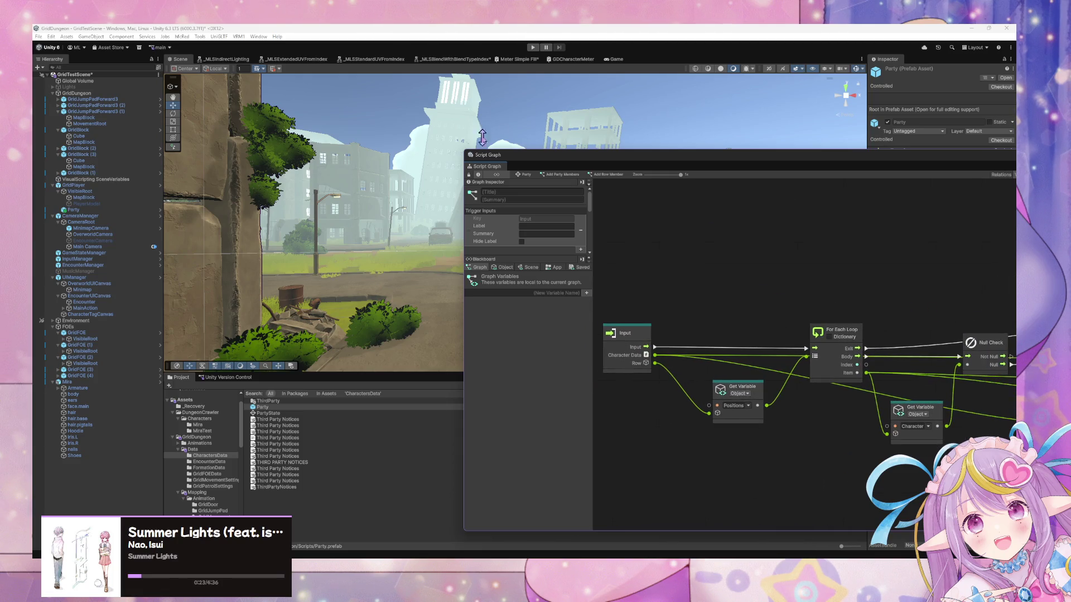
{"action": "left_click_drag", "start_coordinate": [597, 152], "coordinate": [337, 118]}
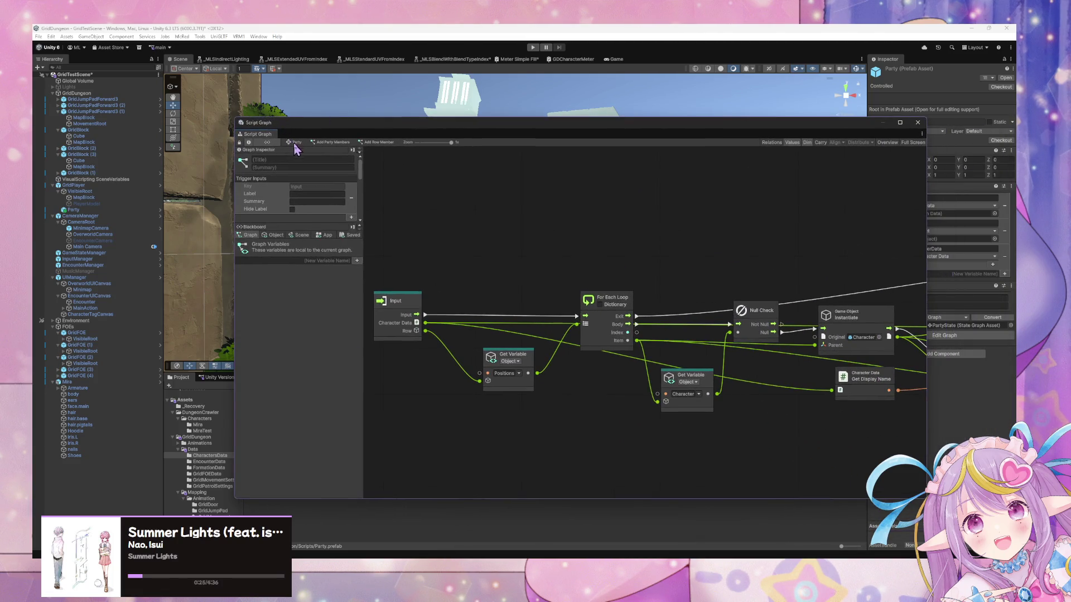
{"action": "left_click", "coordinate": [295, 142]}
{"action": "double_click", "coordinate": [716, 333]}
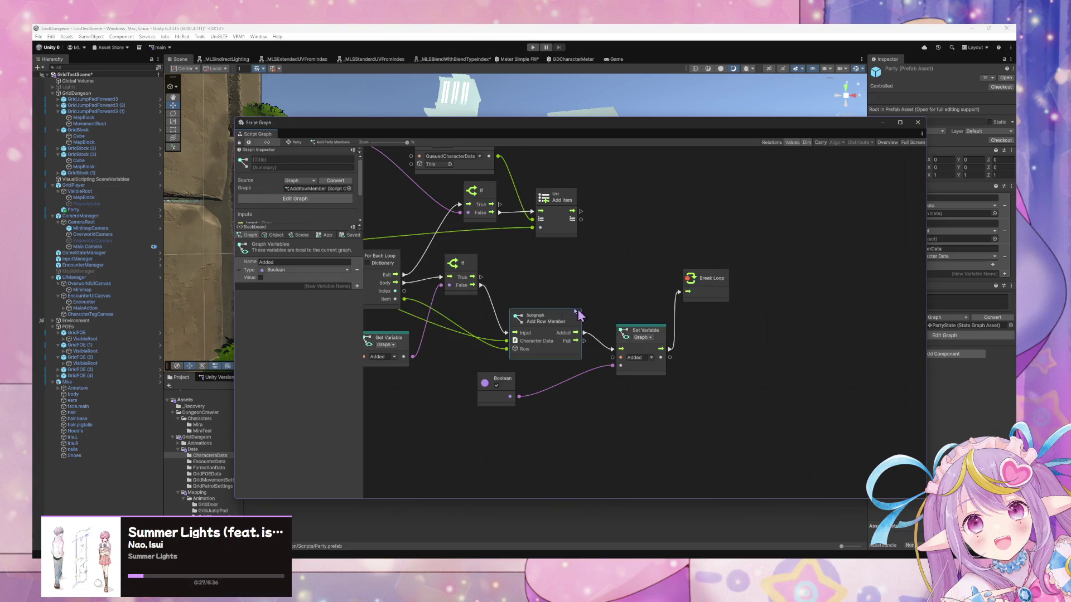
{"action": "left_click", "coordinate": [558, 270]}
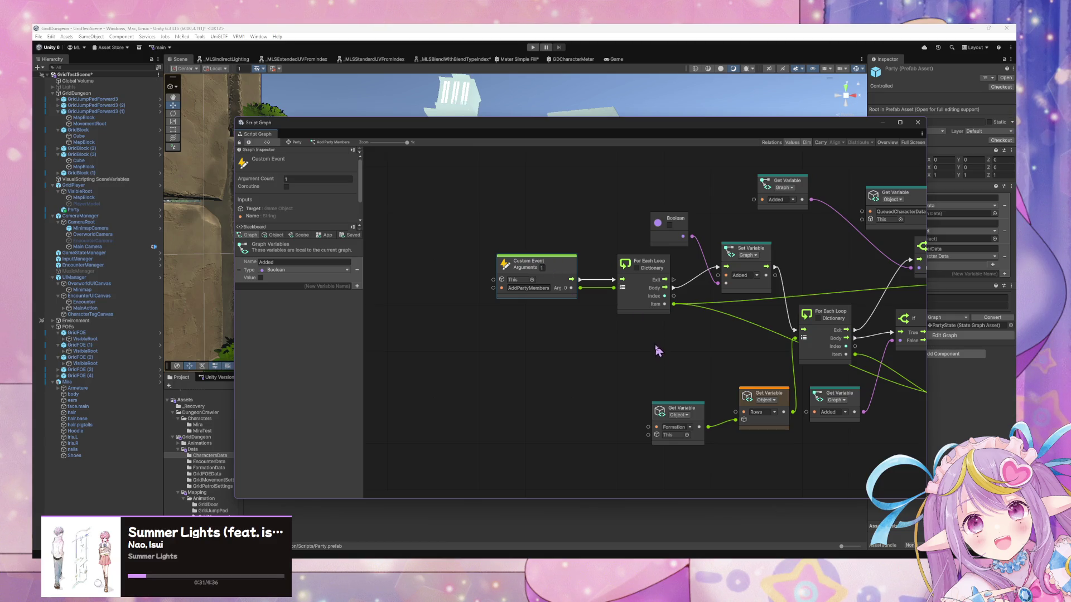
{"action": "left_click_drag", "start_coordinate": [600, 345], "coordinate": [639, 257]}
Step: Duplicate the AddPartyMembers Custom Event, rename the copy toward AddCharacterInstance, and move it lower
{"action": "key", "text": "ctrl+d"}
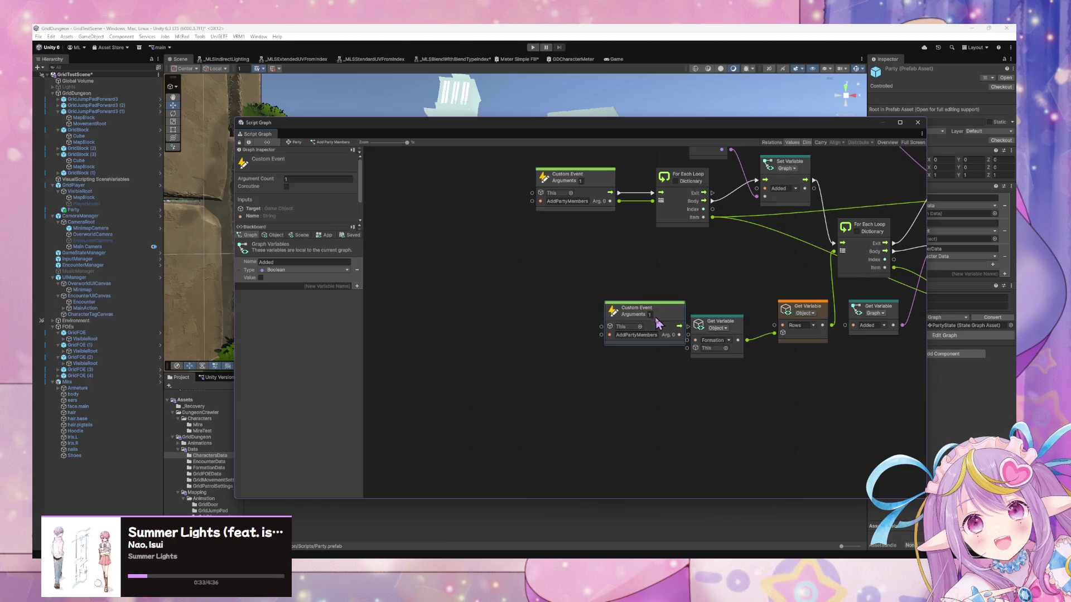
{"action": "double_click", "coordinate": [646, 333]}
{"action": "type", "text": "A"}
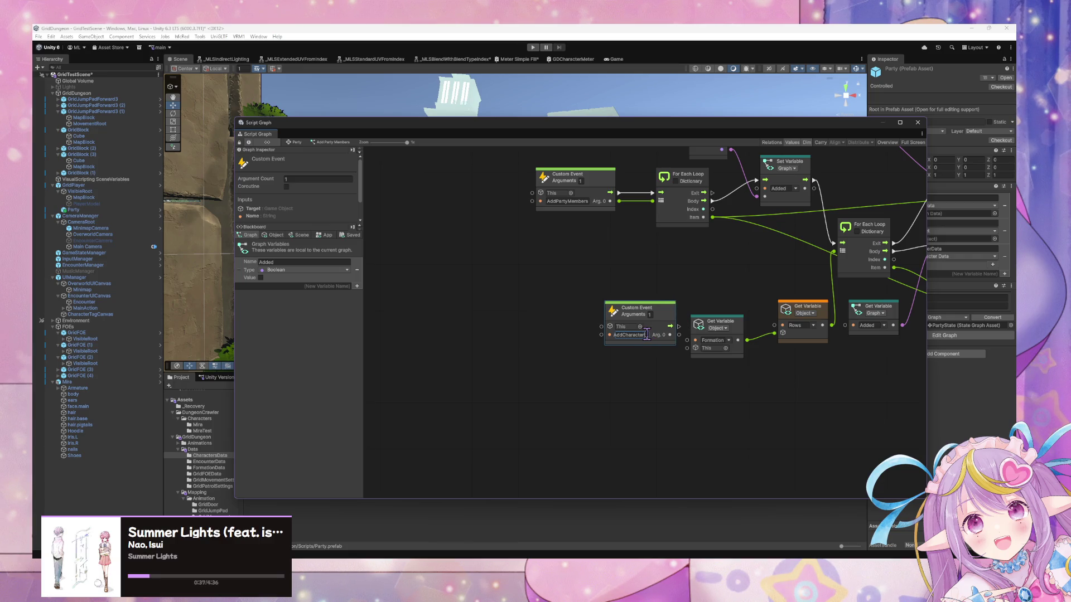
{"action": "type", "text": "Instance"}
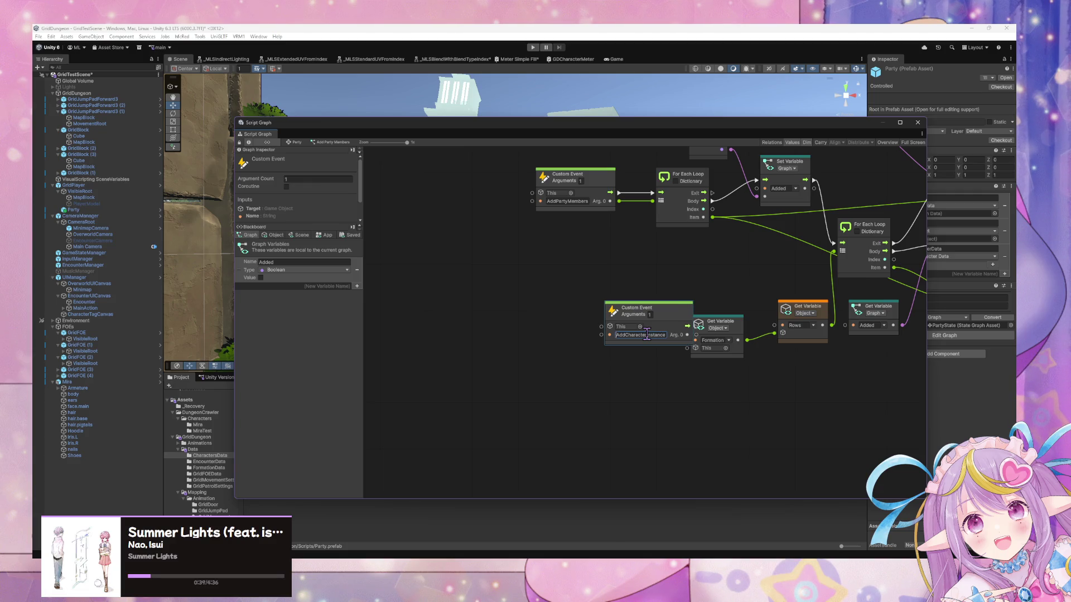
{"action": "left_click_drag", "start_coordinate": [647, 308], "coordinate": [568, 371]}
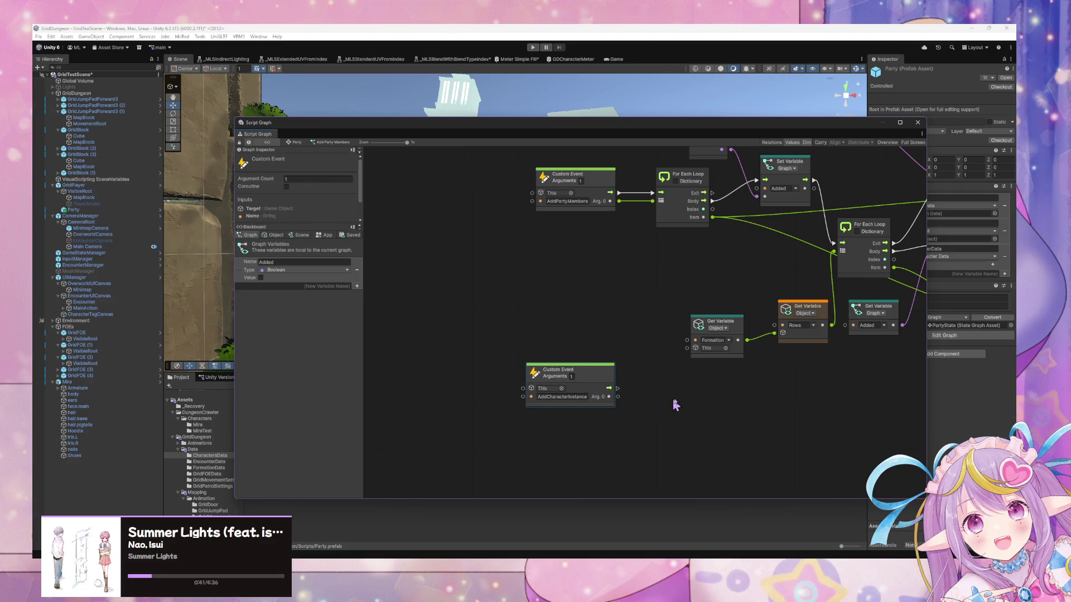
Step: Box-select the party-member loop nodes and pull the copies away from the originals
{"action": "scroll", "coordinate": [610, 375], "scroll_direction": "down", "scroll_amount": 1}
{"action": "scroll", "coordinate": [610, 373], "scroll_direction": "down", "scroll_amount": 1}
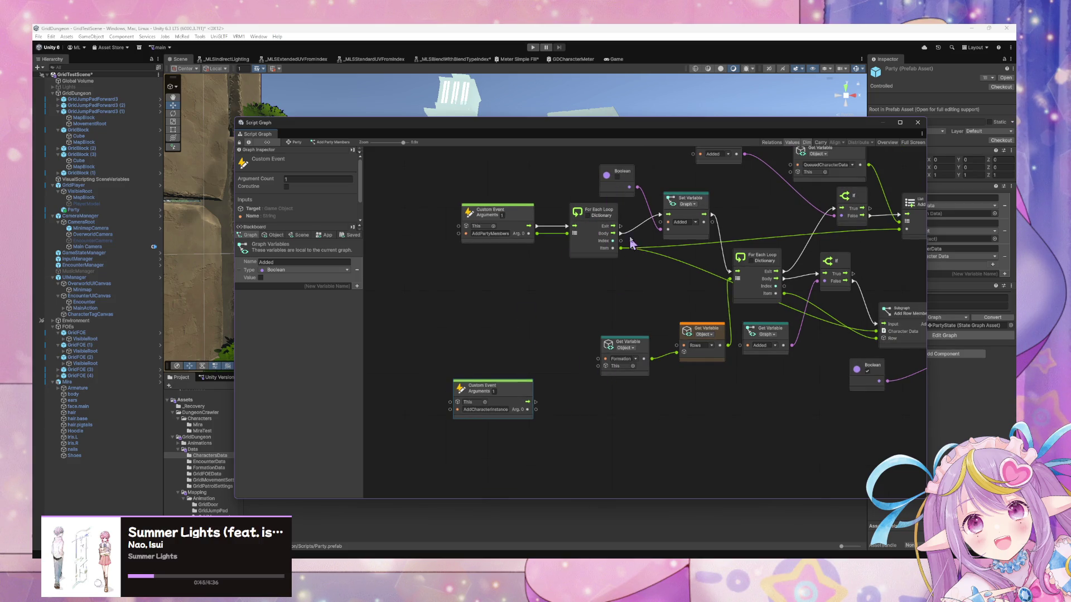
{"action": "left_click_drag", "start_coordinate": [632, 245], "coordinate": [572, 255]}
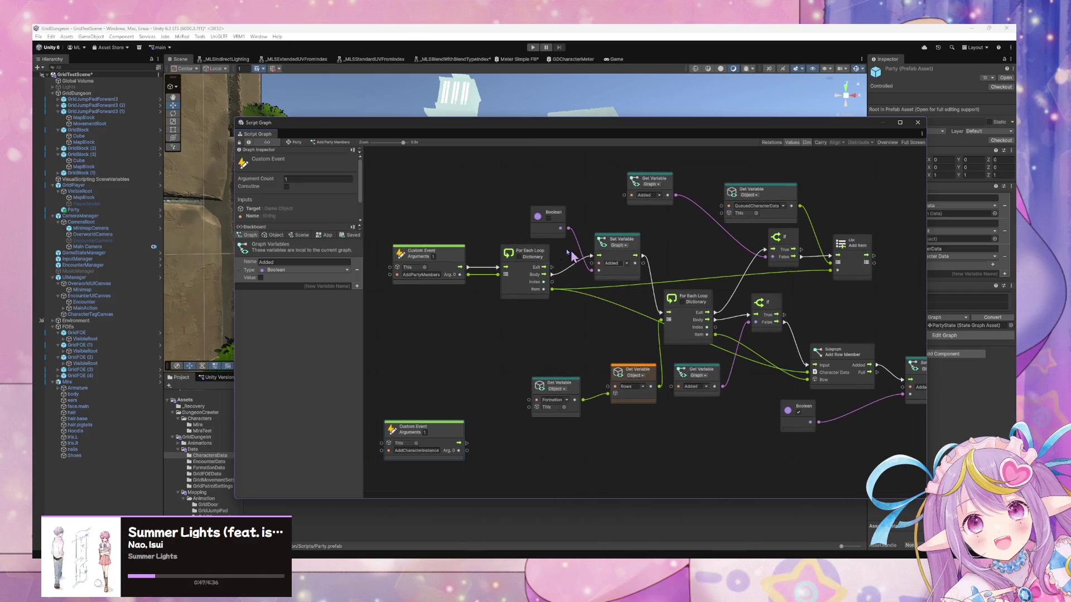
{"action": "scroll", "coordinate": [803, 340], "scroll_direction": "right", "scroll_amount": 3}
{"action": "scroll", "coordinate": [862, 378], "scroll_direction": "down", "scroll_amount": 1}
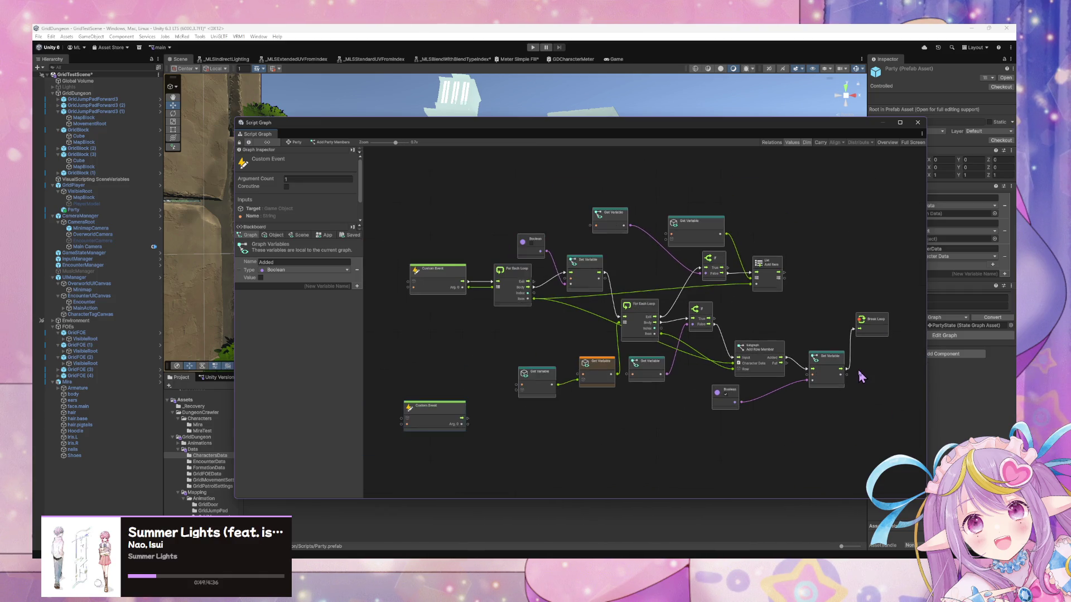
{"action": "mouse_move", "coordinate": [885, 420]}
{"action": "left_mouse_down"}
{"action": "mouse_move", "coordinate": [812, 349]}
{"action": "mouse_move", "coordinate": [577, 300]}
{"action": "left_mouse_up"}
{"action": "scroll", "coordinate": [609, 249], "scroll_direction": "down", "scroll_amount": 5}
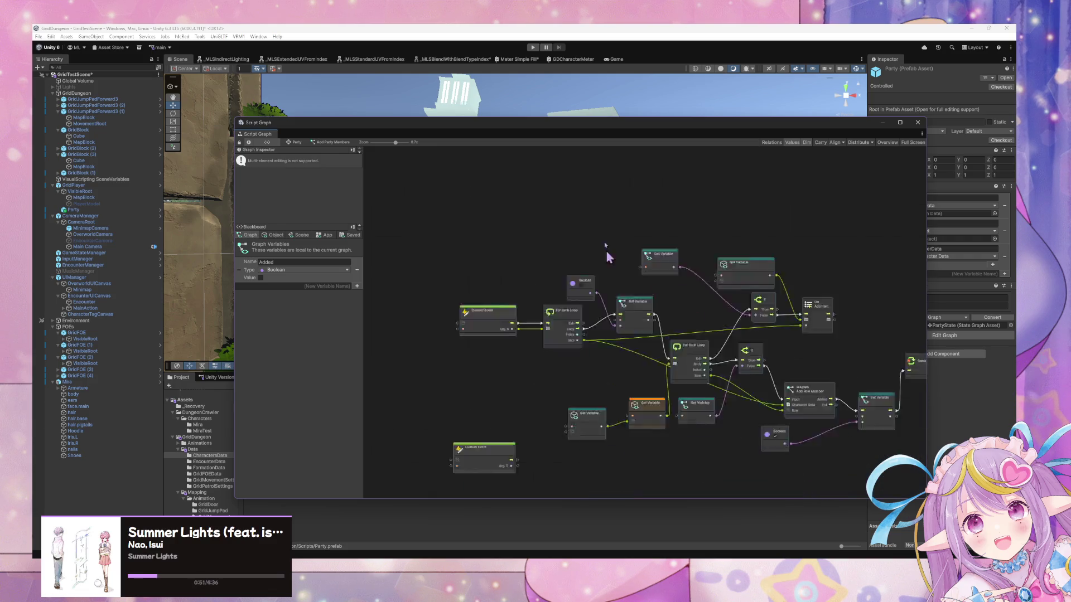
{"action": "left_click_drag", "start_coordinate": [591, 384], "coordinate": [625, 463]}
{"action": "scroll", "coordinate": [625, 463], "scroll_direction": "down", "scroll_amount": 3}
Step: Place the copied loop nodes beside the AddCharacterInstance event and wire its trigger into For Each Loop
{"action": "left_click", "coordinate": [538, 295]}
{"action": "left_click_drag", "start_coordinate": [538, 295], "coordinate": [528, 331]}
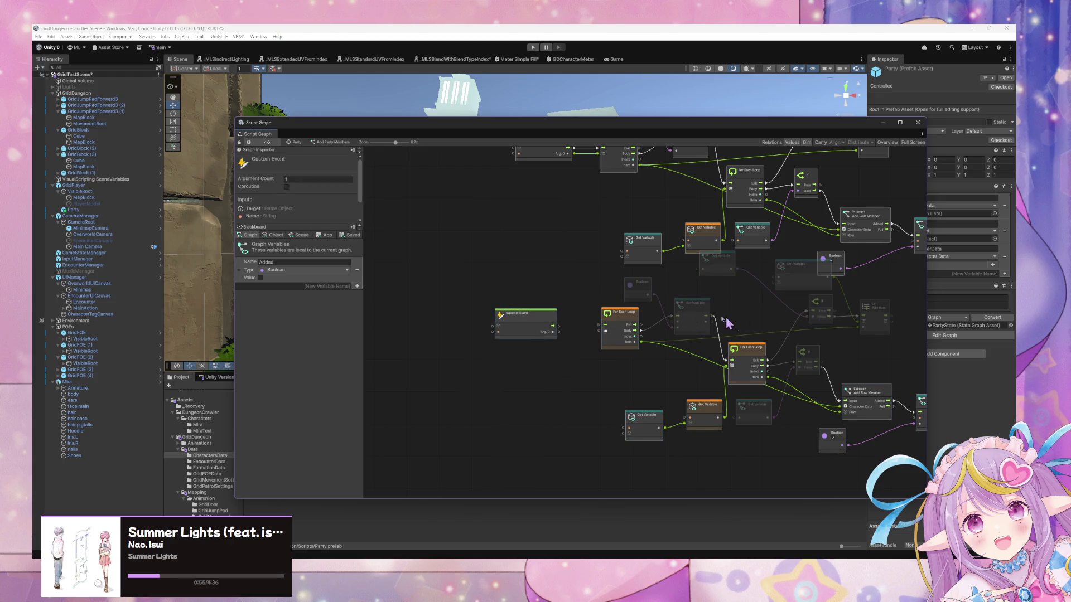
{"action": "key", "text": "ctrl+z"}
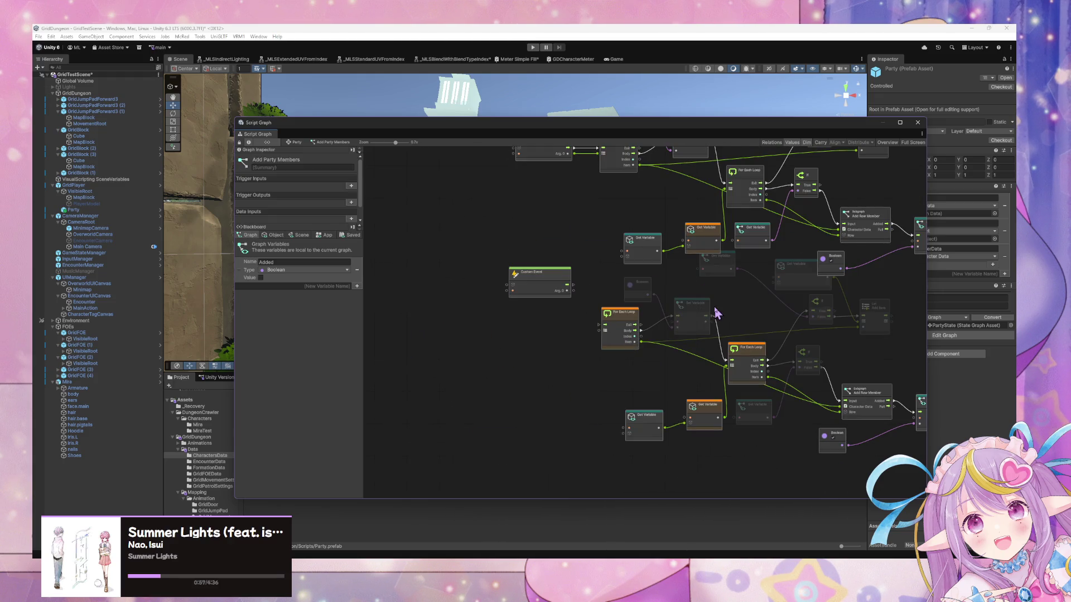
{"action": "key", "text": "ctrl+z"}
{"action": "key", "text": "ctrl+z"}
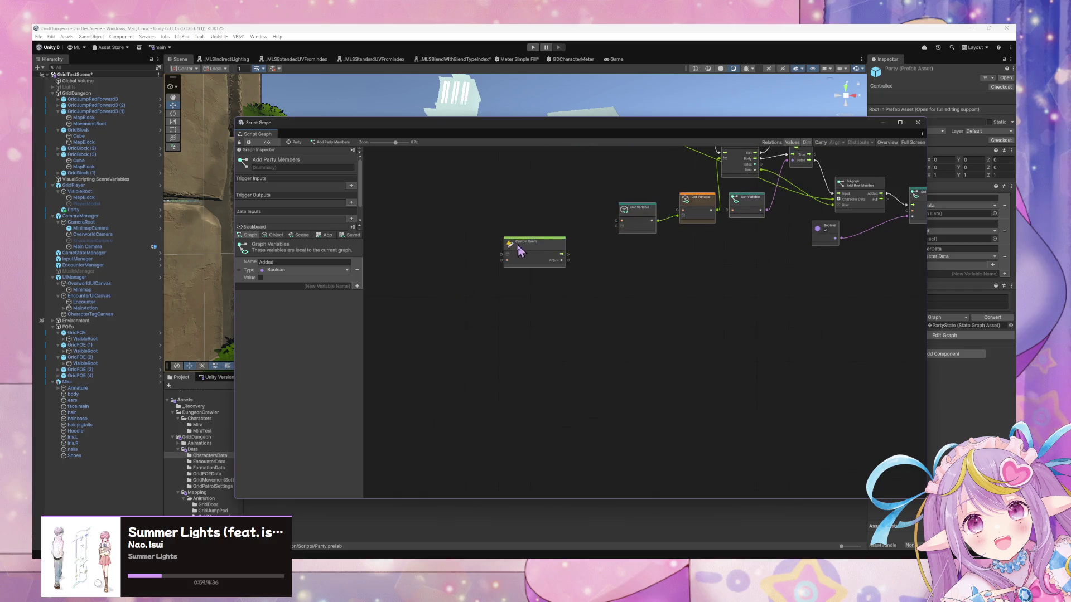
{"action": "left_click_drag", "start_coordinate": [547, 262], "coordinate": [524, 335]}
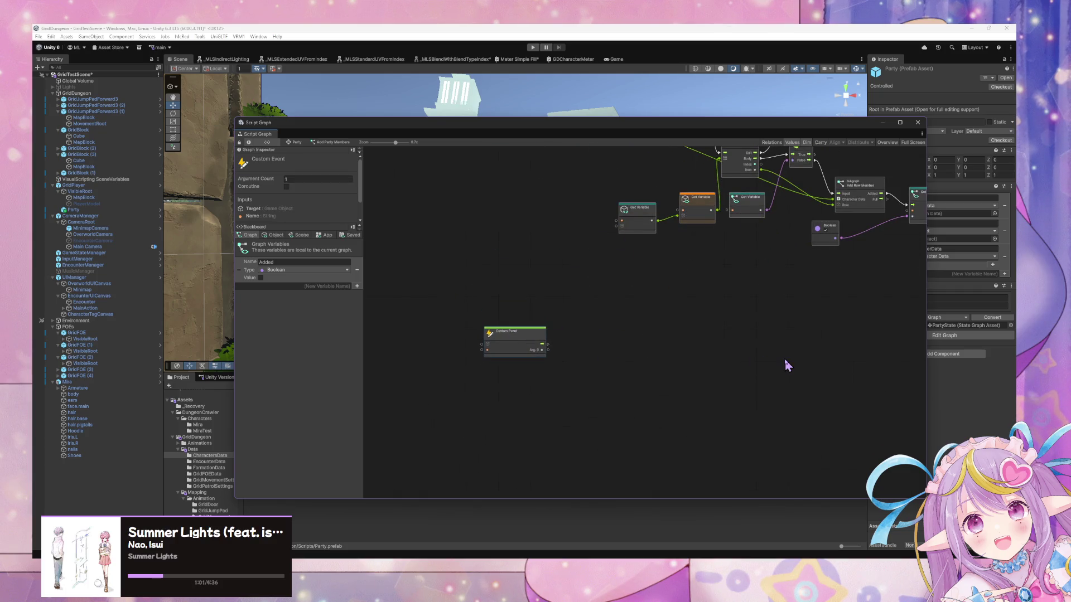
{"action": "key", "text": "ctrl+z"}
{"action": "key", "text": "ctrl+z"}
{"action": "key", "text": "ctrl+z"}
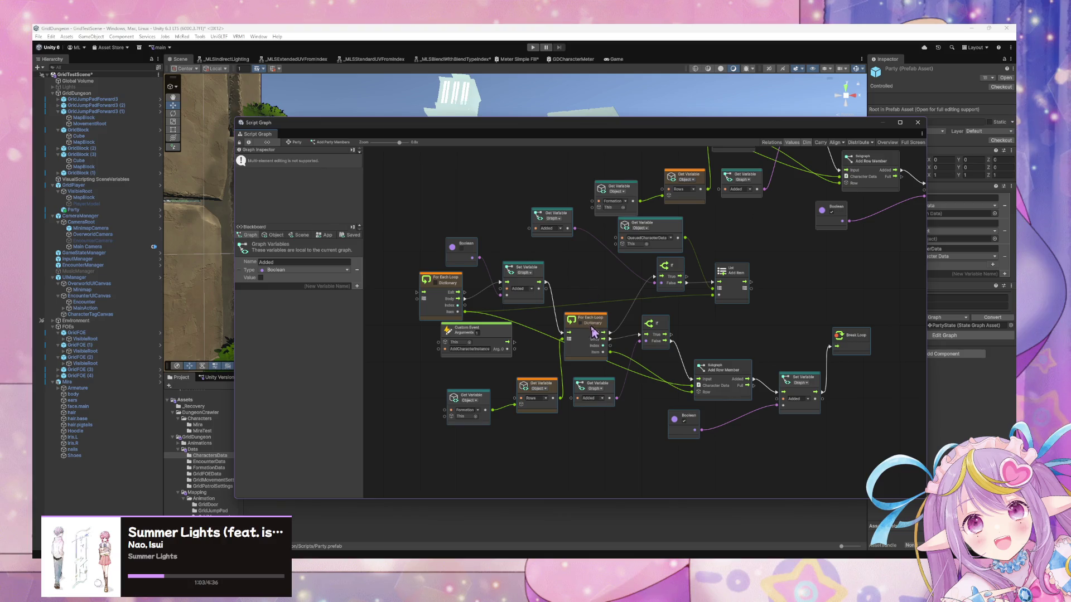
{"action": "mouse_move", "coordinate": [589, 335]}
{"action": "left_mouse_down"}
{"action": "mouse_move", "coordinate": [719, 372]}
{"action": "mouse_move", "coordinate": [709, 386]}
{"action": "left_mouse_up"}
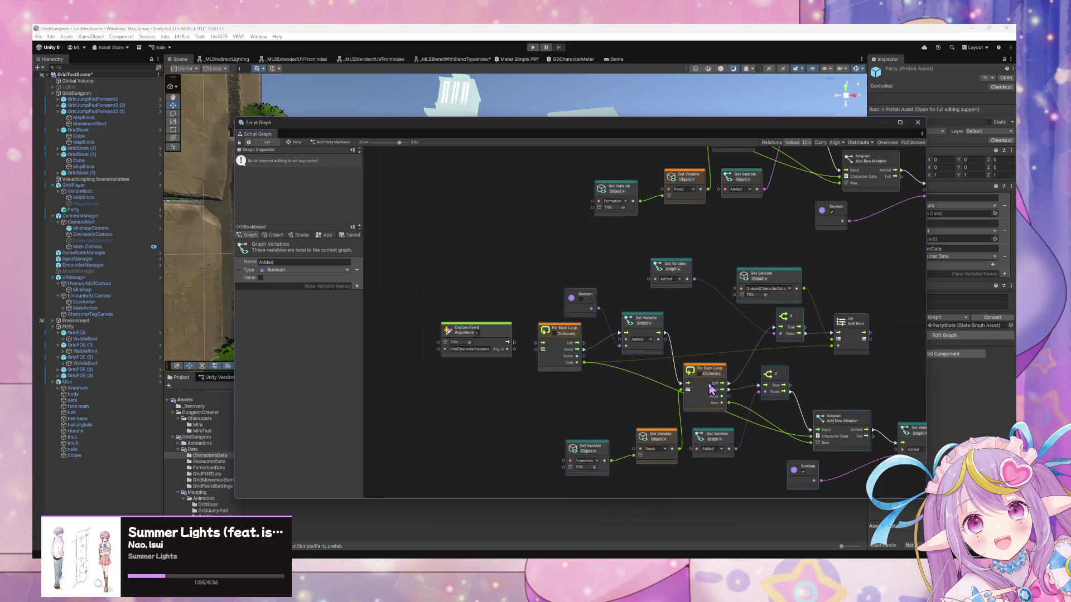
{"action": "left_click_drag", "start_coordinate": [558, 355], "coordinate": [531, 341]}
{"action": "left_click", "coordinate": [533, 371]}
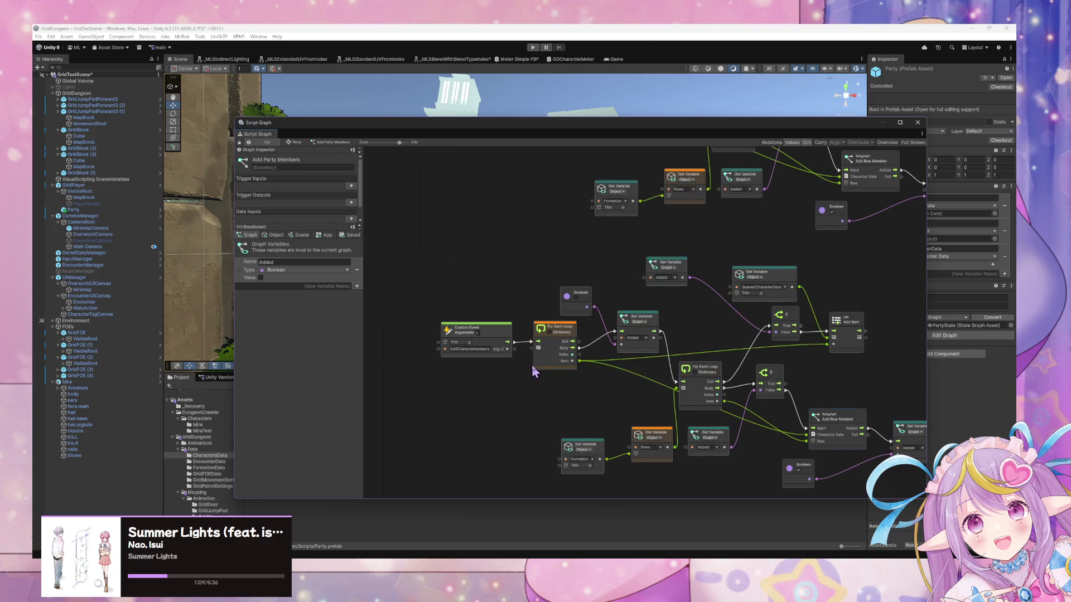
{"action": "scroll", "coordinate": [532, 368], "scroll_direction": "up", "scroll_amount": 1}
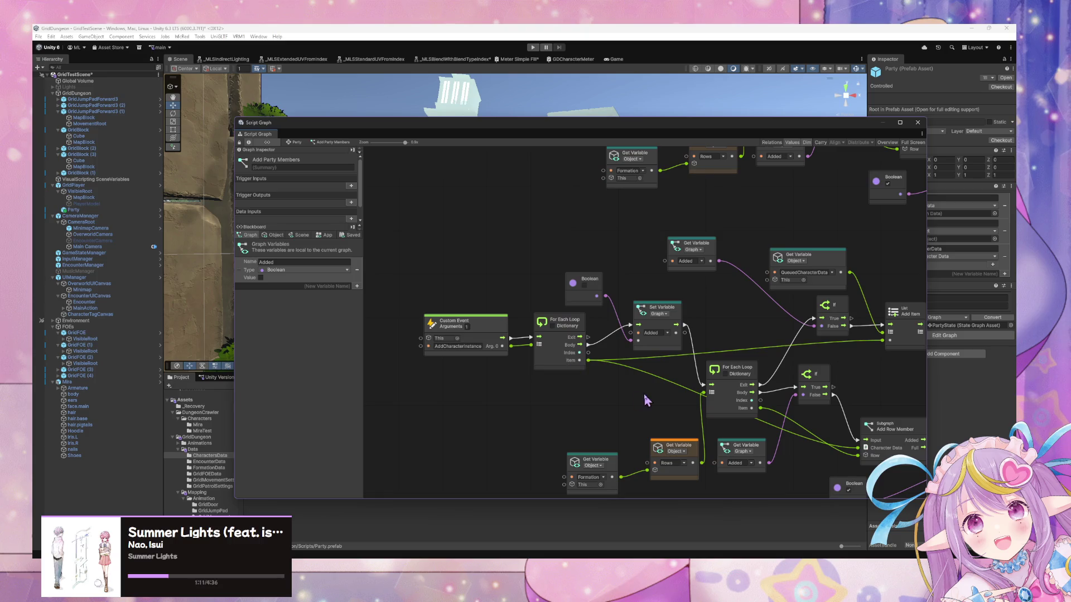
{"action": "mouse_move", "coordinate": [497, 339]}
{"action": "left_mouse_down"}
{"action": "mouse_move", "coordinate": [597, 358]}
{"action": "mouse_move", "coordinate": [578, 286]}
{"action": "left_mouse_up"}
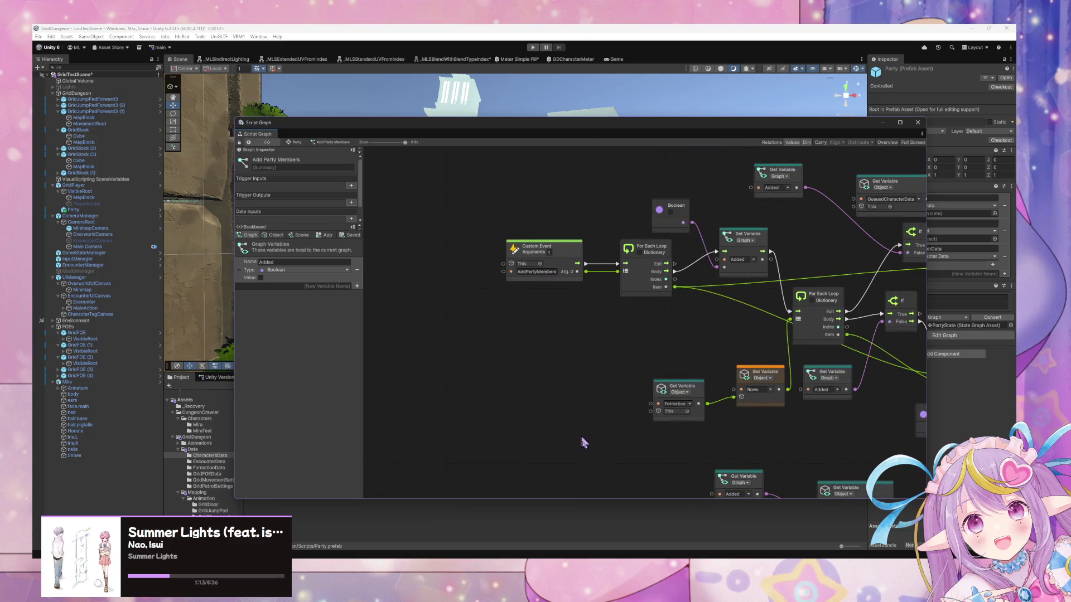
Step: Finish renaming the second Custom Event to AddCharacterInstances
{"action": "left_click_drag", "start_coordinate": [583, 442], "coordinate": [603, 262]}
{"action": "type", "text": "stance"}
{"action": "key", "text": "Return"}
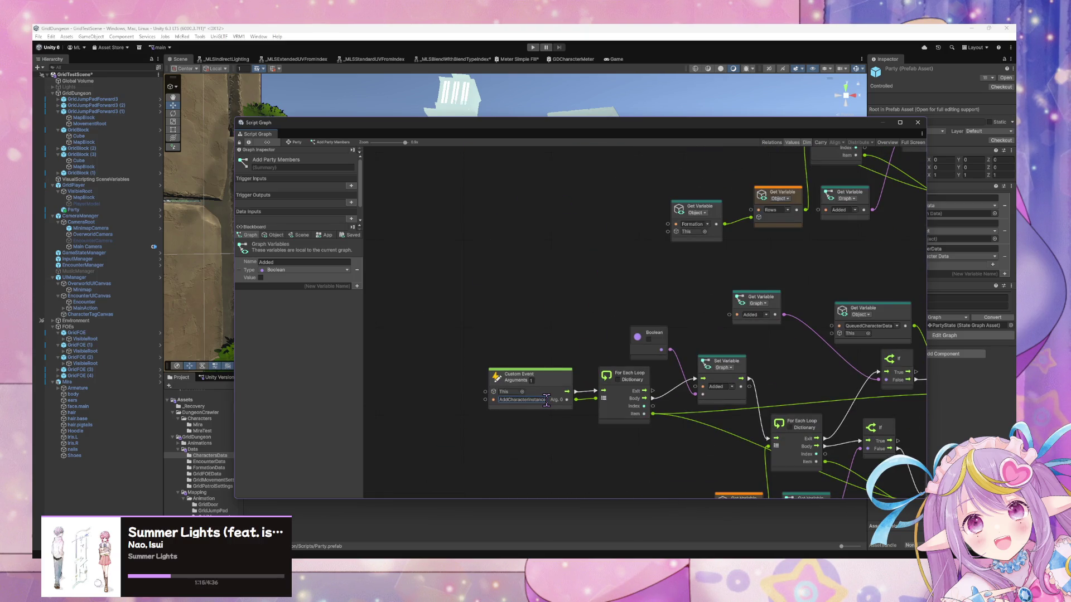
{"action": "left_click_drag", "start_coordinate": [662, 318], "coordinate": [545, 285]}
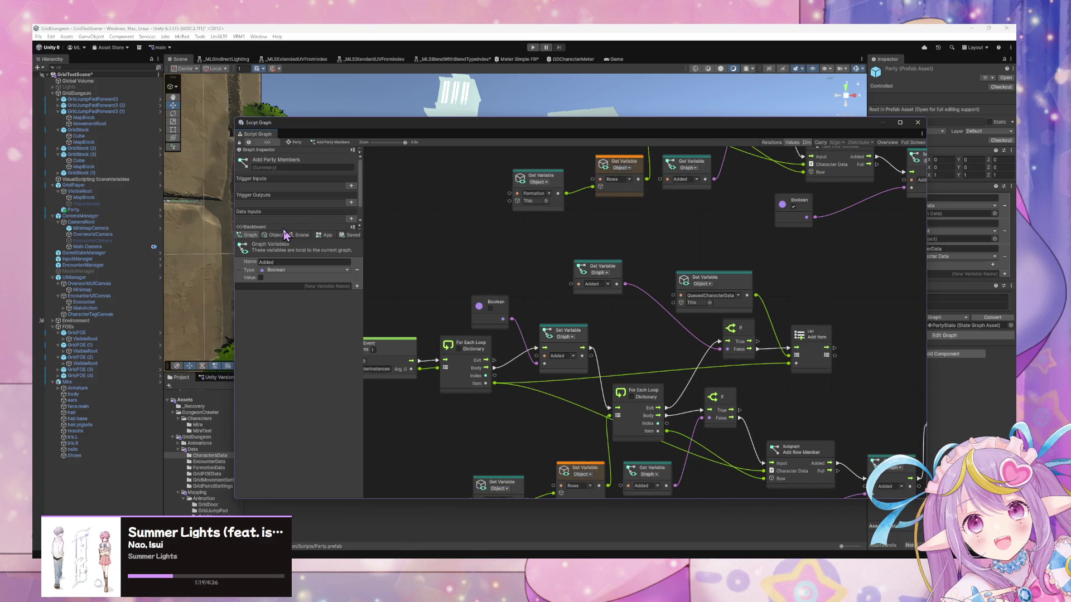
{"action": "left_click_drag", "start_coordinate": [767, 328], "coordinate": [701, 305]}
Step: Select the lower node group, nudge the Formation Get Variable node, and show the blackboard's Object variables
{"action": "scroll", "coordinate": [703, 308], "scroll_direction": "down", "scroll_amount": 4}
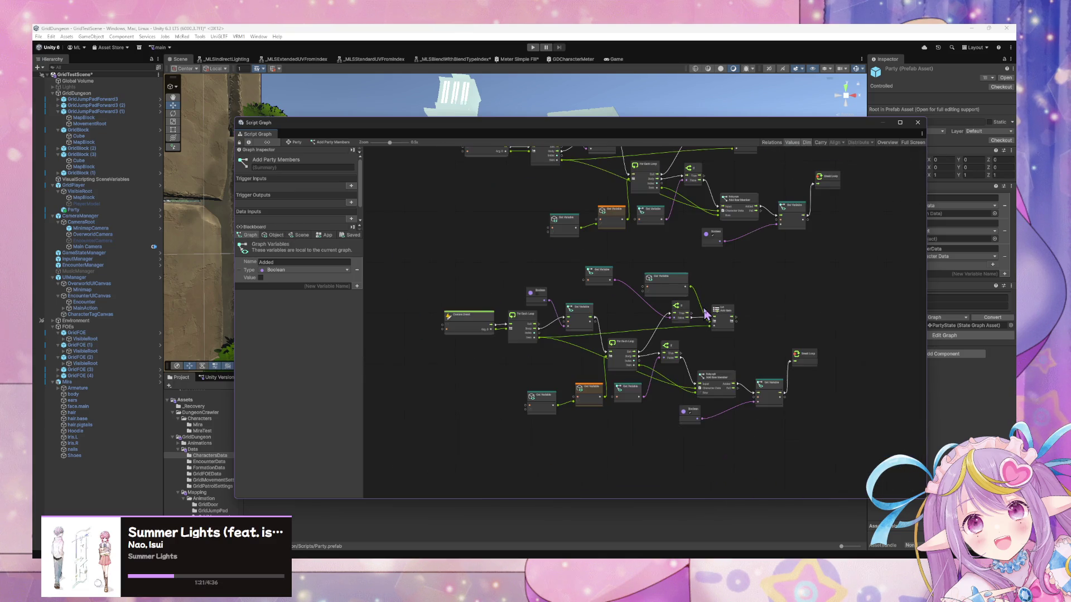
{"action": "left_click_drag", "start_coordinate": [895, 479], "coordinate": [430, 273]}
{"action": "scroll", "coordinate": [593, 346], "scroll_direction": "up", "scroll_amount": 3}
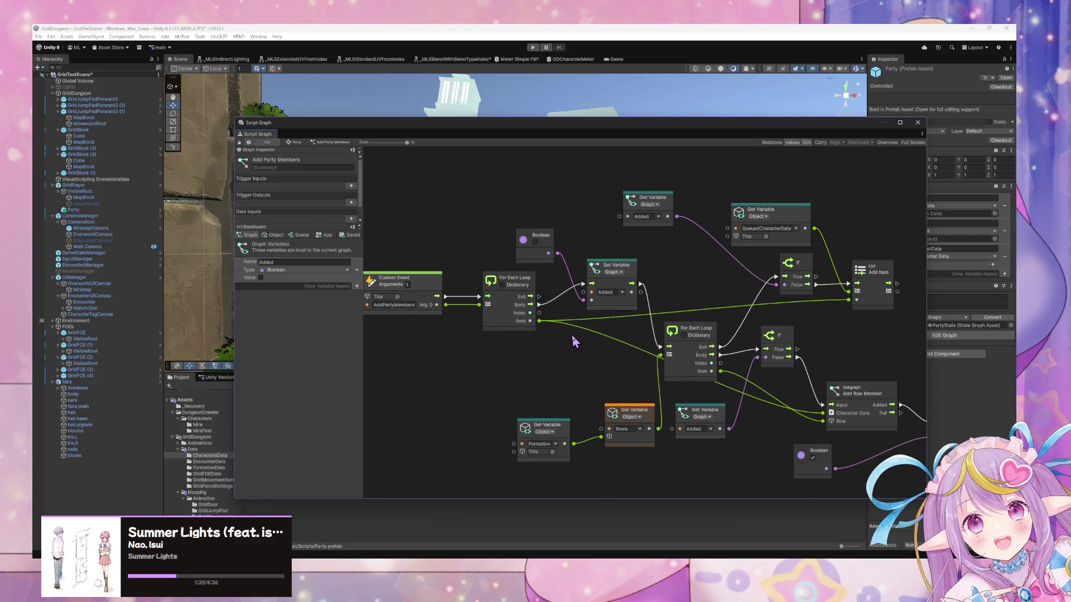
{"action": "scroll", "coordinate": [570, 337], "scroll_direction": "down", "scroll_amount": 2}
{"action": "scroll", "coordinate": [573, 341], "scroll_direction": "up", "scroll_amount": 1}
{"action": "left_click_drag", "start_coordinate": [567, 436], "coordinate": [564, 426]}
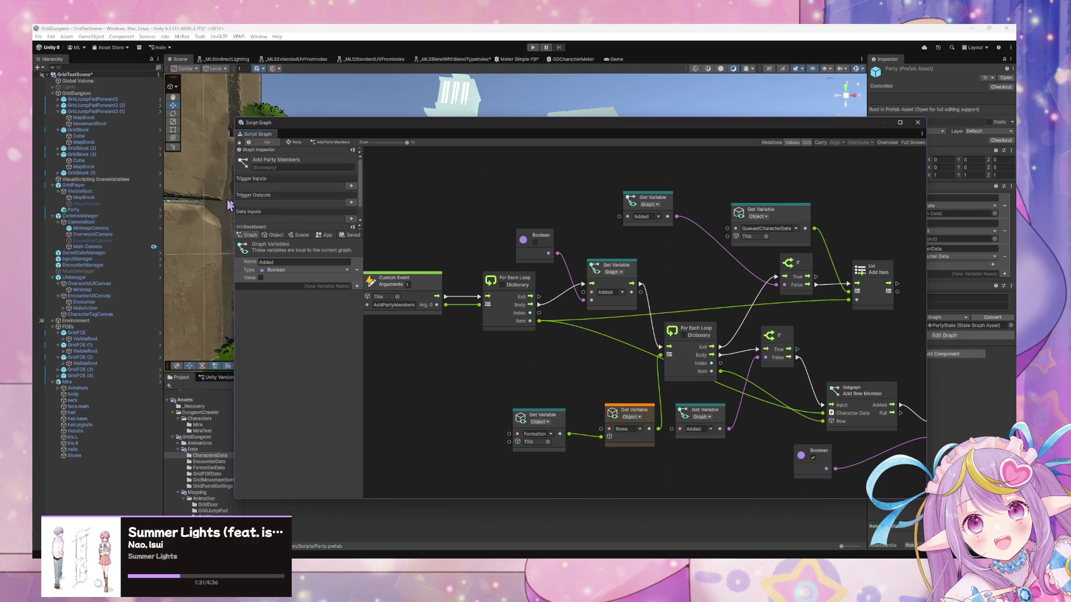
{"action": "left_click", "coordinate": [274, 235]}
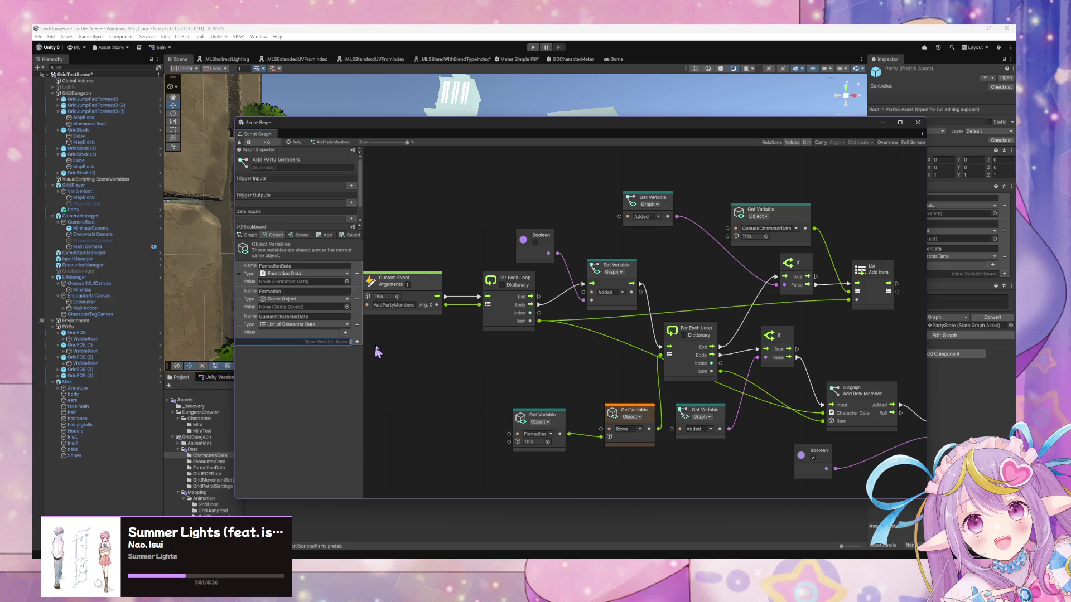
Step: Create a QueuedCharacterInstances object variable of type List of Character Instance
{"action": "type", "text": "cterInstances"}
{"action": "key", "text": "Return"}
{"action": "left_click", "coordinate": [298, 352]}
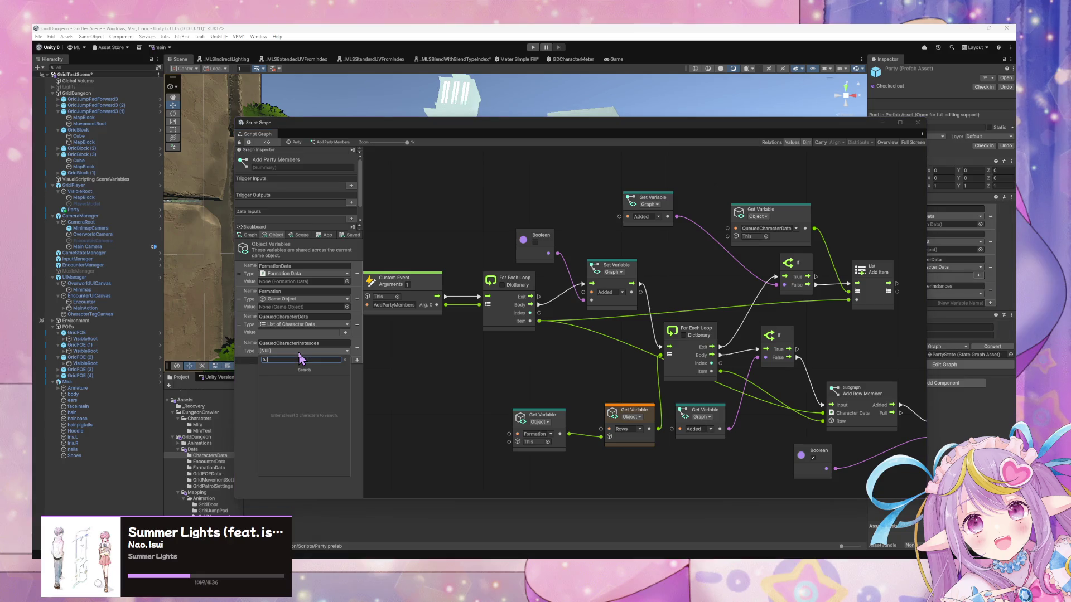
{"action": "type", "text": "list of character"}
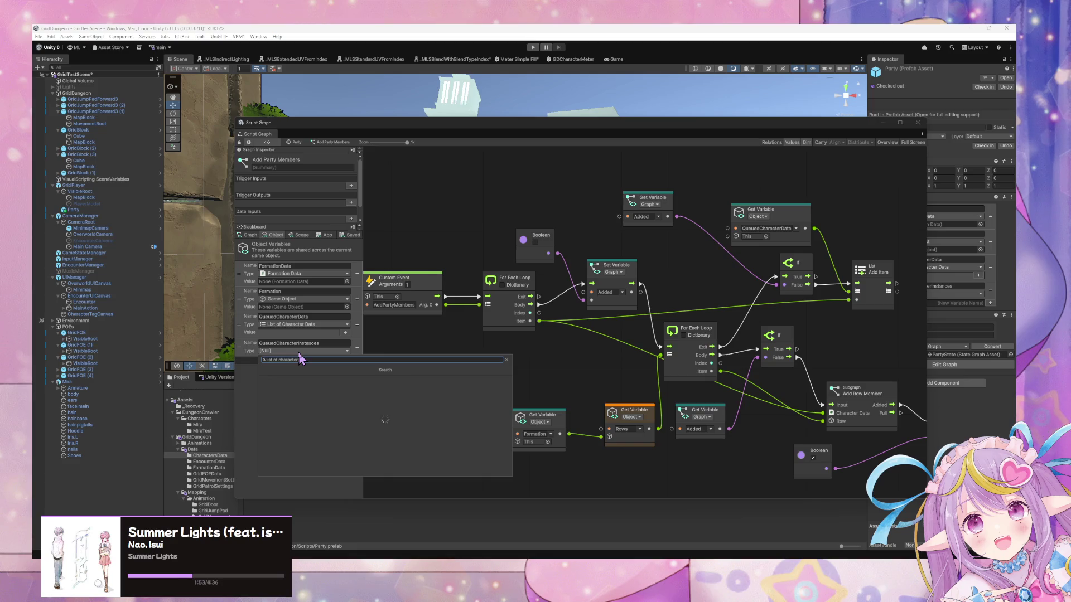
{"action": "key", "text": "Down"}
{"action": "key", "text": "Down"}
{"action": "key", "text": "Return"}
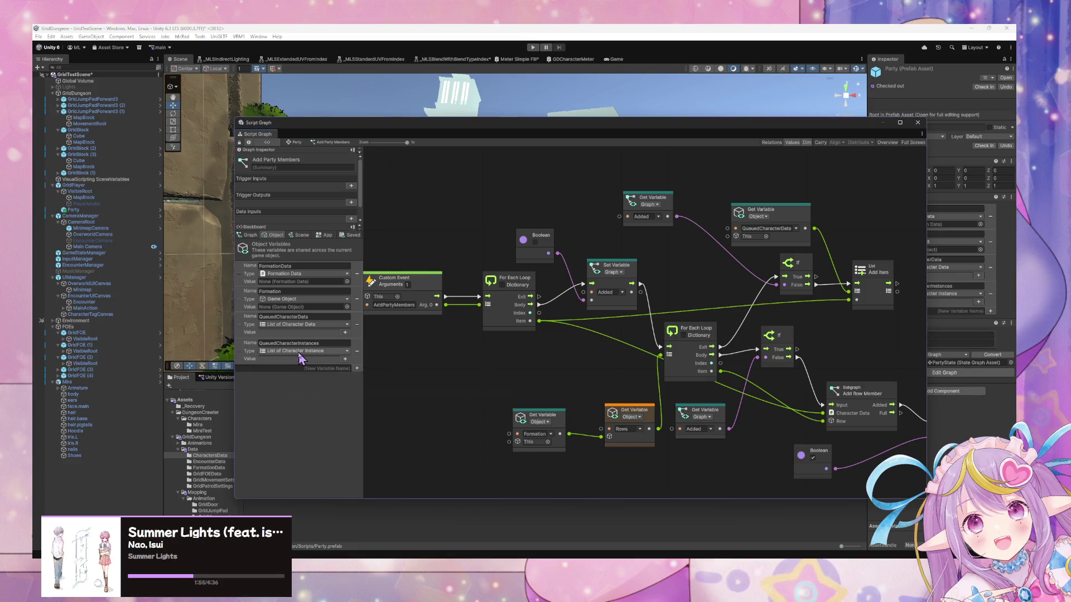
Step: Make the Get Variable node read QueuedCharacterInstances instead of QueuedCharacterData, and adjust the inner For Each Loop
{"action": "scroll", "coordinate": [754, 413], "scroll_direction": "right", "scroll_amount": 3}
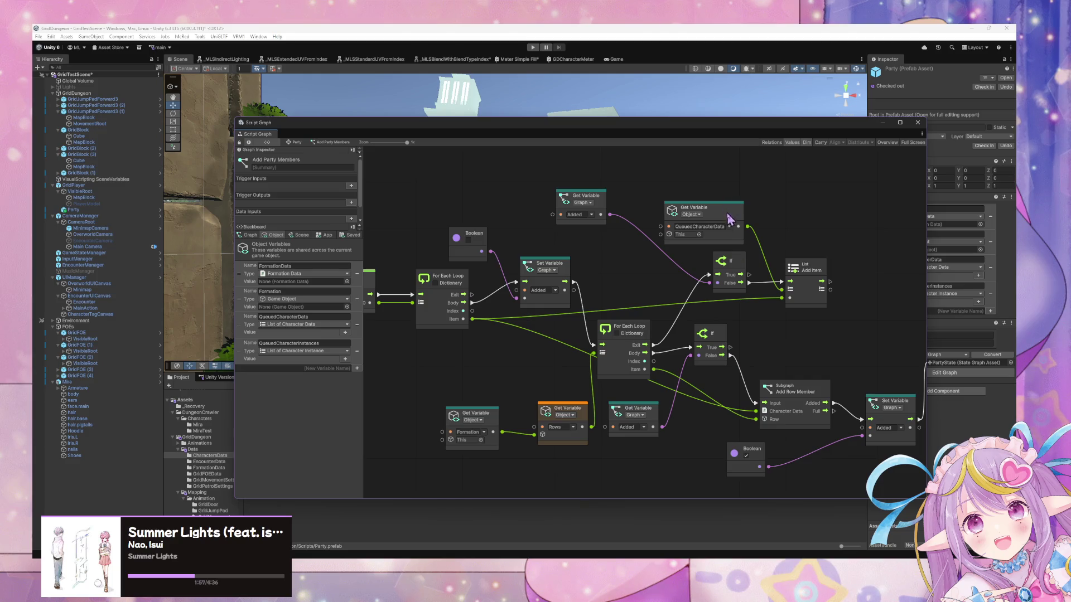
{"action": "left_click", "coordinate": [731, 227]}
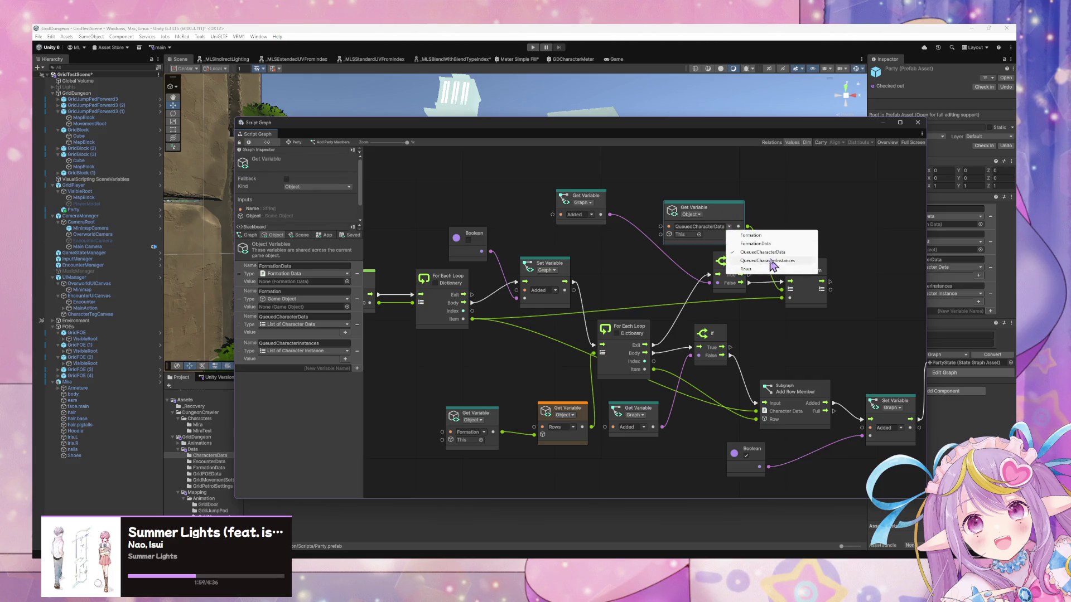
{"action": "left_click", "coordinate": [767, 260]}
{"action": "scroll", "coordinate": [501, 362], "scroll_direction": "left", "scroll_amount": 5}
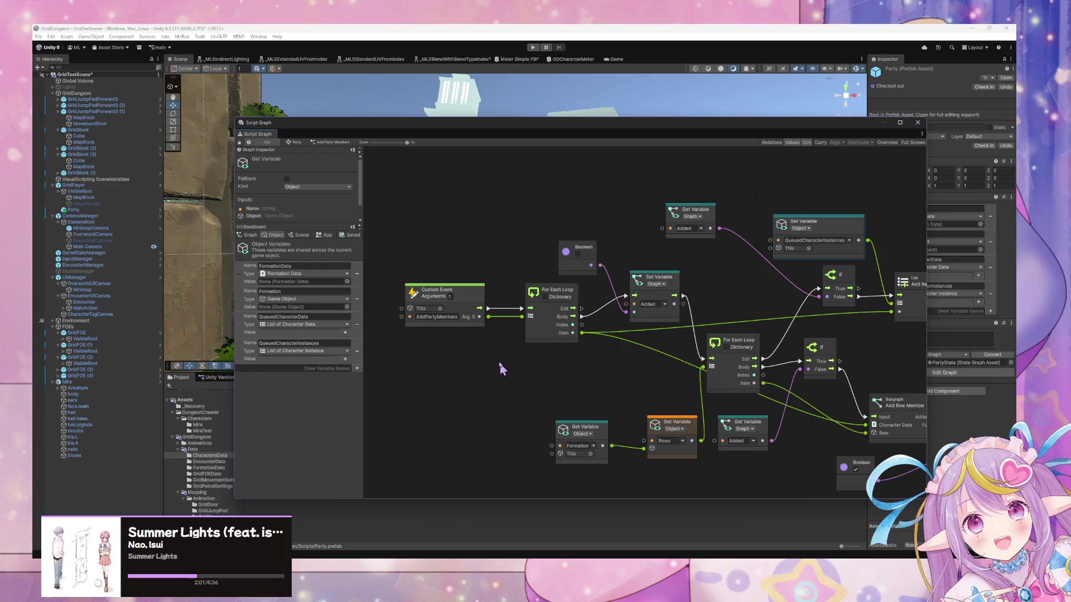
{"action": "scroll", "coordinate": [700, 403], "scroll_direction": "right", "scroll_amount": 4}
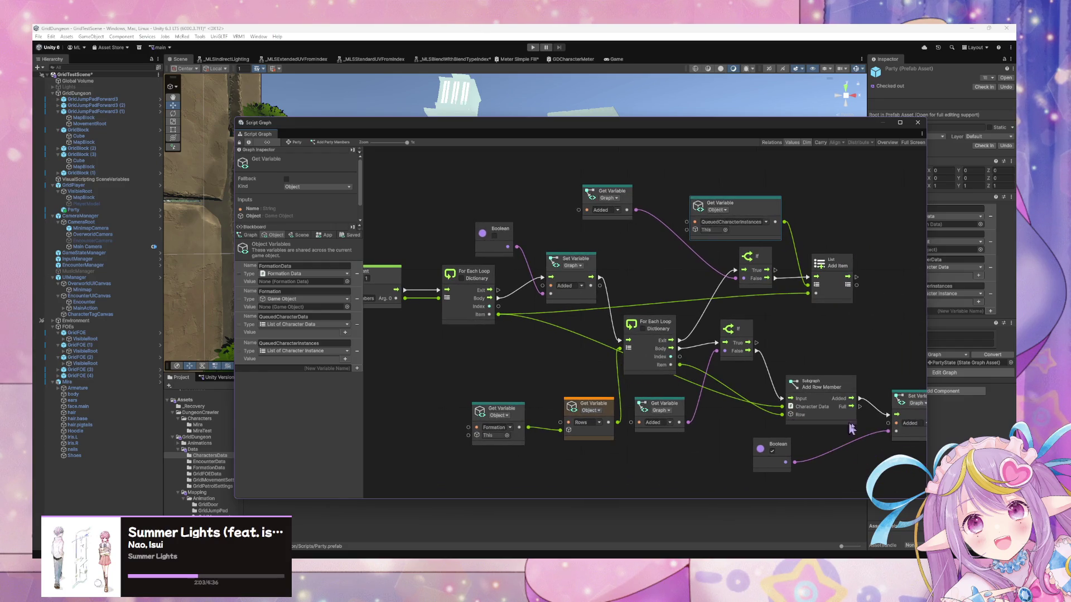
{"action": "scroll", "coordinate": [687, 386], "scroll_direction": "right", "scroll_amount": 4}
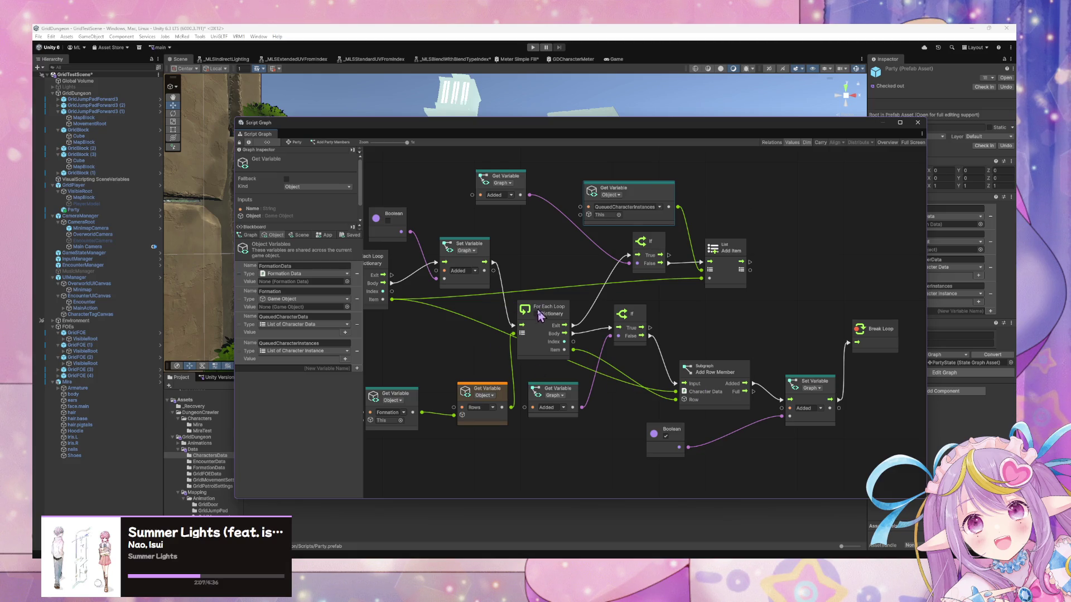
{"action": "left_click_drag", "start_coordinate": [536, 310], "coordinate": [530, 294]}
{"action": "scroll", "coordinate": [770, 374], "scroll_direction": "left", "scroll_amount": 6}
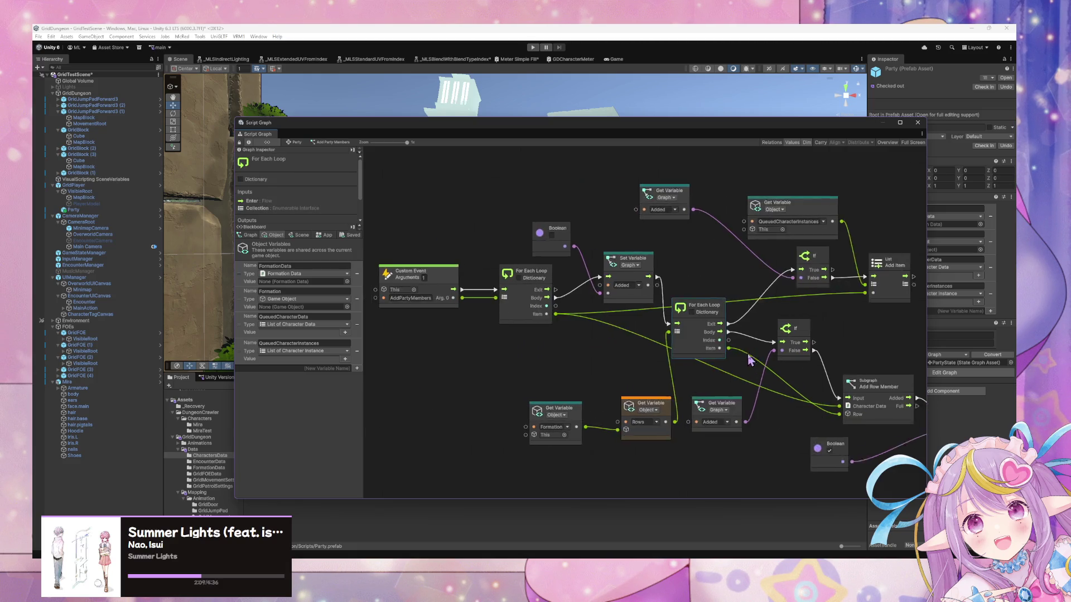
Step: In Add Row Member, change the Input node's Character Data port type to Character Instance
{"action": "double_click", "coordinate": [864, 383]}
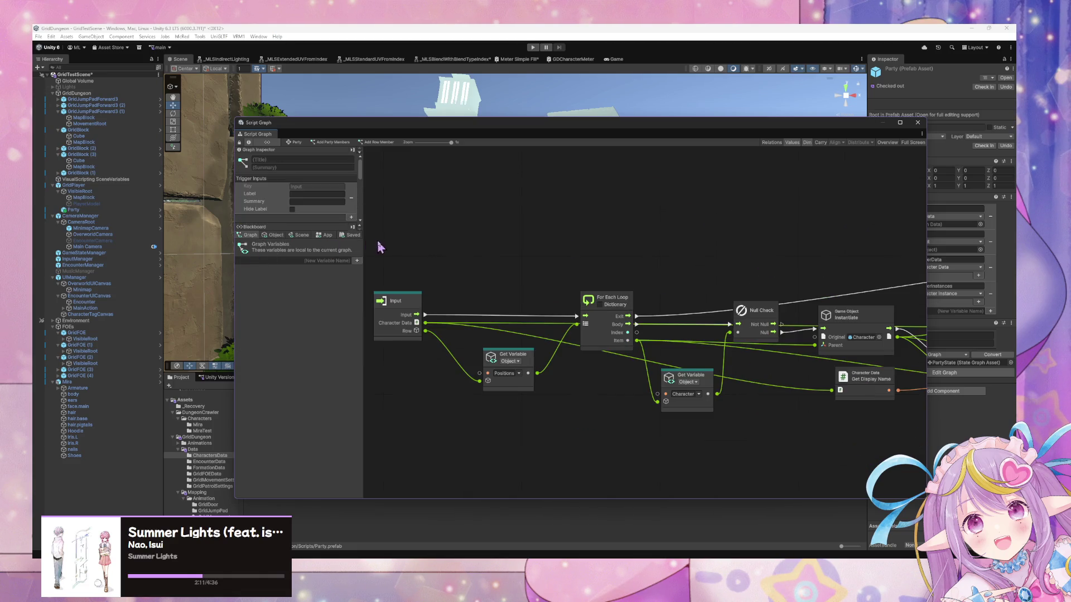
{"action": "left_click", "coordinate": [274, 235]}
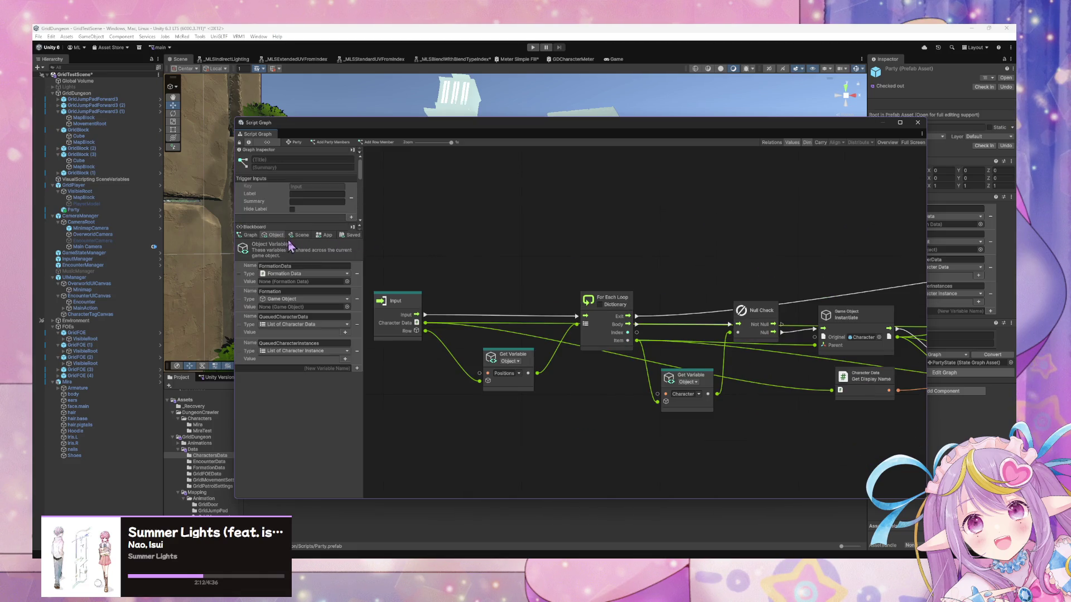
{"action": "left_click", "coordinate": [250, 234]}
{"action": "left_click", "coordinate": [408, 312]}
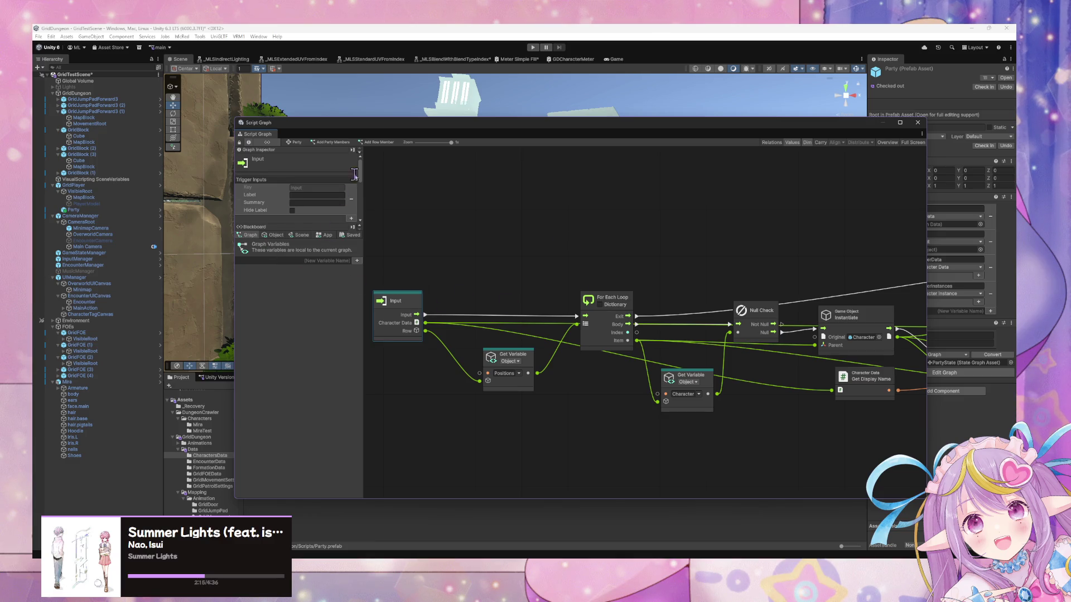
{"action": "mouse_move", "coordinate": [313, 223]}
{"action": "left_mouse_down"}
{"action": "mouse_move", "coordinate": [327, 436]}
{"action": "mouse_move", "coordinate": [329, 416]}
{"action": "left_mouse_up"}
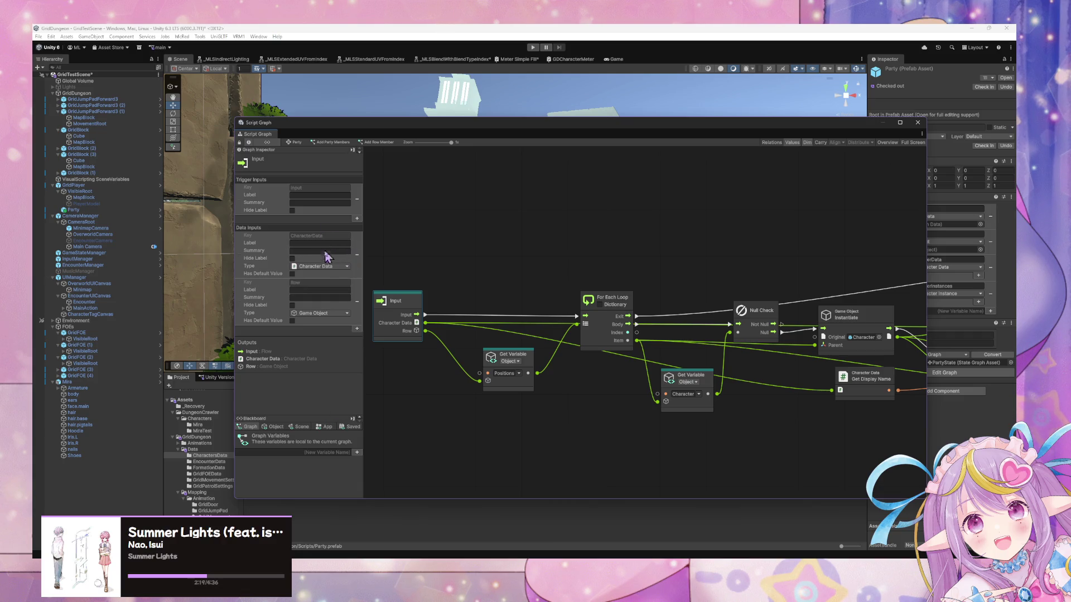
{"action": "left_click", "coordinate": [341, 266]}
{"action": "type", "text": "c"}
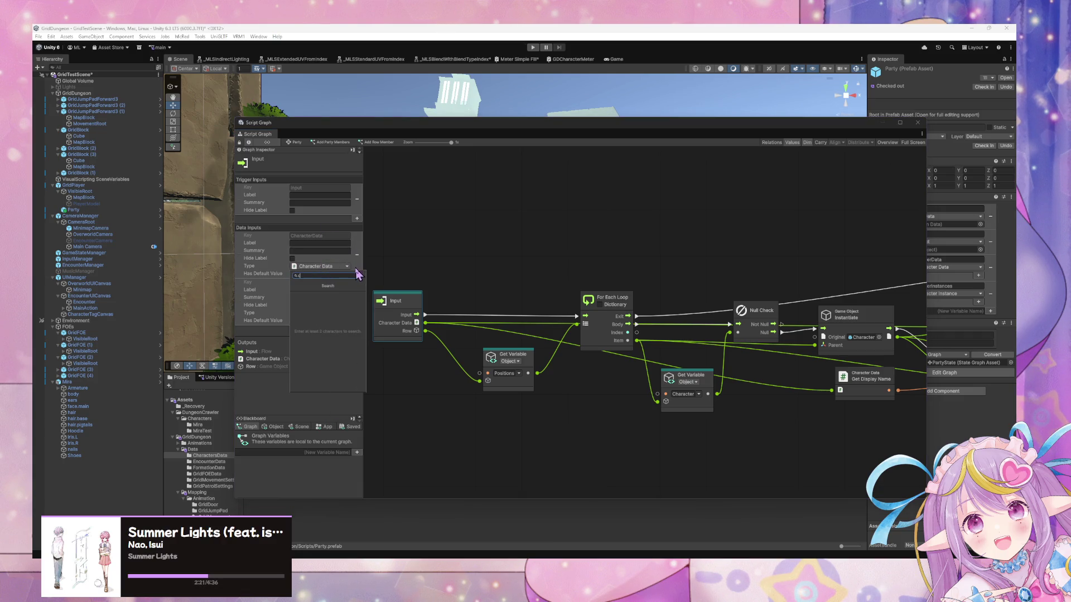
{"action": "type", "text": "haracter"}
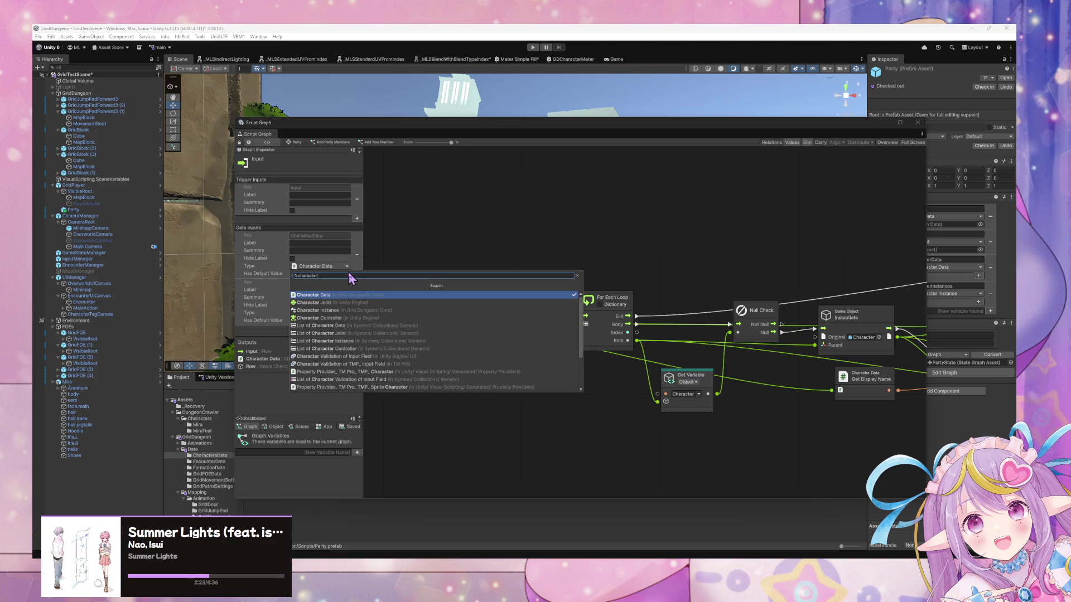
{"action": "key", "text": "Down"}
{"action": "key", "text": "Down"}
{"action": "key", "text": "Return"}
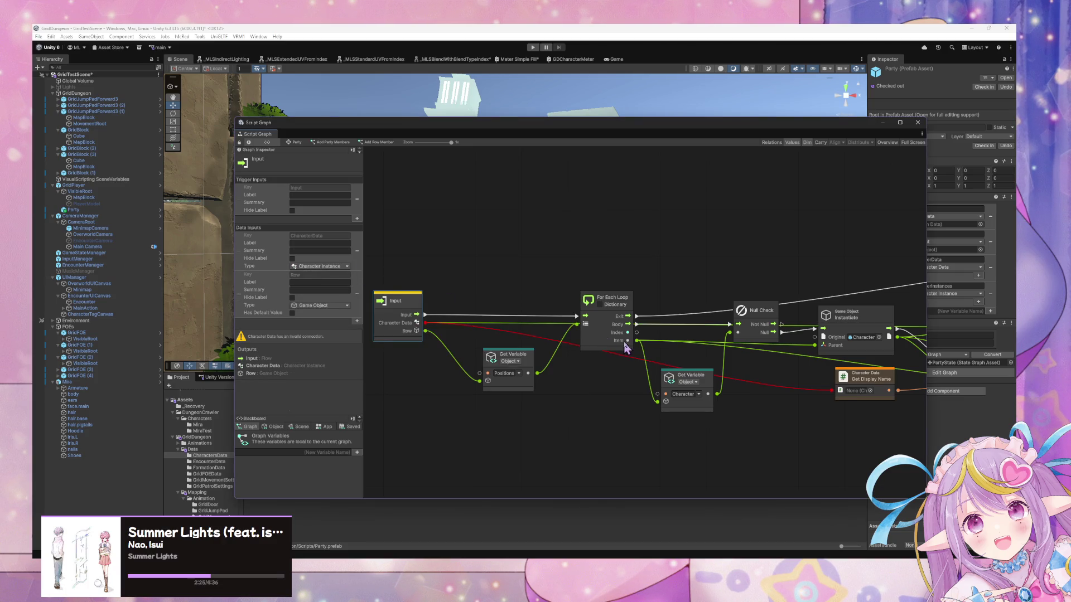
Step: Rename the input port's key to CharacterInstance and move the Positions variable node lower
{"action": "left_click", "coordinate": [324, 235]}
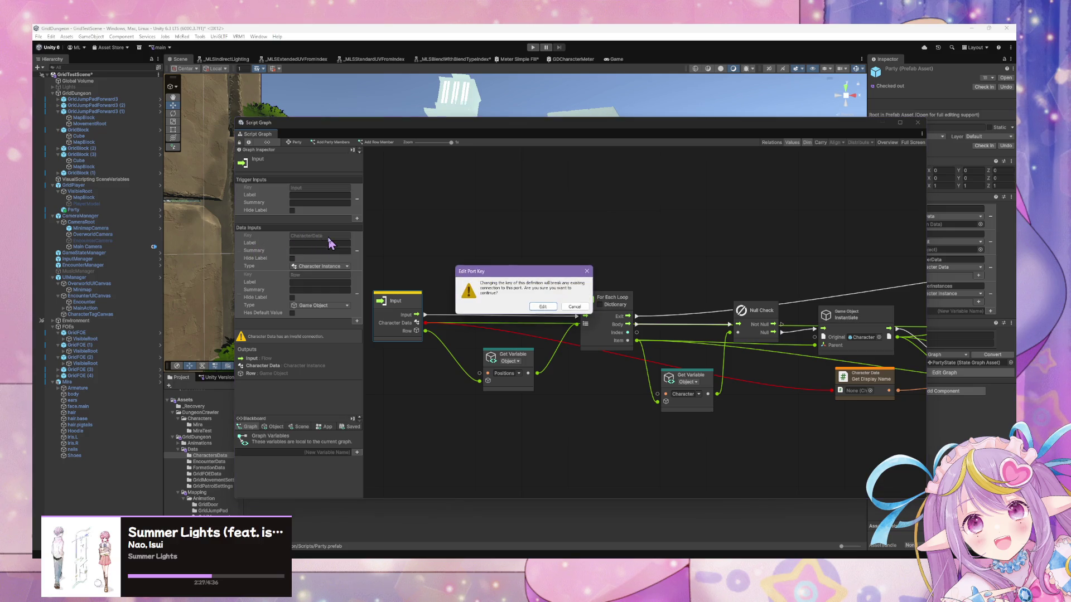
{"action": "left_click", "coordinate": [573, 307]}
{"action": "left_click", "coordinate": [329, 237]}
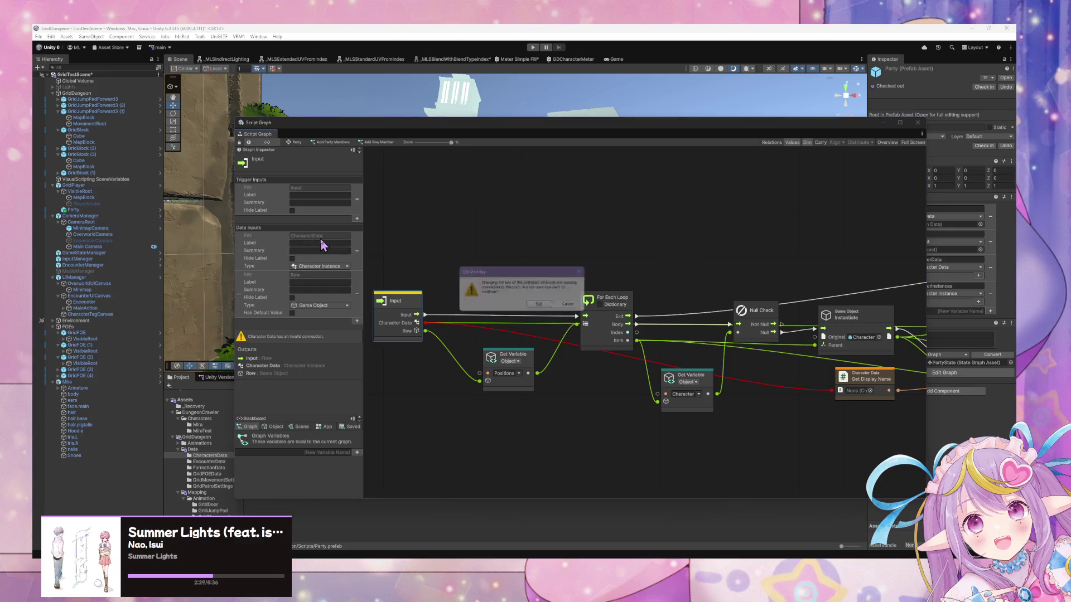
{"action": "left_click", "coordinate": [541, 308]}
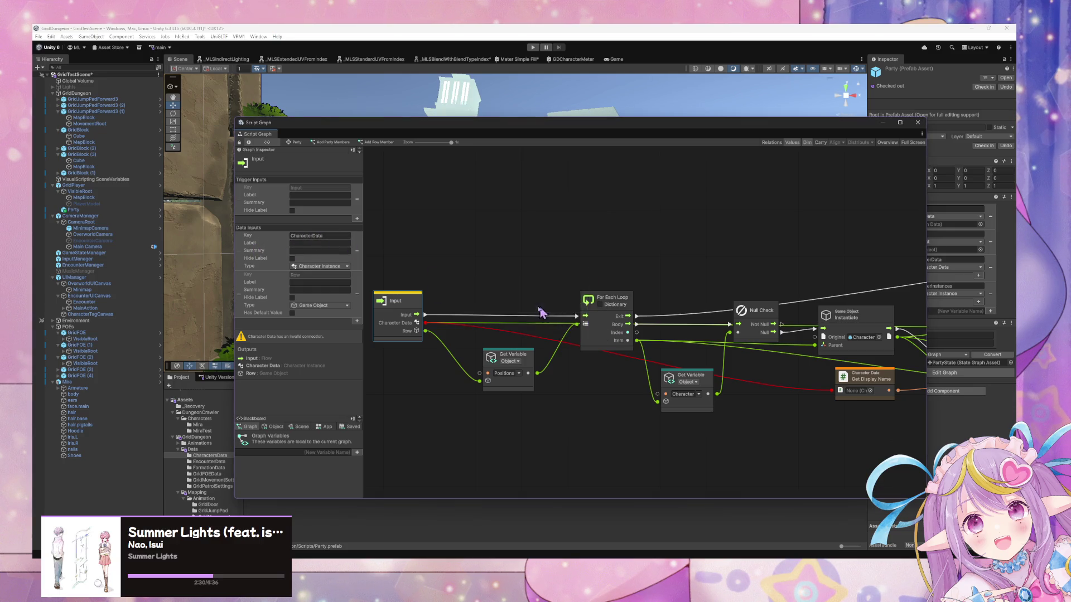
{"action": "left_click", "coordinate": [340, 236]}
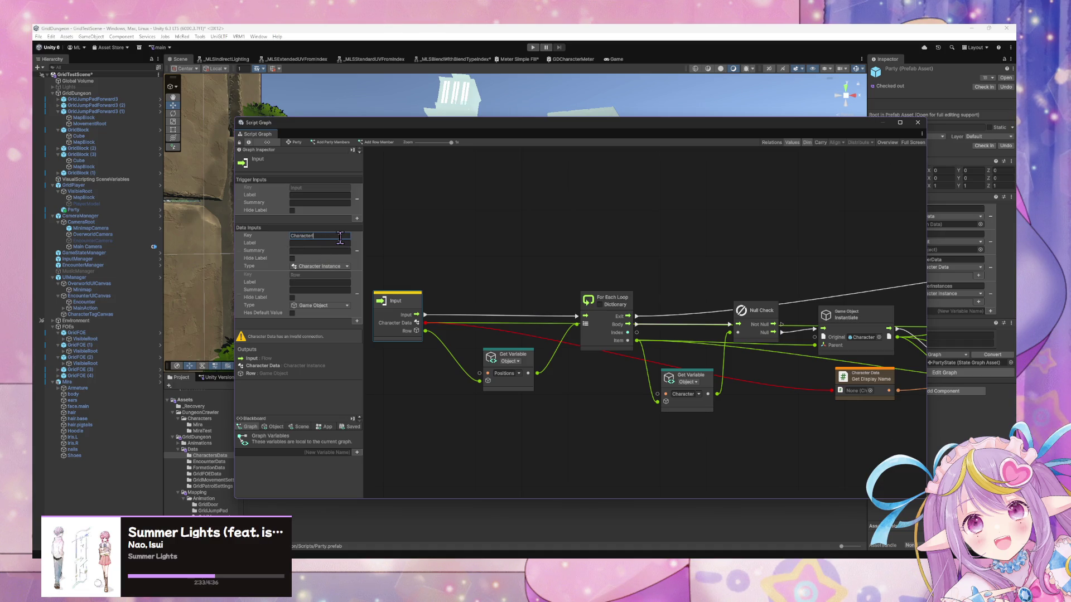
{"action": "type", "text": "nce"}
{"action": "key", "text": "Return"}
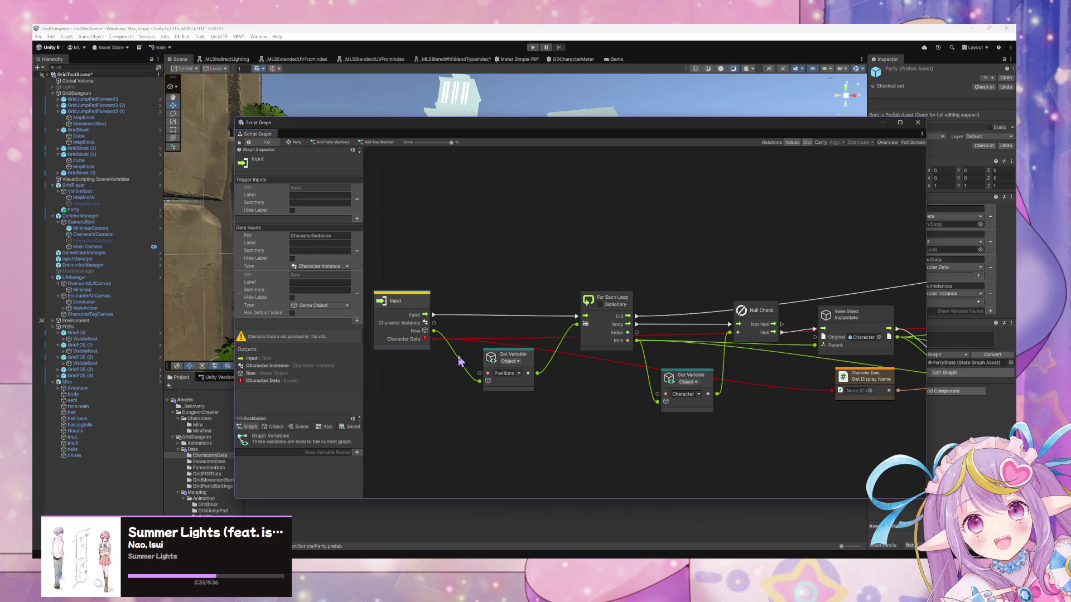
{"action": "mouse_move", "coordinate": [741, 363]}
{"action": "left_mouse_down"}
{"action": "mouse_move", "coordinate": [672, 352]}
{"action": "mouse_move", "coordinate": [788, 330]}
{"action": "left_mouse_up"}
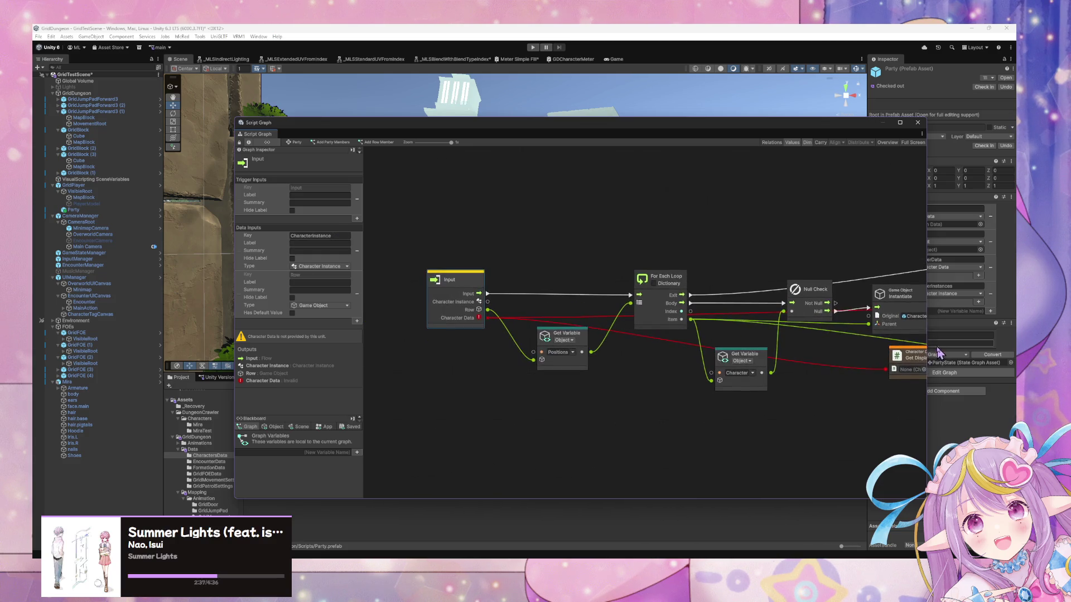
{"action": "left_click_drag", "start_coordinate": [574, 339], "coordinate": [583, 422]}
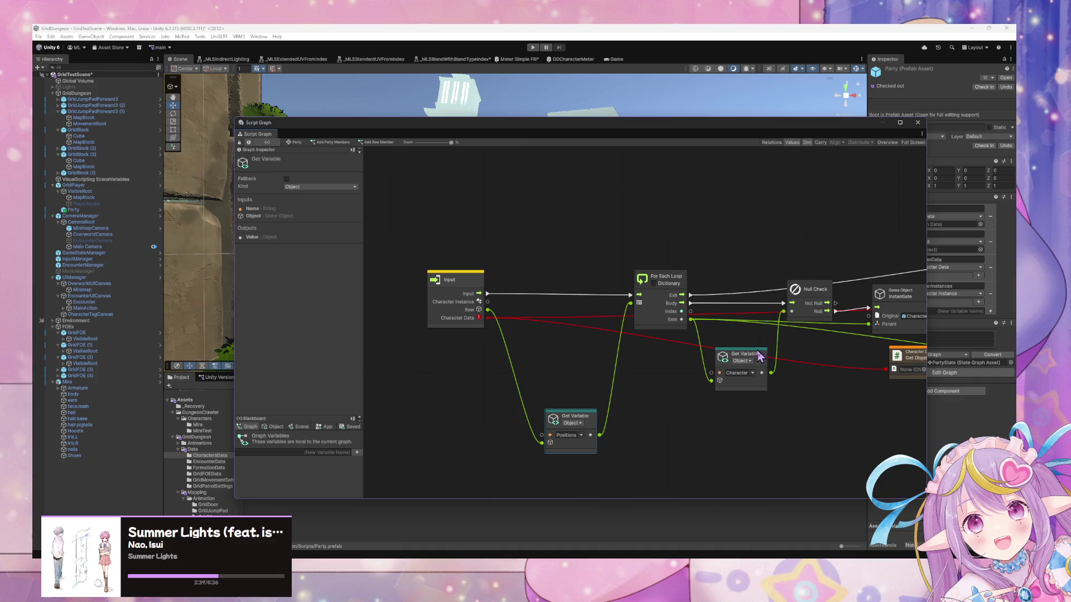
Step: Lower the Character variable node and line up the For Each Loop and Null Check nodes
{"action": "left_click_drag", "start_coordinate": [760, 357], "coordinate": [753, 425]}
{"action": "mouse_move", "coordinate": [736, 322]}
{"action": "left_mouse_down"}
{"action": "mouse_move", "coordinate": [476, 318]}
{"action": "mouse_move", "coordinate": [658, 355]}
{"action": "mouse_move", "coordinate": [592, 336]}
{"action": "mouse_move", "coordinate": [702, 351]}
{"action": "mouse_move", "coordinate": [545, 343]}
{"action": "mouse_move", "coordinate": [628, 348]}
{"action": "left_mouse_up"}
{"action": "left_click", "coordinate": [407, 326]}
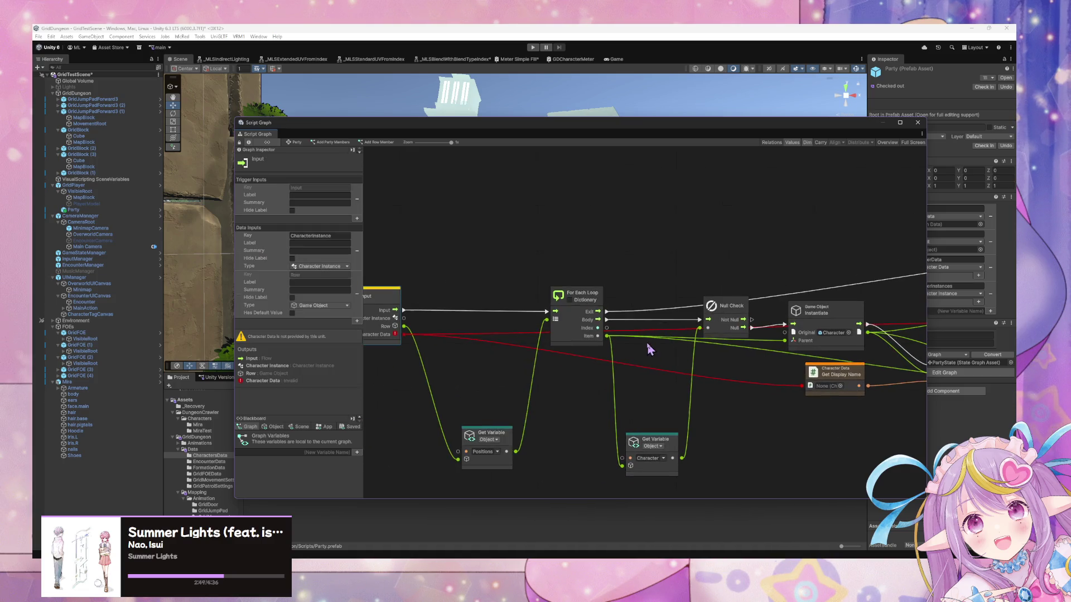
{"action": "left_click", "coordinate": [578, 300]}
{"action": "mouse_move", "coordinate": [576, 296]}
{"action": "left_mouse_down"}
{"action": "mouse_move", "coordinate": [598, 255]}
{"action": "mouse_move", "coordinate": [585, 296]}
{"action": "mouse_move", "coordinate": [546, 262]}
{"action": "mouse_move", "coordinate": [575, 304]}
{"action": "mouse_move", "coordinate": [569, 270]}
{"action": "mouse_move", "coordinate": [577, 283]}
{"action": "left_mouse_up"}
{"action": "mouse_move", "coordinate": [493, 295]}
{"action": "left_mouse_down"}
{"action": "mouse_move", "coordinate": [589, 304]}
{"action": "mouse_move", "coordinate": [402, 283]}
{"action": "left_mouse_up"}
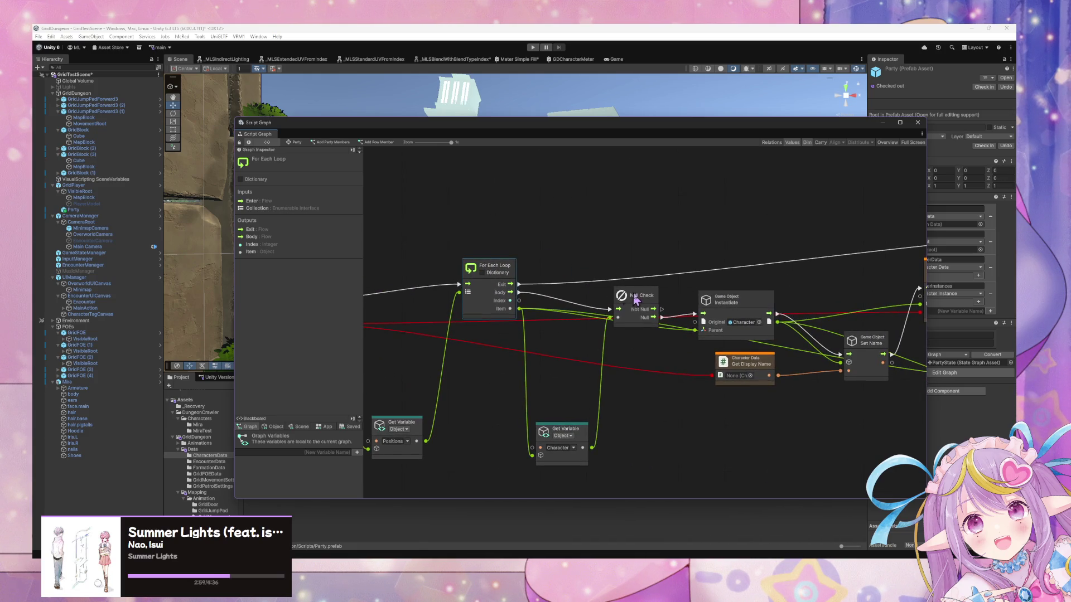
{"action": "left_click_drag", "start_coordinate": [645, 301], "coordinate": [639, 271]}
{"action": "mouse_move", "coordinate": [490, 272]}
{"action": "left_mouse_down"}
{"action": "mouse_move", "coordinate": [499, 284]}
{"action": "mouse_move", "coordinate": [665, 309]}
{"action": "left_mouse_up"}
Step: Align Get Display Name and Instantiate, then shift the graph window to reveal the Scripts folder
{"action": "scroll", "coordinate": [665, 318], "scroll_direction": "right", "scroll_amount": 5}
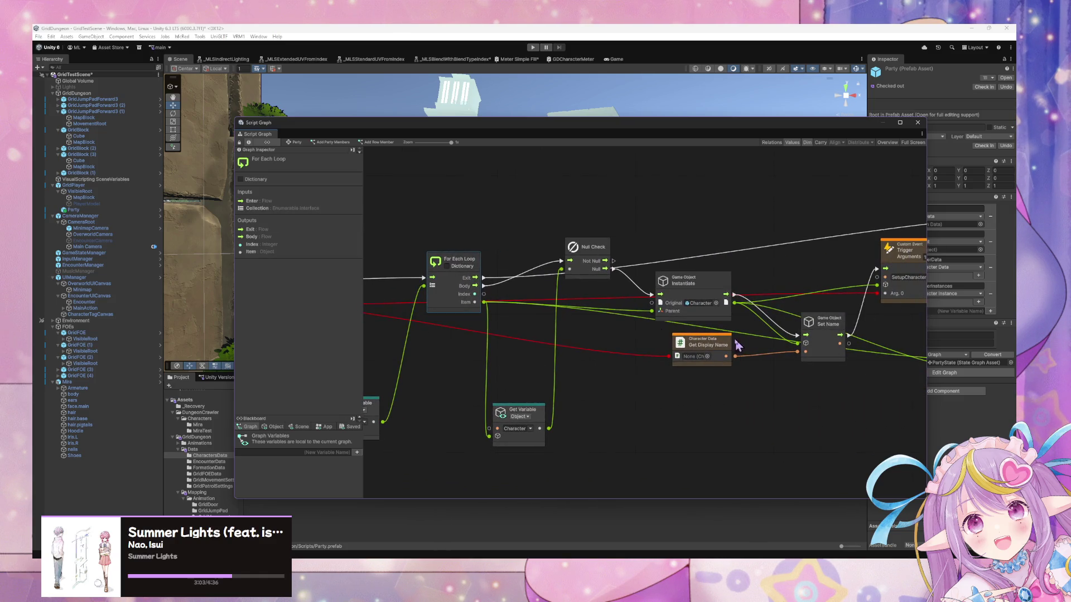
{"action": "left_click_drag", "start_coordinate": [735, 342], "coordinate": [730, 368]}
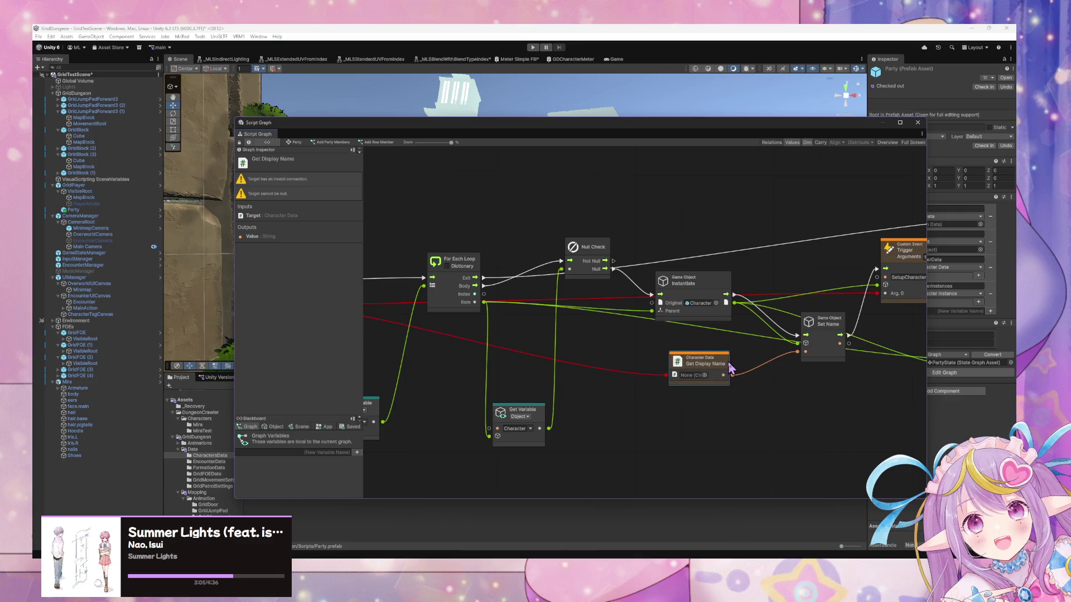
{"action": "mouse_move", "coordinate": [684, 279]}
{"action": "left_mouse_down"}
{"action": "mouse_move", "coordinate": [681, 246]}
{"action": "mouse_move", "coordinate": [681, 261]}
{"action": "left_mouse_up"}
{"action": "left_click_drag", "start_coordinate": [474, 266], "coordinate": [470, 245]}
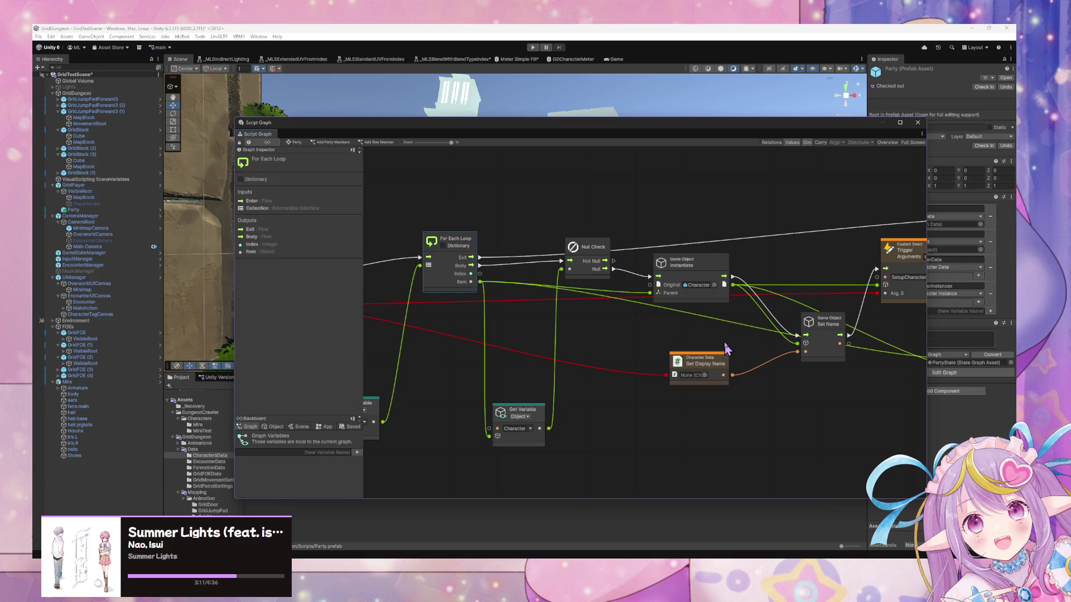
{"action": "left_click_drag", "start_coordinate": [726, 349], "coordinate": [614, 339]}
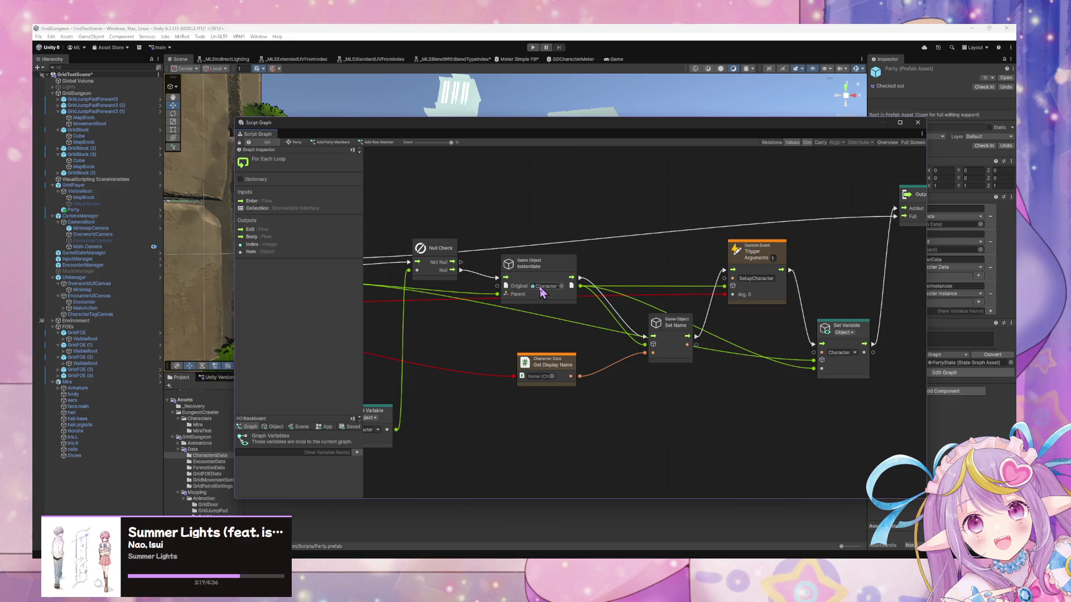
{"action": "left_click_drag", "start_coordinate": [439, 134], "coordinate": [609, 119]}
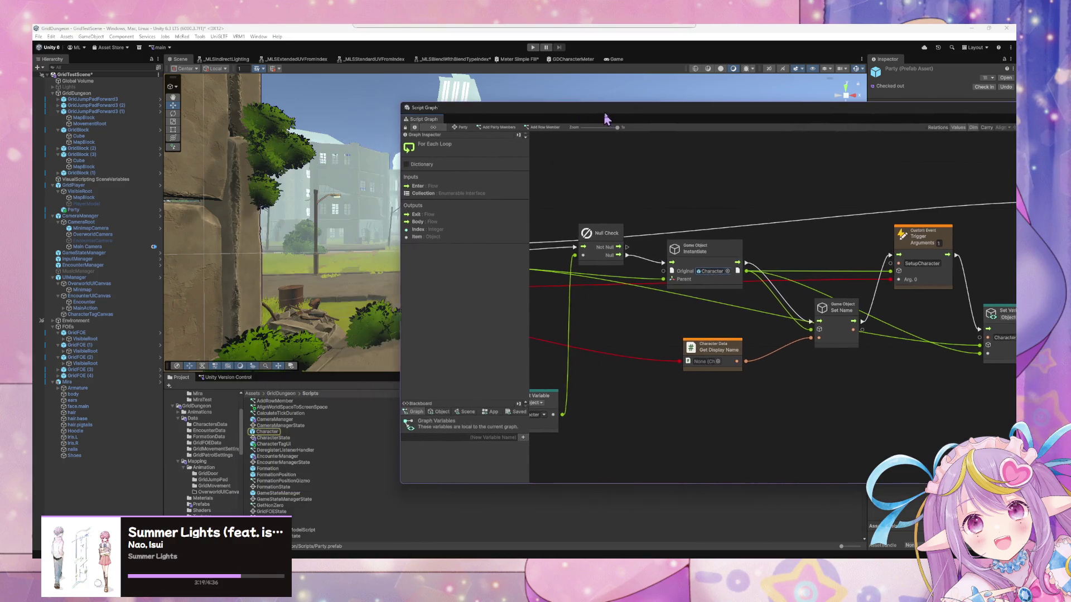
Step: Open CharacterState's Initialize script graph, frame its nodes and inspect the CharacterInstance variable
{"action": "double_click", "coordinate": [273, 438]}
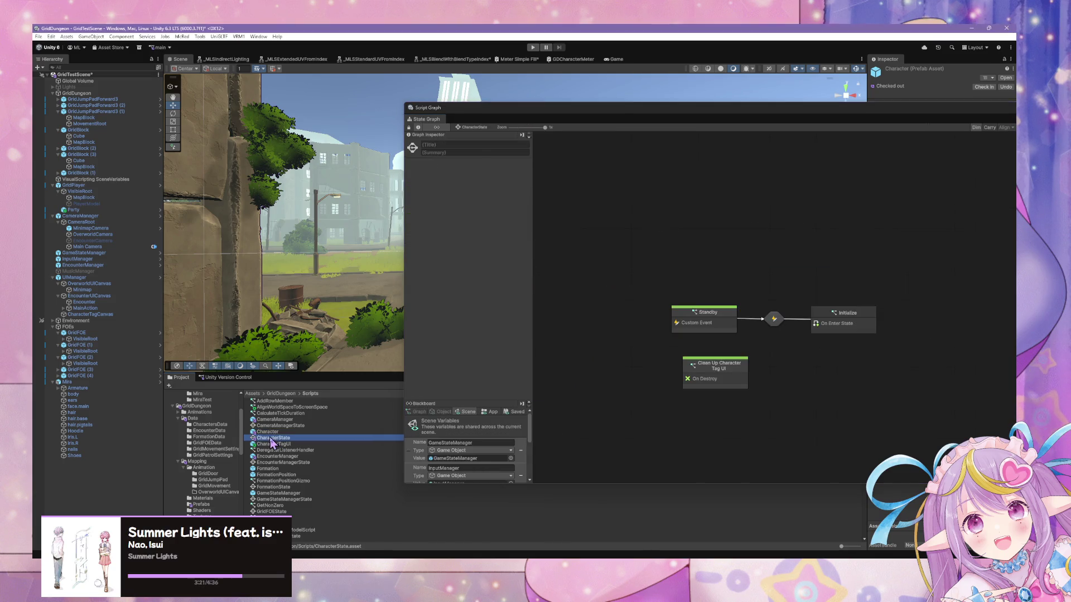
{"action": "double_click", "coordinate": [845, 328]}
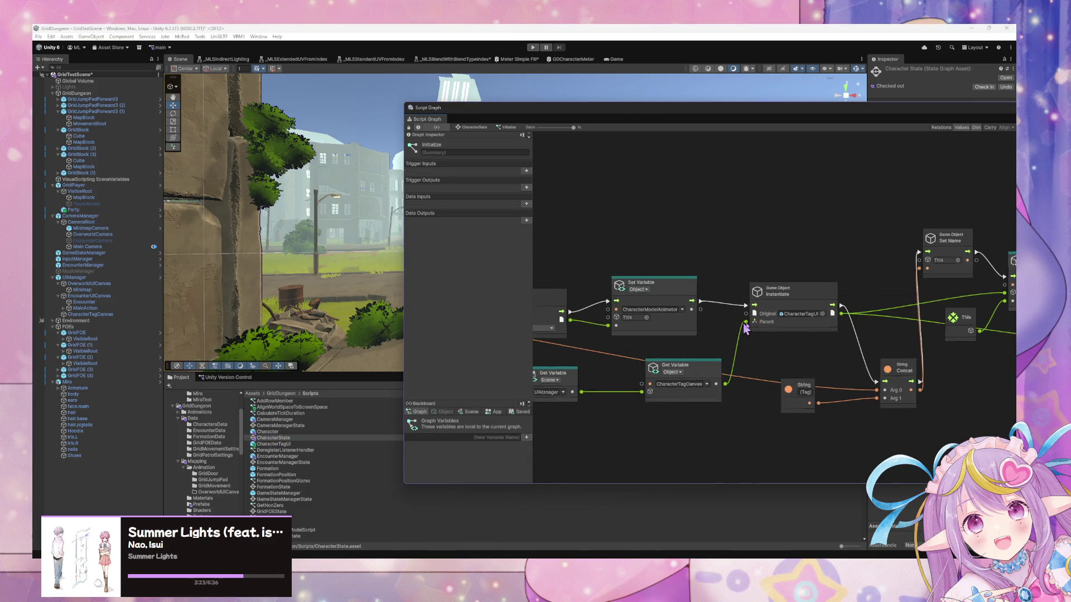
{"action": "left_click_drag", "start_coordinate": [633, 330], "coordinate": [876, 392]}
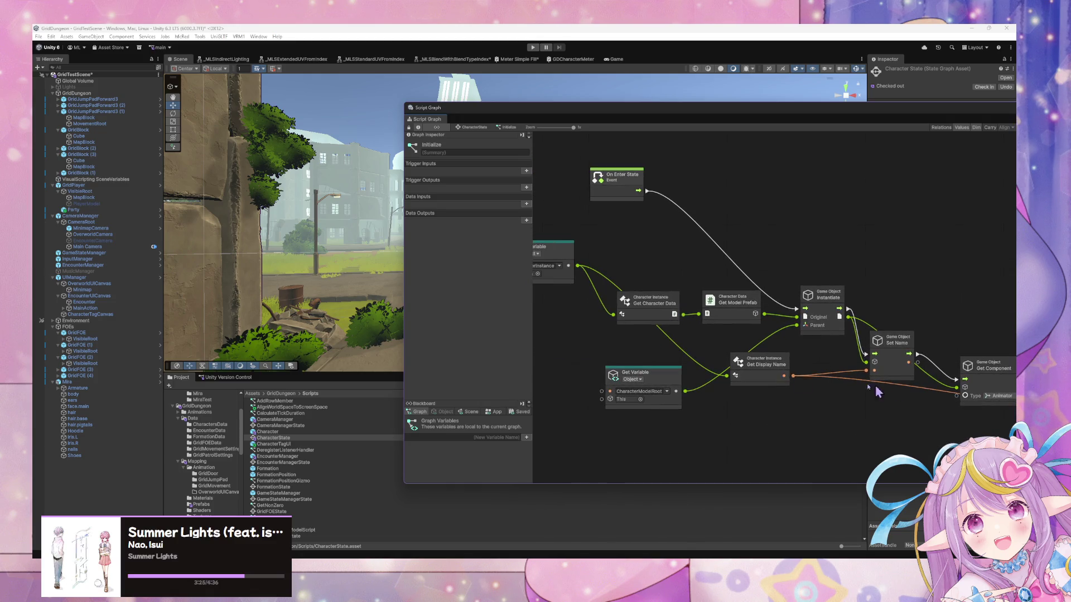
{"action": "left_click_drag", "start_coordinate": [590, 343], "coordinate": [629, 347]}
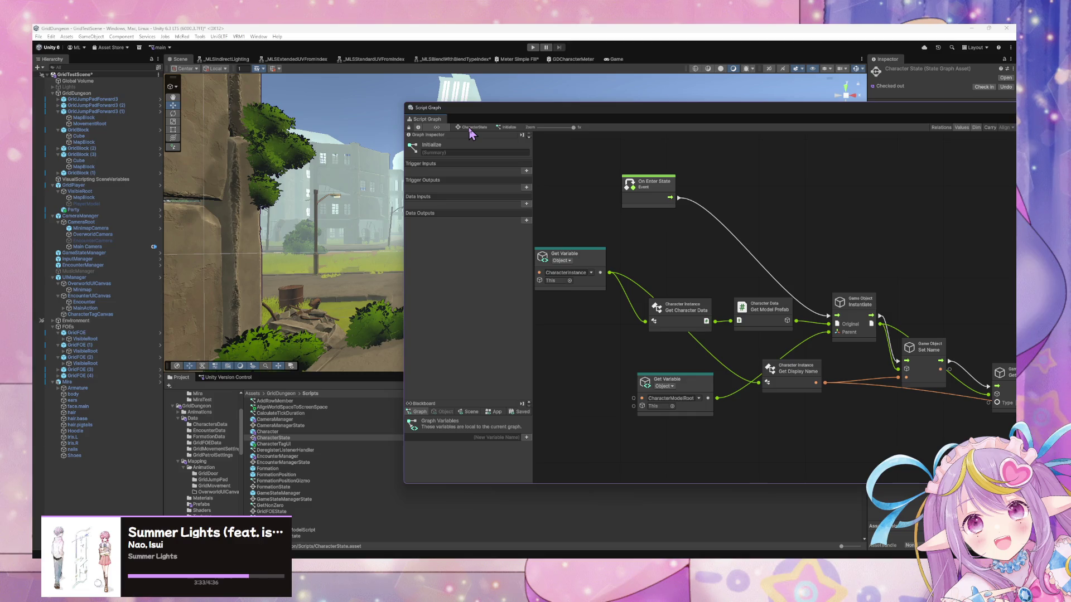
{"action": "left_click", "coordinate": [596, 270]}
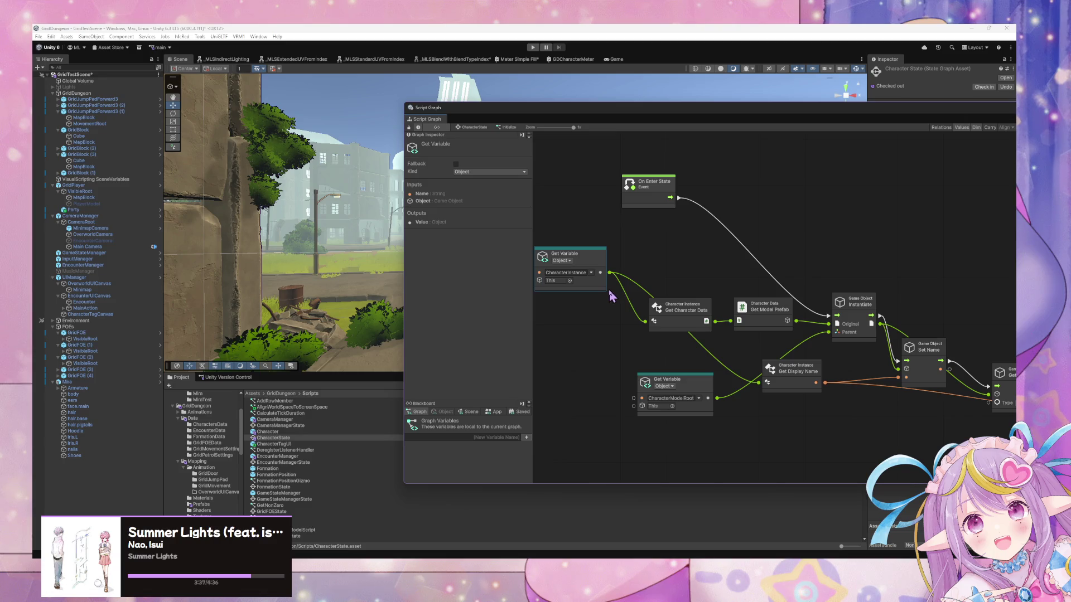
Step: Open the Standby script graph and rearrange its Null Check and CharacterInstance nodes
{"action": "left_click", "coordinate": [484, 127]}
{"action": "double_click", "coordinate": [713, 327]}
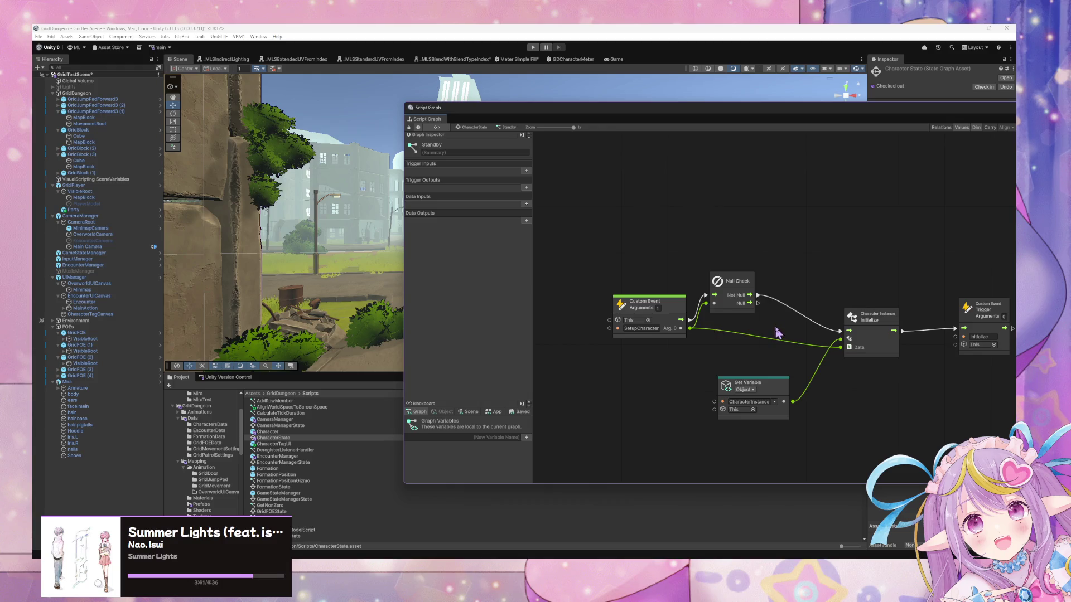
{"action": "left_click_drag", "start_coordinate": [778, 333], "coordinate": [681, 328]}
{"action": "left_click_drag", "start_coordinate": [640, 277], "coordinate": [664, 284]}
{"action": "left_click_drag", "start_coordinate": [688, 397], "coordinate": [670, 352]}
Step: Reopen Standby, fine-tune the CharacterInstance node position, then load the FormationState graph asset
{"action": "left_click", "coordinate": [478, 128]}
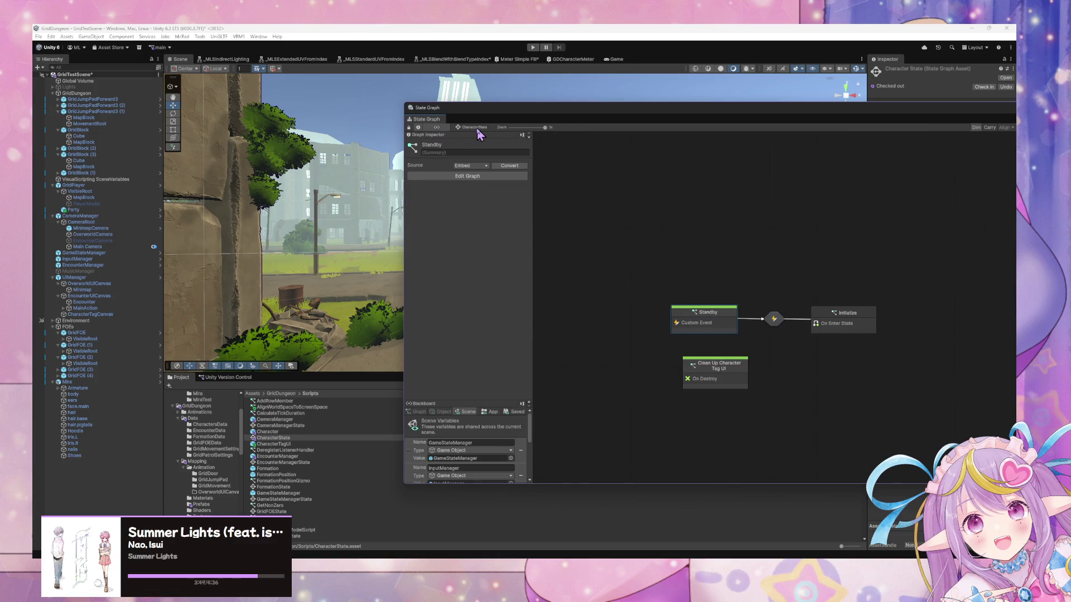
{"action": "double_click", "coordinate": [716, 314]}
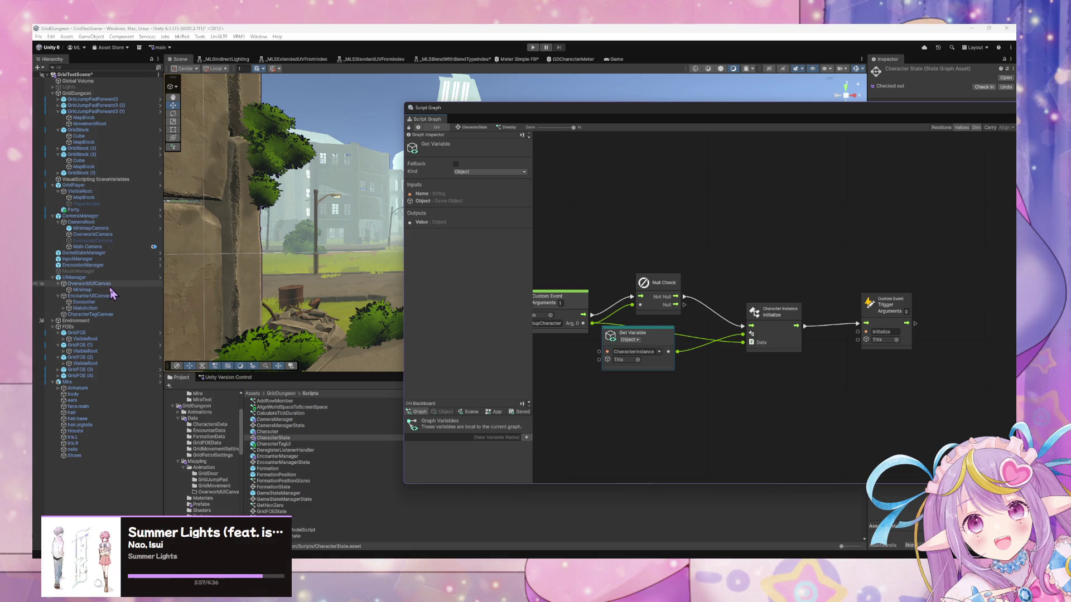
{"action": "left_click_drag", "start_coordinate": [657, 338], "coordinate": [669, 352]}
{"action": "left_click_drag", "start_coordinate": [589, 376], "coordinate": [653, 387]}
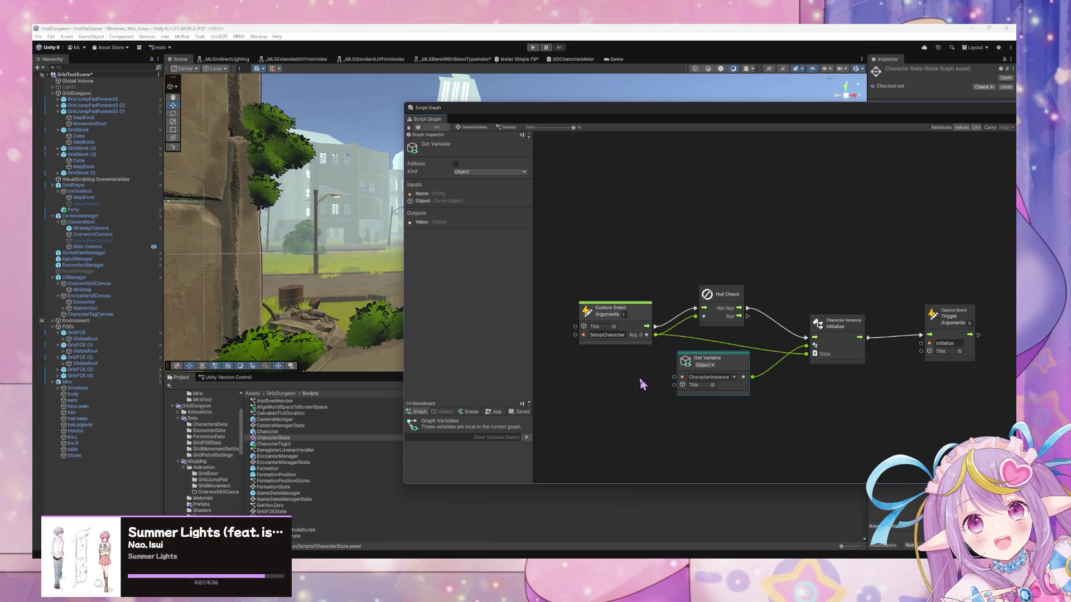
{"action": "left_click_drag", "start_coordinate": [745, 362], "coordinate": [744, 359]}
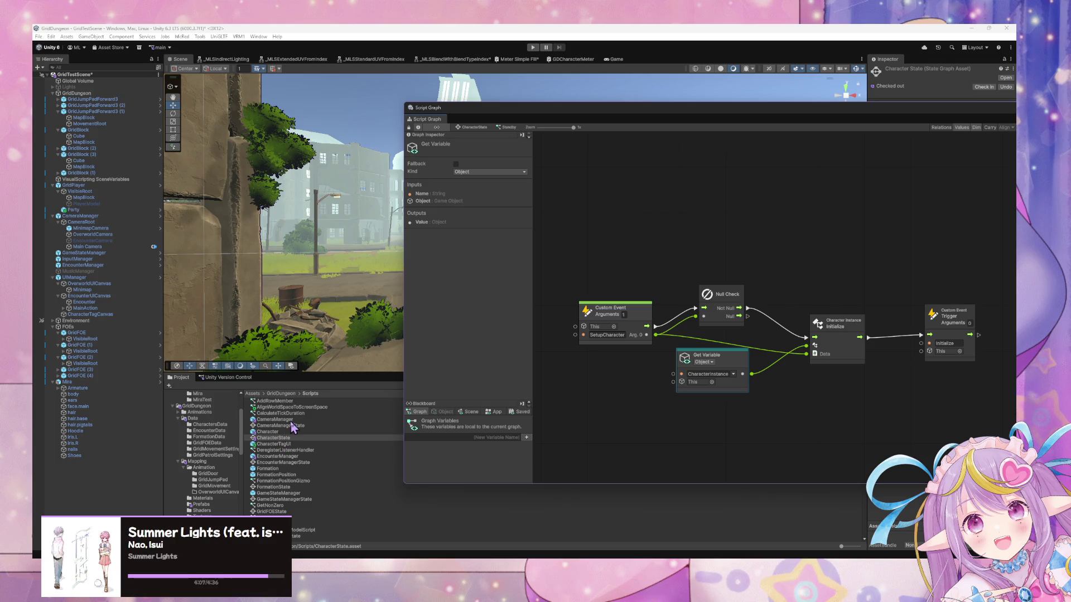
{"action": "scroll", "coordinate": [293, 432], "scroll_direction": "down", "scroll_amount": 2}
{"action": "left_click", "coordinate": [277, 464]}
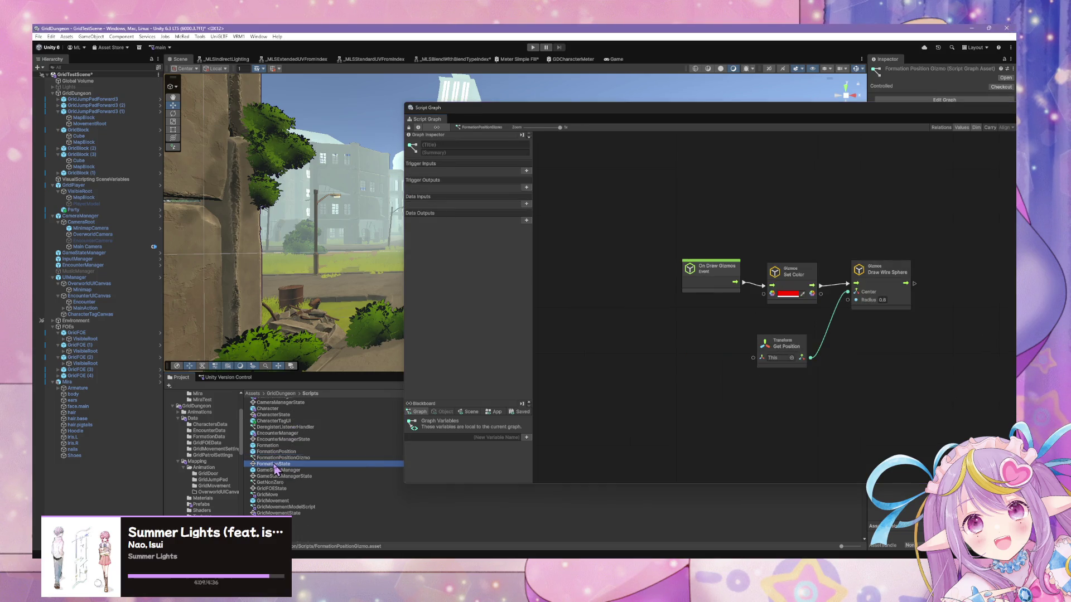
Step: Review FormationState's Standby and Initialize graphs and reposition the floating graph window
{"action": "double_click", "coordinate": [737, 229]}
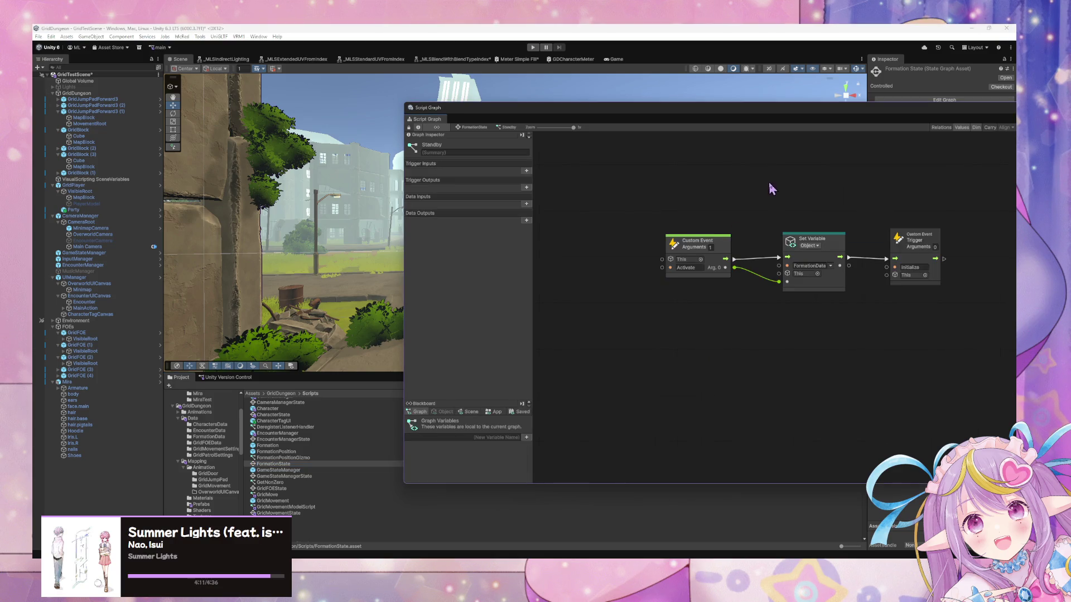
{"action": "left_click", "coordinate": [470, 128]}
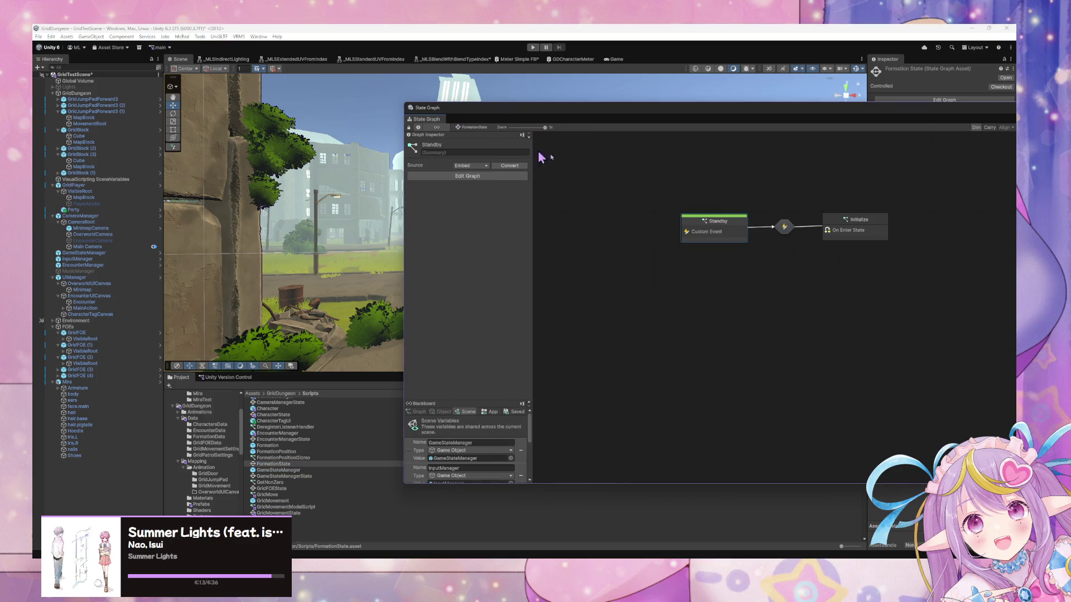
{"action": "double_click", "coordinate": [856, 233]}
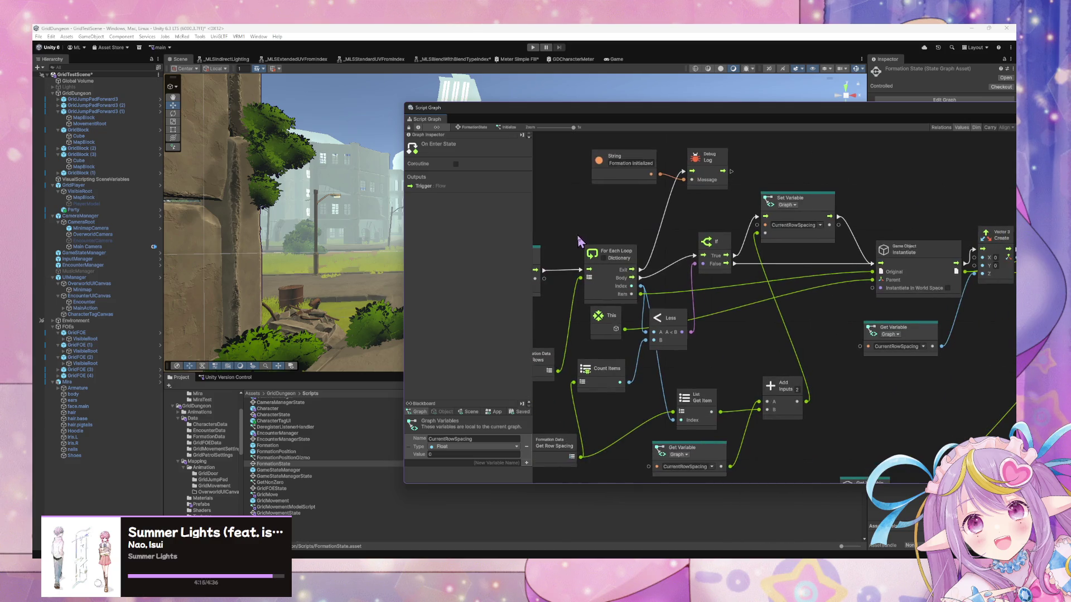
{"action": "scroll", "coordinate": [725, 260], "scroll_direction": "right", "scroll_amount": 5}
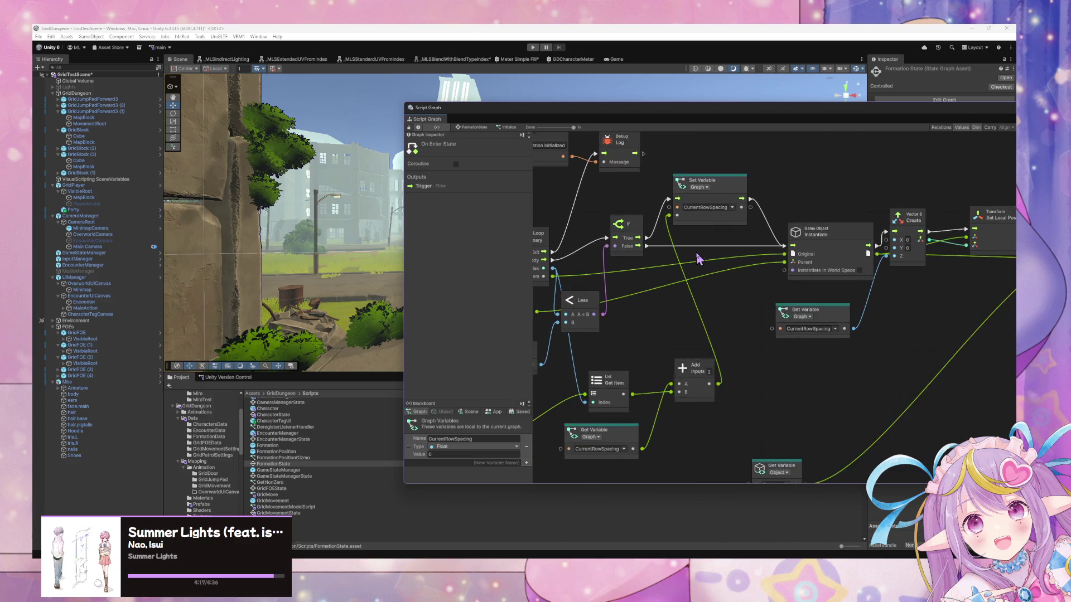
{"action": "scroll", "coordinate": [649, 249], "scroll_direction": "down", "scroll_amount": 1}
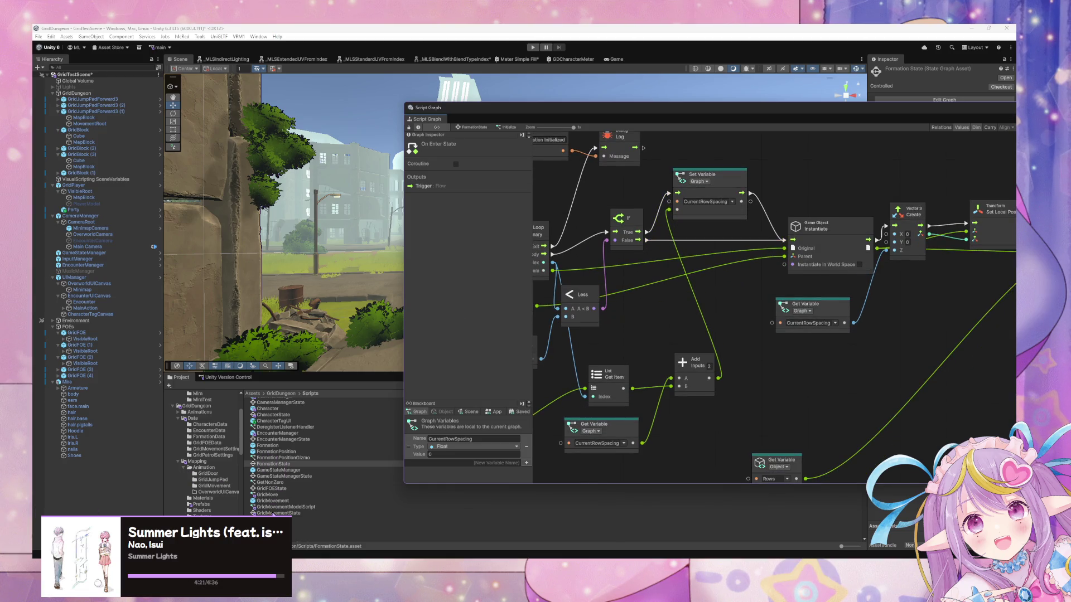
{"action": "mouse_move", "coordinate": [556, 111]}
{"action": "left_mouse_down"}
{"action": "mouse_move", "coordinate": [582, 82]}
{"action": "mouse_move", "coordinate": [586, 411]}
{"action": "left_mouse_up"}
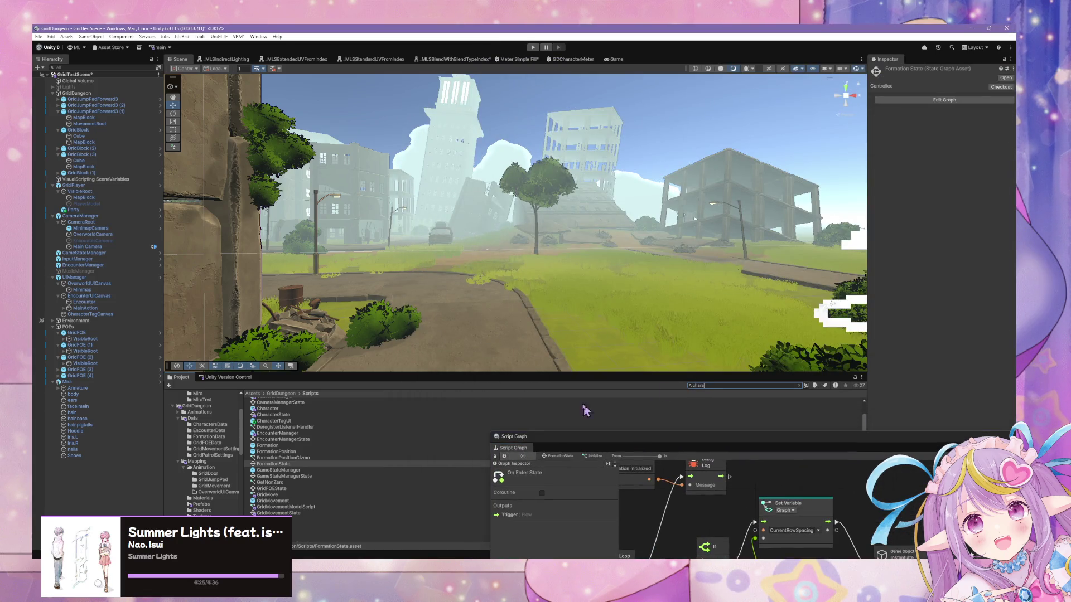
Step: Search the Project for 'cter', select the Character prefab and enlarge the graph window
{"action": "type", "text": "cter"}
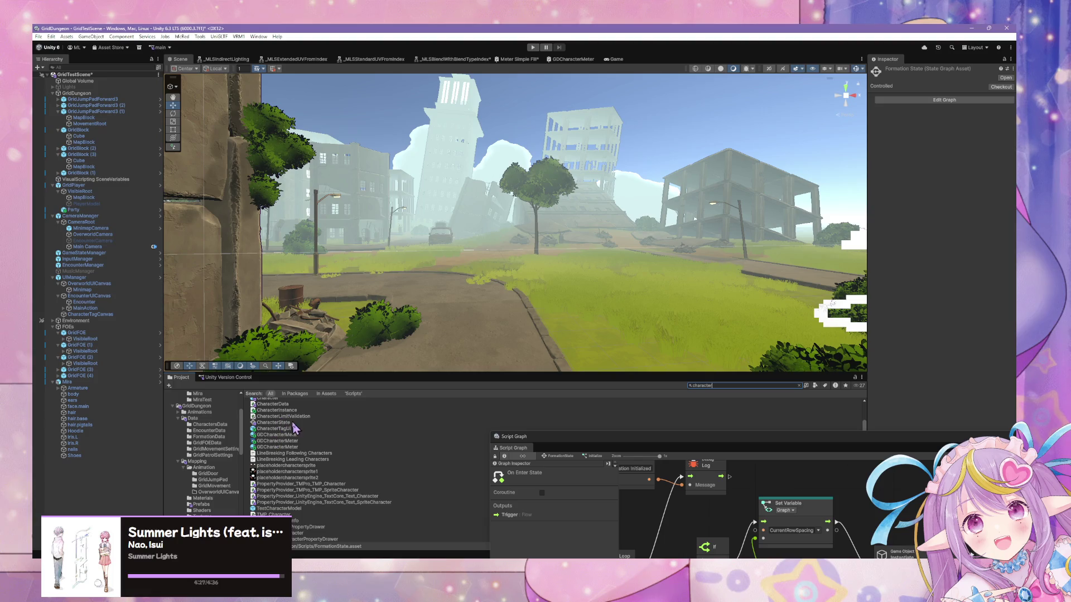
{"action": "scroll", "coordinate": [294, 428], "scroll_direction": "up", "scroll_amount": 2}
{"action": "left_click", "coordinate": [272, 420]}
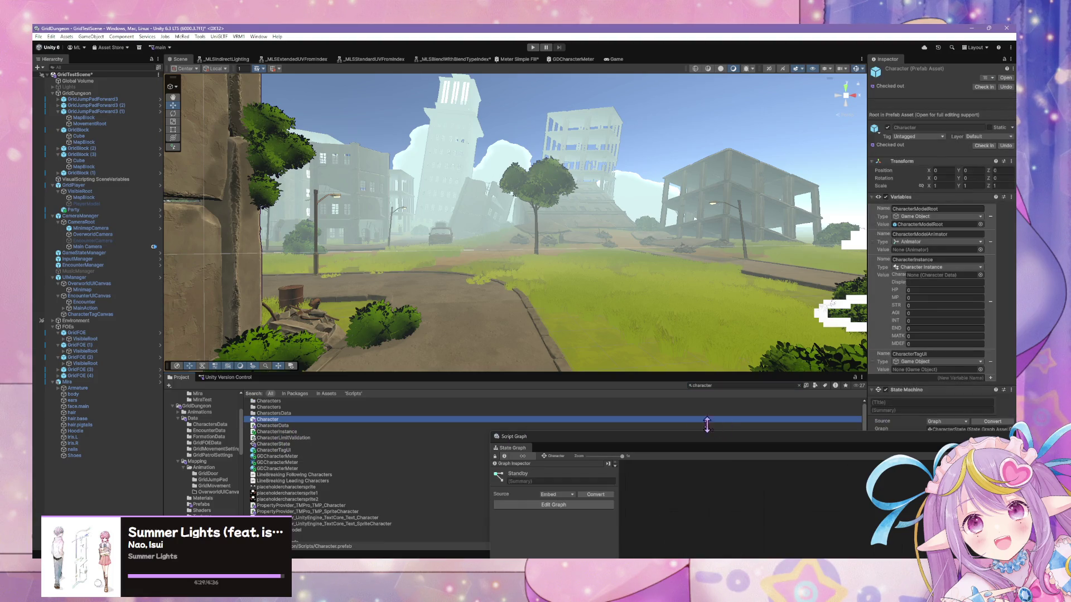
{"action": "mouse_move", "coordinate": [706, 425]}
{"action": "left_mouse_down"}
{"action": "mouse_move", "coordinate": [674, 407]}
{"action": "mouse_move", "coordinate": [511, 167]}
{"action": "left_mouse_up"}
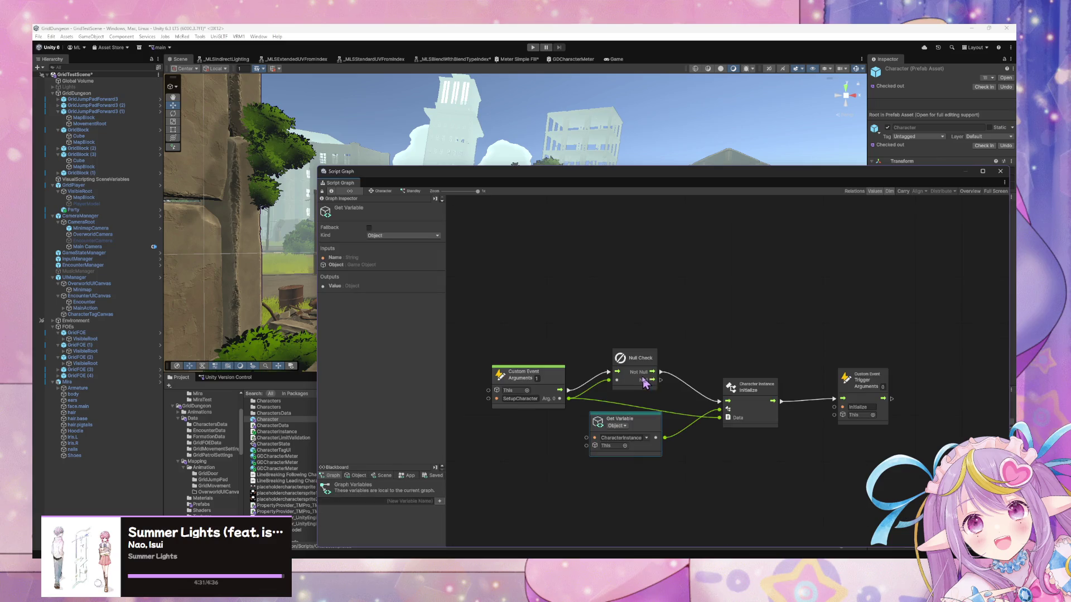
Step: Open Character's Initialize graph and inspect the Get Character Data and Get Model Prefab nodes
{"action": "left_click", "coordinate": [383, 191]}
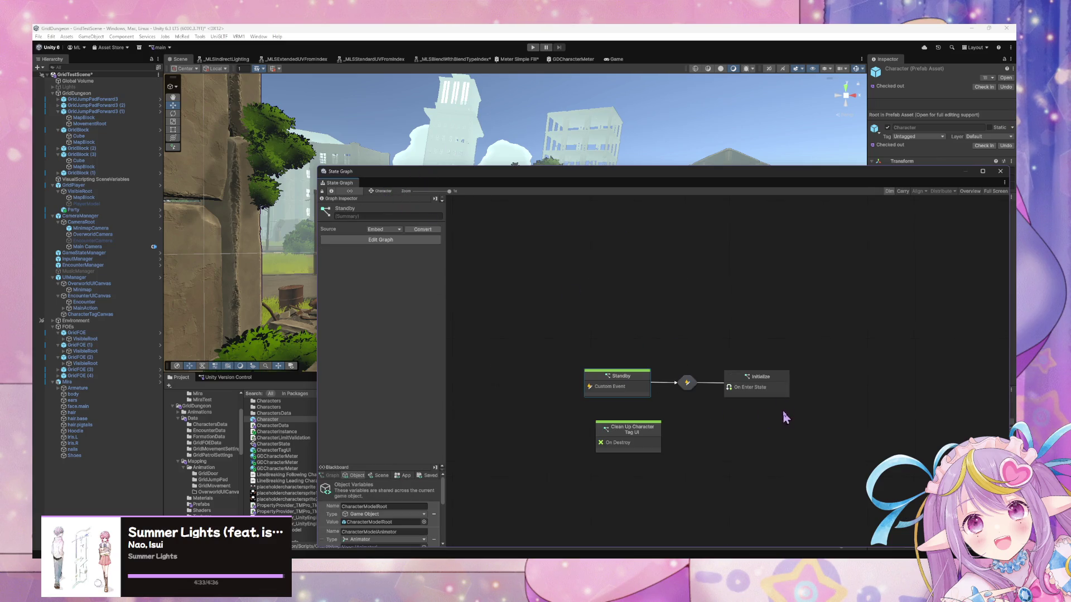
{"action": "double_click", "coordinate": [759, 384]}
{"action": "left_click", "coordinate": [632, 361]}
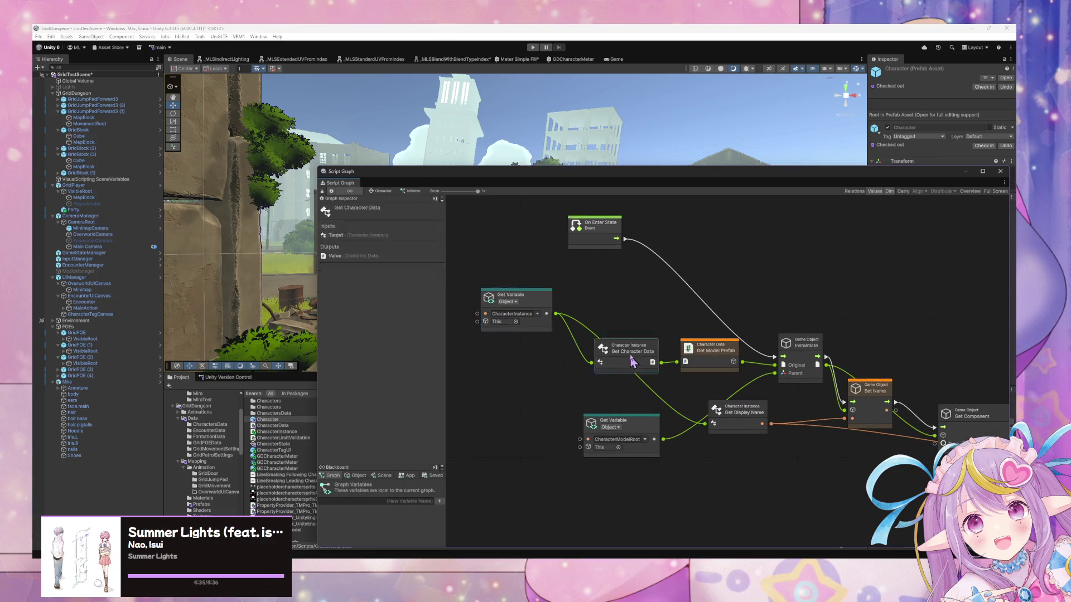
{"action": "left_click", "coordinate": [718, 363]}
{"action": "left_click_drag", "start_coordinate": [803, 407], "coordinate": [580, 323]}
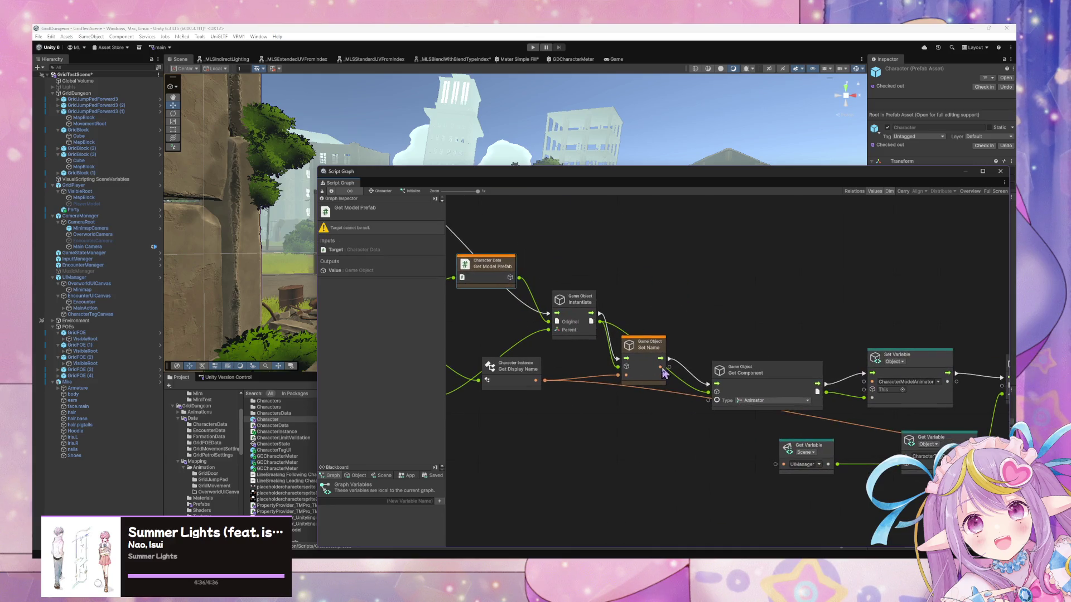
{"action": "mouse_move", "coordinate": [824, 412]}
{"action": "left_mouse_down"}
{"action": "mouse_move", "coordinate": [544, 372]}
{"action": "mouse_move", "coordinate": [836, 399]}
{"action": "left_mouse_up"}
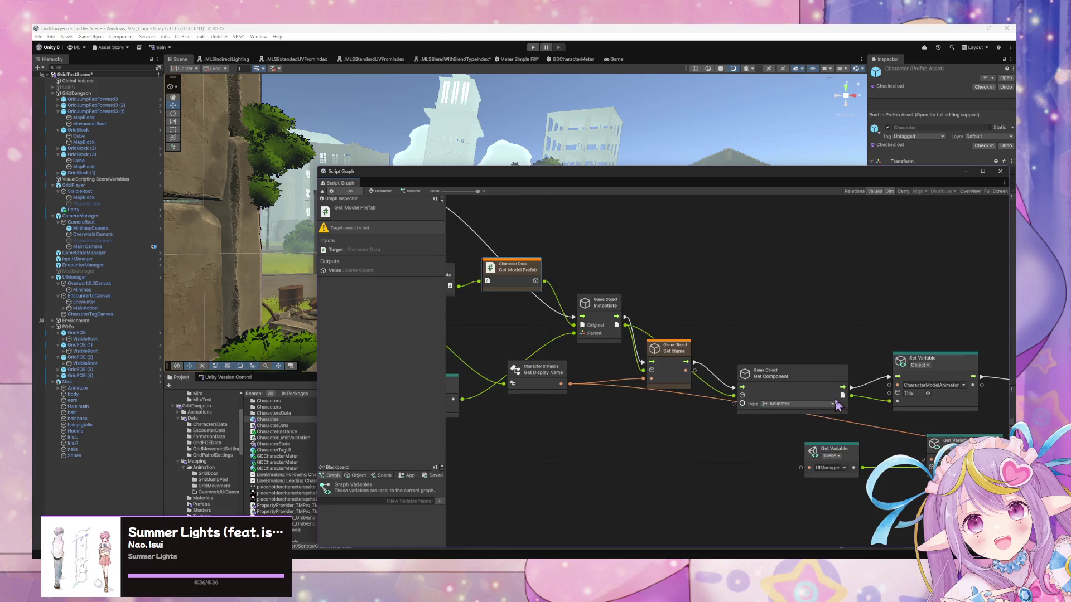
{"action": "left_click_drag", "start_coordinate": [550, 360], "coordinate": [881, 433]}
Step: Tidy the CharacterInstance and Get Character Data nodes around the instantiate flow, then return to Character
{"action": "left_click_drag", "start_coordinate": [648, 331], "coordinate": [624, 346]}
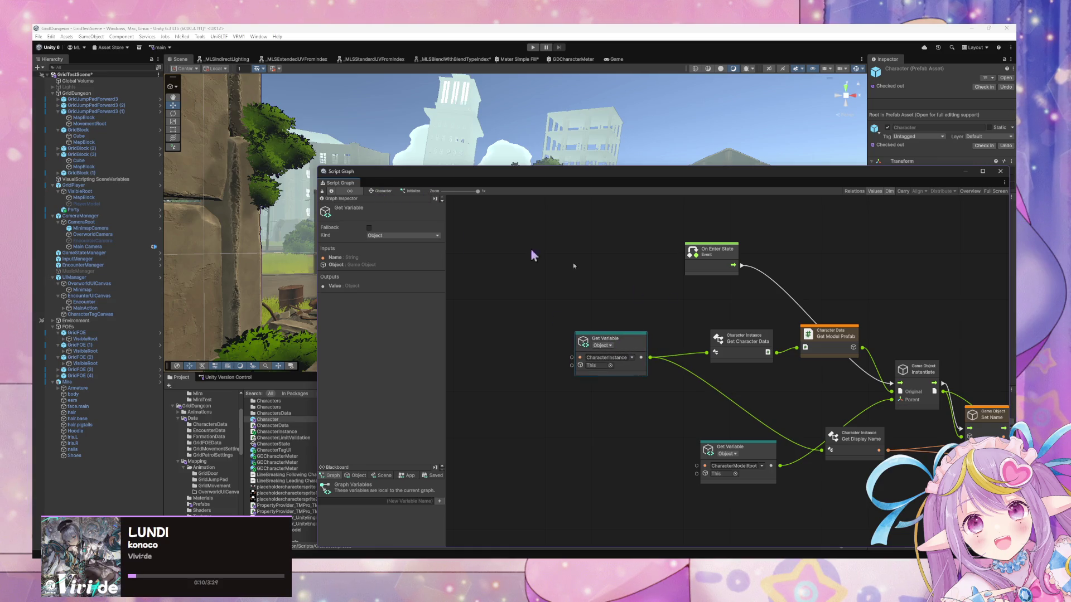
{"action": "left_click_drag", "start_coordinate": [839, 372], "coordinate": [686, 354]}
{"action": "left_click", "coordinate": [690, 334]}
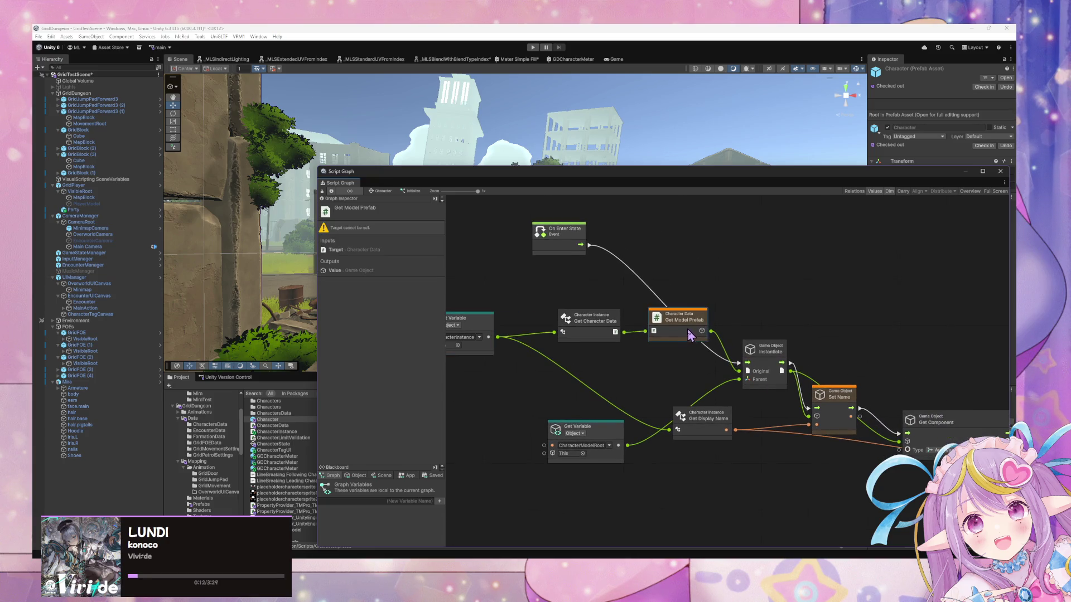
{"action": "left_click_drag", "start_coordinate": [605, 331], "coordinate": [593, 328]}
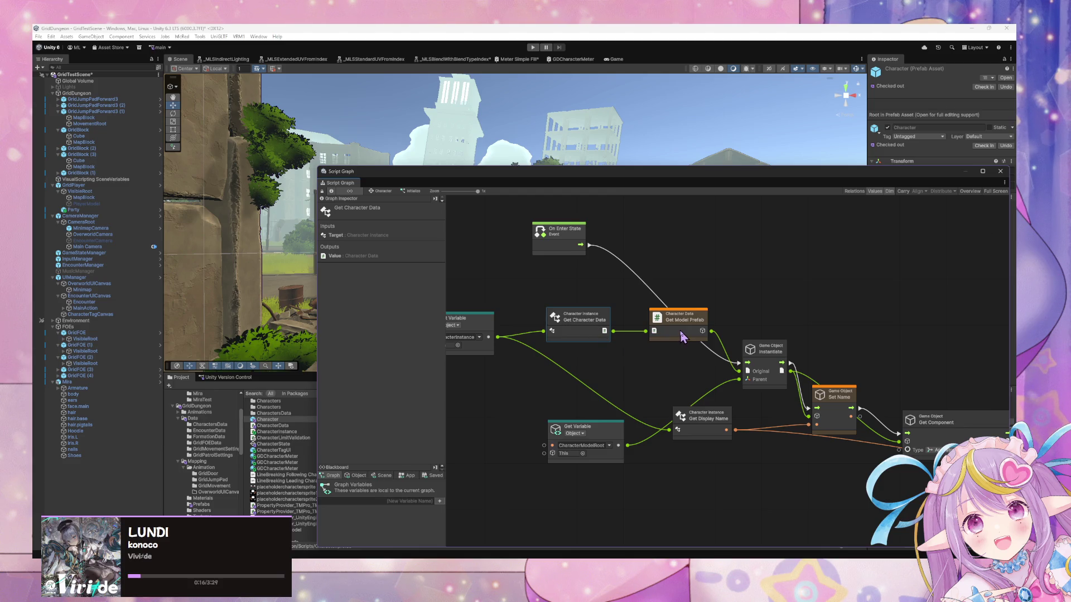
{"action": "left_click_drag", "start_coordinate": [556, 372], "coordinate": [650, 386]}
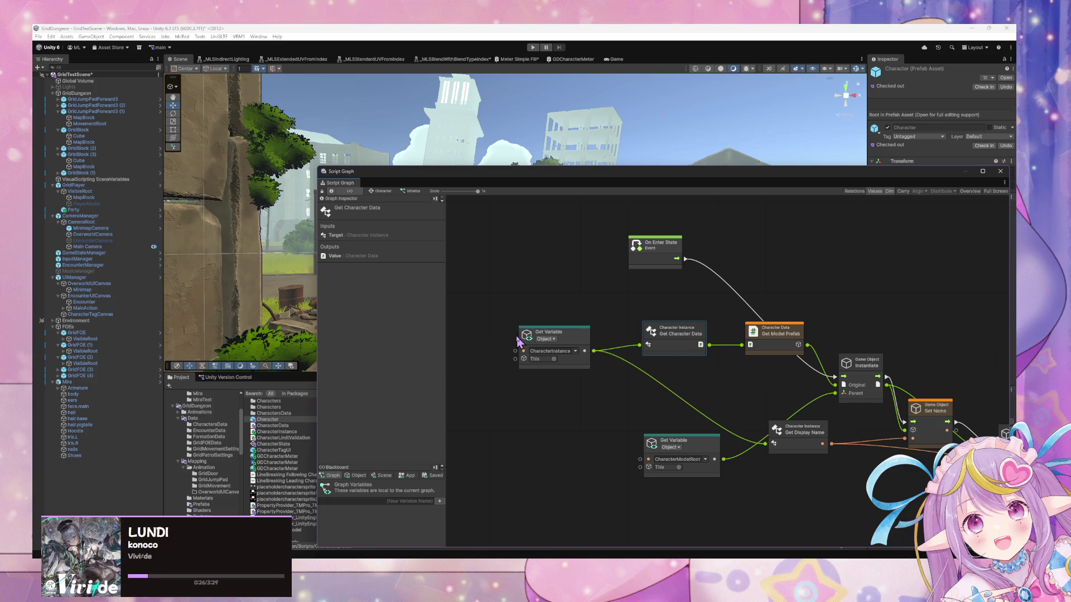
{"action": "scroll", "coordinate": [664, 328], "scroll_direction": "right", "scroll_amount": 10}
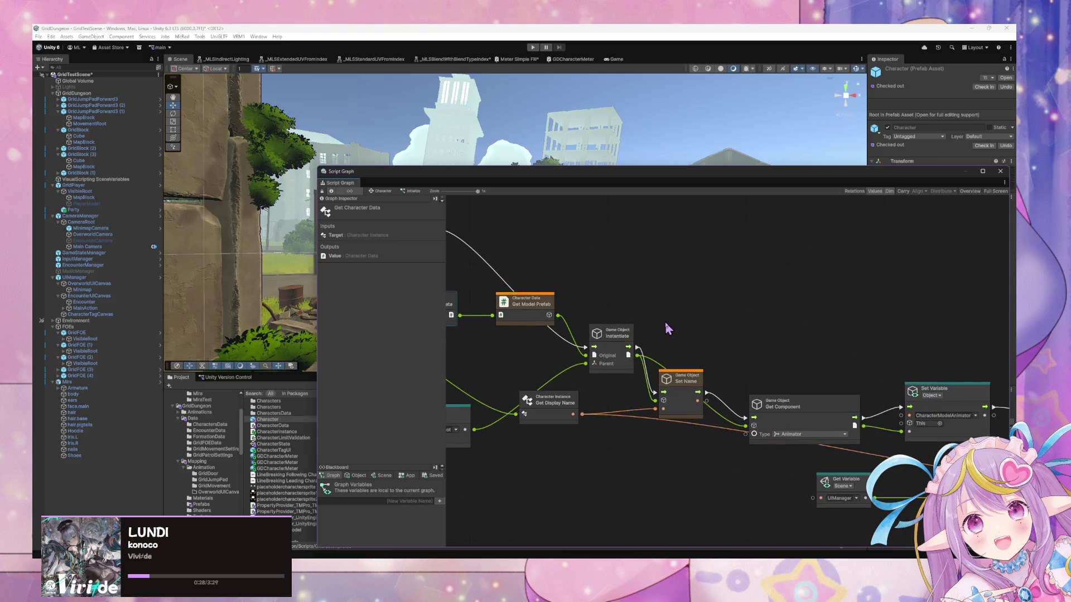
{"action": "scroll", "coordinate": [592, 355], "scroll_direction": "left", "scroll_amount": 10}
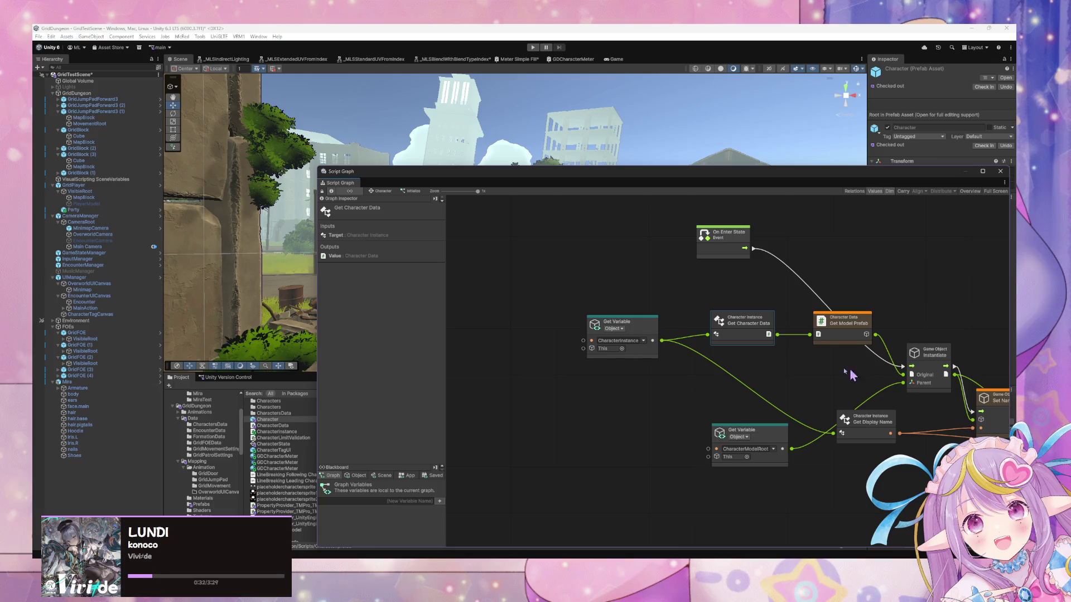
{"action": "left_click", "coordinate": [385, 191]}
Step: Inspect the Standby-to-Initialize transition and shift Standby's CharacterInstance Get Variable node left
{"action": "left_click", "coordinate": [688, 384]}
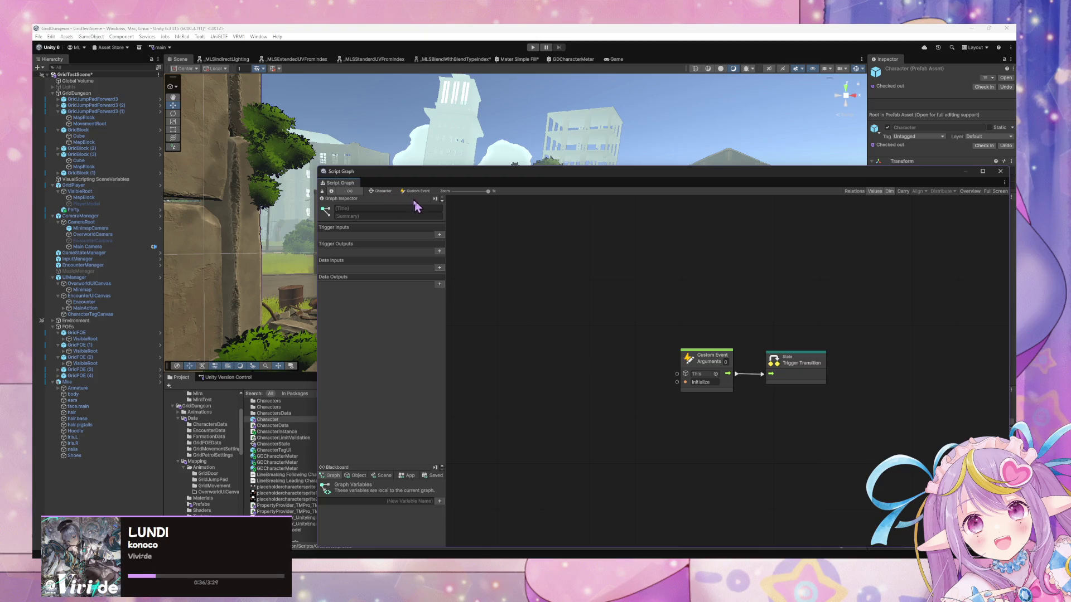
{"action": "double_click", "coordinate": [618, 378]}
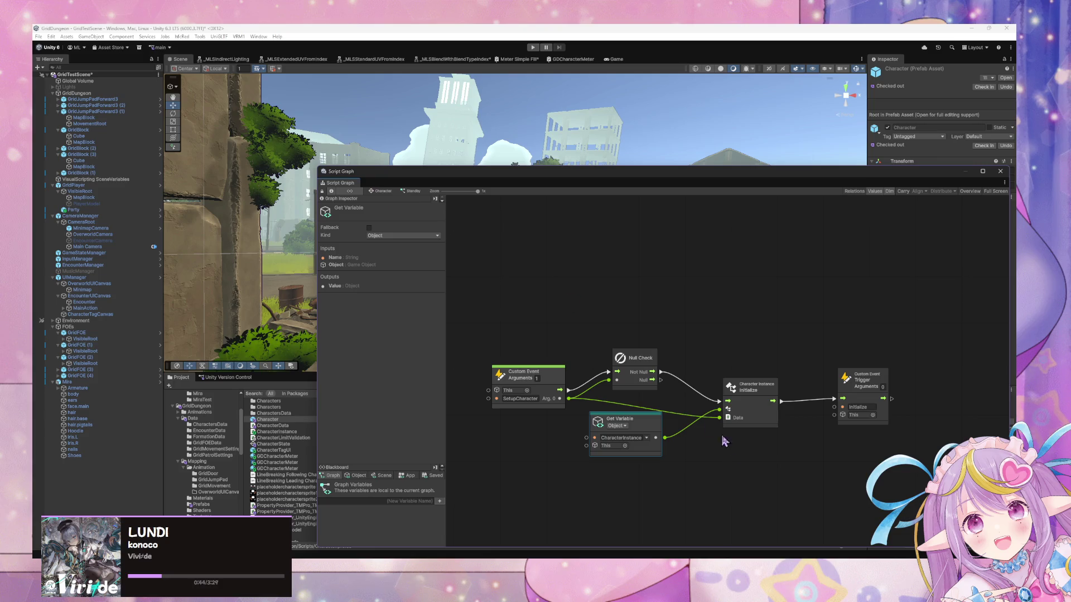
{"action": "left_click_drag", "start_coordinate": [660, 424], "coordinate": [563, 425]}
{"action": "left_click", "coordinate": [669, 453]}
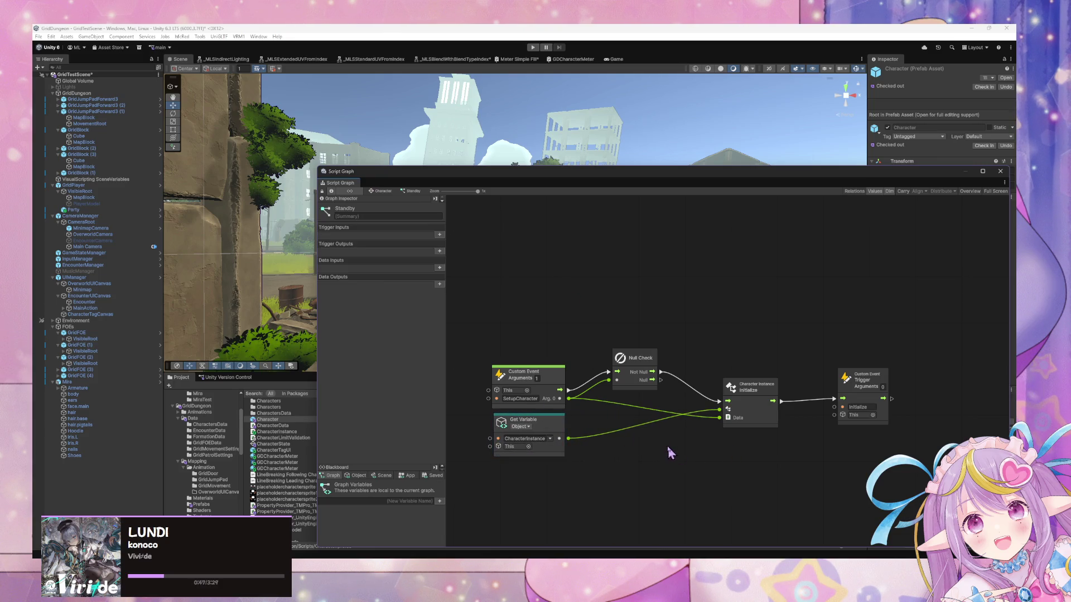
Step: Enlarge the graph window upward and nudge the Get Variable node in the Standby graph
{"action": "left_click", "coordinate": [371, 191]}
{"action": "scroll", "coordinate": [438, 508], "scroll_direction": "down", "scroll_amount": 4}
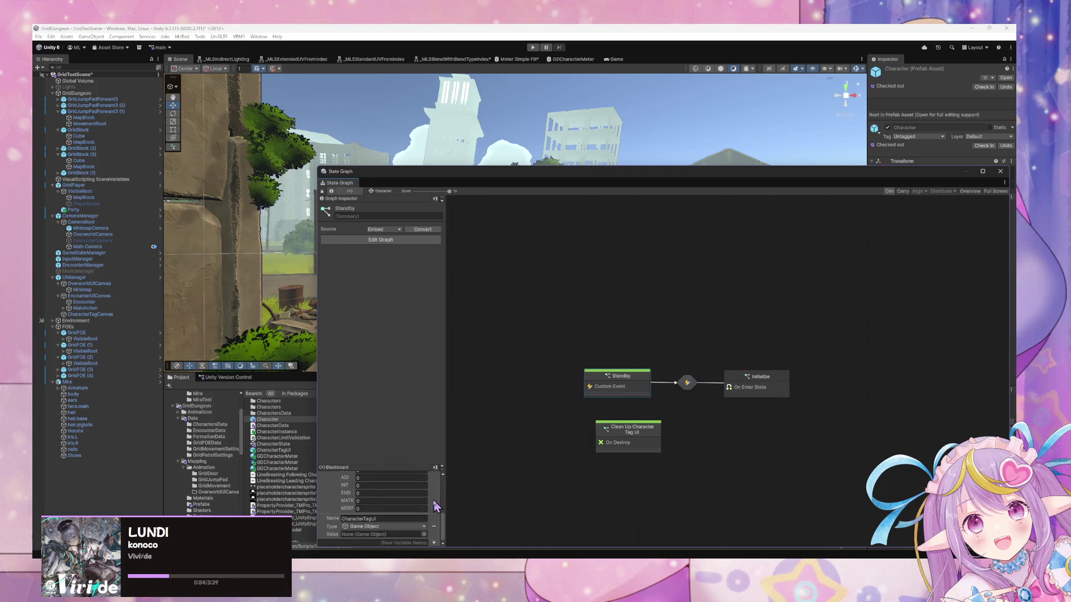
{"action": "left_click_drag", "start_coordinate": [519, 166], "coordinate": [519, 81]}
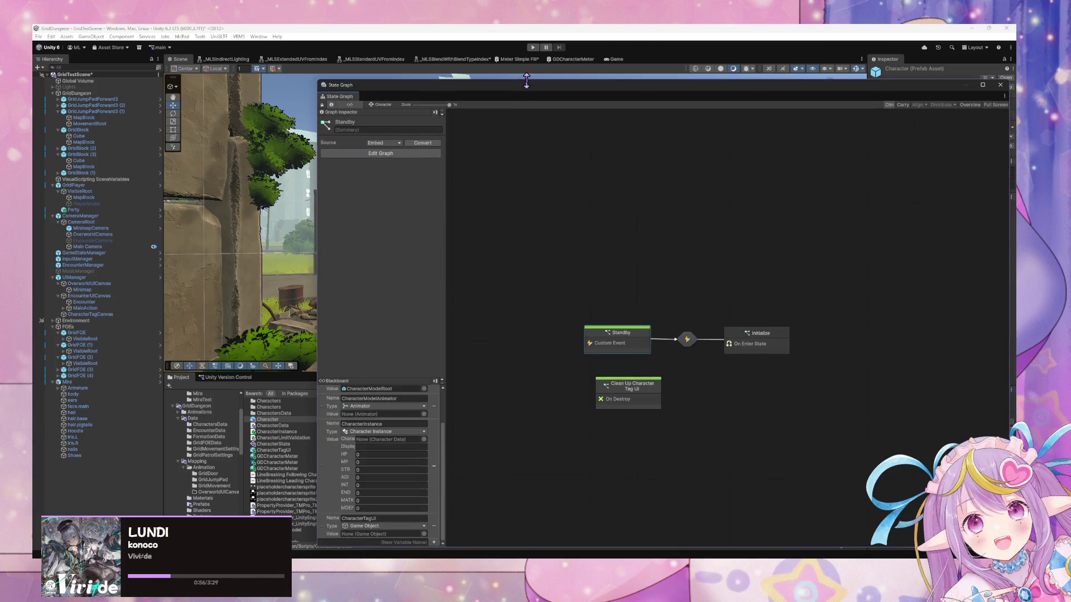
{"action": "scroll", "coordinate": [400, 493], "scroll_direction": "up", "scroll_amount": 3}
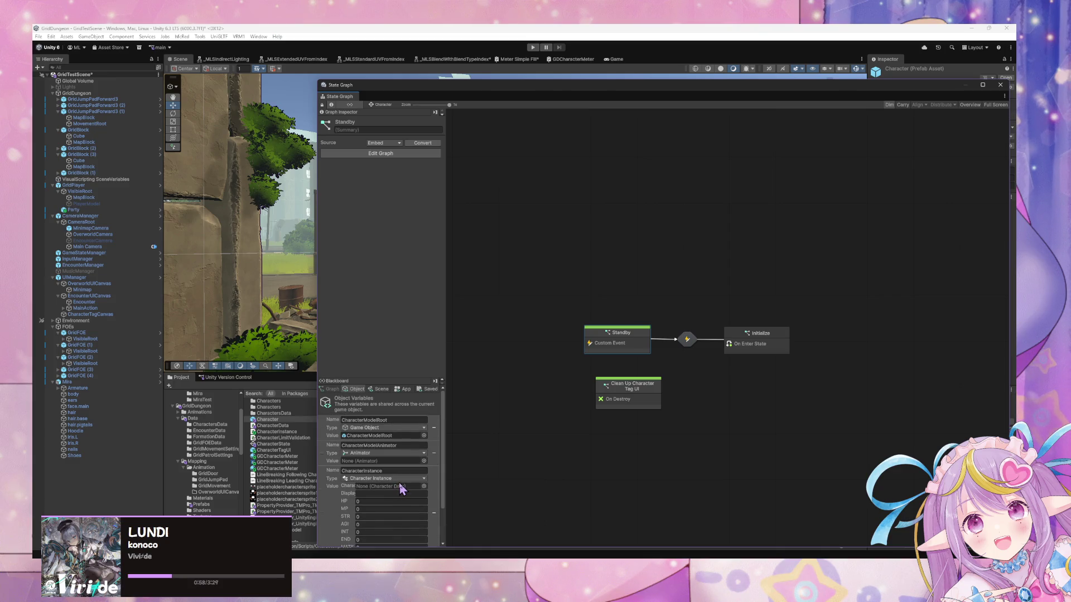
{"action": "double_click", "coordinate": [631, 351]}
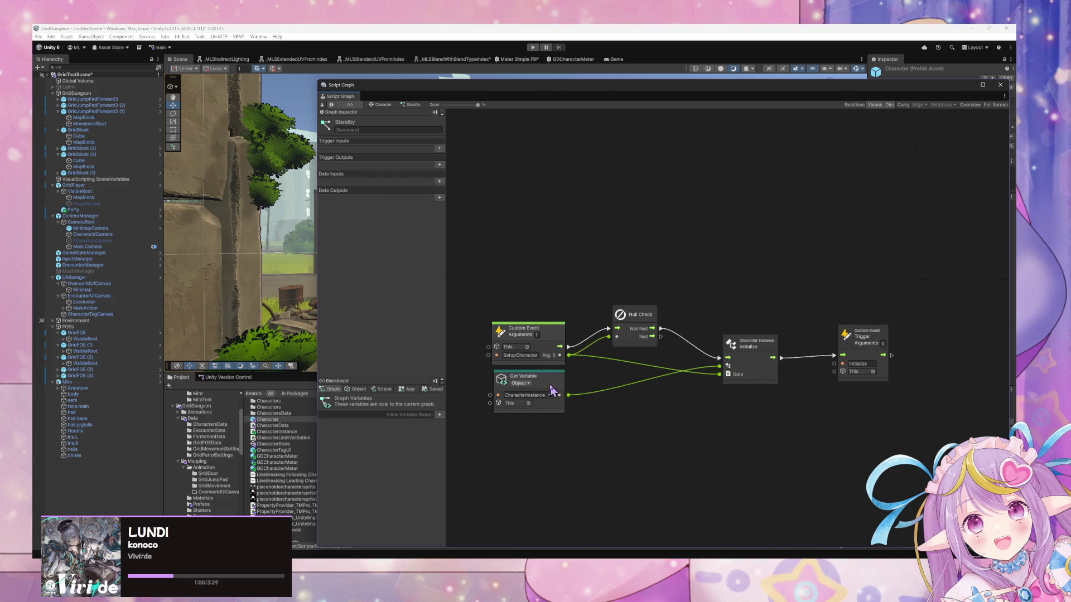
{"action": "left_click_drag", "start_coordinate": [544, 381], "coordinate": [561, 399]}
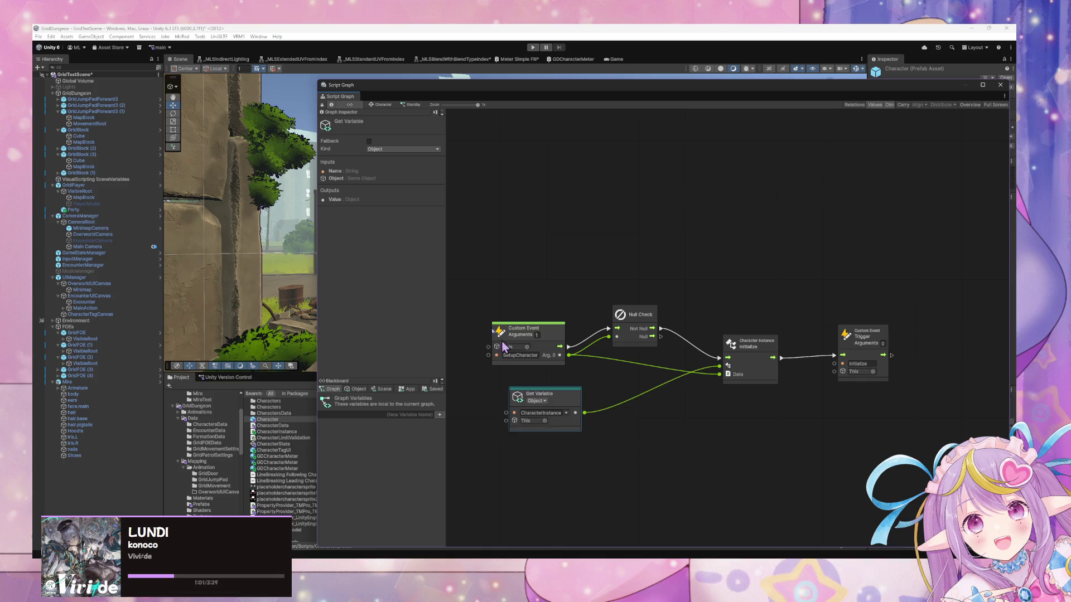
{"action": "left_click", "coordinate": [372, 105]}
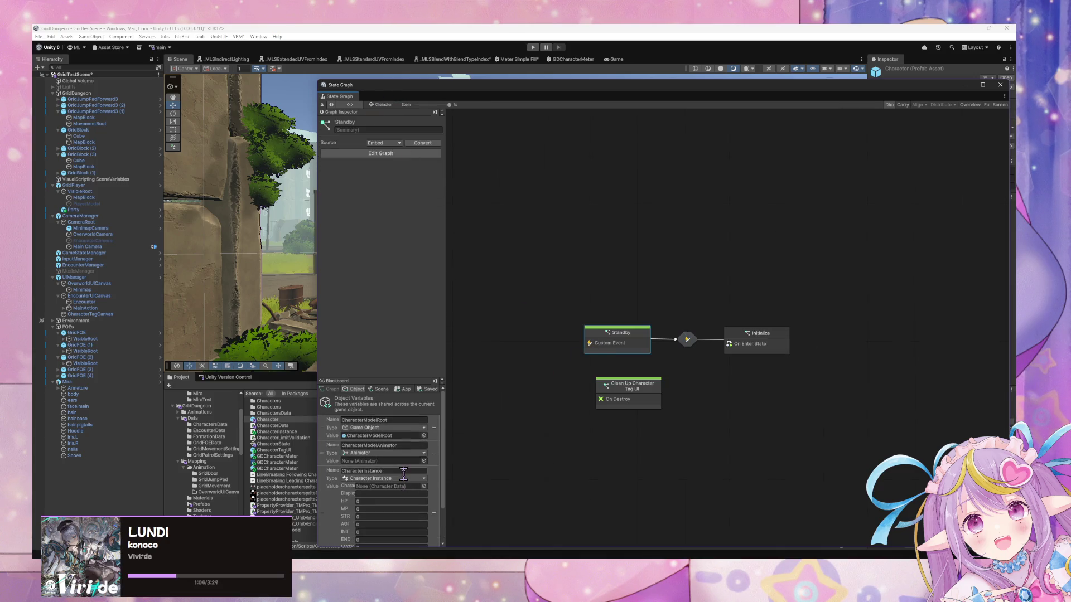
Step: Place the Get Variable node beneath Null Check and show Object variables in the Blackboard
{"action": "scroll", "coordinate": [404, 472], "scroll_direction": "down", "scroll_amount": 3}
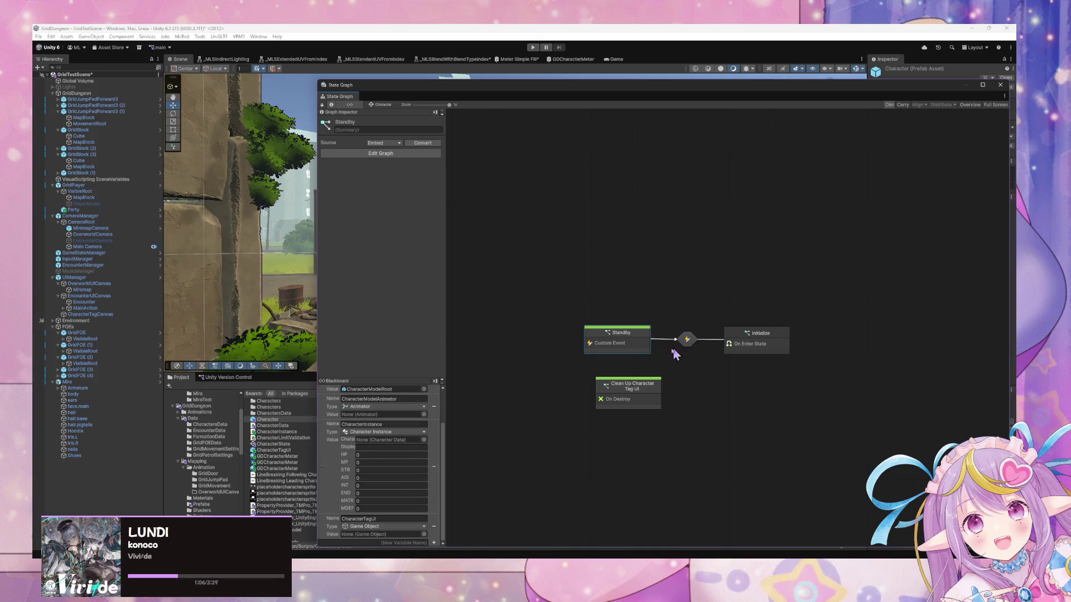
{"action": "double_click", "coordinate": [635, 345]}
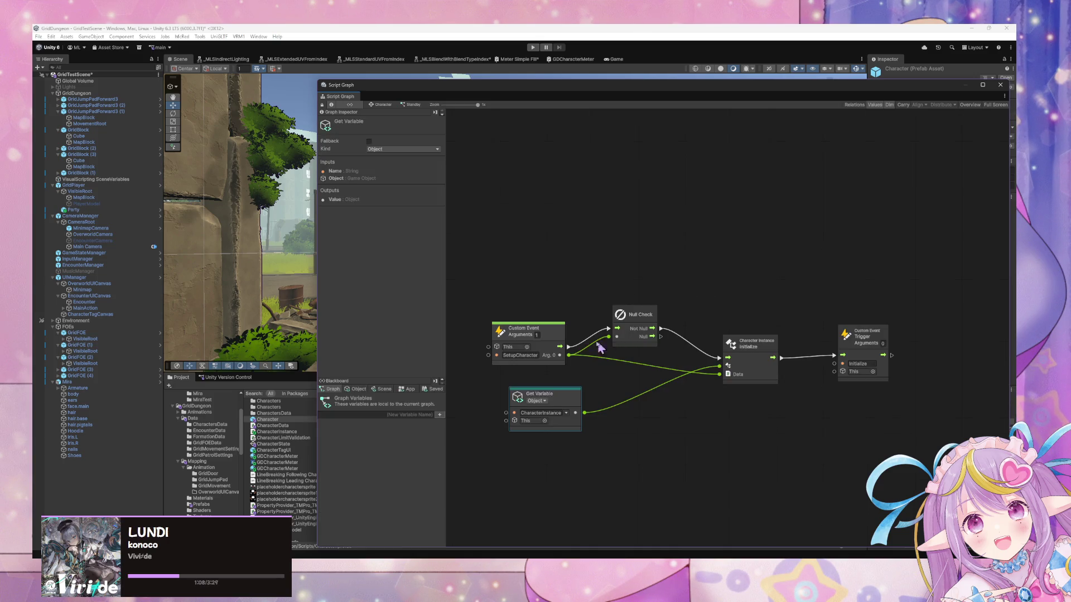
{"action": "left_click_drag", "start_coordinate": [565, 345], "coordinate": [568, 348]}
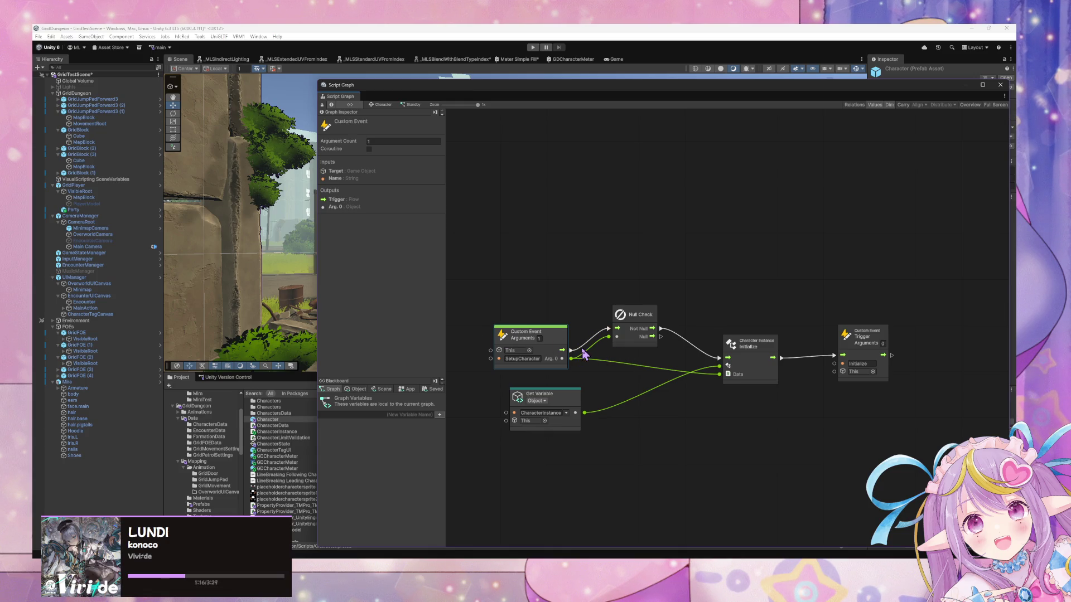
{"action": "left_click_drag", "start_coordinate": [579, 398], "coordinate": [565, 383]}
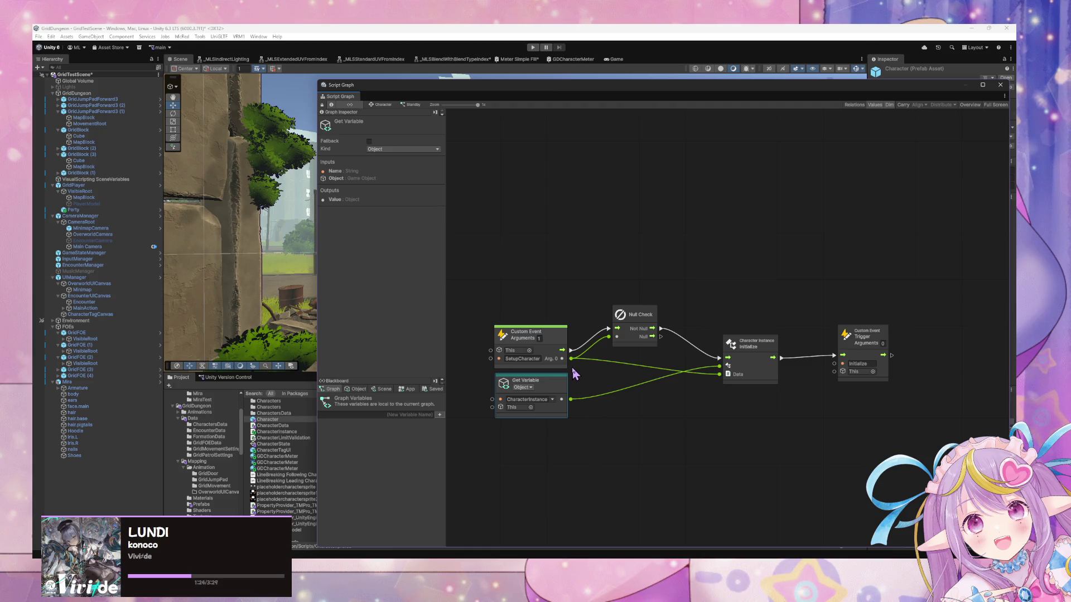
{"action": "left_click_drag", "start_coordinate": [563, 382], "coordinate": [656, 385]}
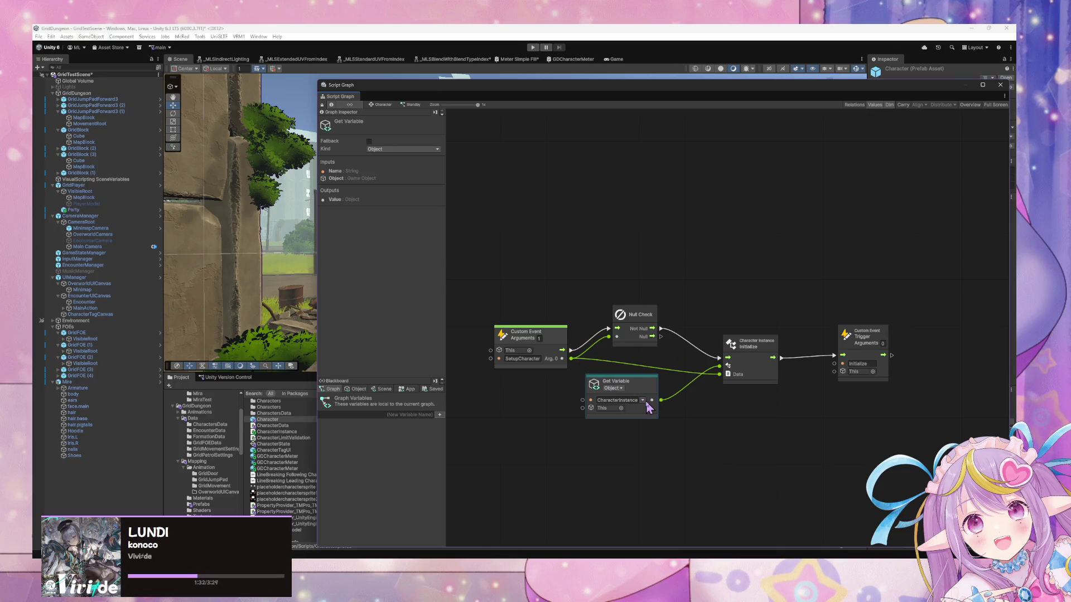
{"action": "left_click", "coordinate": [357, 389]}
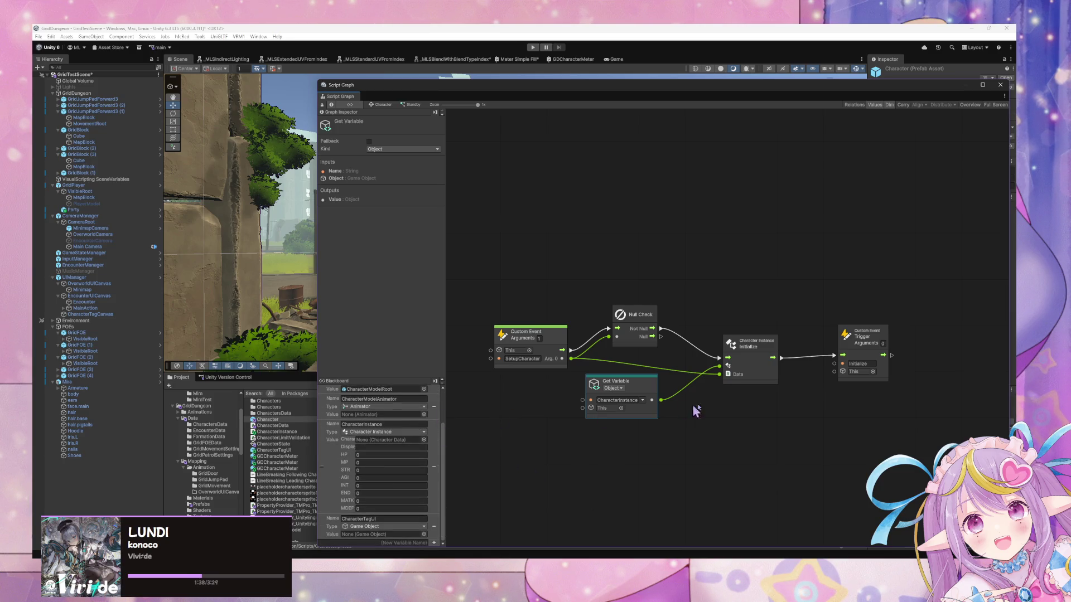
{"action": "scroll", "coordinate": [672, 418], "scroll_direction": "up", "scroll_amount": 1}
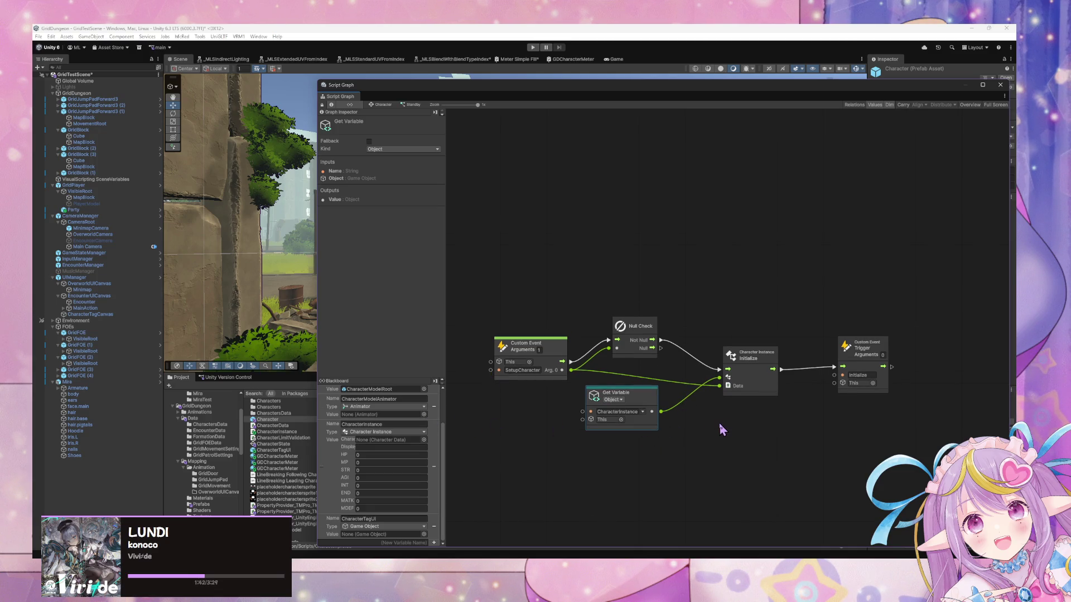
{"action": "right_click", "coordinate": [701, 421]}
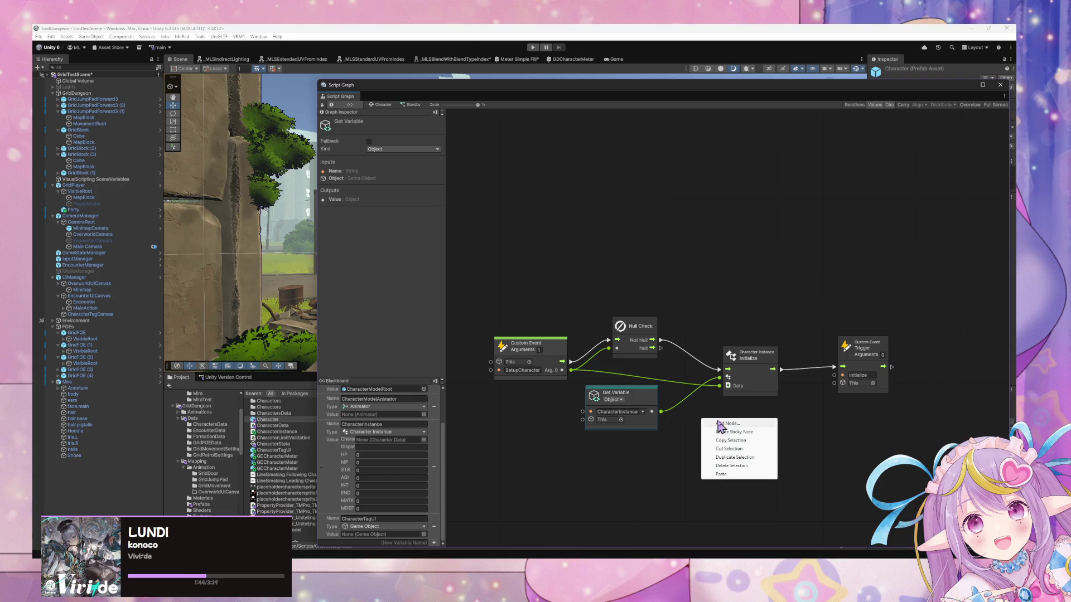
Step: Add a Set Variable CharacterInstance node wired between Null Check's Not Null and the Trigger
{"action": "left_click", "coordinate": [720, 427]}
{"action": "type", "text": "set"}
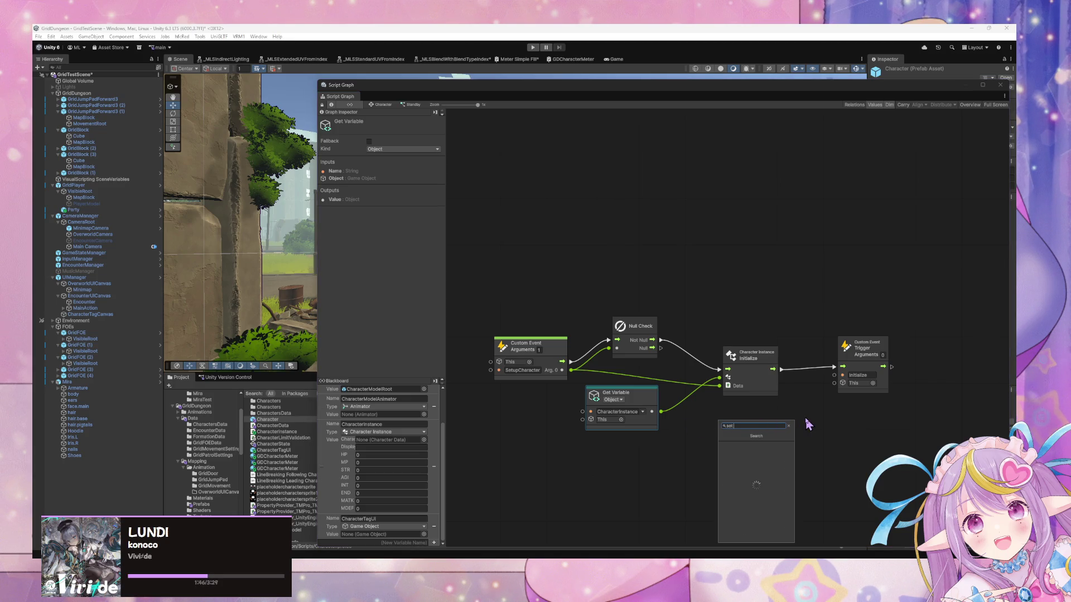
{"action": "type", "text": "t"}
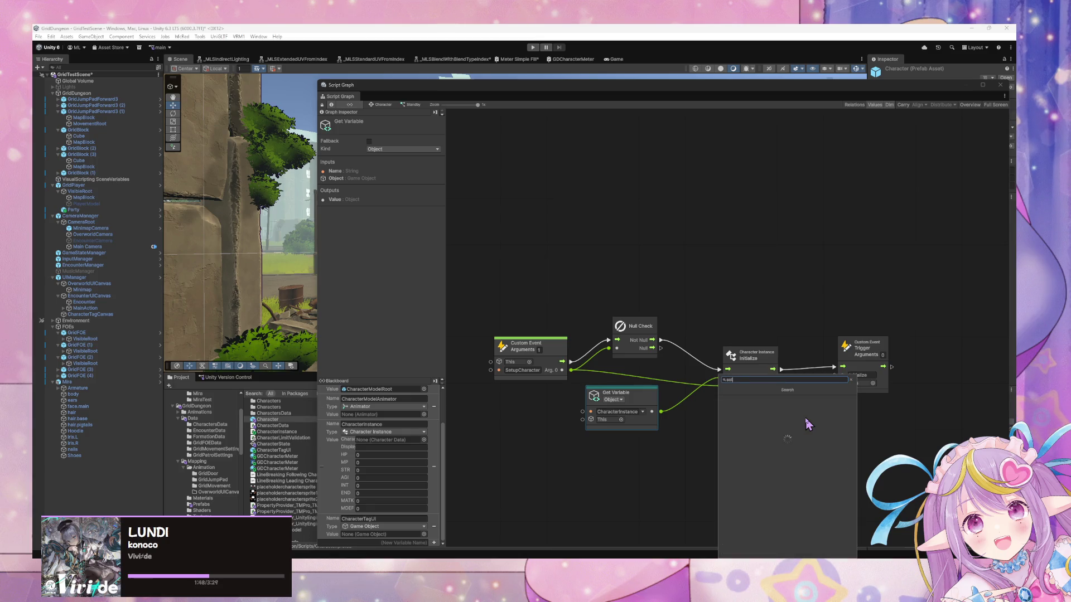
{"action": "type", "text": " cha"}
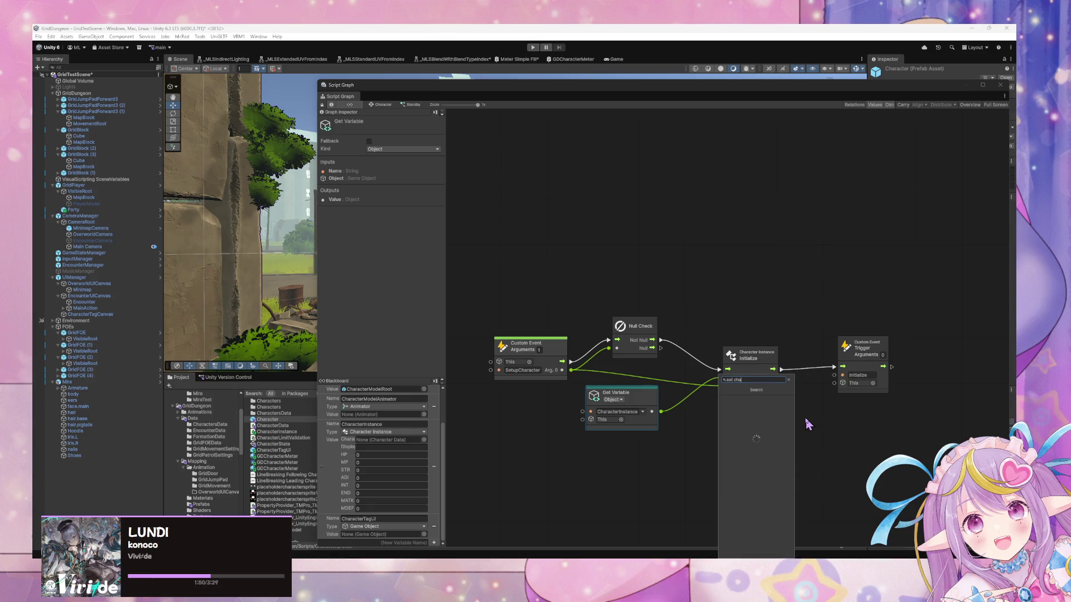
{"action": "type", "text": "racter instance"}
{"action": "key", "text": "Return"}
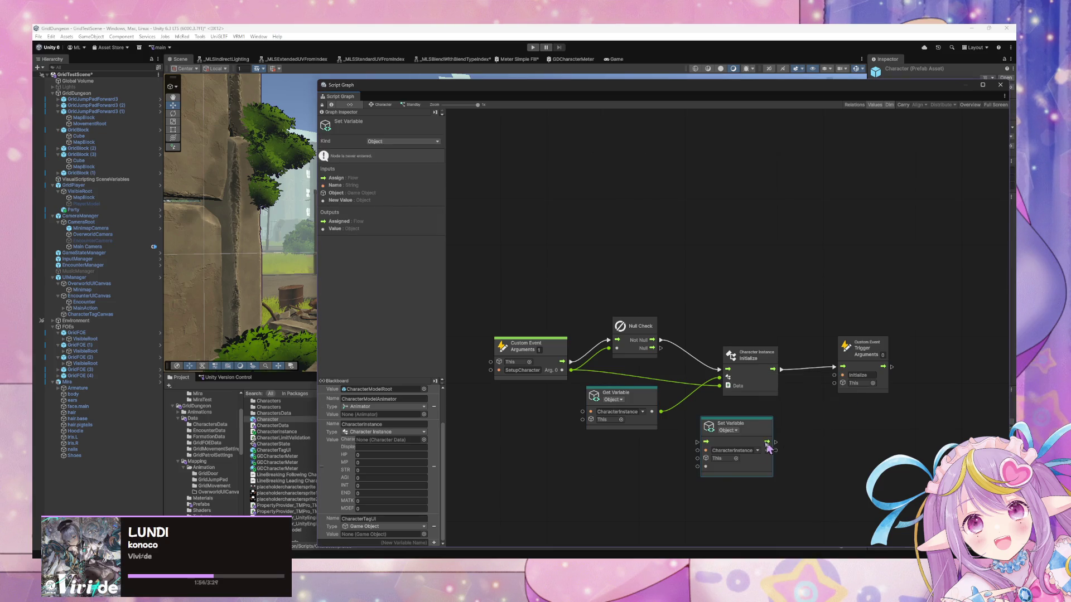
{"action": "mouse_move", "coordinate": [767, 438]}
{"action": "left_mouse_down"}
{"action": "mouse_move", "coordinate": [767, 307]}
{"action": "mouse_move", "coordinate": [775, 322]}
{"action": "left_mouse_up"}
{"action": "left_click_drag", "start_coordinate": [652, 340], "coordinate": [697, 324]}
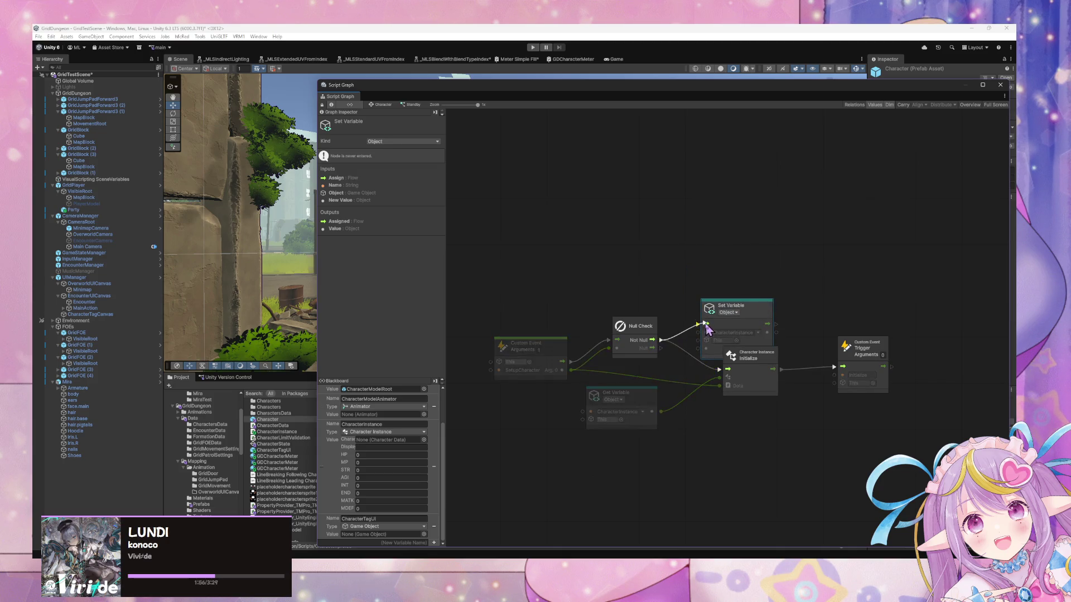
{"action": "mouse_move", "coordinate": [767, 323]}
{"action": "left_mouse_down"}
{"action": "mouse_move", "coordinate": [851, 368]}
{"action": "mouse_move", "coordinate": [837, 367]}
{"action": "left_mouse_up"}
Step: Delete the Initialize and Get Variable nodes and feed Custom Event Arg.0 into Set Variable
{"action": "left_click", "coordinate": [770, 374]}
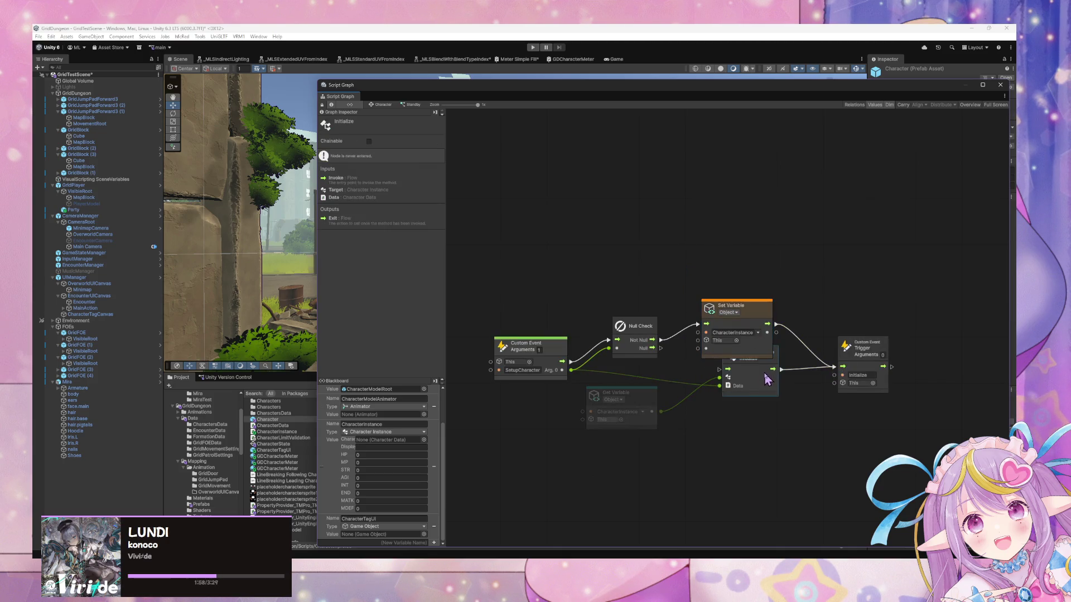
{"action": "key", "text": "Delete"}
{"action": "left_click", "coordinate": [623, 409]}
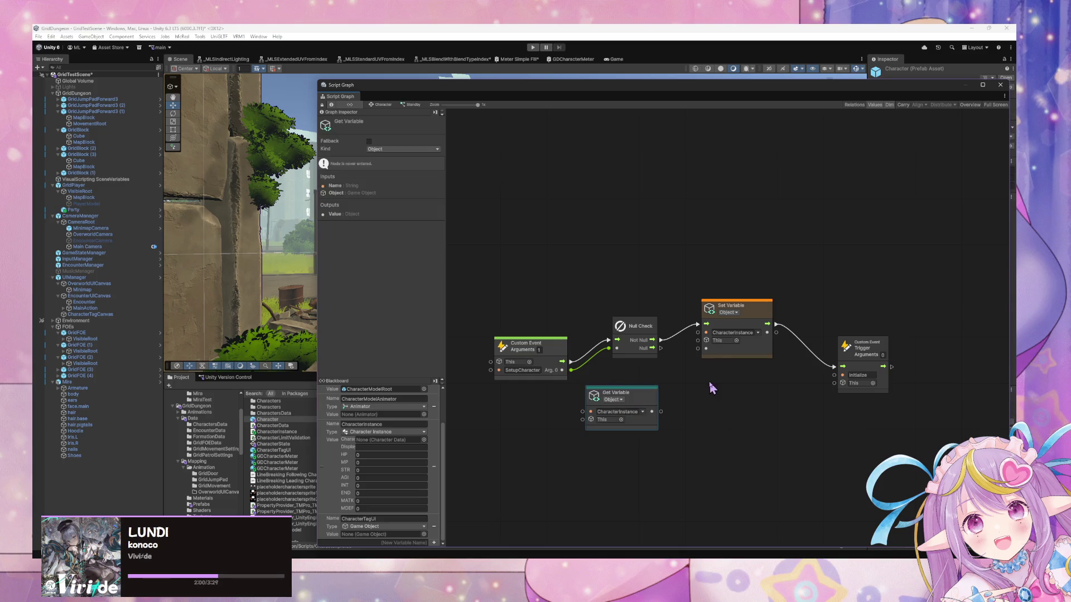
{"action": "key", "text": "Delete"}
{"action": "left_click_drag", "start_coordinate": [570, 369], "coordinate": [705, 349]}
Step: Align the Null Check, Set Variable and Trigger nodes, then return to the Character graph
{"action": "left_click_drag", "start_coordinate": [650, 329], "coordinate": [647, 310]}
{"action": "left_click_drag", "start_coordinate": [769, 311], "coordinate": [771, 308]}
{"action": "left_click_drag", "start_coordinate": [875, 354], "coordinate": [881, 308]}
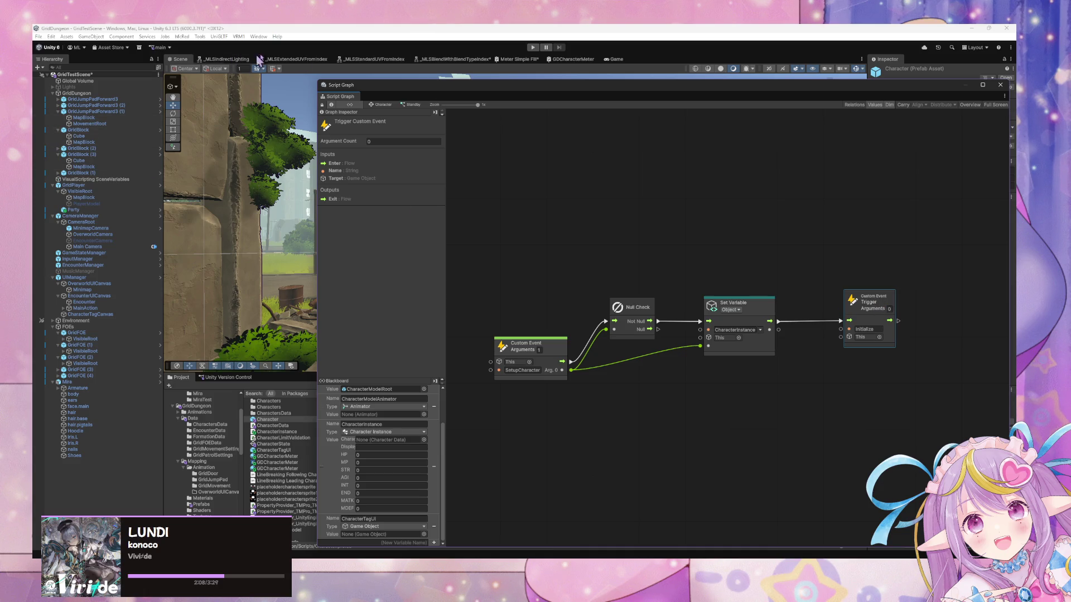
{"action": "left_click", "coordinate": [379, 106]}
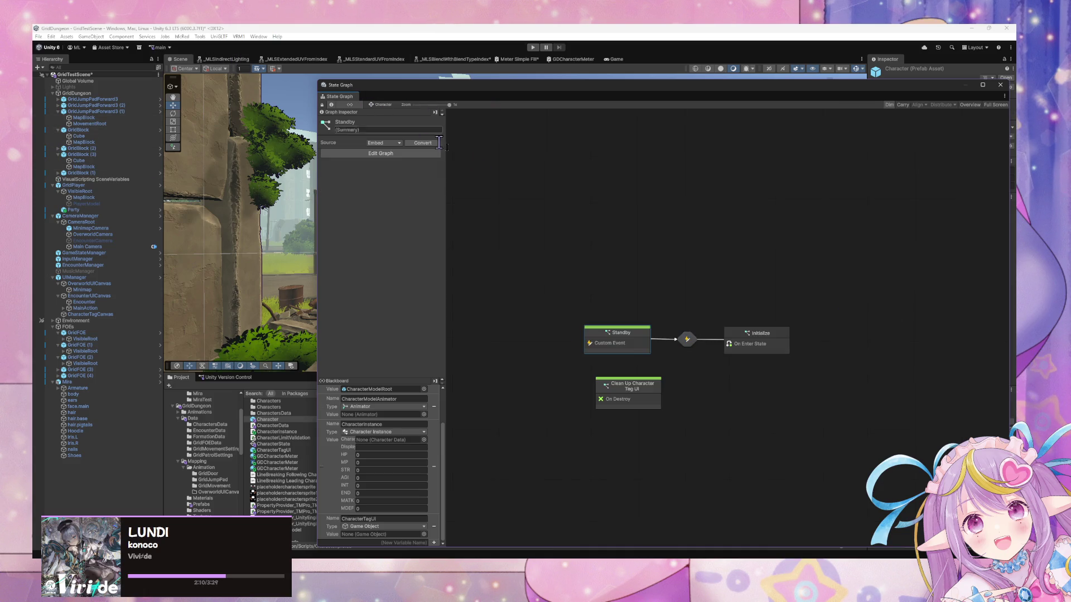
Step: Open the Initialize script graph and inspect its Set Variable and Instantiate nodes
{"action": "double_click", "coordinate": [761, 346]}
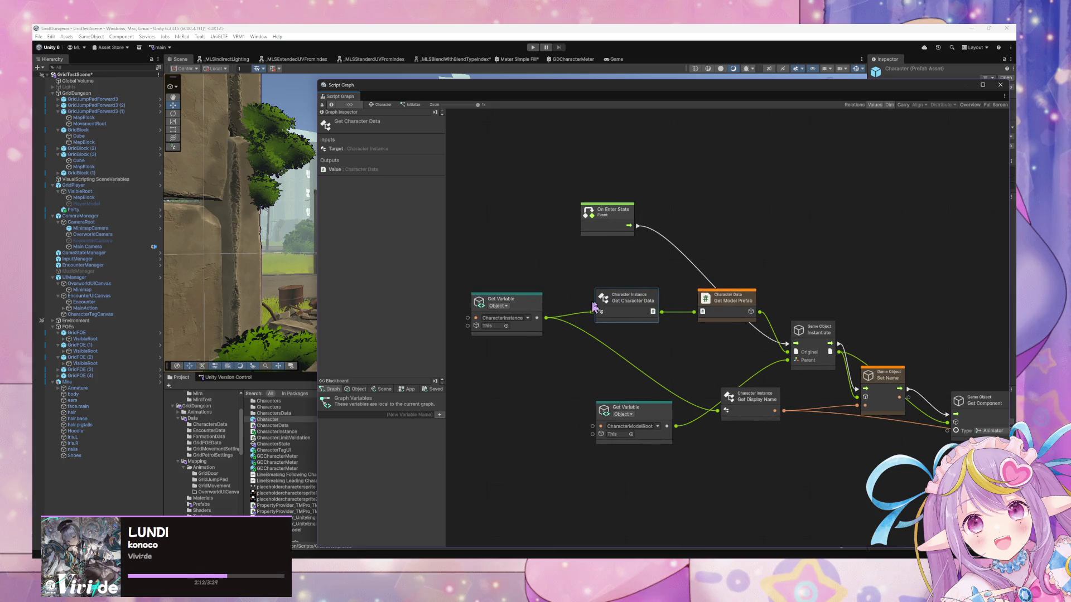
{"action": "left_click_drag", "start_coordinate": [749, 310], "coordinate": [748, 316]}
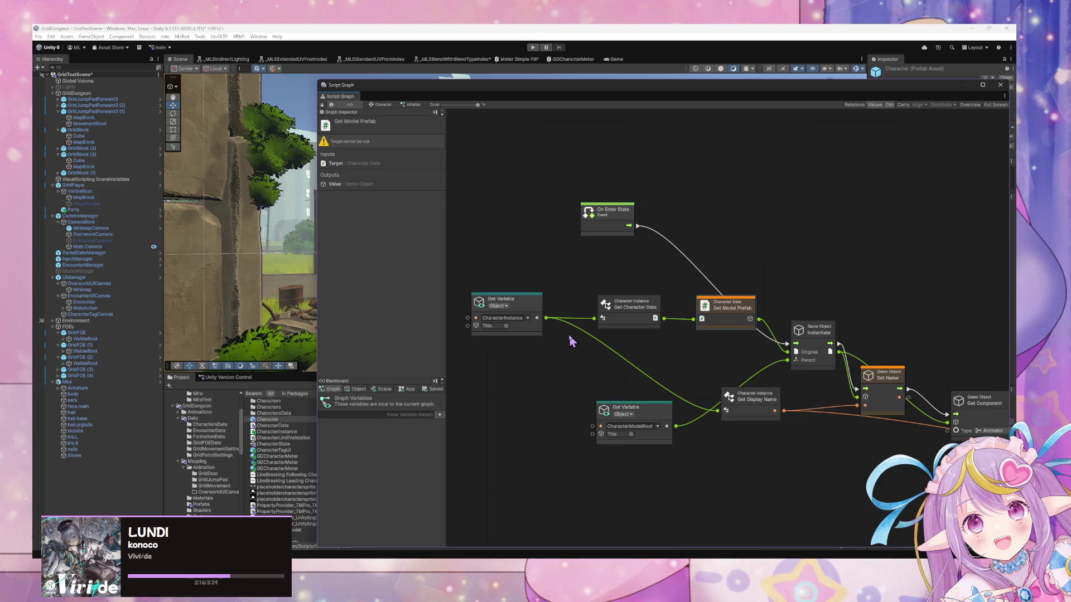
{"action": "scroll", "coordinate": [616, 352], "scroll_direction": "right", "scroll_amount": 2}
{"action": "scroll", "coordinate": [614, 350], "scroll_direction": "down", "scroll_amount": 1}
{"action": "scroll", "coordinate": [677, 429], "scroll_direction": "right", "scroll_amount": 10}
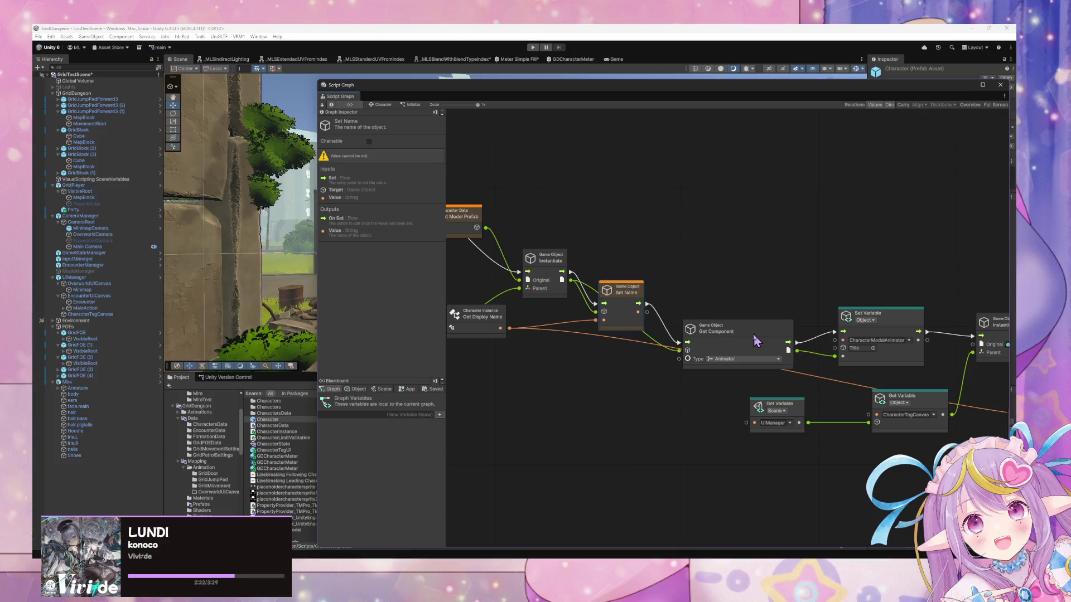
{"action": "scroll", "coordinate": [725, 335], "scroll_direction": "right", "scroll_amount": 5}
{"action": "left_click", "coordinate": [776, 290]}
{"action": "scroll", "coordinate": [775, 290], "scroll_direction": "right", "scroll_amount": 5}
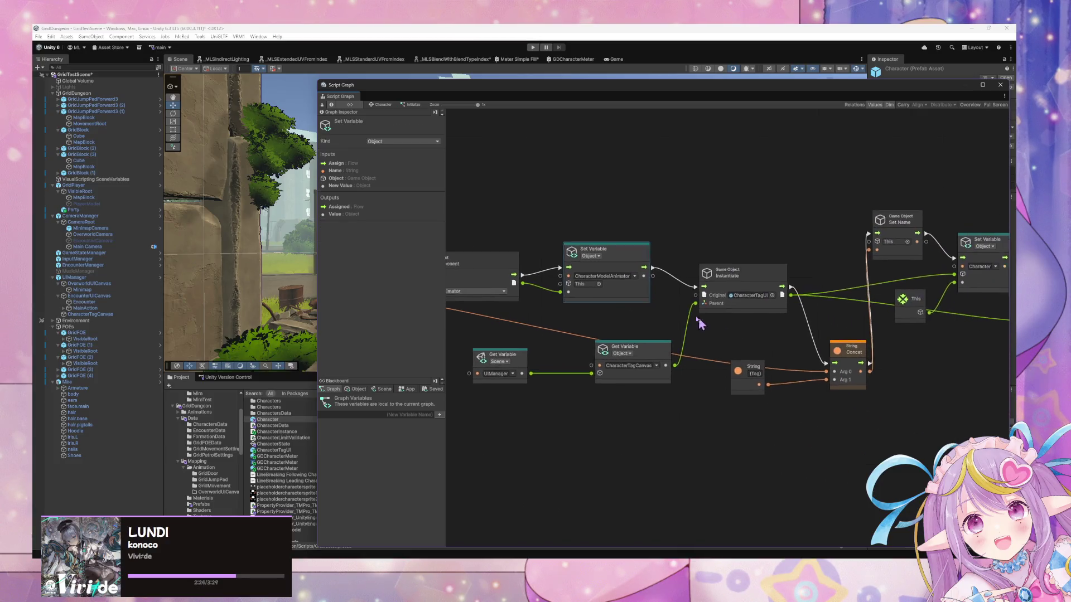
{"action": "left_click", "coordinate": [746, 270]}
Step: Move the CharacterTagCanvas and UIManager variable nodes down beside each other
{"action": "scroll", "coordinate": [781, 313], "scroll_direction": "up", "scroll_amount": 1}
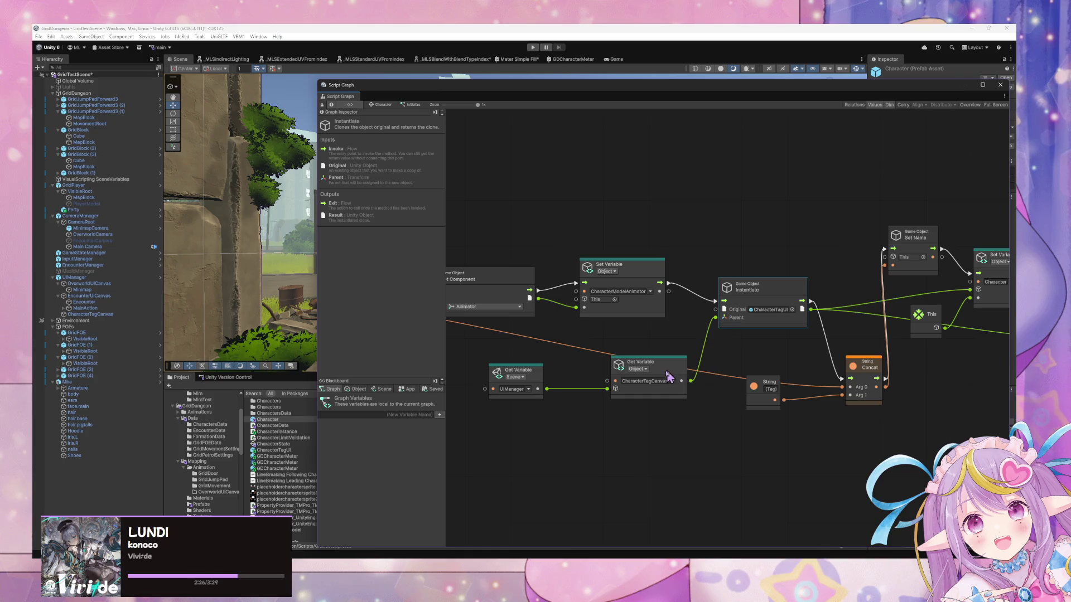
{"action": "mouse_move", "coordinate": [669, 371]}
{"action": "left_mouse_down"}
{"action": "mouse_move", "coordinate": [697, 384]}
{"action": "mouse_move", "coordinate": [717, 444]}
{"action": "left_mouse_up"}
{"action": "mouse_move", "coordinate": [539, 378]}
{"action": "left_mouse_down"}
{"action": "mouse_move", "coordinate": [589, 449]}
{"action": "mouse_move", "coordinate": [572, 445]}
{"action": "left_mouse_up"}
{"action": "scroll", "coordinate": [725, 320], "scroll_direction": "right", "scroll_amount": 5}
{"action": "scroll", "coordinate": [725, 319], "scroll_direction": "down", "scroll_amount": 1}
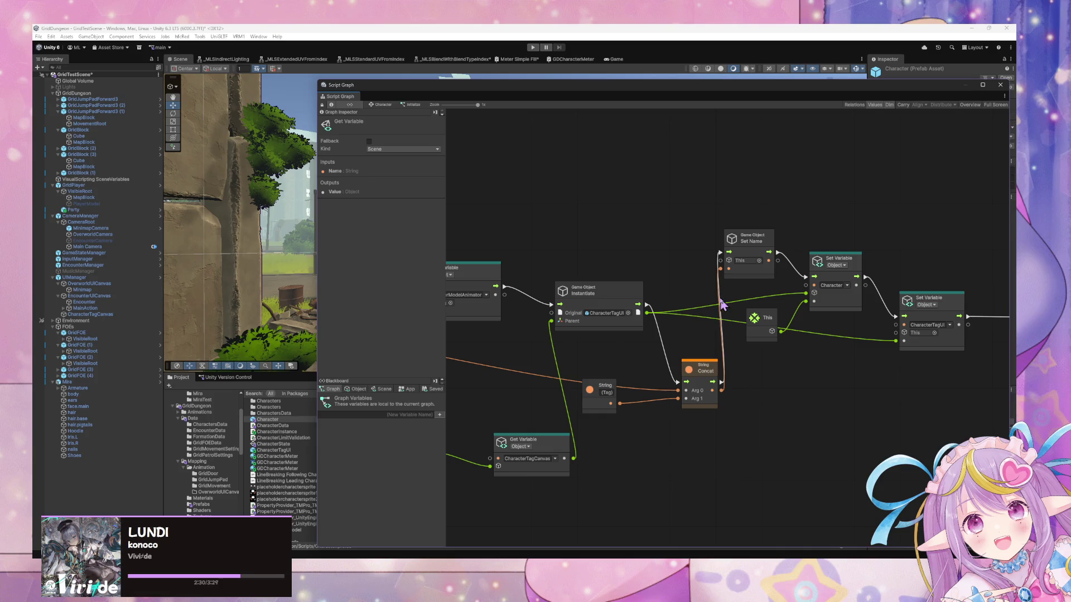
{"action": "scroll", "coordinate": [782, 307], "scroll_direction": "down", "scroll_amount": 1}
{"action": "scroll", "coordinate": [743, 335], "scroll_direction": "down", "scroll_amount": 2}
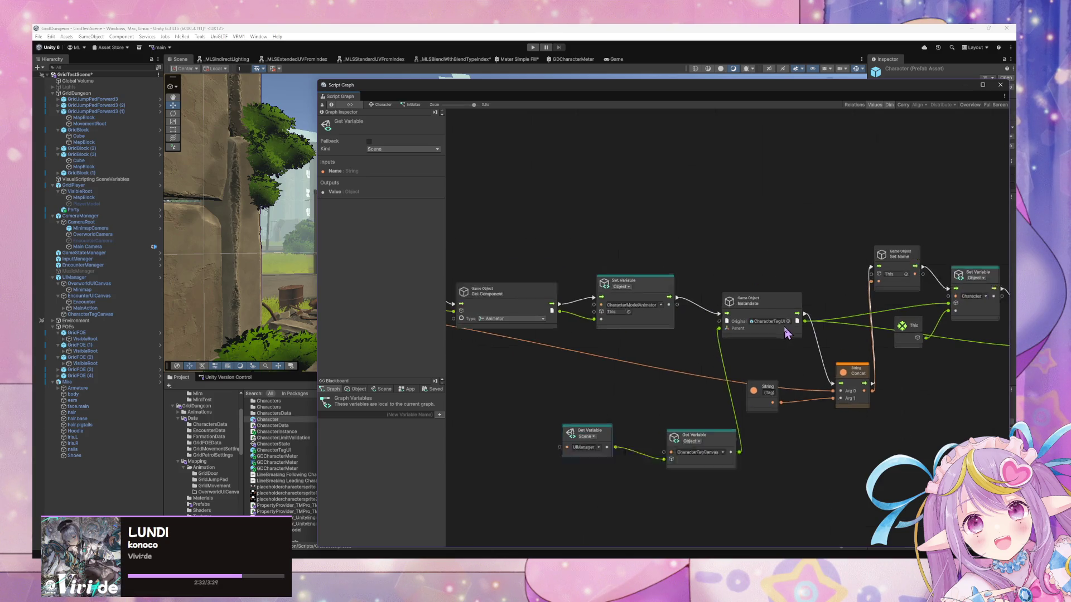
{"action": "scroll", "coordinate": [753, 351], "scroll_direction": "left", "scroll_amount": 3}
Step: Align the CharacterTagCanvas and UIManager nodes and box-select the whole node group
{"action": "left_click", "coordinate": [641, 329]}
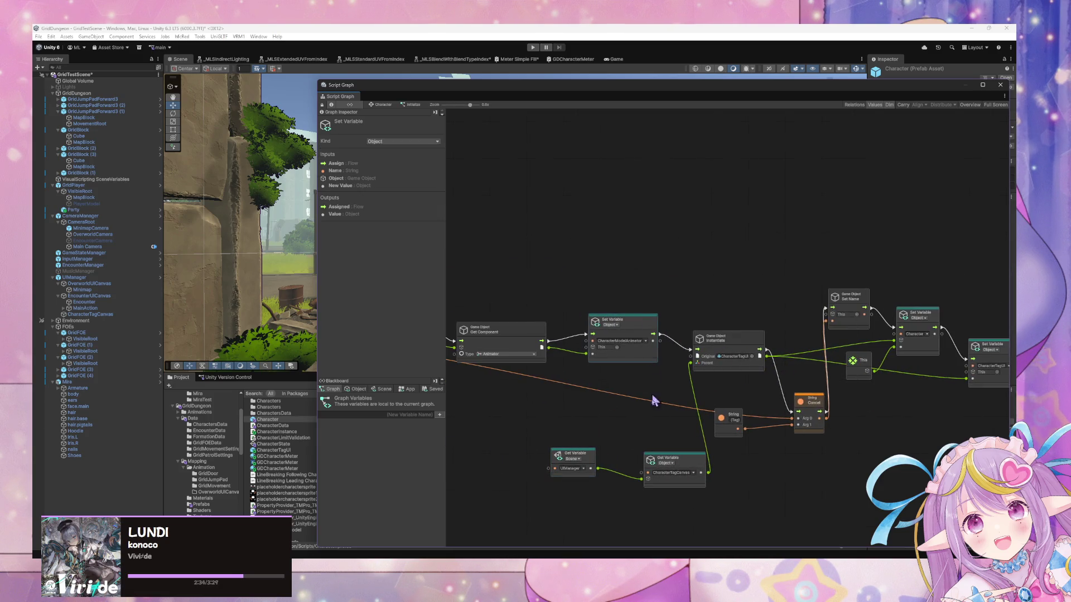
{"action": "left_click", "coordinate": [672, 460]}
{"action": "scroll", "coordinate": [642, 424], "scroll_direction": "right", "scroll_amount": 5}
{"action": "scroll", "coordinate": [783, 354], "scroll_direction": "left", "scroll_amount": 6}
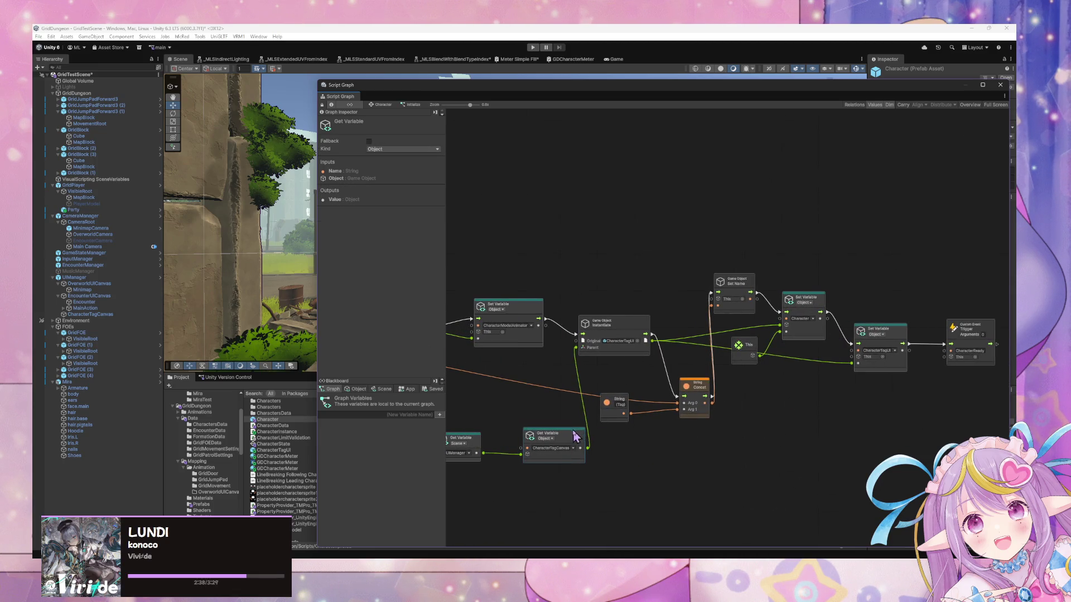
{"action": "left_click_drag", "start_coordinate": [576, 437], "coordinate": [588, 437]}
{"action": "left_click_drag", "start_coordinate": [474, 438], "coordinate": [492, 439]}
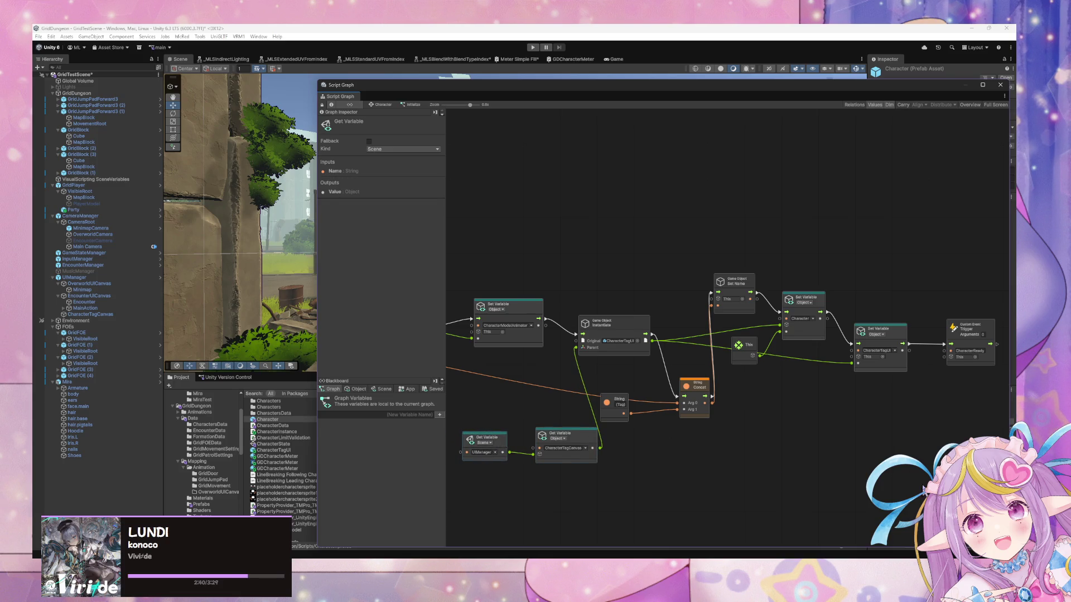
{"action": "mouse_move", "coordinate": [923, 486]}
{"action": "left_mouse_down"}
{"action": "mouse_move", "coordinate": [533, 242]}
{"action": "mouse_move", "coordinate": [558, 243]}
{"action": "left_mouse_up"}
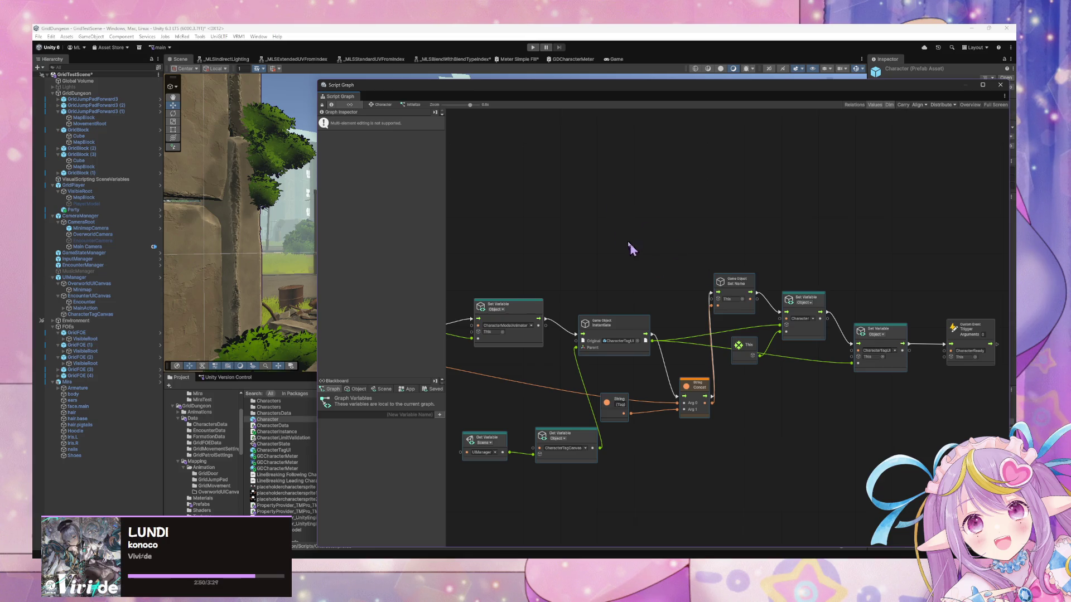
Step: Shift the naming nodes in Character's Initialize graph right, then return to the Character state graph
{"action": "scroll", "coordinate": [660, 210], "scroll_direction": "left", "scroll_amount": 3}
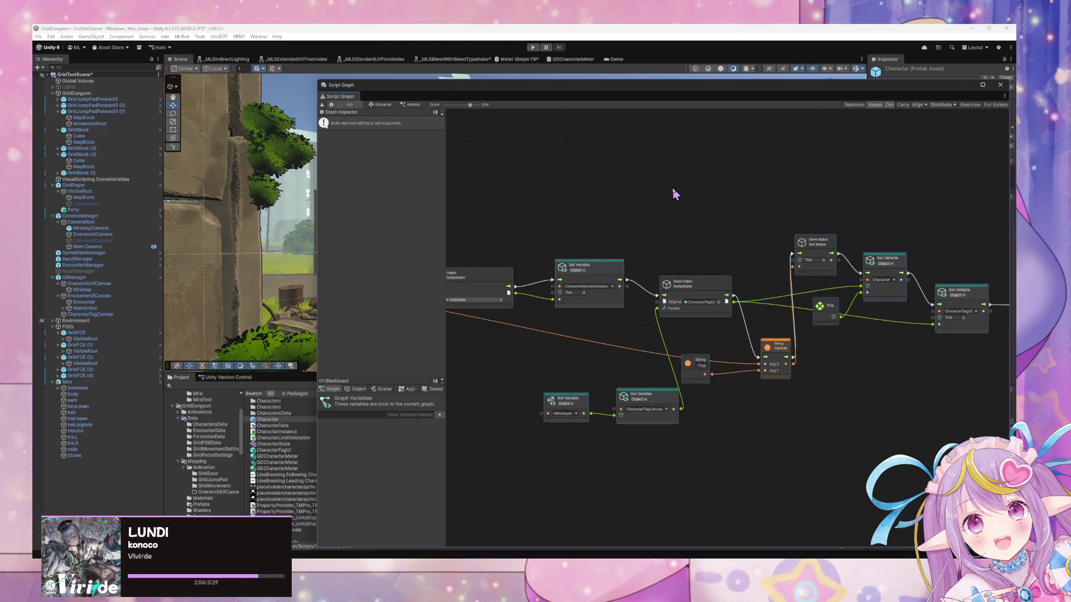
{"action": "left_click_drag", "start_coordinate": [709, 288], "coordinate": [754, 285]}
{"action": "key", "text": "ctrl+z"}
{"action": "key", "text": "ctrl+z"}
{"action": "key", "text": "ctrl+z"}
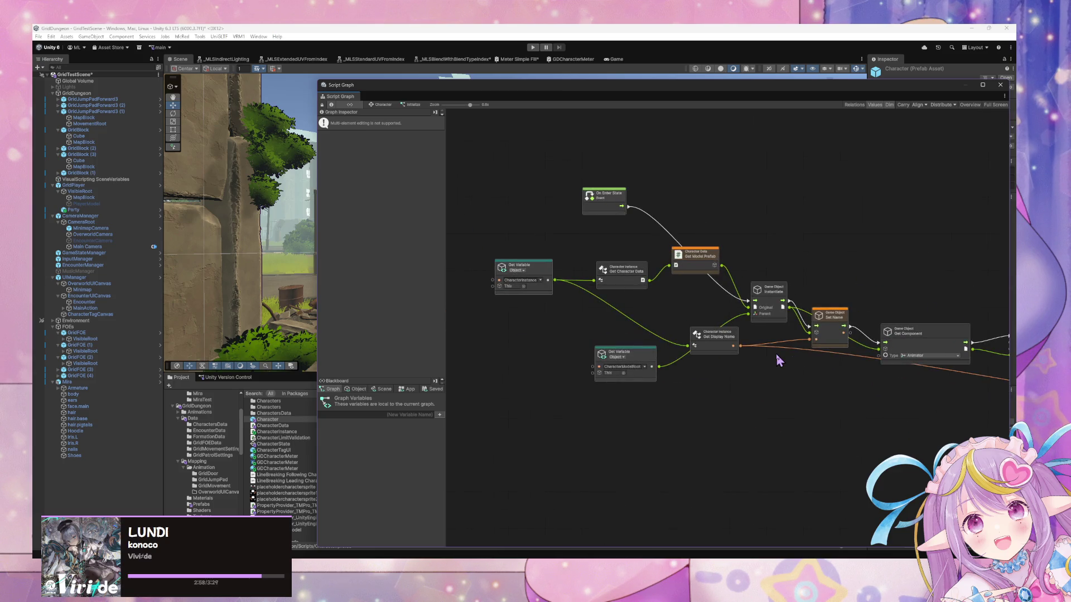
{"action": "left_click_drag", "start_coordinate": [786, 362], "coordinate": [770, 367]}
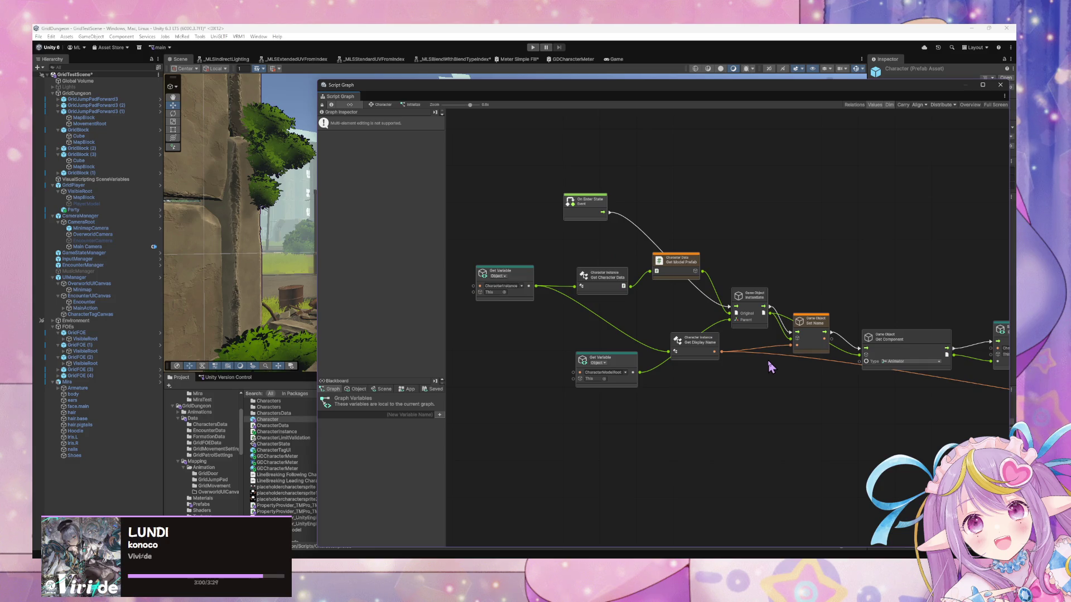
{"action": "left_click", "coordinate": [384, 104]}
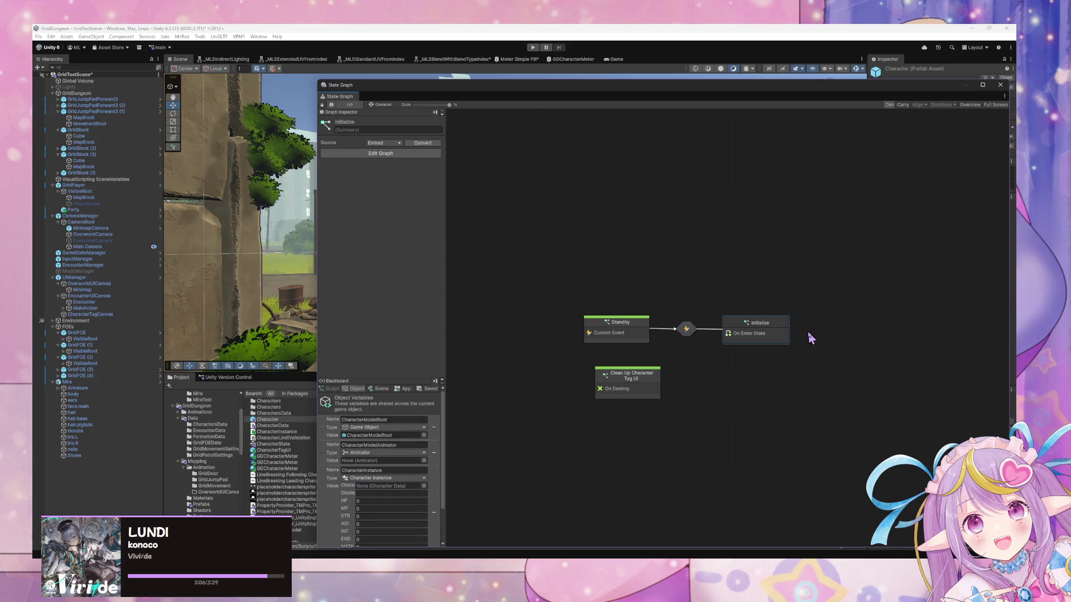
Step: Open the Standby script graph, select the Character prefab, and dock the graph window at the bottom
{"action": "double_click", "coordinate": [627, 329]}
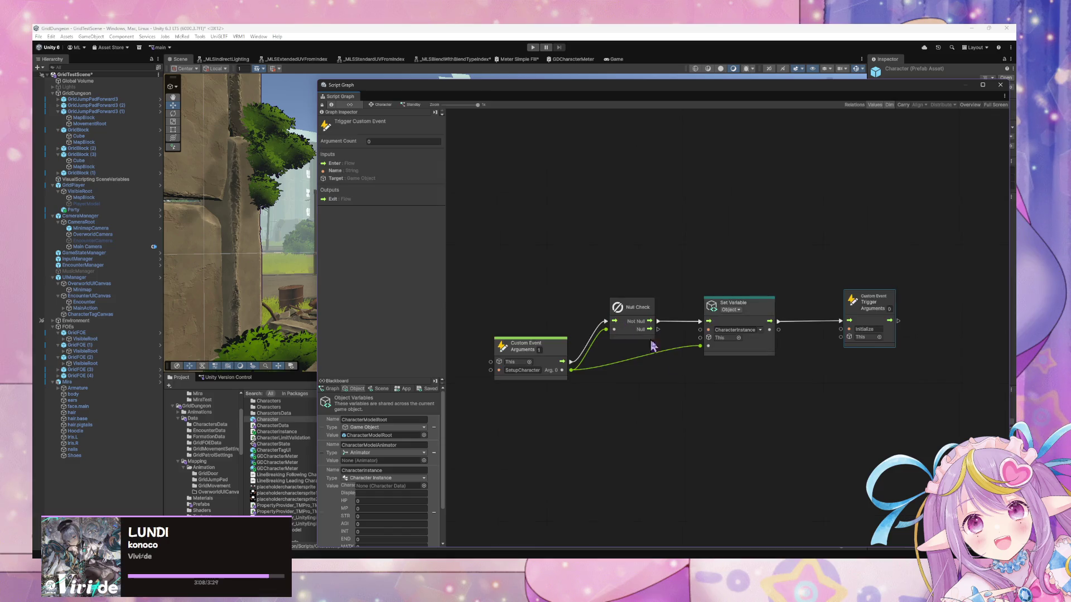
{"action": "left_click", "coordinate": [688, 394]}
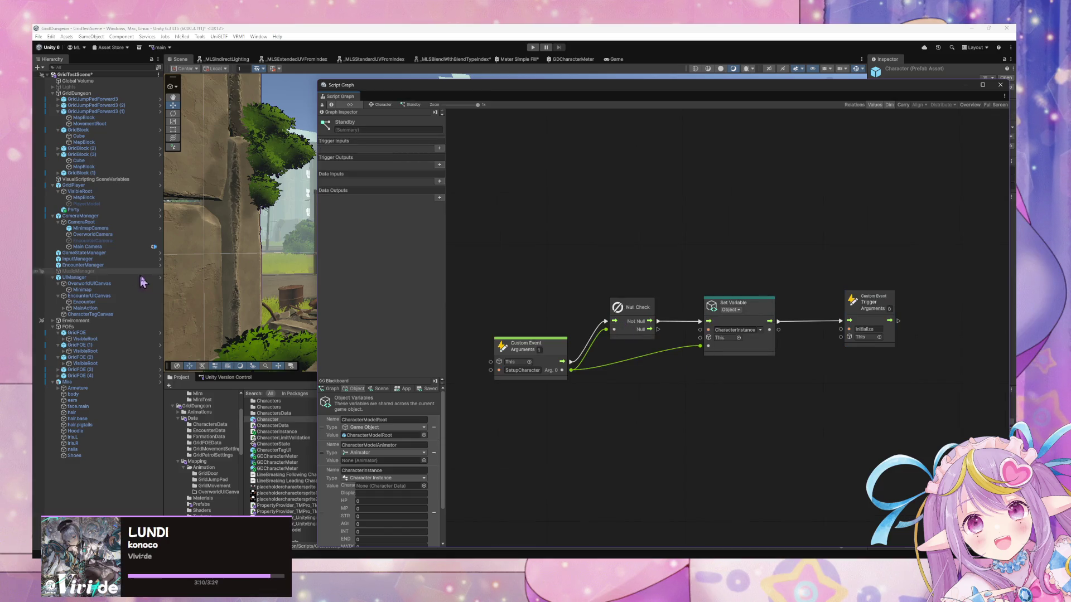
{"action": "left_click", "coordinate": [284, 420]}
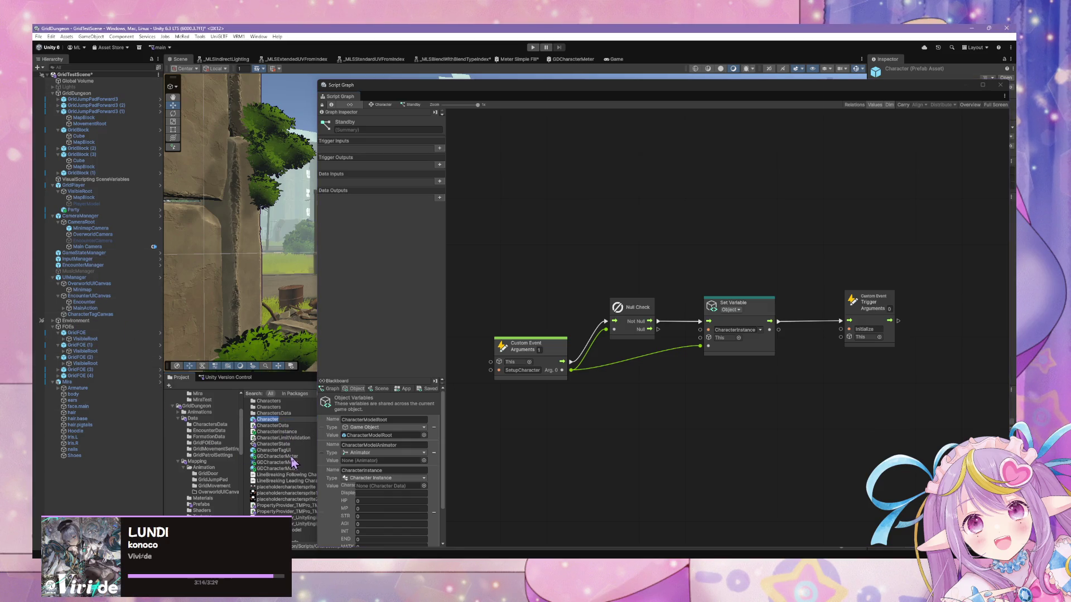
{"action": "mouse_move", "coordinate": [488, 85]}
{"action": "left_mouse_down"}
{"action": "mouse_move", "coordinate": [564, 100]}
{"action": "mouse_move", "coordinate": [664, 421]}
{"action": "left_mouse_up"}
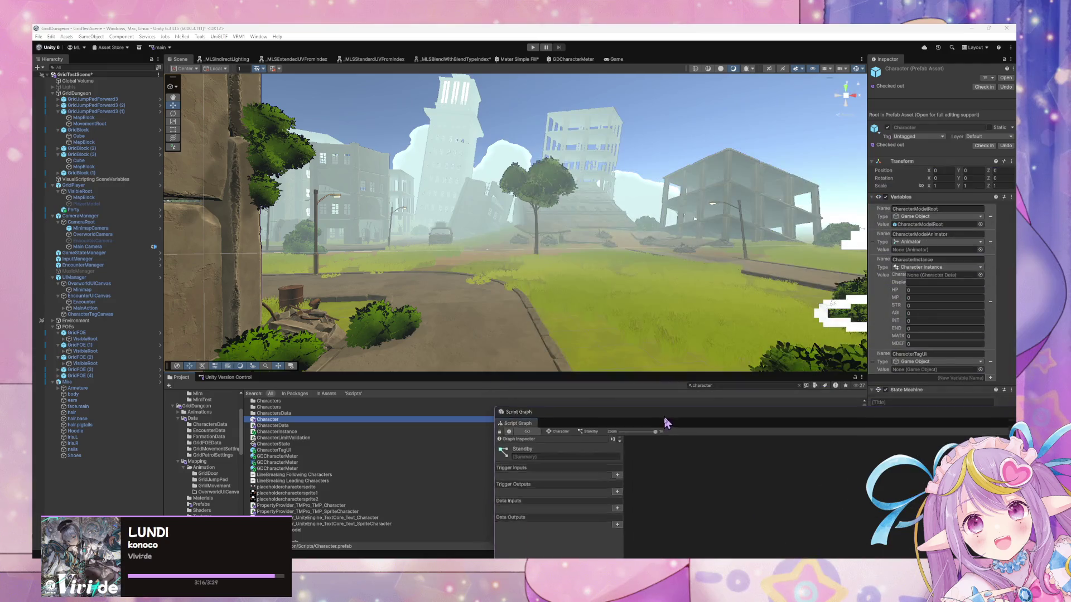
Step: Search for 'party', select the Party prefab, and enlarge the graph window showing its Standby graph
{"action": "left_click", "coordinate": [743, 386]}
{"action": "type", "text": "party"}
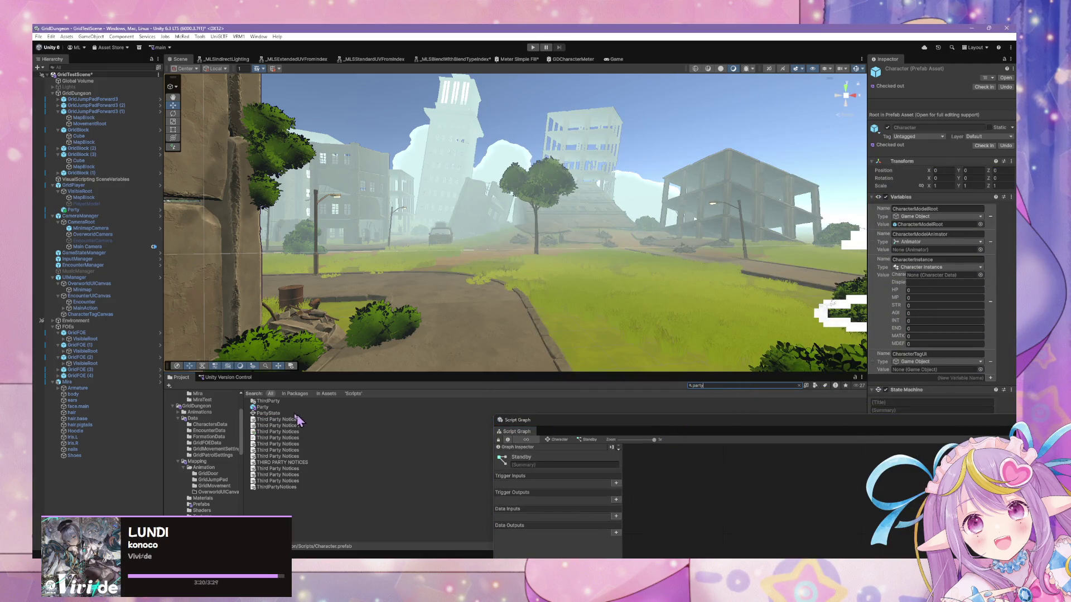
{"action": "left_click", "coordinate": [283, 408]}
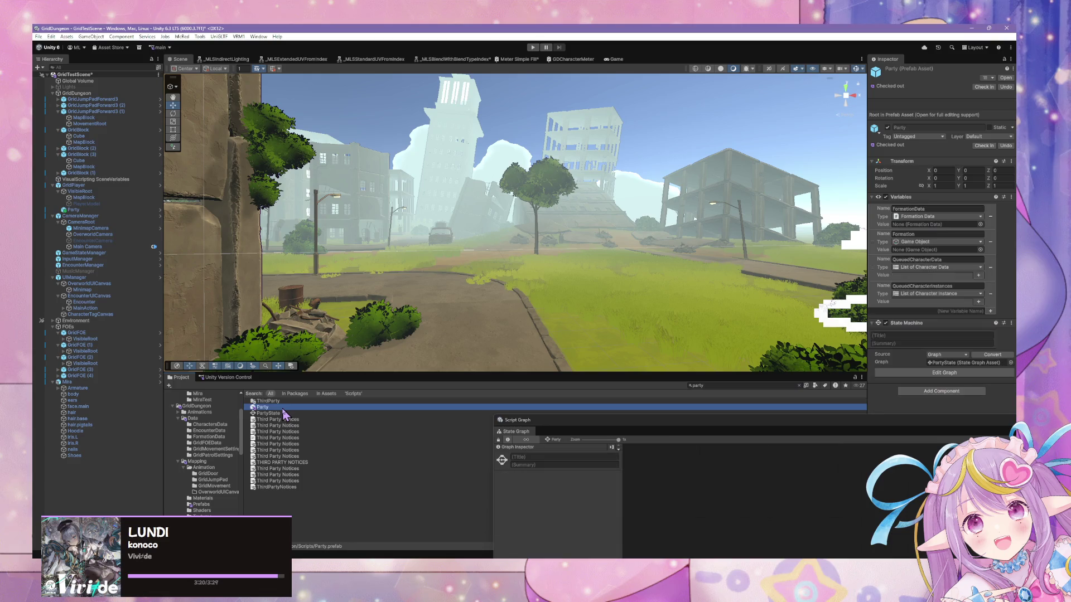
{"action": "left_click_drag", "start_coordinate": [645, 425], "coordinate": [434, 171]}
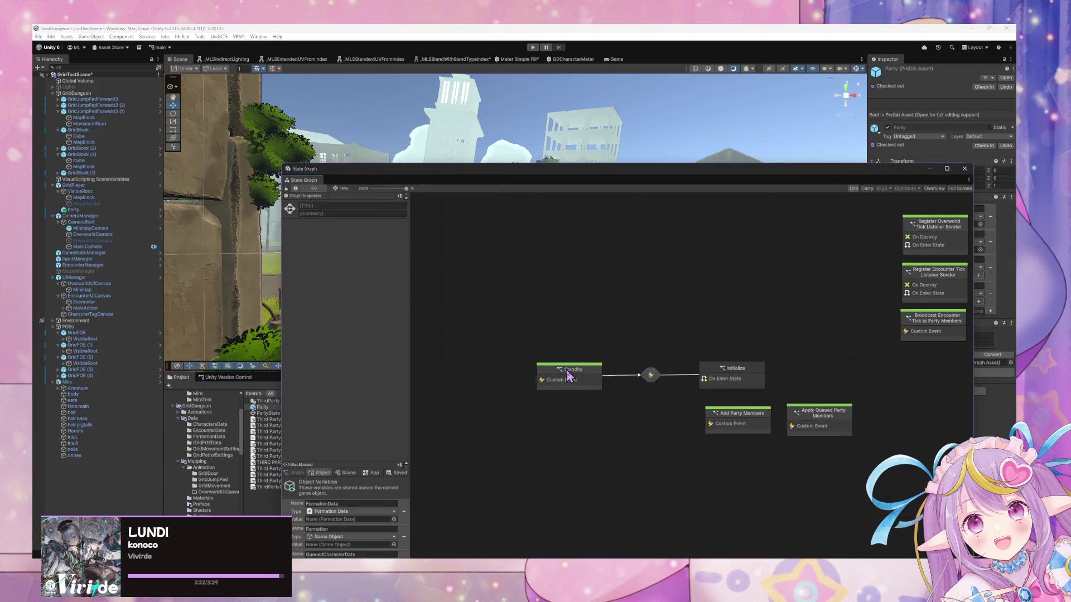
Step: In Party's Initialize graph, move the GridPlayer Get Variable node below This
{"action": "left_click", "coordinate": [342, 190]}
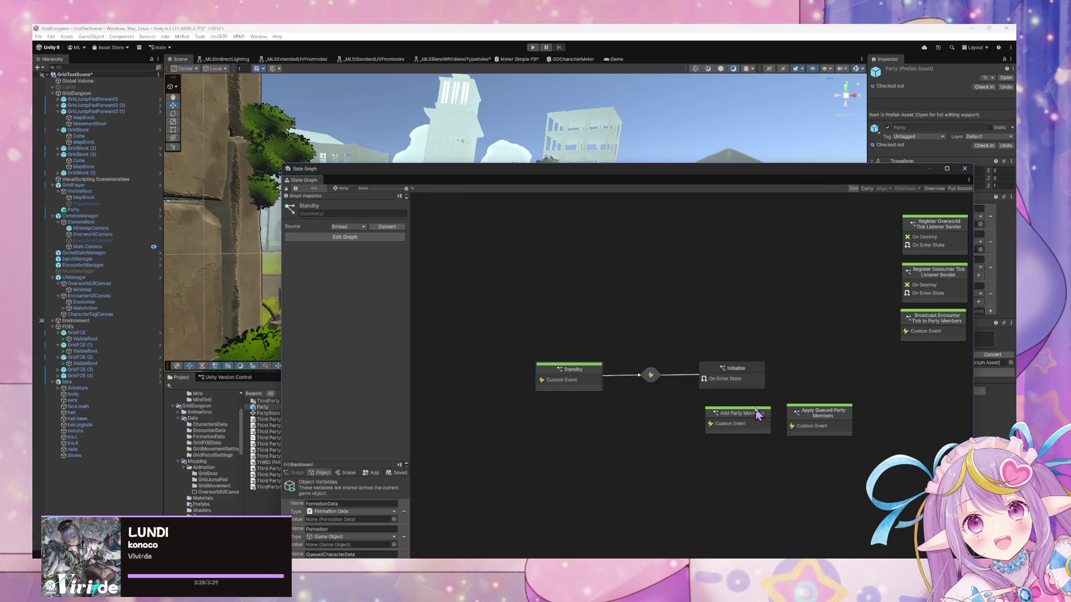
{"action": "left_click_drag", "start_coordinate": [509, 179], "coordinate": [466, 74]}
{"action": "left_click", "coordinate": [683, 272]}
{"action": "double_click", "coordinate": [682, 272]}
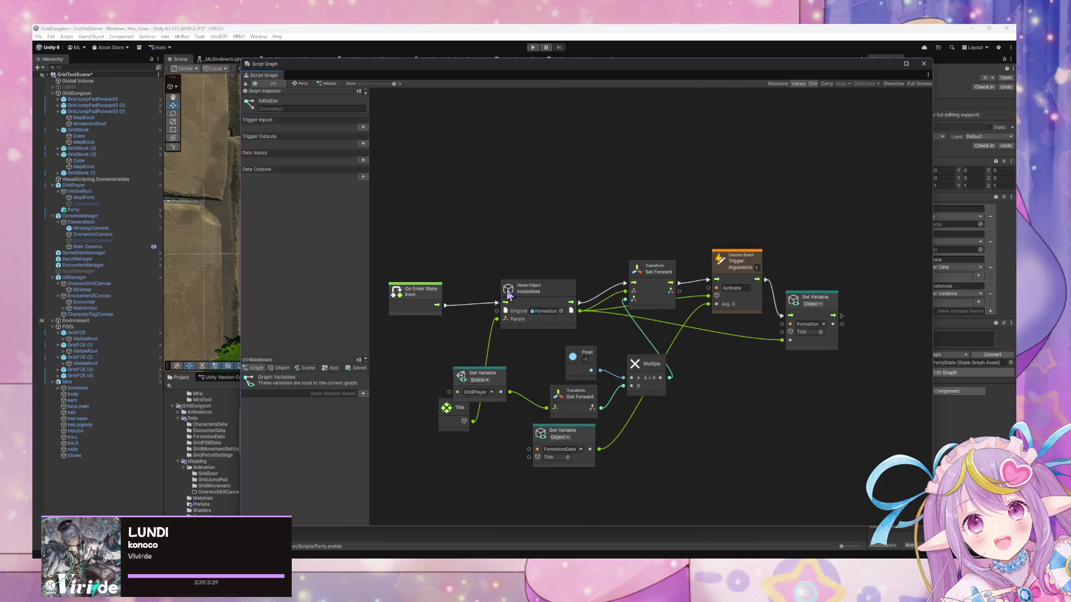
{"action": "left_click", "coordinate": [449, 297]}
{"action": "mouse_move", "coordinate": [491, 374]}
{"action": "left_mouse_down"}
{"action": "mouse_move", "coordinate": [490, 351]}
{"action": "mouse_move", "coordinate": [493, 443]}
{"action": "mouse_move", "coordinate": [501, 407]}
{"action": "left_mouse_up"}
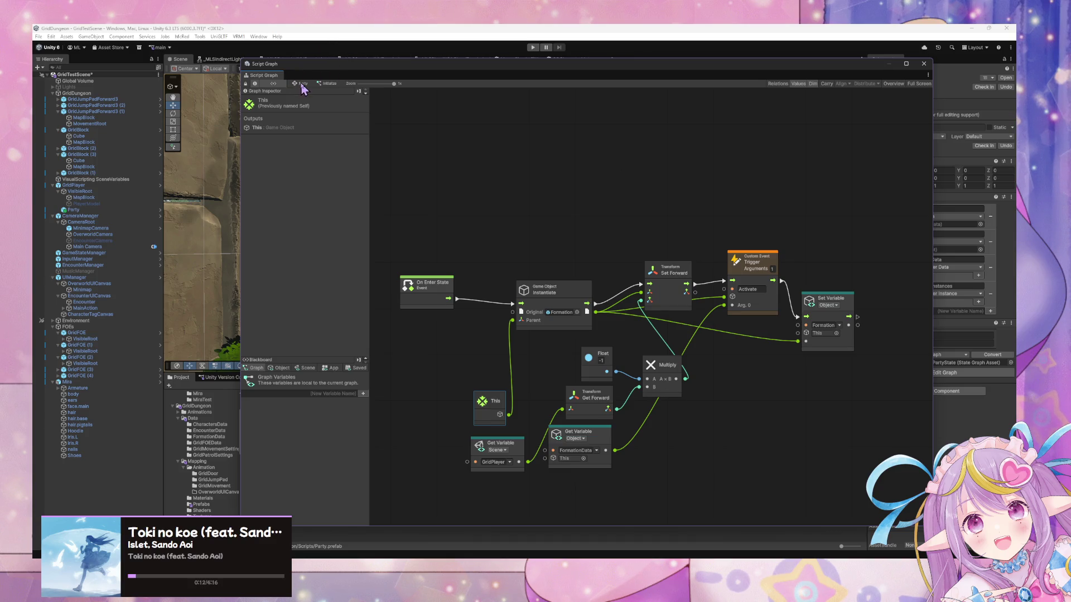
Step: Back on the Party state graph, open the Add Party Members script graph
{"action": "left_click", "coordinate": [302, 83]}
{"action": "left_click", "coordinate": [702, 319]}
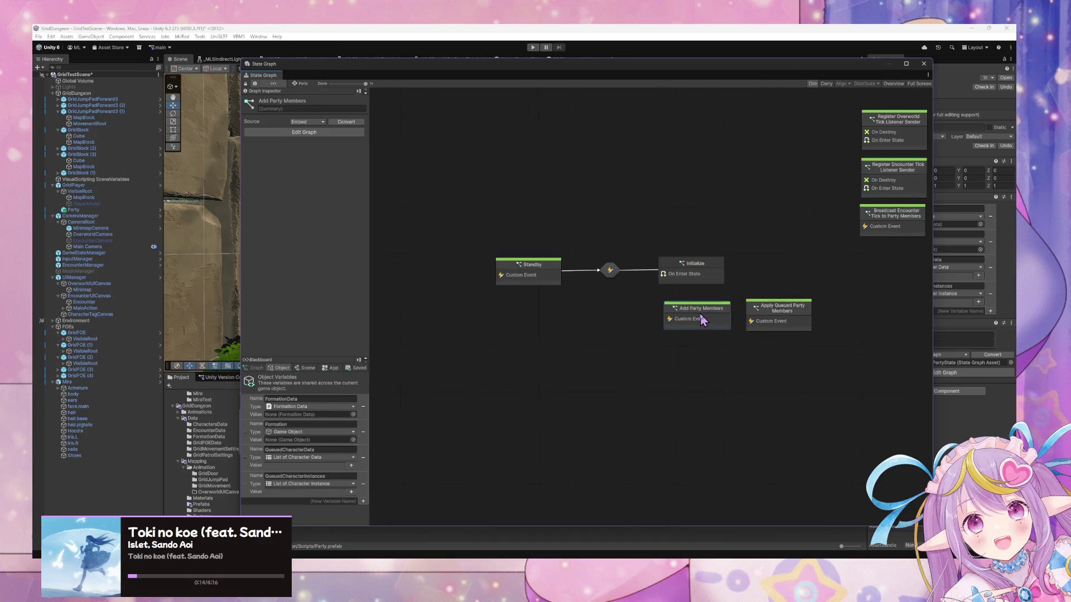
{"action": "double_click", "coordinate": [706, 317]}
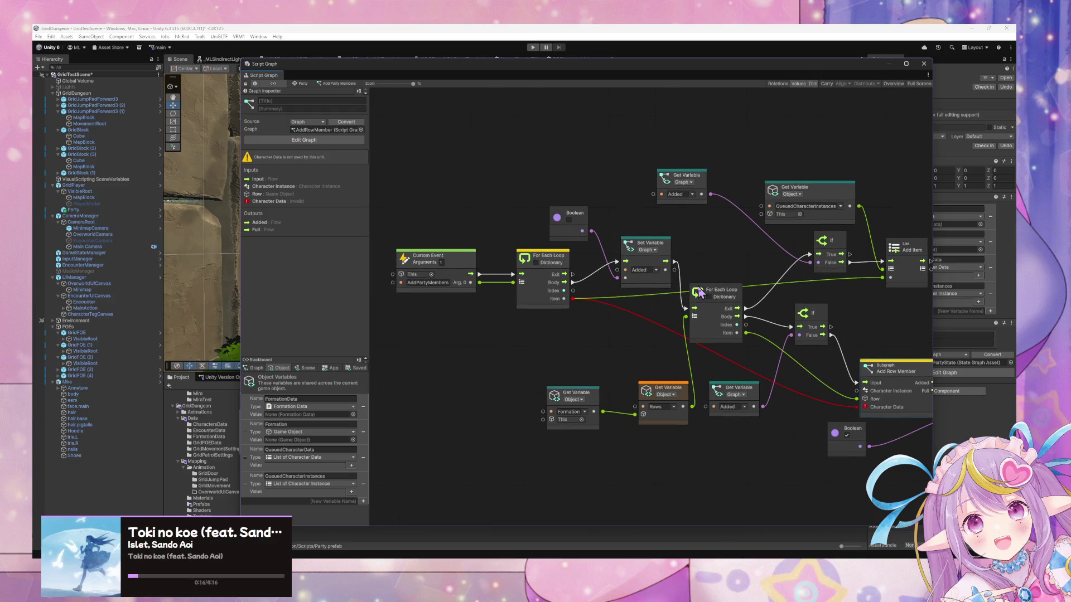
Step: Connect For Each Loop's Item to Add Row Member's Row and remove the invalid Character Data link
{"action": "left_click_drag", "start_coordinate": [667, 295], "coordinate": [665, 304]}
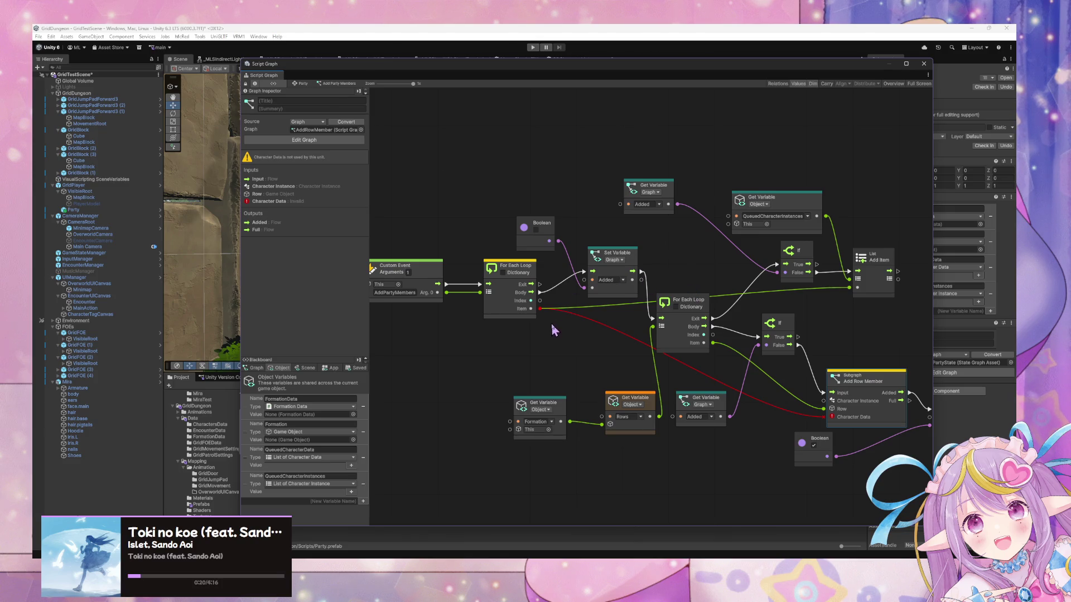
{"action": "left_click_drag", "start_coordinate": [426, 302], "coordinate": [437, 306]}
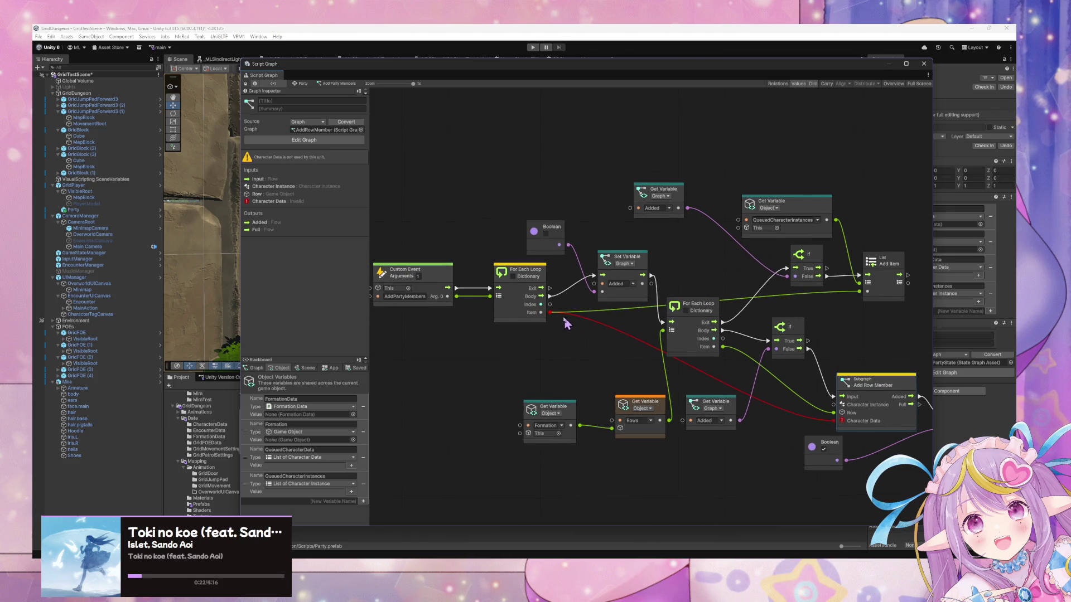
{"action": "mouse_move", "coordinate": [550, 312]}
{"action": "left_mouse_down"}
{"action": "mouse_move", "coordinate": [845, 420]}
{"action": "mouse_move", "coordinate": [762, 419]}
{"action": "left_mouse_up"}
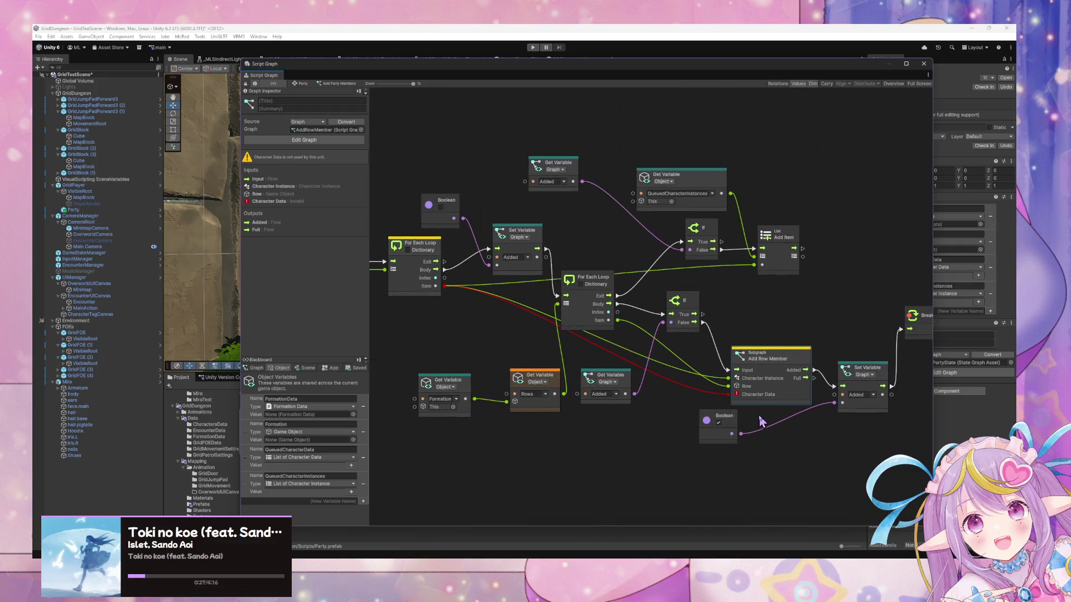
{"action": "right_click", "coordinate": [729, 399]}
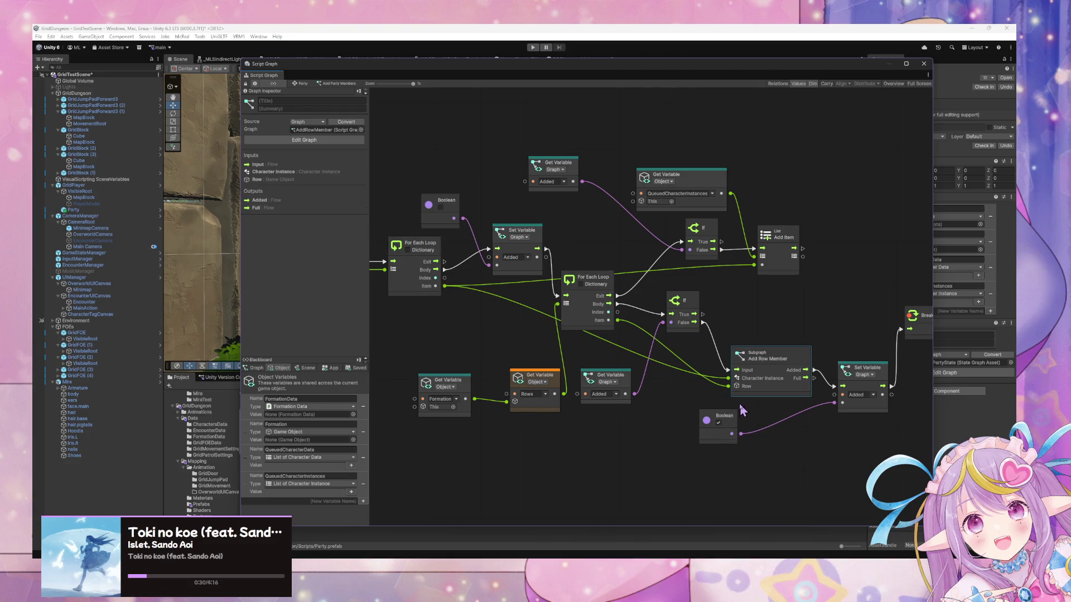
{"action": "left_click", "coordinate": [681, 377]}
Step: Nudge the Boolean and Set Variable nodes, then enter the Add Row Member subgraph
{"action": "left_click_drag", "start_coordinate": [733, 418], "coordinate": [739, 432]}
{"action": "scroll", "coordinate": [763, 373], "scroll_direction": "right", "scroll_amount": 3}
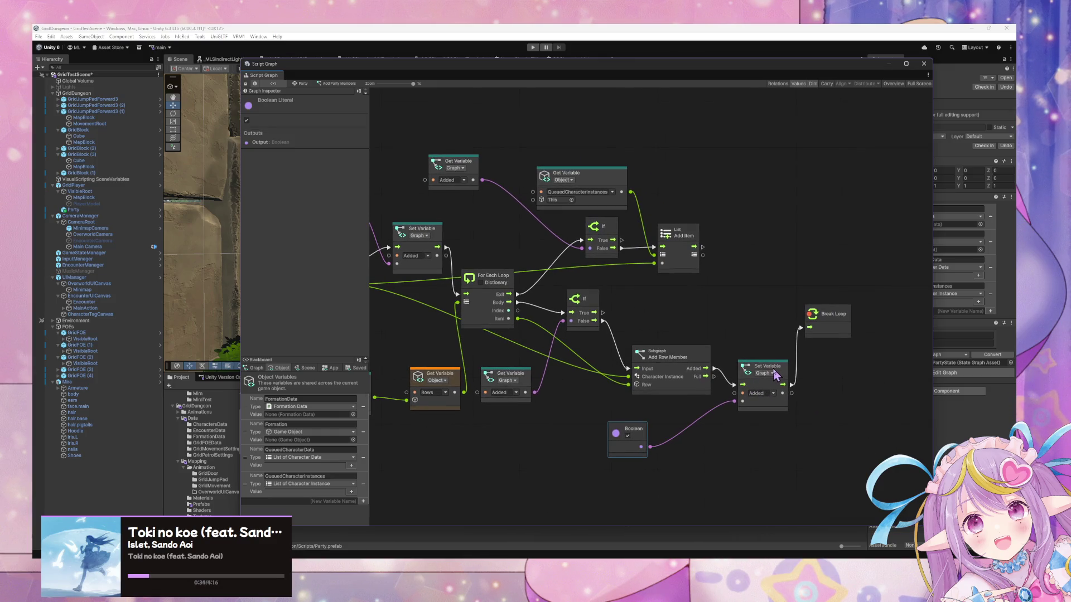
{"action": "left_click_drag", "start_coordinate": [761, 373], "coordinate": [772, 372]}
{"action": "left_click", "coordinate": [685, 362]}
{"action": "double_click", "coordinate": [689, 361]}
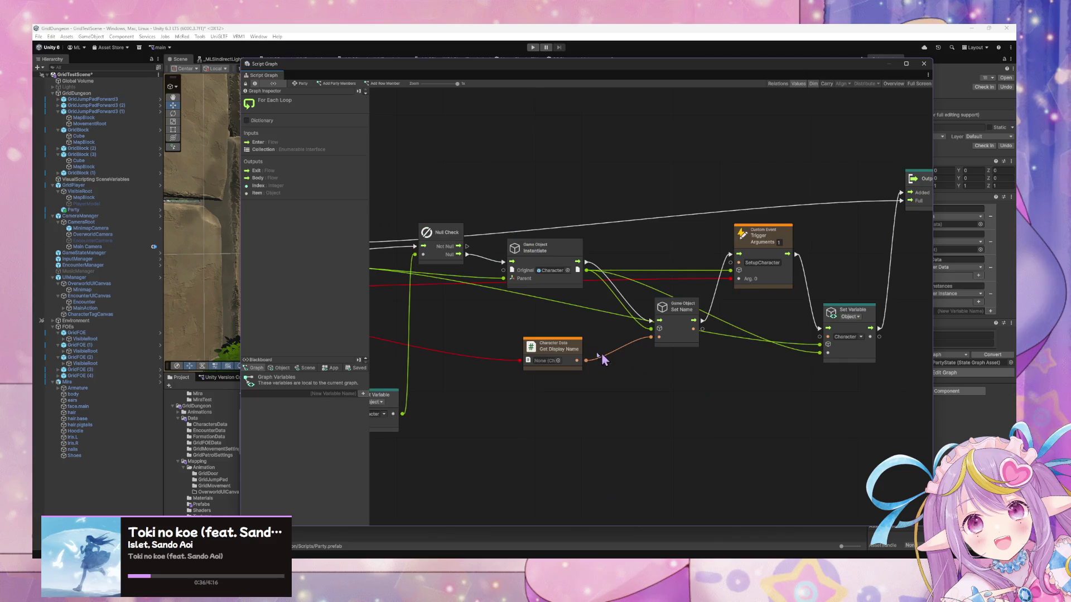
Step: Survey the Add Row Member subgraph, nudging the For Each Loop and Null Check nodes
{"action": "scroll", "coordinate": [853, 383], "scroll_direction": "up", "scroll_amount": 3}
{"action": "scroll", "coordinate": [616, 354], "scroll_direction": "down", "scroll_amount": 3}
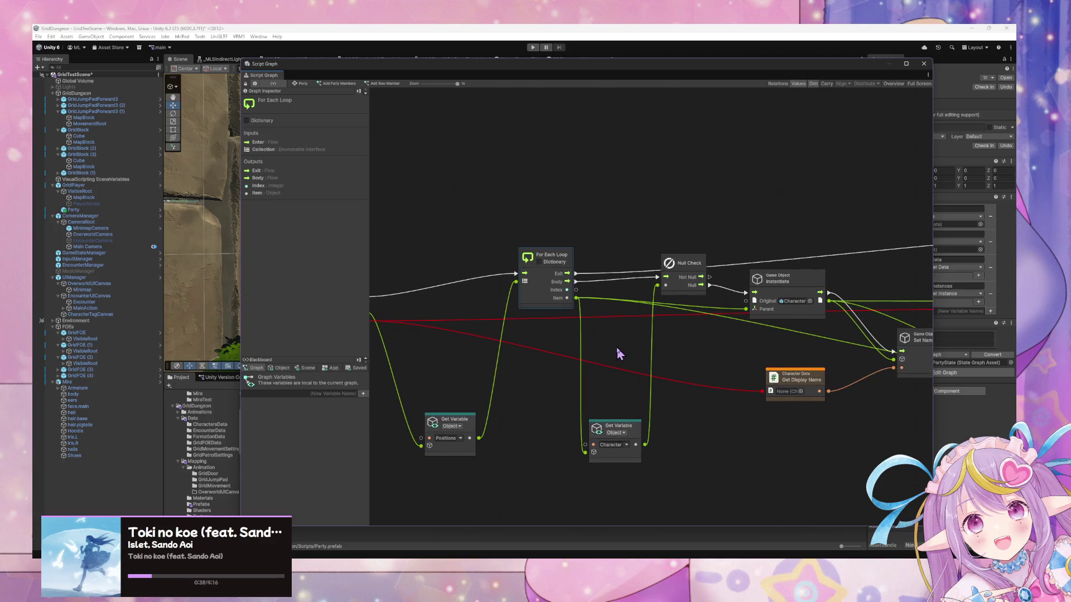
{"action": "scroll", "coordinate": [712, 373], "scroll_direction": "up", "scroll_amount": 3}
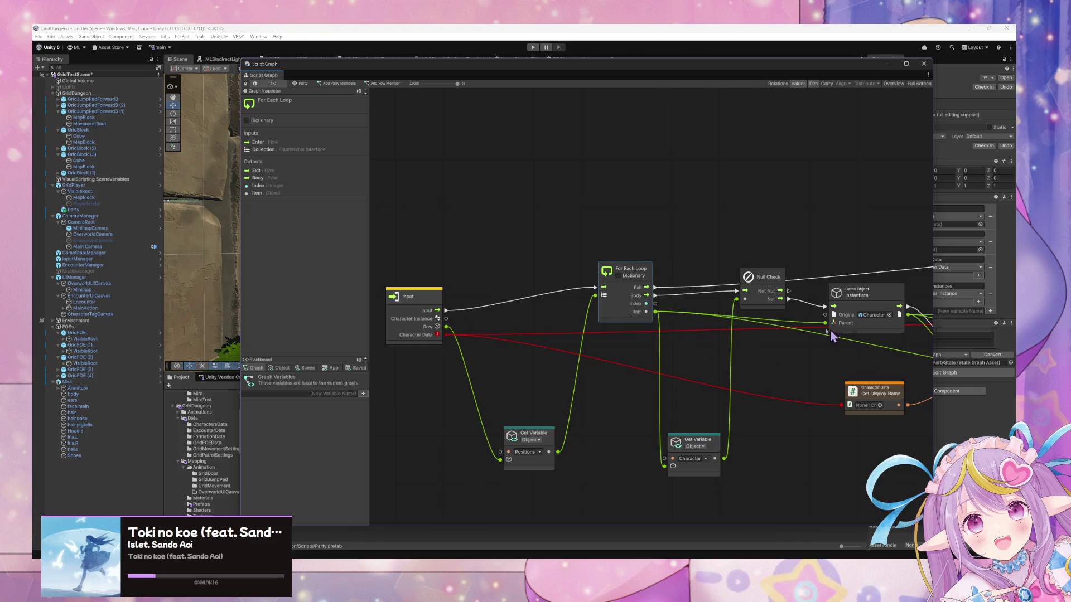
{"action": "mouse_move", "coordinate": [816, 339]}
{"action": "left_mouse_down"}
{"action": "mouse_move", "coordinate": [695, 338]}
{"action": "mouse_move", "coordinate": [708, 359]}
{"action": "left_mouse_up"}
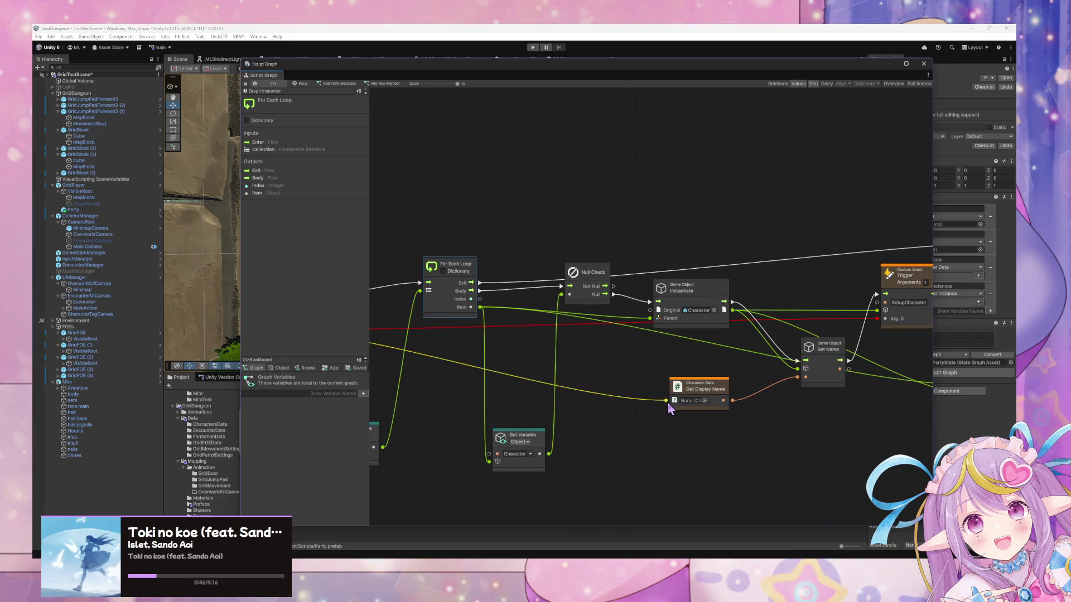
{"action": "mouse_move", "coordinate": [615, 373]}
{"action": "left_mouse_down"}
{"action": "mouse_move", "coordinate": [485, 366]}
{"action": "mouse_move", "coordinate": [721, 364]}
{"action": "mouse_move", "coordinate": [575, 346]}
{"action": "mouse_move", "coordinate": [755, 364]}
{"action": "mouse_move", "coordinate": [817, 382]}
{"action": "mouse_move", "coordinate": [879, 366]}
{"action": "mouse_move", "coordinate": [654, 351]}
{"action": "left_mouse_up"}
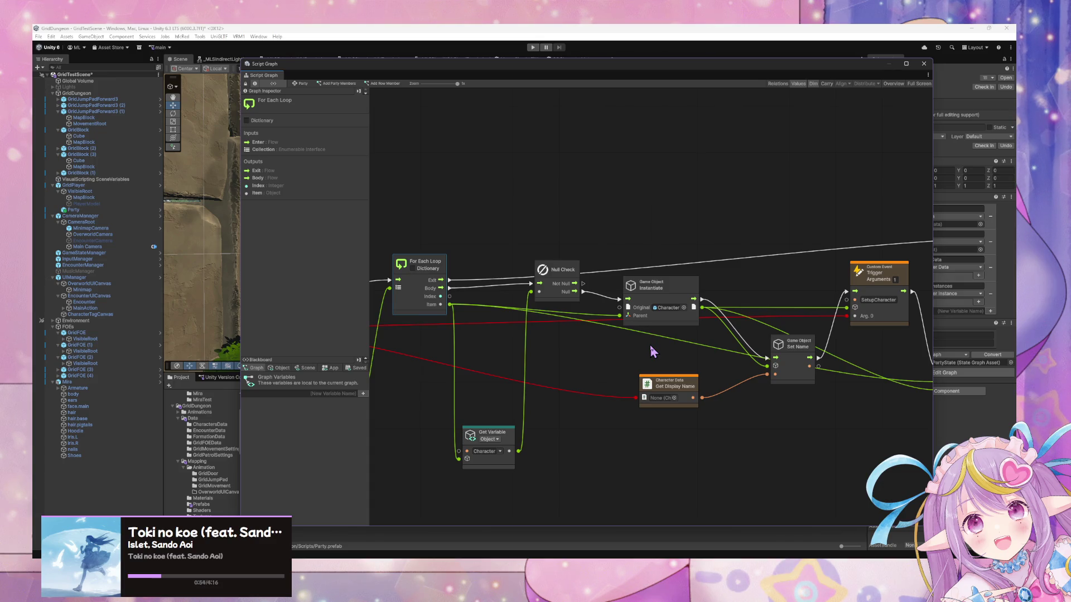
{"action": "left_click_drag", "start_coordinate": [586, 346], "coordinate": [611, 348]}
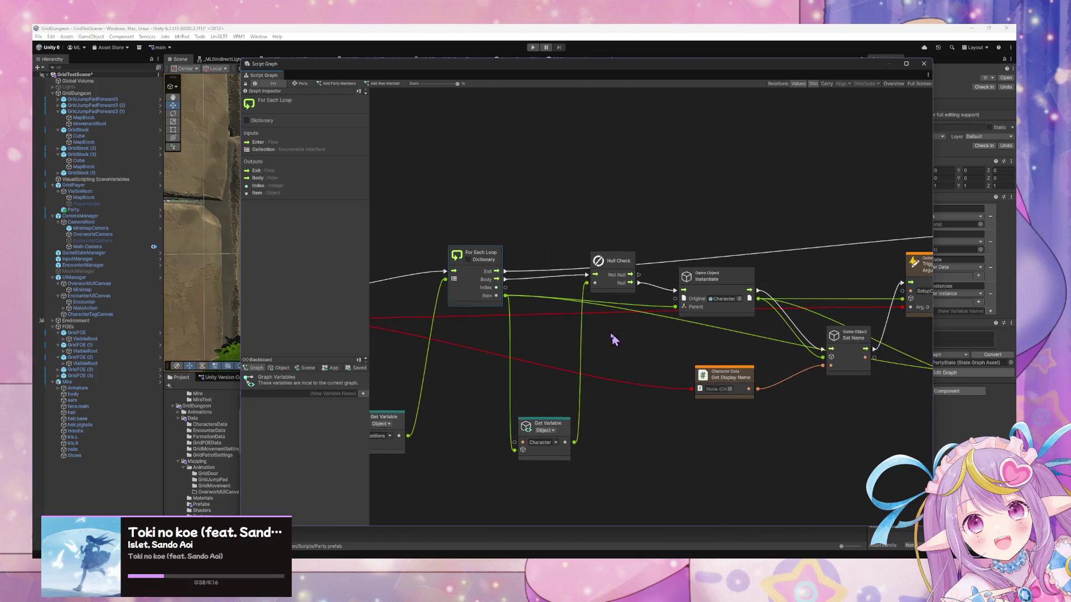
{"action": "left_click_drag", "start_coordinate": [640, 421], "coordinate": [796, 426]}
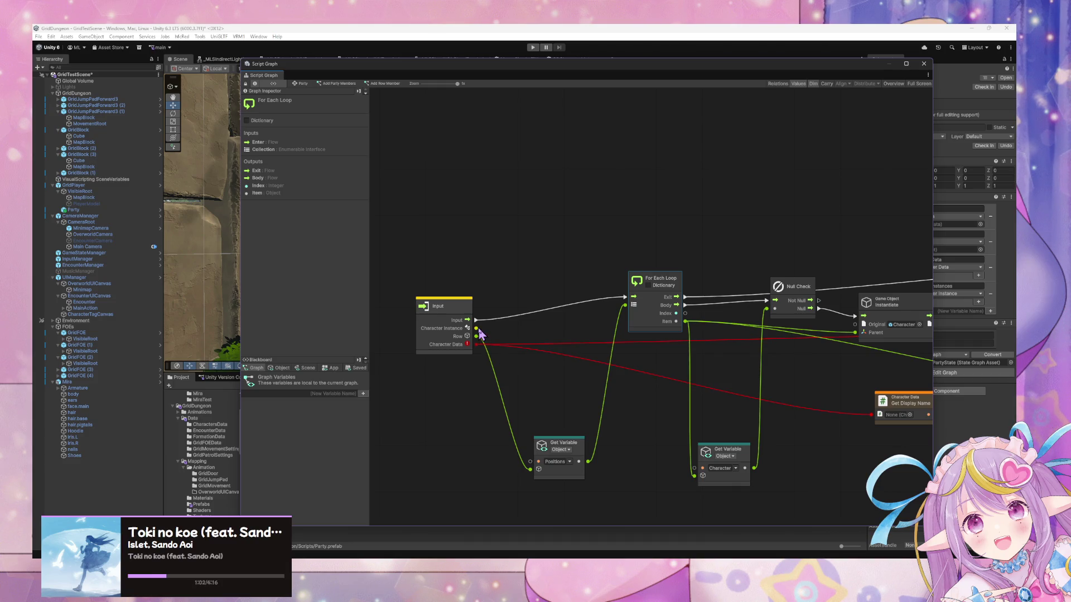
{"action": "left_click_drag", "start_coordinate": [791, 382], "coordinate": [729, 382]}
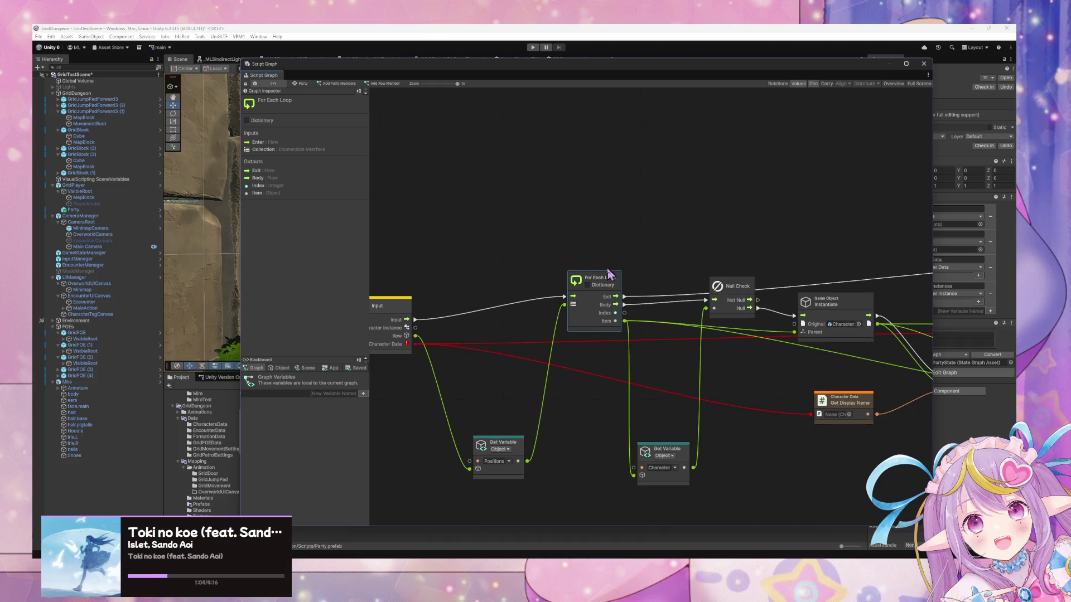
{"action": "left_click_drag", "start_coordinate": [608, 283], "coordinate": [601, 273]}
{"action": "left_click_drag", "start_coordinate": [732, 282], "coordinate": [720, 269]}
{"action": "left_click_drag", "start_coordinate": [828, 341], "coordinate": [633, 321]}
{"action": "left_click", "coordinate": [878, 275]}
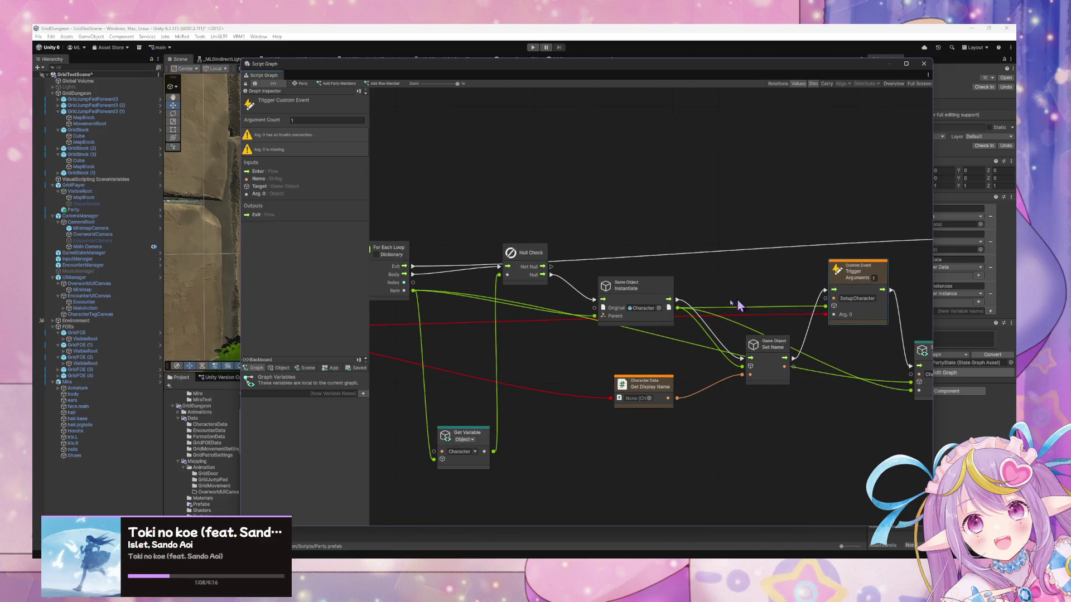
{"action": "mouse_move", "coordinate": [548, 345]}
{"action": "left_mouse_down"}
{"action": "mouse_move", "coordinate": [808, 356]}
{"action": "mouse_move", "coordinate": [650, 374]}
{"action": "left_mouse_up"}
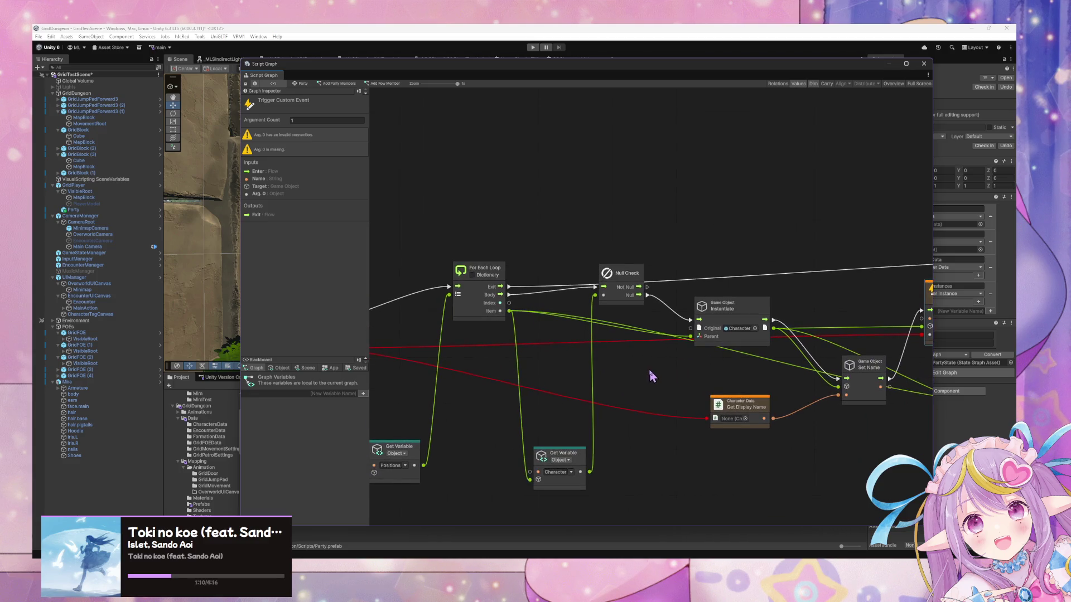
{"action": "scroll", "coordinate": [674, 375], "scroll_direction": "down", "scroll_amount": 1}
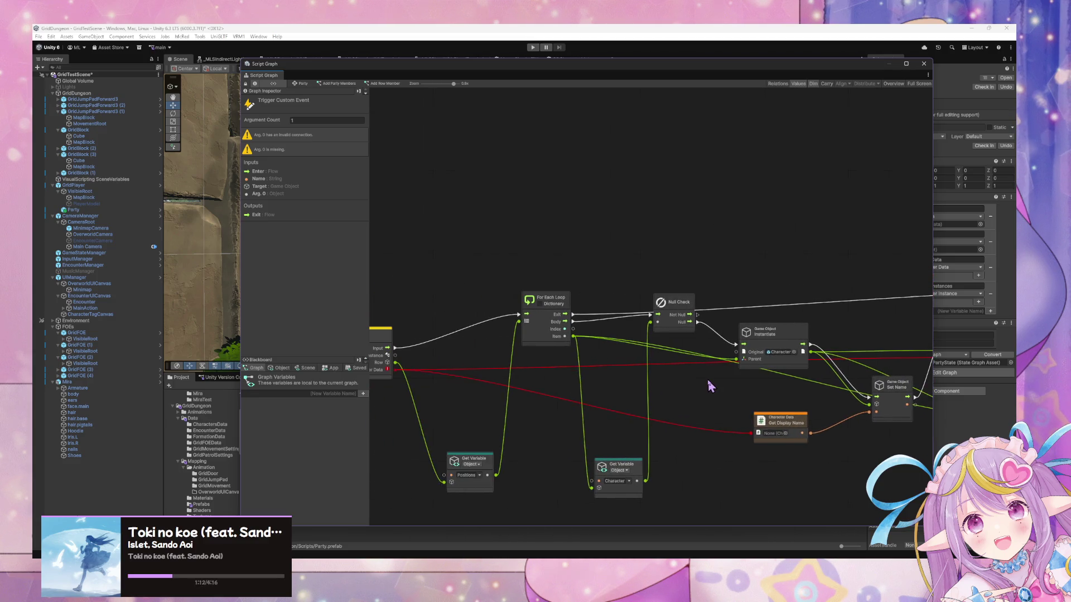
Step: Drag a connection from a value port and reposition the Instantiate node
{"action": "mouse_move", "coordinate": [383, 364]}
{"action": "left_mouse_down"}
{"action": "mouse_move", "coordinate": [886, 380]}
{"action": "mouse_move", "coordinate": [674, 353]}
{"action": "mouse_move", "coordinate": [741, 359]}
{"action": "left_mouse_up"}
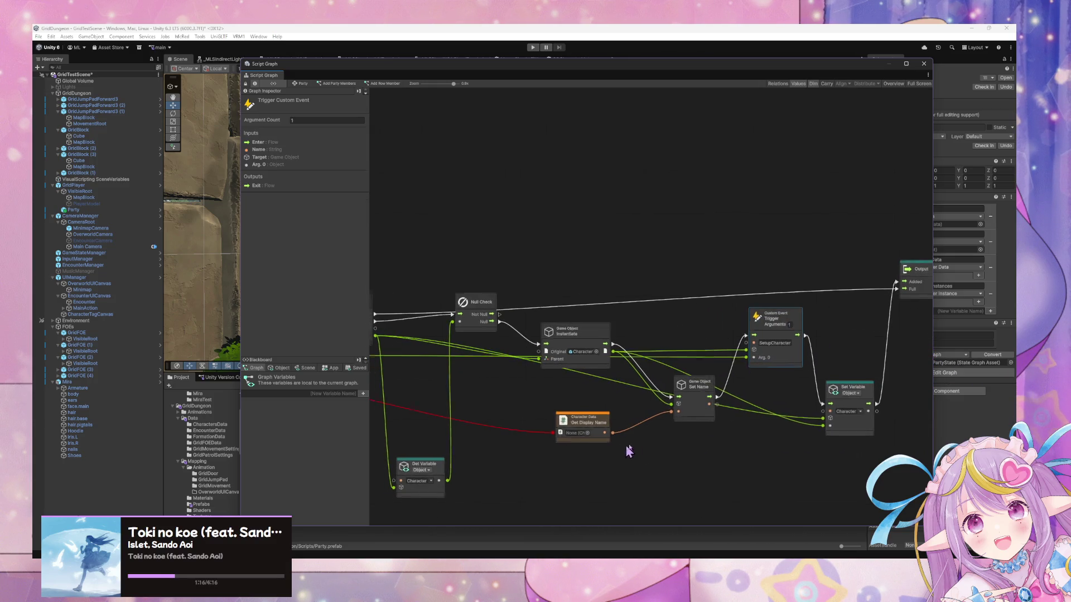
{"action": "mouse_move", "coordinate": [663, 449]}
{"action": "left_mouse_down"}
{"action": "mouse_move", "coordinate": [641, 423]}
{"action": "mouse_move", "coordinate": [763, 435]}
{"action": "mouse_move", "coordinate": [729, 434]}
{"action": "mouse_move", "coordinate": [706, 405]}
{"action": "left_mouse_up"}
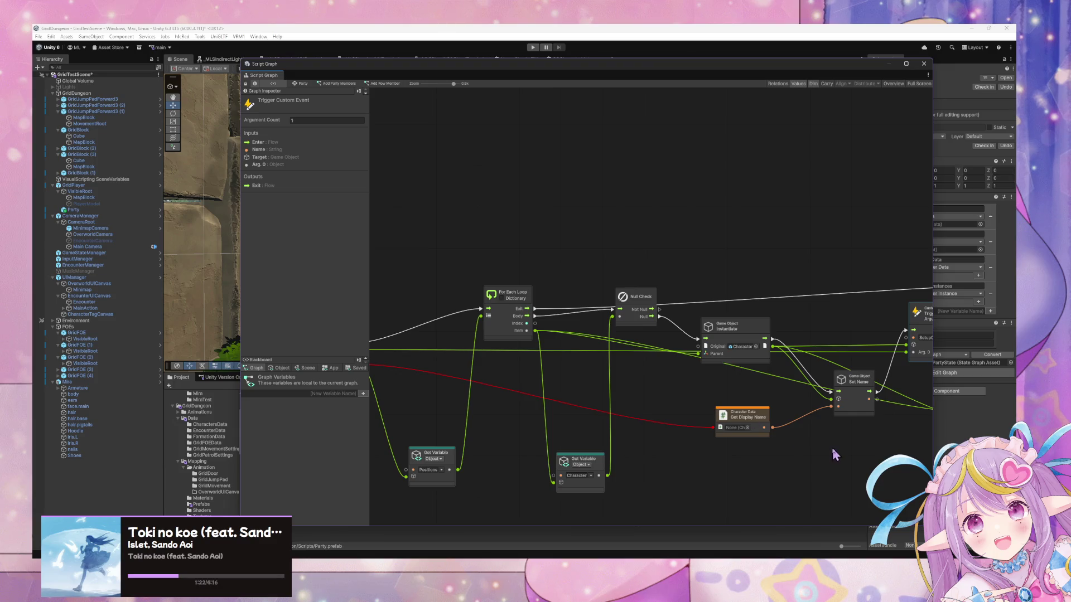
{"action": "left_click_drag", "start_coordinate": [799, 370], "coordinate": [699, 344]}
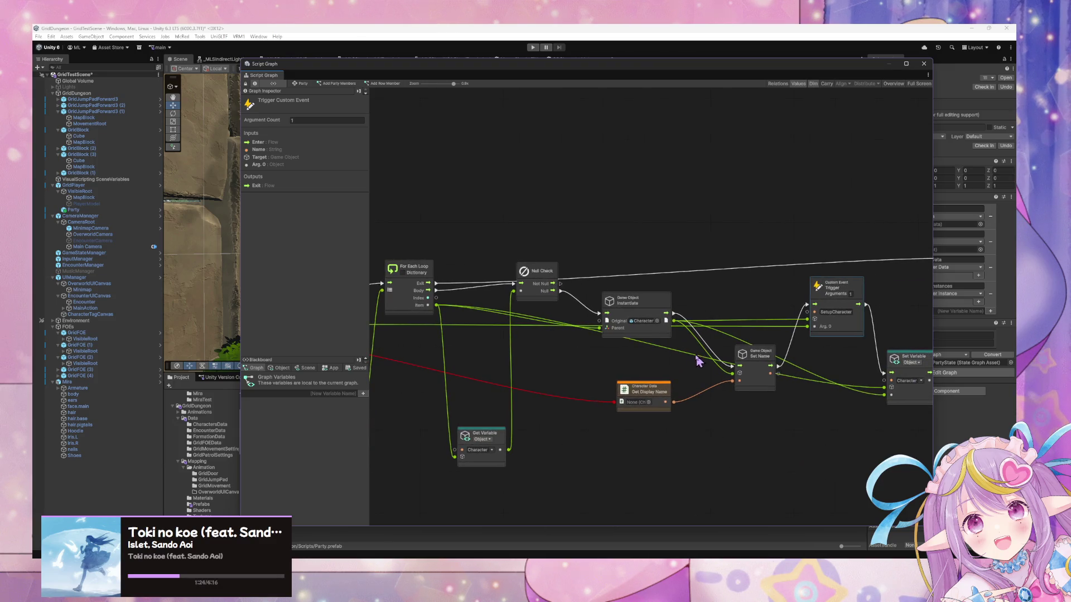
{"action": "scroll", "coordinate": [672, 363], "scroll_direction": "up", "scroll_amount": 2}
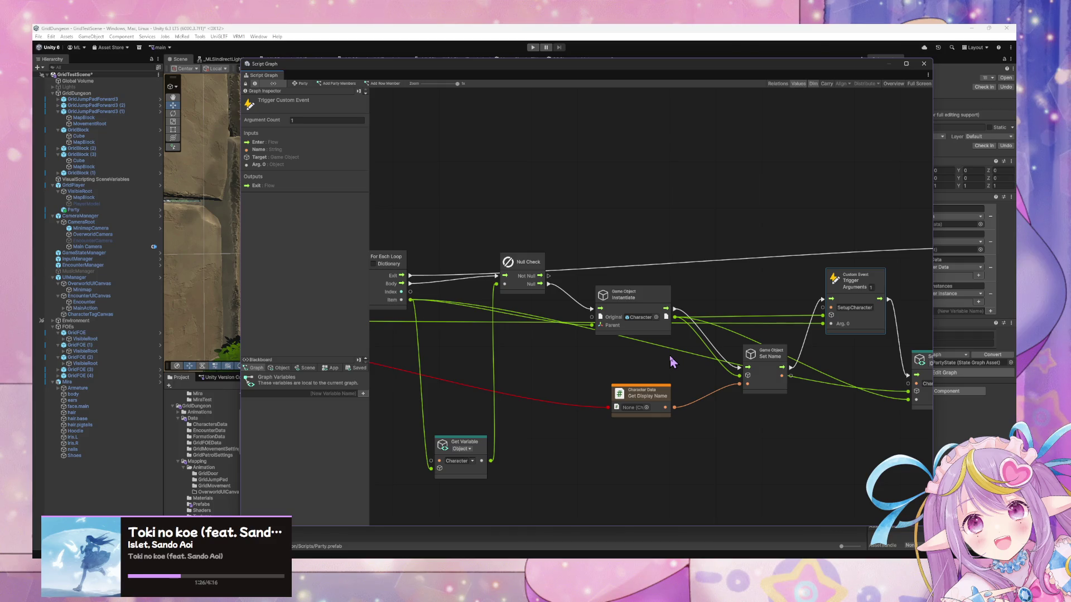
{"action": "scroll", "coordinate": [672, 363], "scroll_direction": "down", "scroll_amount": 2}
{"action": "scroll", "coordinate": [641, 358], "scroll_direction": "up", "scroll_amount": 2}
{"action": "mouse_move", "coordinate": [672, 358]}
{"action": "left_mouse_down"}
{"action": "mouse_move", "coordinate": [641, 359]}
{"action": "mouse_move", "coordinate": [701, 314]}
{"action": "mouse_move", "coordinate": [703, 366]}
{"action": "left_mouse_up"}
{"action": "mouse_move", "coordinate": [590, 293]}
{"action": "left_mouse_down"}
{"action": "mouse_move", "coordinate": [591, 250]}
{"action": "mouse_move", "coordinate": [593, 290]}
{"action": "mouse_move", "coordinate": [594, 266]}
{"action": "left_mouse_up"}
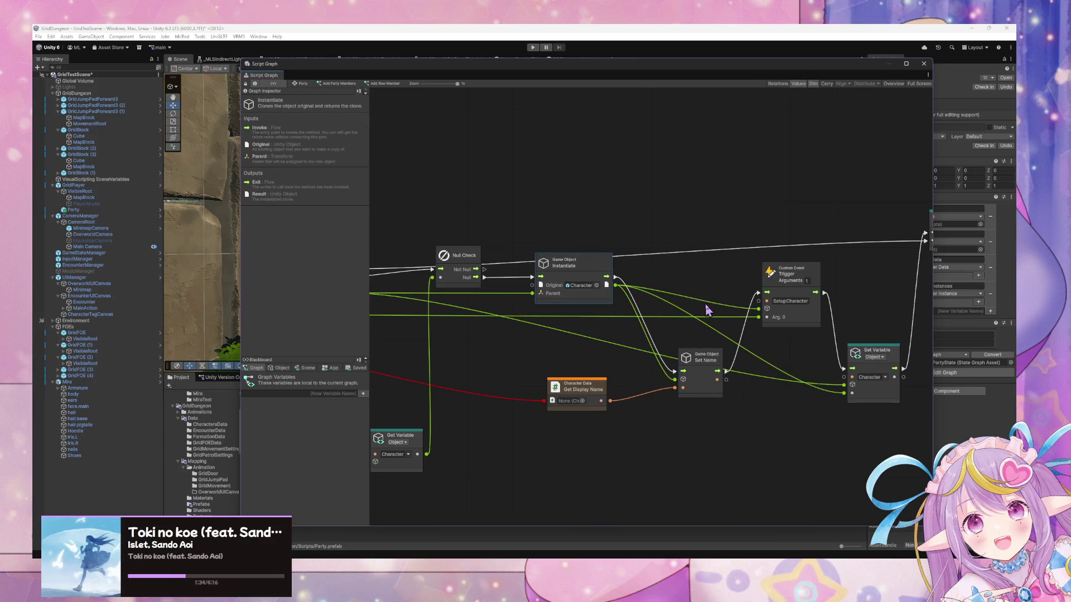
{"action": "left_click_drag", "start_coordinate": [706, 306], "coordinate": [664, 311]}
Step: Delete Get Display Name and Set Name, wiring Instantiate's exit straight to the SetupCharacter trigger
{"action": "left_click", "coordinate": [527, 388]}
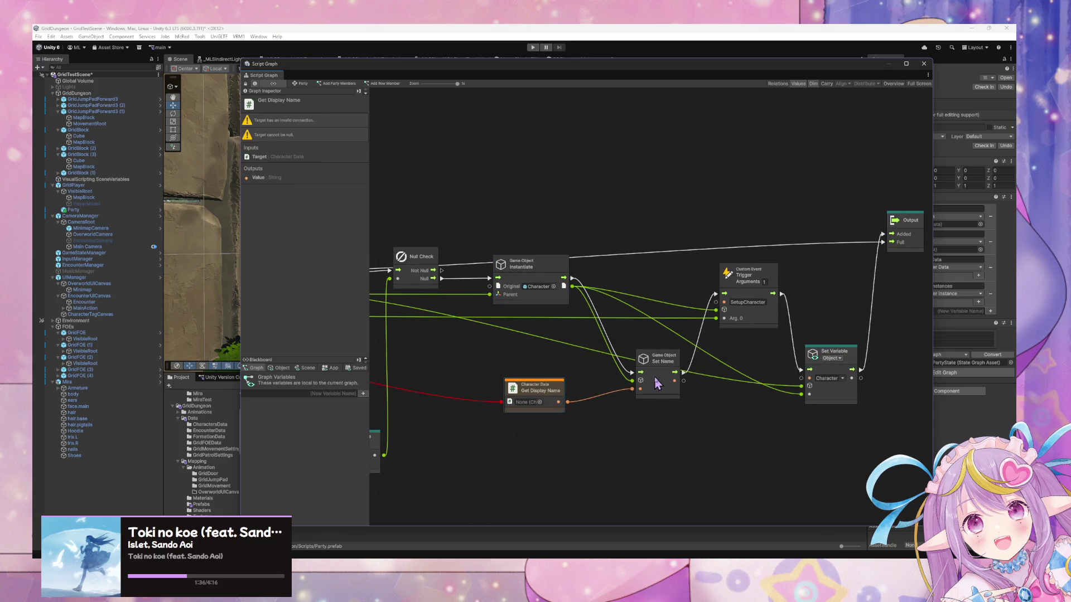
{"action": "key", "text": "Delete"}
{"action": "left_click", "coordinate": [682, 363]}
{"action": "key", "text": "Delete"}
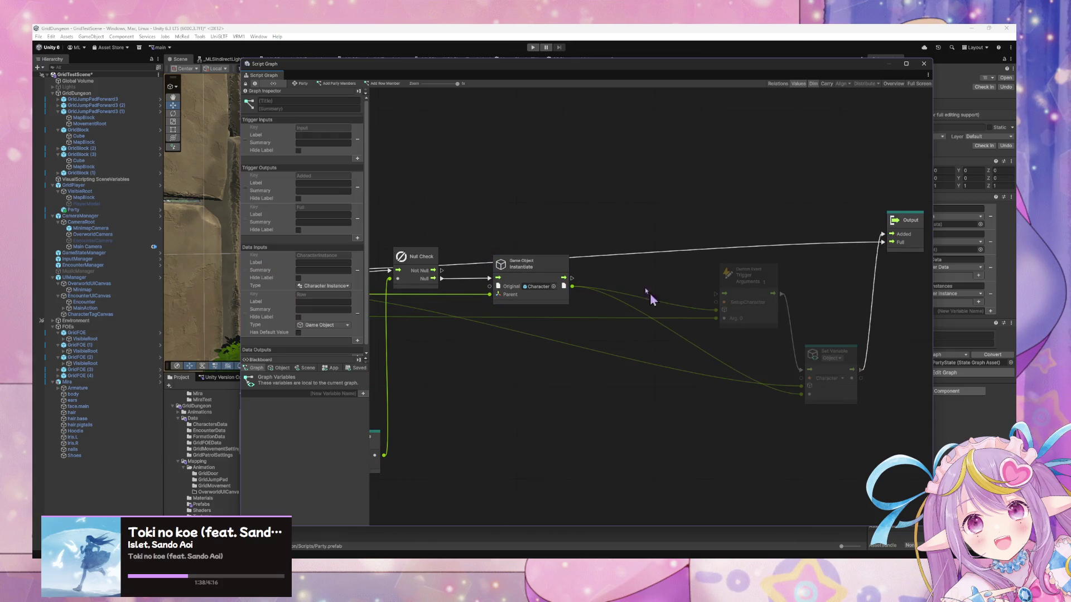
{"action": "left_click_drag", "start_coordinate": [572, 278], "coordinate": [715, 294]}
Step: Move Instantiate below Null Check and return to the Party state graph
{"action": "left_click_drag", "start_coordinate": [563, 281], "coordinate": [580, 315]}
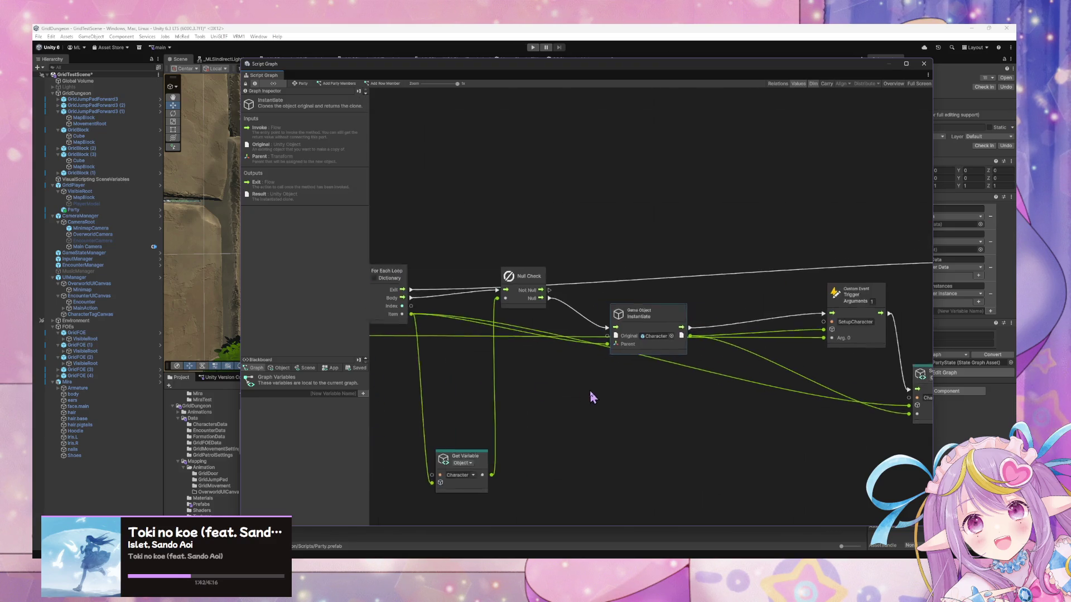
{"action": "left_click_drag", "start_coordinate": [523, 368], "coordinate": [739, 382]}
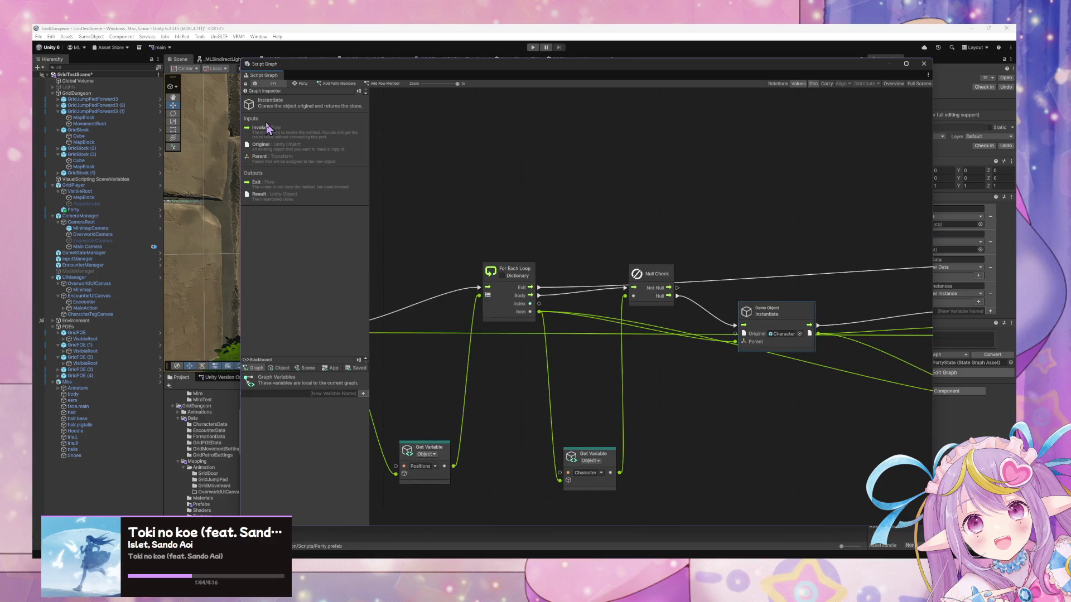
{"action": "left_click", "coordinate": [306, 84]}
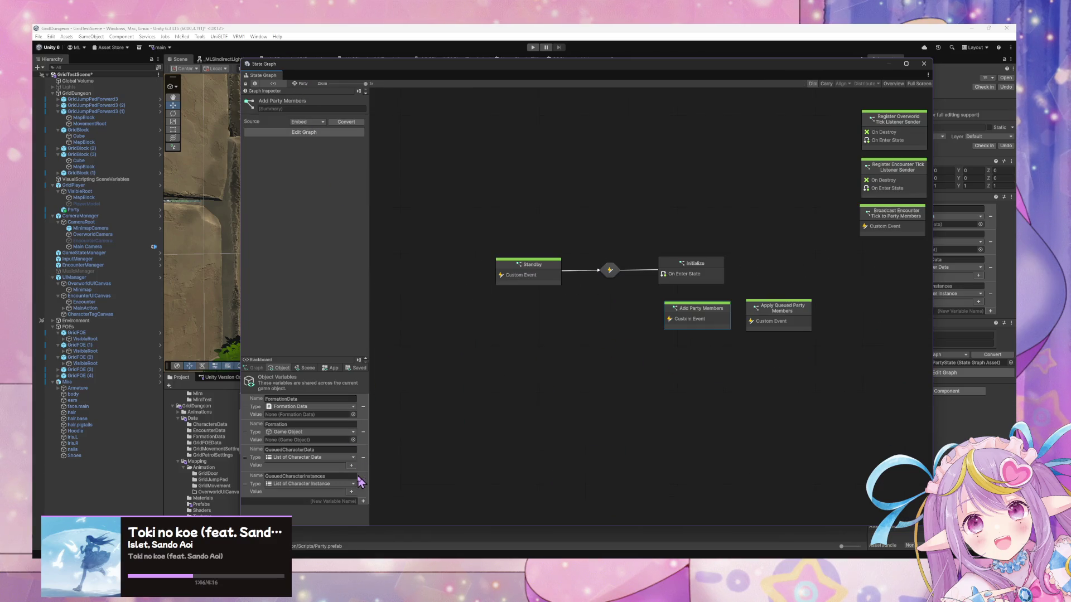
Step: Delete the QueuedCharacterData object variable and recentre the Party states
{"action": "left_click", "coordinate": [364, 458]}
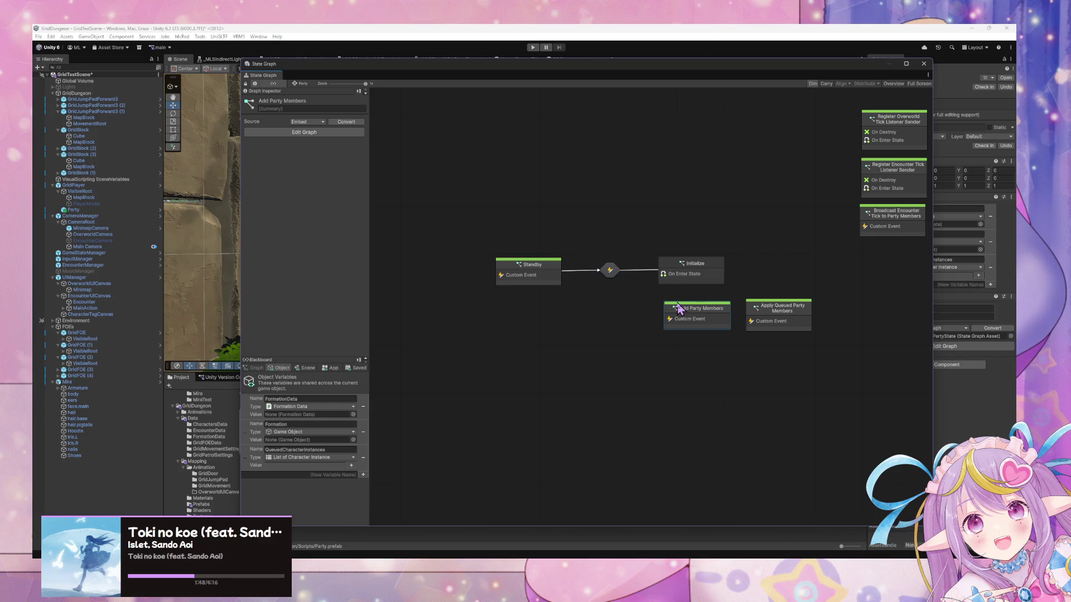
{"action": "left_click", "coordinate": [695, 270]}
{"action": "left_click_drag", "start_coordinate": [729, 303], "coordinate": [613, 309]}
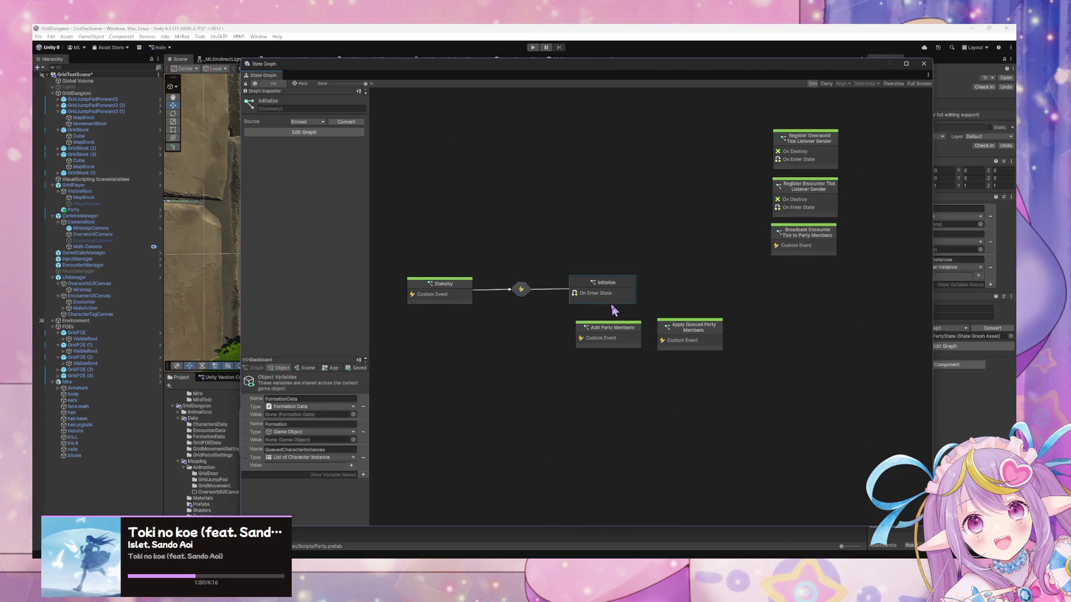
Step: Review the Standby-to-Initialize transition, Standby and Initialize script graphs
{"action": "double_click", "coordinate": [521, 289]}
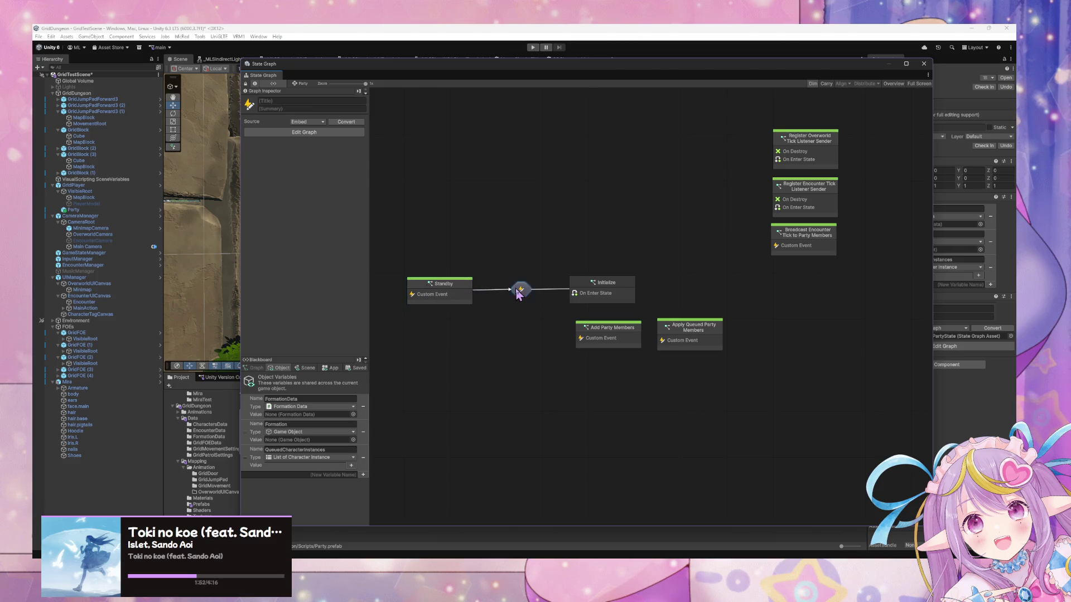
{"action": "left_click", "coordinate": [303, 83]}
{"action": "double_click", "coordinate": [440, 293]}
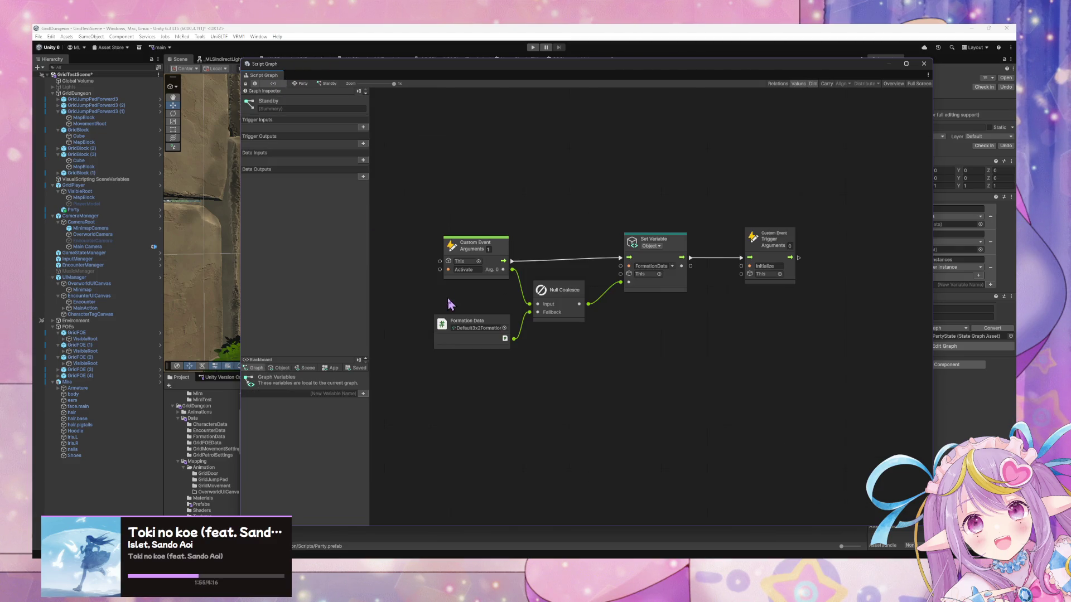
{"action": "left_click", "coordinate": [303, 83]}
{"action": "double_click", "coordinate": [608, 289]}
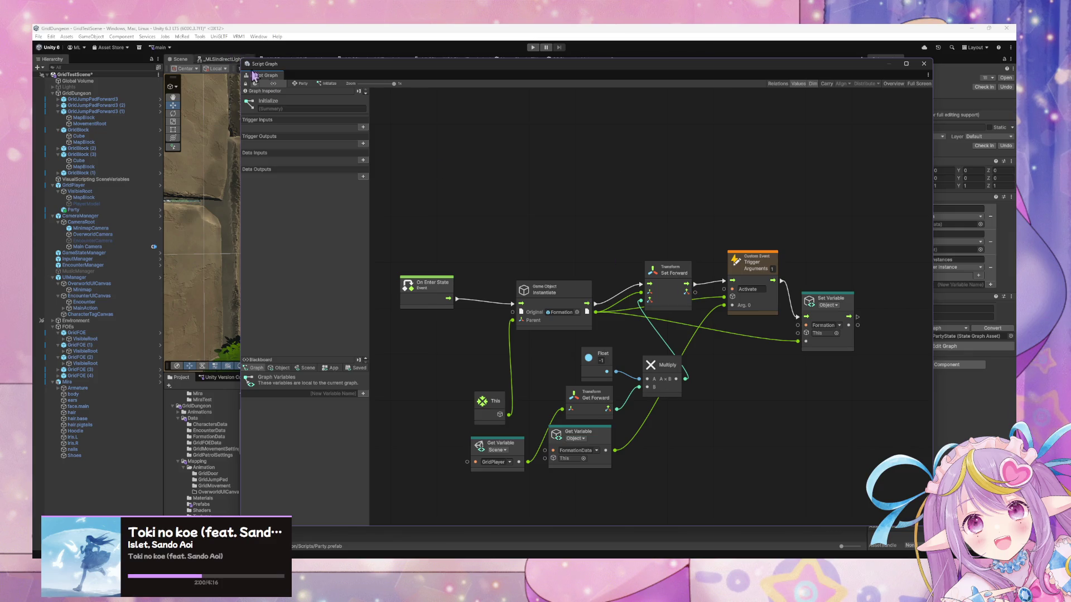
{"action": "left_click", "coordinate": [303, 83]}
Step: Inspect Add Party Members' Rows and Formation nodes and its Add Row Member subgraph, then return
{"action": "left_click", "coordinate": [613, 339]}
{"action": "double_click", "coordinate": [612, 339]}
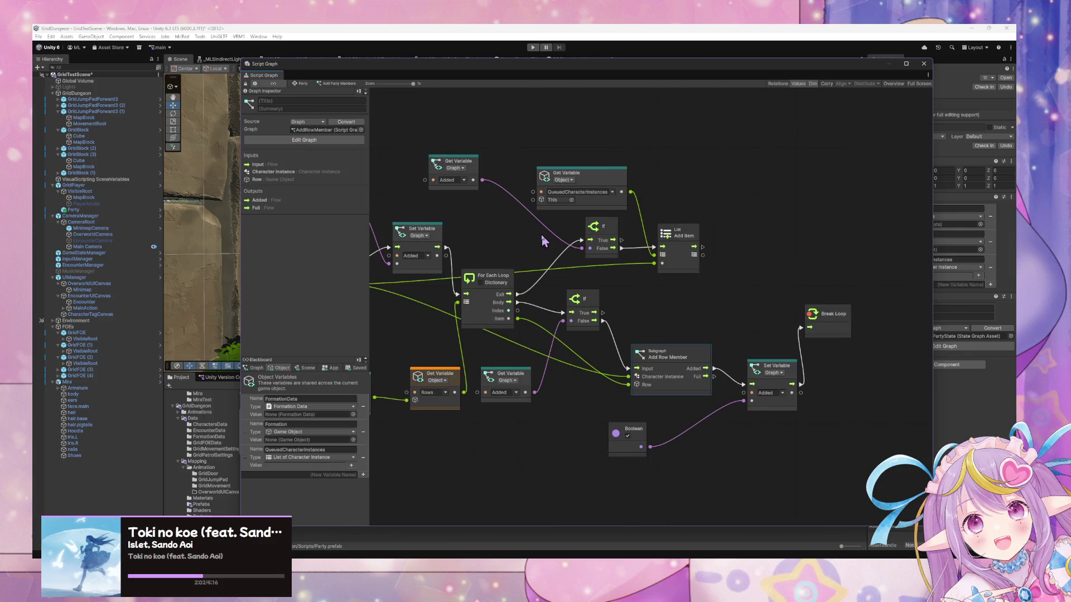
{"action": "left_click", "coordinate": [585, 360]}
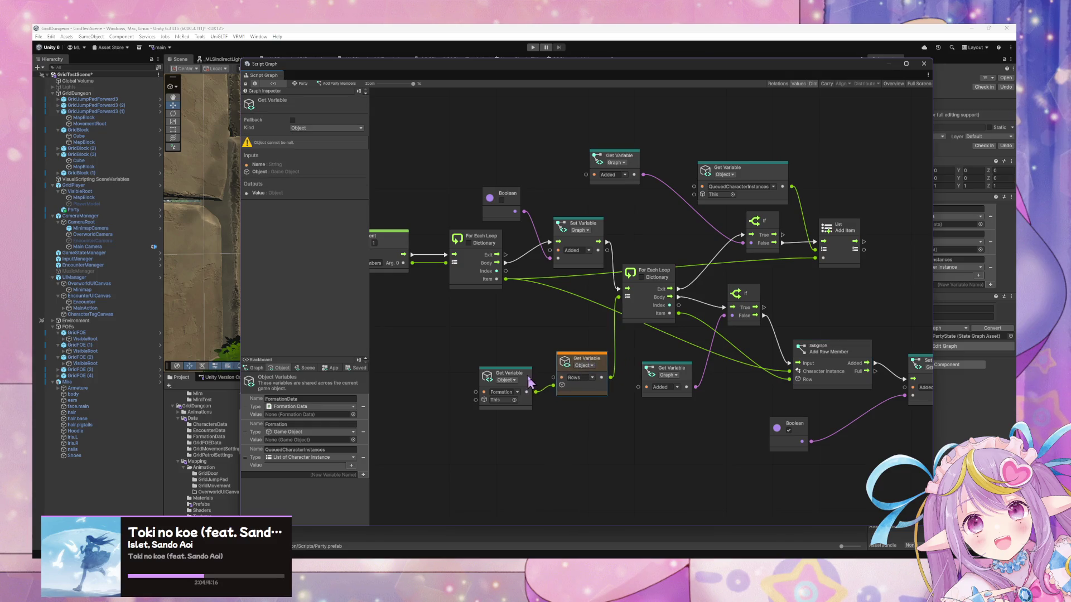
{"action": "left_click", "coordinate": [499, 371]}
{"action": "scroll", "coordinate": [547, 303], "scroll_direction": "left", "scroll_amount": 3}
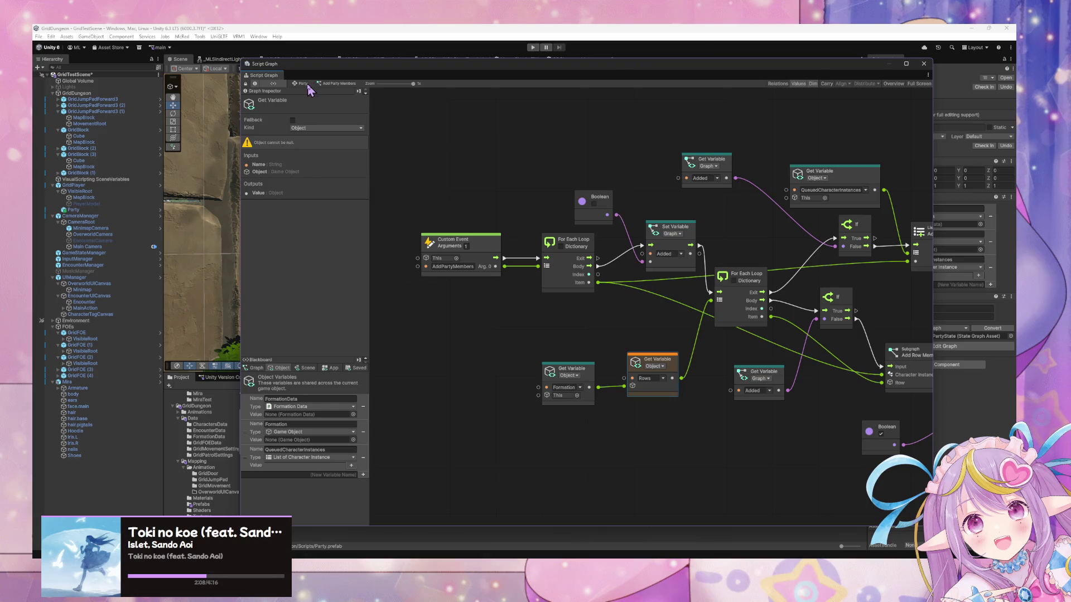
{"action": "scroll", "coordinate": [505, 182], "scroll_direction": "right", "scroll_amount": 5}
{"action": "double_click", "coordinate": [781, 351]}
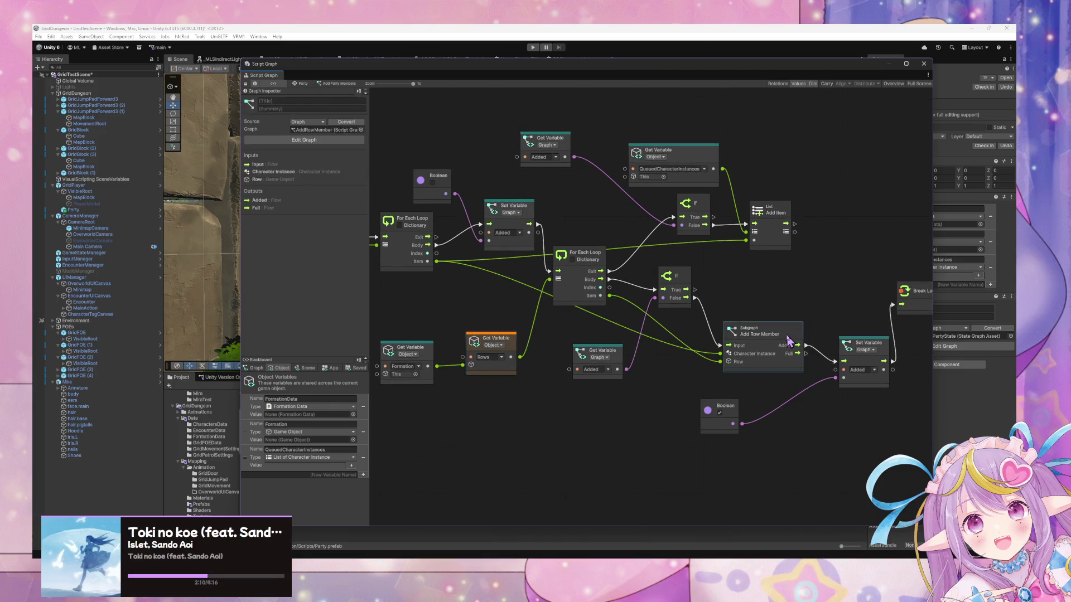
{"action": "scroll", "coordinate": [619, 223], "scroll_direction": "up", "scroll_amount": 3}
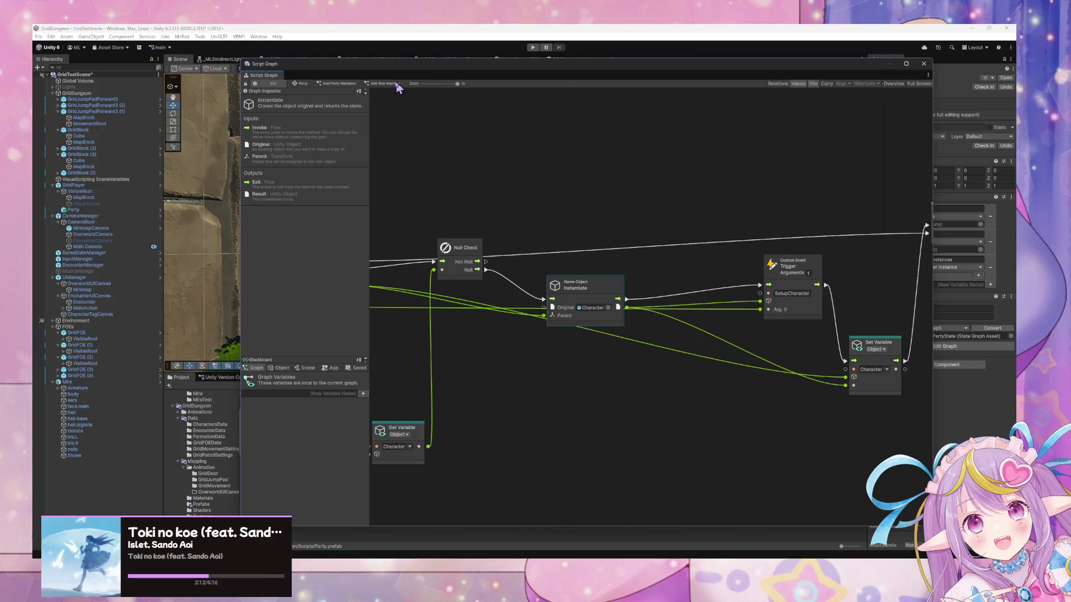
{"action": "left_click", "coordinate": [301, 84]}
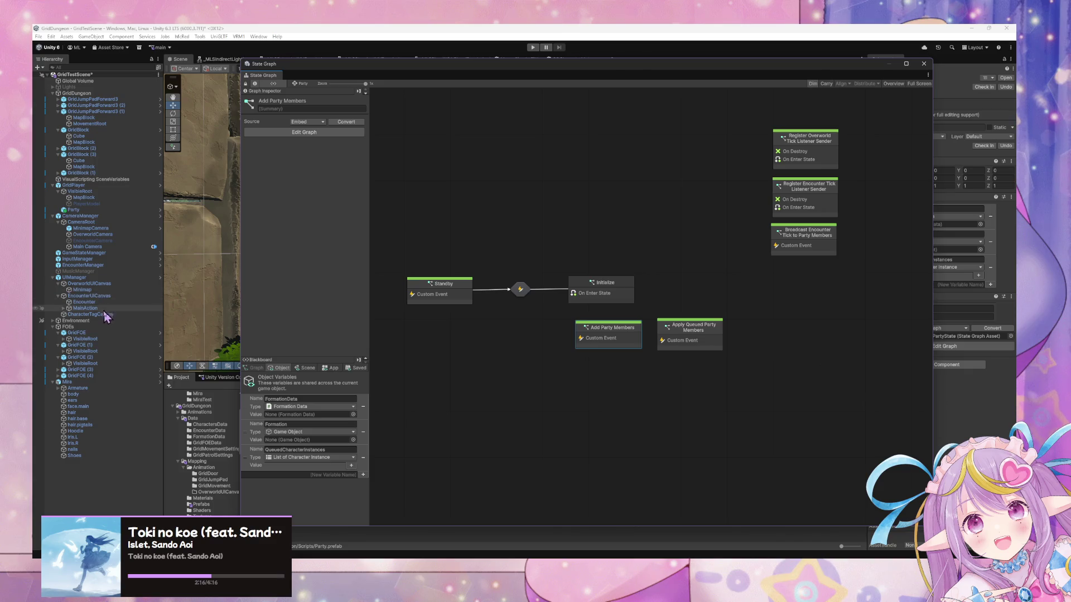
Step: Move the graph window aside and select CharacterState in Assets > GridDungeon > Scripts
{"action": "left_click_drag", "start_coordinate": [350, 74], "coordinate": [488, 94]}
{"action": "scroll", "coordinate": [213, 466], "scroll_direction": "down", "scroll_amount": 5}
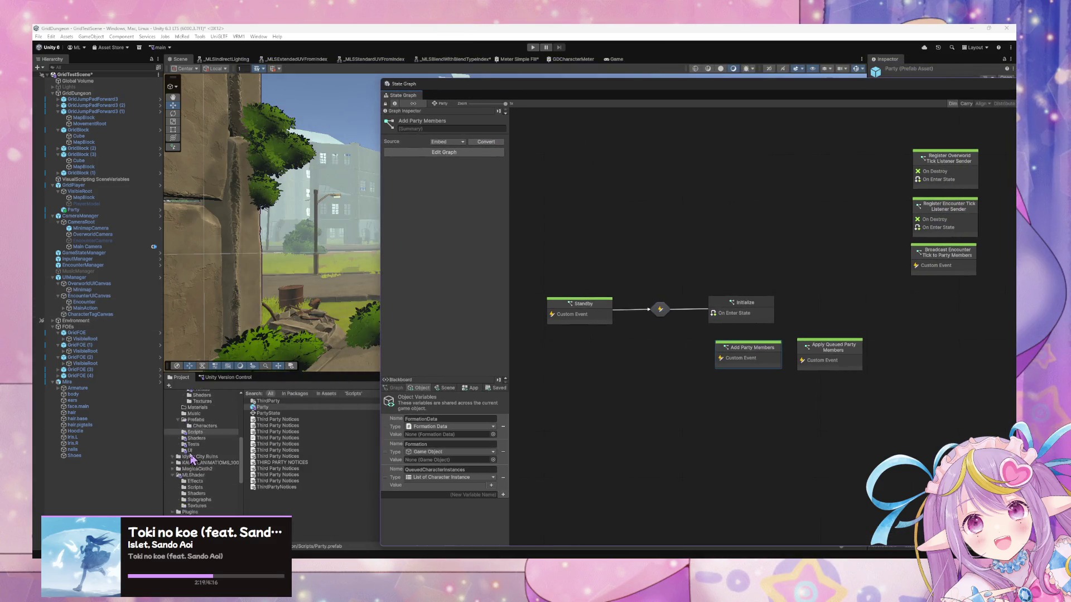
{"action": "scroll", "coordinate": [214, 468], "scroll_direction": "up", "scroll_amount": 3}
{"action": "left_click", "coordinate": [213, 472]}
{"action": "left_click", "coordinate": [195, 478]}
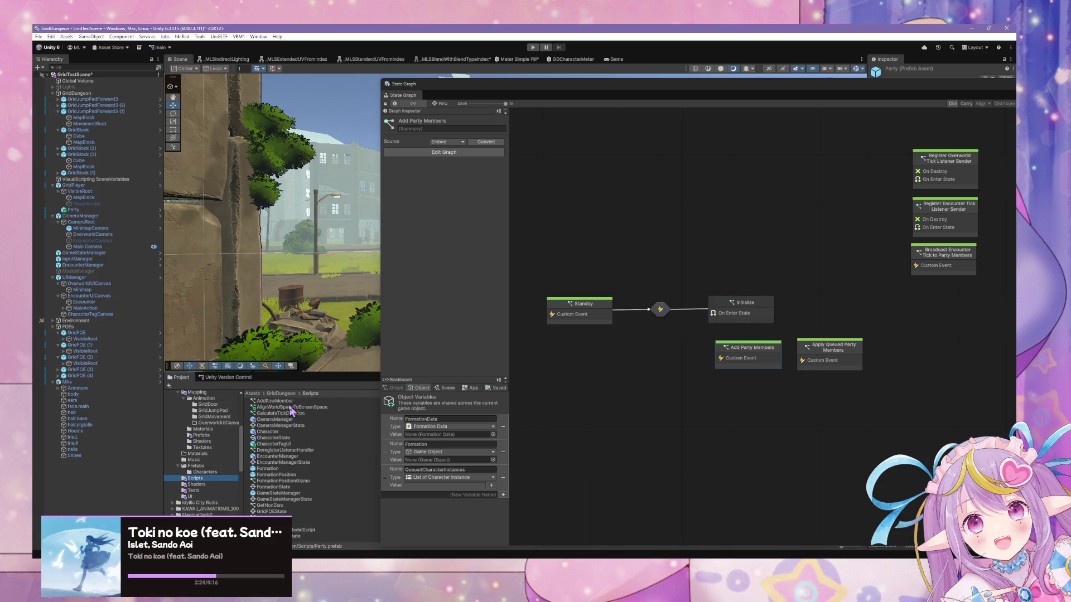
{"action": "left_click", "coordinate": [279, 439]}
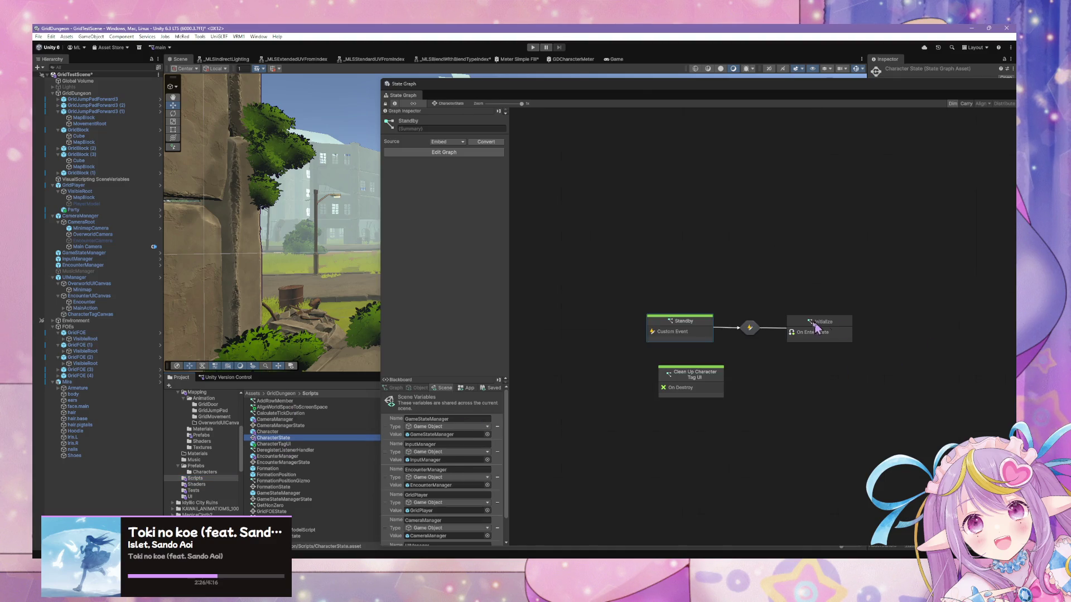
Step: Open CharacterState's Initialize script graph and drag On Enter State to the left edge
{"action": "left_click", "coordinate": [710, 337]}
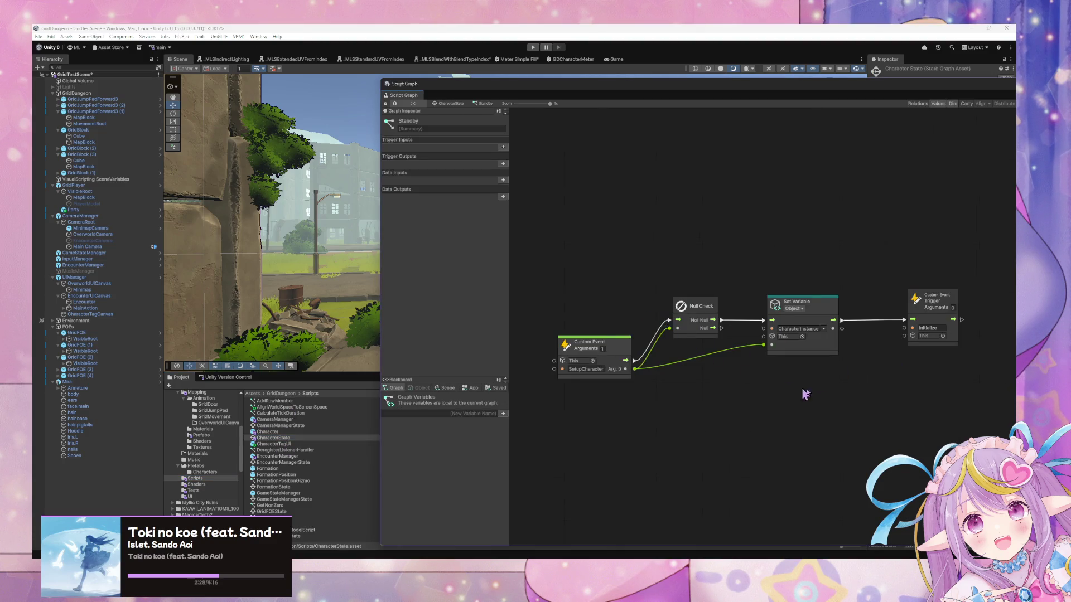
{"action": "double_click", "coordinate": [817, 337]}
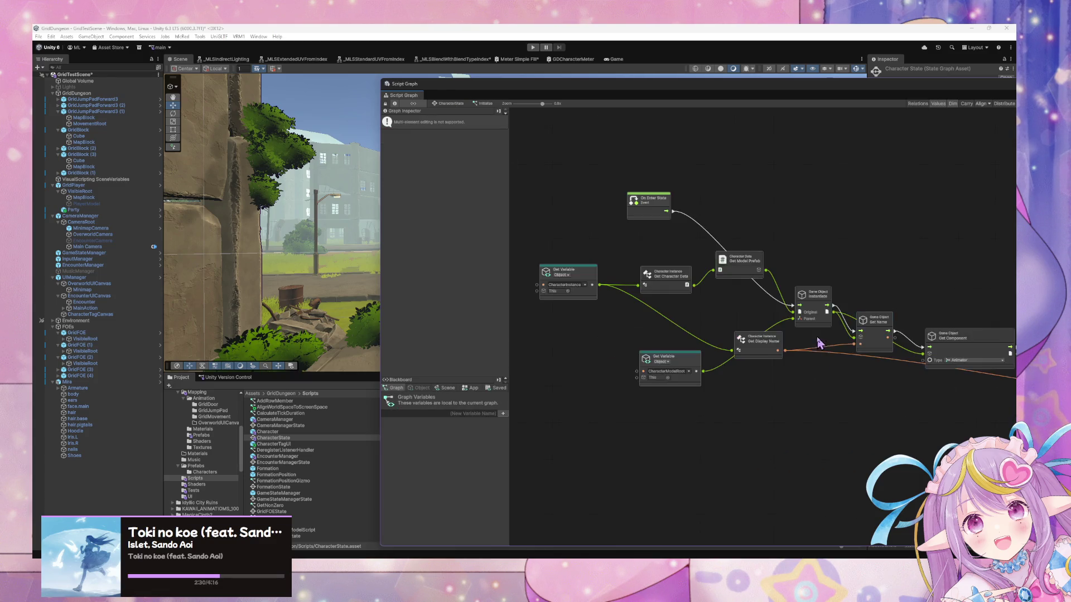
{"action": "left_click_drag", "start_coordinate": [665, 268], "coordinate": [593, 274]}
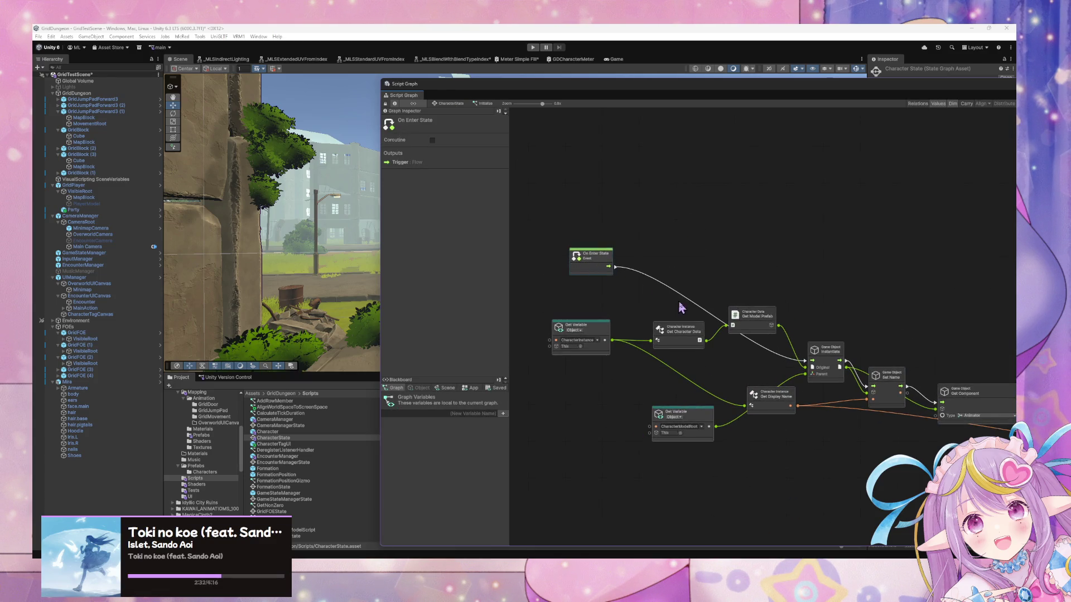
{"action": "scroll", "coordinate": [663, 306], "scroll_direction": "up", "scroll_amount": 2}
{"action": "scroll", "coordinate": [638, 299], "scroll_direction": "down", "scroll_amount": 2}
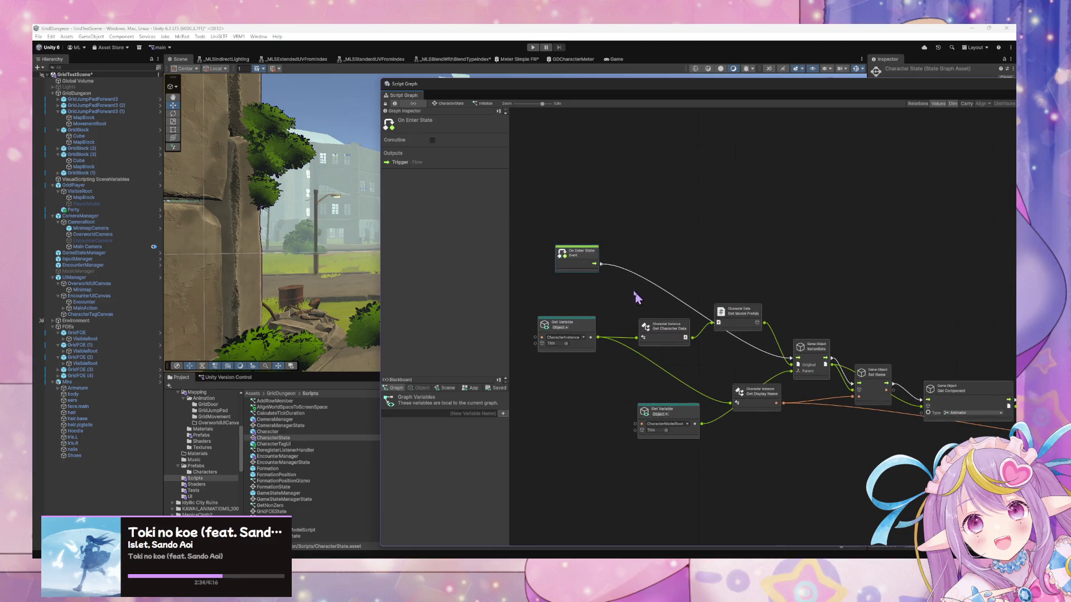
{"action": "left_click_drag", "start_coordinate": [577, 253], "coordinate": [523, 361]}
Step: Search the Add Node finder for 'charact' nodes, then cancel the search
{"action": "right_click", "coordinate": [593, 396]}
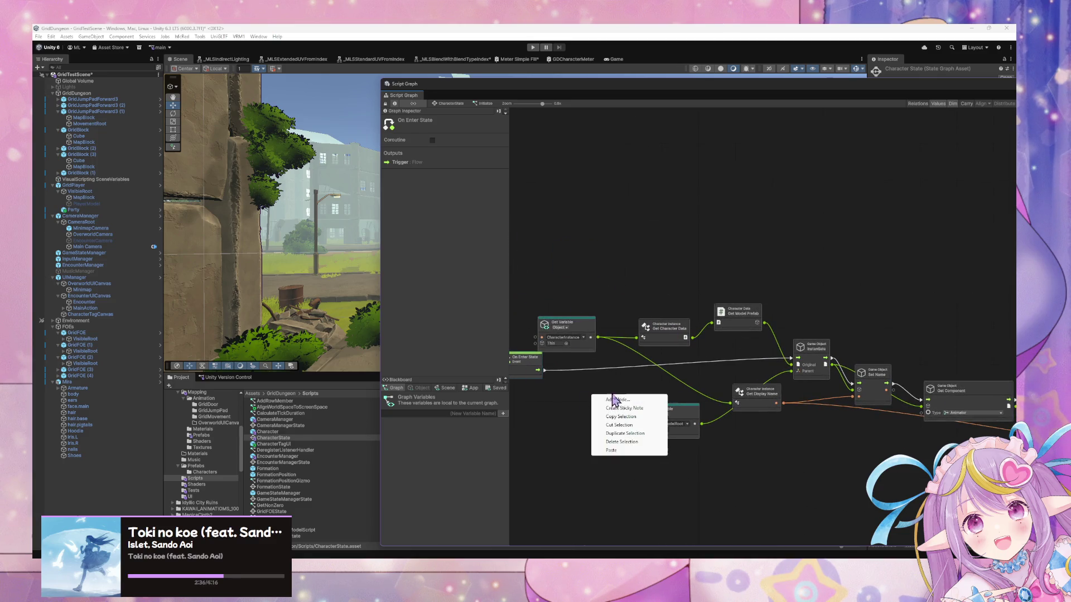
{"action": "left_click", "coordinate": [630, 401]}
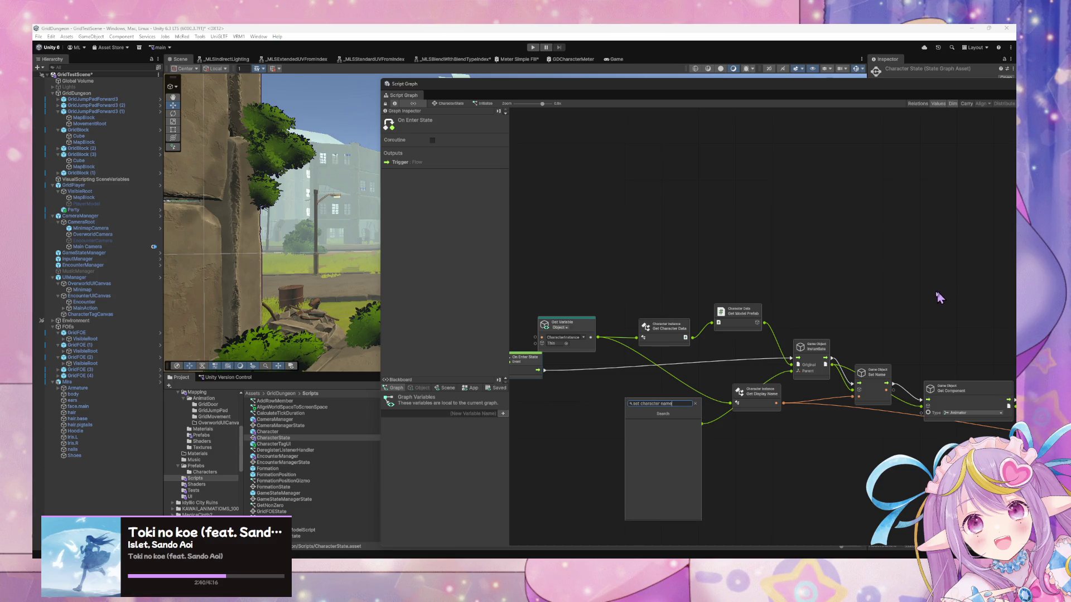
{"action": "key", "text": "ctrl+a"}
{"action": "key", "text": "BackSpace"}
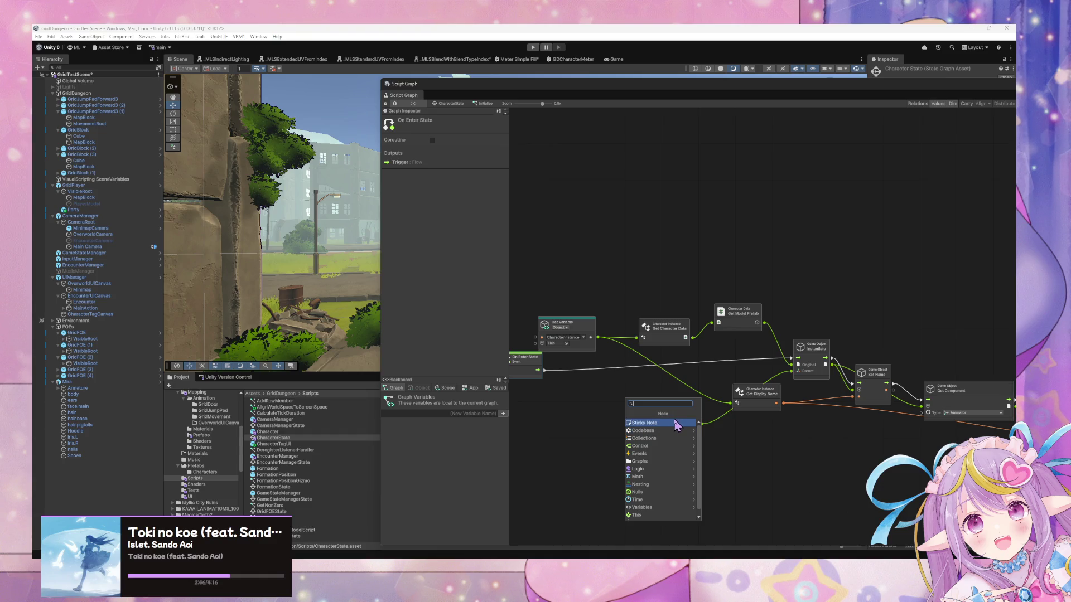
{"action": "type", "text": "chact"}
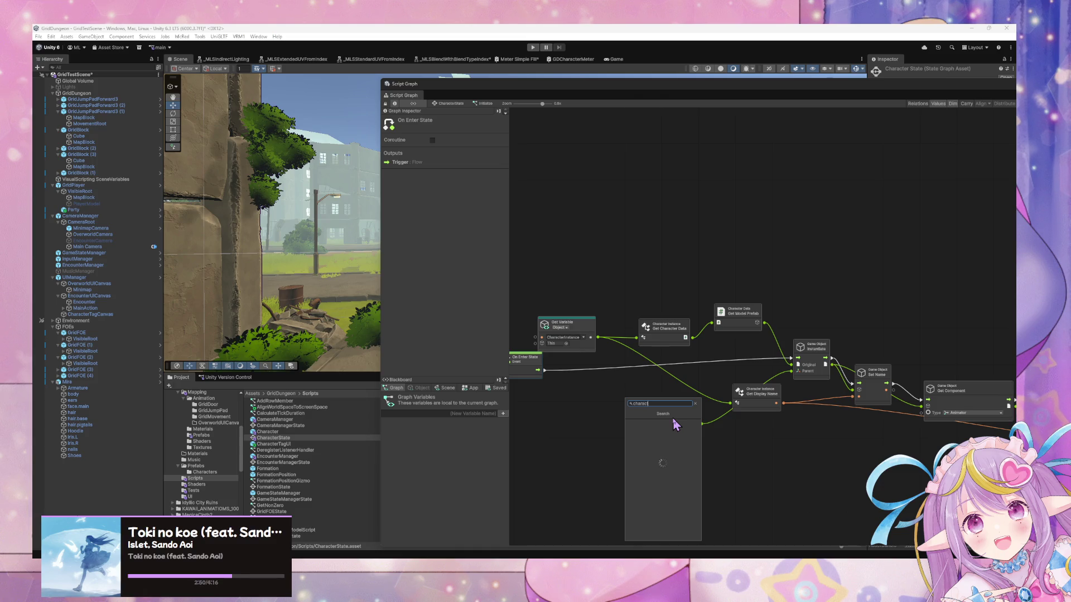
{"action": "key", "text": "BackSpace"}
{"action": "key", "text": "BackSpace"}
{"action": "key", "text": "BackSpace"}
{"action": "type", "text": "ract"}
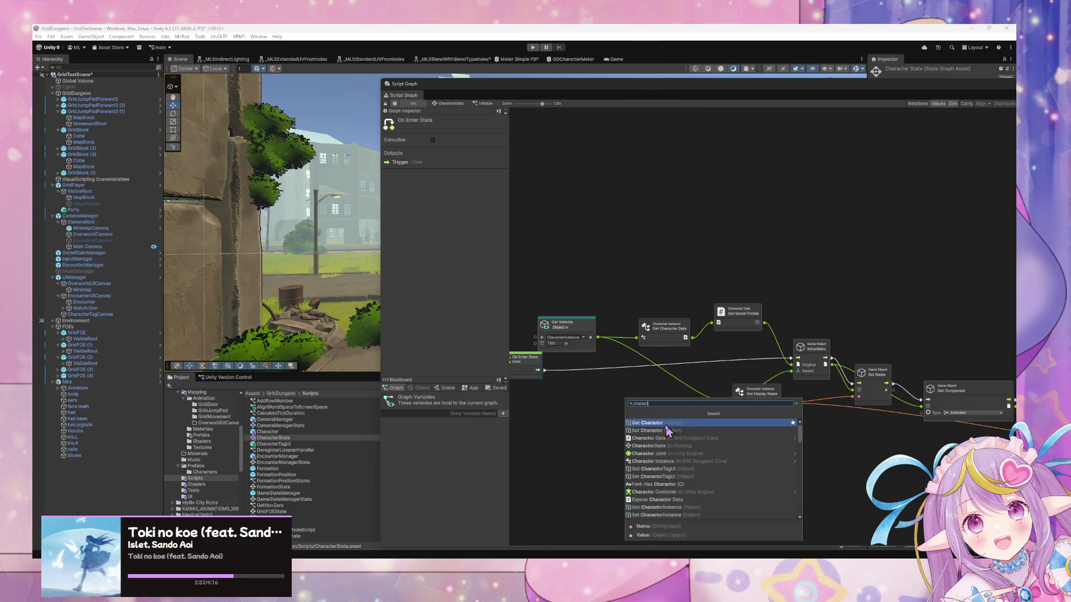
{"action": "key", "text": "Escape"}
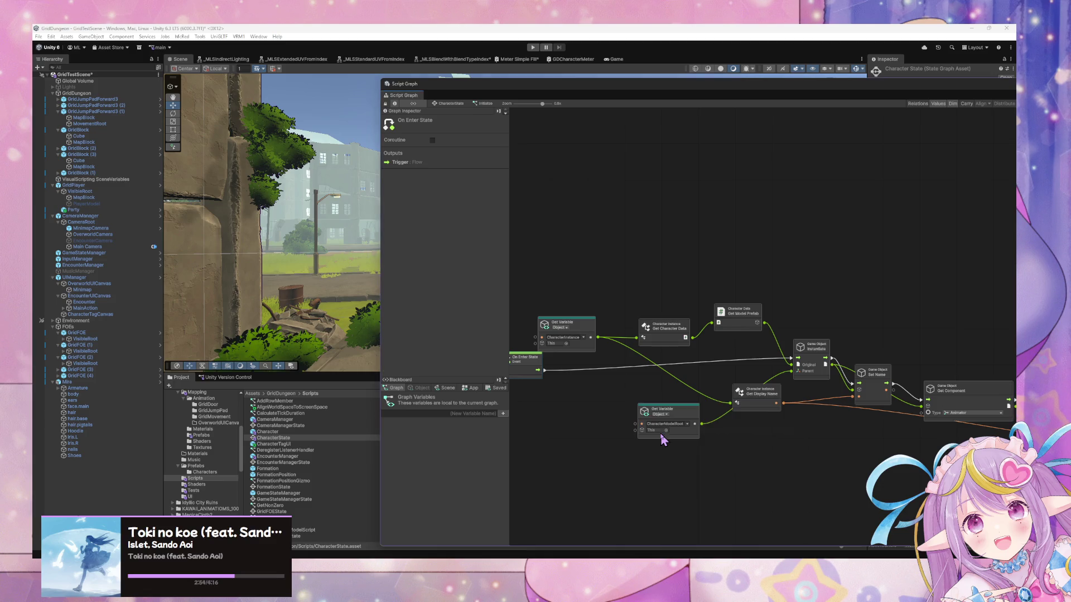
{"action": "right_click", "coordinate": [606, 398]}
Step: Add a Game Object Set Name node and wire On Enter State → Set Name → Instantiate
{"action": "left_click", "coordinate": [628, 401]}
{"action": "type", "text": "set"}
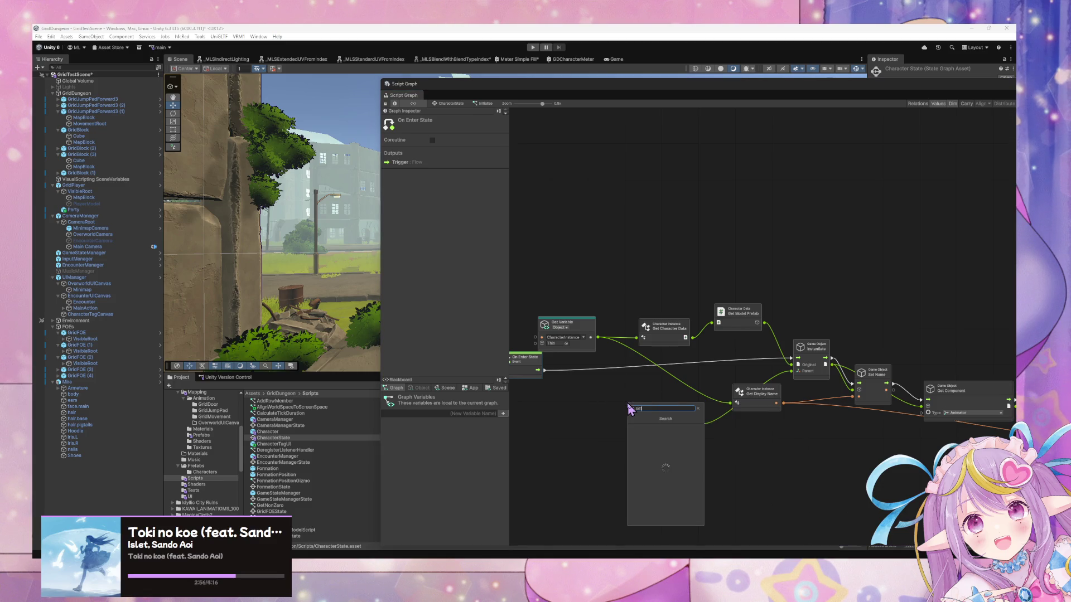
{"action": "key", "text": "BackSpace"}
{"action": "key", "text": "BackSpace"}
{"action": "key", "text": "BackSpace"}
{"action": "type", "text": "game"}
{"action": "type", "text": " object name"}
{"action": "key", "text": "ctrl+a"}
{"action": "type", "text": "game object name"}
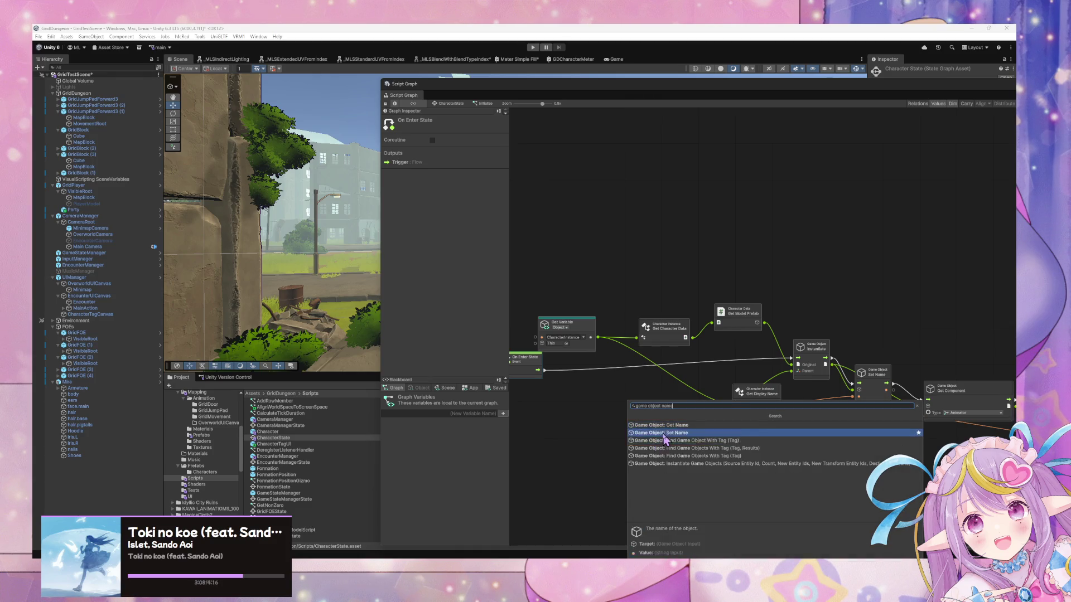
{"action": "left_click", "coordinate": [636, 432]}
{"action": "mouse_move", "coordinate": [545, 370]}
{"action": "left_mouse_down"}
{"action": "mouse_move", "coordinate": [608, 382]}
{"action": "mouse_move", "coordinate": [799, 363]}
{"action": "left_mouse_up"}
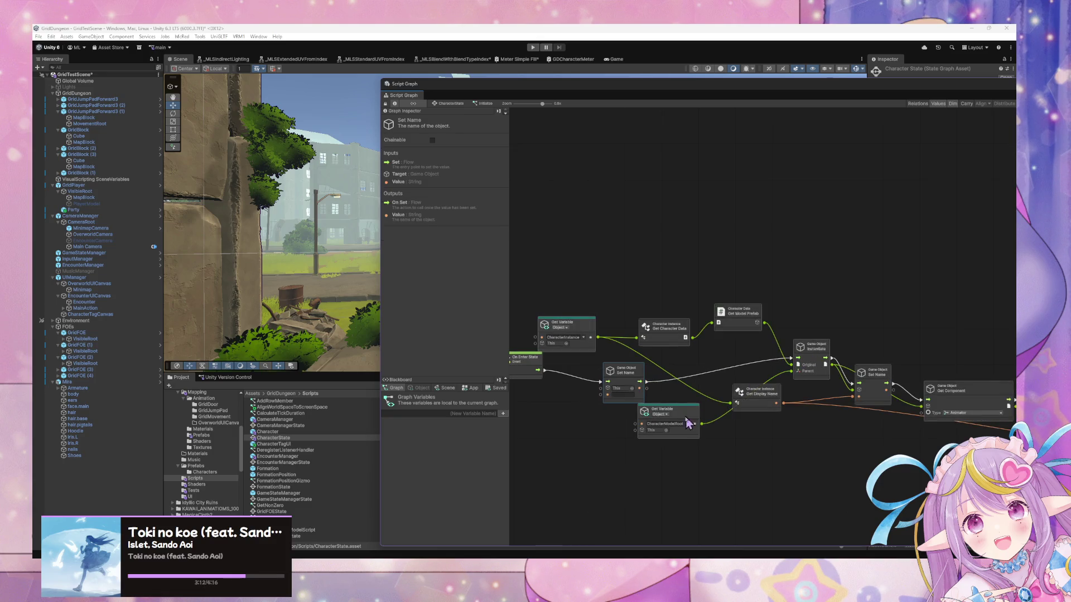
{"action": "left_click_drag", "start_coordinate": [669, 411], "coordinate": [663, 439]}
Step: Rearrange the variable, Set Name and Get Display Name nodes, then return to the CharacterState state graph
{"action": "left_click_drag", "start_coordinate": [635, 376], "coordinate": [672, 378]}
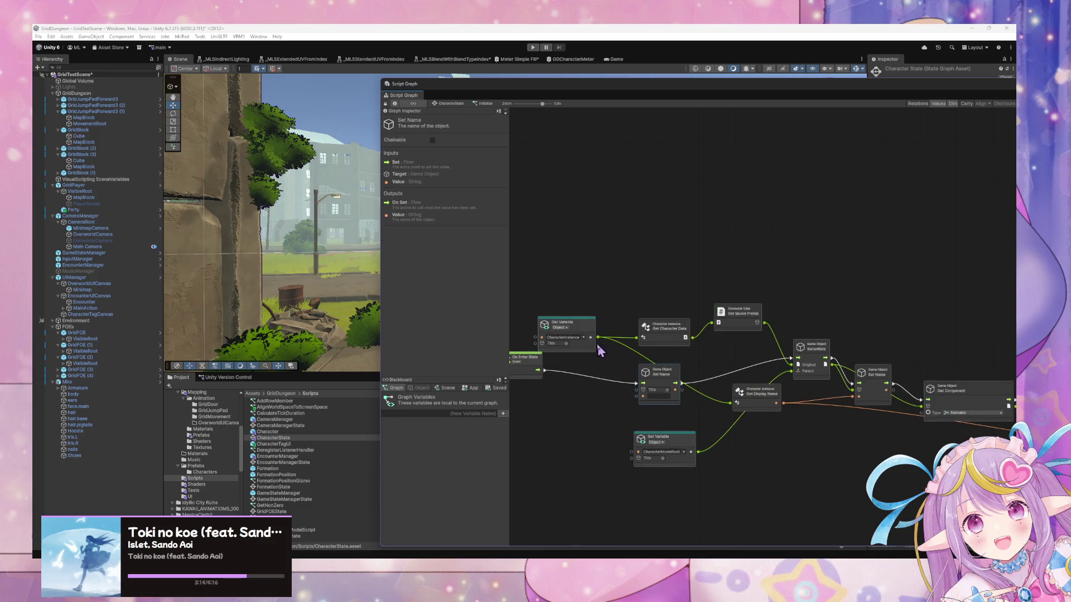
{"action": "left_click_drag", "start_coordinate": [564, 323], "coordinate": [501, 323]}
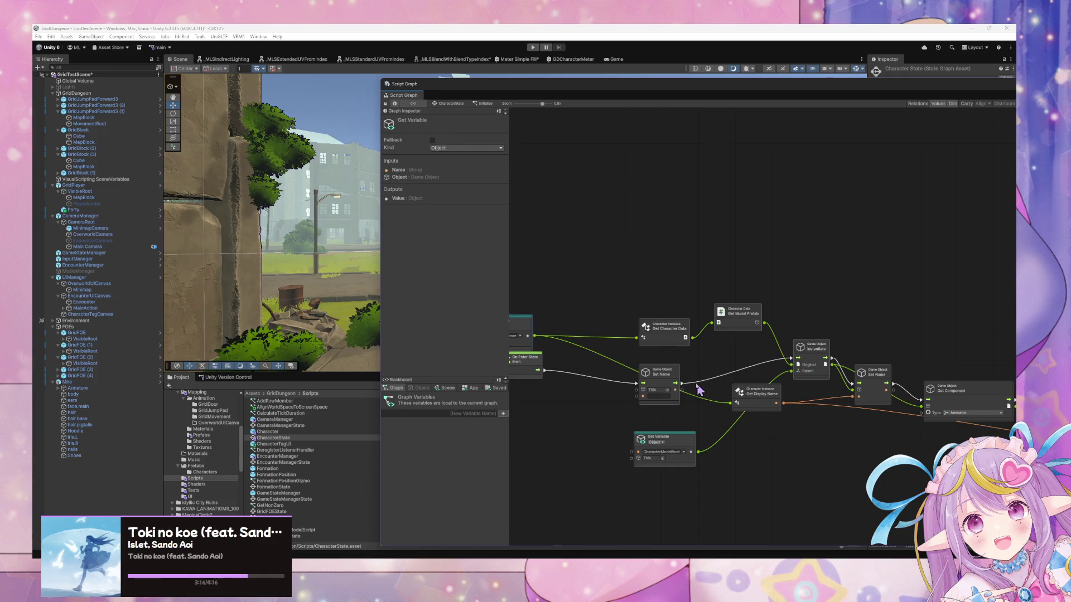
{"action": "left_click_drag", "start_coordinate": [666, 379], "coordinate": [698, 373]}
{"action": "mouse_move", "coordinate": [773, 397]}
{"action": "left_mouse_down"}
{"action": "mouse_move", "coordinate": [640, 417]}
{"action": "mouse_move", "coordinate": [647, 430]}
{"action": "mouse_move", "coordinate": [677, 387]}
{"action": "mouse_move", "coordinate": [636, 406]}
{"action": "mouse_move", "coordinate": [651, 410]}
{"action": "left_mouse_up"}
{"action": "left_click_drag", "start_coordinate": [691, 445], "coordinate": [673, 446]}
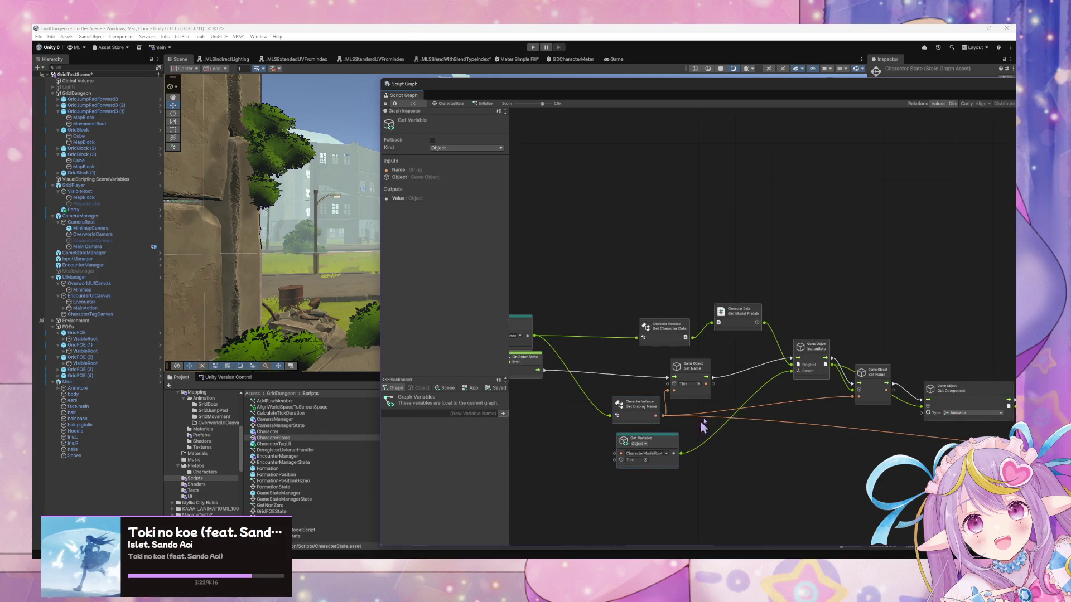
{"action": "left_click_drag", "start_coordinate": [693, 368], "coordinate": [707, 360]}
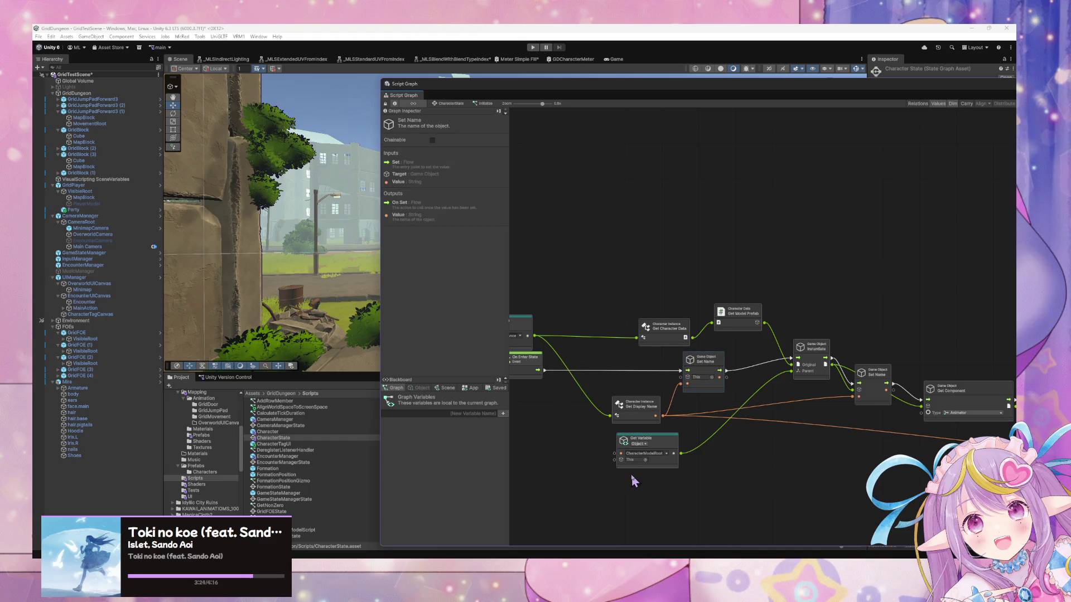
{"action": "left_click", "coordinate": [807, 461]}
{"action": "left_click", "coordinate": [449, 106]}
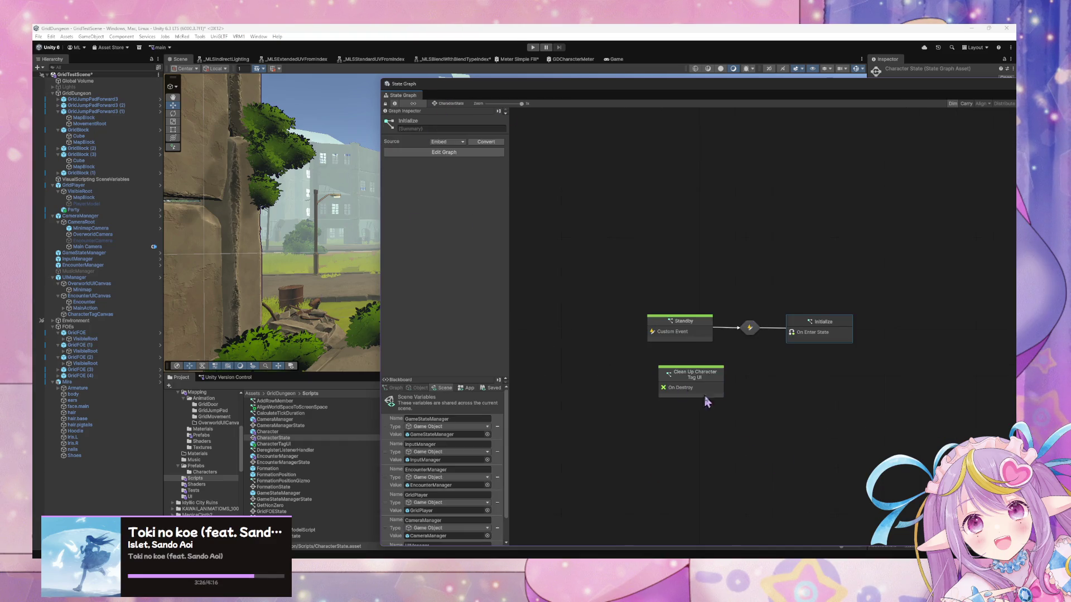
Step: Peek into the Standby state, return, then select EncounterManager to show its Initialize/Overworld/Encounter graph
{"action": "double_click", "coordinate": [706, 334]}
{"action": "left_click", "coordinate": [449, 104]}
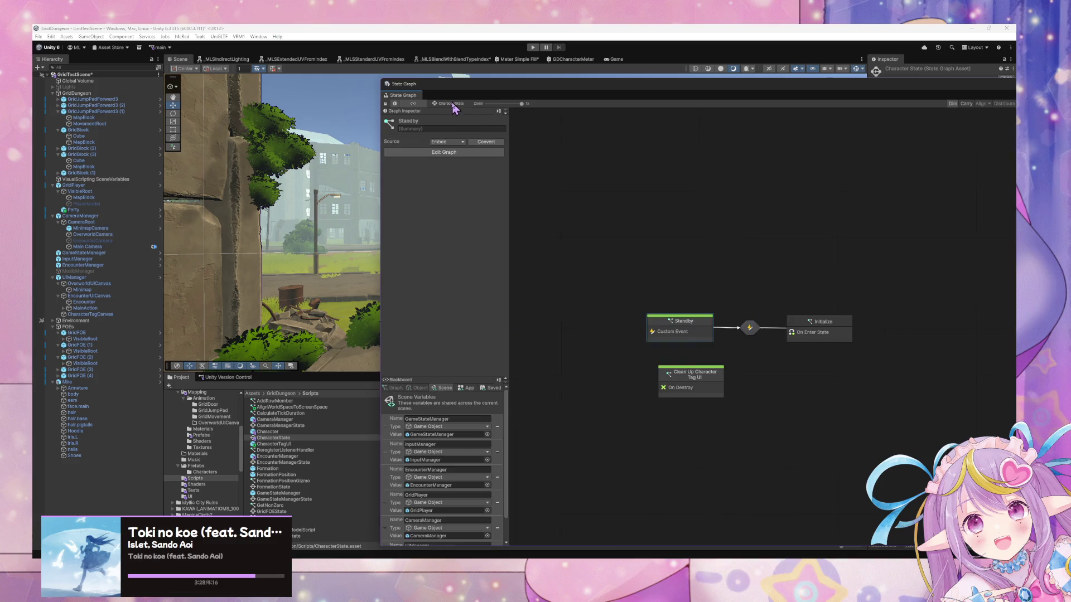
{"action": "left_click", "coordinate": [816, 326]}
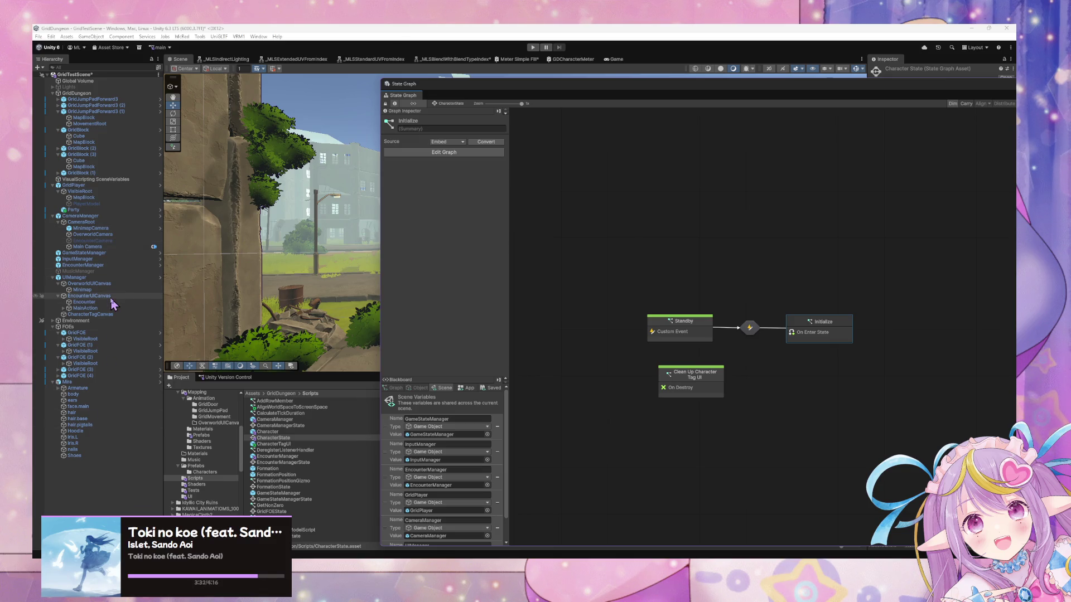
{"action": "left_click", "coordinate": [84, 265]}
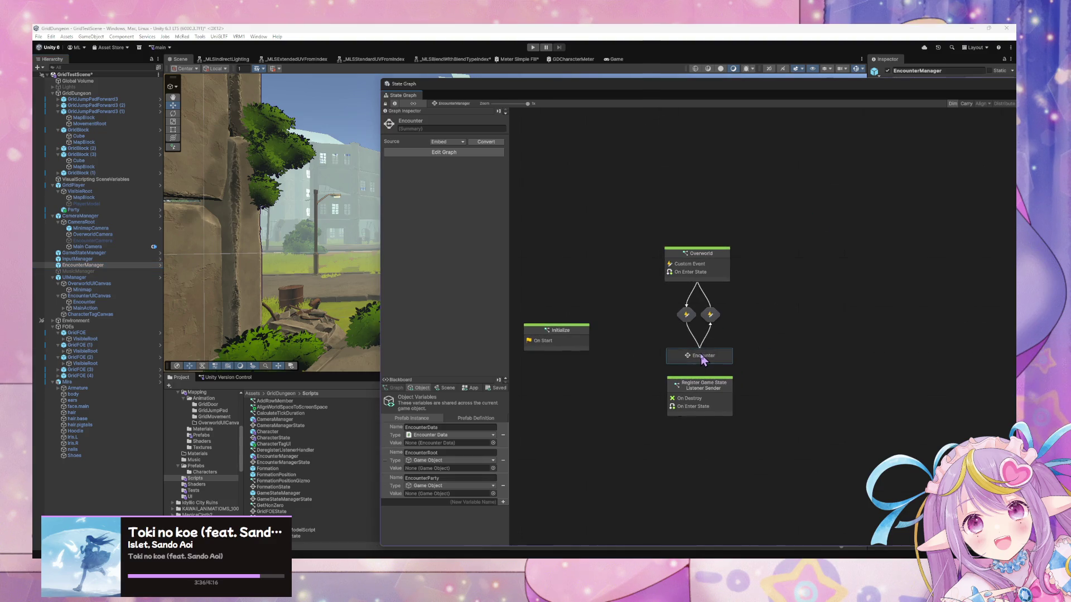
{"action": "double_click", "coordinate": [697, 357]}
Step: Open the Encounter Start script graph and reposition the EncounterData and Get Character Data List nodes
{"action": "double_click", "coordinate": [636, 237]}
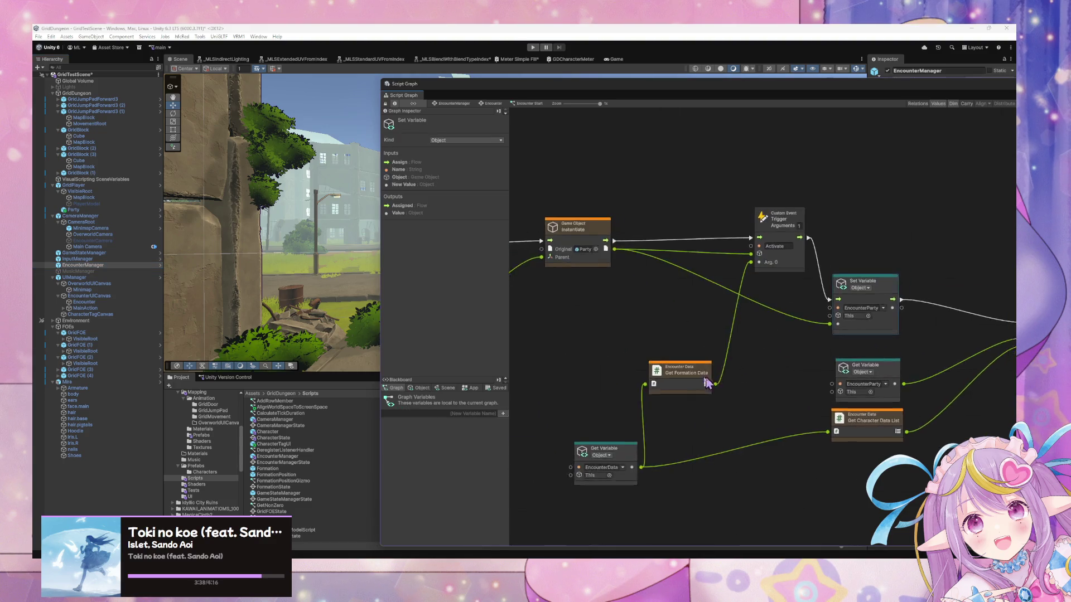
{"action": "scroll", "coordinate": [663, 381], "scroll_direction": "left", "scroll_amount": 3}
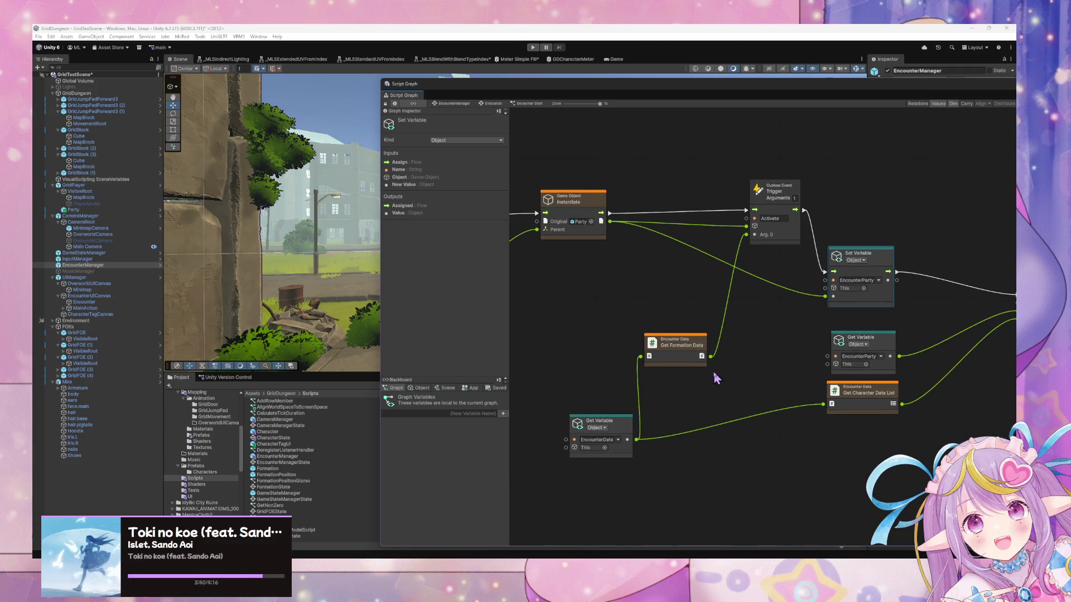
{"action": "left_click", "coordinate": [628, 430]}
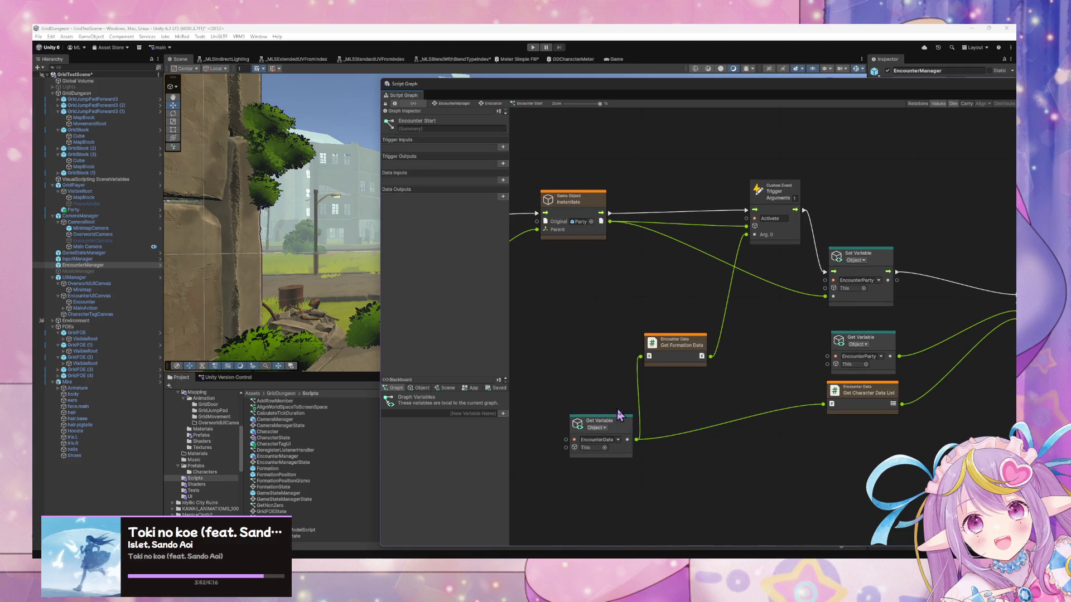
{"action": "left_click_drag", "start_coordinate": [625, 423], "coordinate": [606, 403]}
{"action": "left_click", "coordinate": [867, 392]}
{"action": "mouse_move", "coordinate": [907, 385]}
{"action": "left_mouse_down"}
{"action": "mouse_move", "coordinate": [743, 387]}
{"action": "mouse_move", "coordinate": [795, 375]}
{"action": "left_mouse_up"}
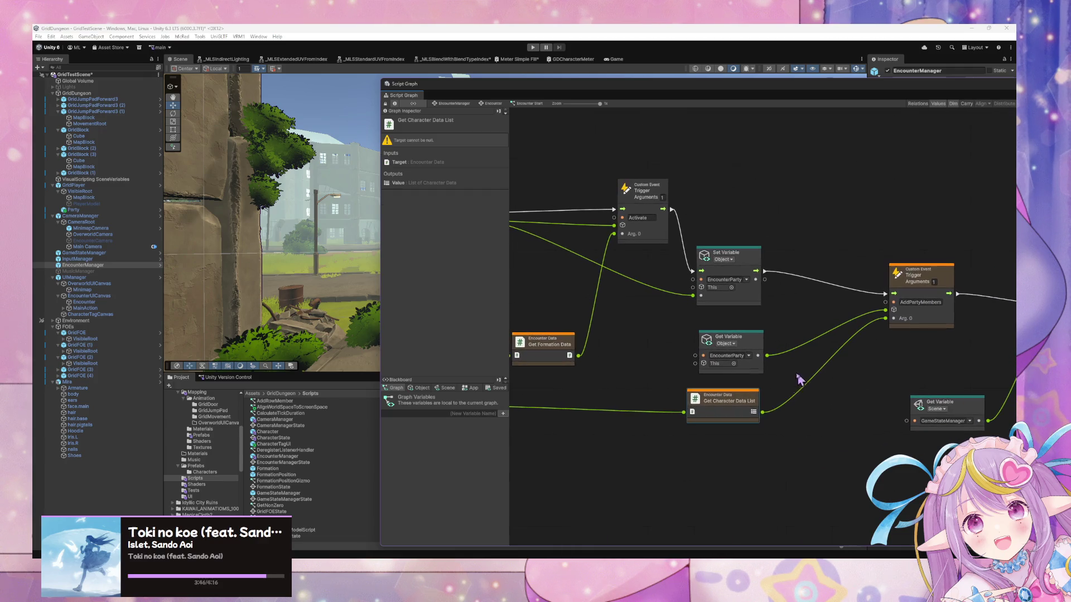
Step: Add a Create Character Instance node below the EncounterParty variable
{"action": "right_click", "coordinate": [781, 430]}
{"action": "left_click", "coordinate": [814, 435]}
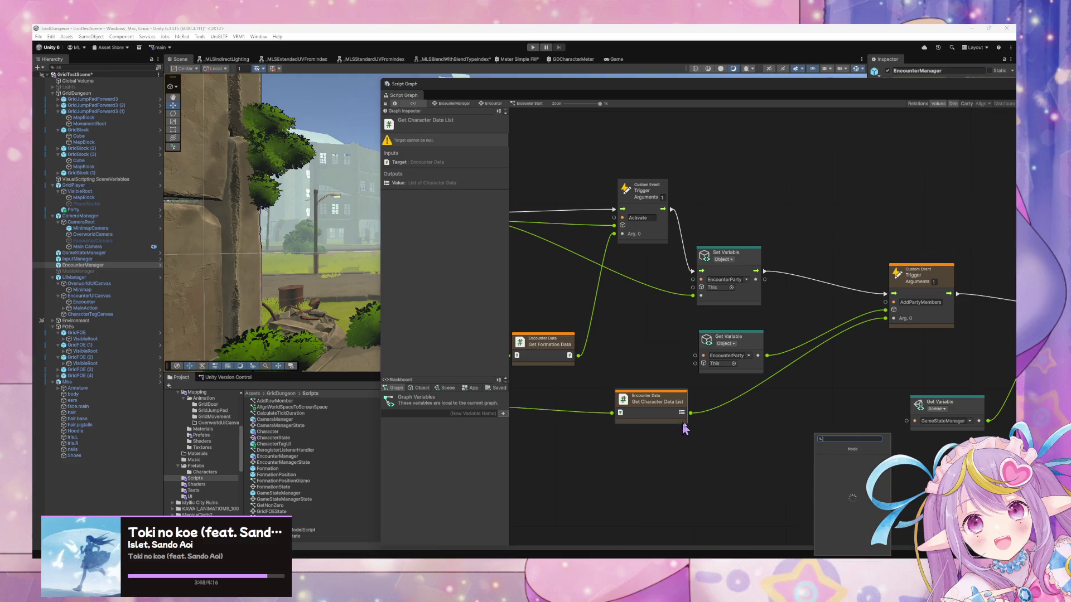
{"action": "type", "text": "create char"}
{"action": "type", "text": "acter insta"}
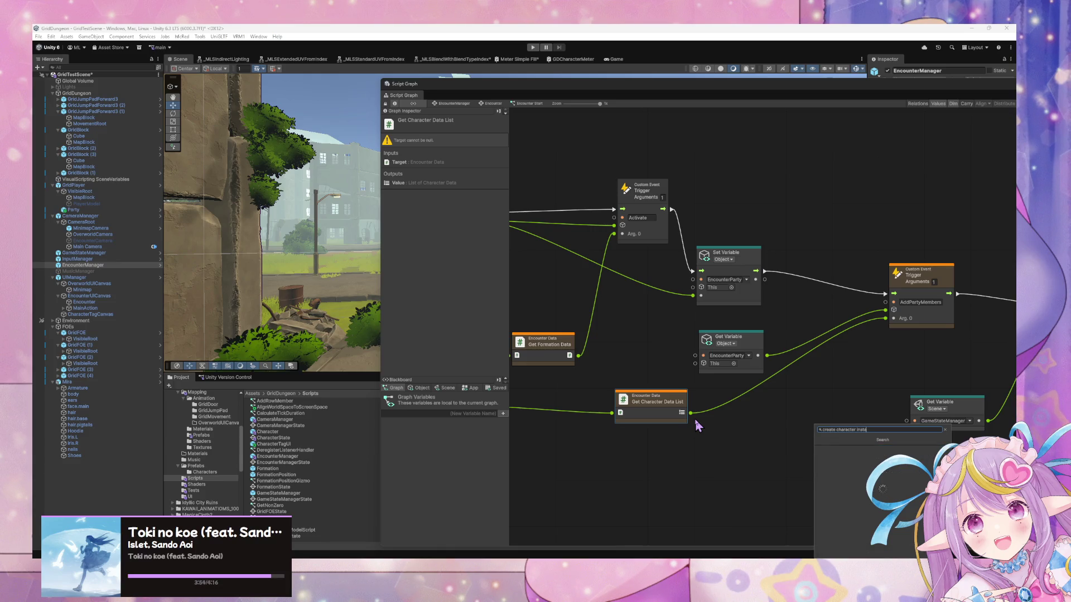
{"action": "type", "text": "nce"}
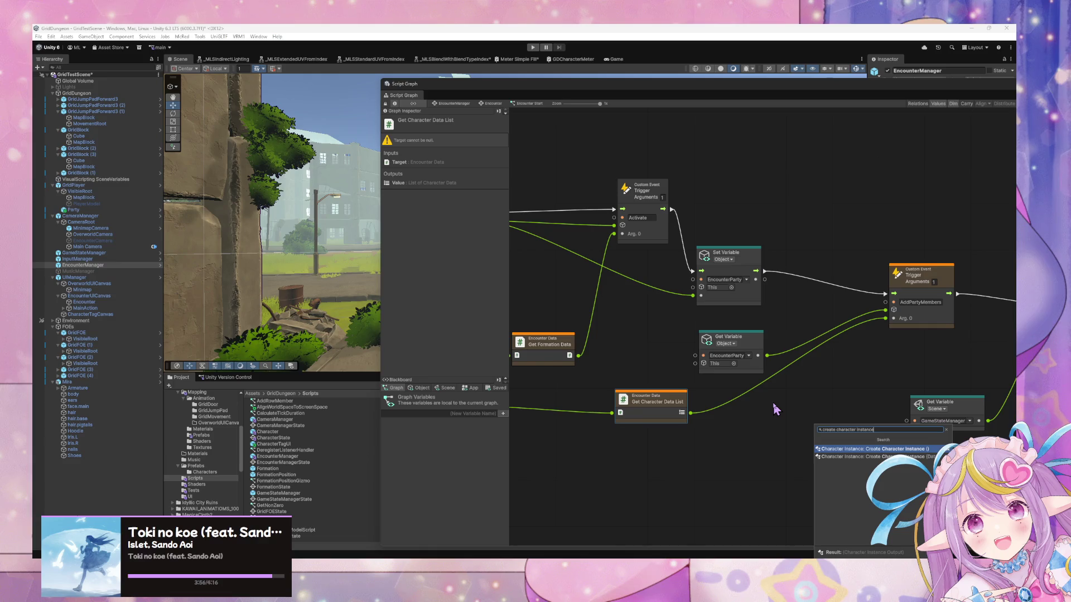
{"action": "key", "text": "Down"}
{"action": "key", "text": "Return"}
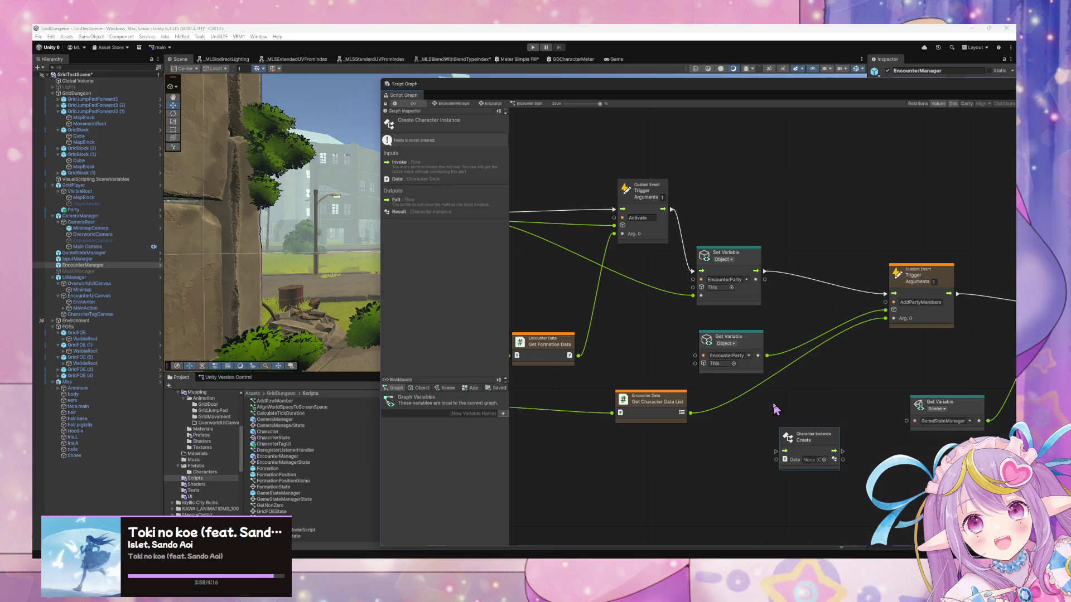
{"action": "left_click_drag", "start_coordinate": [815, 438], "coordinate": [828, 286]}
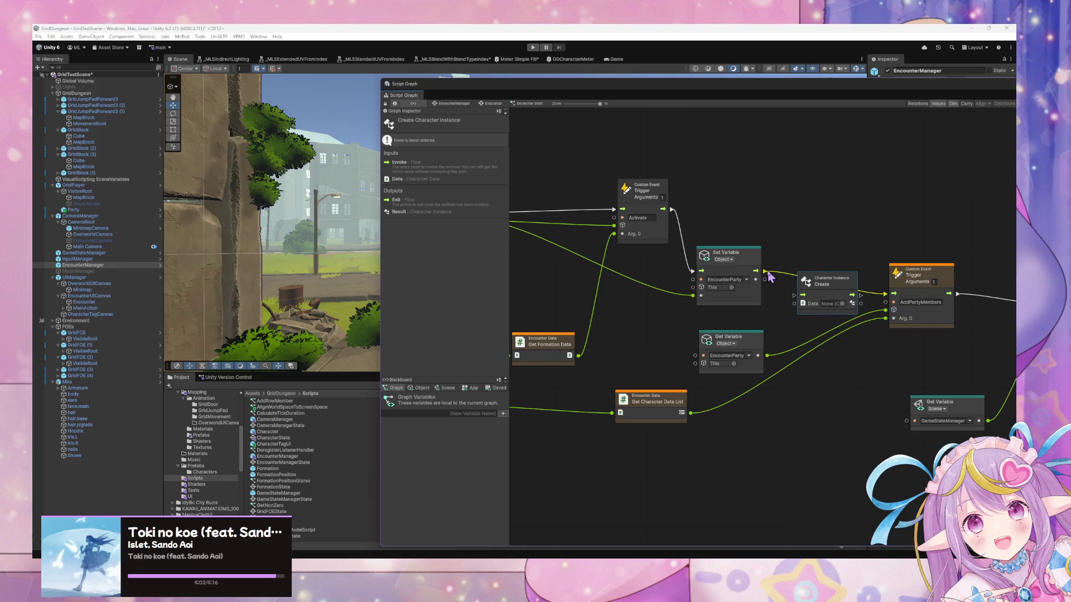
Step: Move the Create node down-left and nudge the AddPartyMembers trigger to the right
{"action": "scroll", "coordinate": [854, 342], "scroll_direction": "up", "scroll_amount": 3}
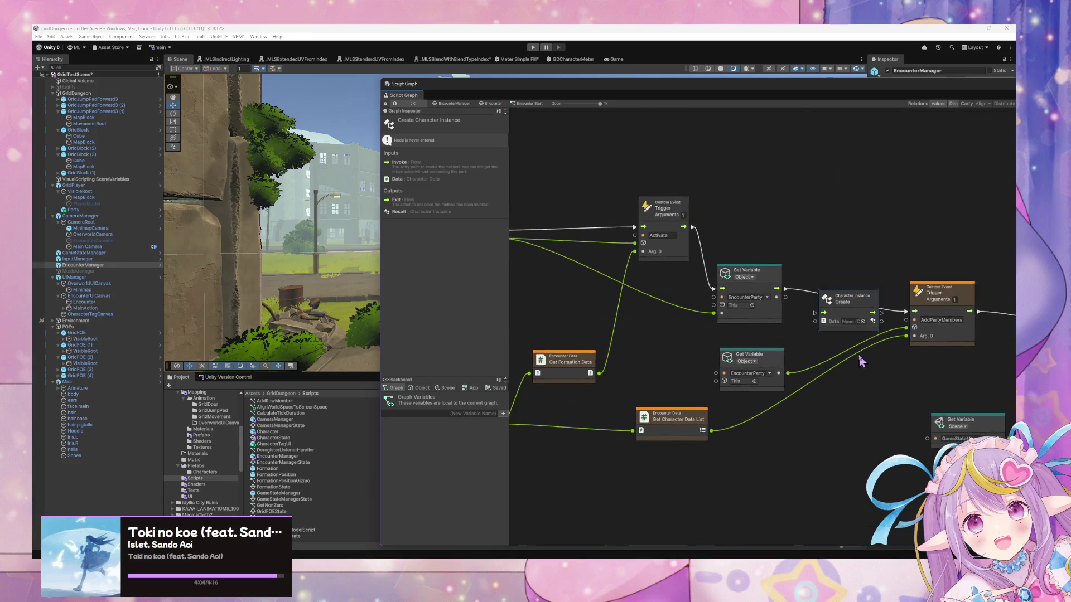
{"action": "mouse_move", "coordinate": [861, 353]}
{"action": "left_mouse_down"}
{"action": "mouse_move", "coordinate": [732, 344]}
{"action": "mouse_move", "coordinate": [750, 339]}
{"action": "left_mouse_up"}
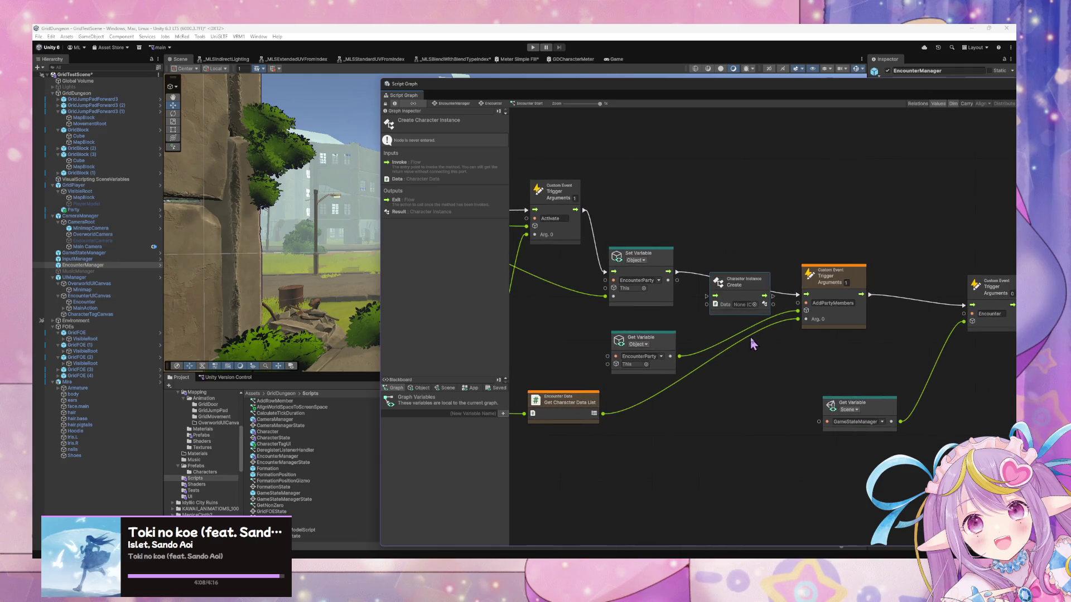
{"action": "left_click_drag", "start_coordinate": [745, 285], "coordinate": [687, 412]}
{"action": "mouse_move", "coordinate": [687, 412]}
{"action": "left_mouse_down"}
{"action": "mouse_move", "coordinate": [847, 442]}
{"action": "mouse_move", "coordinate": [641, 375]}
{"action": "mouse_move", "coordinate": [569, 366]}
{"action": "mouse_move", "coordinate": [582, 368]}
{"action": "left_mouse_up"}
{"action": "left_click_drag", "start_coordinate": [697, 283], "coordinate": [724, 286]}
{"action": "left_click_drag", "start_coordinate": [625, 335], "coordinate": [798, 357]}
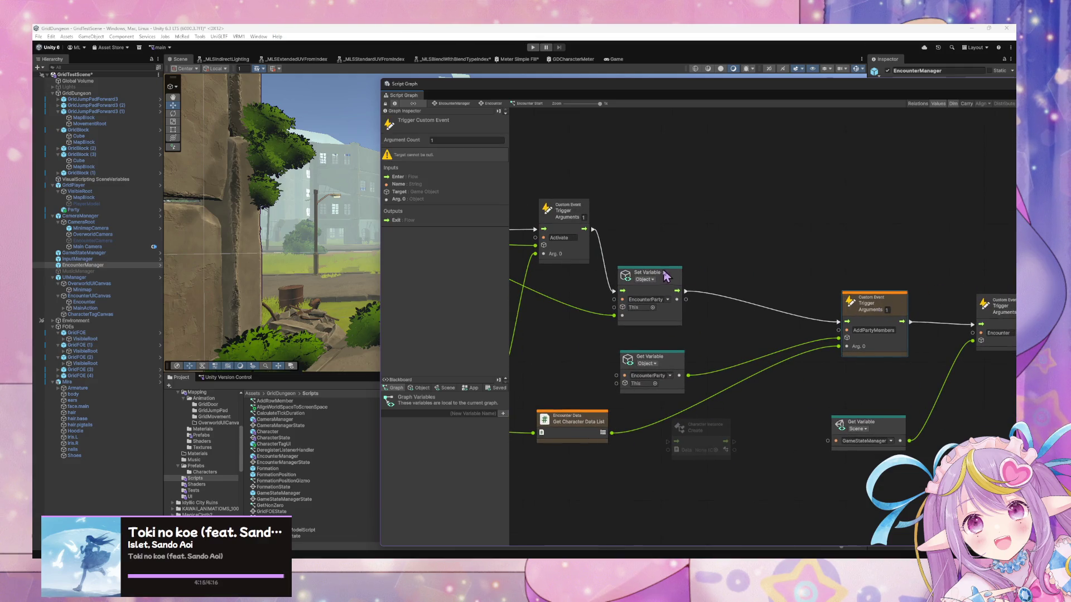
Step: Shift the variable nodes left and settle Create beside Get Character Data List
{"action": "left_click_drag", "start_coordinate": [667, 277], "coordinate": [653, 277]}
{"action": "left_click_drag", "start_coordinate": [670, 363], "coordinate": [650, 362]}
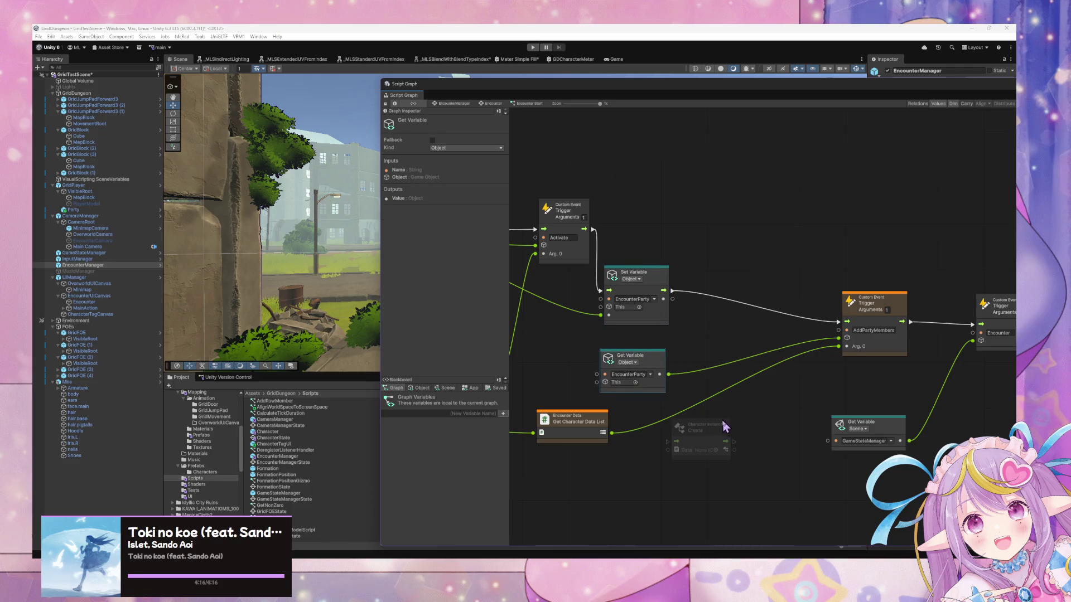
{"action": "mouse_move", "coordinate": [728, 428]}
{"action": "left_mouse_down"}
{"action": "mouse_move", "coordinate": [766, 323]}
{"action": "mouse_move", "coordinate": [756, 319]}
{"action": "left_mouse_up"}
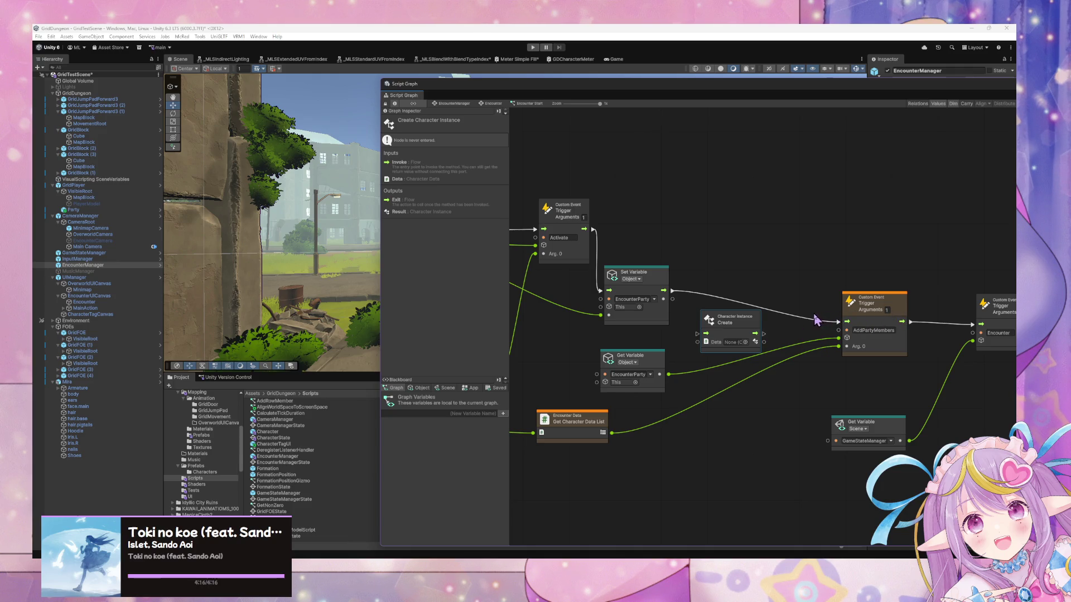
{"action": "left_click_drag", "start_coordinate": [743, 325], "coordinate": [751, 412]}
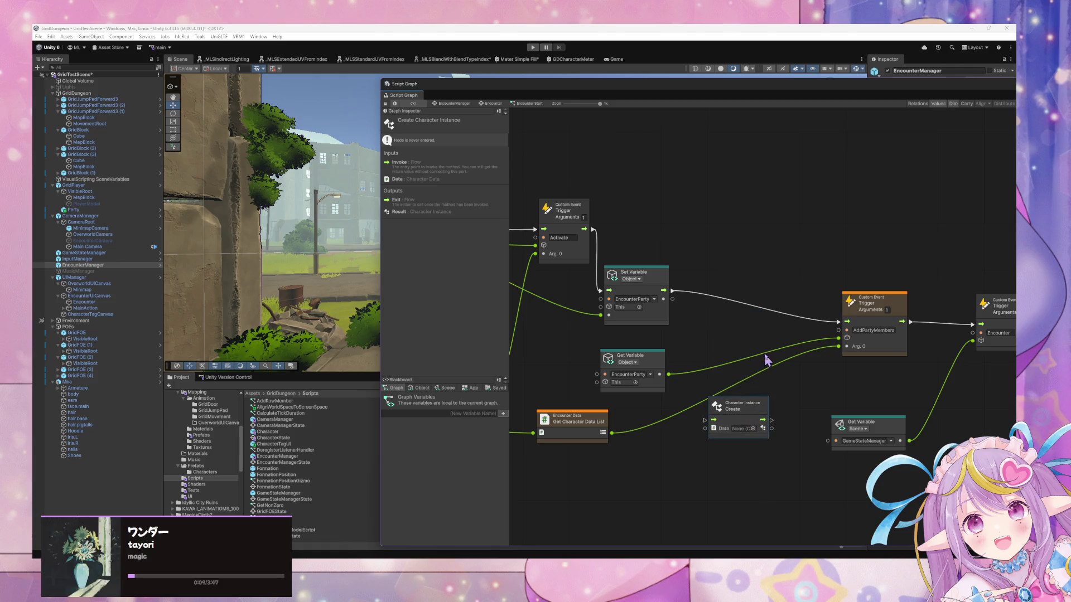
{"action": "right_click", "coordinate": [733, 346]}
{"action": "left_click", "coordinate": [753, 345]}
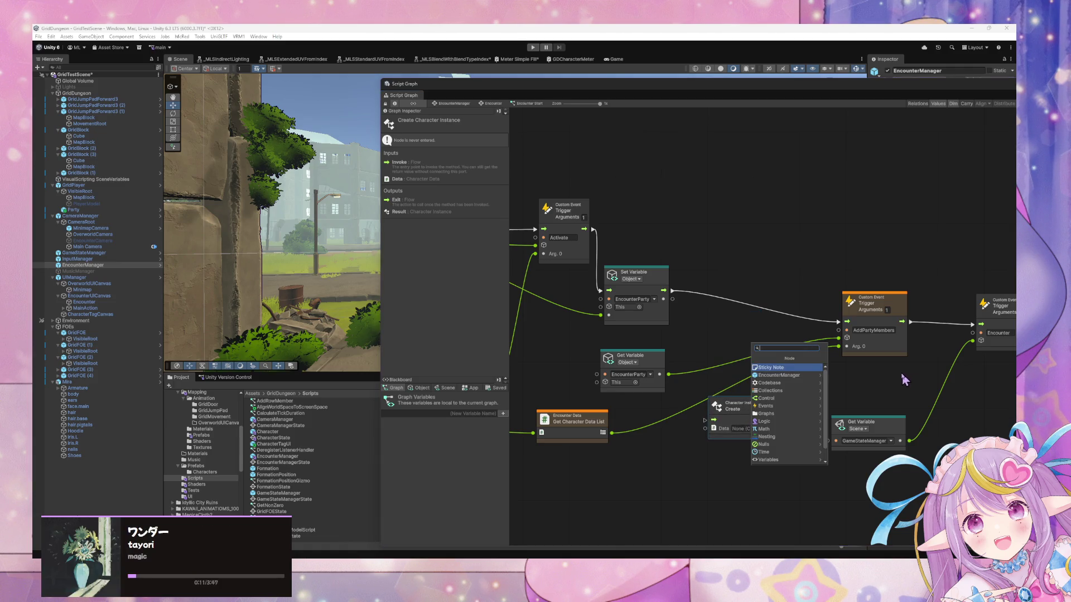
{"action": "left_click", "coordinate": [743, 360]}
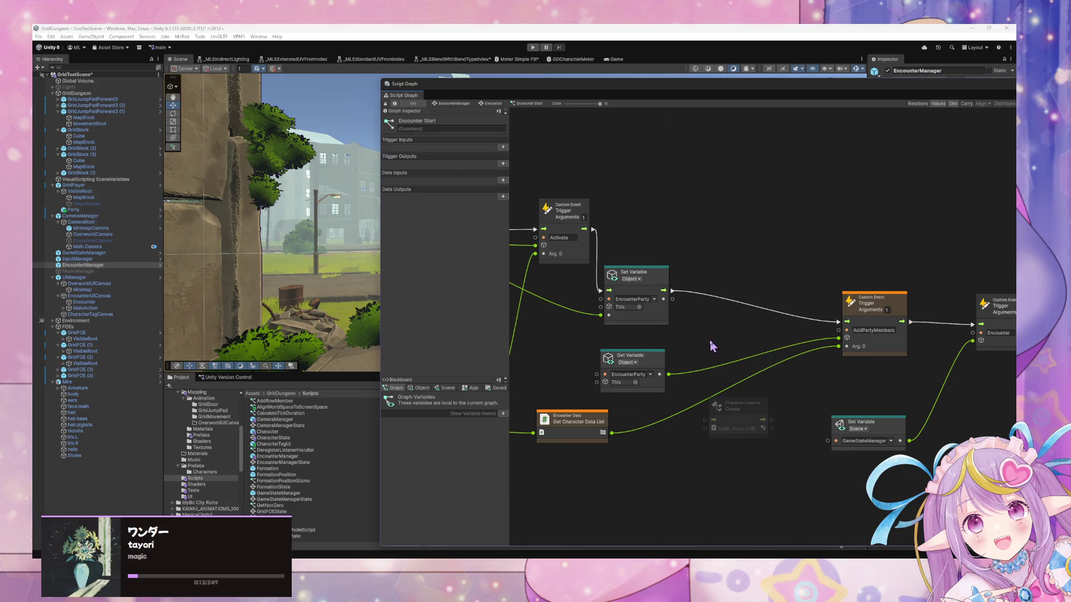
Step: Pan back to the Instantiate and On Enter State nodes, moving On Enter State further left
{"action": "right_click", "coordinate": [698, 338]}
{"action": "left_click", "coordinate": [399, 391]}
{"action": "left_click_drag", "start_coordinate": [636, 268], "coordinate": [842, 287]}
{"action": "left_click", "coordinate": [596, 246]}
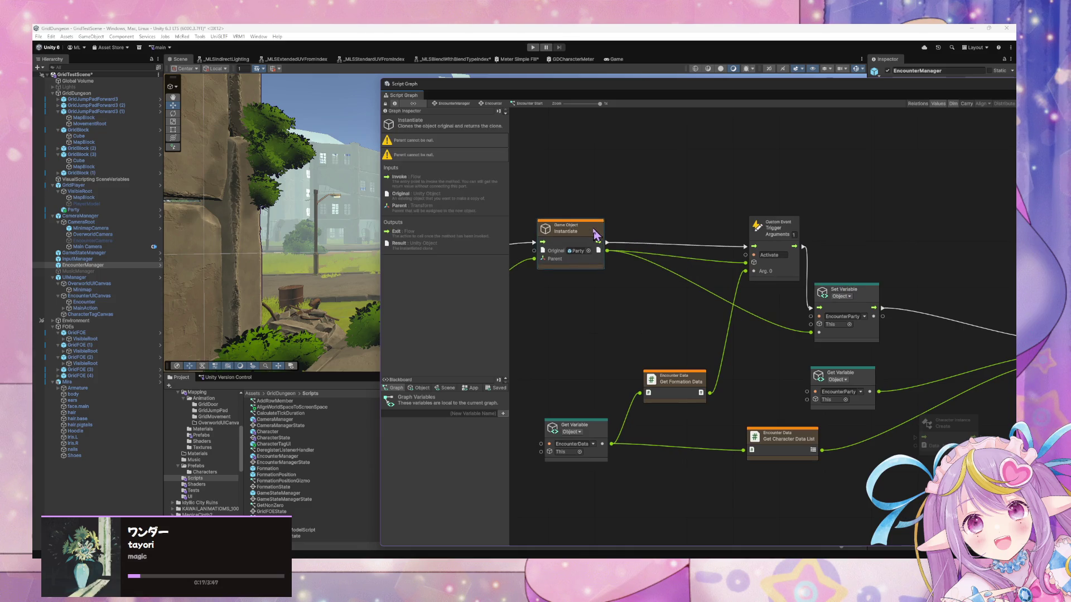
{"action": "mouse_move", "coordinate": [594, 237]}
{"action": "left_mouse_down"}
{"action": "mouse_move", "coordinate": [829, 278]}
{"action": "mouse_move", "coordinate": [817, 276]}
{"action": "left_mouse_up"}
{"action": "left_click_drag", "start_coordinate": [658, 298], "coordinate": [621, 281]}
{"action": "left_click", "coordinate": [474, 413]}
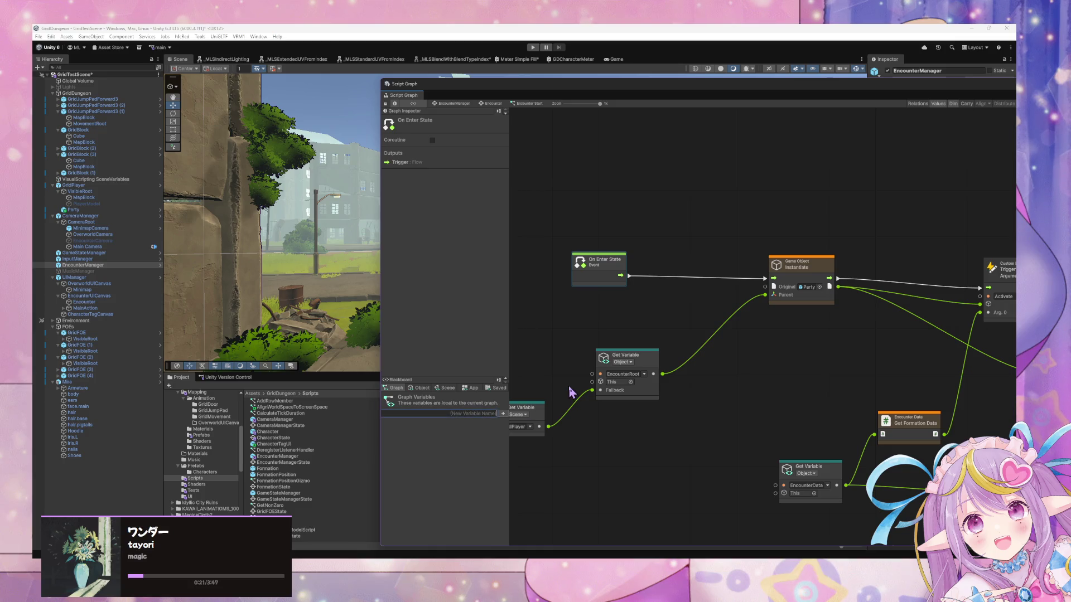
Step: Create graph variable CharacterInstanceList of type List of Character Instance with an empty default list
{"action": "type", "text": "Character"}
{"action": "type", "text": "InstanceList"}
{"action": "key", "text": "Return"}
{"action": "left_click", "coordinate": [459, 424]}
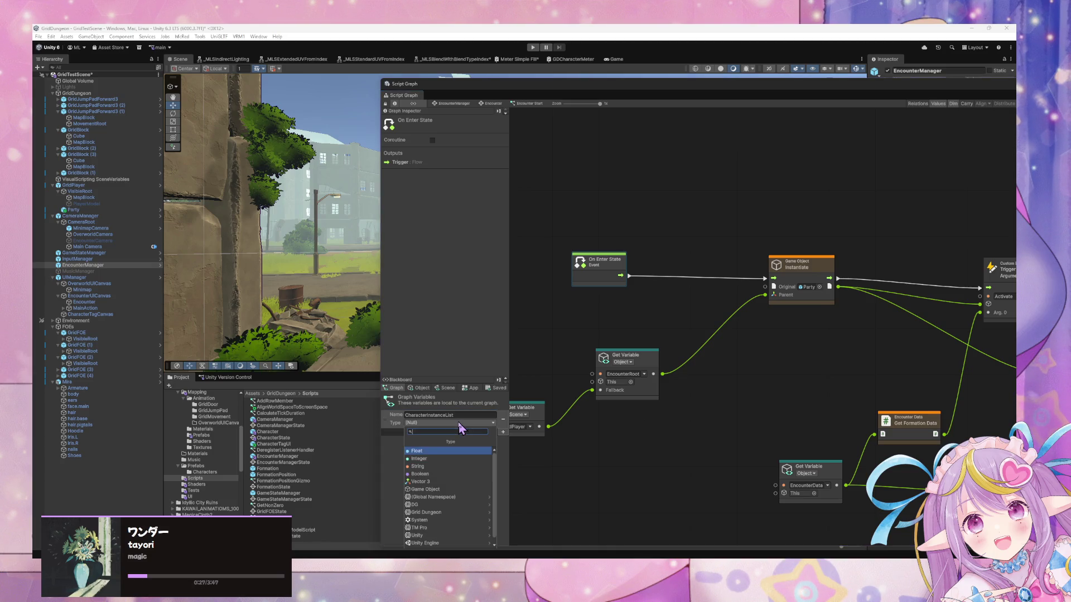
{"action": "type", "text": "list of c"}
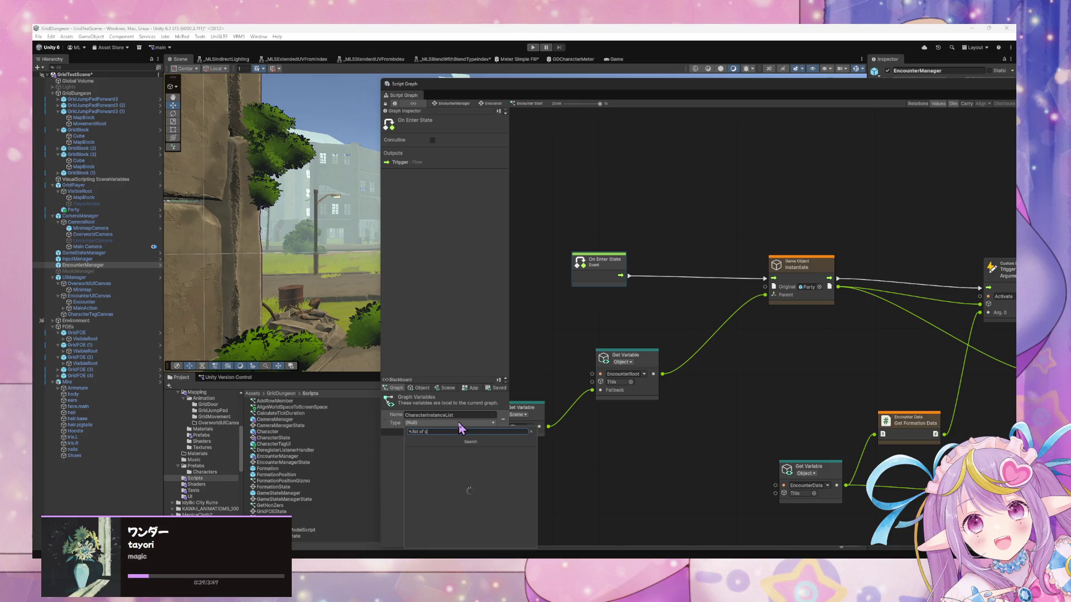
{"action": "type", "text": "hga"}
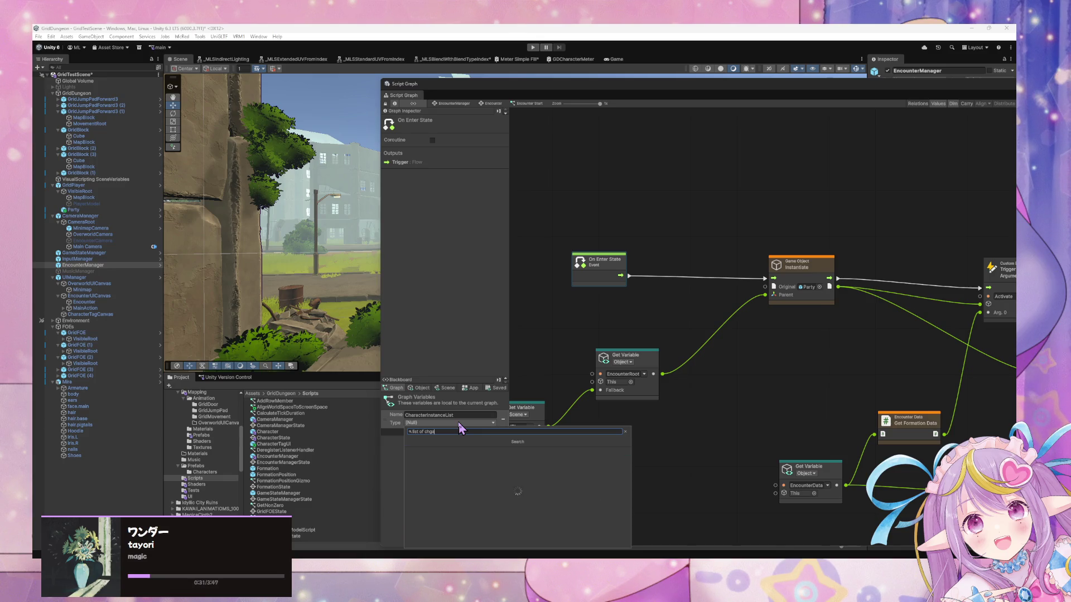
{"action": "key", "text": "BackSpace"}
{"action": "key", "text": "BackSpace"}
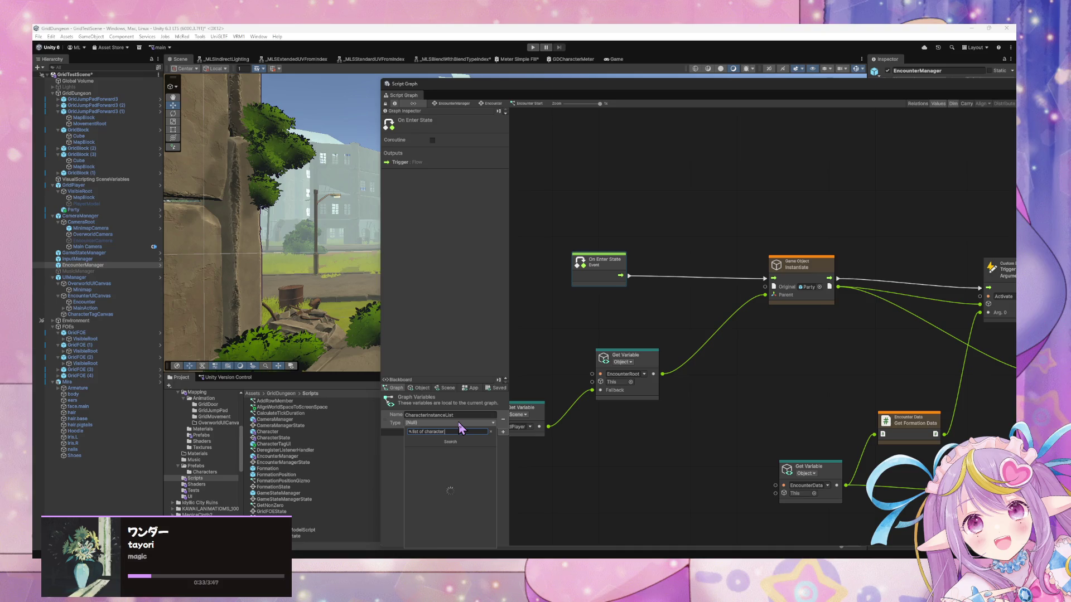
{"action": "key", "text": "Return"}
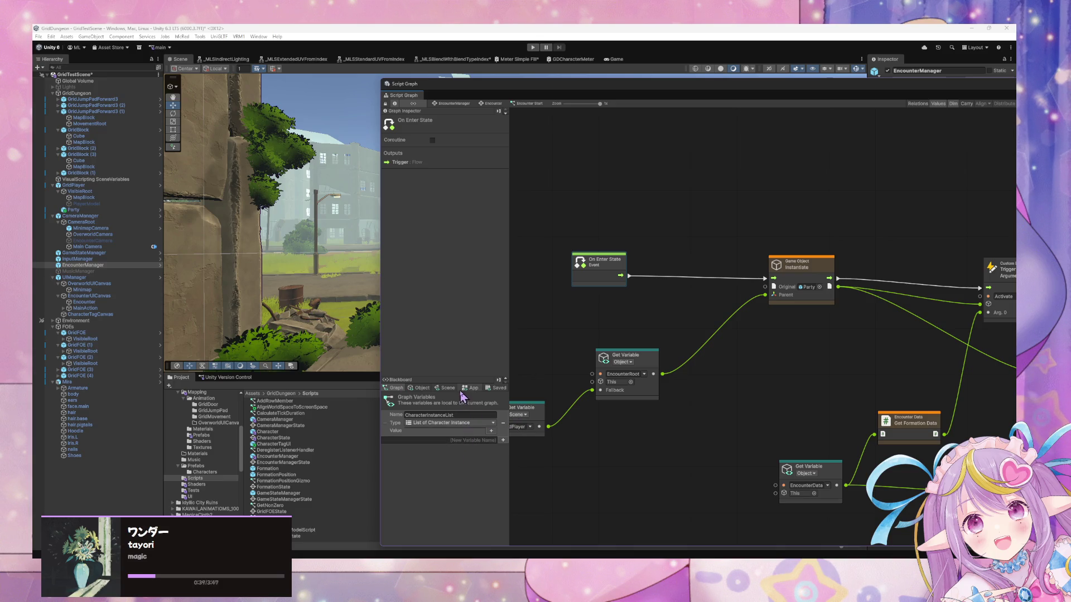
{"action": "scroll", "coordinate": [642, 353], "scroll_direction": "down", "scroll_amount": 2}
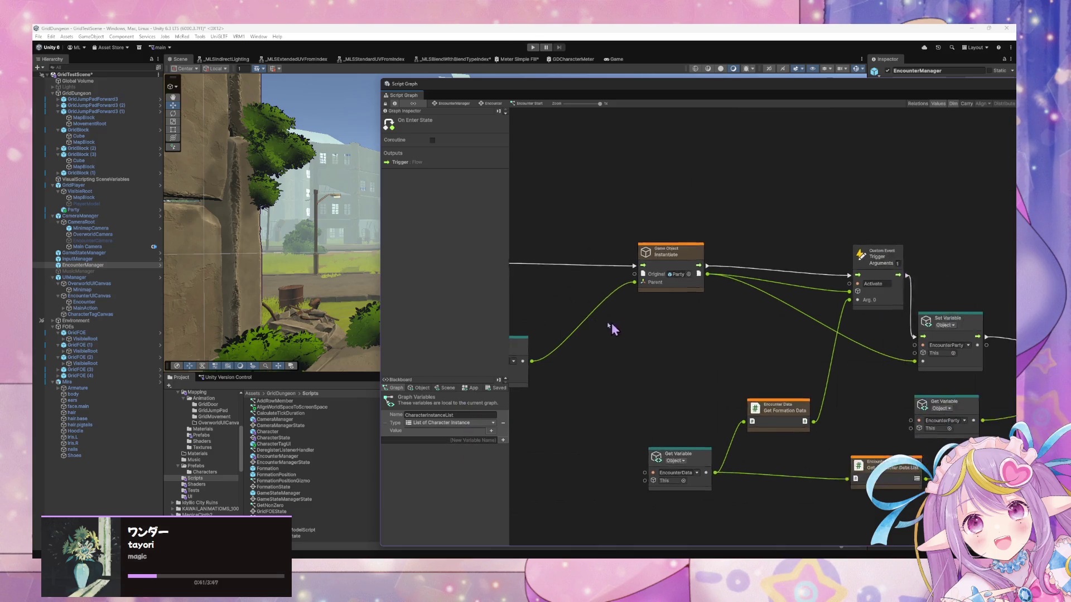
{"action": "scroll", "coordinate": [611, 330], "scroll_direction": "up", "scroll_amount": 2}
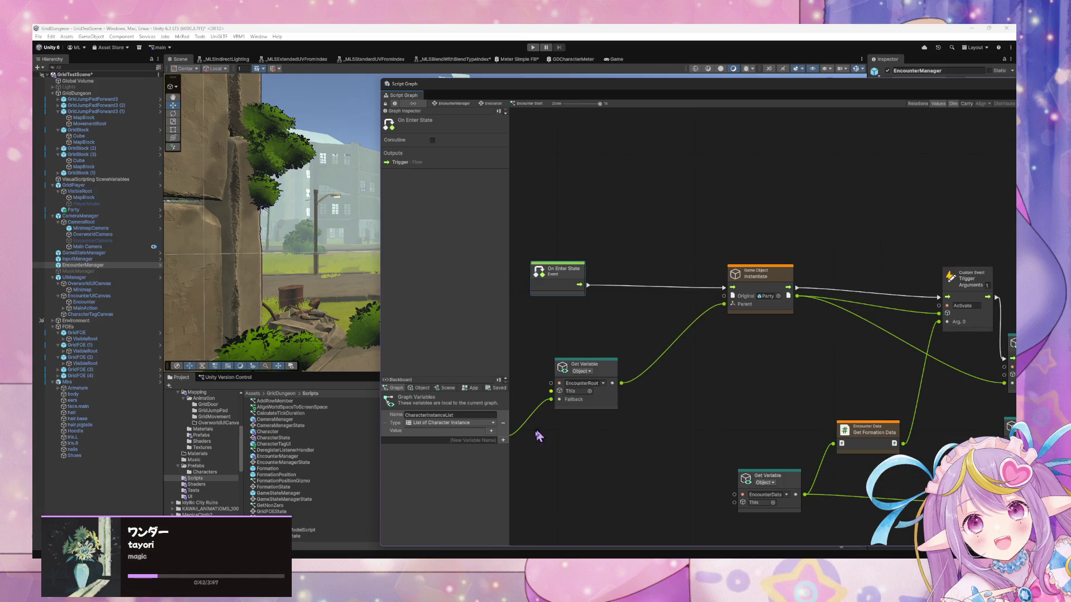
{"action": "left_click", "coordinate": [492, 431]}
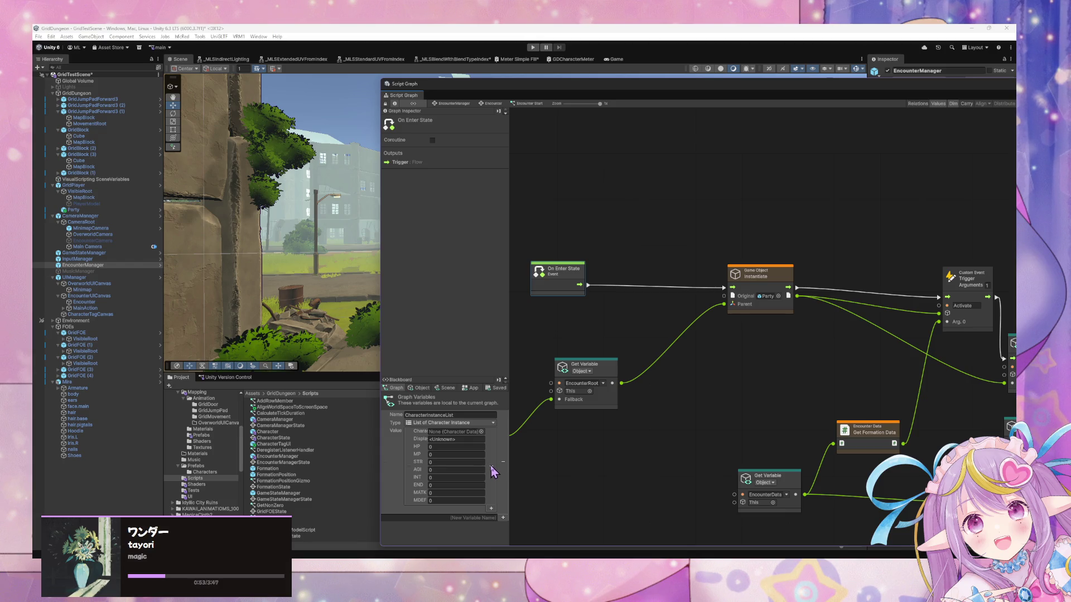
{"action": "left_click", "coordinate": [503, 462]}
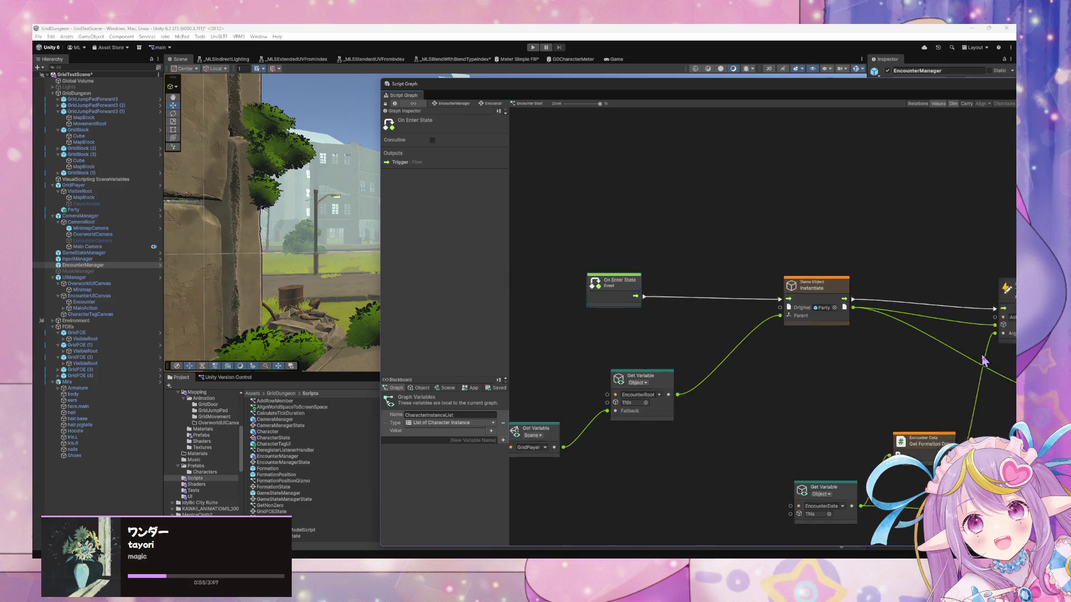
{"action": "scroll", "coordinate": [691, 375], "scroll_direction": "down", "scroll_amount": 2}
{"action": "scroll", "coordinate": [865, 352], "scroll_direction": "up", "scroll_amount": 2}
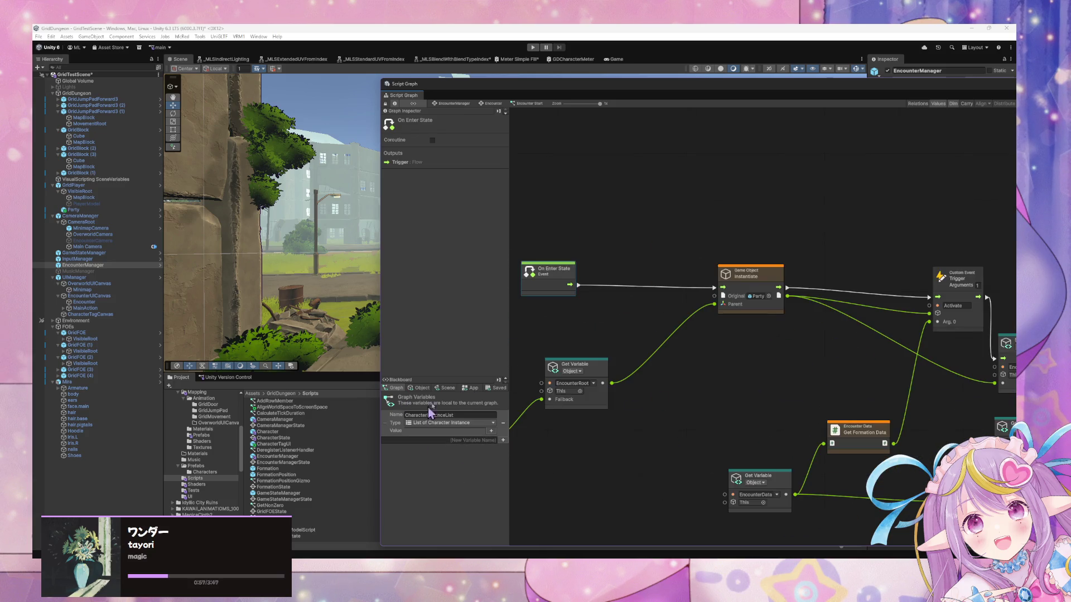
Step: Add a CharacterInstanceList Get Variable node and a List Clear node to the graph
{"action": "right_click", "coordinate": [606, 329]}
{"action": "left_click", "coordinate": [640, 333]}
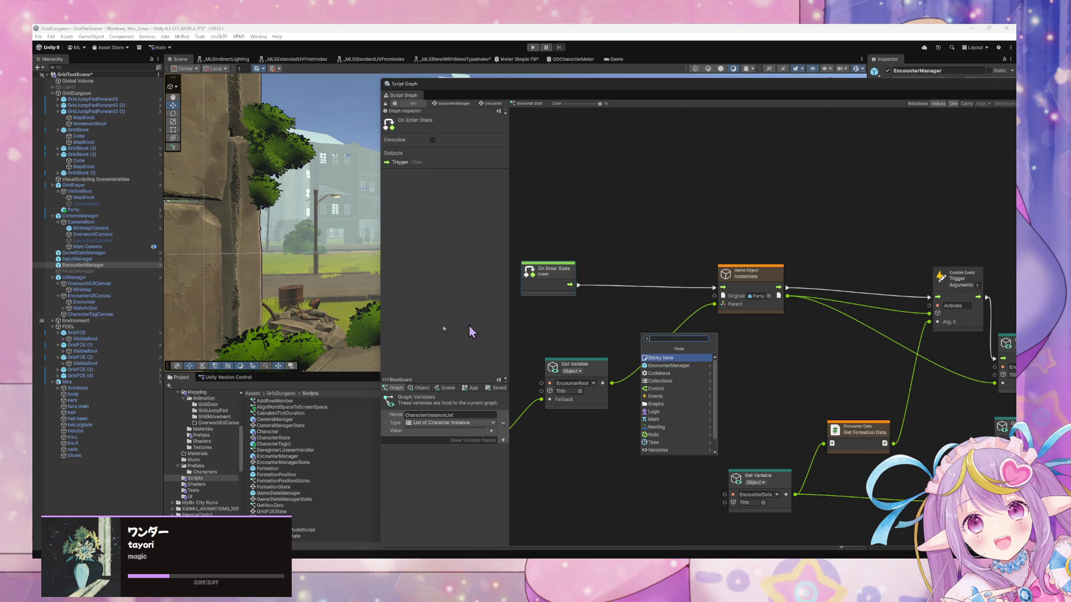
{"action": "mouse_move", "coordinate": [390, 423]}
{"action": "left_mouse_down"}
{"action": "mouse_move", "coordinate": [617, 310]}
{"action": "mouse_move", "coordinate": [558, 329]}
{"action": "left_mouse_up"}
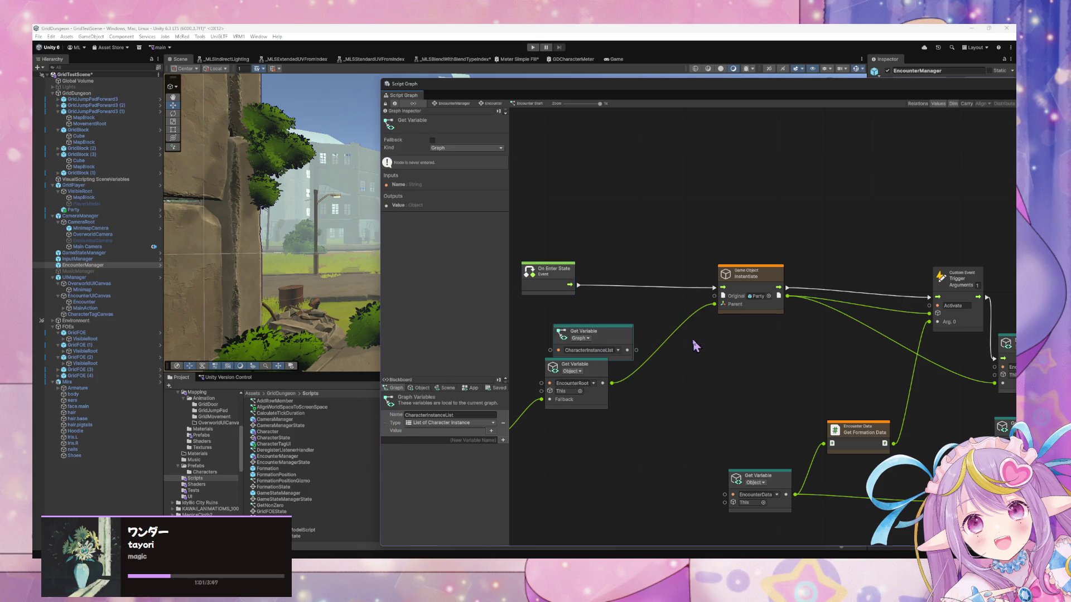
{"action": "right_click", "coordinate": [693, 342]}
{"action": "left_click", "coordinate": [745, 349]}
{"action": "type", "text": "empty list"}
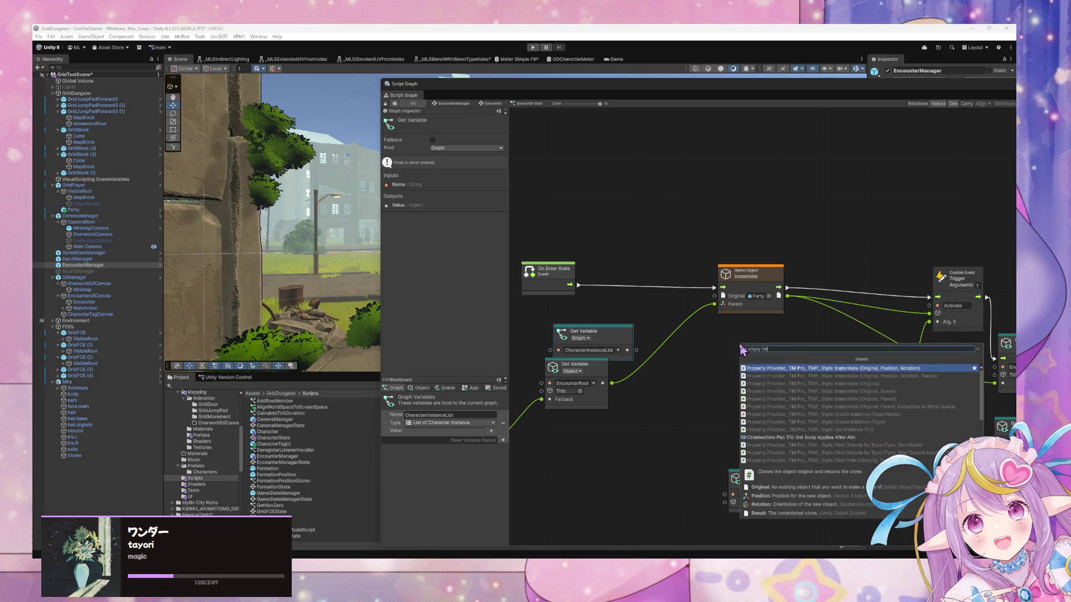
{"action": "type", "text": " cl"}
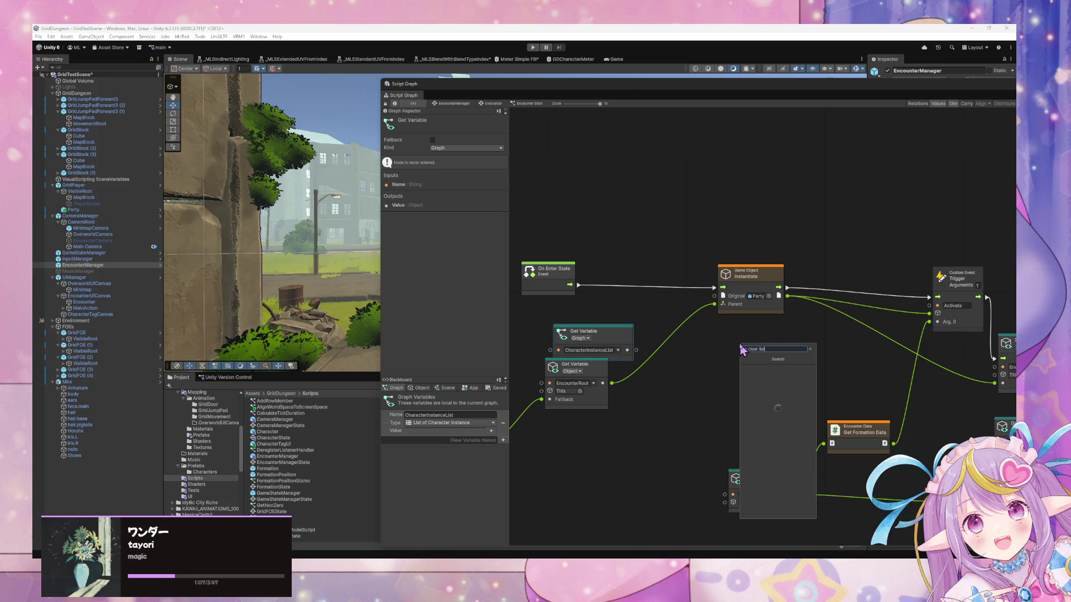
{"action": "key", "text": "Return"}
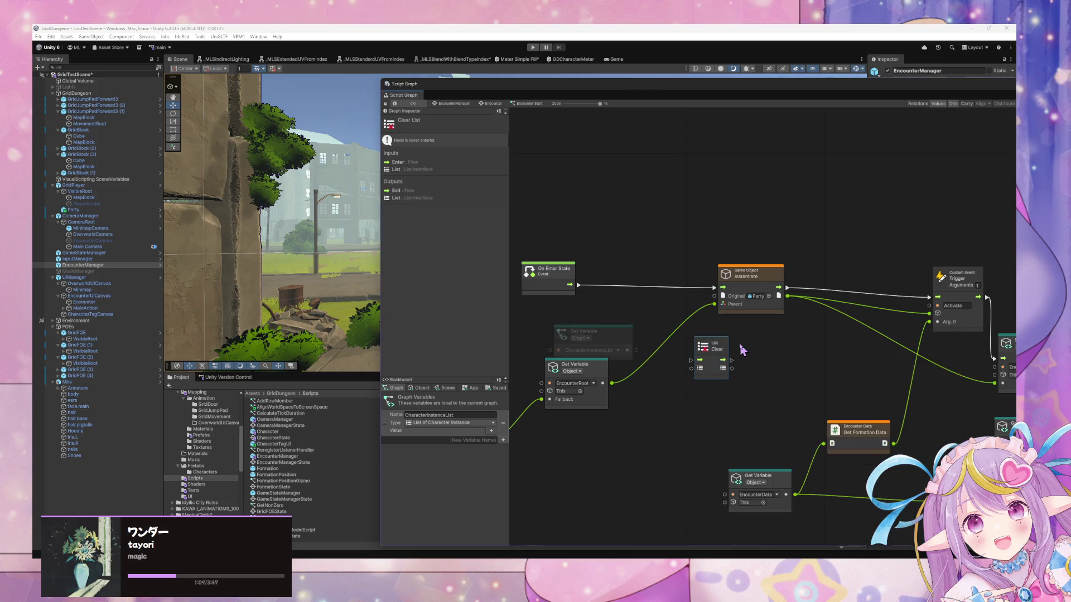
Step: Wire List Clear between On Enter State and Instantiate, fed by CharacterInstanceList
{"action": "left_click_drag", "start_coordinate": [715, 360], "coordinate": [642, 278]}
{"action": "left_click_drag", "start_coordinate": [570, 284], "coordinate": [698, 287]}
{"action": "left_click_drag", "start_coordinate": [645, 266], "coordinate": [658, 277]}
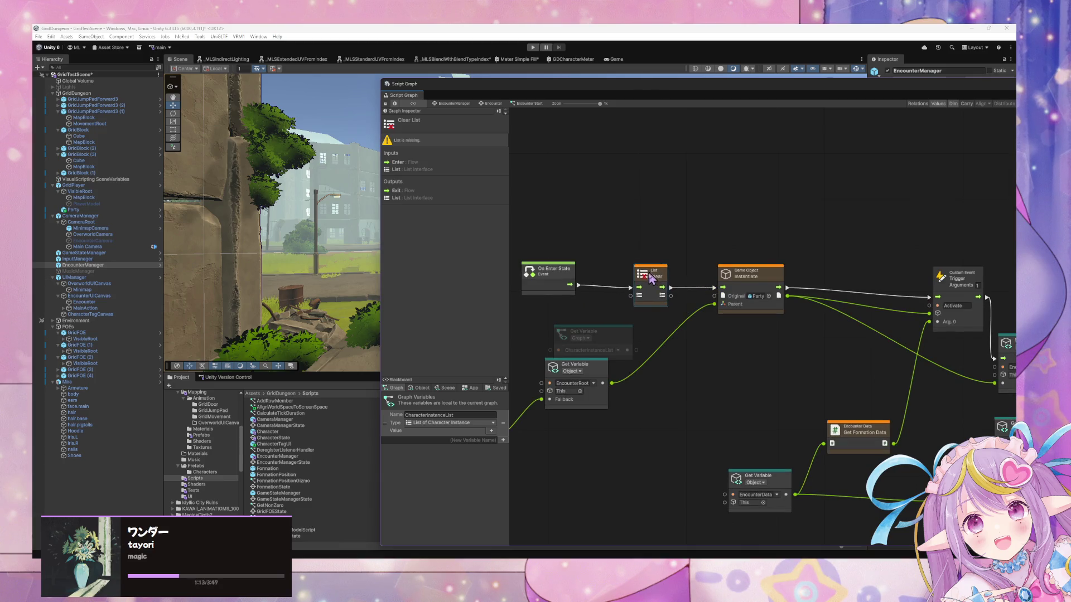
{"action": "mouse_move", "coordinate": [618, 343]}
{"action": "left_mouse_down"}
{"action": "mouse_move", "coordinate": [580, 332]}
{"action": "mouse_move", "coordinate": [639, 345]}
{"action": "mouse_move", "coordinate": [668, 309]}
{"action": "left_mouse_up"}
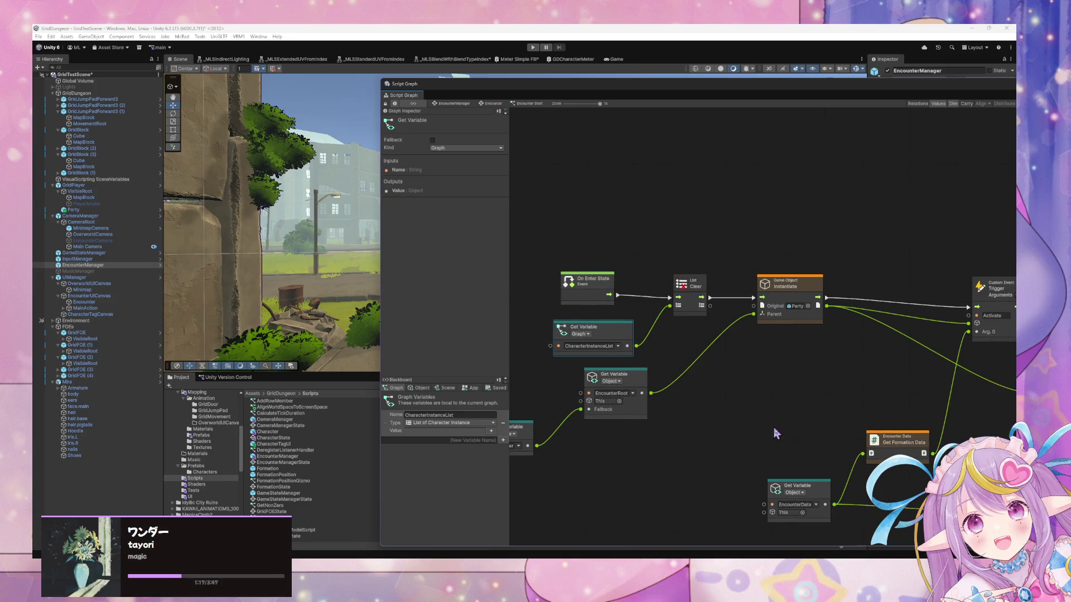
{"action": "left_click_drag", "start_coordinate": [773, 426], "coordinate": [712, 411]}
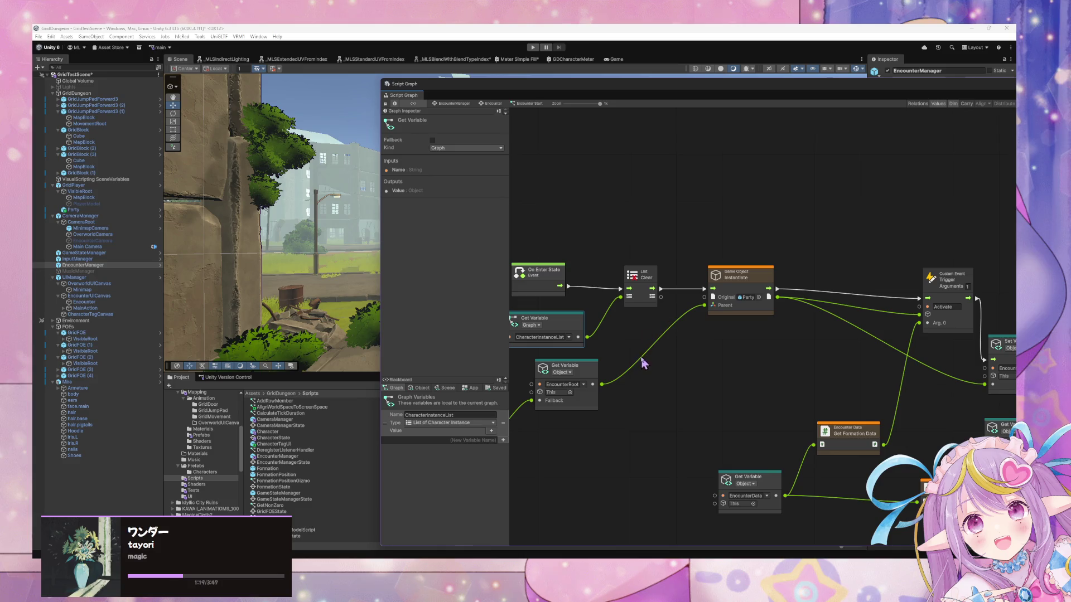
{"action": "left_click_drag", "start_coordinate": [643, 363], "coordinate": [716, 375]}
{"action": "left_click_drag", "start_coordinate": [783, 343], "coordinate": [609, 270]}
{"action": "scroll", "coordinate": [842, 349], "scroll_direction": "right", "scroll_amount": 5}
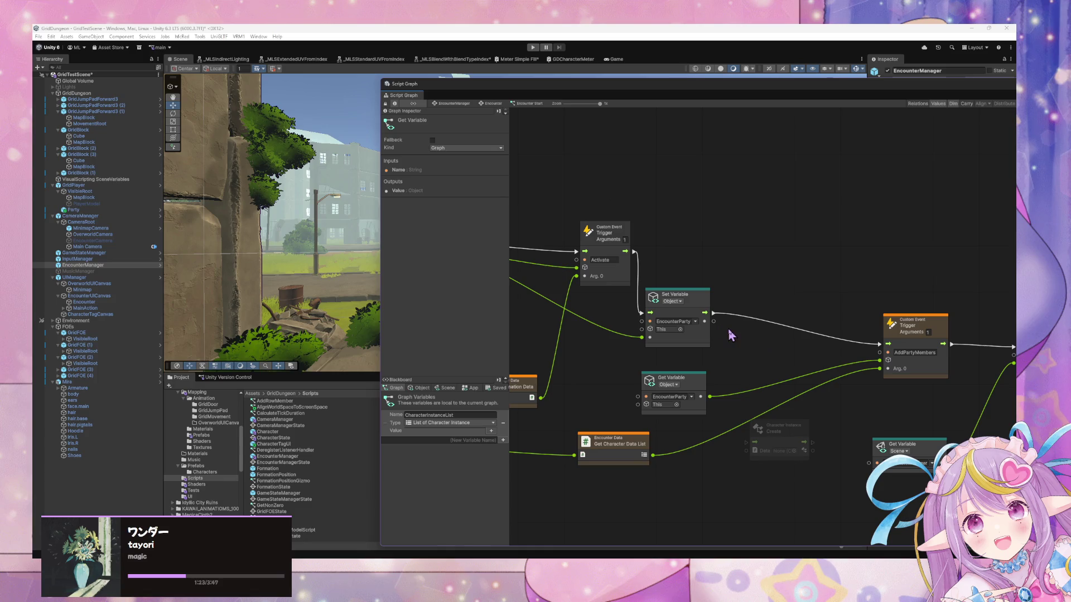
Step: Add a For Each Loop after the EncounterParty Set Variable, its exit feeding the AddPartyMembers trigger
{"action": "right_click", "coordinate": [732, 311]}
{"action": "left_click", "coordinate": [756, 319]}
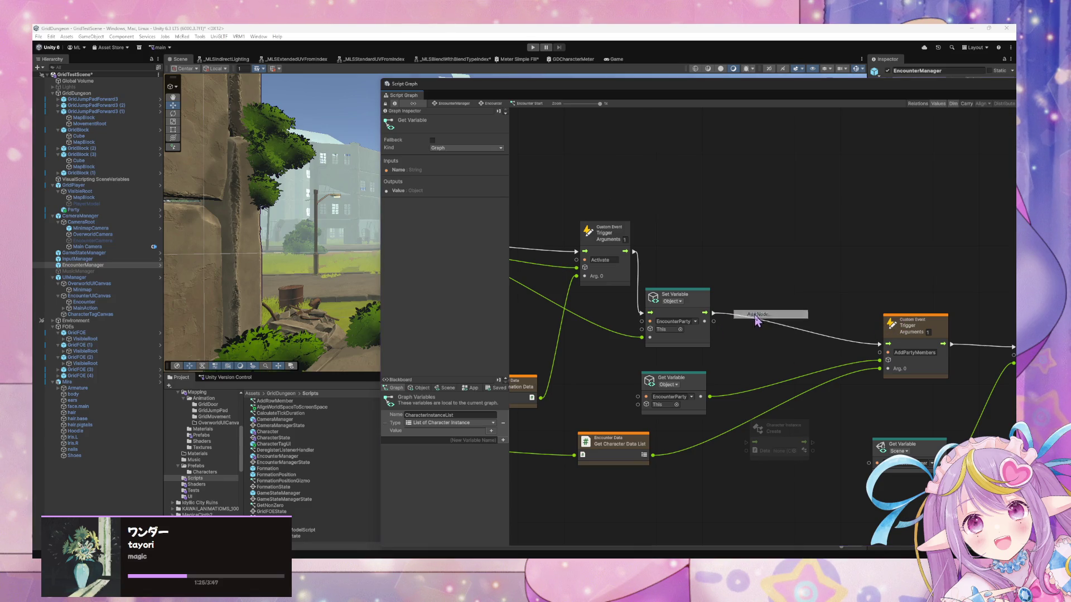
{"action": "type", "text": "for each"}
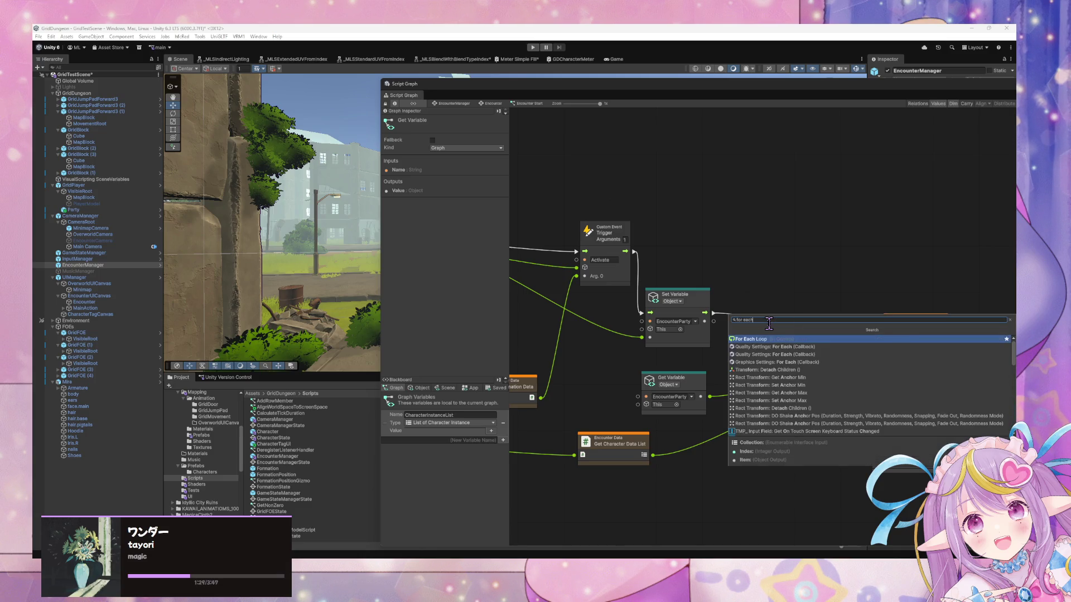
{"action": "key", "text": "Return"}
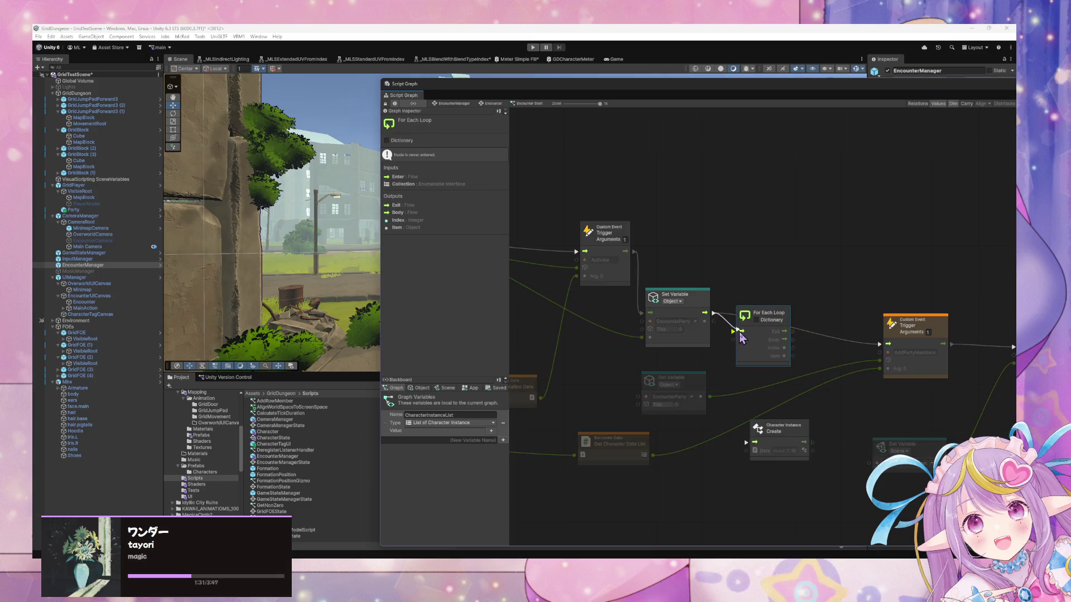
{"action": "left_click_drag", "start_coordinate": [792, 332], "coordinate": [880, 348]}
{"action": "left_click_drag", "start_coordinate": [781, 318], "coordinate": [786, 306]}
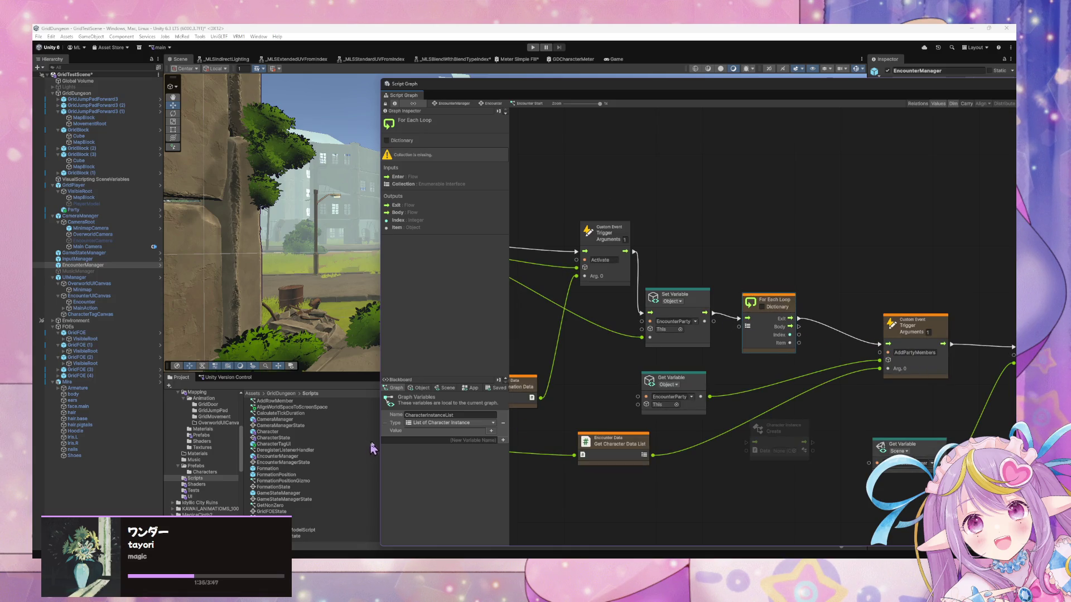
Step: Add another CharacterInstanceList getter near the triggers and rearrange the surrounding getters and AddPartyMembers trigger
{"action": "mouse_move", "coordinate": [389, 432]}
{"action": "left_mouse_down"}
{"action": "mouse_move", "coordinate": [836, 220]}
{"action": "mouse_move", "coordinate": [828, 229]}
{"action": "mouse_move", "coordinate": [876, 270]}
{"action": "mouse_move", "coordinate": [882, 381]}
{"action": "mouse_move", "coordinate": [880, 368]}
{"action": "left_mouse_up"}
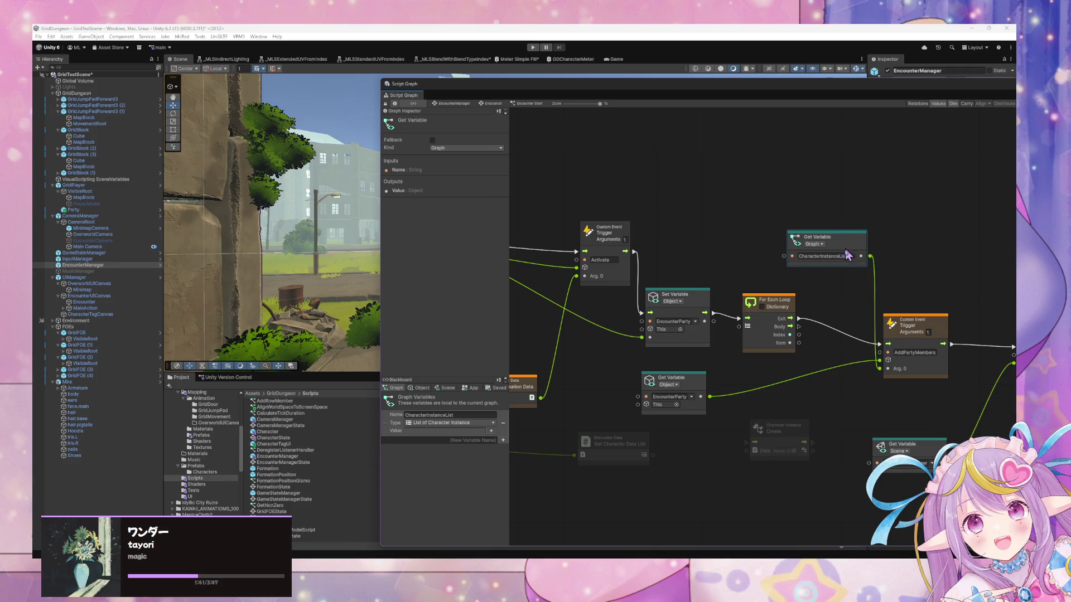
{"action": "left_click_drag", "start_coordinate": [848, 255], "coordinate": [829, 385]}
{"action": "left_click_drag", "start_coordinate": [778, 428], "coordinate": [755, 481]}
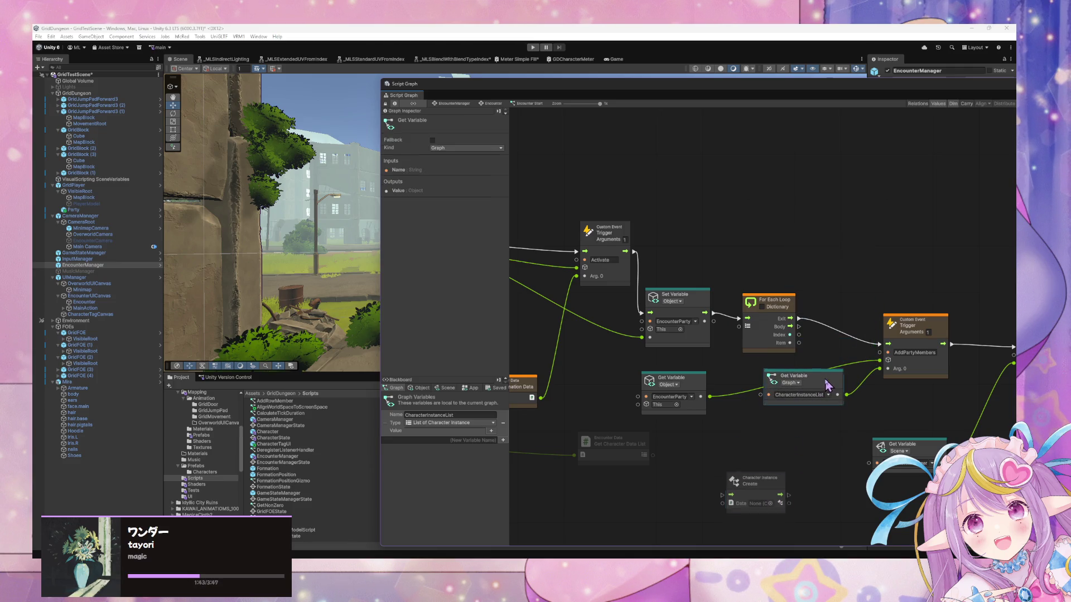
{"action": "left_click_drag", "start_coordinate": [827, 384], "coordinate": [807, 448]}
{"action": "left_click_drag", "start_coordinate": [929, 324], "coordinate": [969, 319]}
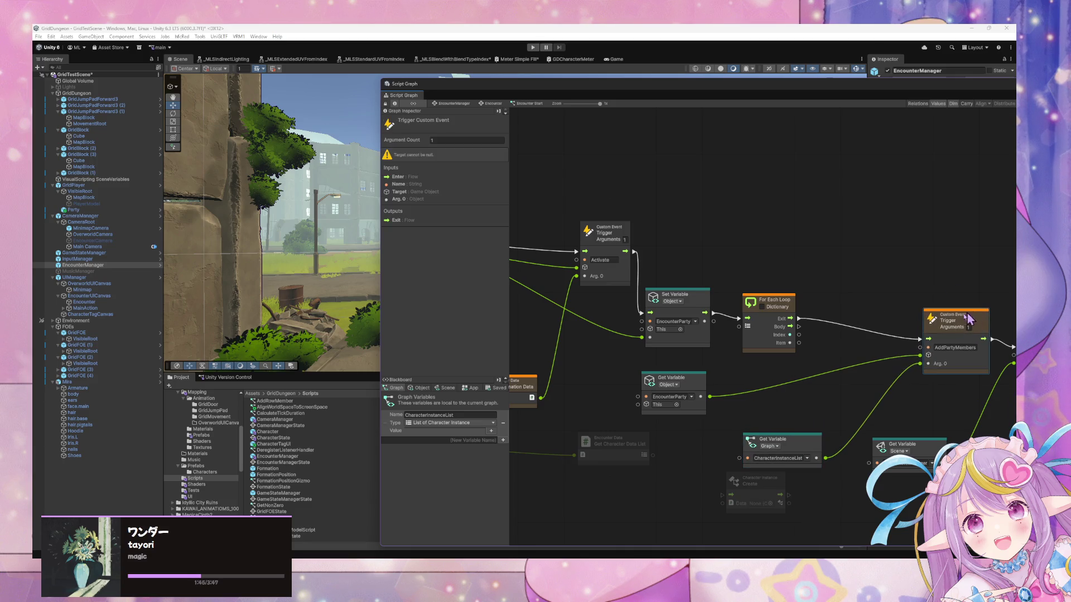
{"action": "mouse_move", "coordinate": [618, 451]}
{"action": "left_mouse_down"}
{"action": "mouse_move", "coordinate": [733, 434]}
{"action": "mouse_move", "coordinate": [757, 397]}
{"action": "left_mouse_up"}
{"action": "mouse_move", "coordinate": [663, 377]}
{"action": "left_mouse_down"}
{"action": "mouse_move", "coordinate": [620, 364]}
{"action": "mouse_move", "coordinate": [658, 357]}
{"action": "left_mouse_up"}
Step: Place Character Instance Create beside the loop and wire the loop's Body into it
{"action": "left_click", "coordinate": [751, 478]}
{"action": "left_click_drag", "start_coordinate": [756, 474], "coordinate": [847, 285]}
{"action": "mouse_move", "coordinate": [791, 325]}
{"action": "left_mouse_down"}
{"action": "mouse_move", "coordinate": [807, 315]}
{"action": "mouse_move", "coordinate": [814, 234]}
{"action": "mouse_move", "coordinate": [802, 216]}
{"action": "left_mouse_up"}
{"action": "mouse_move", "coordinate": [791, 325]}
{"action": "left_mouse_down"}
{"action": "mouse_move", "coordinate": [786, 220]}
{"action": "mouse_move", "coordinate": [778, 227]}
{"action": "left_mouse_up"}
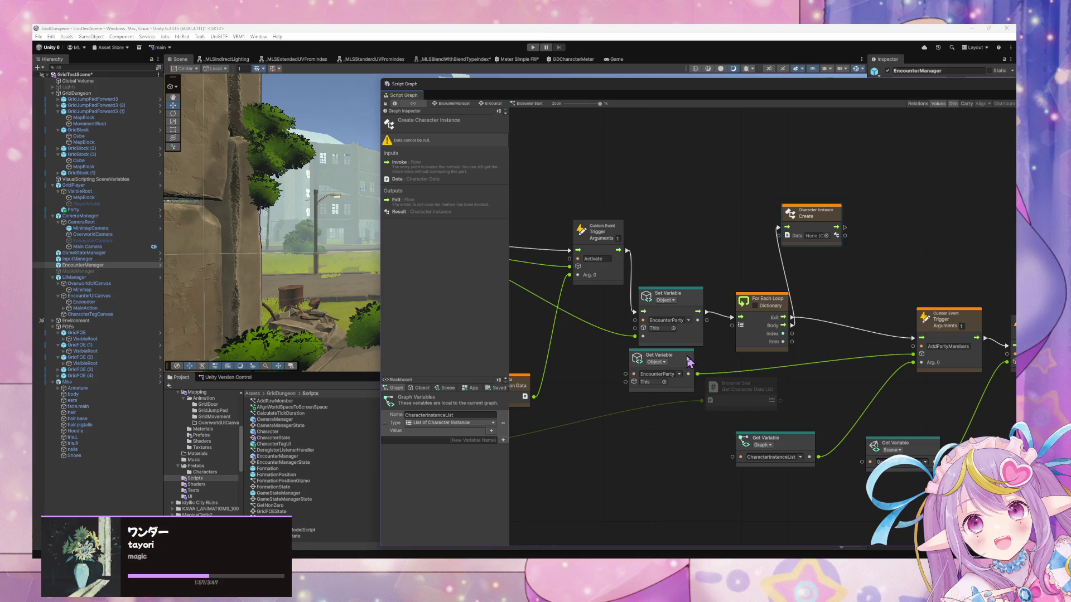
Step: Move the EncounterParty getter right and Get Character Data List up-left, raising Create
{"action": "left_click_drag", "start_coordinate": [689, 362], "coordinate": [811, 383]}
{"action": "mouse_move", "coordinate": [591, 392]}
{"action": "left_mouse_down"}
{"action": "mouse_move", "coordinate": [847, 363]}
{"action": "mouse_move", "coordinate": [711, 398]}
{"action": "left_mouse_up"}
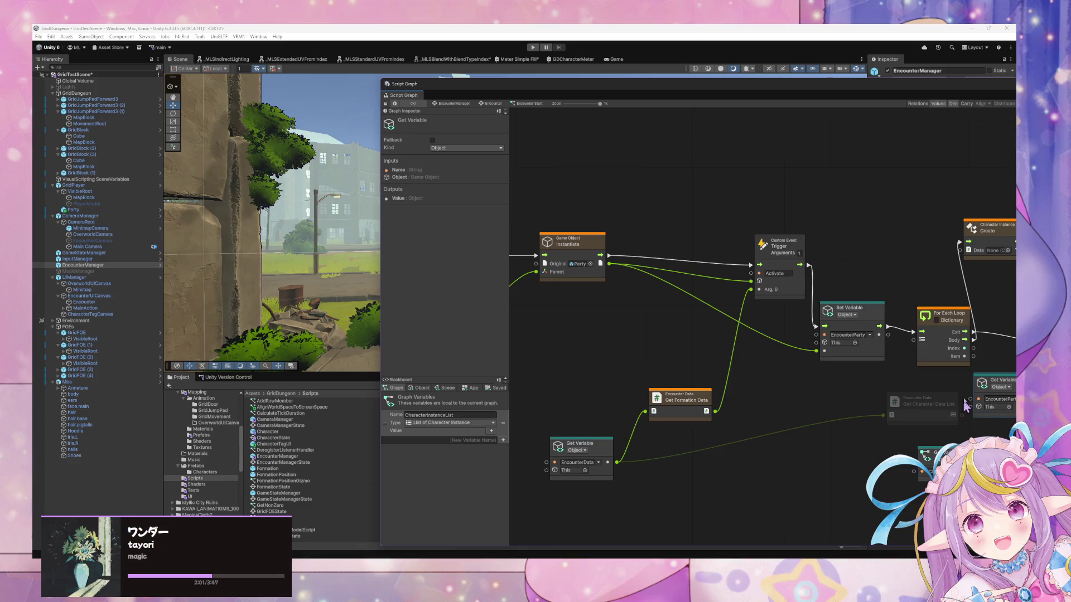
{"action": "mouse_move", "coordinate": [967, 405]}
{"action": "left_mouse_down"}
{"action": "mouse_move", "coordinate": [847, 404]}
{"action": "mouse_move", "coordinate": [783, 385]}
{"action": "mouse_move", "coordinate": [769, 396]}
{"action": "mouse_move", "coordinate": [793, 338]}
{"action": "mouse_move", "coordinate": [845, 313]}
{"action": "mouse_move", "coordinate": [854, 241]}
{"action": "mouse_move", "coordinate": [876, 333]}
{"action": "left_mouse_up"}
{"action": "scroll", "coordinate": [859, 235], "scroll_direction": "right", "scroll_amount": 2}
{"action": "left_click_drag", "start_coordinate": [852, 385], "coordinate": [868, 400]}
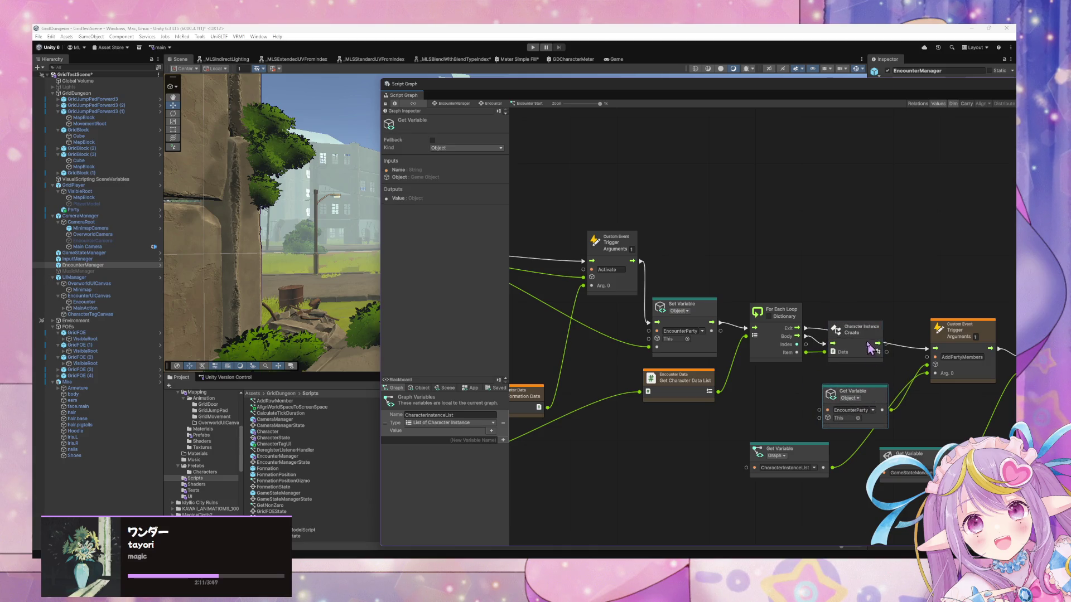
{"action": "mouse_move", "coordinate": [869, 339]}
{"action": "left_mouse_down"}
{"action": "mouse_move", "coordinate": [868, 357]}
{"action": "mouse_move", "coordinate": [867, 310]}
{"action": "left_mouse_up"}
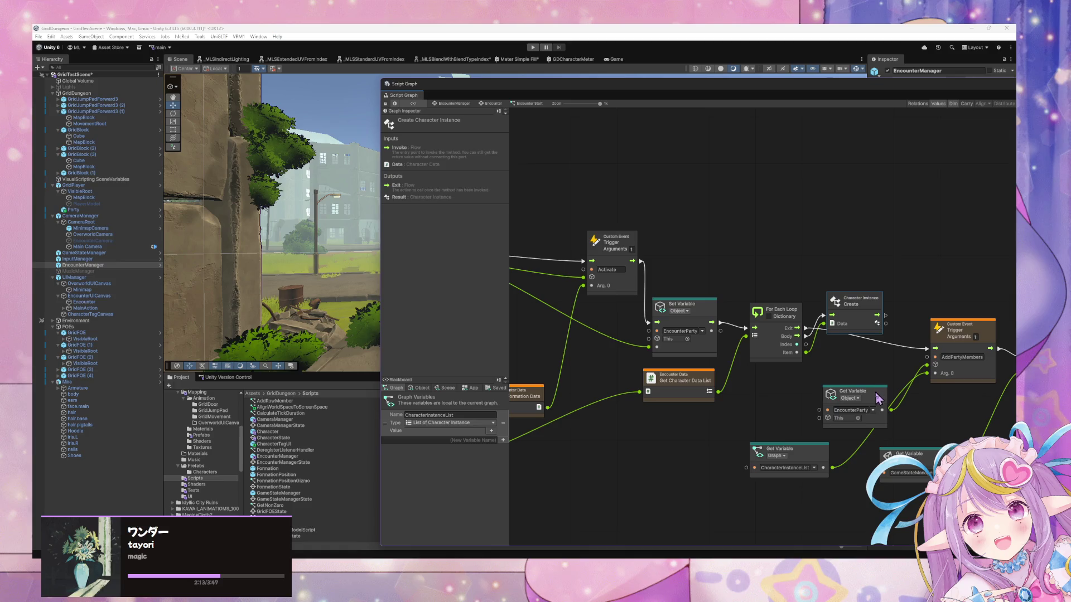
{"action": "left_click_drag", "start_coordinate": [877, 390], "coordinate": [904, 406]}
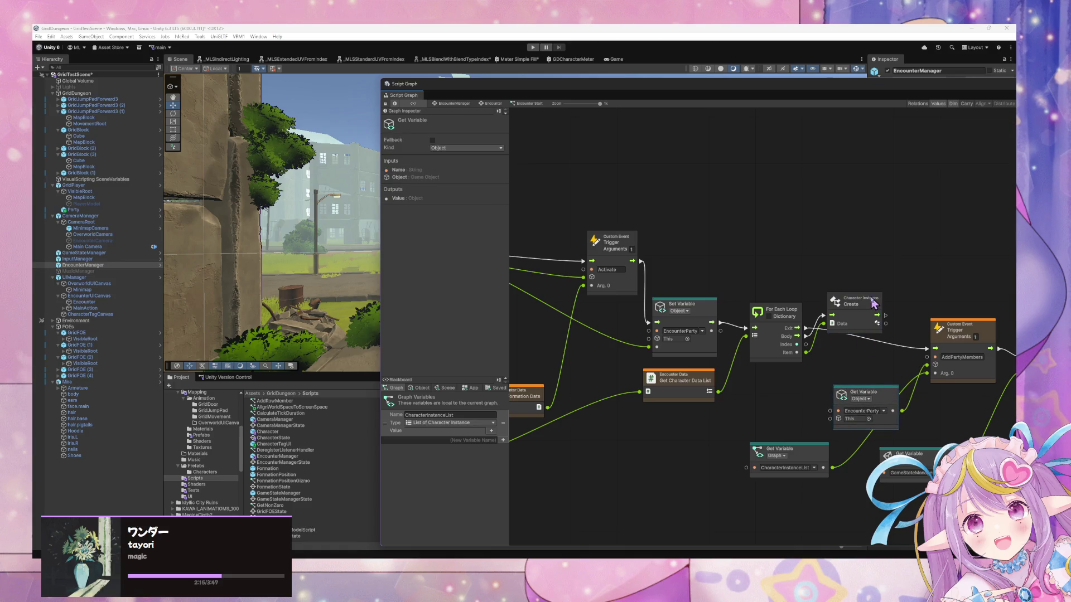
Step: Lower Create, raise AddPartyMembers, and tidy the EncounterParty, GameStateManager and CharacterInstanceList getters
{"action": "left_click_drag", "start_coordinate": [871, 306], "coordinate": [883, 341]}
{"action": "left_click_drag", "start_coordinate": [971, 333], "coordinate": [982, 304]}
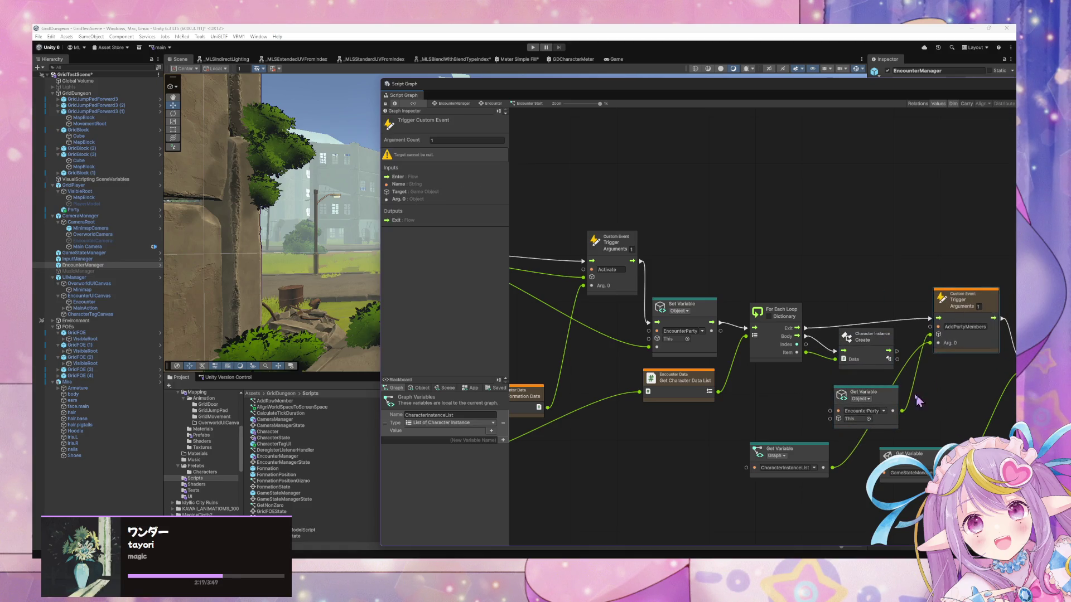
{"action": "mouse_move", "coordinate": [917, 398]}
{"action": "left_mouse_down"}
{"action": "mouse_move", "coordinate": [809, 373]}
{"action": "mouse_move", "coordinate": [822, 374]}
{"action": "left_mouse_up"}
{"action": "left_click_drag", "start_coordinate": [901, 451], "coordinate": [943, 465]}
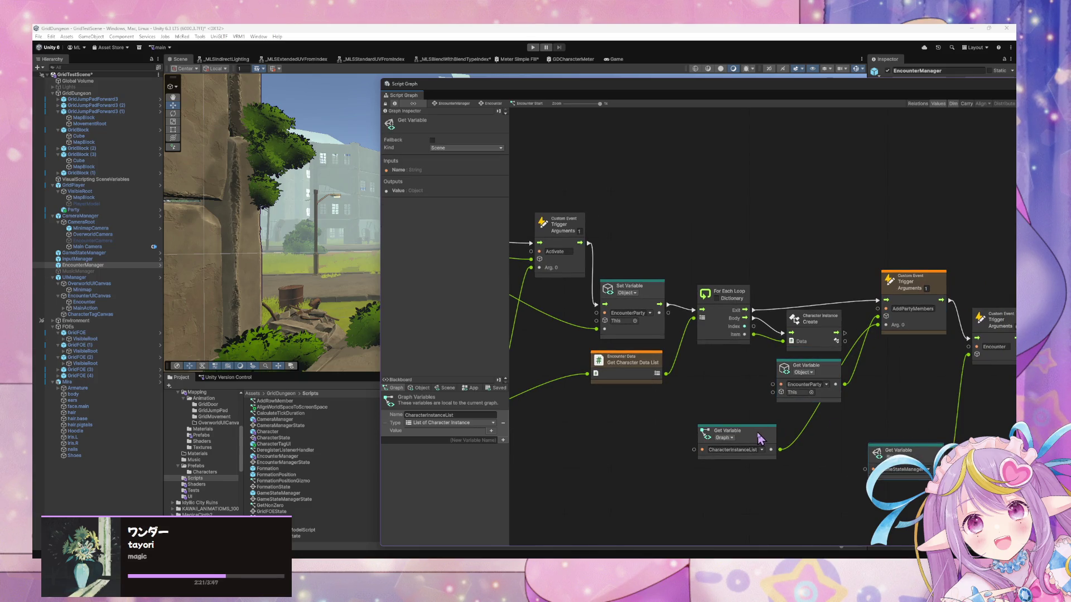
{"action": "left_click_drag", "start_coordinate": [760, 438], "coordinate": [814, 428]}
{"action": "left_click_drag", "start_coordinate": [845, 282], "coordinate": [683, 311]}
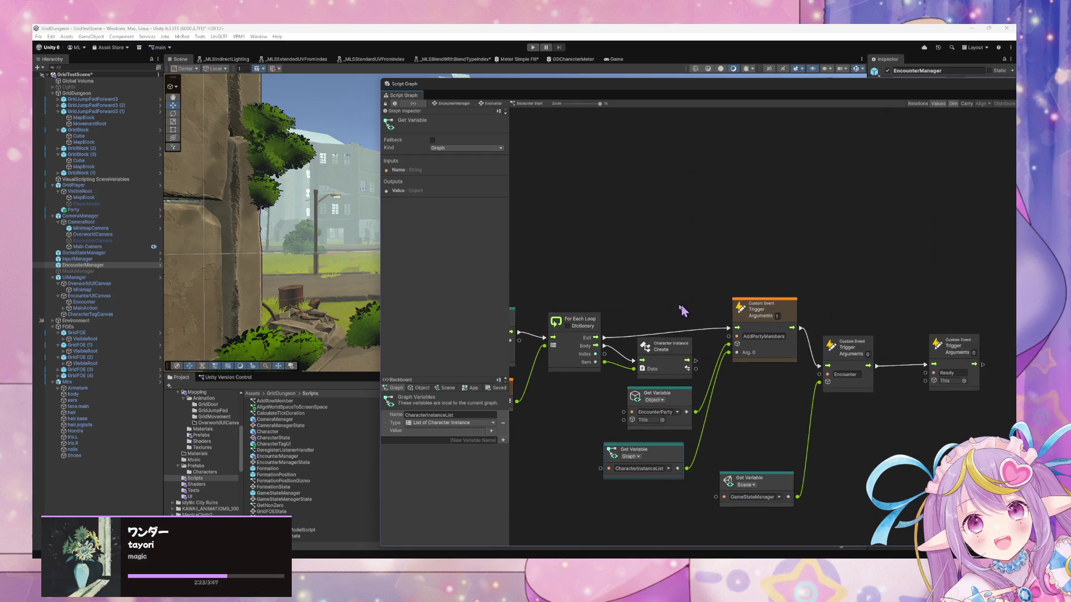
Step: Move the CharacterInstanceList getter left and set its variable kind
{"action": "scroll", "coordinate": [848, 311], "scroll_direction": "left", "scroll_amount": 10}
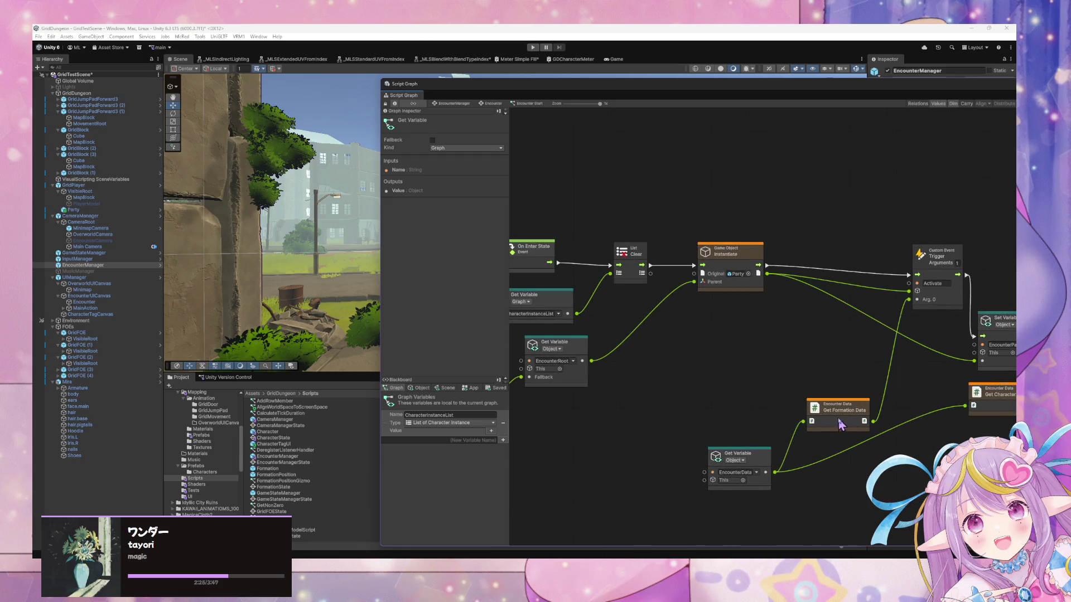
{"action": "scroll", "coordinate": [786, 293], "scroll_direction": "left", "scroll_amount": 8}
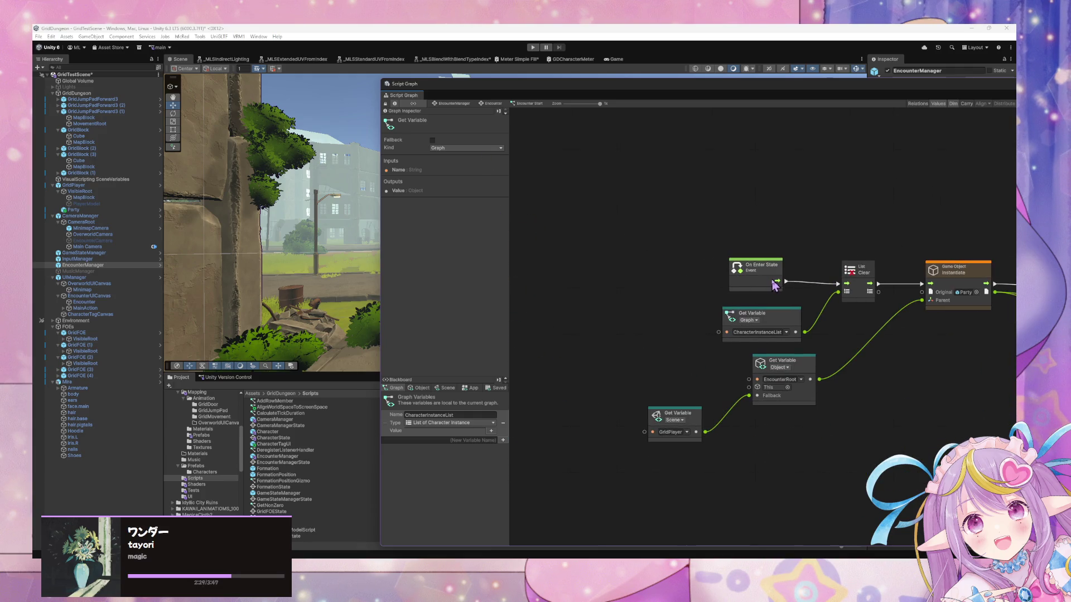
{"action": "scroll", "coordinate": [775, 286], "scroll_direction": "right", "scroll_amount": 4}
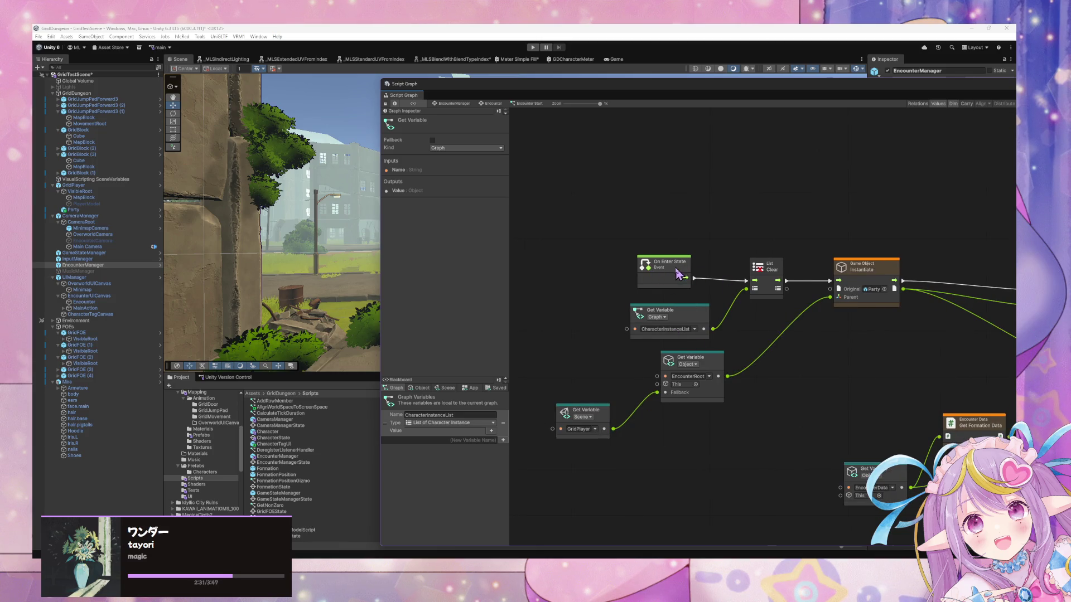
{"action": "left_click_drag", "start_coordinate": [679, 274], "coordinate": [680, 277]}
{"action": "left_click_drag", "start_coordinate": [689, 315], "coordinate": [670, 316]}
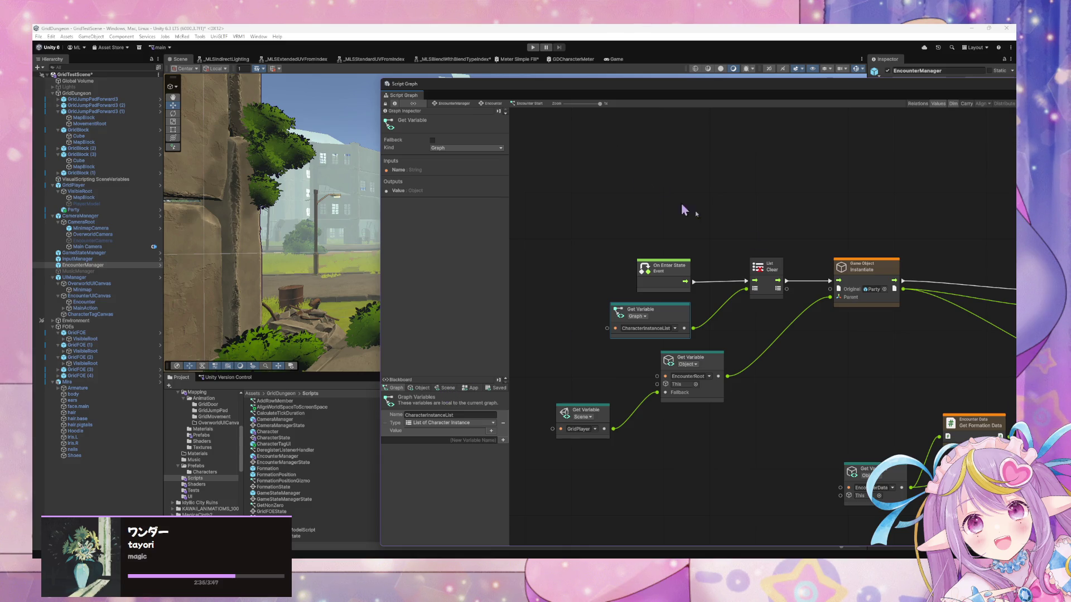
{"action": "scroll", "coordinate": [831, 282], "scroll_direction": "right", "scroll_amount": 10}
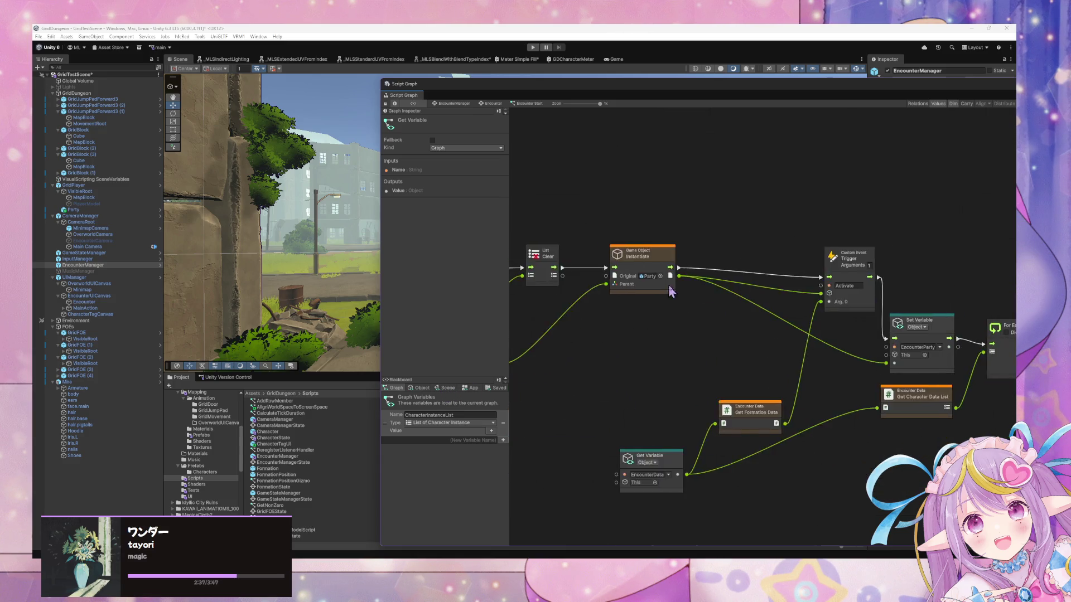
{"action": "scroll", "coordinate": [671, 291], "scroll_direction": "left", "scroll_amount": 10}
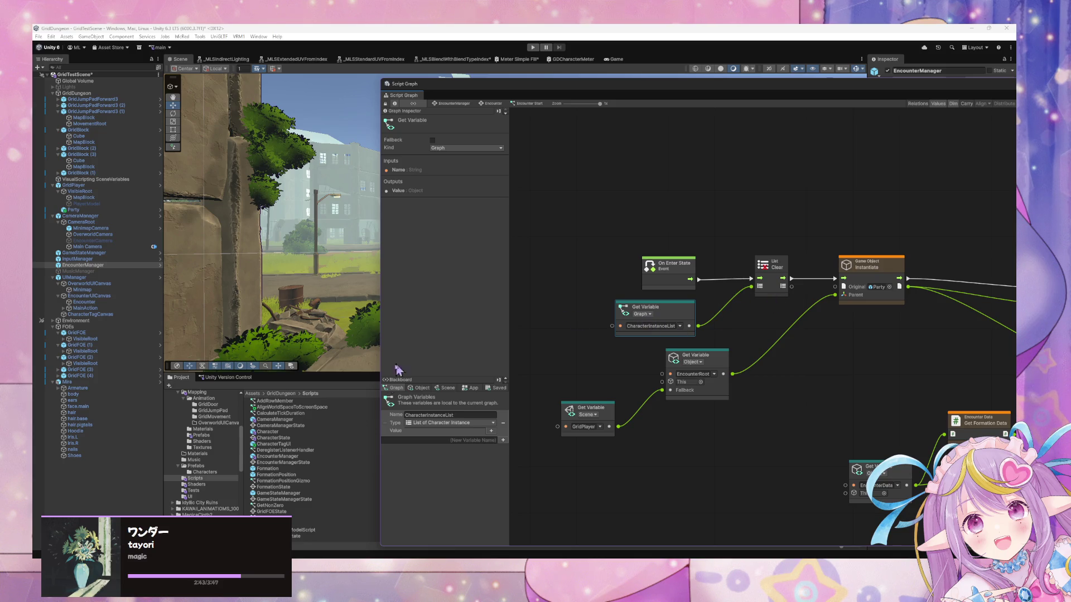
{"action": "left_click", "coordinate": [655, 315]}
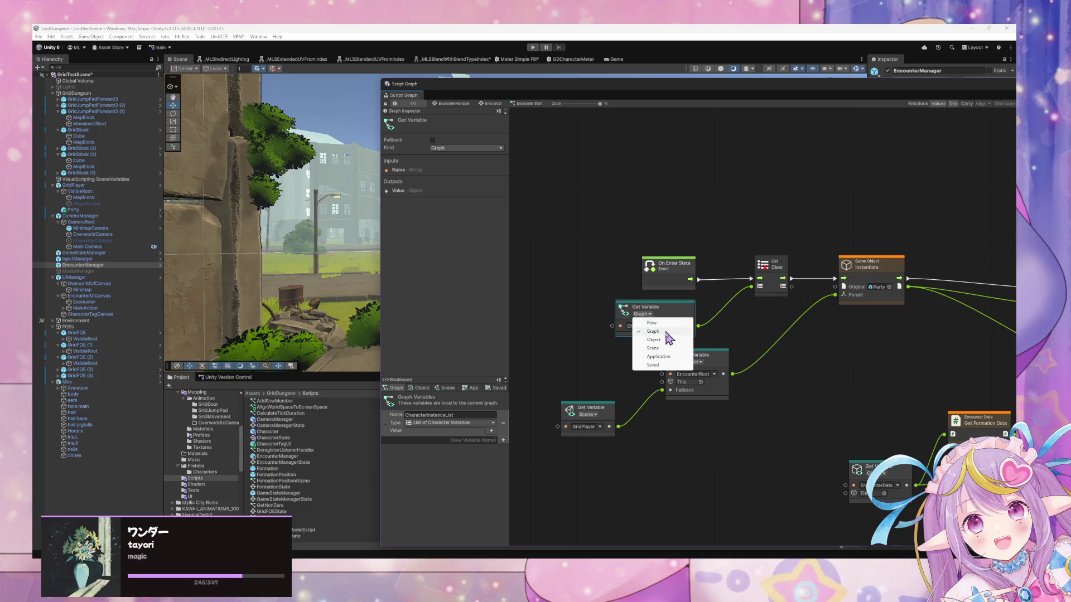
{"action": "left_click", "coordinate": [666, 338]}
Step: Pan to the For Each Loop and AddPartyMembers section and select the Character Instance Create node
{"action": "scroll", "coordinate": [867, 353], "scroll_direction": "right", "scroll_amount": 10}
{"action": "left_click_drag", "start_coordinate": [680, 335], "coordinate": [631, 330]}
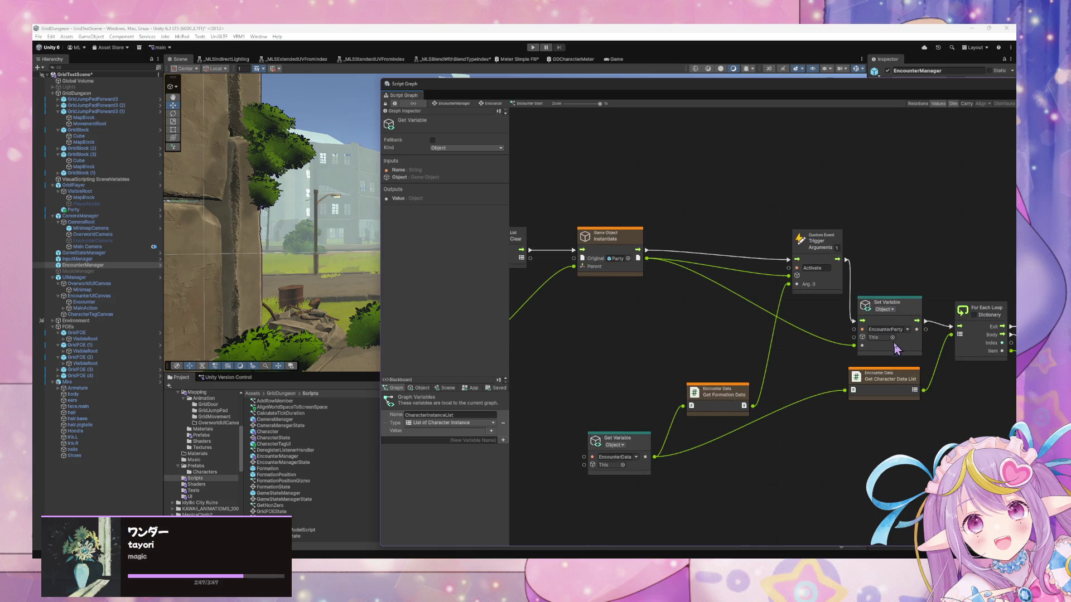
{"action": "left_click_drag", "start_coordinate": [897, 346], "coordinate": [758, 350]}
{"action": "scroll", "coordinate": [739, 418], "scroll_direction": "left", "scroll_amount": 5}
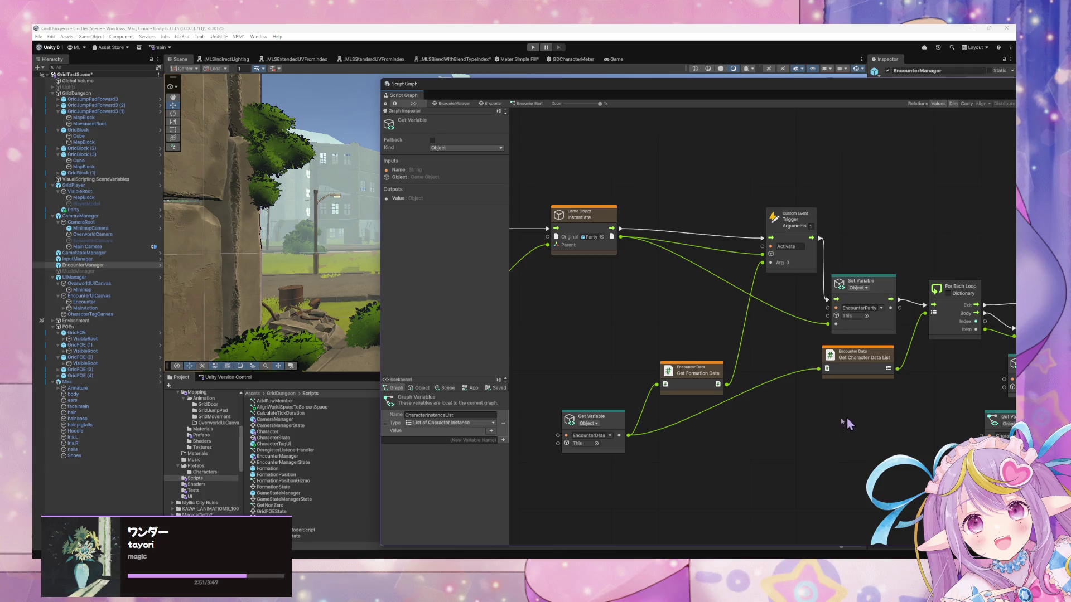
{"action": "scroll", "coordinate": [848, 423], "scroll_direction": "right", "scroll_amount": 9}
{"action": "left_click_drag", "start_coordinate": [796, 377], "coordinate": [677, 358]}
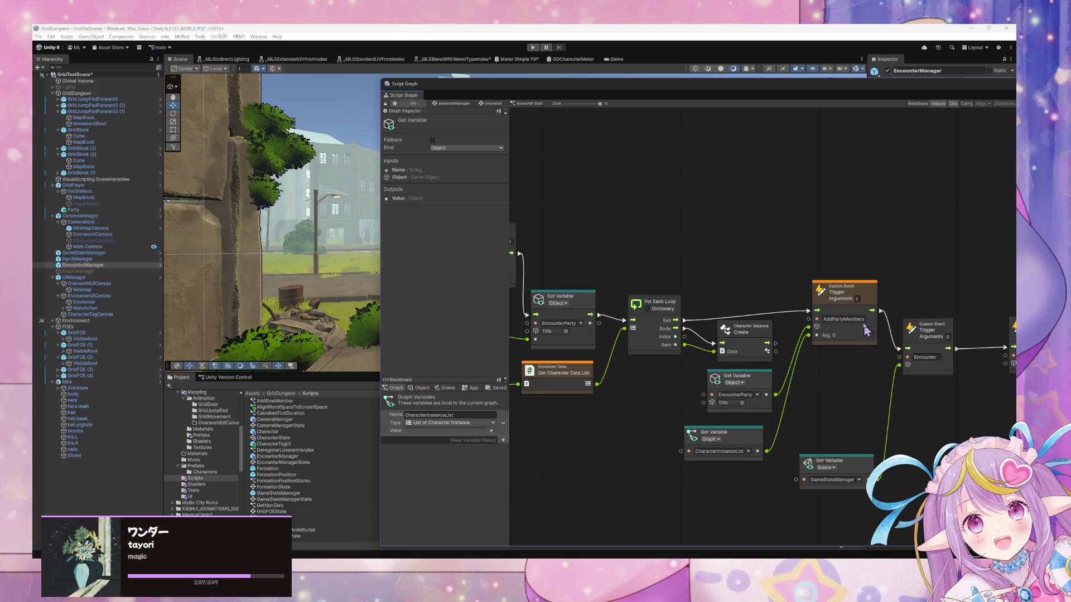
{"action": "left_click", "coordinate": [762, 338]}
Step: Shift the Ready, Encounter and AddPartyMembers trigger nodes right to make room after Create
{"action": "scroll", "coordinate": [748, 410], "scroll_direction": "left", "scroll_amount": 7}
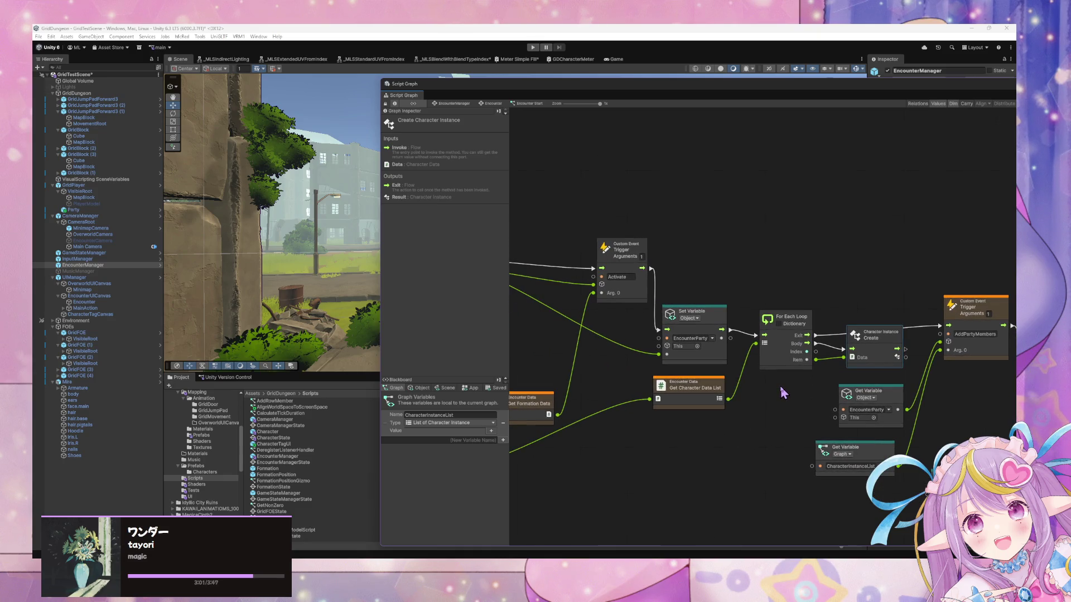
{"action": "scroll", "coordinate": [780, 394], "scroll_direction": "left", "scroll_amount": 3}
{"action": "scroll", "coordinate": [780, 394], "scroll_direction": "right", "scroll_amount": 6}
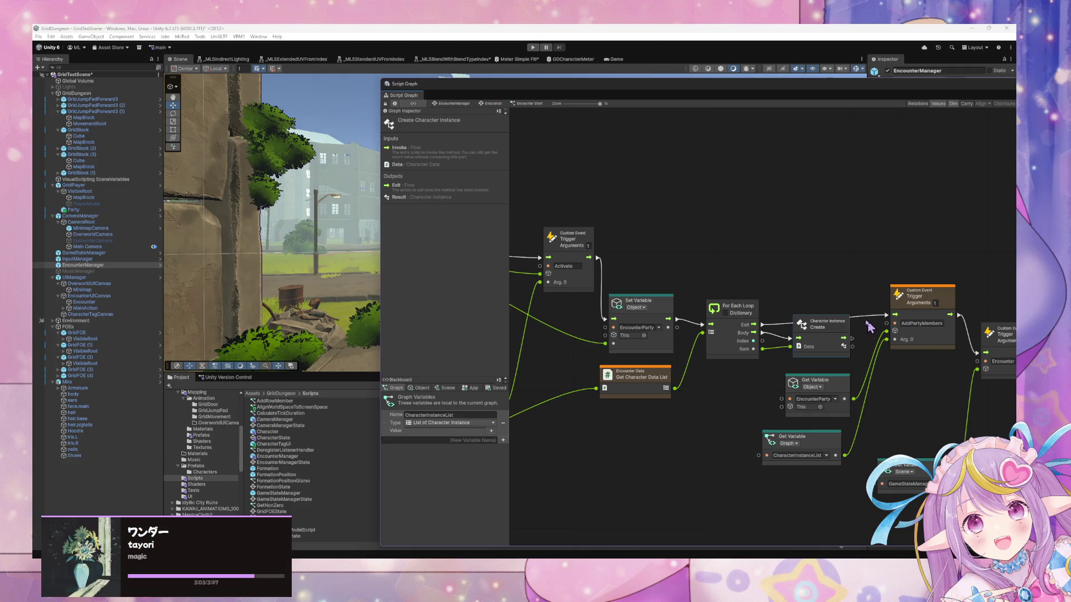
{"action": "scroll", "coordinate": [902, 383], "scroll_direction": "right", "scroll_amount": 8}
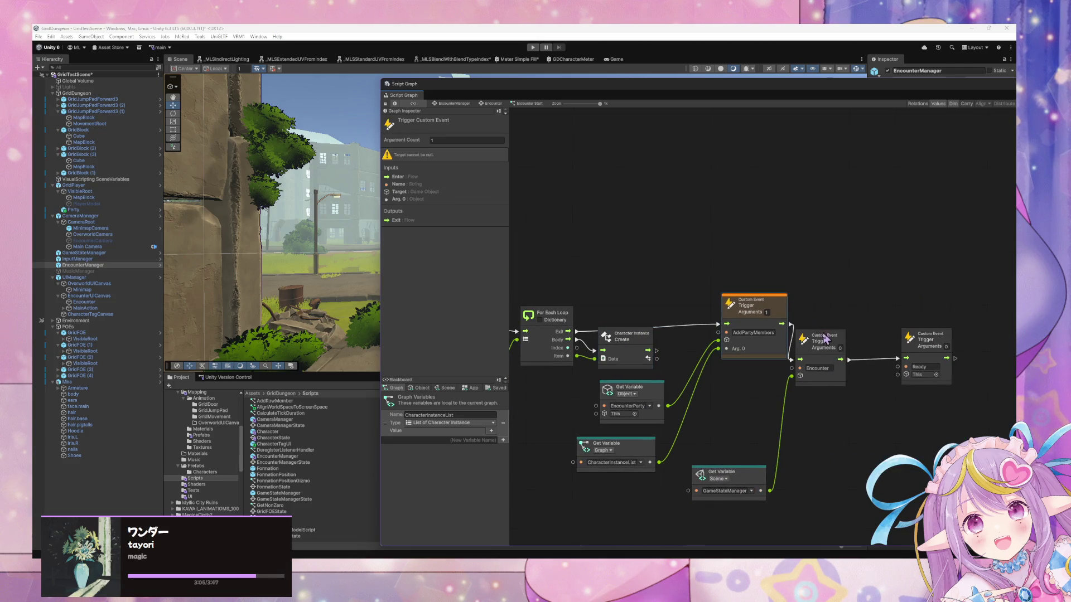
{"action": "left_click", "coordinate": [951, 342]}
{"action": "left_click_drag", "start_coordinate": [956, 342], "coordinate": [1045, 342]}
{"action": "left_click_drag", "start_coordinate": [862, 341], "coordinate": [901, 341]}
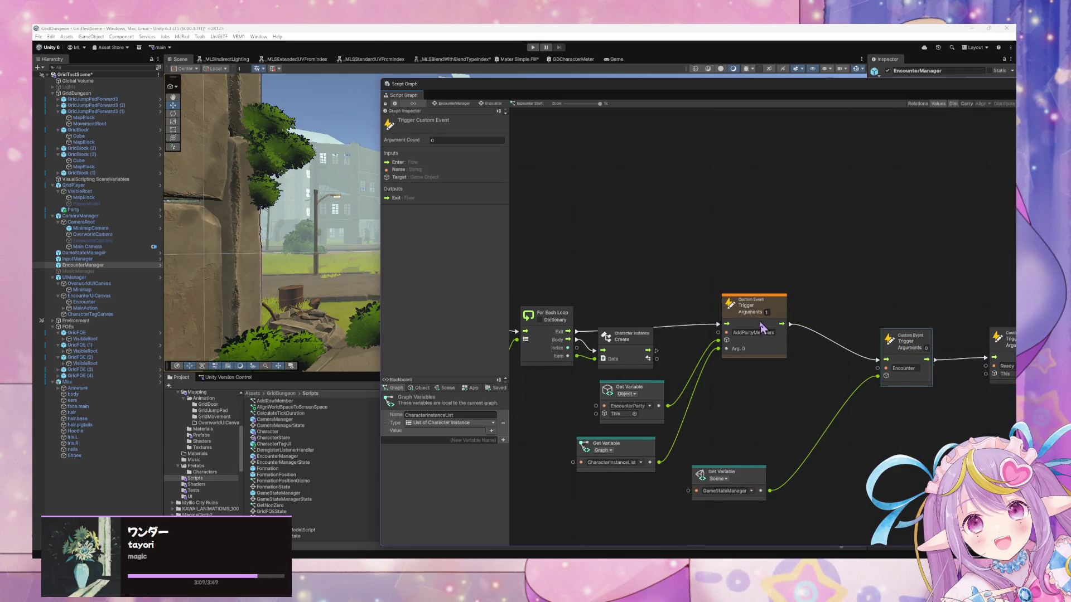
{"action": "left_click_drag", "start_coordinate": [753, 304], "coordinate": [794, 304]}
Step: Add a List Interface: Add (Value) node and wire it after Create Character Instance
{"action": "right_click", "coordinate": [690, 382]}
{"action": "left_click", "coordinate": [706, 386]}
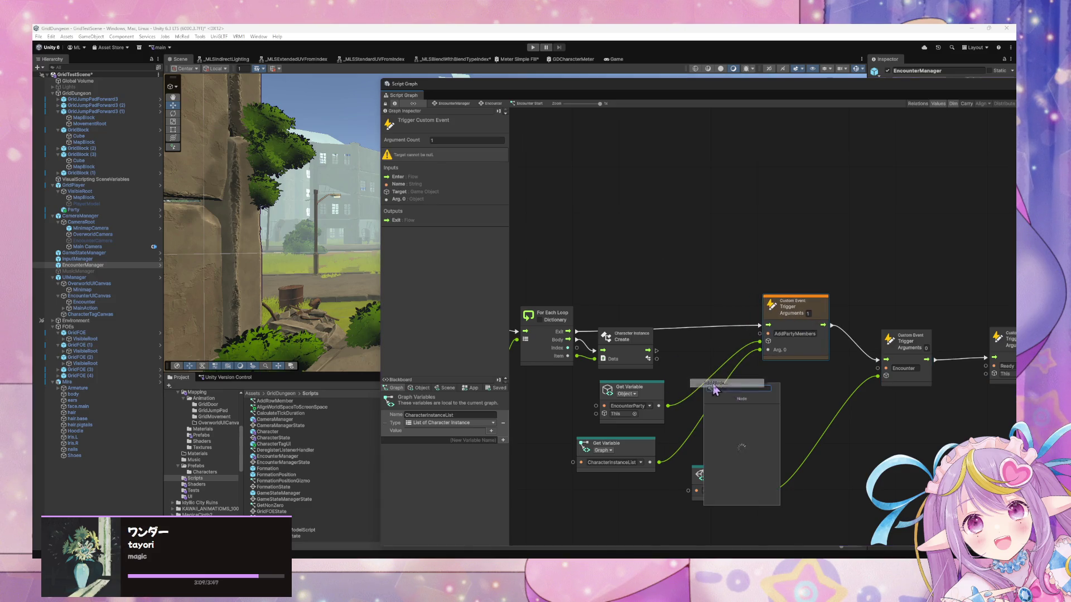
{"action": "type", "text": "add to list"}
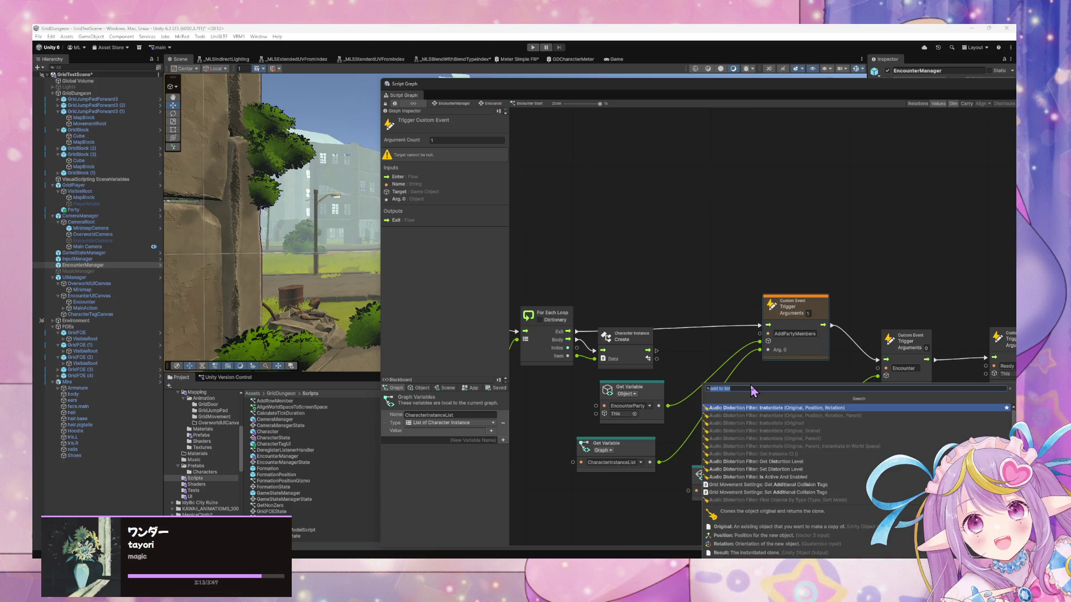
{"action": "key", "text": "BackSpace"}
{"action": "type", "text": "list add"}
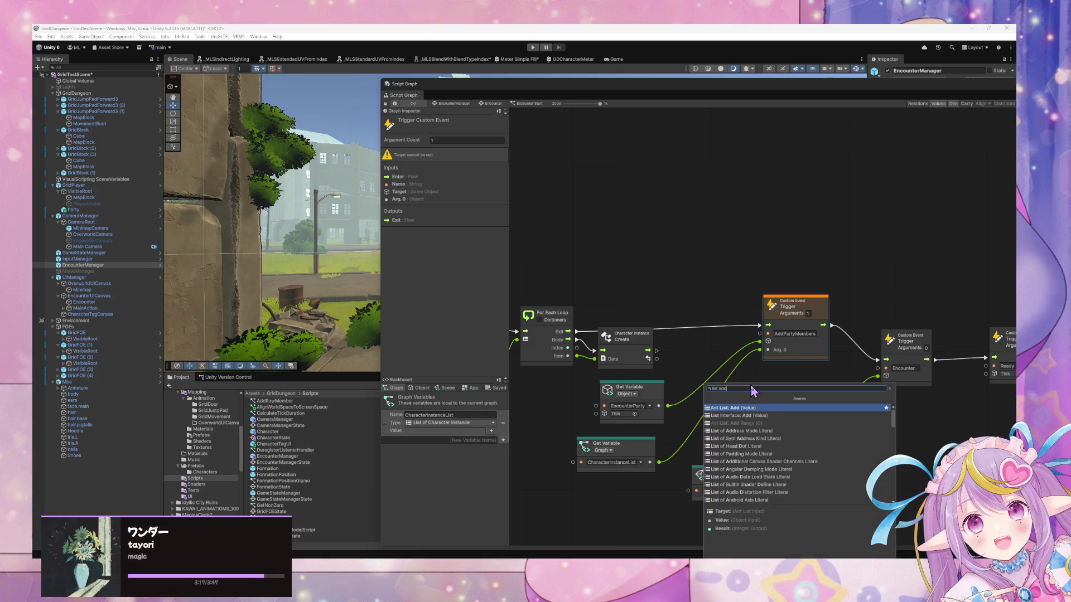
{"action": "key", "text": "Down"}
{"action": "key", "text": "Return"}
{"action": "mouse_move", "coordinate": [713, 399]}
{"action": "left_mouse_down"}
{"action": "mouse_move", "coordinate": [699, 356]}
{"action": "mouse_move", "coordinate": [677, 353]}
{"action": "mouse_move", "coordinate": [671, 368]}
{"action": "left_mouse_up"}
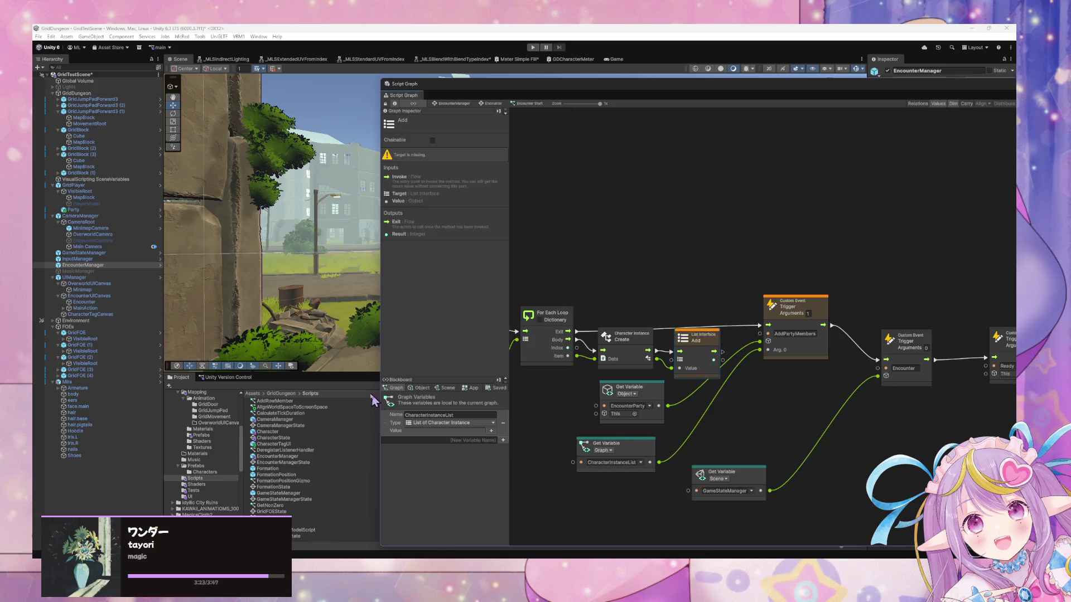
Step: Feed a new CharacterInstanceList getter into the Add node's list input and tidy nearby getters
{"action": "mouse_move", "coordinate": [430, 411]}
{"action": "left_mouse_down"}
{"action": "mouse_move", "coordinate": [531, 389]}
{"action": "mouse_move", "coordinate": [569, 398]}
{"action": "mouse_move", "coordinate": [676, 370]}
{"action": "mouse_move", "coordinate": [682, 407]}
{"action": "left_mouse_up"}
{"action": "left_click_drag", "start_coordinate": [641, 441], "coordinate": [656, 465]}
{"action": "left_click_drag", "start_coordinate": [671, 405], "coordinate": [644, 428]}
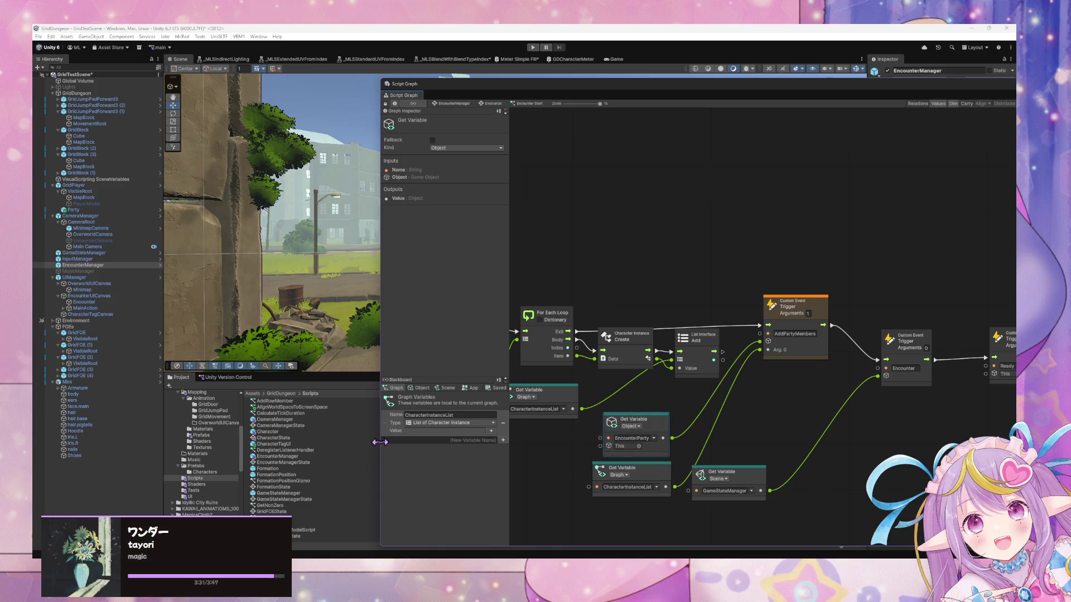
Step: Set the lower Get Variable node's kind to Object
{"action": "left_click", "coordinate": [493, 416]}
{"action": "left_click", "coordinate": [487, 416]}
{"action": "mouse_move", "coordinate": [622, 449]}
{"action": "left_mouse_down"}
{"action": "mouse_move", "coordinate": [663, 424]}
{"action": "mouse_move", "coordinate": [704, 431]}
{"action": "left_mouse_up"}
{"action": "left_click", "coordinate": [700, 457]}
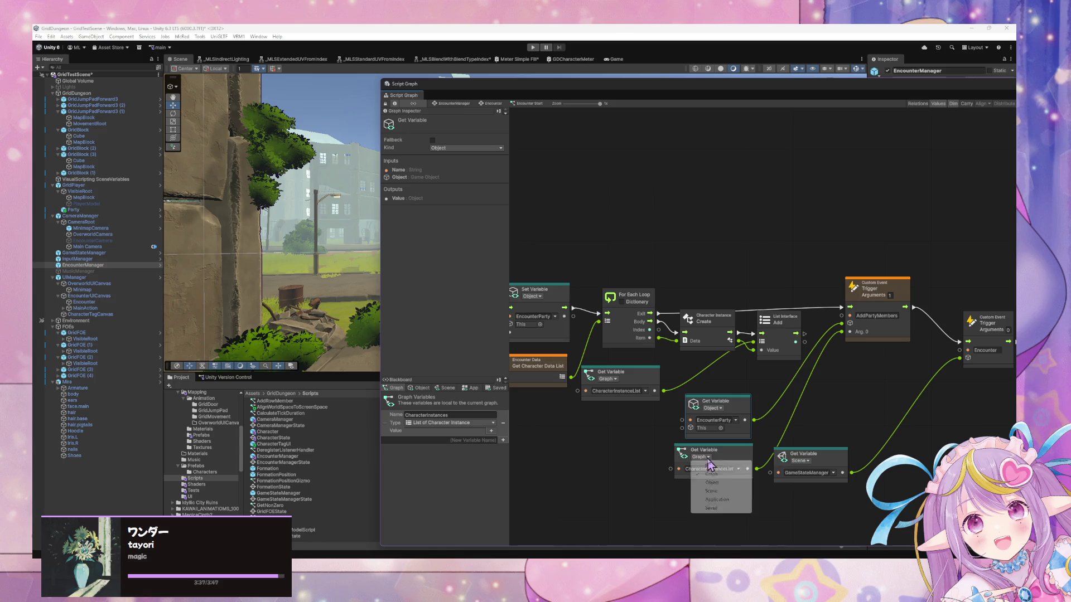
{"action": "left_click", "coordinate": [704, 481]}
{"action": "left_click", "coordinate": [738, 469]}
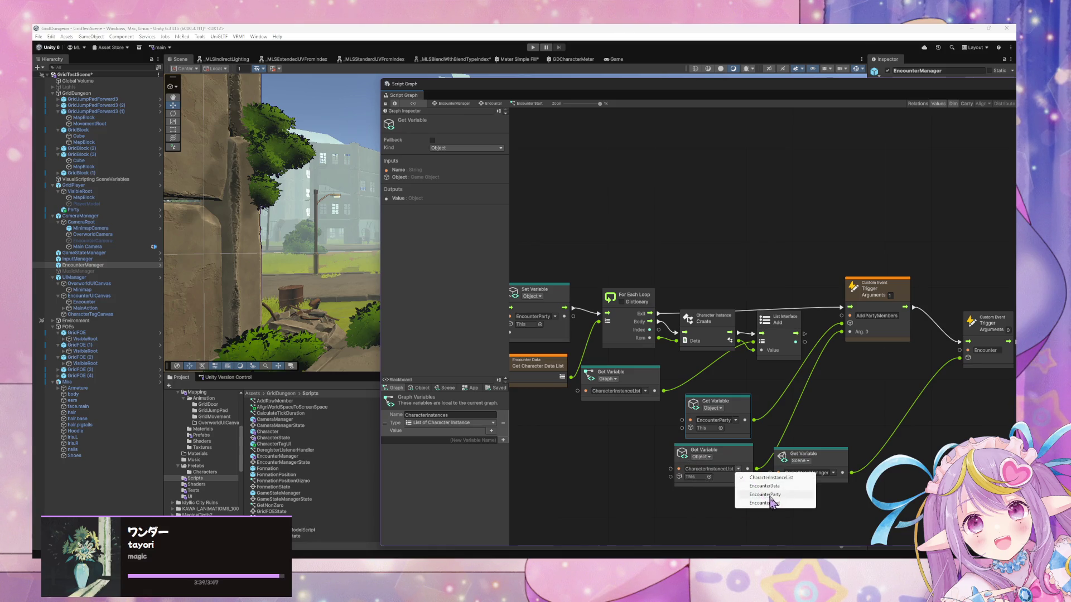
Step: Add a new object variable named CharacterInstances on the Blackboard's Object tab
{"action": "left_click", "coordinate": [419, 387]}
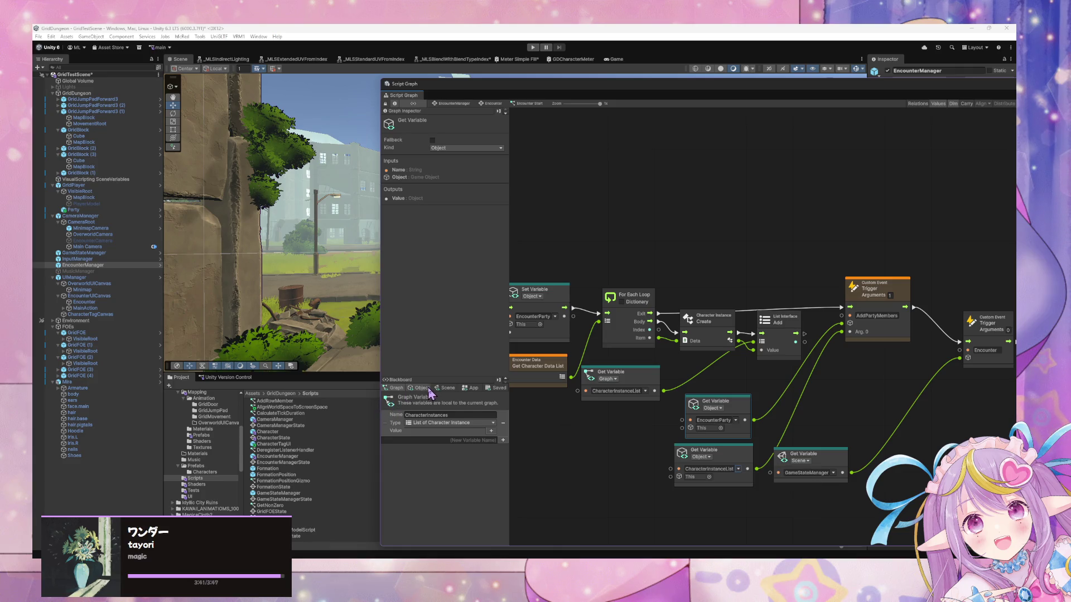
{"action": "left_click", "coordinate": [420, 388]}
{"action": "type", "text": "CharacterInstances"}
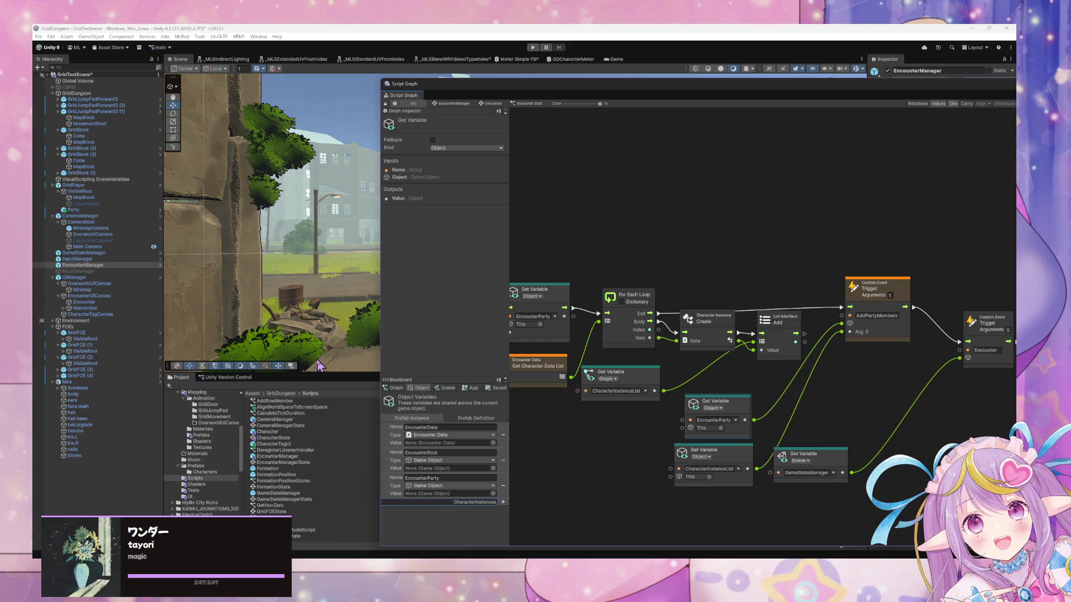
{"action": "key", "text": "Return"}
Step: Set CharacterInstances' type to List of Character Instance by searching 'list of ch'
{"action": "left_click", "coordinate": [444, 511]}
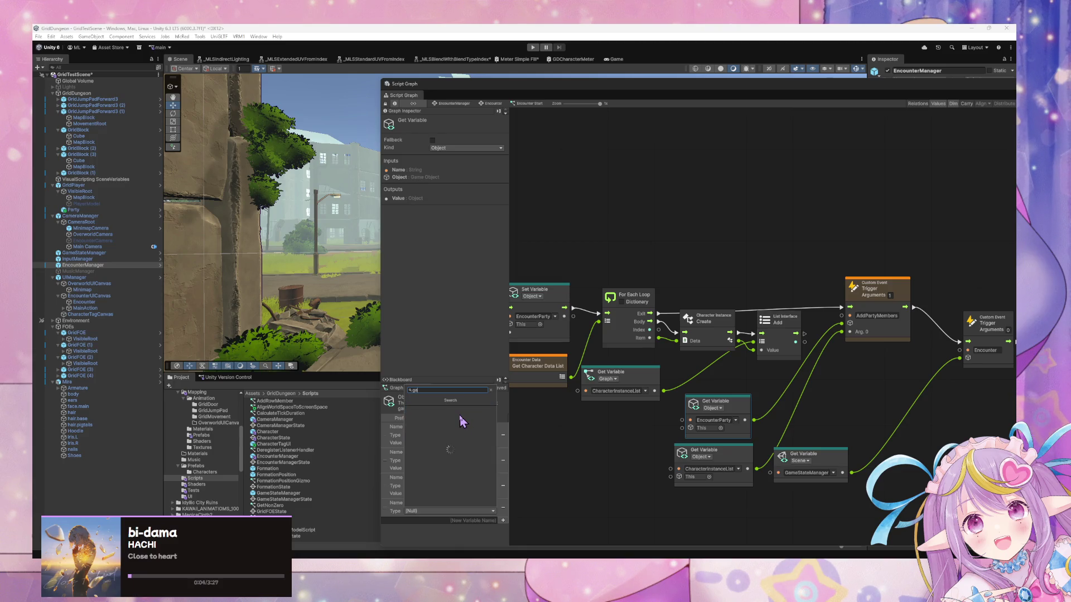
{"action": "type", "text": "game"}
{"action": "key", "text": "BackSpace"}
{"action": "key", "text": "BackSpace"}
{"action": "key", "text": "BackSpace"}
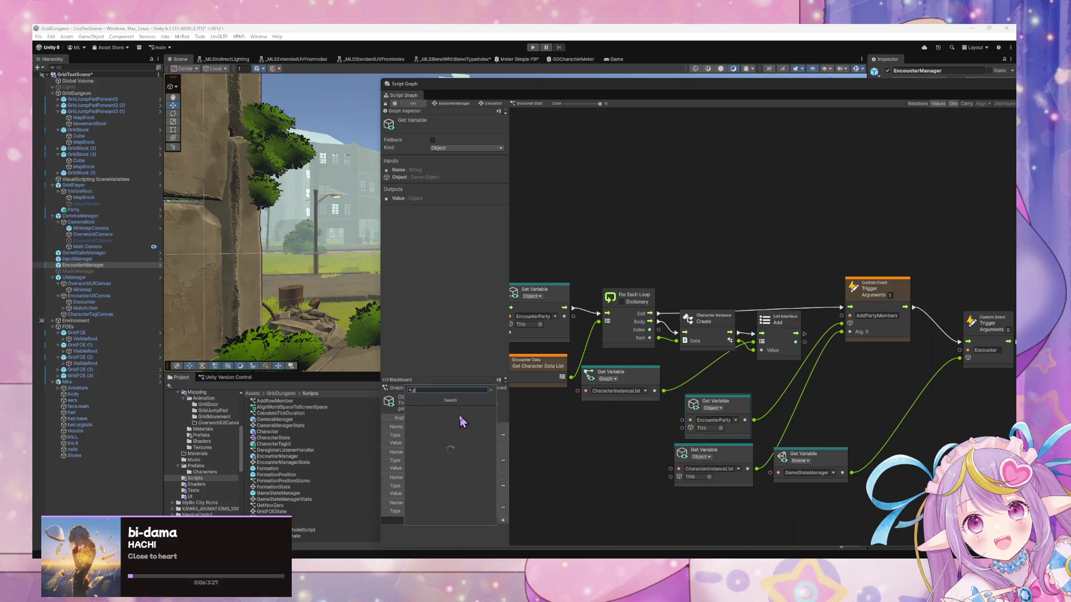
{"action": "type", "text": "list of chara"}
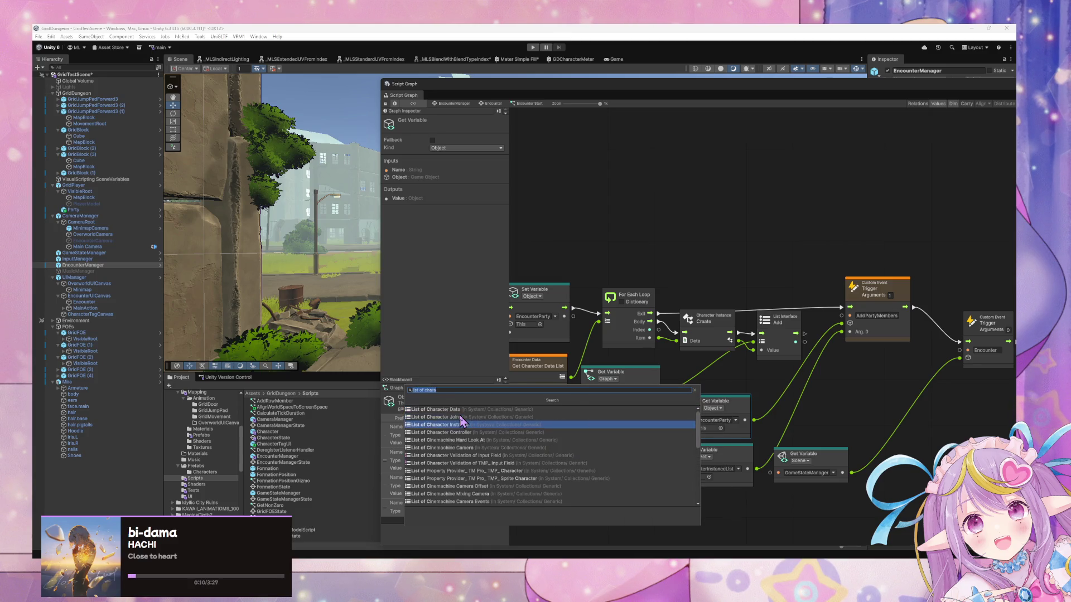
{"action": "left_click", "coordinate": [447, 425]}
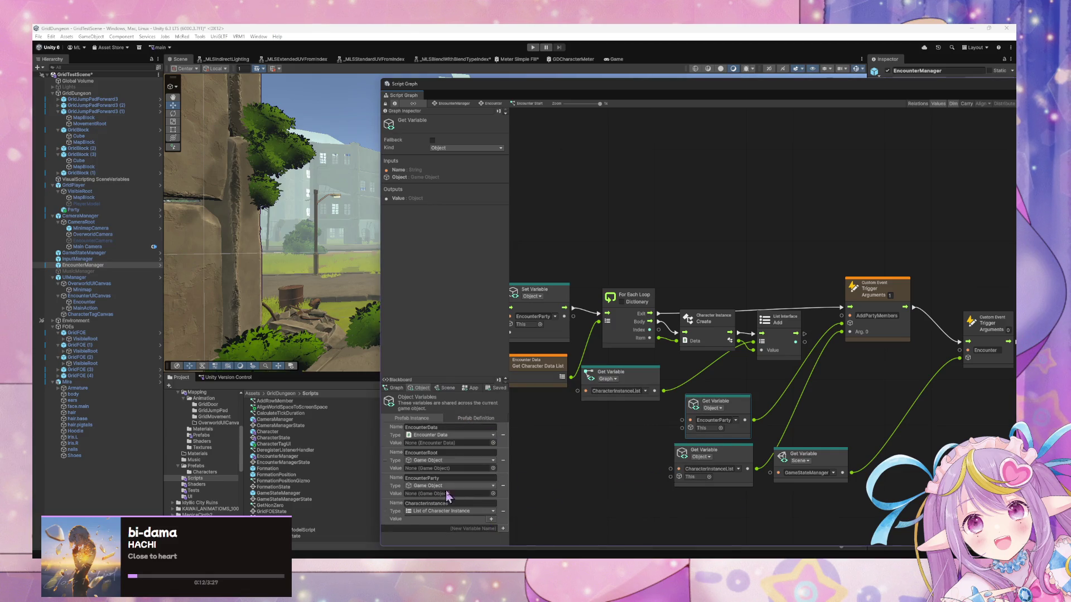
{"action": "left_click", "coordinate": [396, 388]}
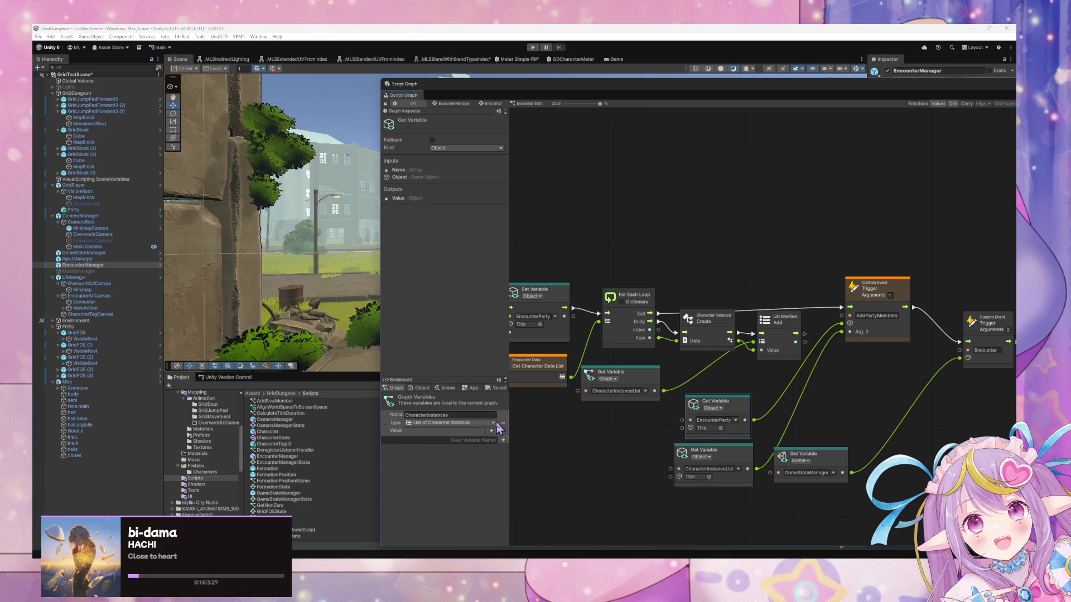
{"action": "left_click", "coordinate": [419, 388]}
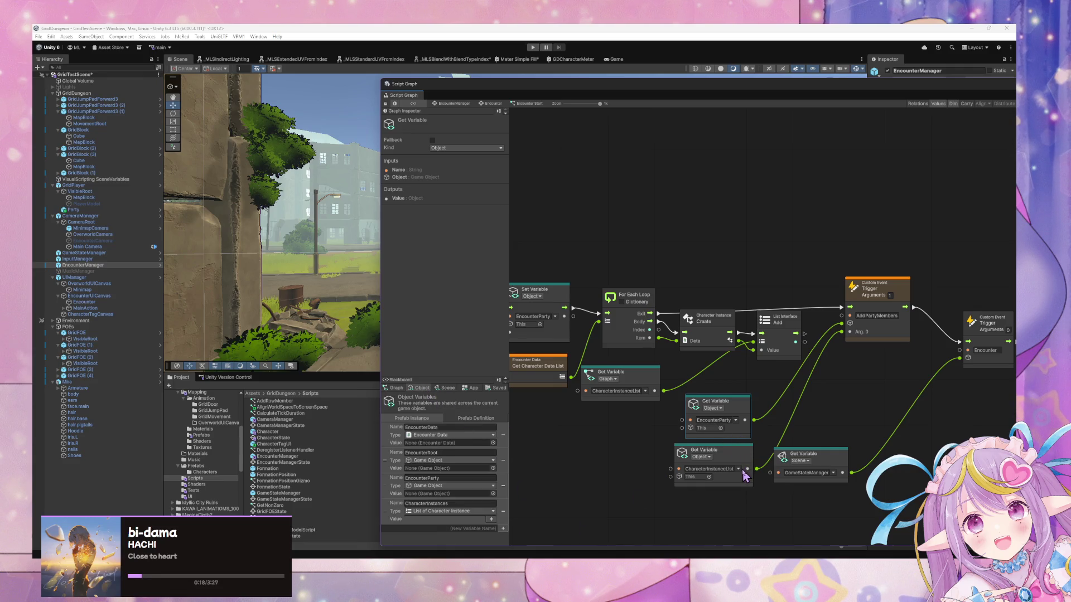
Step: Point the lower Get Variable at CharacterInstances and make the list-reading Get Variable object-scoped
{"action": "left_click", "coordinate": [740, 469]}
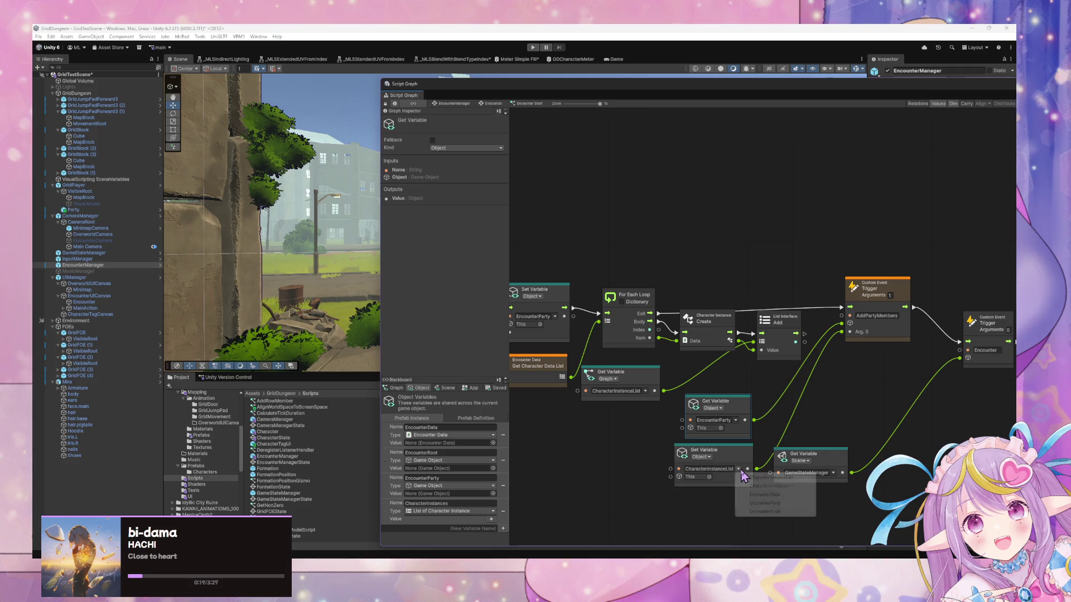
{"action": "left_click", "coordinate": [792, 479]}
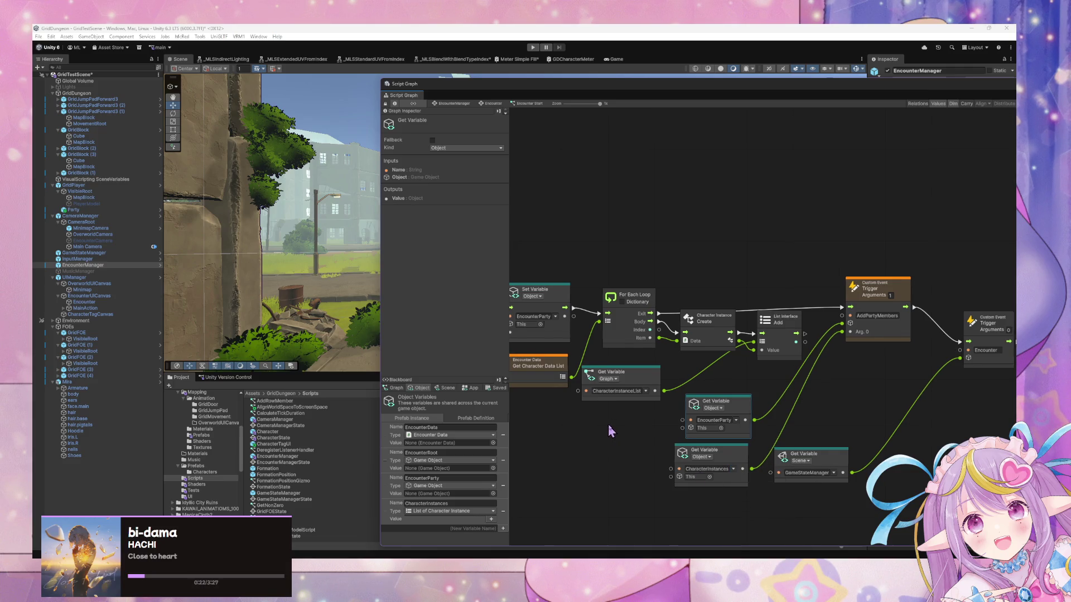
{"action": "left_click", "coordinate": [618, 382]}
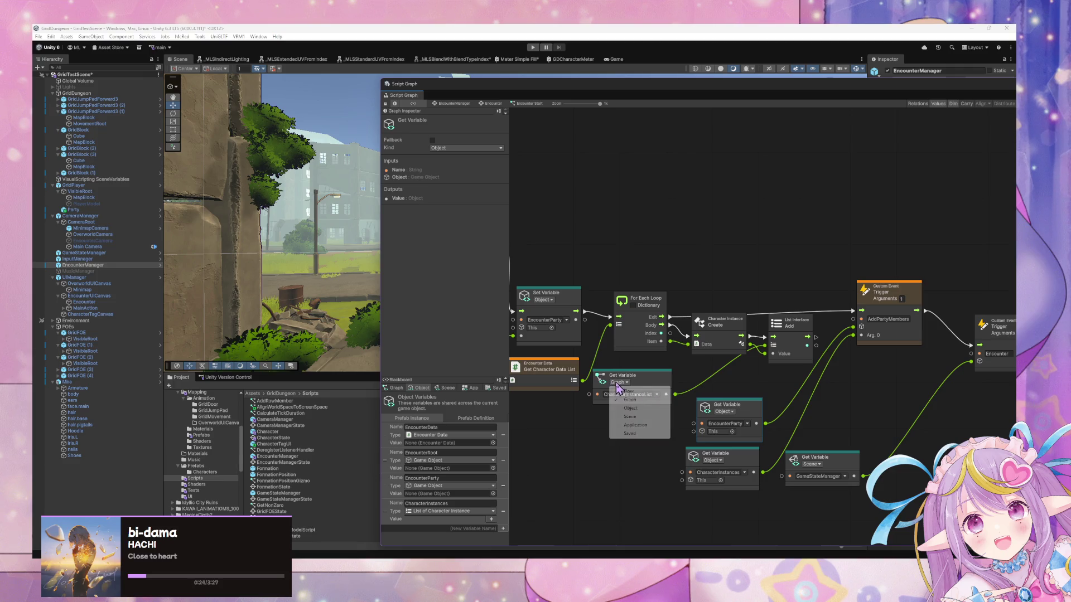
{"action": "left_click", "coordinate": [640, 409]}
Step: Realign the Get Variable and Character Instance Create nodes to tidy the graph layout
{"action": "mouse_move", "coordinate": [664, 382]}
{"action": "left_mouse_down"}
{"action": "mouse_move", "coordinate": [663, 413]}
{"action": "mouse_move", "coordinate": [686, 379]}
{"action": "mouse_move", "coordinate": [677, 386]}
{"action": "mouse_move", "coordinate": [859, 358]}
{"action": "mouse_move", "coordinate": [853, 336]}
{"action": "left_mouse_up"}
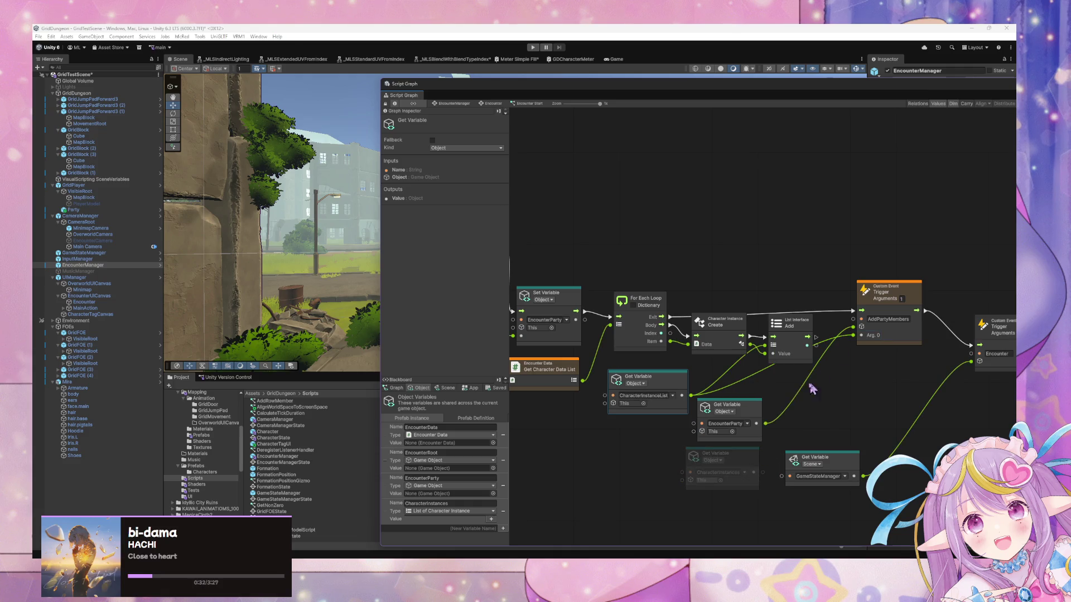
{"action": "left_click", "coordinate": [793, 329]}
{"action": "left_click_drag", "start_coordinate": [719, 323], "coordinate": [717, 306]}
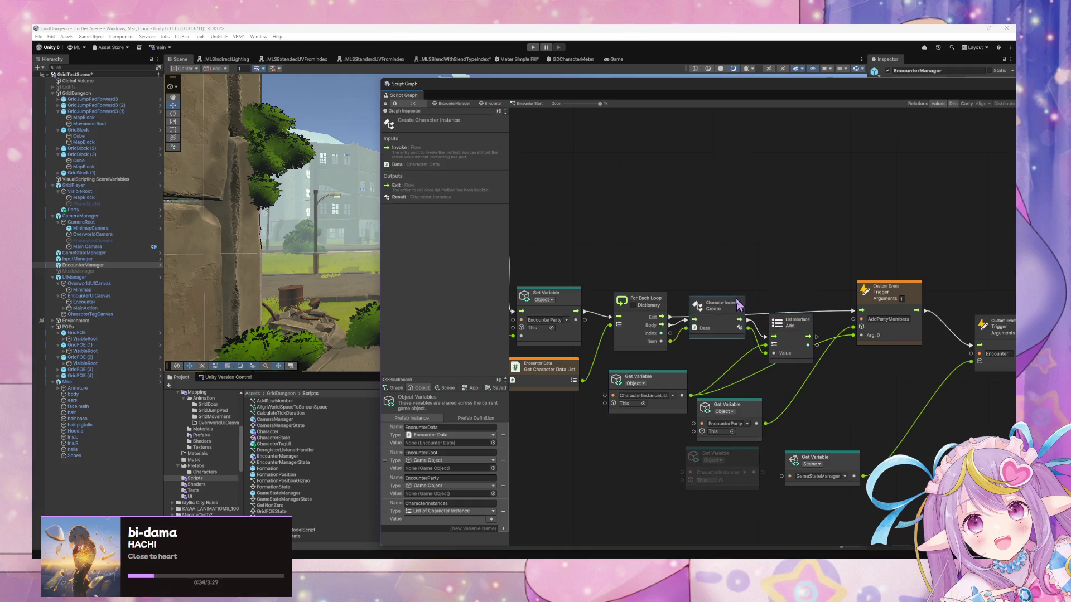
{"action": "left_click", "coordinate": [796, 323]}
{"action": "left_click", "coordinate": [753, 364]}
{"action": "scroll", "coordinate": [753, 363], "scroll_direction": "left", "scroll_amount": 10}
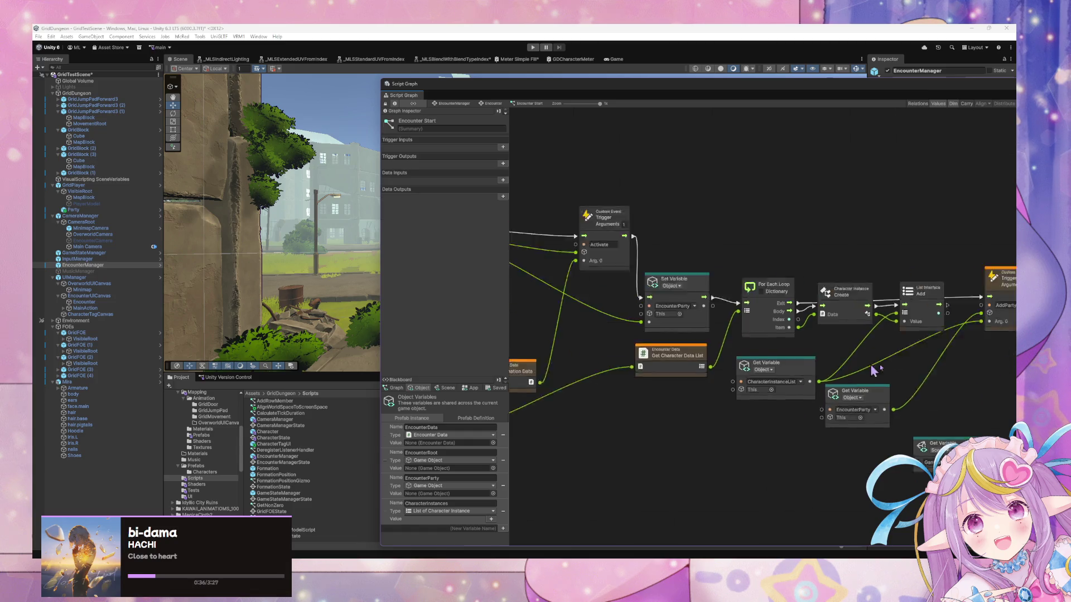
Step: Switch the List Clear input's Get Variable to CharacterInstances
{"action": "scroll", "coordinate": [719, 380], "scroll_direction": "up", "scroll_amount": 2}
{"action": "scroll", "coordinate": [675, 352], "scroll_direction": "left", "scroll_amount": 6}
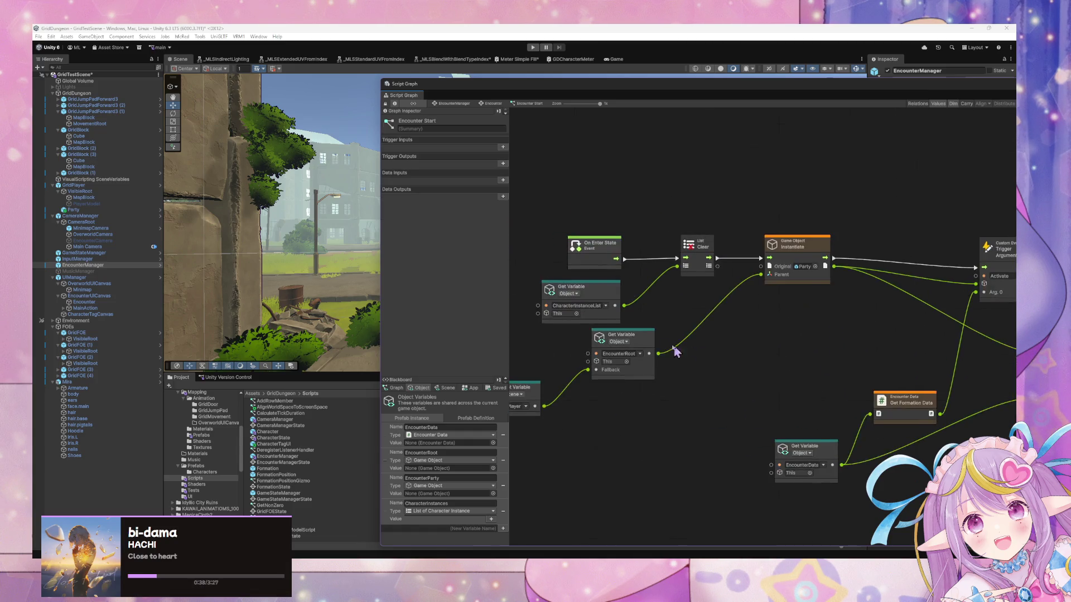
{"action": "left_click", "coordinate": [641, 324]}
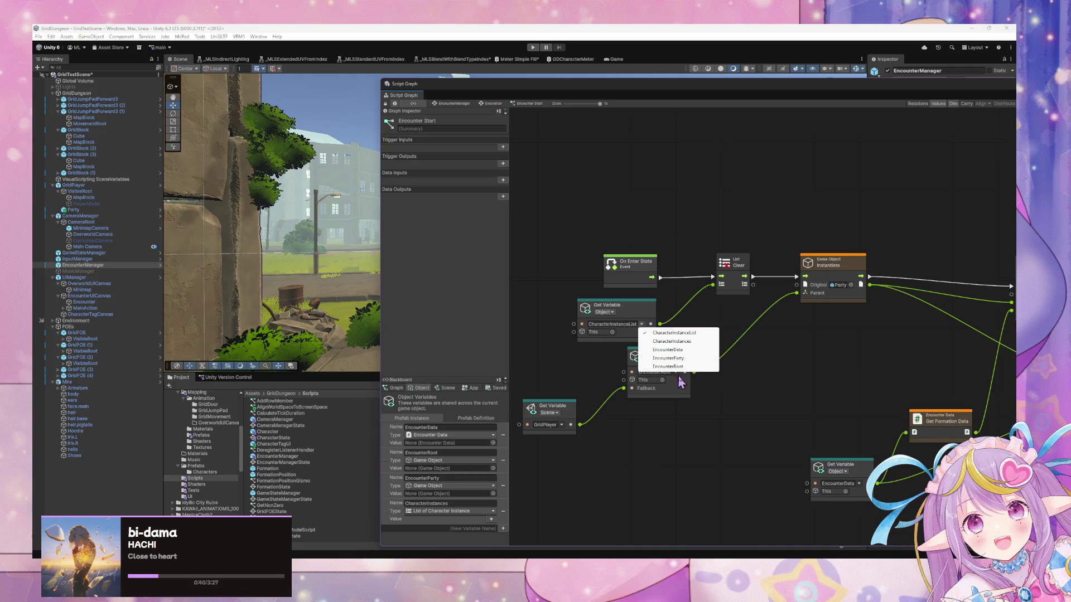
{"action": "left_click", "coordinate": [706, 353]}
{"action": "left_click", "coordinate": [636, 324]}
{"action": "left_click", "coordinate": [814, 371]}
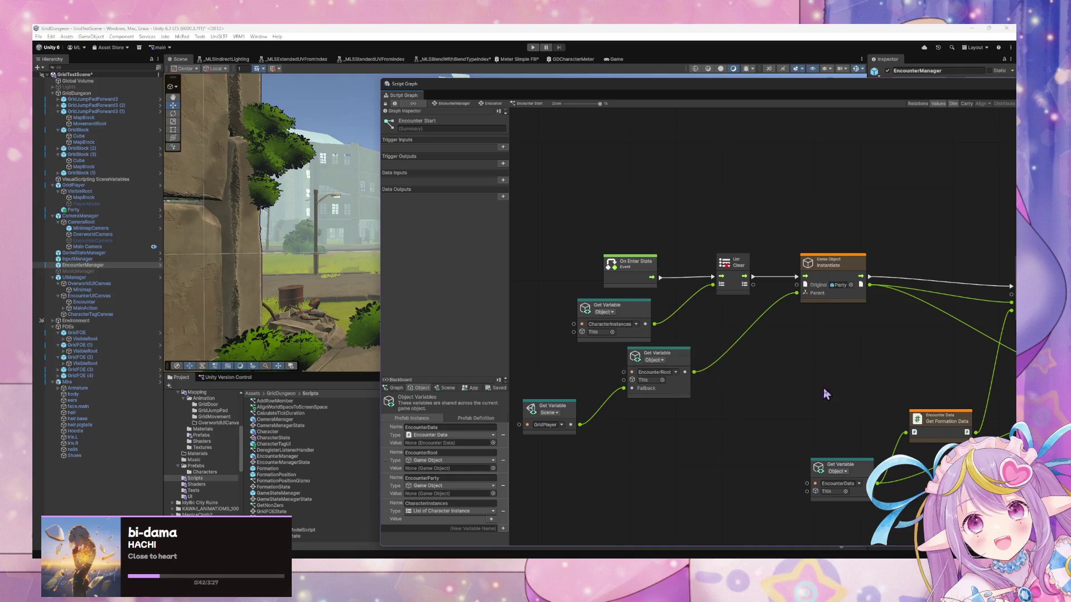
{"action": "left_click", "coordinate": [394, 388]}
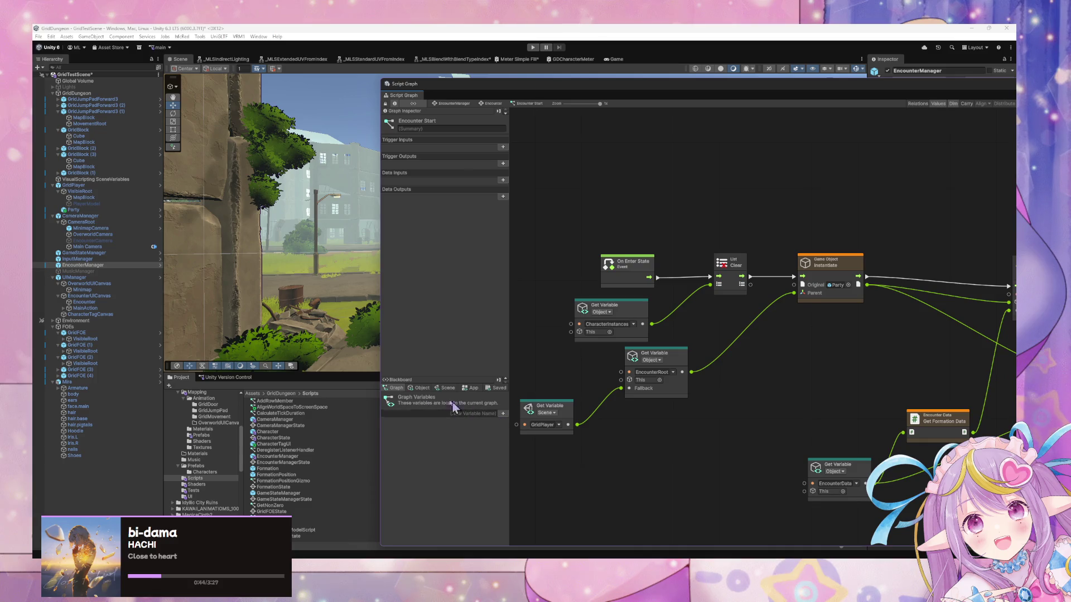
{"action": "left_click", "coordinate": [421, 388]}
Step: Switch the List Add input's Get Variable to CharacterInstances as well
{"action": "left_click_drag", "start_coordinate": [923, 397], "coordinate": [702, 373]}
{"action": "scroll", "coordinate": [770, 369], "scroll_direction": "right", "scroll_amount": 8}
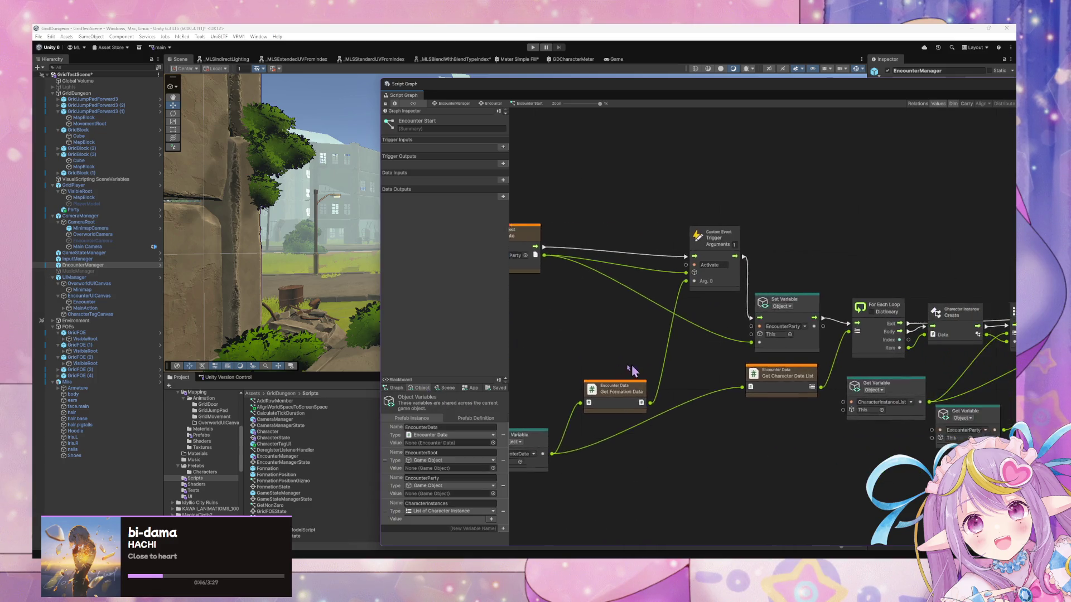
{"action": "scroll", "coordinate": [797, 441], "scroll_direction": "right", "scroll_amount": 2}
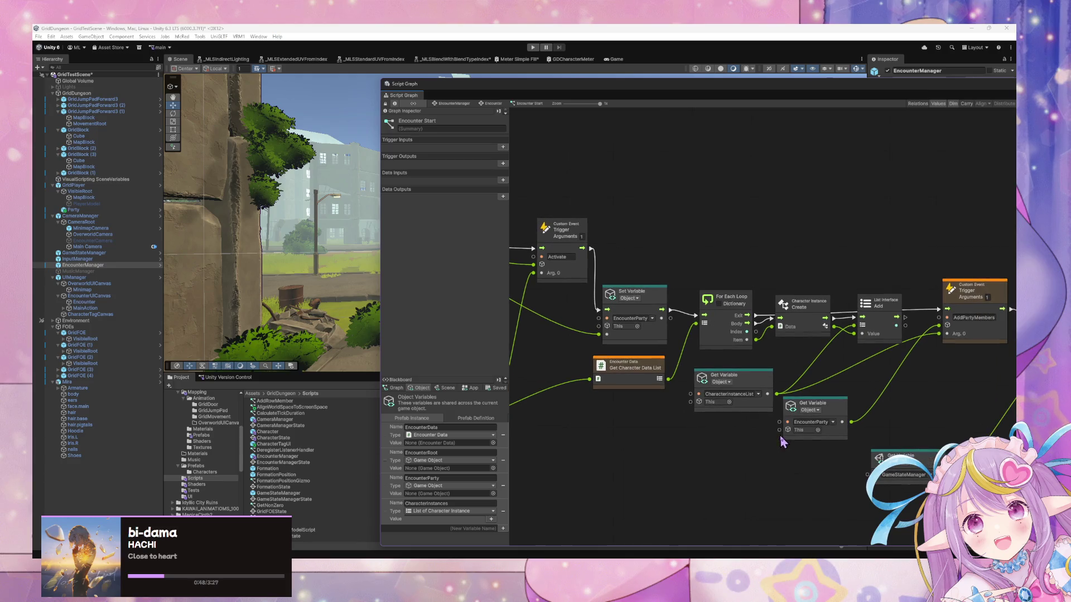
{"action": "left_click", "coordinate": [758, 393]}
{"action": "left_click", "coordinate": [789, 411]}
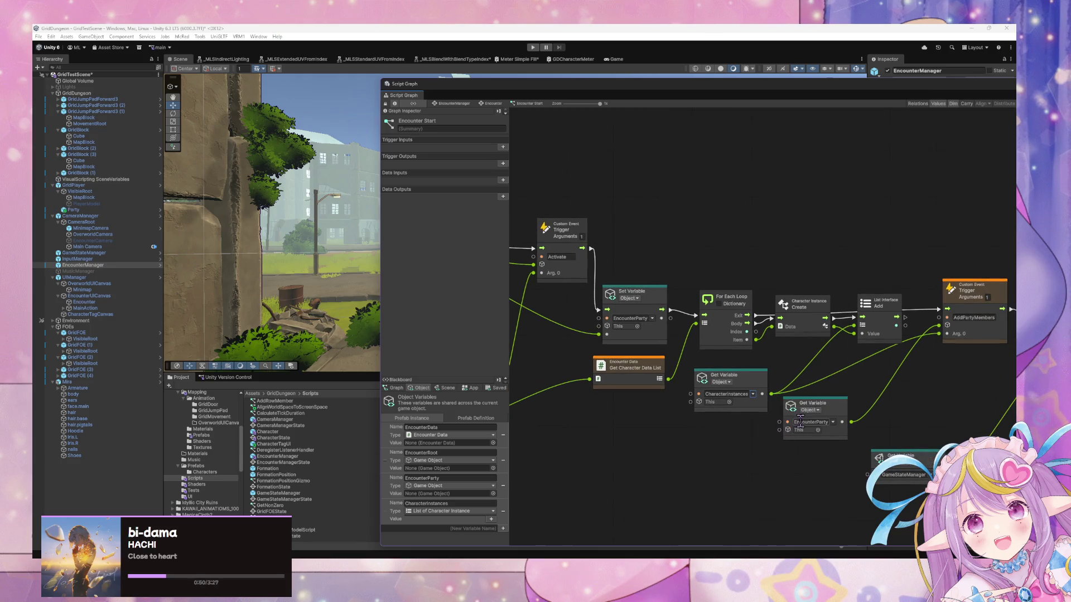
{"action": "left_click", "coordinate": [758, 394]}
{"action": "left_click", "coordinate": [884, 383]}
{"action": "scroll", "coordinate": [698, 382], "scroll_direction": "left", "scroll_amount": 8}
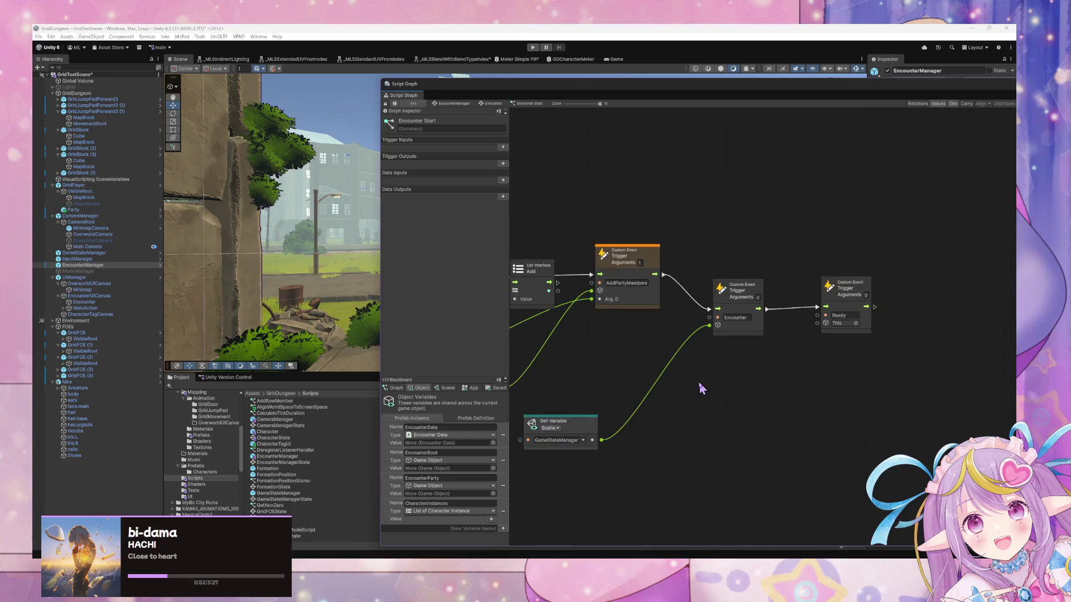
{"action": "scroll", "coordinate": [704, 379], "scroll_direction": "left", "scroll_amount": 8}
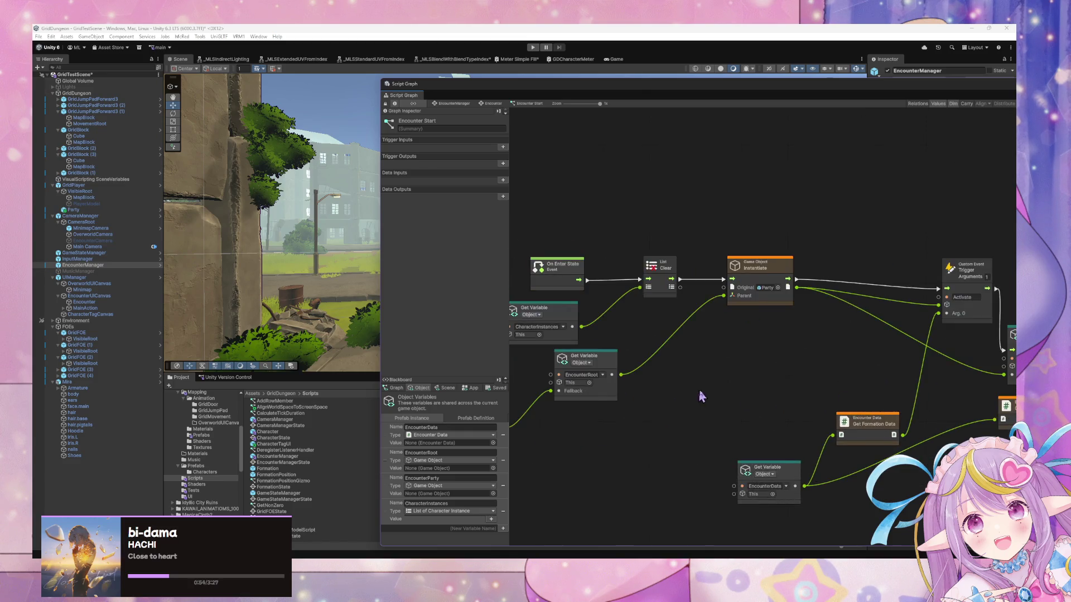
{"action": "scroll", "coordinate": [697, 394], "scroll_direction": "left", "scroll_amount": 5}
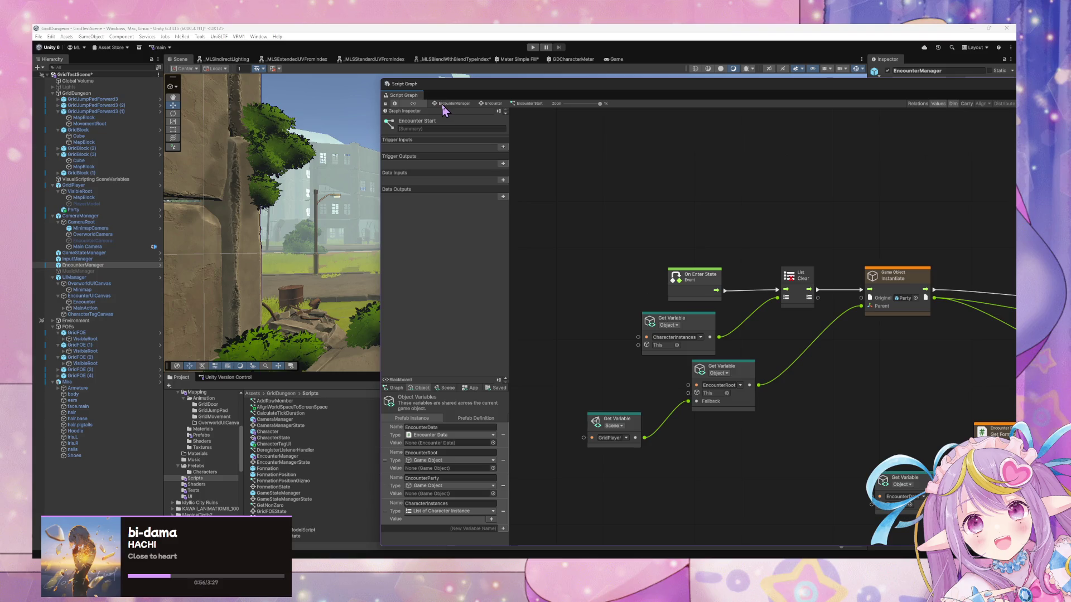
{"action": "left_click", "coordinate": [286, 469]}
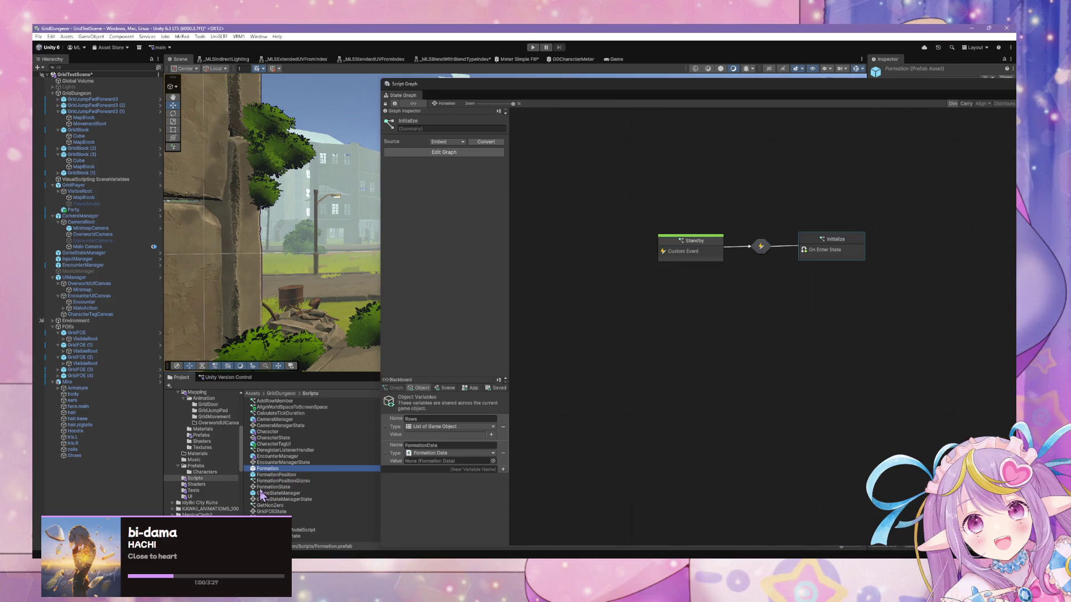
Step: Undock the graph window, find the Party prefab, and display its full state graph
{"action": "scroll", "coordinate": [268, 413], "scroll_direction": "down", "scroll_amount": 3}
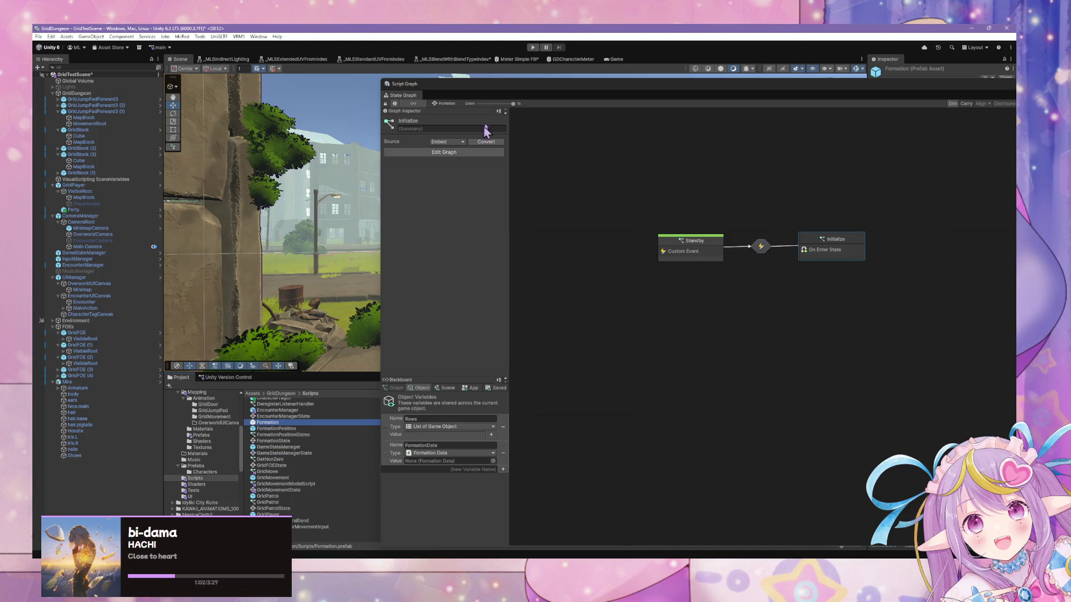
{"action": "mouse_move", "coordinate": [481, 89]}
{"action": "left_mouse_down"}
{"action": "mouse_move", "coordinate": [735, 152]}
{"action": "mouse_move", "coordinate": [695, 402]}
{"action": "mouse_move", "coordinate": [712, 397]}
{"action": "left_mouse_up"}
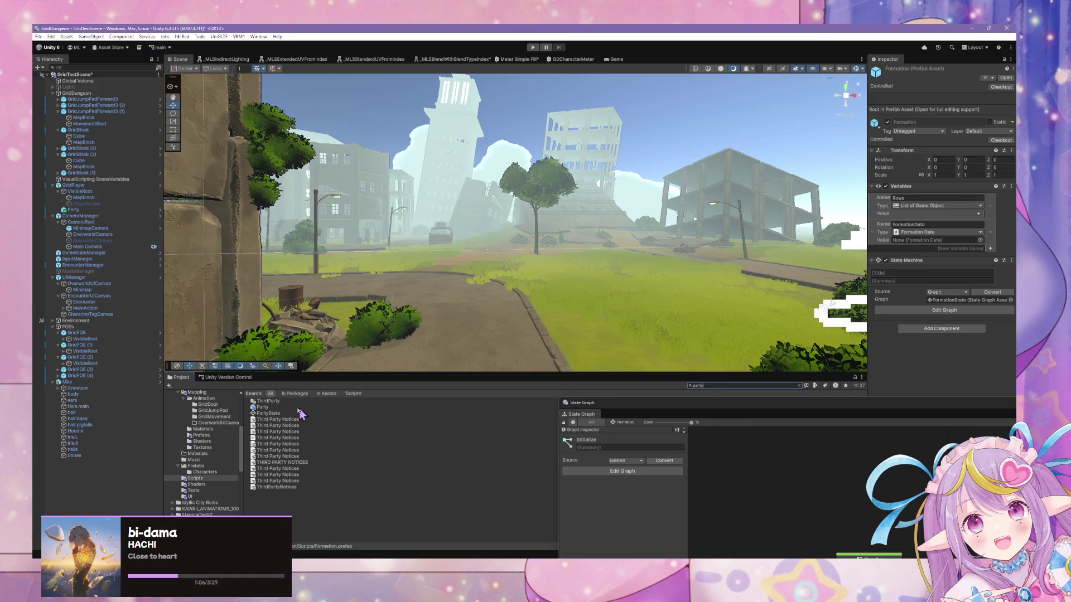
{"action": "key", "text": "Down"}
{"action": "key", "text": "Down"}
{"action": "mouse_move", "coordinate": [680, 409]}
{"action": "left_mouse_down"}
{"action": "mouse_move", "coordinate": [490, 164]}
{"action": "mouse_move", "coordinate": [533, 94]}
{"action": "left_mouse_up"}
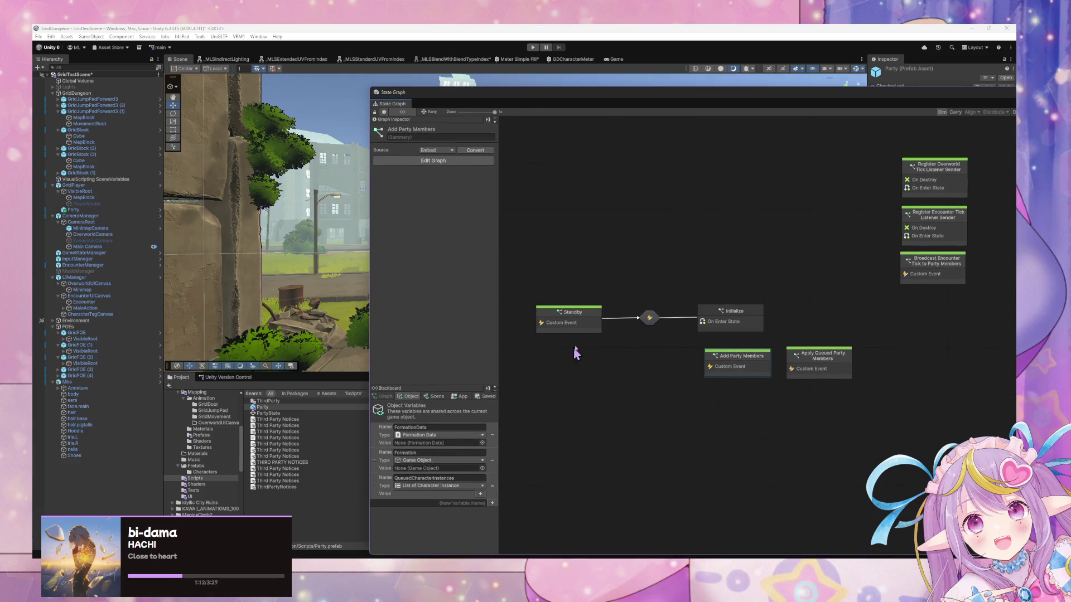
Step: Inspect the Party state machine's Standby graph and its Standby-to-Initialize transition graph
{"action": "left_click", "coordinate": [581, 316]}
{"action": "double_click", "coordinate": [586, 316]}
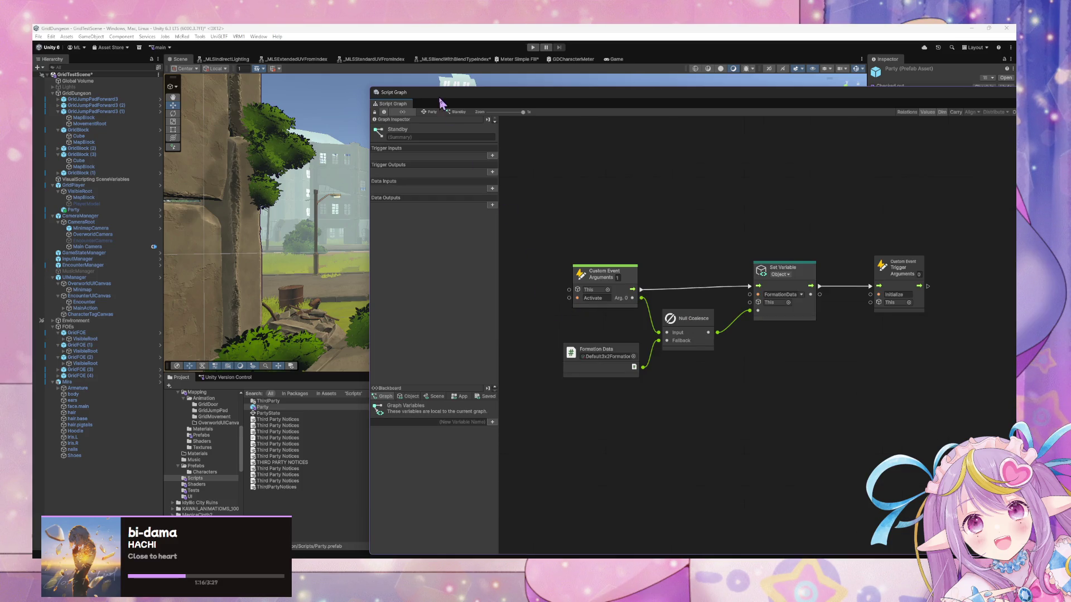
{"action": "left_click", "coordinate": [429, 112]}
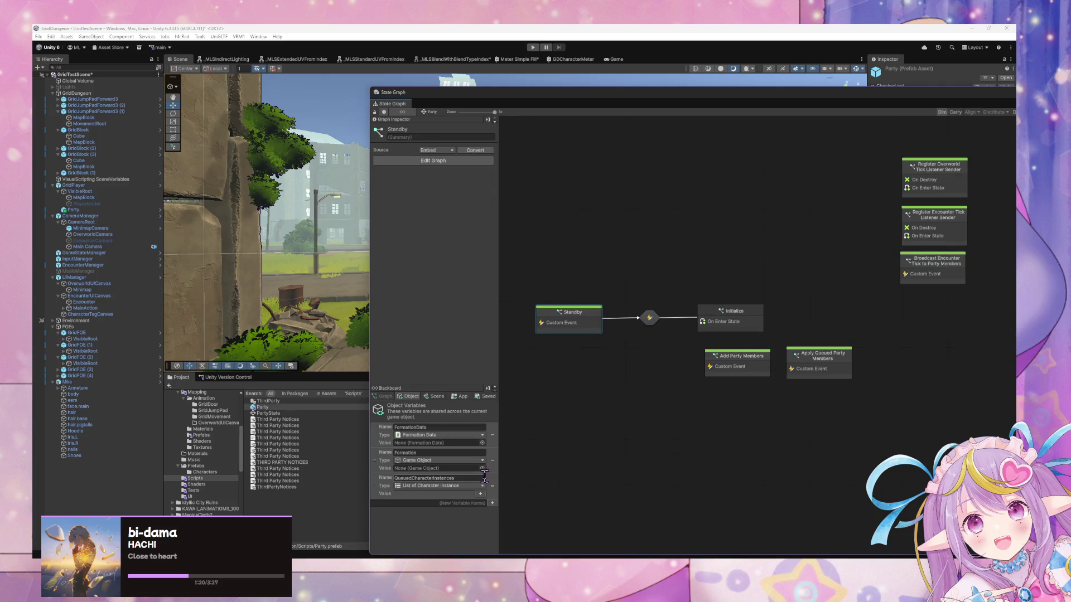
{"action": "double_click", "coordinate": [576, 328]}
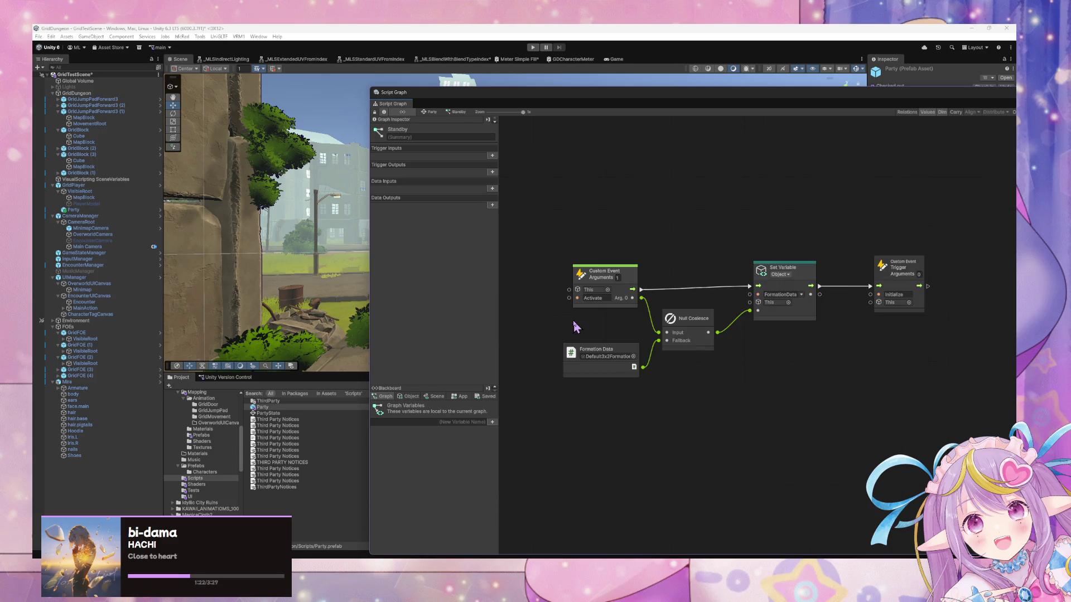
{"action": "left_click", "coordinate": [429, 112]}
{"action": "left_click", "coordinate": [755, 329]}
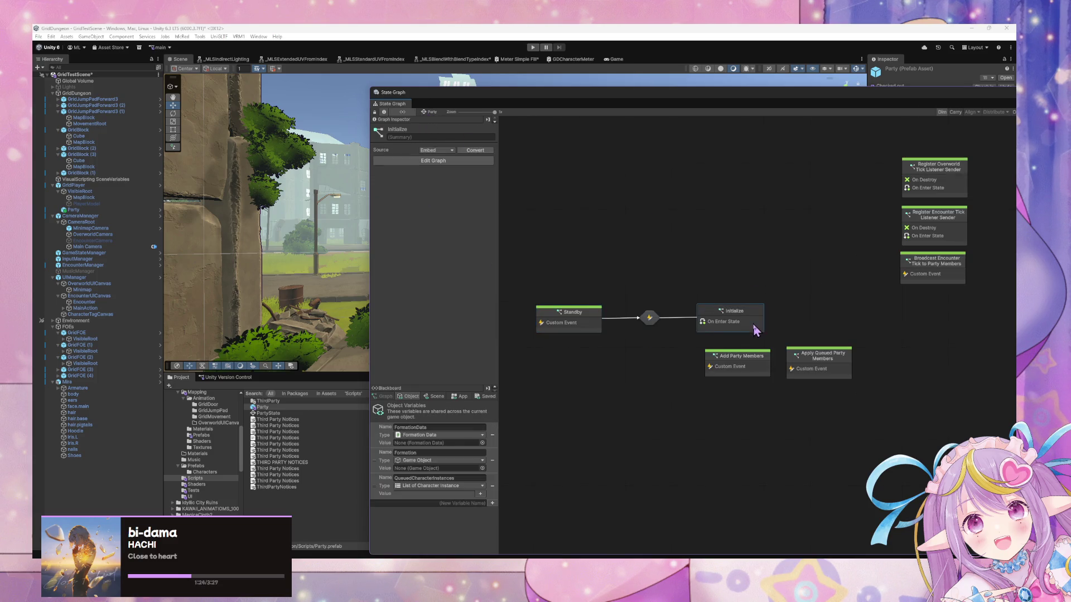
{"action": "double_click", "coordinate": [645, 314]}
{"action": "left_click", "coordinate": [432, 112]}
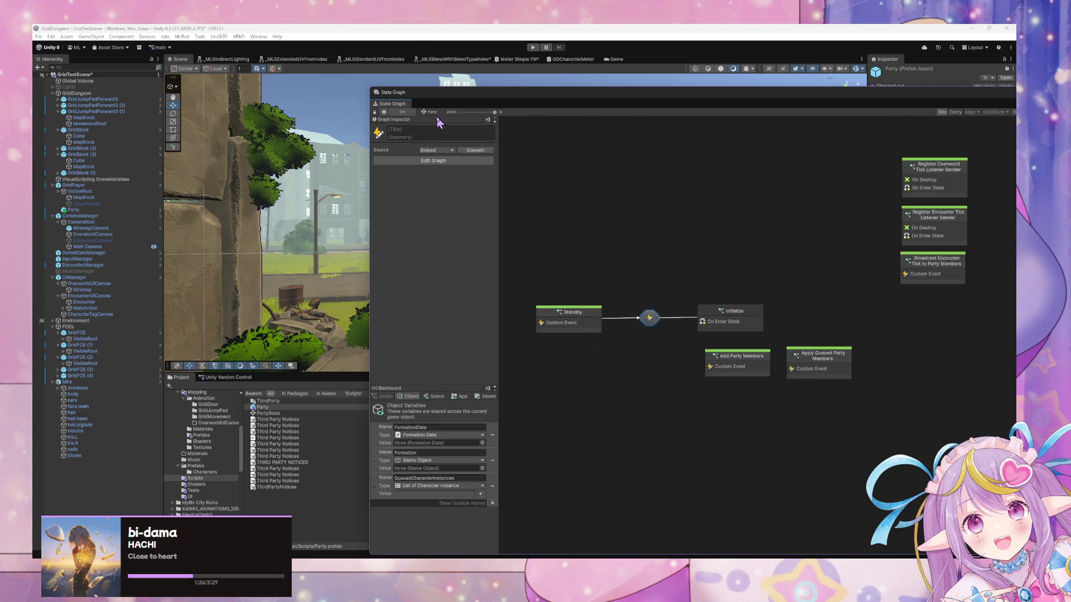
Step: Check the Initialize graph, then open Add Party Members and attempt an unnamed object variable
{"action": "left_click", "coordinate": [734, 323]}
{"action": "double_click", "coordinate": [735, 324]}
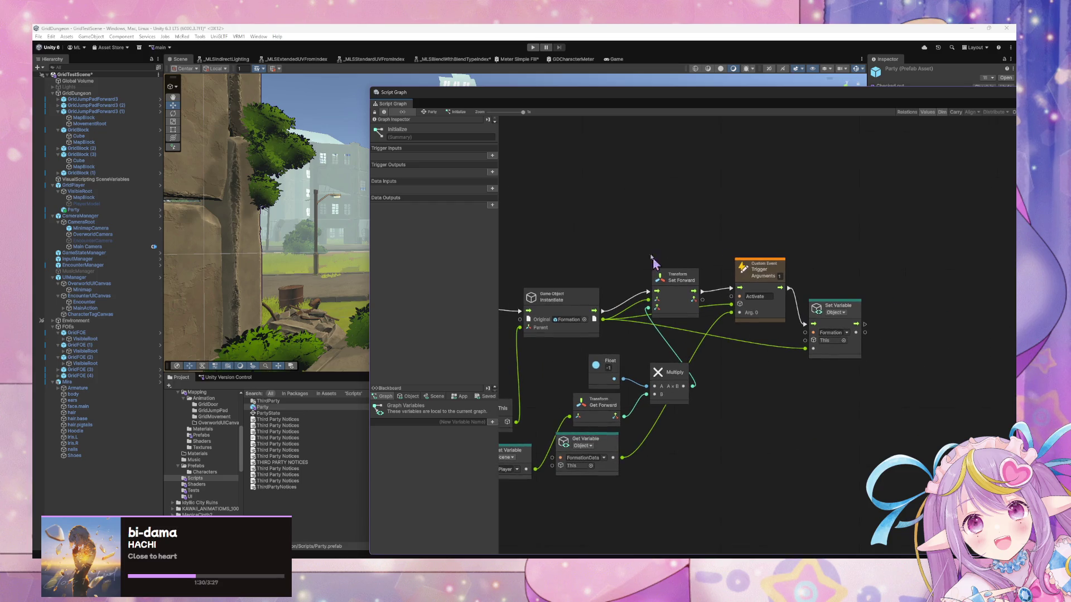
{"action": "left_click", "coordinate": [432, 112]}
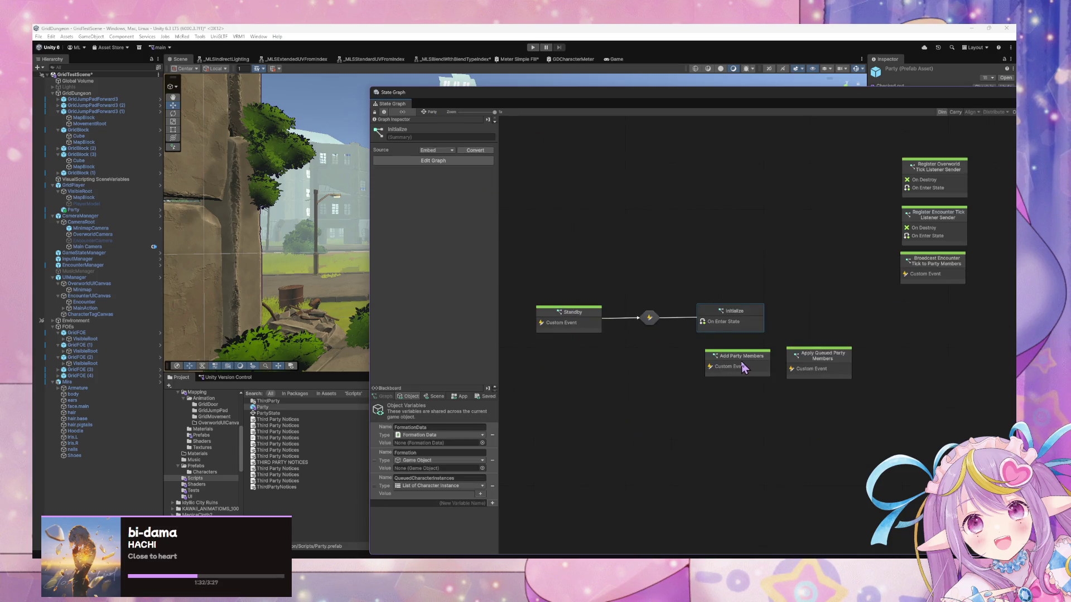
{"action": "double_click", "coordinate": [744, 366]}
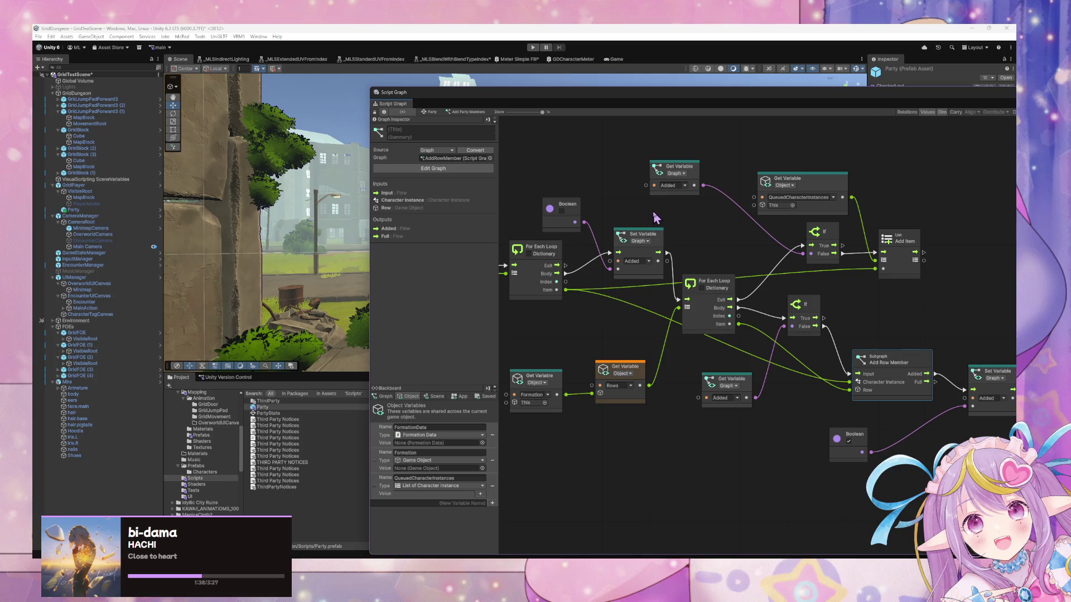
{"action": "left_click", "coordinate": [492, 503]}
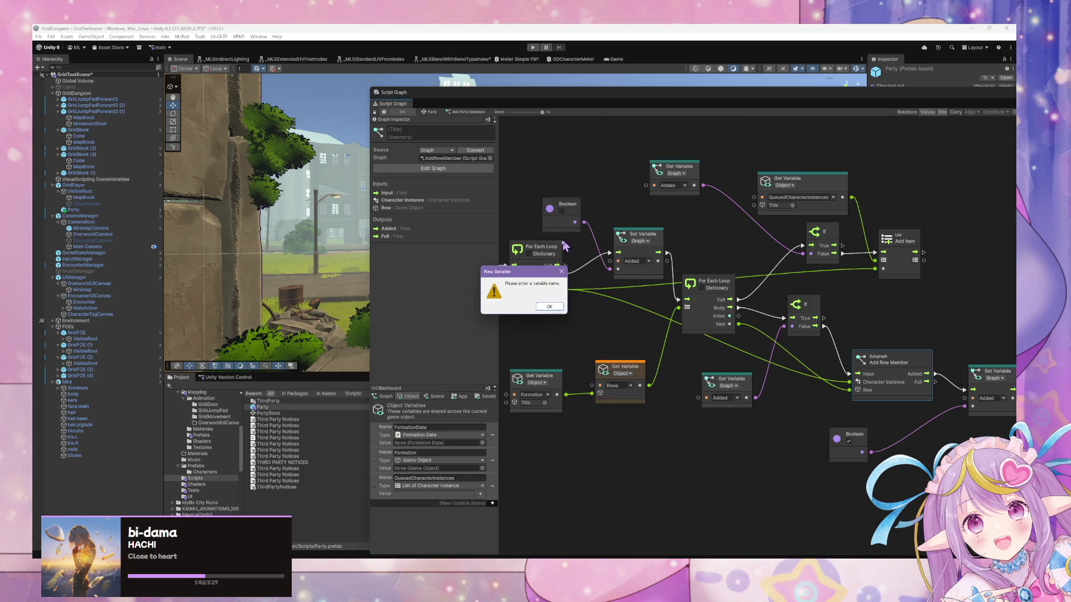
Step: Dismiss the missing-name warning and review the Add Party Members loop through Add Row Member
{"action": "left_click", "coordinate": [549, 307]}
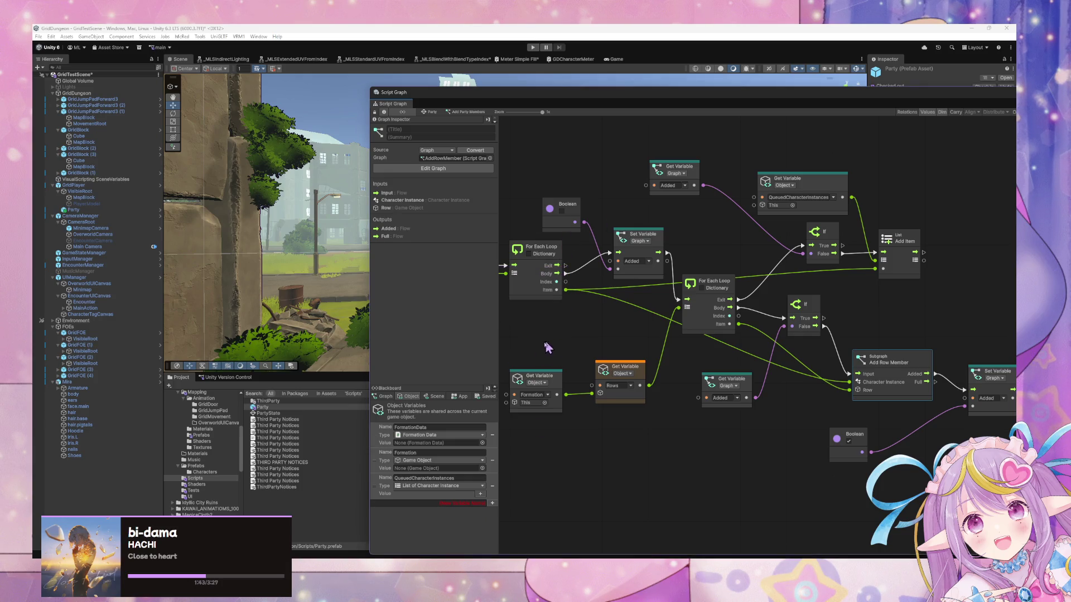
{"action": "left_click", "coordinate": [572, 499]}
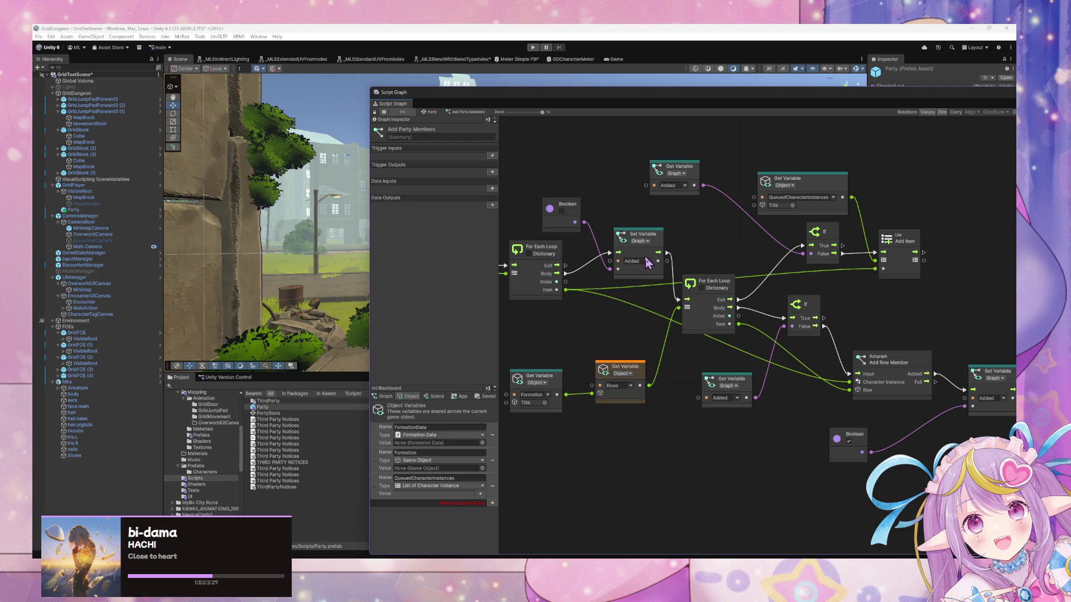
{"action": "mouse_move", "coordinate": [722, 451]}
{"action": "left_mouse_down"}
{"action": "mouse_move", "coordinate": [814, 406]}
{"action": "mouse_move", "coordinate": [882, 462]}
{"action": "mouse_move", "coordinate": [614, 421]}
{"action": "mouse_move", "coordinate": [677, 427]}
{"action": "mouse_move", "coordinate": [778, 410]}
{"action": "left_mouse_up"}
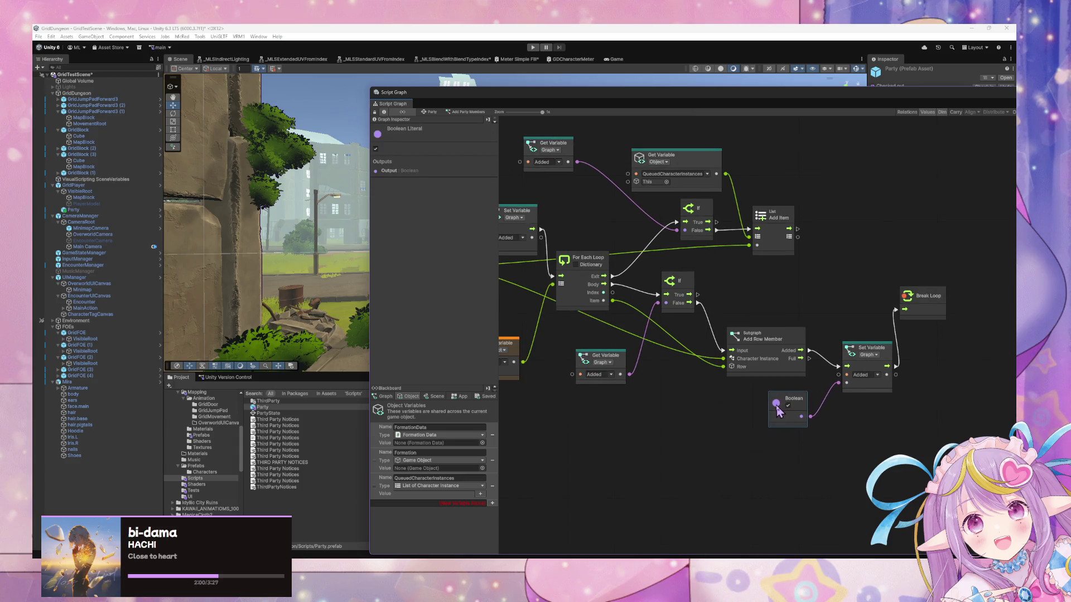
{"action": "left_click", "coordinate": [711, 441]}
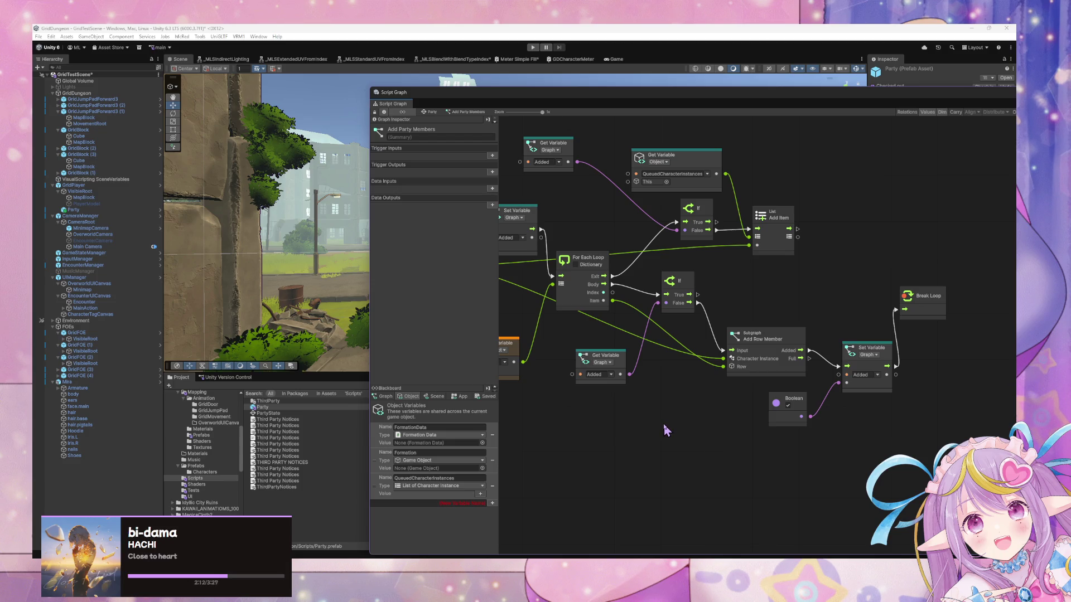
{"action": "mouse_move", "coordinate": [617, 410]}
{"action": "left_mouse_down"}
{"action": "mouse_move", "coordinate": [744, 446]}
{"action": "mouse_move", "coordinate": [736, 463]}
{"action": "left_mouse_up"}
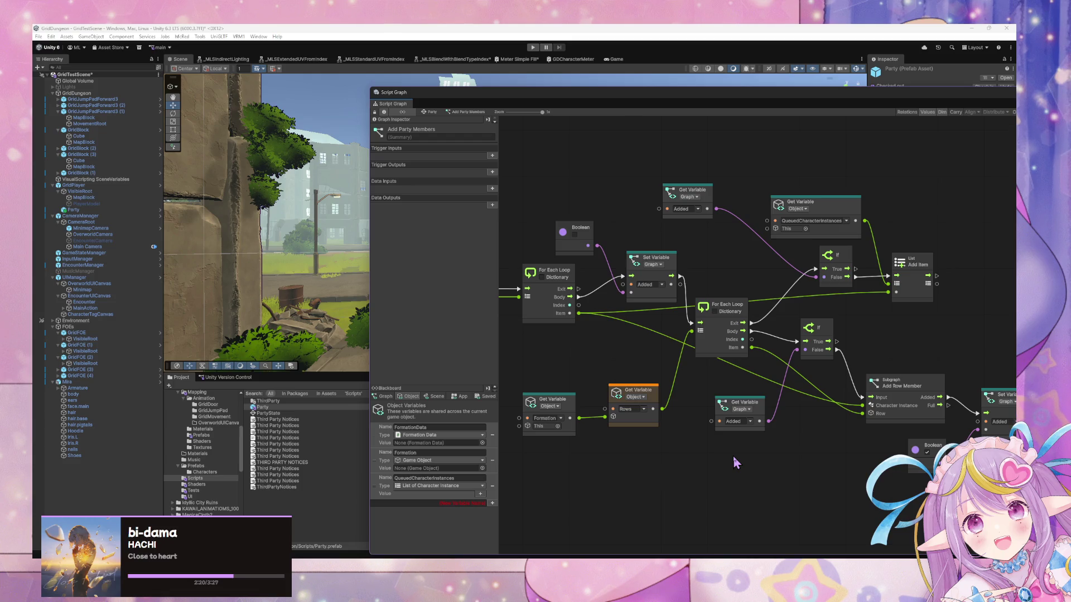
{"action": "left_click_drag", "start_coordinate": [829, 454], "coordinate": [618, 418]}
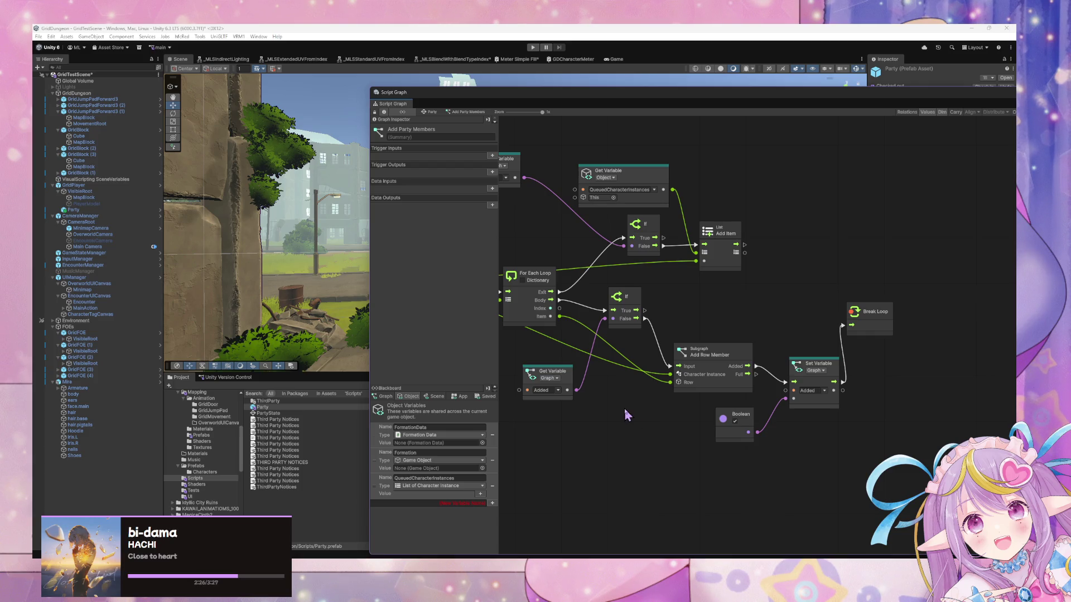
{"action": "left_click_drag", "start_coordinate": [625, 410], "coordinate": [767, 417]}
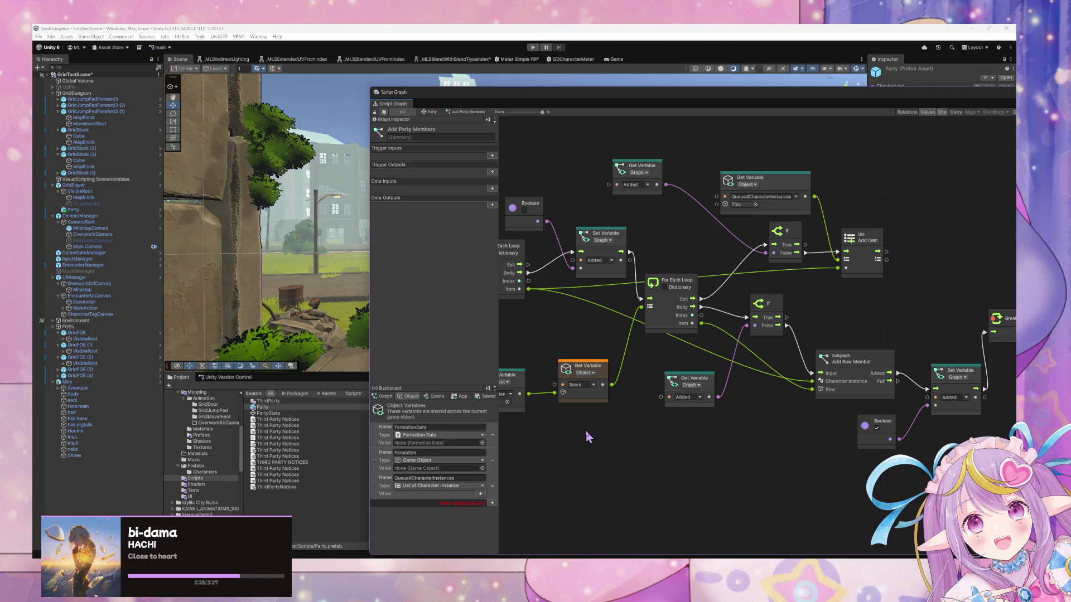
{"action": "mouse_move", "coordinate": [584, 430]}
{"action": "left_mouse_down"}
{"action": "mouse_move", "coordinate": [656, 424]}
{"action": "mouse_move", "coordinate": [775, 464]}
{"action": "left_mouse_up"}
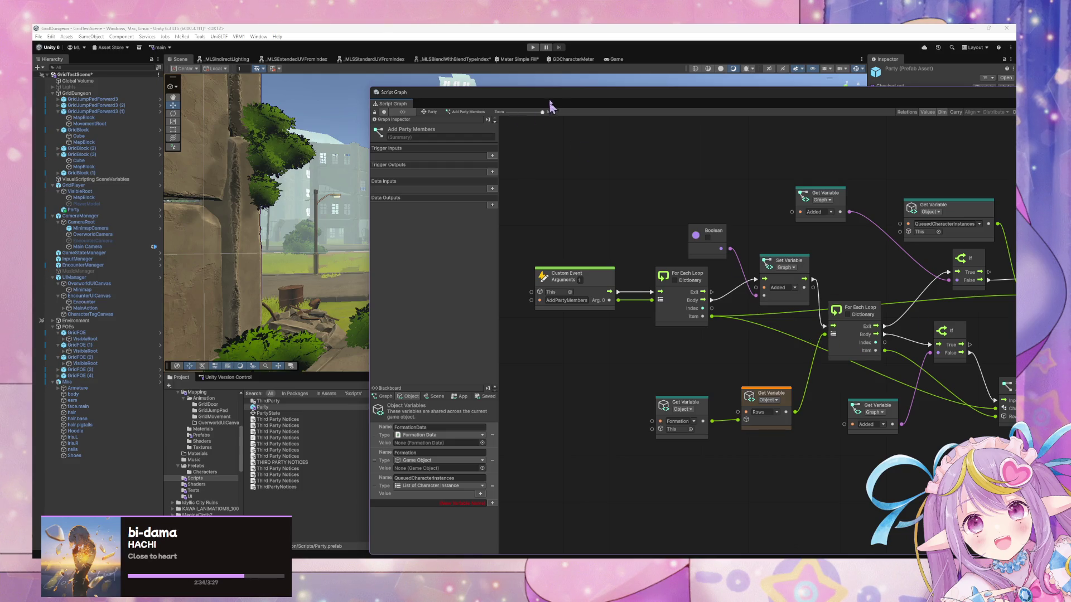
Step: Enter Play mode, trigger an encounter, and select EncounterManager in the Hierarchy
{"action": "left_click", "coordinate": [533, 47]}
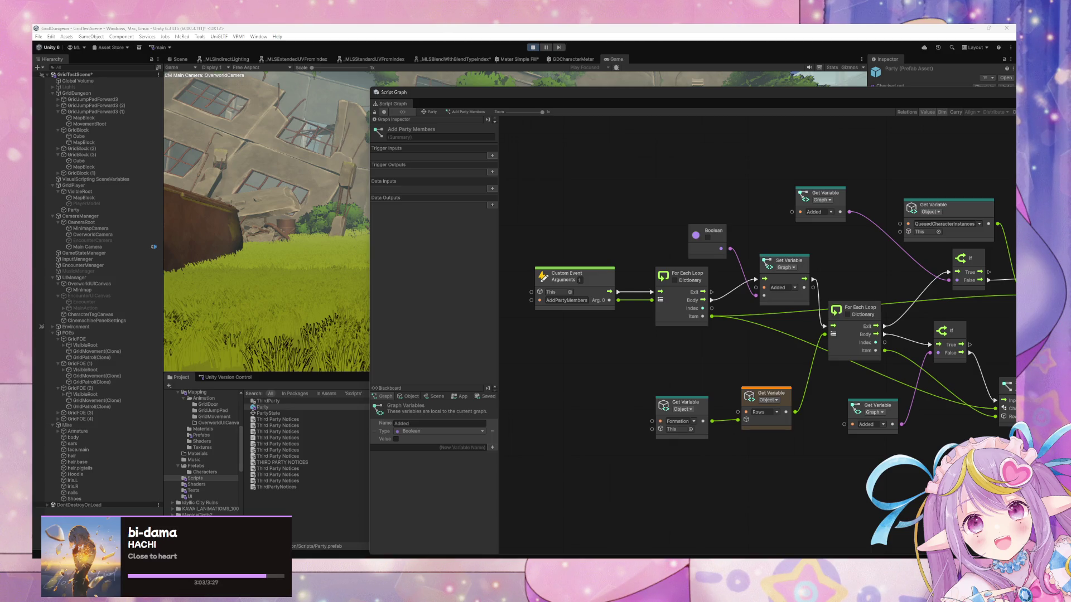
{"action": "left_click", "coordinate": [454, 351]}
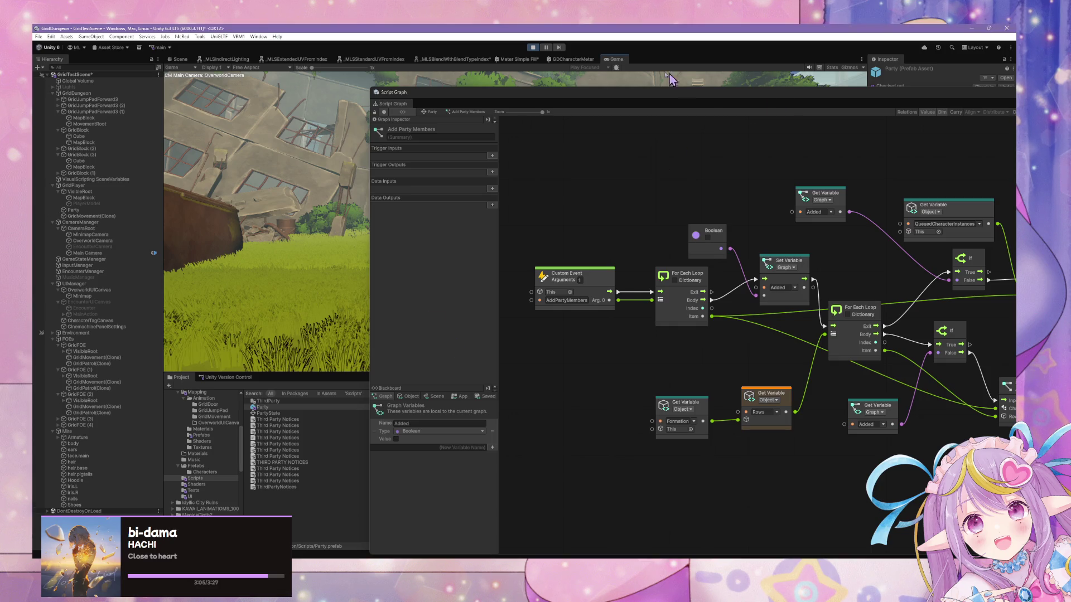
{"action": "left_click_drag", "start_coordinate": [584, 96], "coordinate": [610, 315]}
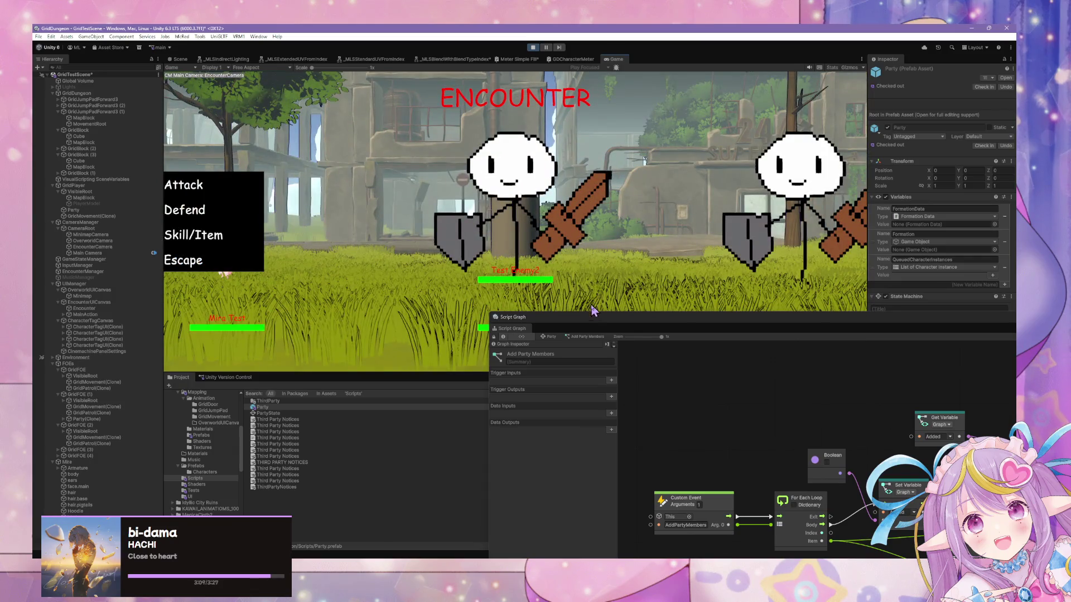
{"action": "mouse_move", "coordinate": [592, 327]}
{"action": "left_mouse_down"}
{"action": "mouse_move", "coordinate": [631, 189]}
{"action": "mouse_move", "coordinate": [656, 153]}
{"action": "left_mouse_up"}
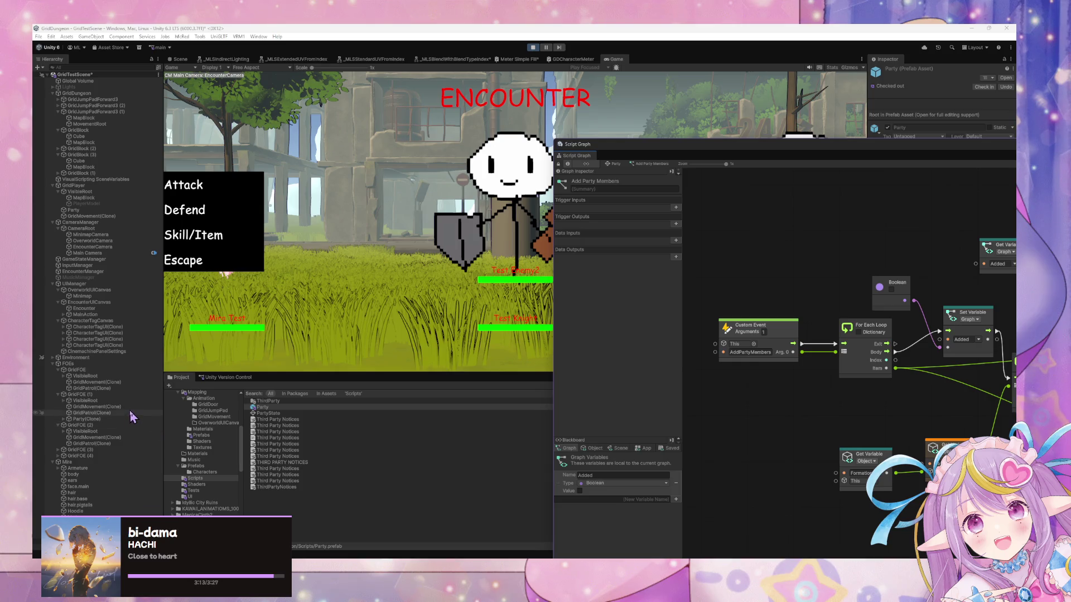
{"action": "left_click", "coordinate": [99, 308]}
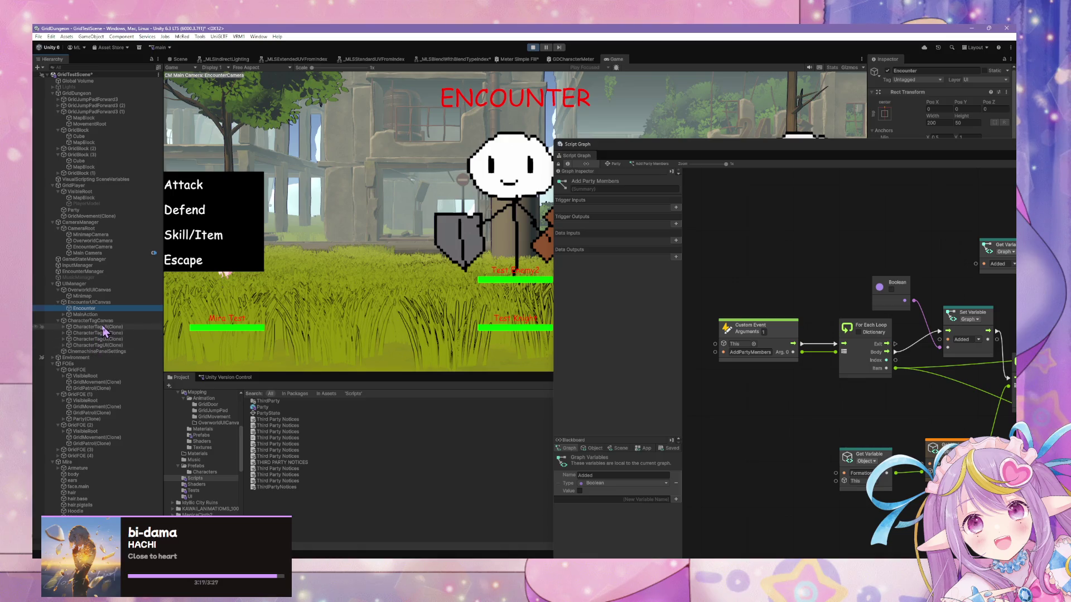
{"action": "left_click", "coordinate": [85, 273]}
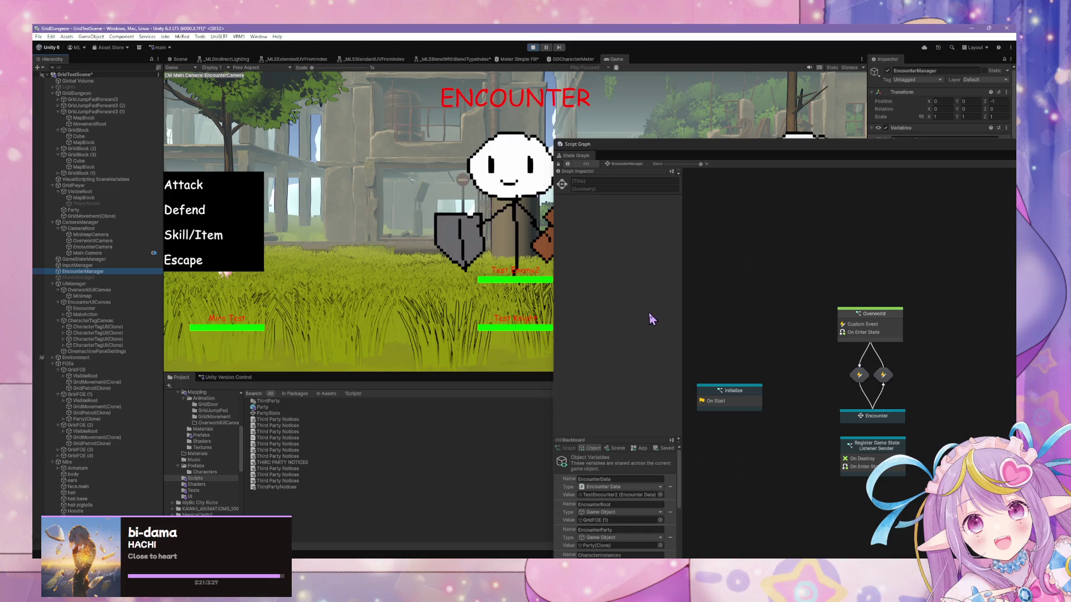
Step: Inspect EncounterManager's CharacterInstances list showing four instances, including Test Knight and TestEnemy2
{"action": "scroll", "coordinate": [675, 457], "scroll_direction": "down", "scroll_amount": 3}
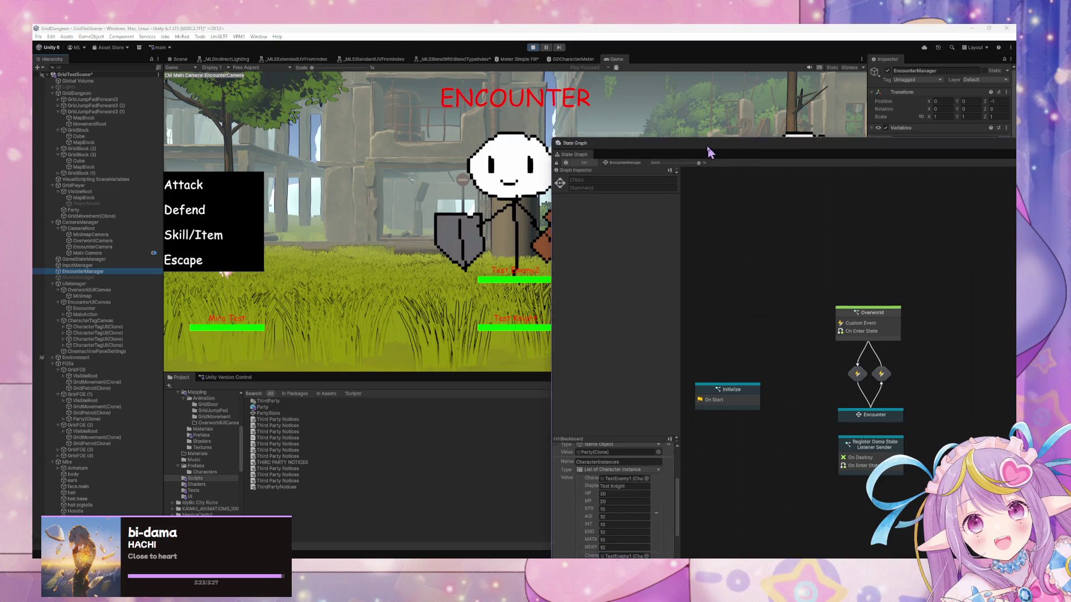
{"action": "left_click_drag", "start_coordinate": [707, 148], "coordinate": [703, 53]}
{"action": "scroll", "coordinate": [668, 411], "scroll_direction": "down", "scroll_amount": 3}
{"action": "scroll", "coordinate": [664, 407], "scroll_direction": "up", "scroll_amount": 10}
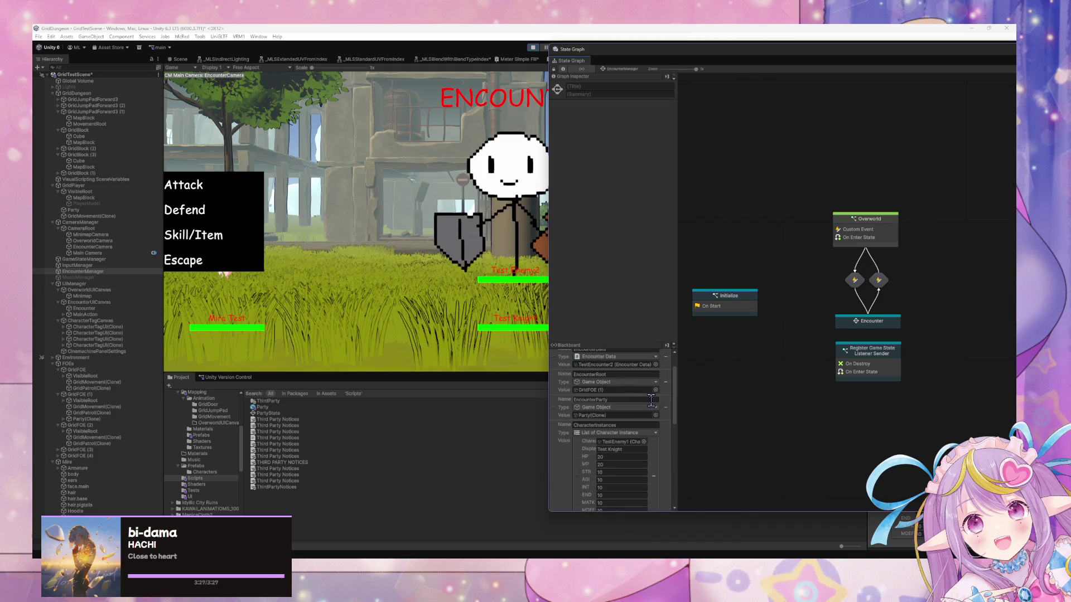
{"action": "scroll", "coordinate": [651, 400], "scroll_direction": "down", "scroll_amount": 5}
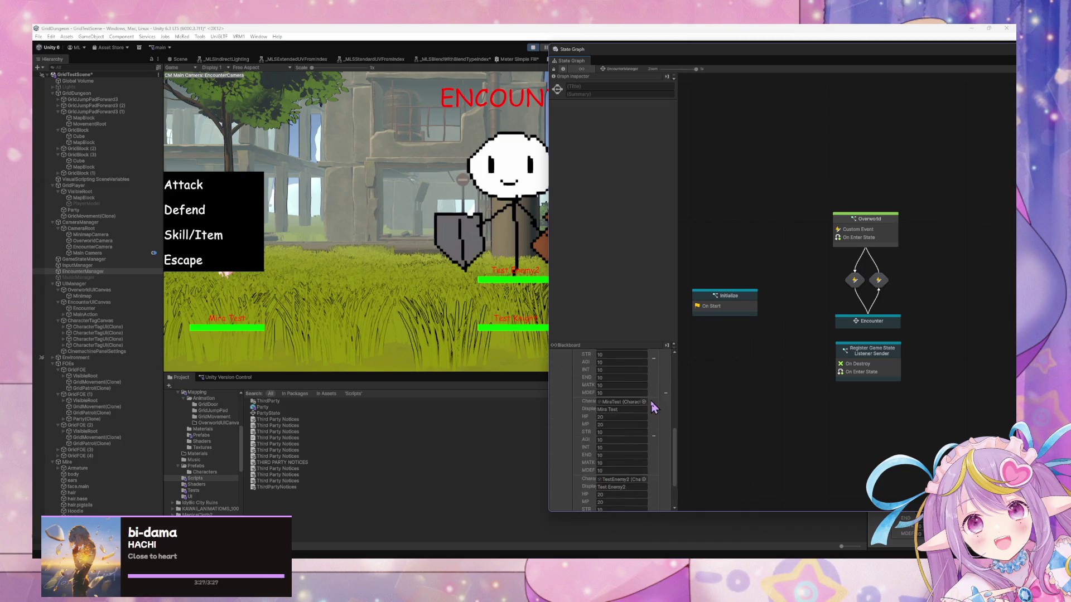
{"action": "scroll", "coordinate": [654, 408], "scroll_direction": "up", "scroll_amount": 2}
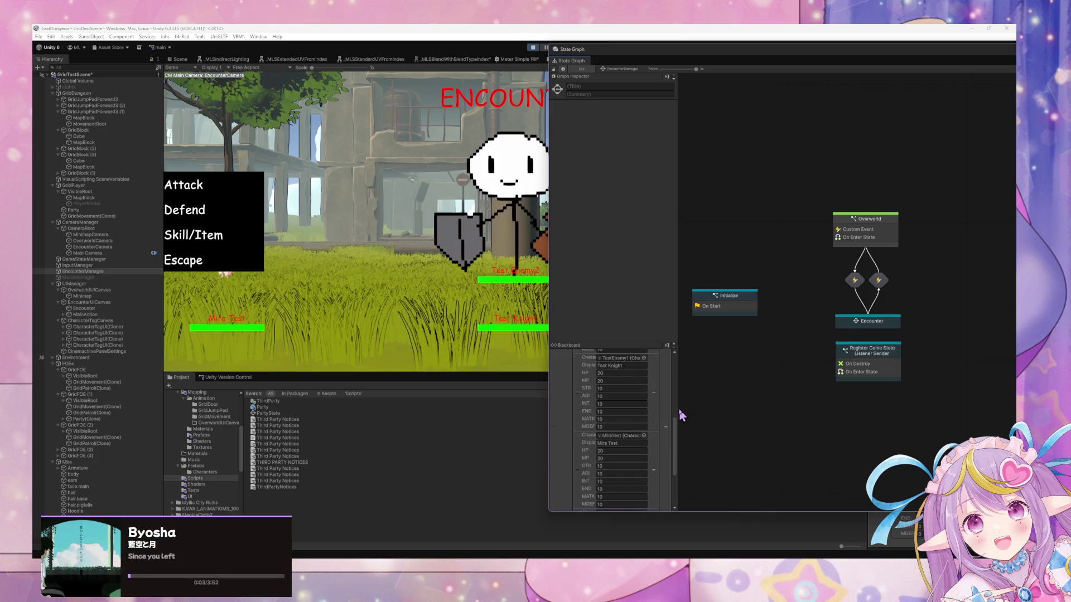
{"action": "scroll", "coordinate": [658, 410], "scroll_direction": "up", "scroll_amount": 2}
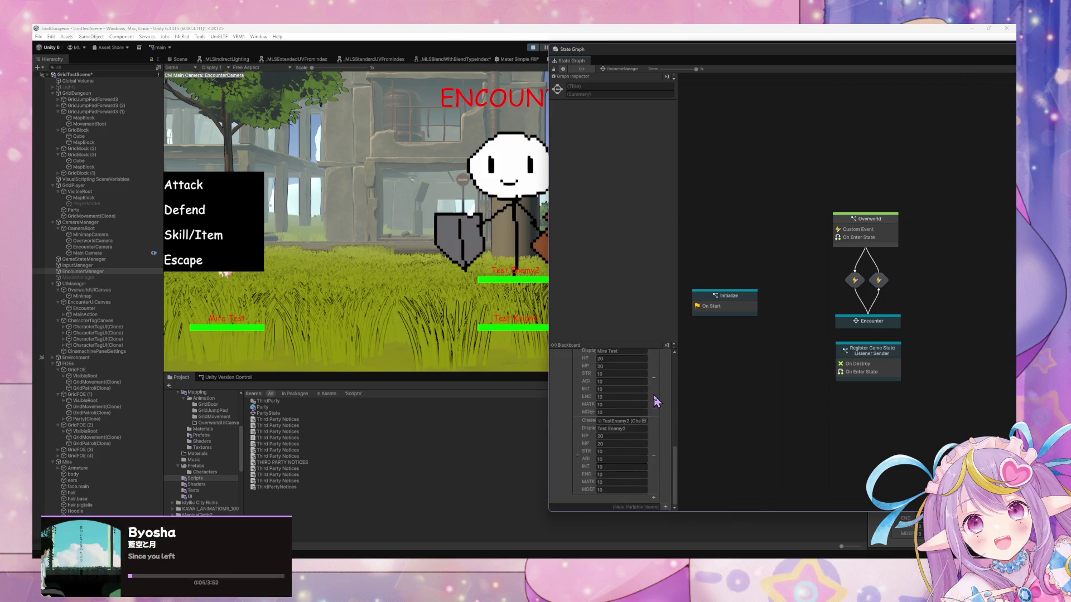
{"action": "scroll", "coordinate": [657, 399], "scroll_direction": "up", "scroll_amount": 4}
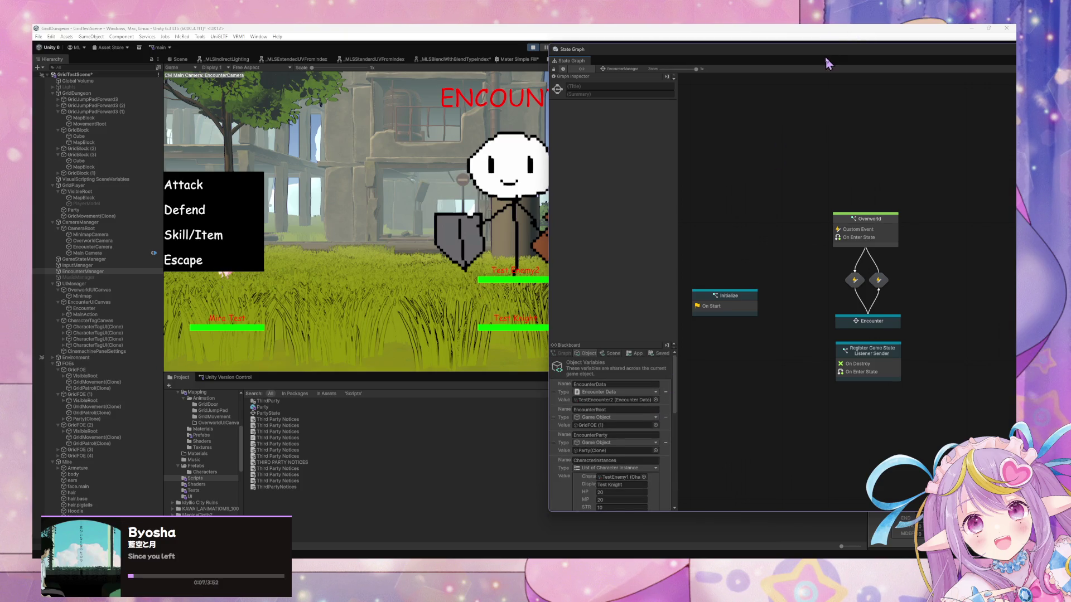
{"action": "mouse_move", "coordinate": [830, 51]}
{"action": "left_mouse_down"}
{"action": "mouse_move", "coordinate": [379, 306]}
{"action": "mouse_move", "coordinate": [364, 346]}
{"action": "left_mouse_up"}
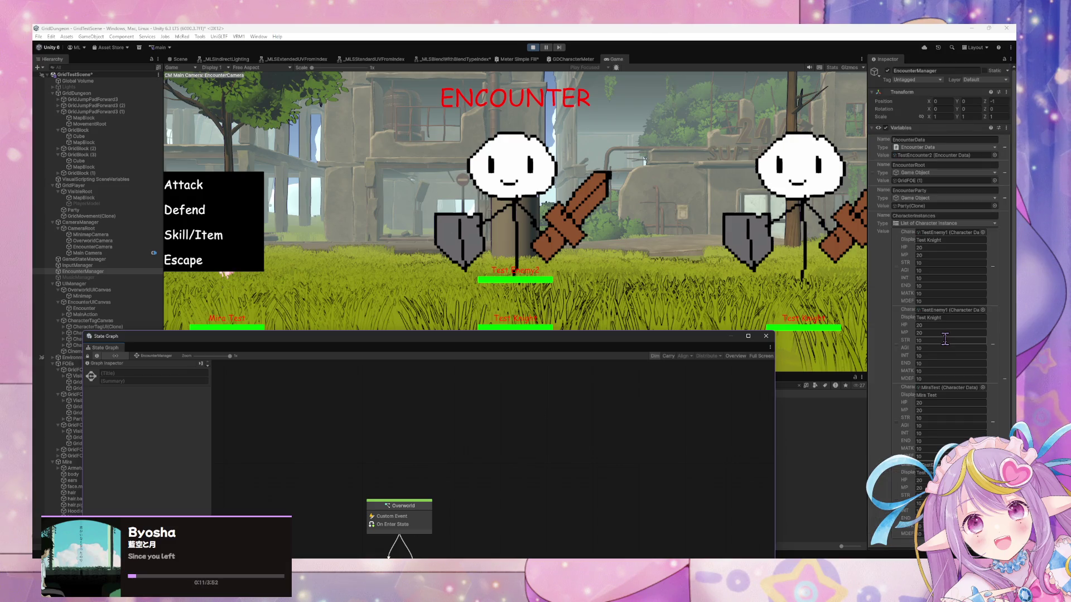
{"action": "left_click", "coordinate": [726, 258]}
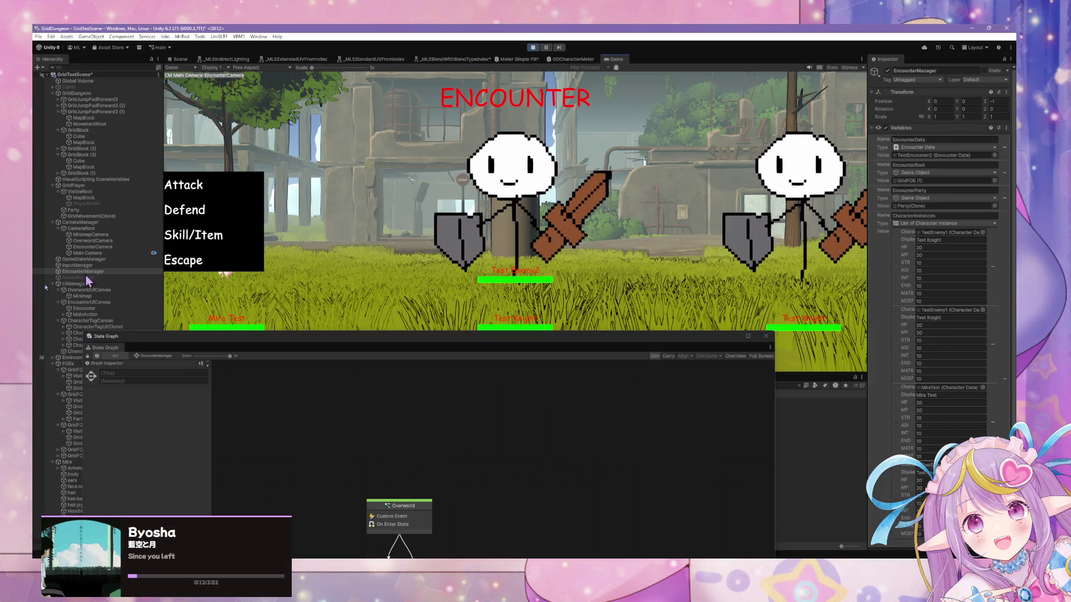
Step: Walk into and escape several encounters, confirming Mira Test characters spawn into the battles
{"action": "left_click", "coordinate": [193, 267]}
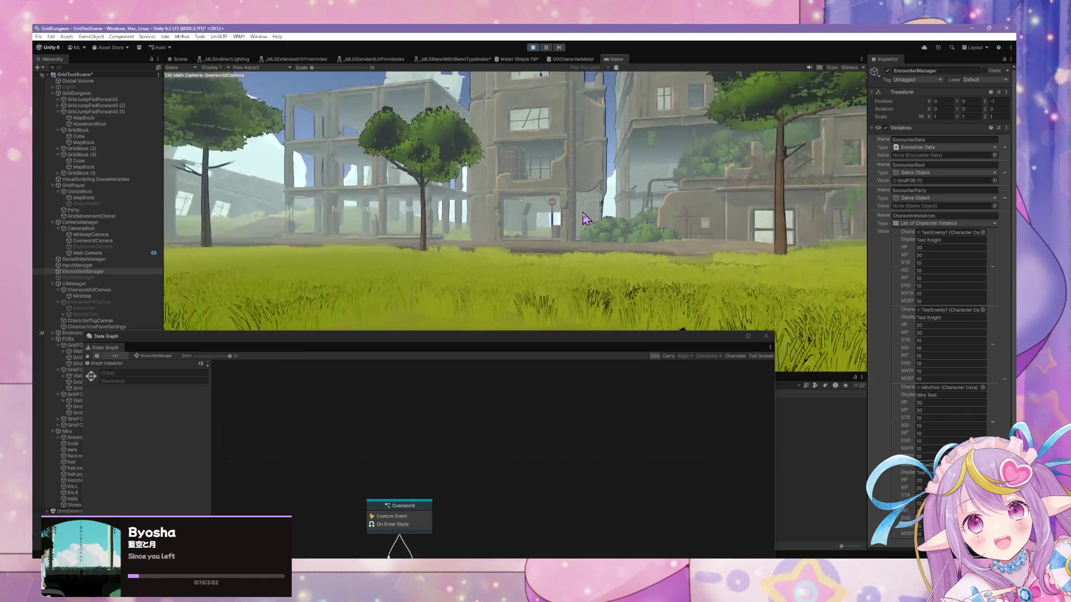
{"action": "key", "text": "w"}
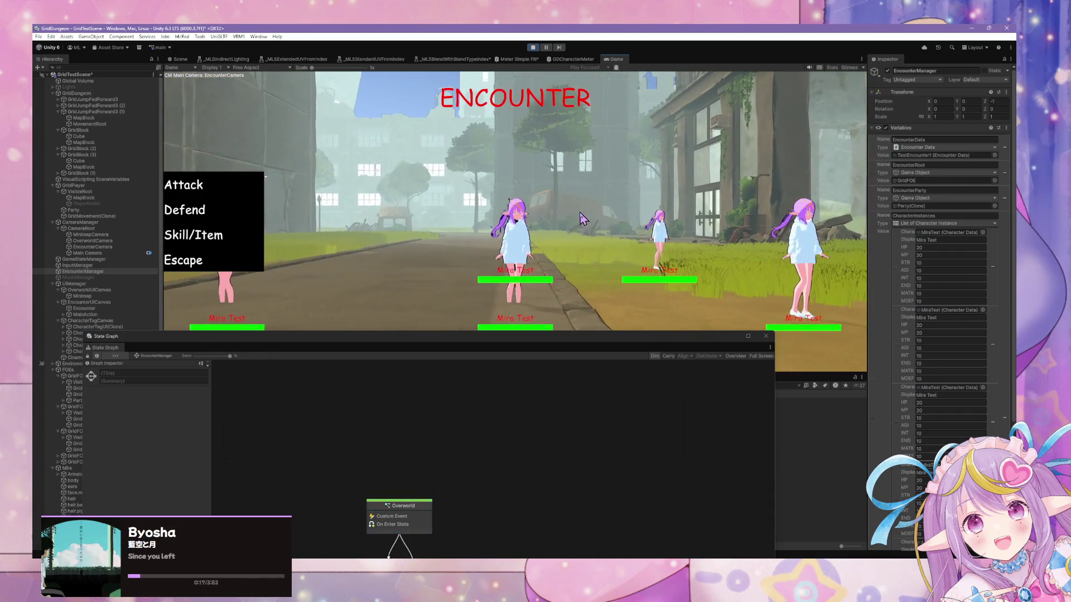
{"action": "scroll", "coordinate": [971, 343], "scroll_direction": "down", "scroll_amount": 5}
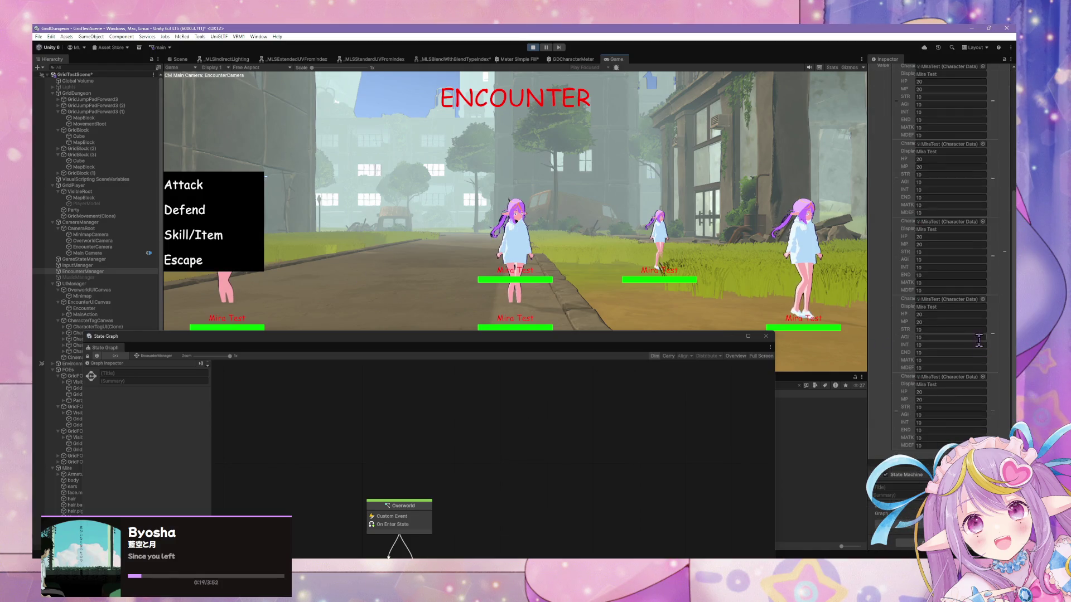
{"action": "scroll", "coordinate": [971, 339], "scroll_direction": "up", "scroll_amount": 5}
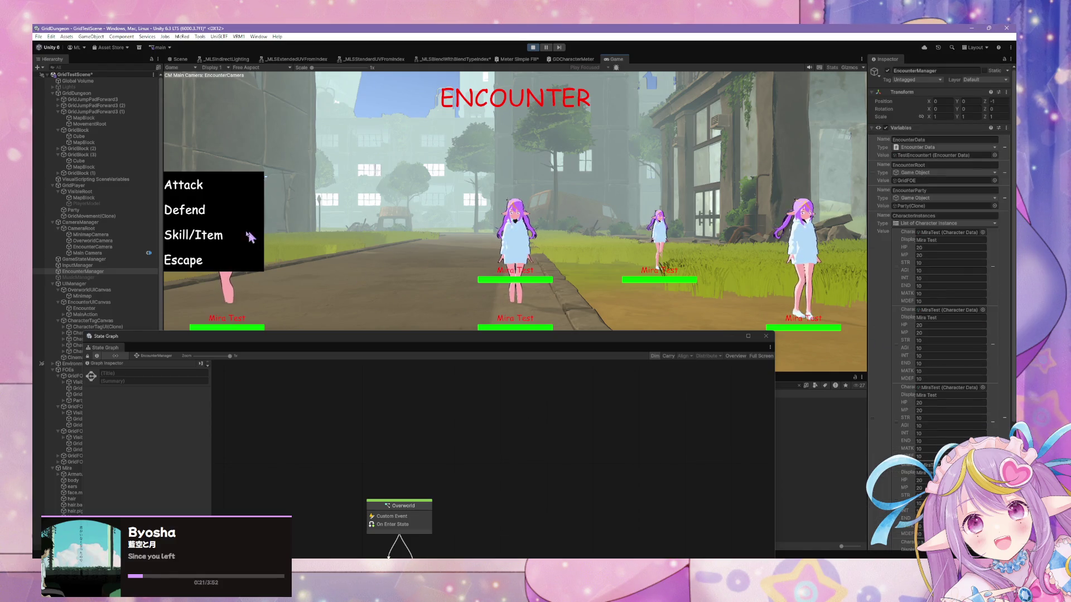
{"action": "left_click", "coordinate": [210, 260]}
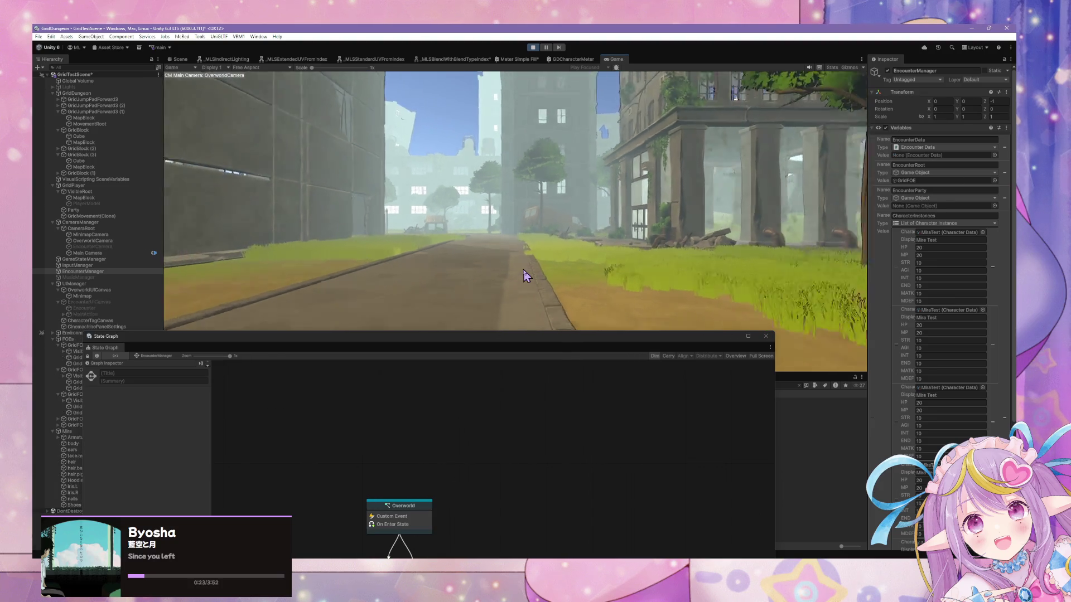
{"action": "key", "text": "w"}
{"action": "key", "text": "w"}
{"action": "key", "text": "w"}
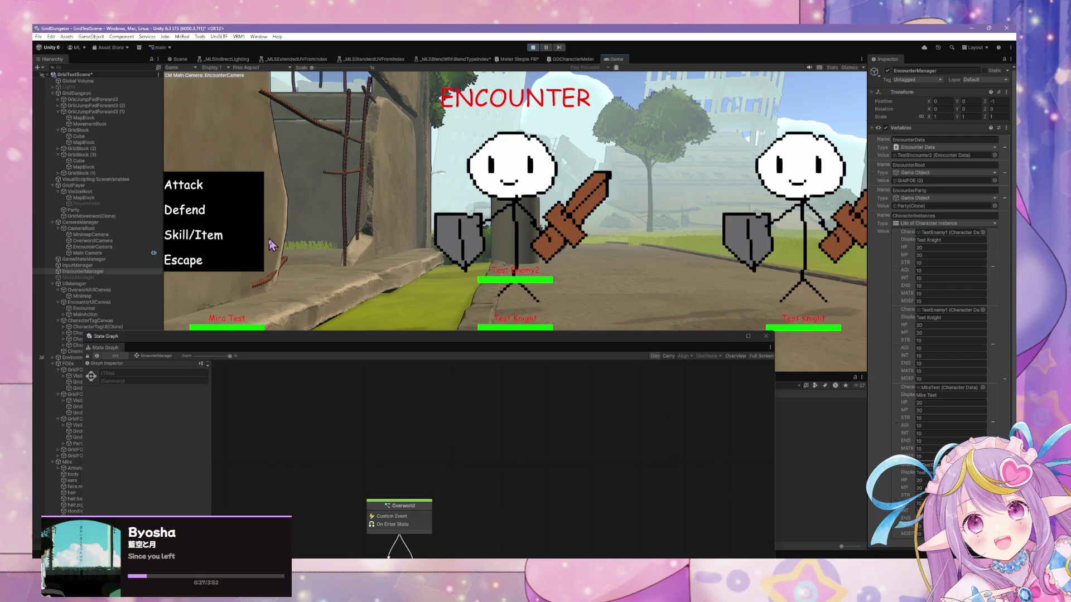
{"action": "left_click", "coordinate": [239, 259]}
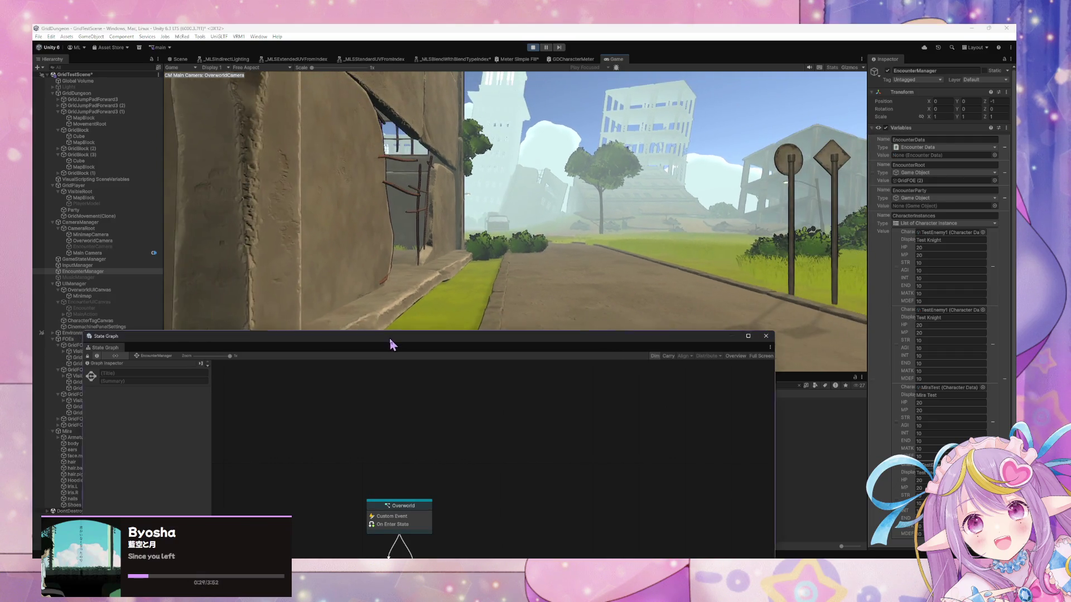
{"action": "mouse_move", "coordinate": [390, 342]}
{"action": "left_mouse_down"}
{"action": "mouse_move", "coordinate": [626, 172]}
{"action": "mouse_move", "coordinate": [537, 403]}
{"action": "left_mouse_up"}
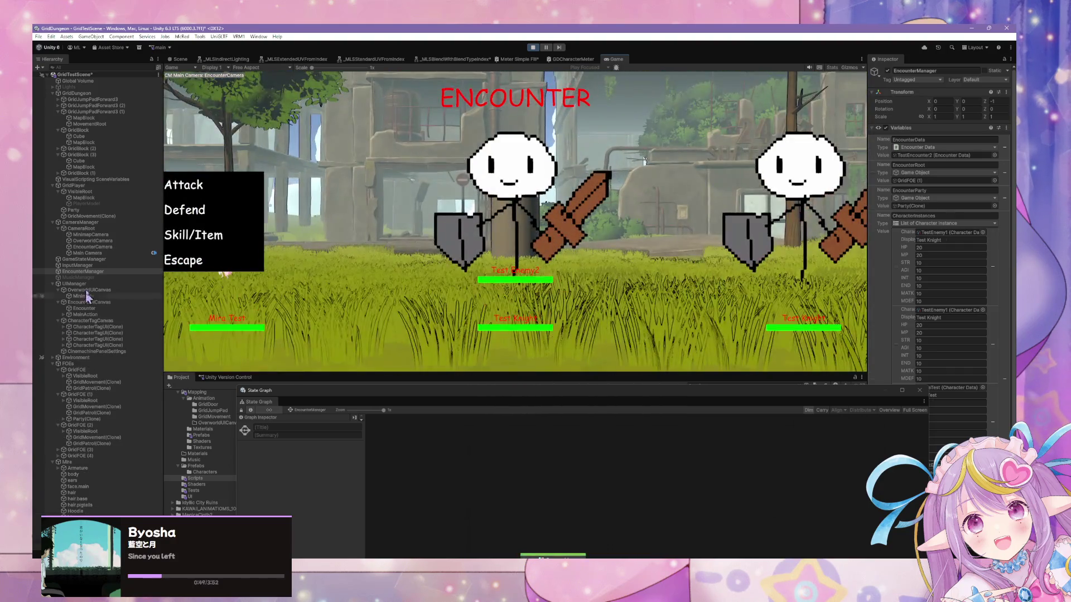
{"action": "left_click", "coordinate": [209, 259]}
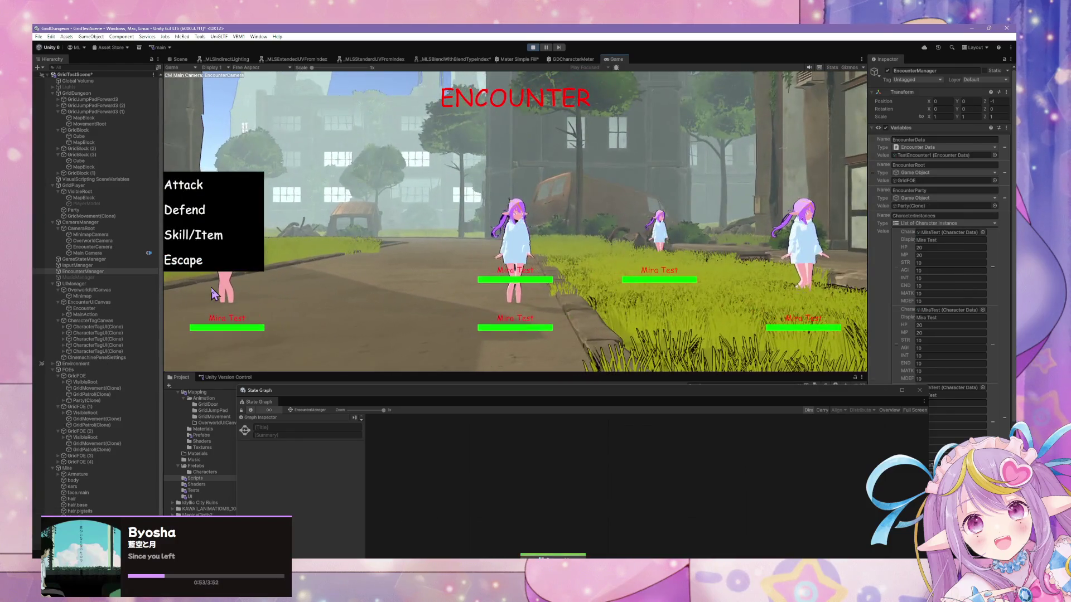
Step: Flee the current battle, walk into the grassy field by the van, and flee again
{"action": "left_click", "coordinate": [203, 260]}
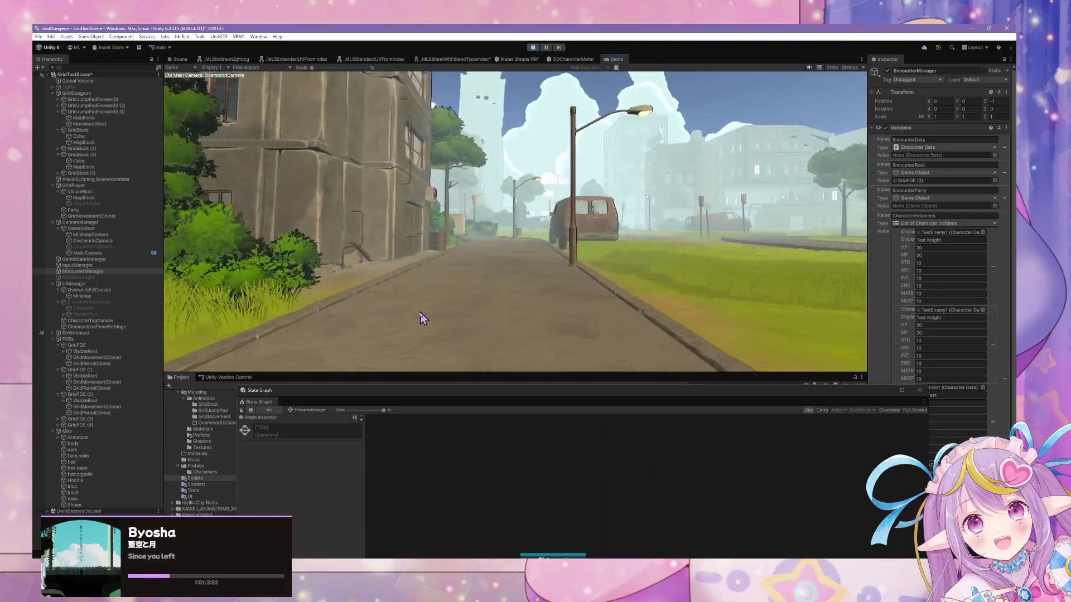
{"action": "key", "text": "w"}
{"action": "key", "text": "w"}
{"action": "key", "text": "a"}
{"action": "key", "text": "d"}
{"action": "key", "text": "w"}
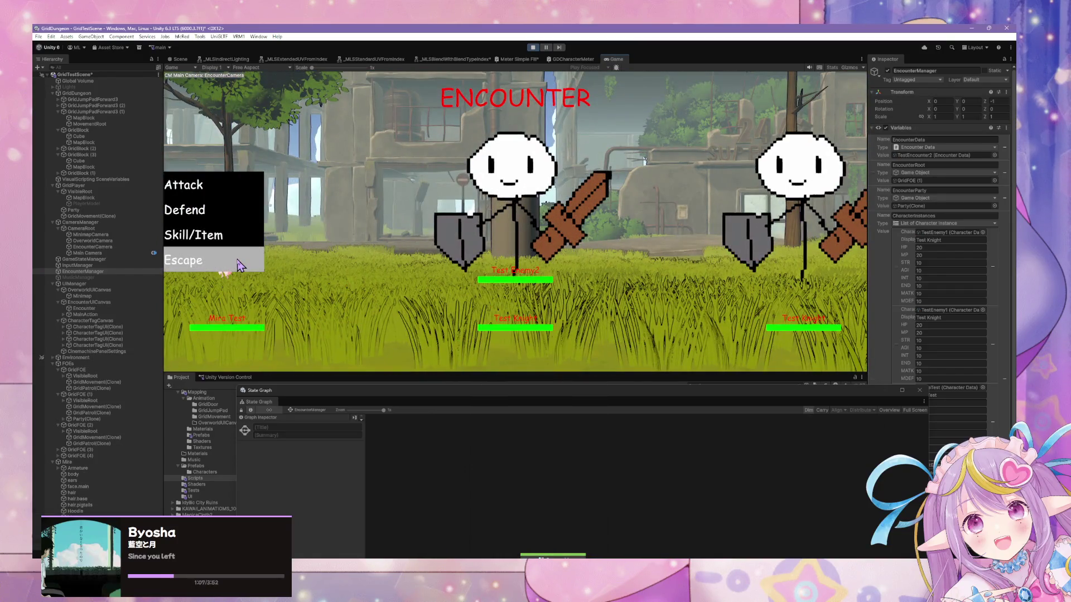
{"action": "left_click", "coordinate": [239, 265]}
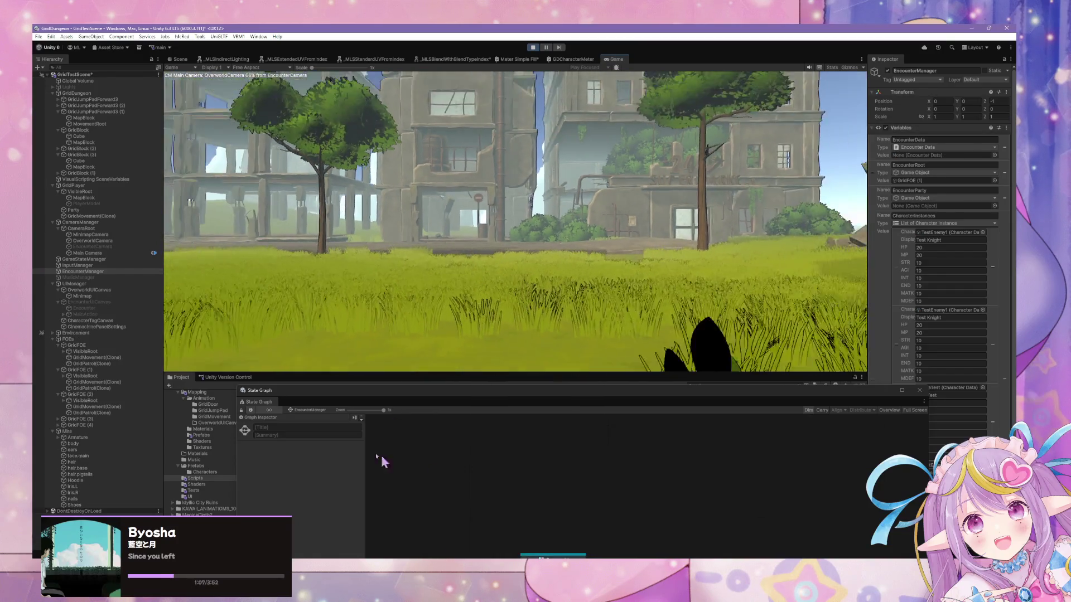
Step: Walk down the street to trigger two more encounters, fleeing each one
{"action": "key", "text": "w"}
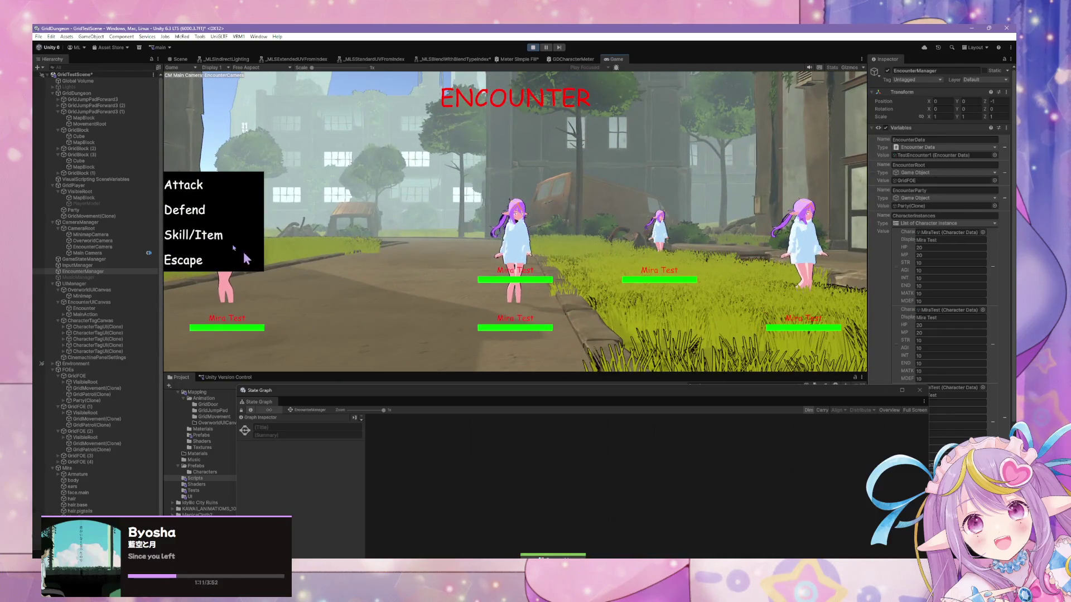
{"action": "left_click", "coordinate": [234, 261]}
{"action": "key", "text": "w"}
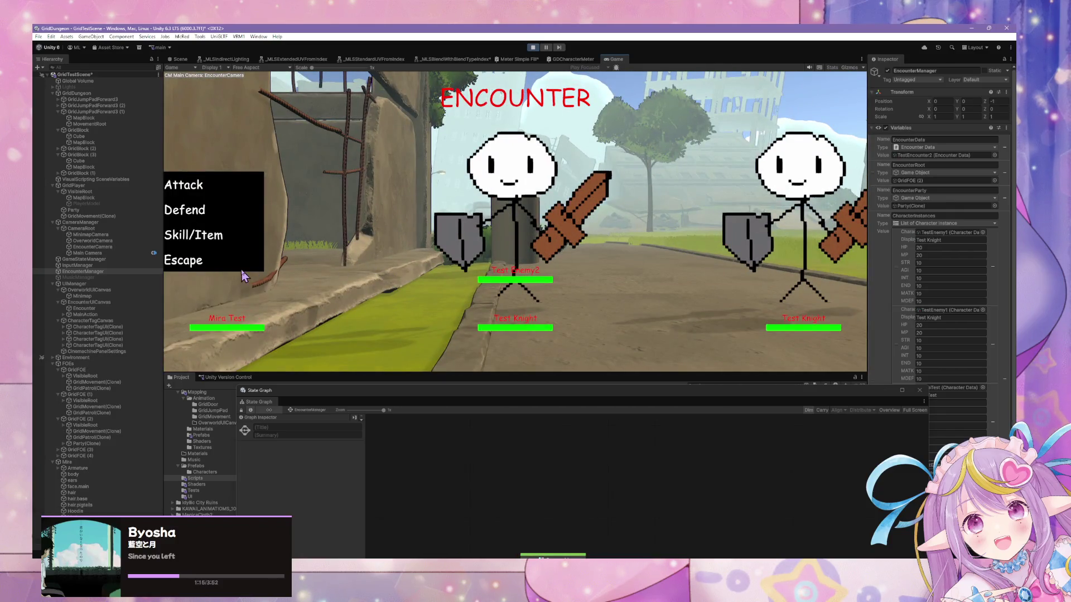
{"action": "left_click", "coordinate": [244, 268]}
Step: Walk past the lamppost to trigger a final encounter, flee it, and stop Play mode
{"action": "key", "text": "a"}
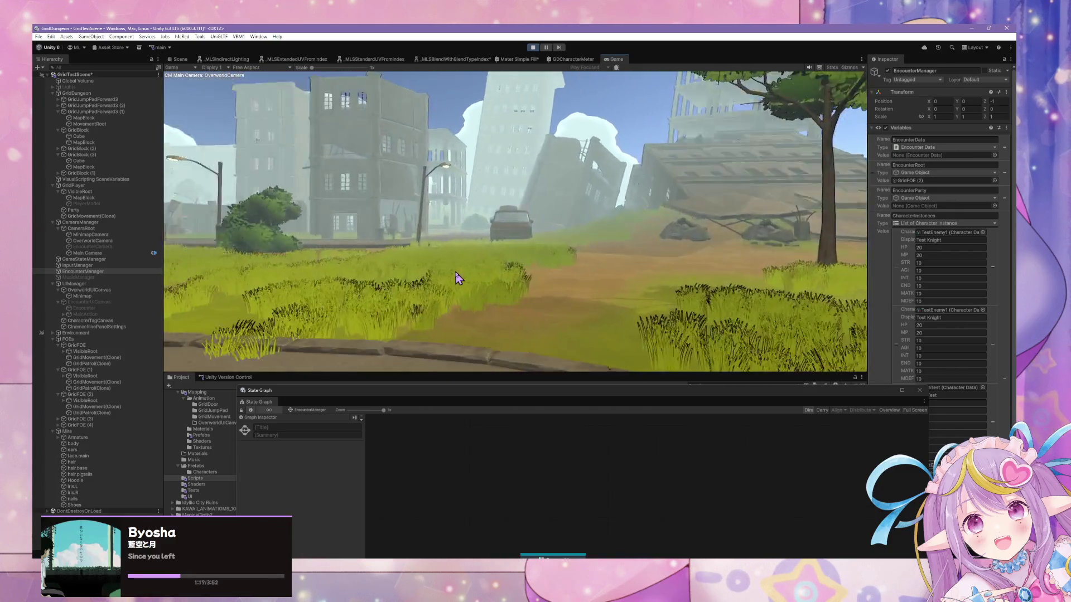
{"action": "key", "text": "w"}
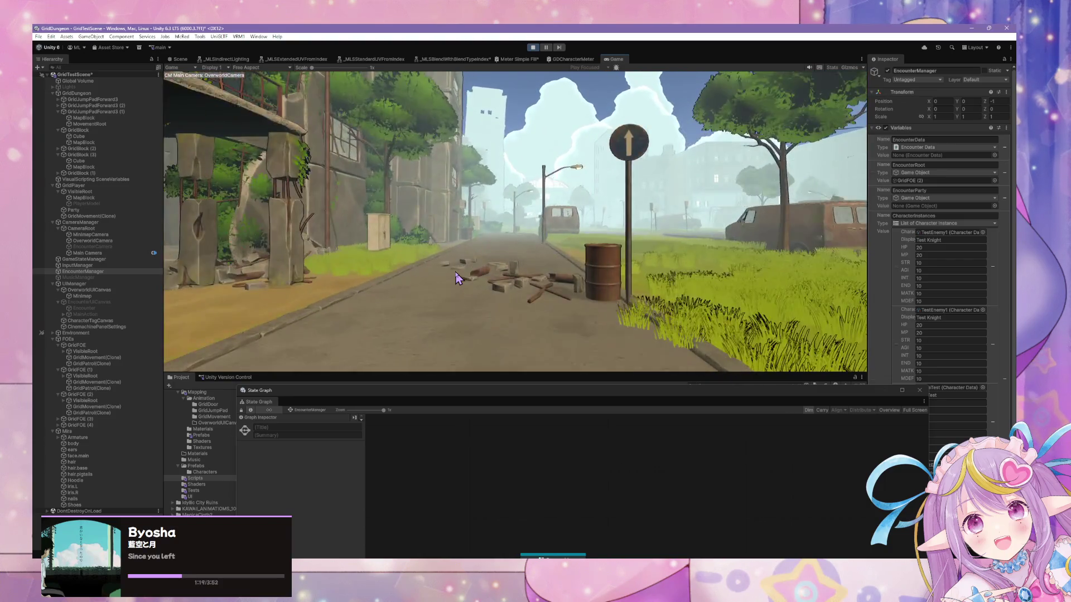
{"action": "key", "text": "a"}
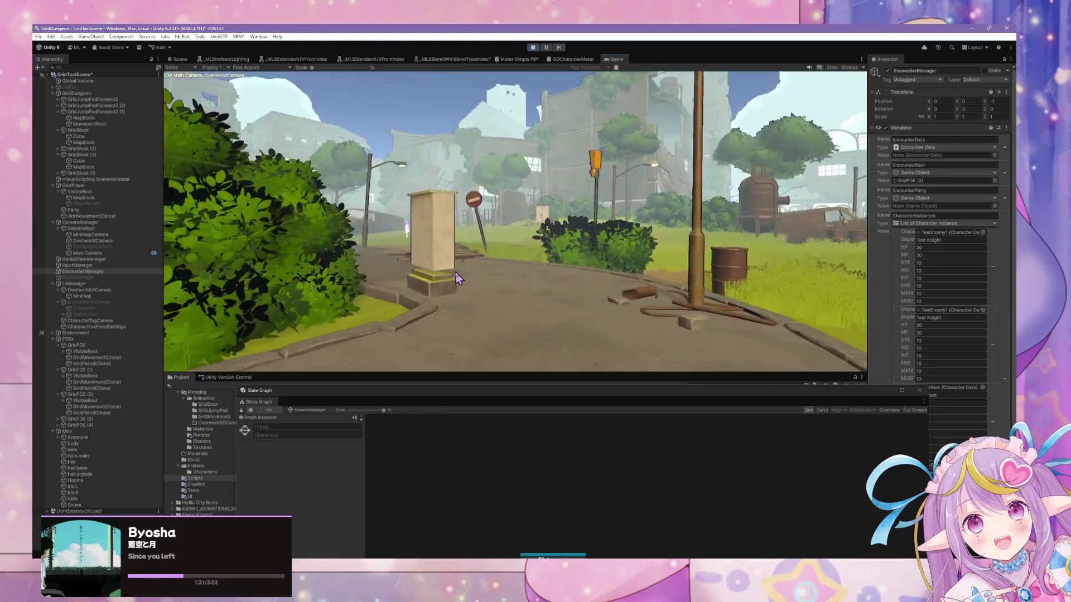
{"action": "key", "text": "d"}
{"action": "key", "text": "w"}
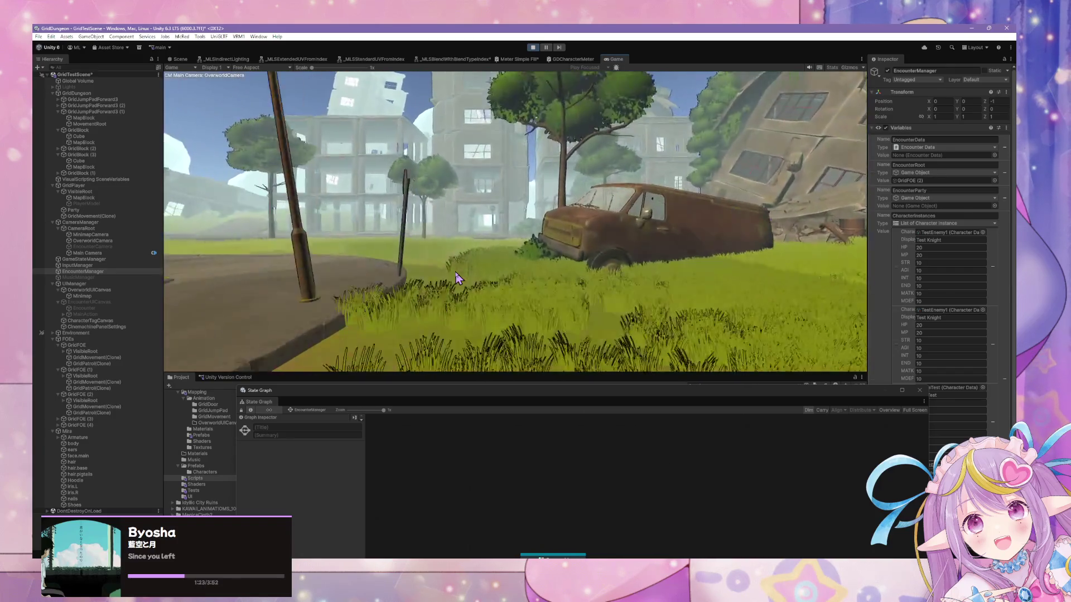
{"action": "left_click", "coordinate": [224, 262]}
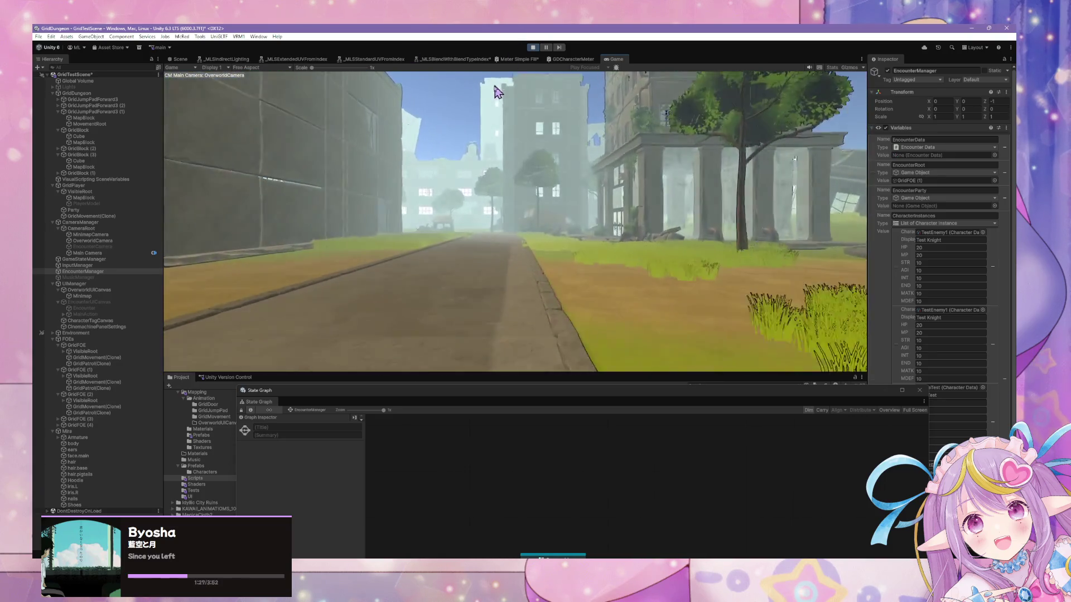
{"action": "left_click", "coordinate": [532, 47]}
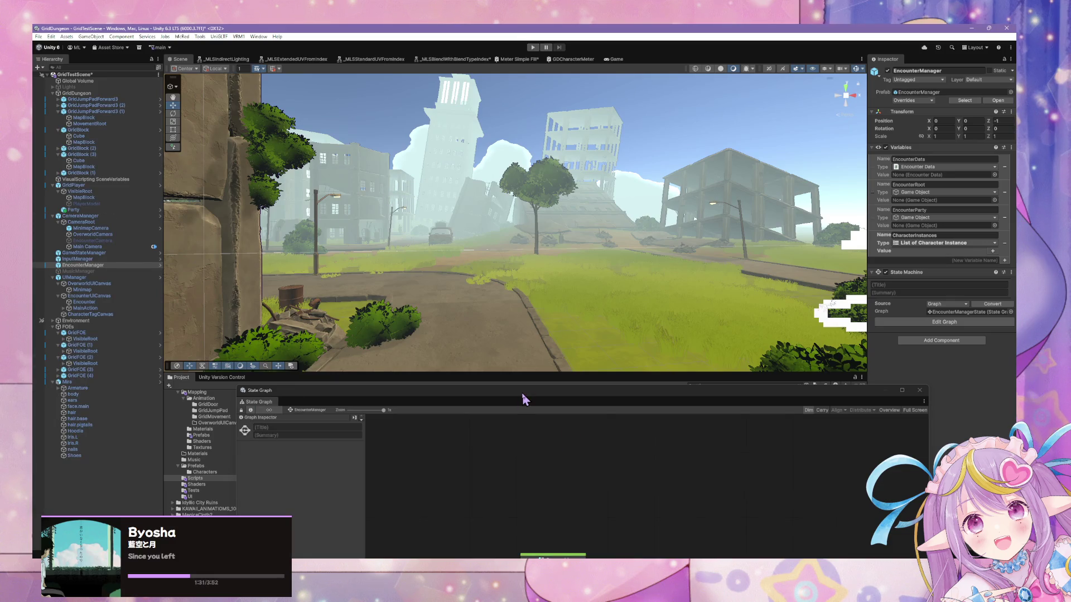
Step: Float the State Graph window at screen centre and select Party to display its state graph
{"action": "mouse_move", "coordinate": [521, 392]}
{"action": "left_mouse_down"}
{"action": "mouse_move", "coordinate": [612, 189]}
{"action": "mouse_move", "coordinate": [523, 118]}
{"action": "mouse_move", "coordinate": [379, 137]}
{"action": "mouse_move", "coordinate": [421, 268]}
{"action": "mouse_move", "coordinate": [293, 346]}
{"action": "mouse_move", "coordinate": [294, 270]}
{"action": "mouse_move", "coordinate": [283, 260]}
{"action": "left_mouse_up"}
{"action": "mouse_move", "coordinate": [516, 276]}
{"action": "left_mouse_down"}
{"action": "mouse_move", "coordinate": [382, 123]}
{"action": "mouse_move", "coordinate": [421, 151]}
{"action": "left_mouse_up"}
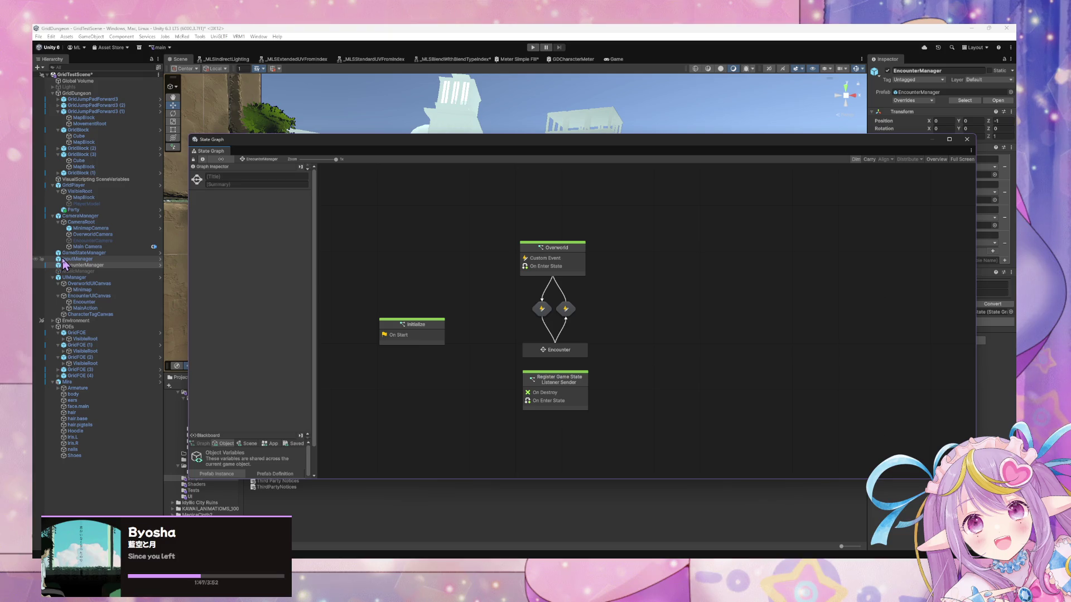
{"action": "left_click", "coordinate": [73, 210]}
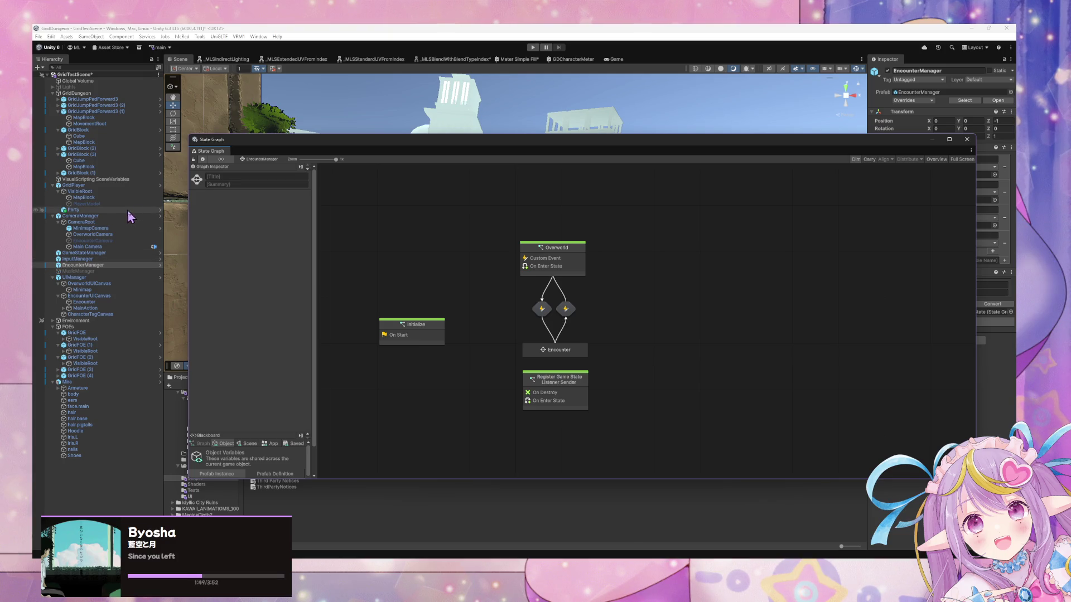
{"action": "mouse_move", "coordinate": [672, 149]}
{"action": "left_mouse_down"}
{"action": "mouse_move", "coordinate": [665, 163]}
{"action": "mouse_move", "coordinate": [486, 127]}
{"action": "left_mouse_up"}
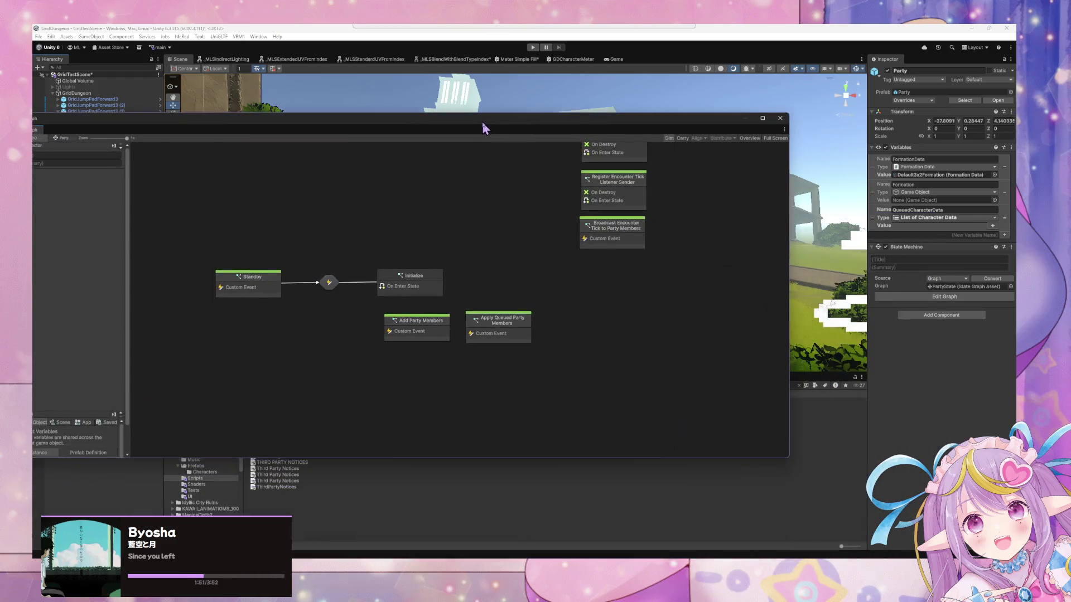
Step: Make the Party graph window narrower and taller, then shift it right to uncover the Hierarchy
{"action": "mouse_move", "coordinate": [790, 457]}
{"action": "left_mouse_down"}
{"action": "mouse_move", "coordinate": [749, 515]}
{"action": "mouse_move", "coordinate": [683, 535]}
{"action": "left_mouse_up"}
{"action": "mouse_move", "coordinate": [450, 119]}
{"action": "left_mouse_down"}
{"action": "mouse_move", "coordinate": [664, 115]}
{"action": "mouse_move", "coordinate": [749, 159]}
{"action": "mouse_move", "coordinate": [714, 117]}
{"action": "left_mouse_up"}
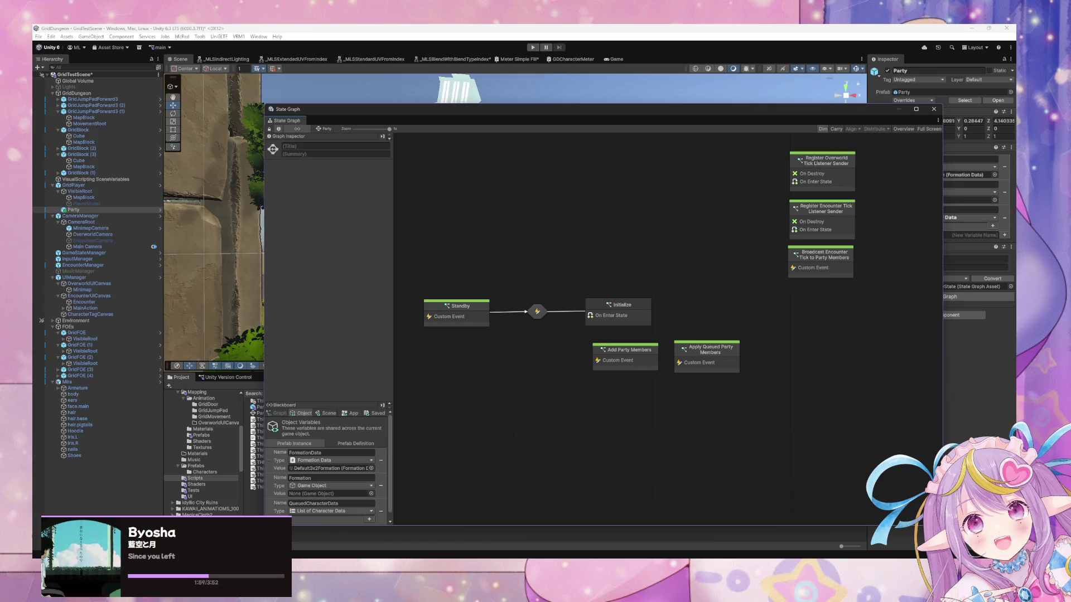
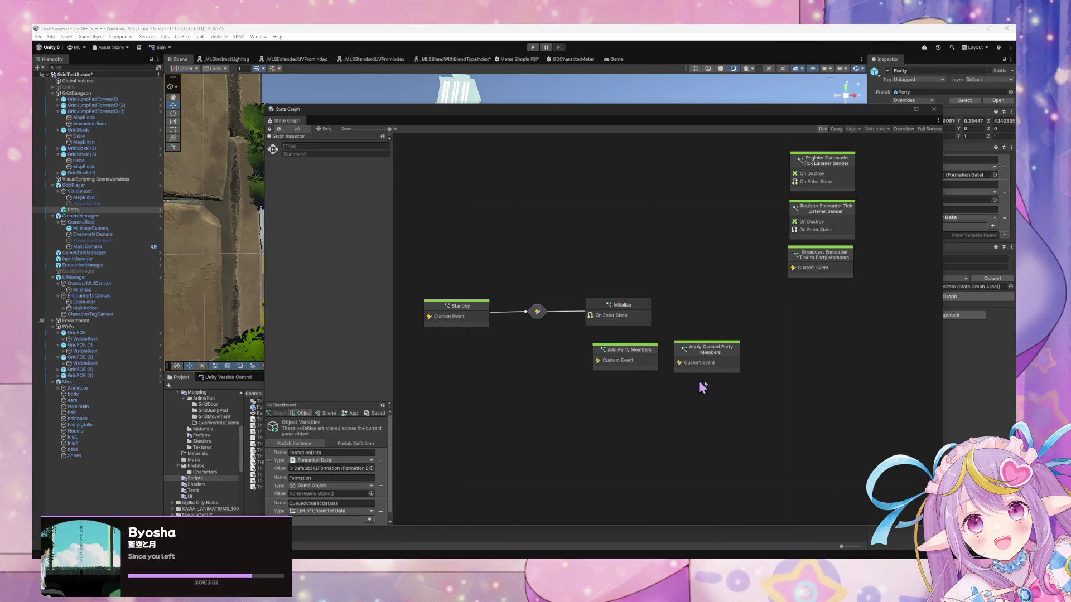
Step: Browse the Standby and Apply Queued Party Members state graphs from the Party state graph
{"action": "mouse_move", "coordinate": [519, 121]}
{"action": "left_mouse_down"}
{"action": "mouse_move", "coordinate": [788, 211]}
{"action": "mouse_move", "coordinate": [577, 86]}
{"action": "mouse_move", "coordinate": [538, 143]}
{"action": "left_mouse_up"}
{"action": "double_click", "coordinate": [499, 334]}
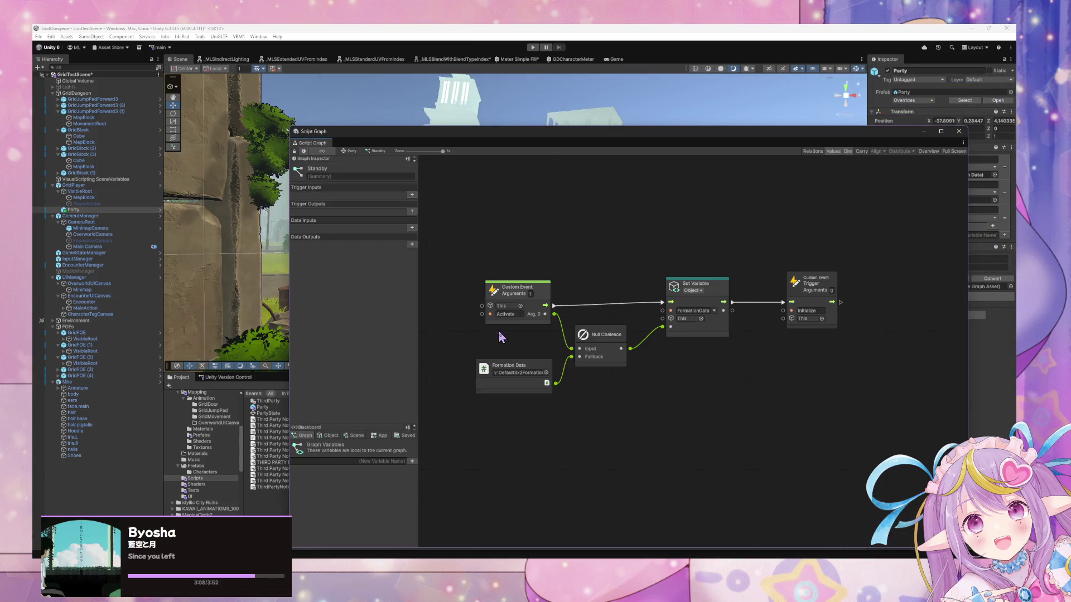
{"action": "left_click", "coordinate": [351, 152]}
{"action": "left_click_drag", "start_coordinate": [493, 132], "coordinate": [424, 180]}
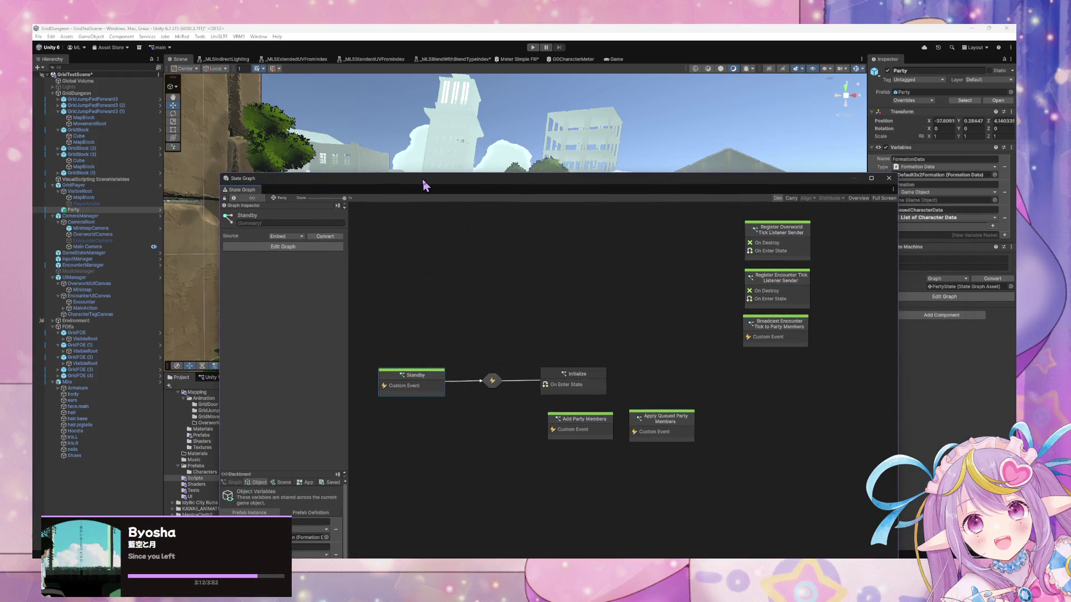
{"action": "double_click", "coordinate": [675, 438]}
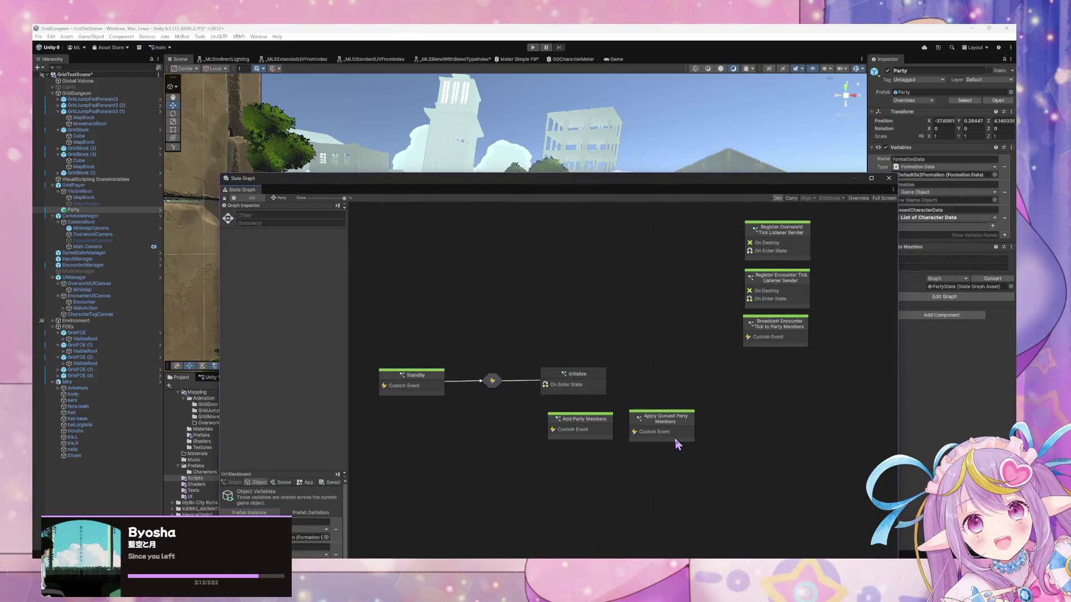
{"action": "left_click", "coordinate": [284, 199]}
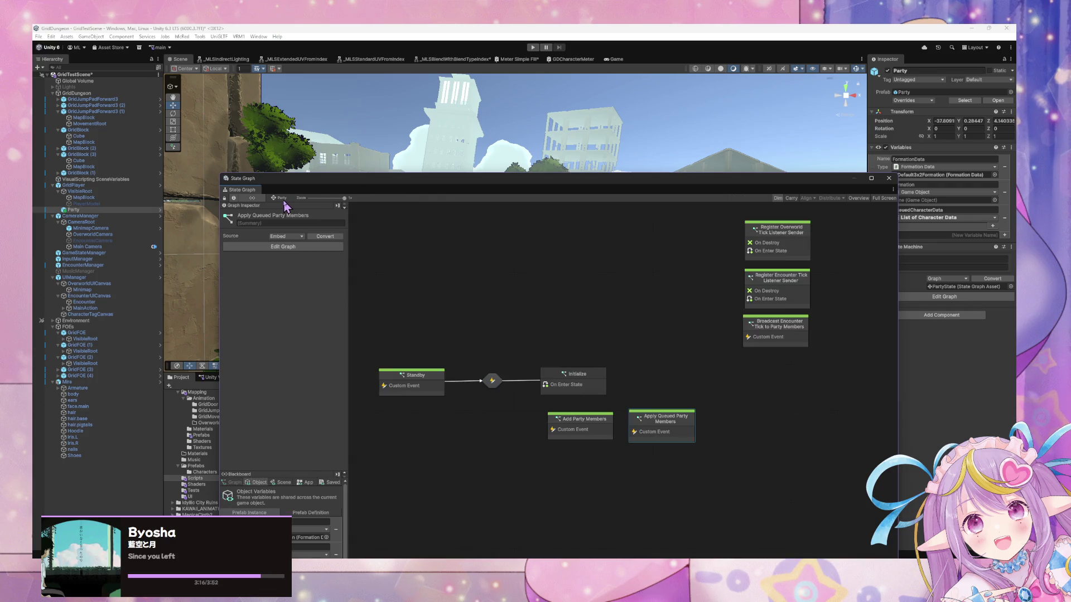
{"action": "double_click", "coordinate": [673, 439]}
Step: Rename the custom event from ApplyQueuedCharacterData to ApplyQueuedCharacterInstance
{"action": "left_click", "coordinate": [554, 417]}
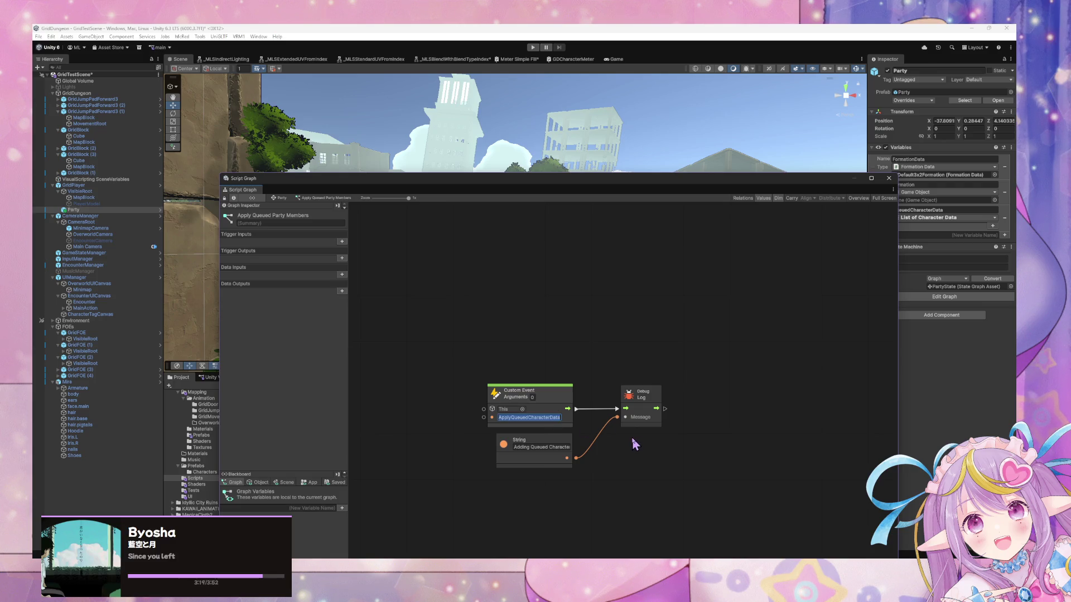
{"action": "left_click", "coordinate": [280, 198]}
{"action": "double_click", "coordinate": [592, 435]}
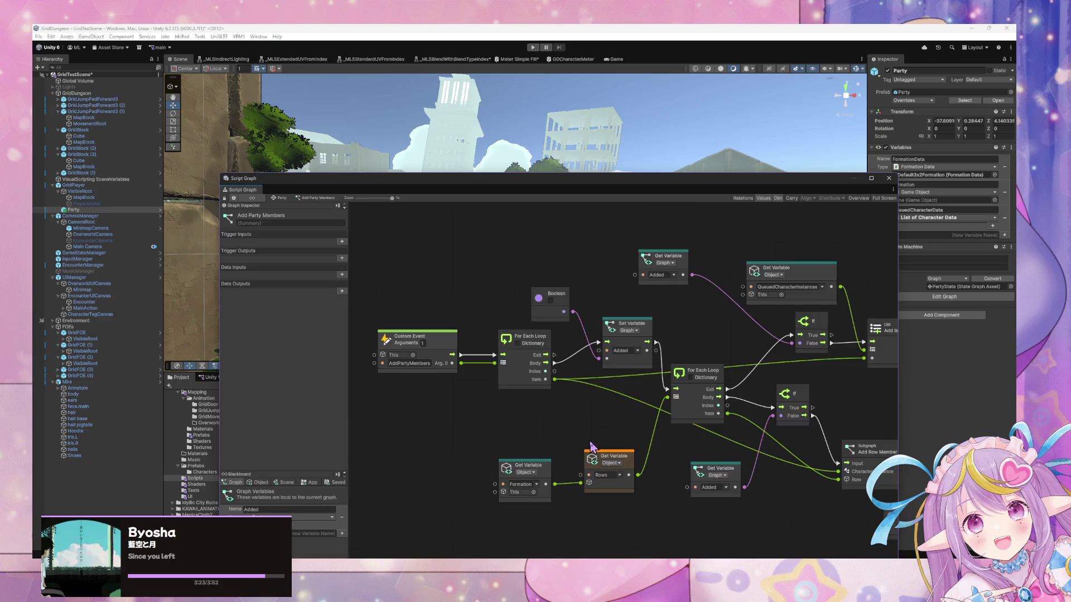
{"action": "left_click", "coordinate": [281, 198]}
{"action": "double_click", "coordinate": [651, 429]}
{"action": "left_click", "coordinate": [552, 417]}
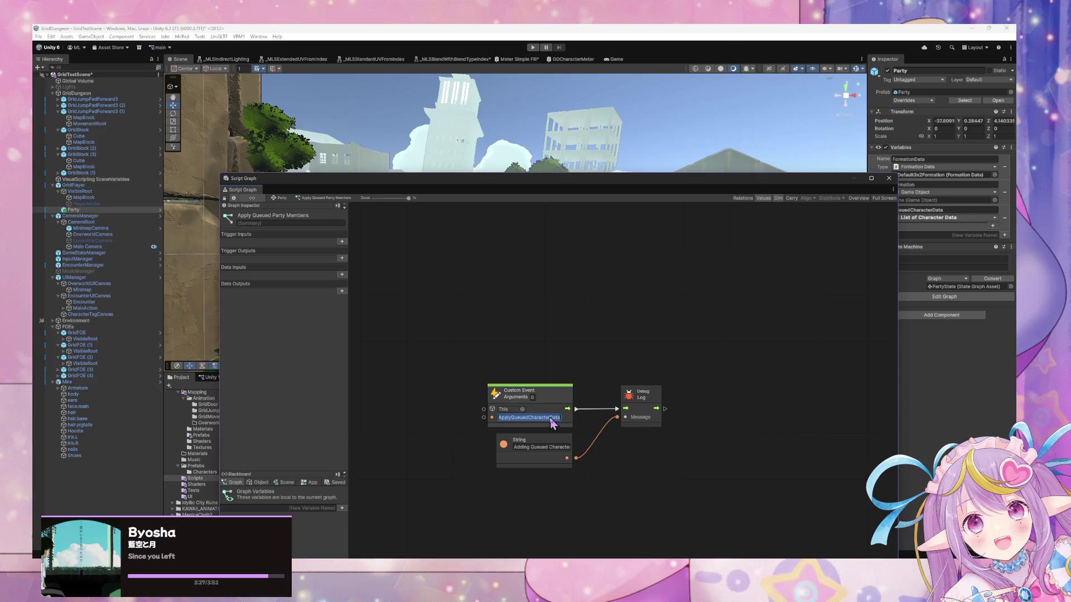
{"action": "key", "text": "BackSpace"}
{"action": "key", "text": "BackSpace"}
{"action": "key", "text": "BackSpace"}
{"action": "type", "text": "Instance"}
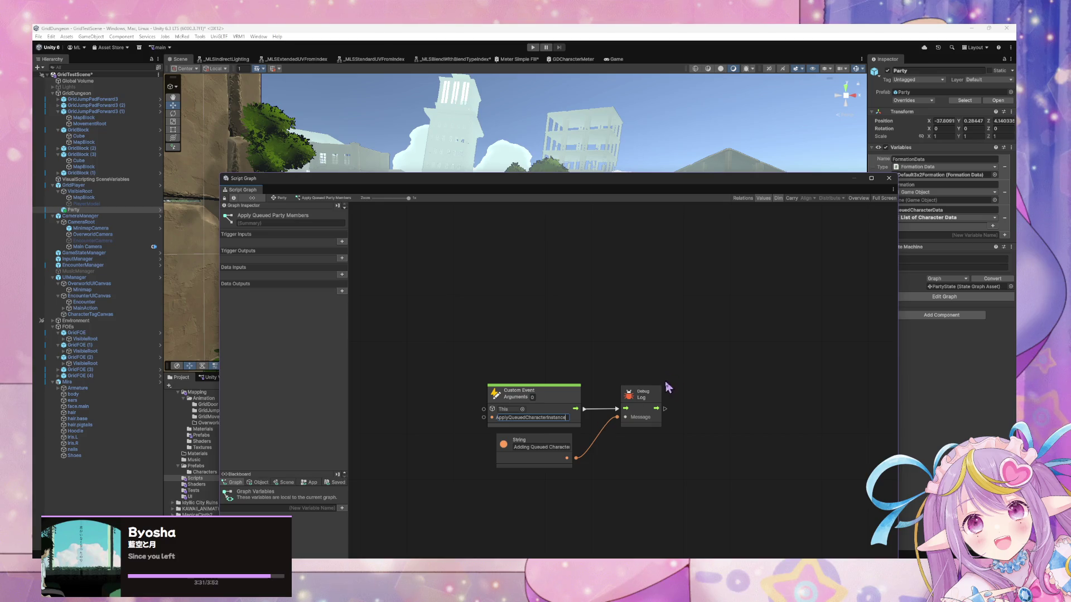
{"action": "left_click", "coordinate": [560, 455]}
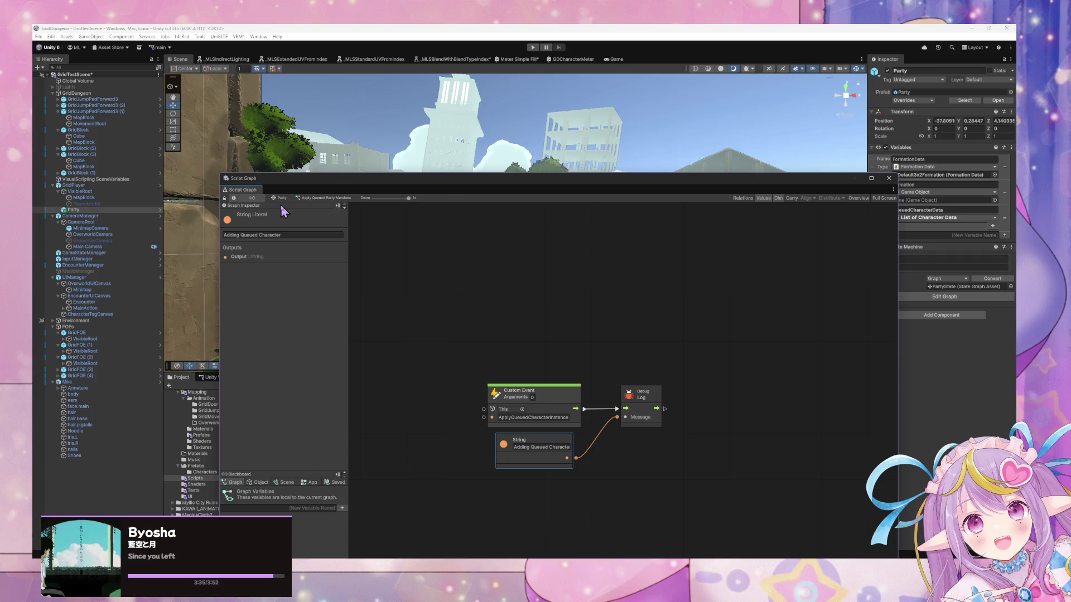
Step: Inspect the Add Party Members graph where its loop starts
{"action": "left_click", "coordinate": [281, 199]}
{"action": "double_click", "coordinate": [601, 438]}
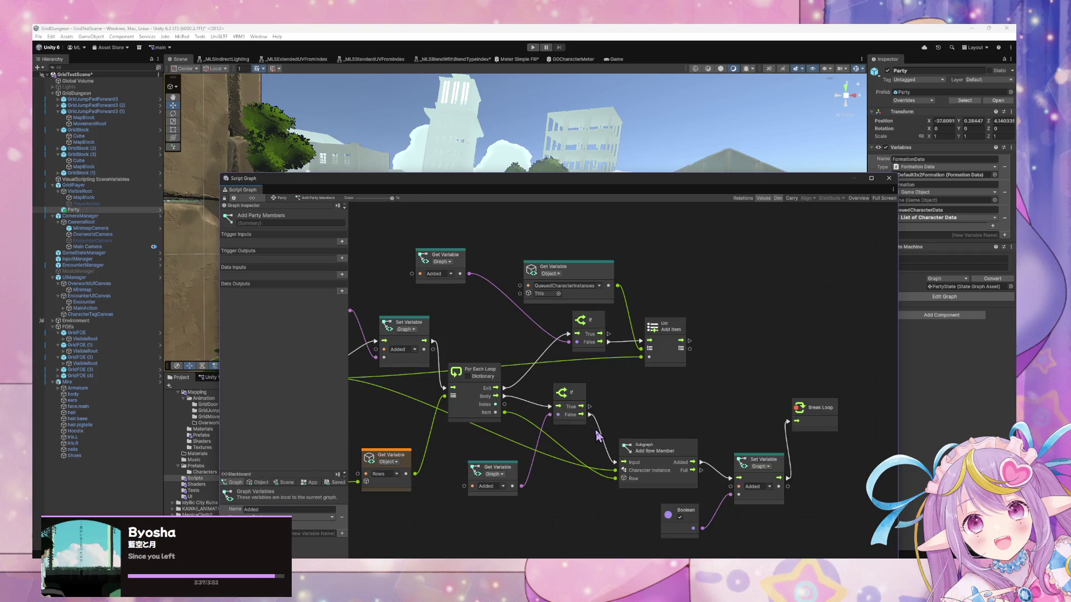
{"action": "scroll", "coordinate": [896, 319], "scroll_direction": "up", "scroll_amount": 2}
{"action": "left_click_drag", "start_coordinate": [895, 319], "coordinate": [859, 319]}
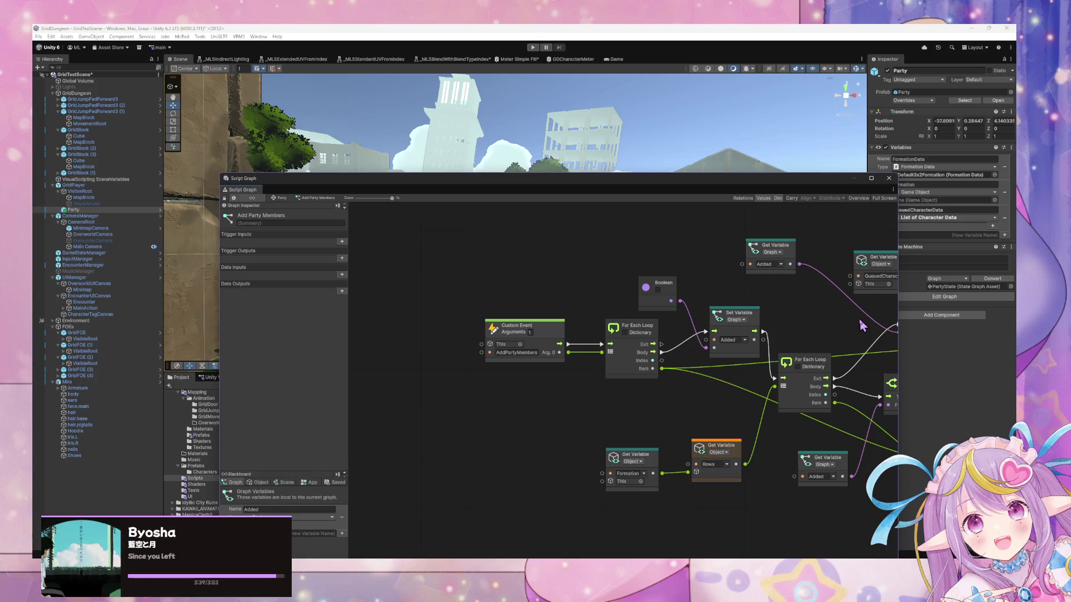
Step: Fix the Apply Queued Party Members state title so it ends in 's'
{"action": "left_click", "coordinate": [283, 200]}
{"action": "left_click", "coordinate": [655, 434]}
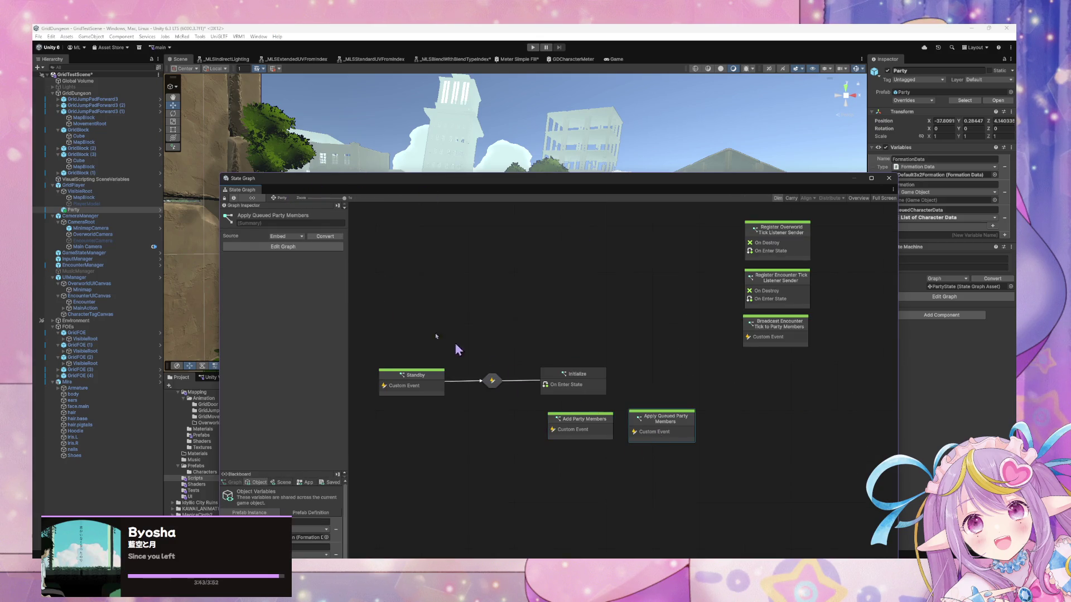
{"action": "key", "text": "BackSpace"}
{"action": "key", "text": "BackSpace"}
{"action": "type", "text": "s"}
{"action": "mouse_move", "coordinate": [369, 189]}
{"action": "left_mouse_down"}
{"action": "mouse_move", "coordinate": [375, 78]}
{"action": "mouse_move", "coordinate": [371, 99]}
{"action": "left_mouse_up"}
{"action": "scroll", "coordinate": [334, 468], "scroll_direction": "down", "scroll_amount": 1}
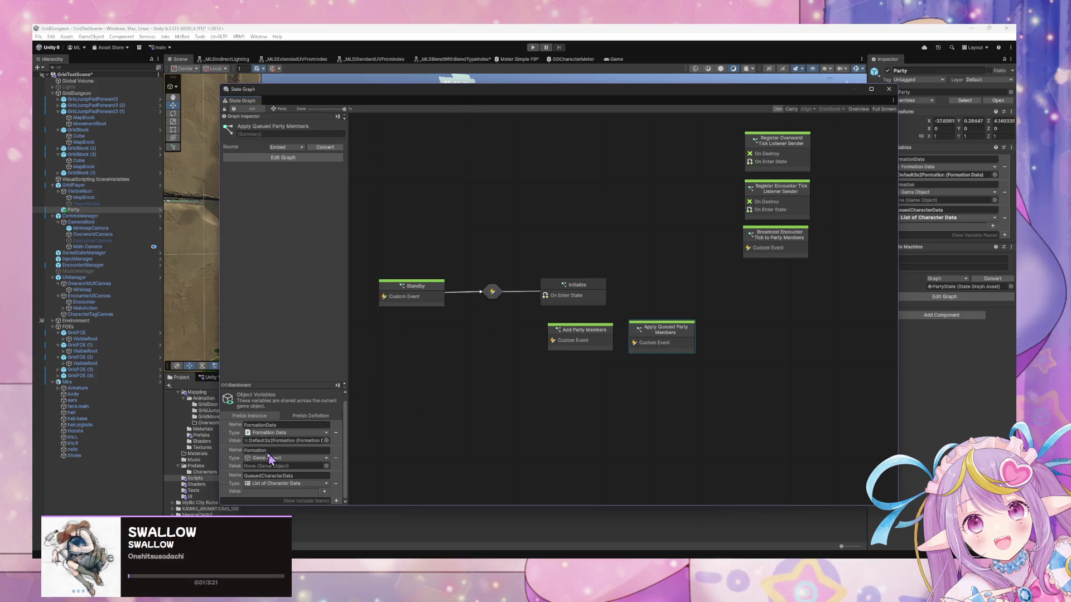
Step: Delete the Party instance from the scene and load the Party prefab's state graph
{"action": "left_click", "coordinate": [287, 418]}
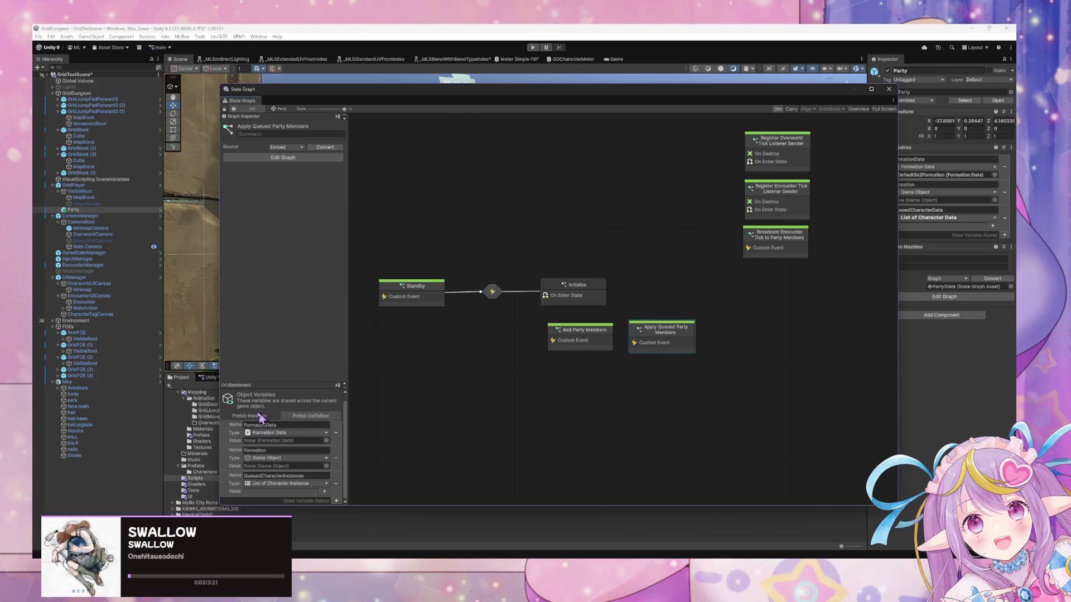
{"action": "left_click", "coordinate": [91, 210]}
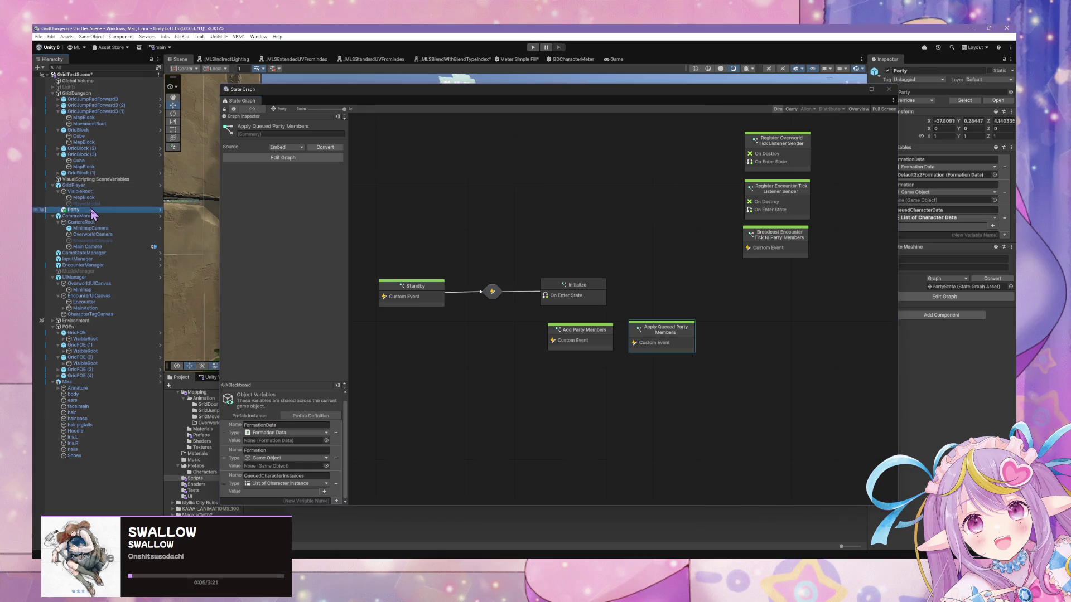
{"action": "key", "text": "Delete"}
{"action": "mouse_move", "coordinate": [498, 96]}
{"action": "left_mouse_down"}
{"action": "mouse_move", "coordinate": [769, 215]}
{"action": "mouse_move", "coordinate": [697, 148]}
{"action": "left_mouse_up"}
{"action": "left_click", "coordinate": [261, 407]}
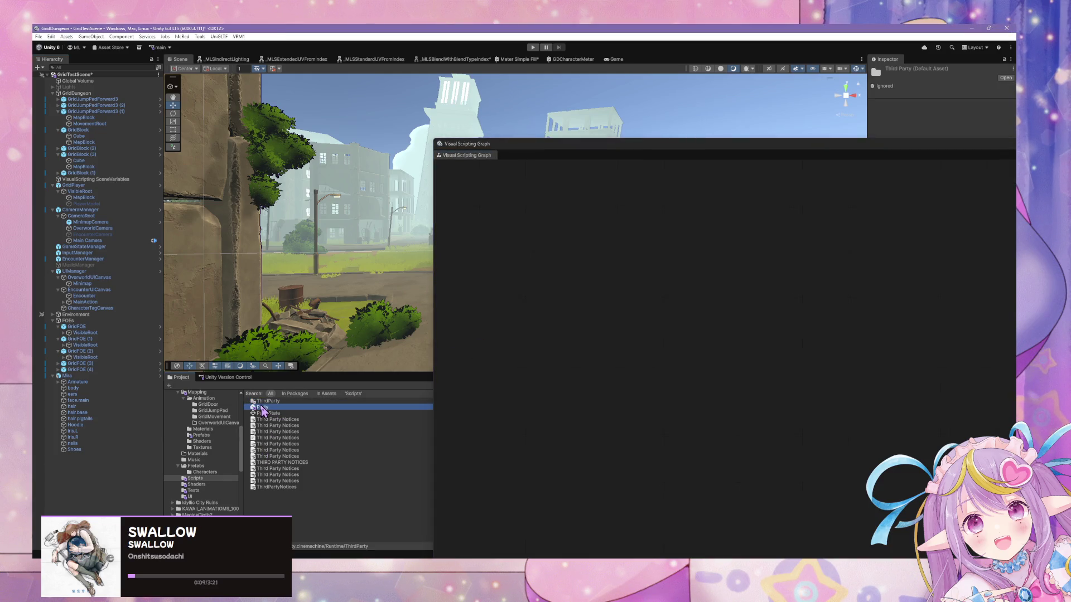
{"action": "left_click", "coordinate": [874, 397]}
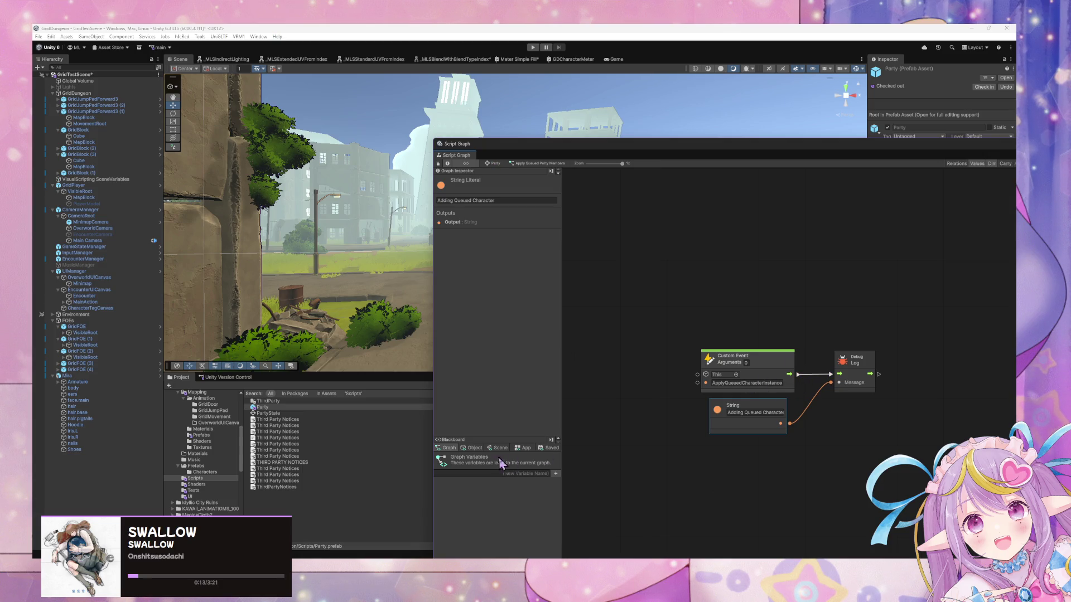
Step: Rename the prefab's custom event to ApplyQueuedCharacterInstances
{"action": "left_click", "coordinate": [473, 448]}
{"action": "left_click", "coordinate": [775, 384]}
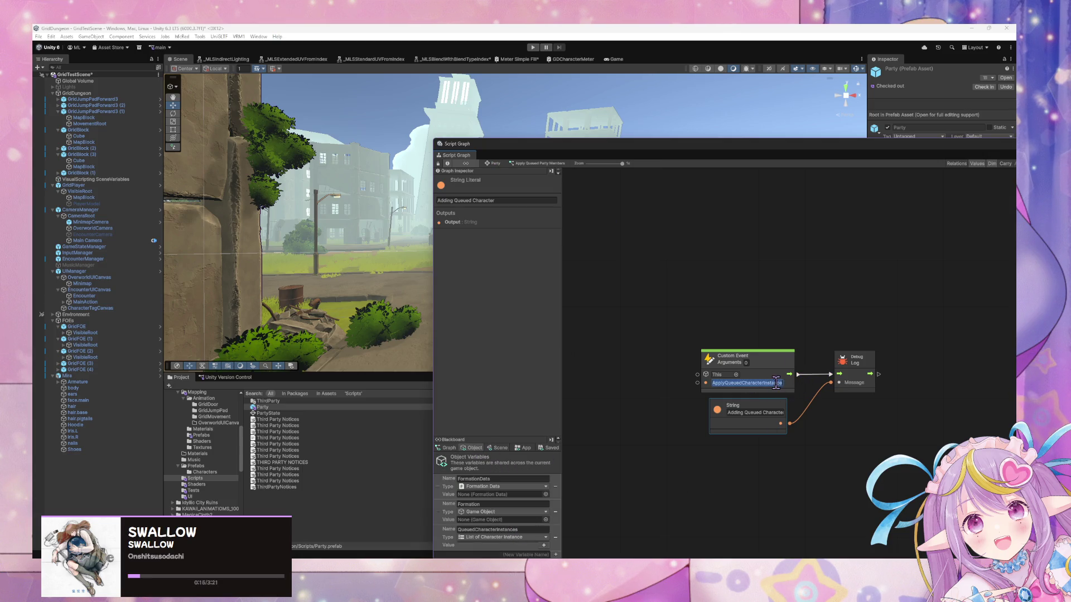
{"action": "type", "text": "s"}
{"action": "left_click", "coordinate": [655, 330]}
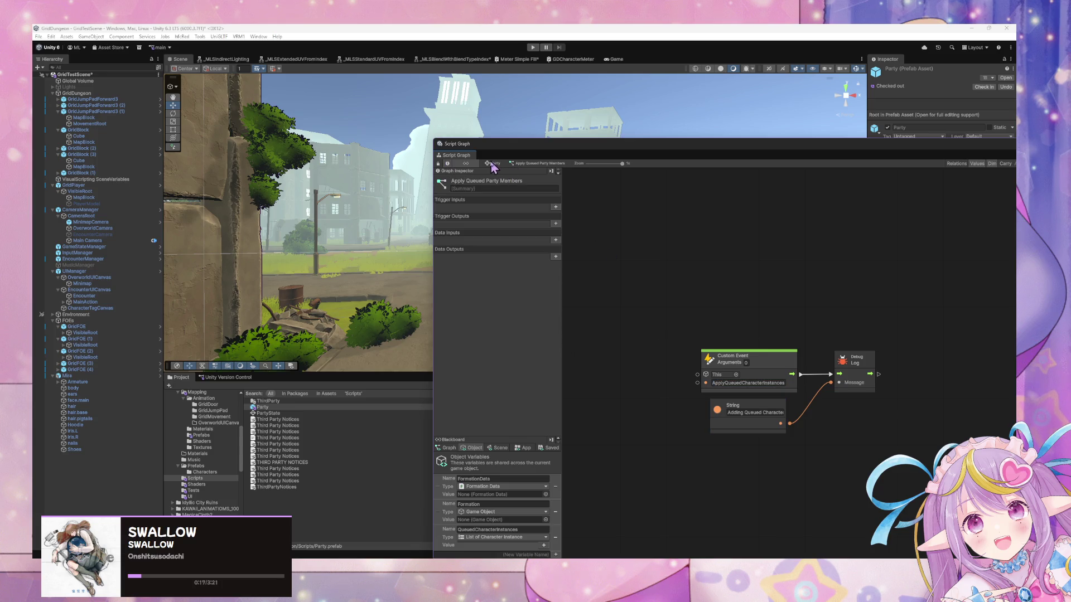
Step: Review the Add Party Members graph, then reopen Apply Queued Party Members
{"action": "left_click", "coordinate": [493, 163]}
{"action": "double_click", "coordinate": [811, 399]}
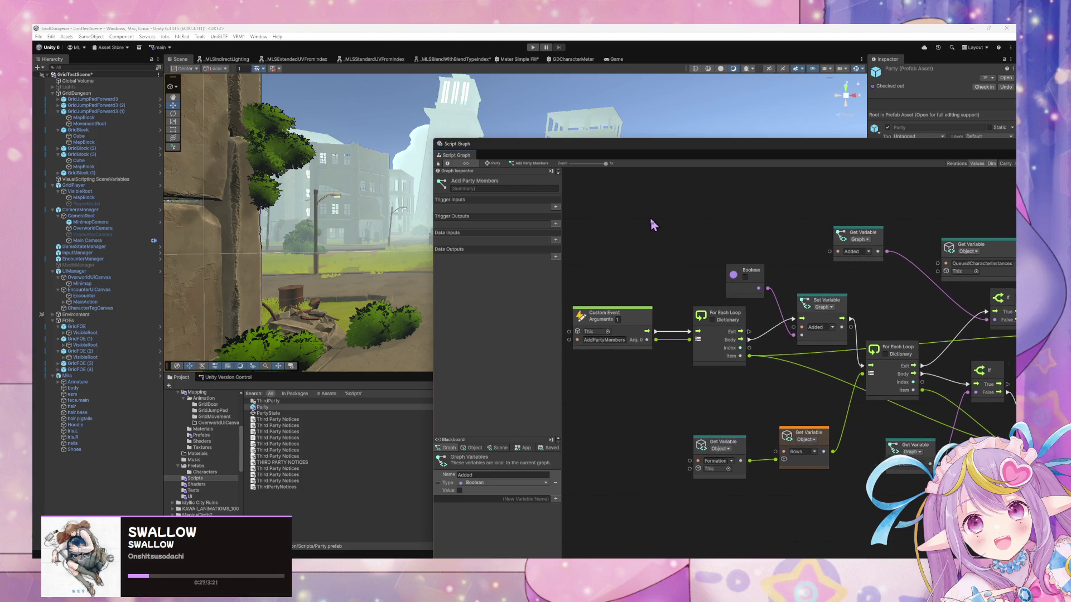
{"action": "left_click", "coordinate": [495, 163]}
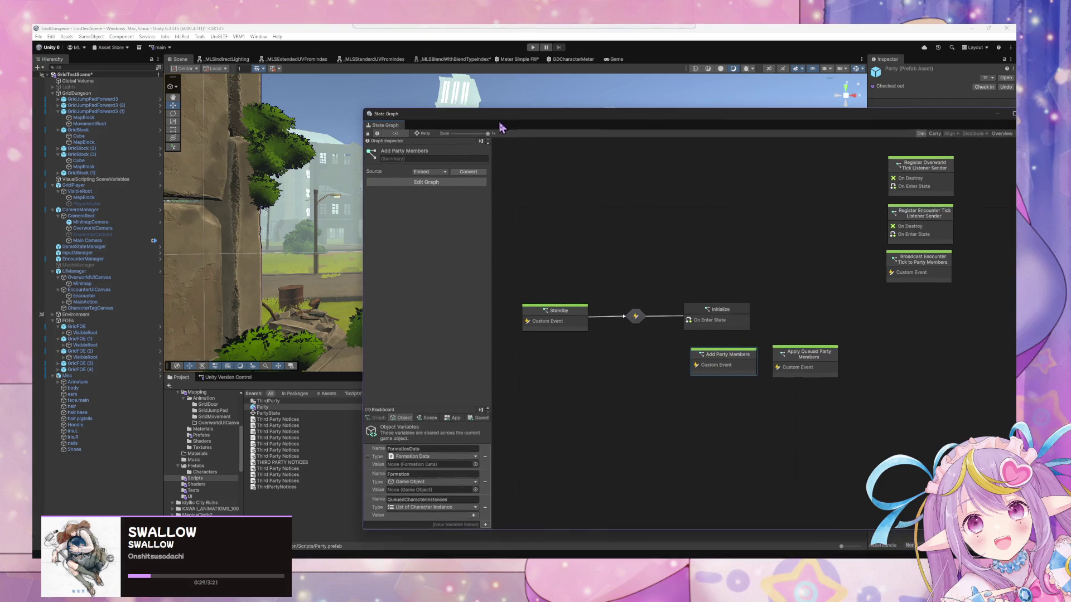
{"action": "double_click", "coordinate": [806, 362]}
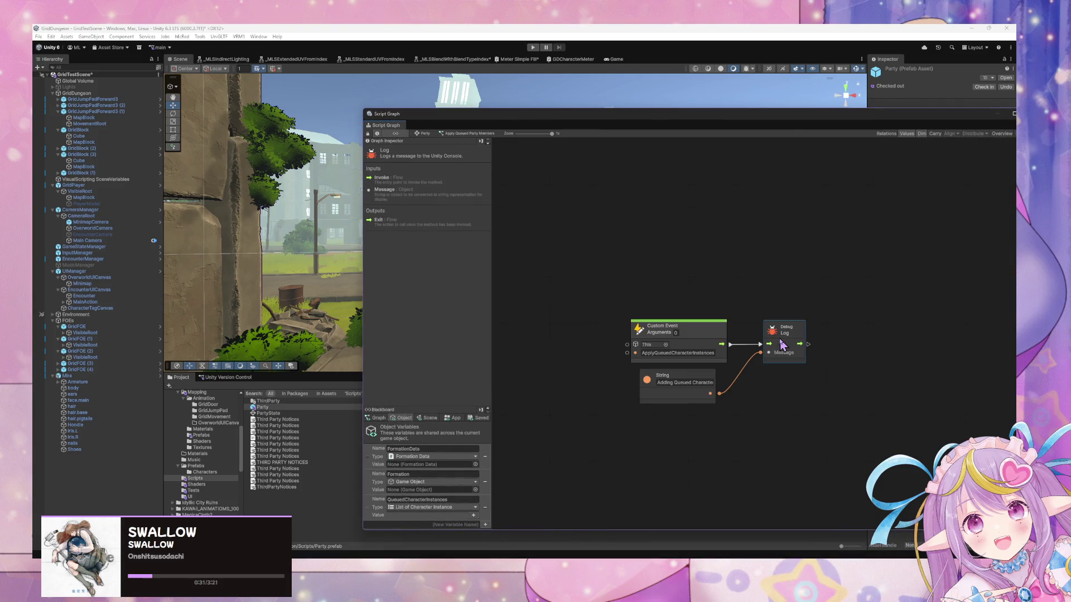
Step: Replace the Debug Log with a Trigger Custom Event node fed by the custom event's flow
{"action": "key", "text": "Delete"}
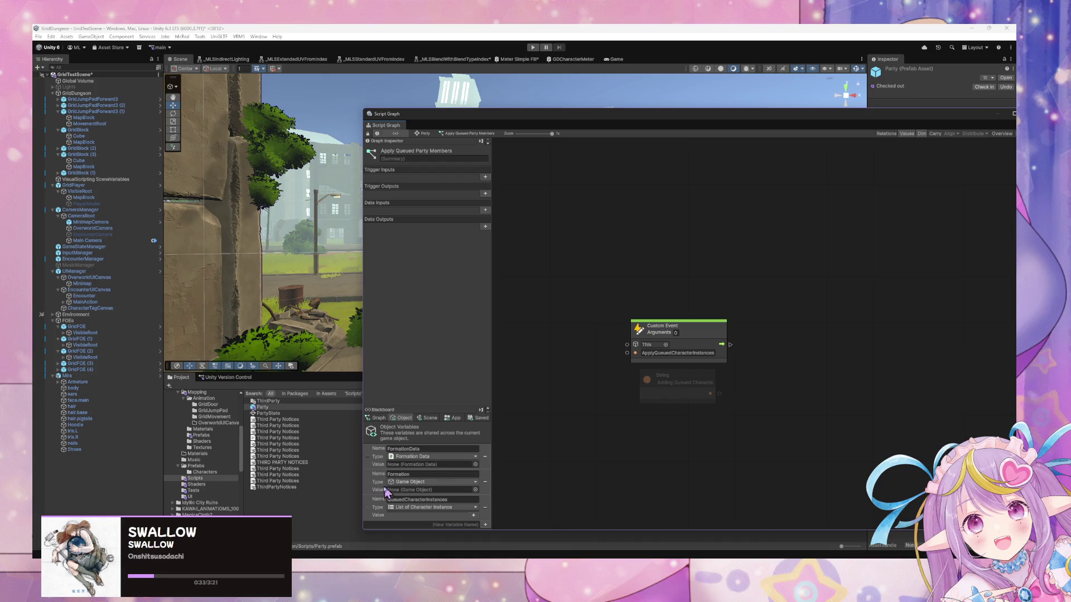
{"action": "right_click", "coordinate": [904, 347]}
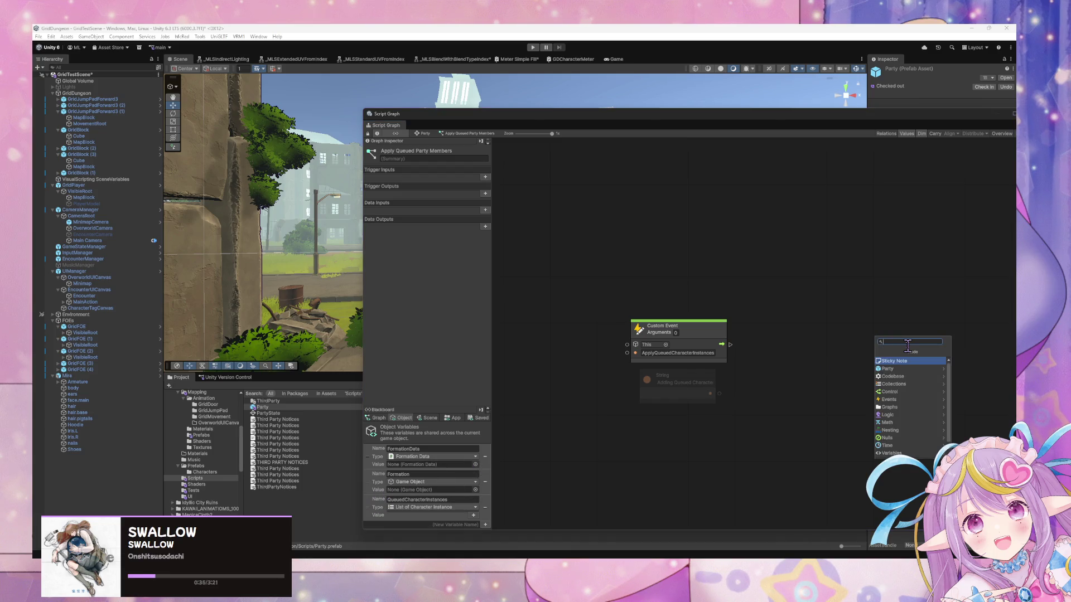
{"action": "type", "text": "trigger custom e"}
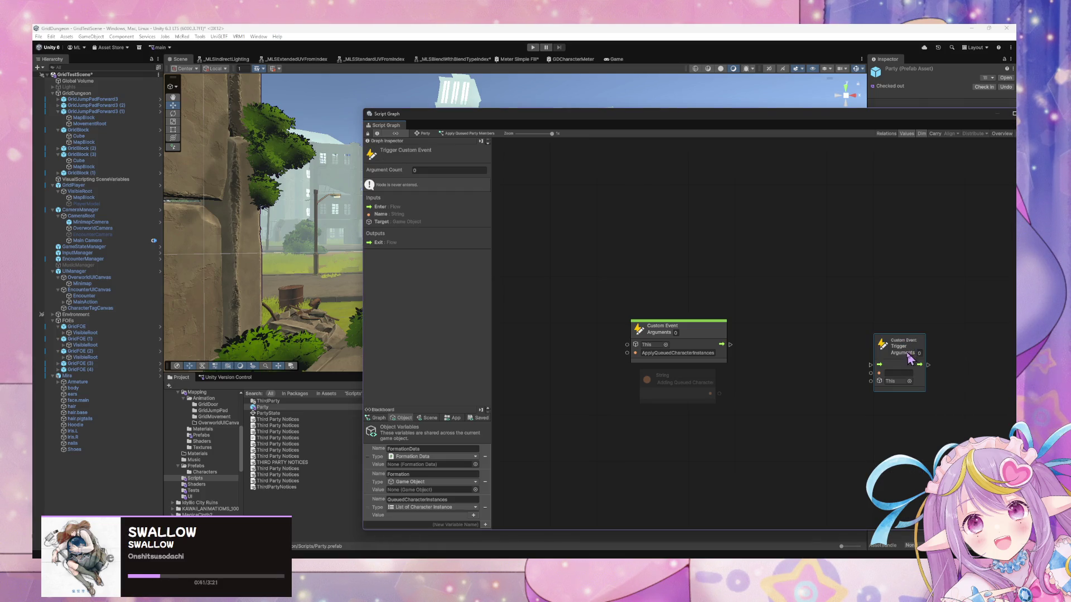
{"action": "left_click", "coordinate": [912, 356]}
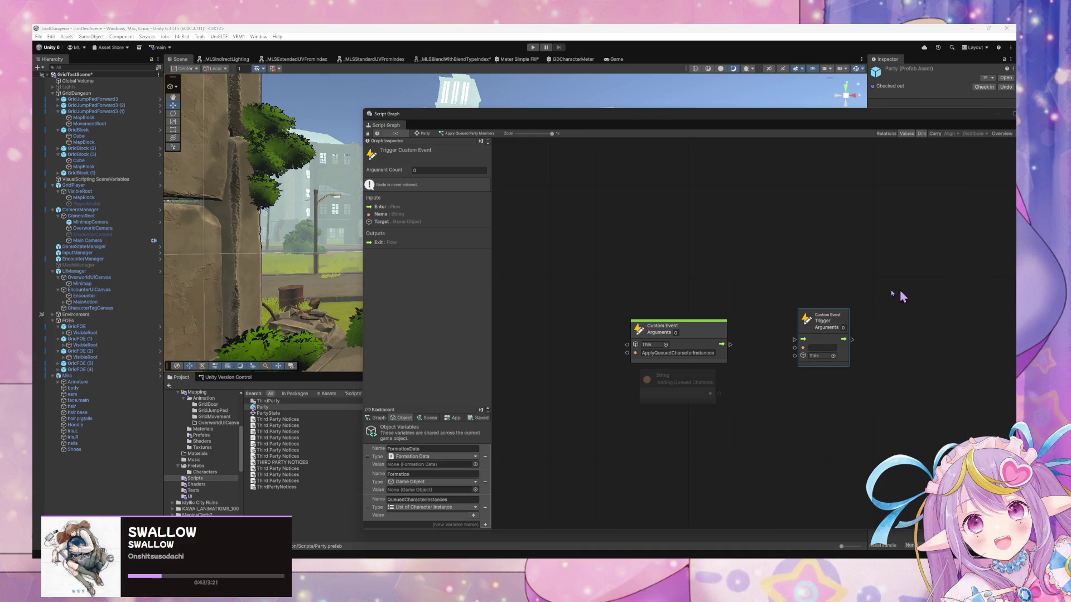
{"action": "left_click_drag", "start_coordinate": [728, 344], "coordinate": [794, 339]}
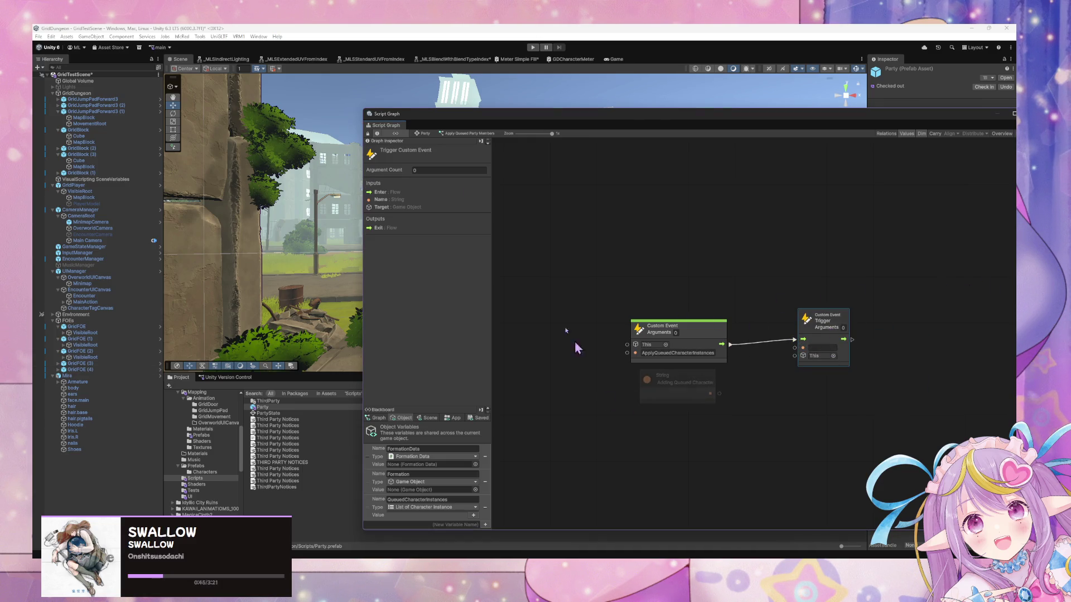
Step: Name the trigger AddPartyMembers, matching the event in the Add Party Members graph
{"action": "left_click", "coordinate": [424, 133]}
{"action": "left_click", "coordinate": [710, 358]}
{"action": "double_click", "coordinate": [710, 359]}
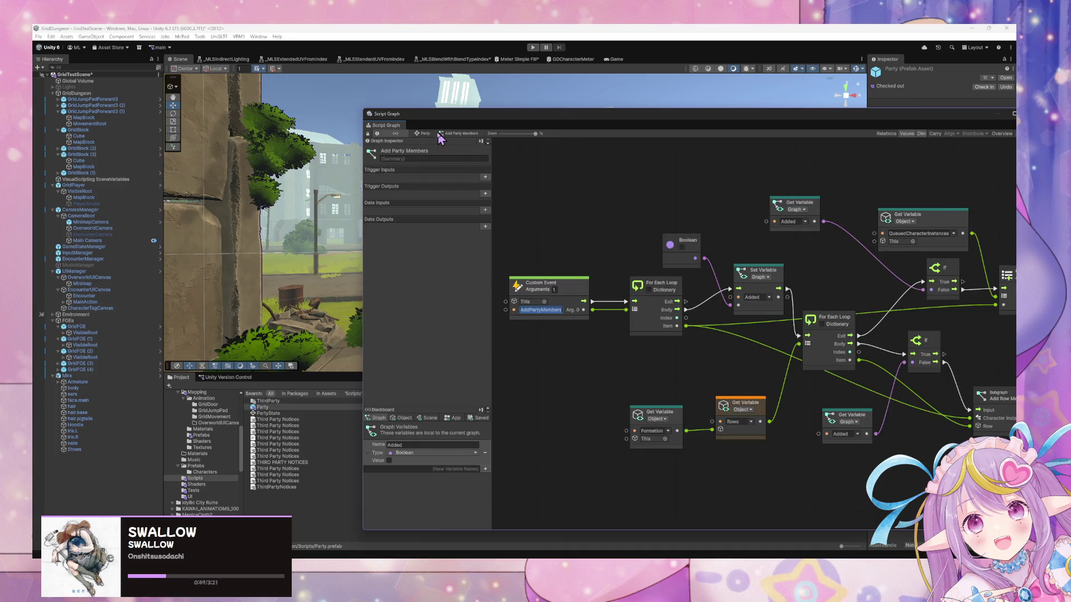
{"action": "left_click", "coordinate": [426, 134]}
{"action": "double_click", "coordinate": [822, 362]}
{"action": "left_click", "coordinate": [815, 348]}
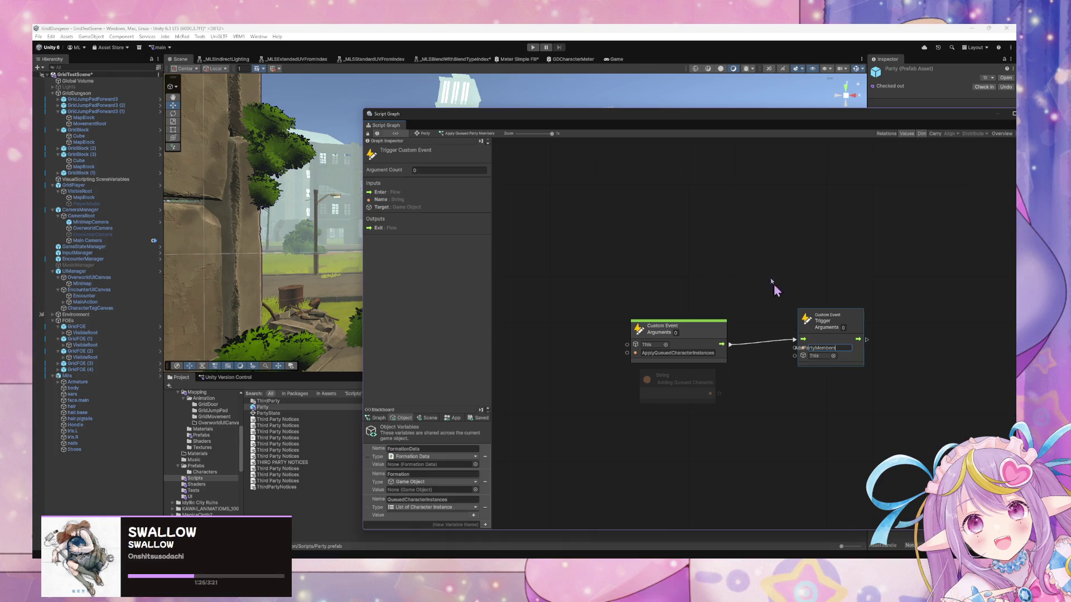
{"action": "left_click", "coordinate": [480, 419]}
Step: View the saved variables' values and widen the inspector and variables side panel
{"action": "left_click", "coordinate": [460, 453]}
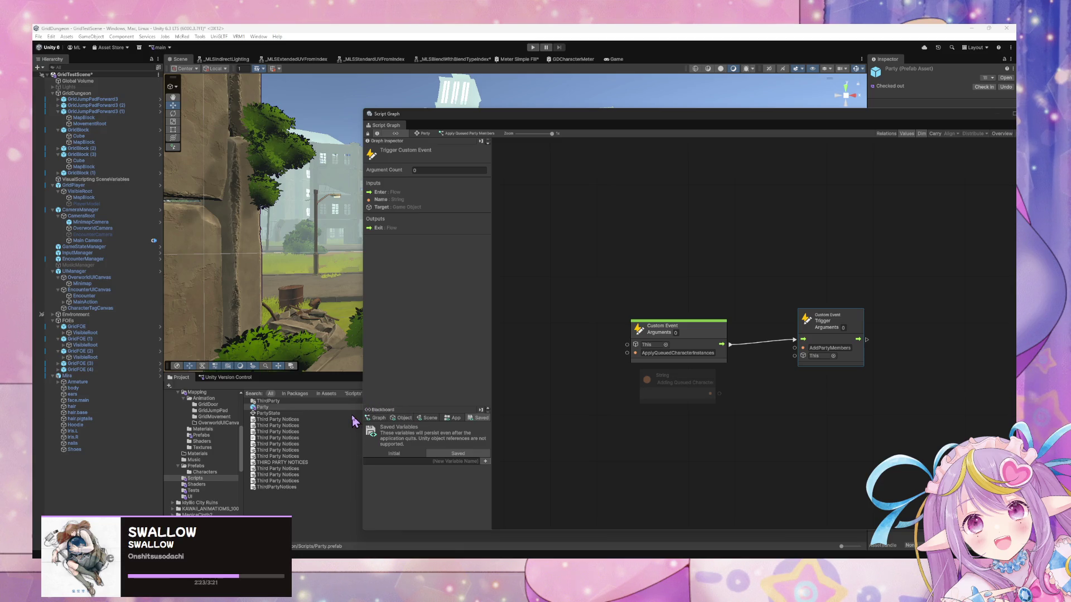
{"action": "left_click_drag", "start_coordinate": [491, 415], "coordinate": [536, 413]}
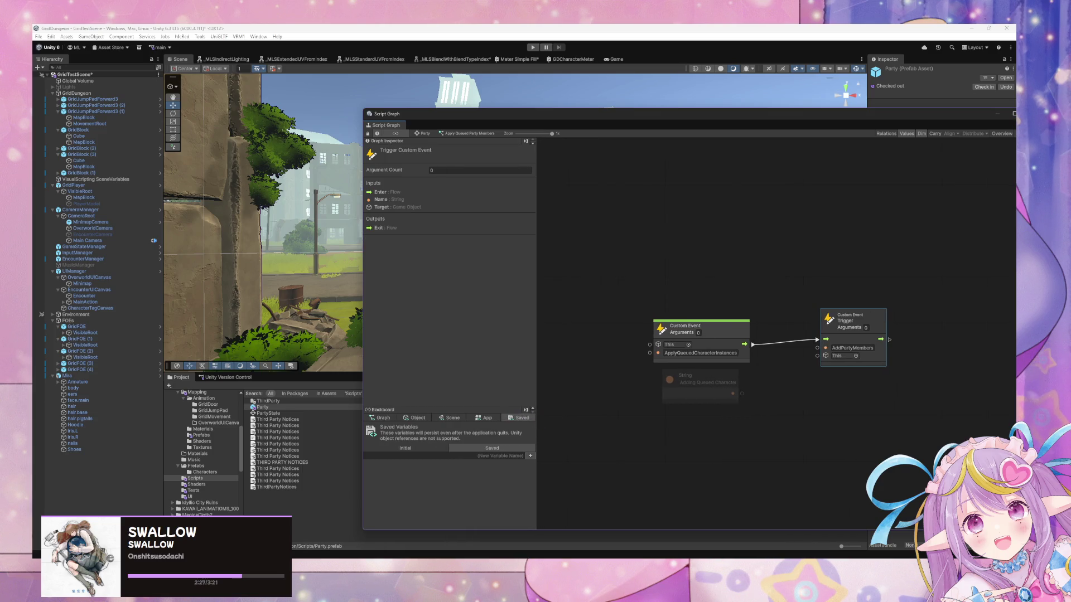
Step: Scroll through the CharacterData and CharacterInstance classes in CharacterData.cs in VS Code
{"action": "mouse_move", "coordinate": [491, 600]}
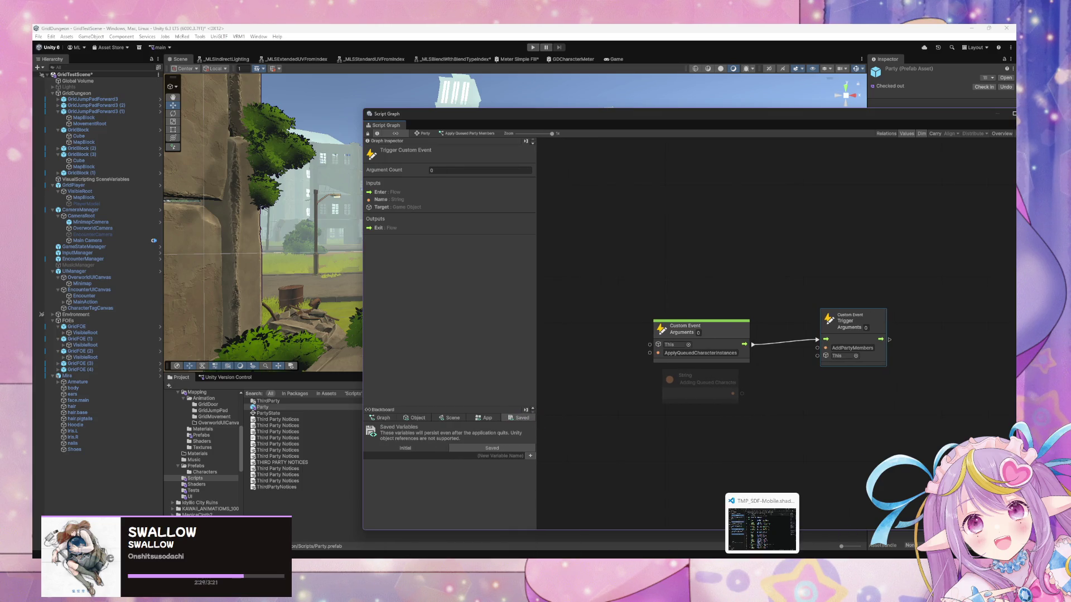
{"action": "left_click", "coordinate": [761, 599]}
{"action": "left_click", "coordinate": [483, 215]}
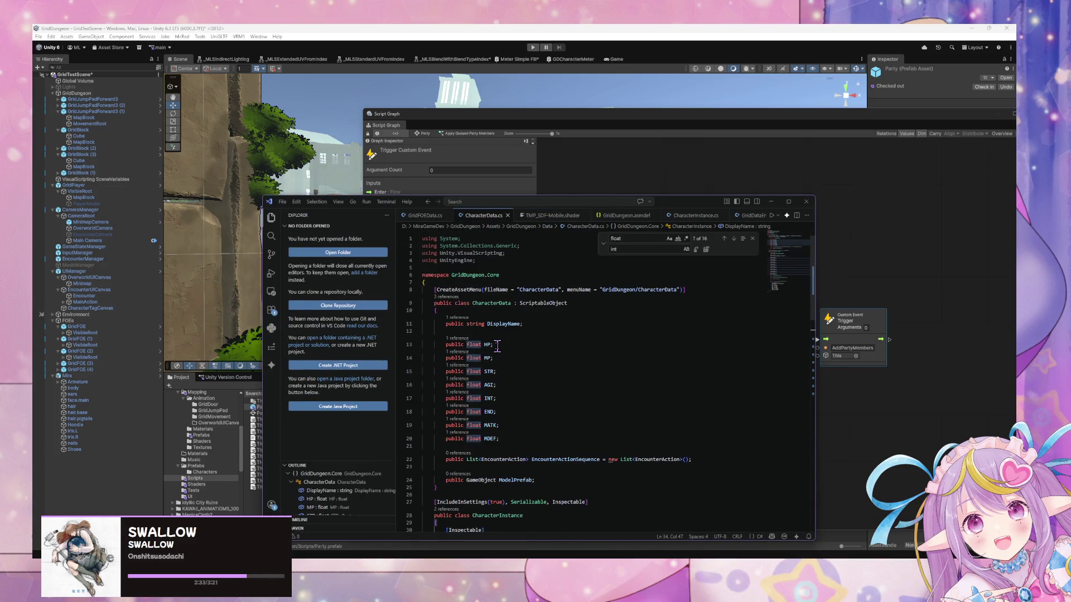
{"action": "scroll", "coordinate": [497, 347], "scroll_direction": "down", "scroll_amount": 5}
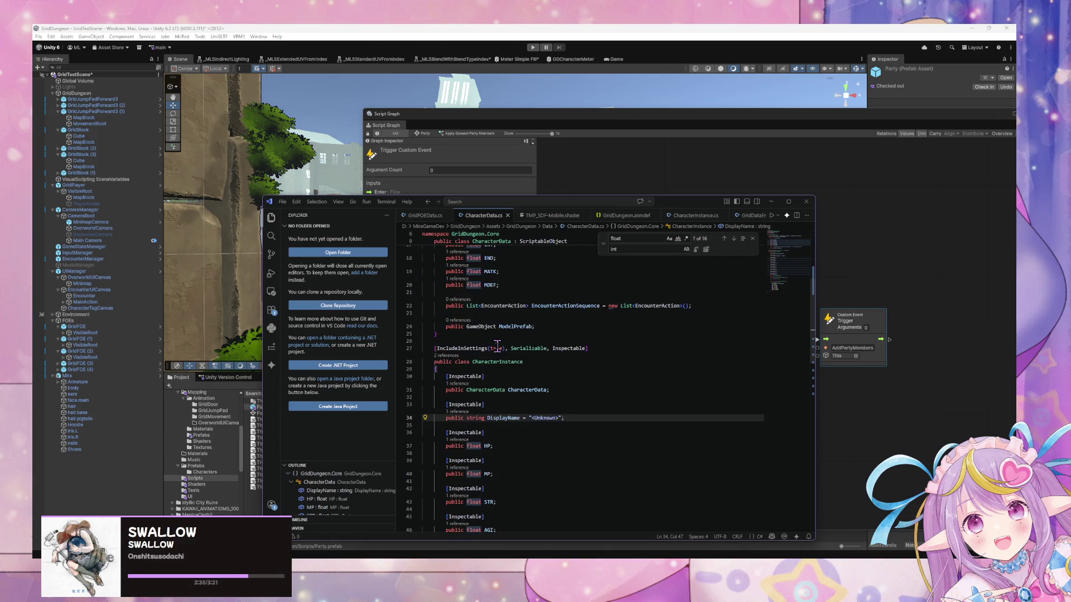
{"action": "scroll", "coordinate": [577, 306], "scroll_direction": "up", "scroll_amount": 3}
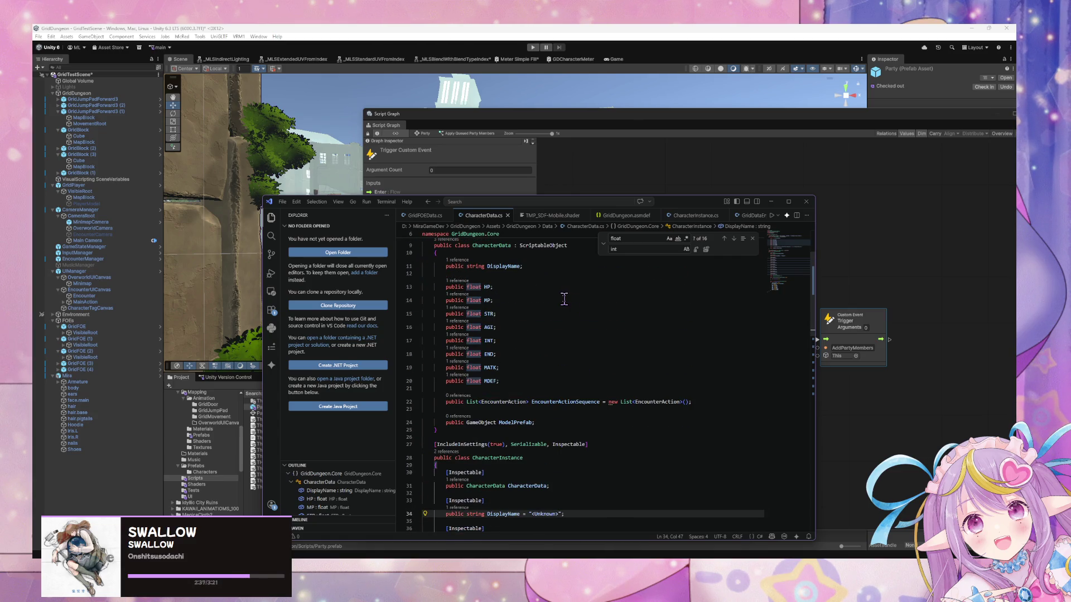
{"action": "scroll", "coordinate": [564, 300], "scroll_direction": "down", "scroll_amount": 2}
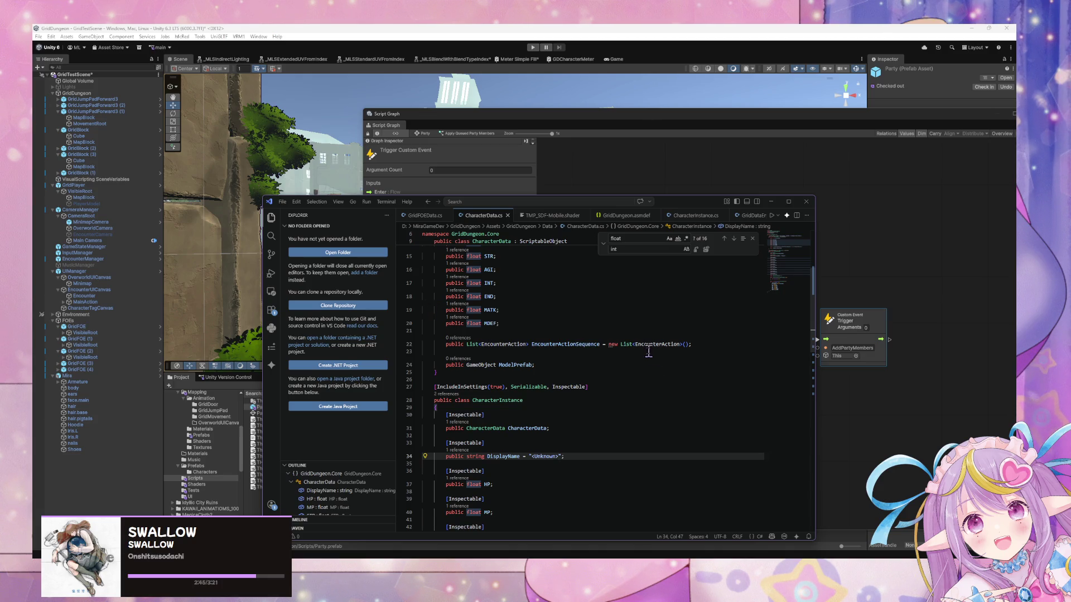
{"action": "scroll", "coordinate": [649, 351], "scroll_direction": "up", "scroll_amount": 3}
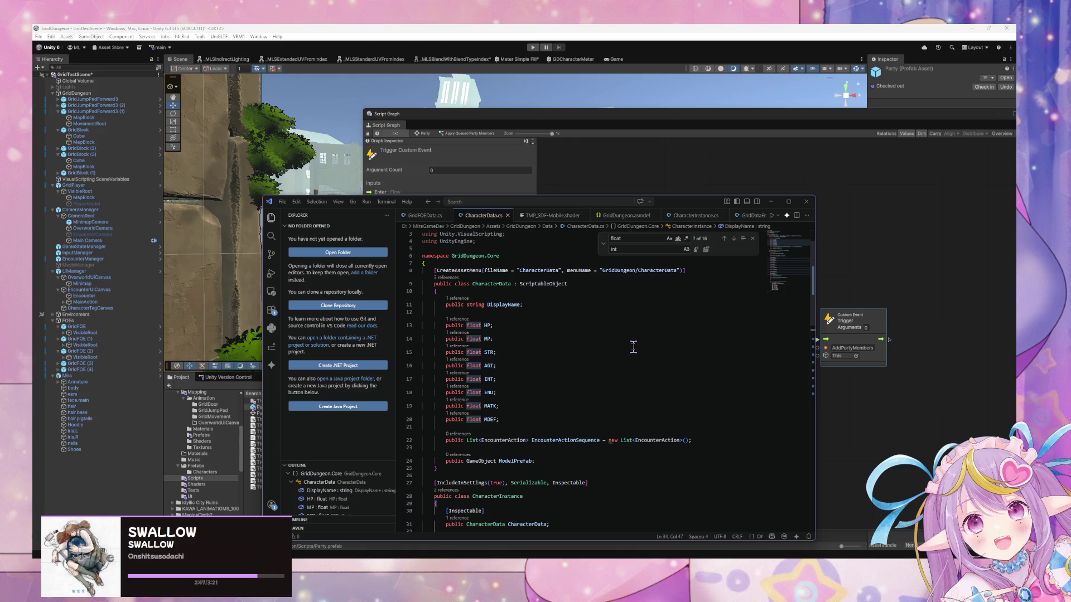
{"action": "mouse_move", "coordinate": [418, 202]}
{"action": "left_mouse_down"}
{"action": "mouse_move", "coordinate": [270, 99]}
{"action": "mouse_move", "coordinate": [405, 114]}
{"action": "left_mouse_up"}
{"action": "scroll", "coordinate": [480, 344], "scroll_direction": "down", "scroll_amount": 5}
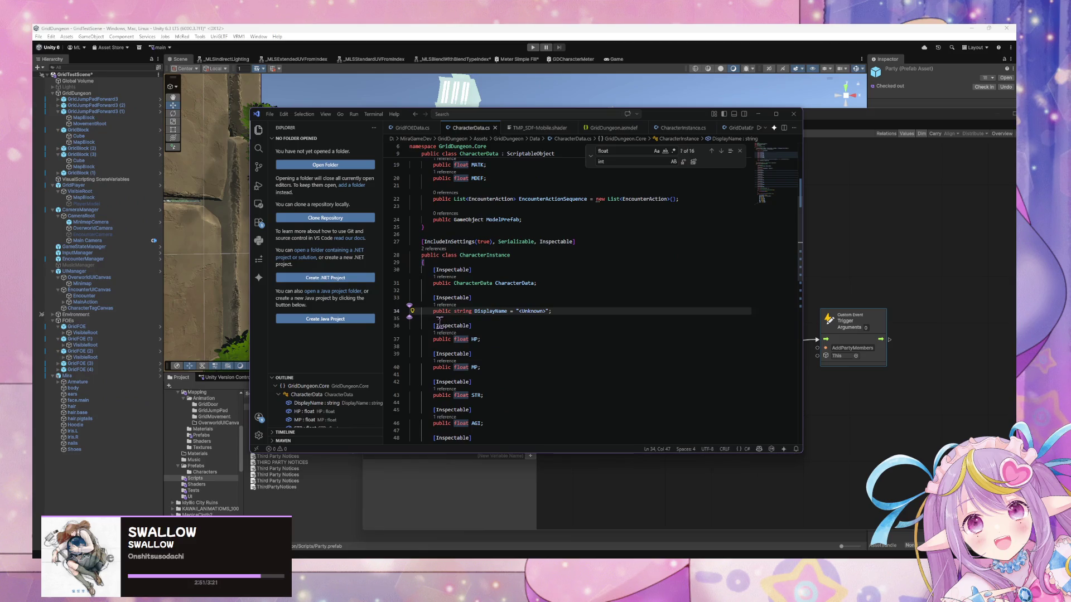
{"action": "scroll", "coordinate": [456, 305], "scroll_direction": "down", "scroll_amount": 6}
{"action": "scroll", "coordinate": [456, 305], "scroll_direction": "up", "scroll_amount": 5}
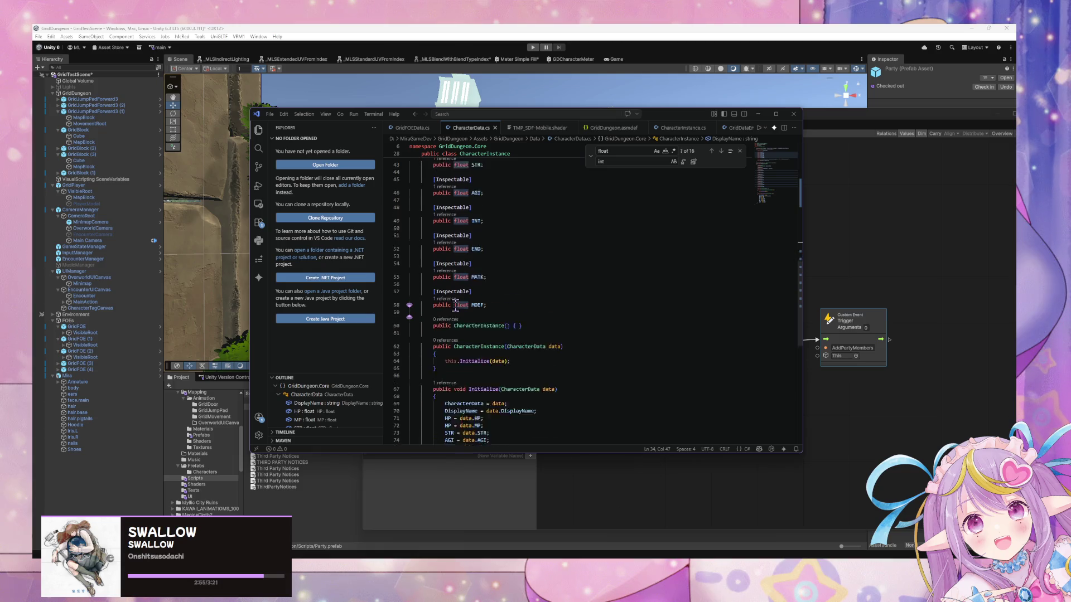
{"action": "scroll", "coordinate": [456, 310], "scroll_direction": "down", "scroll_amount": 7}
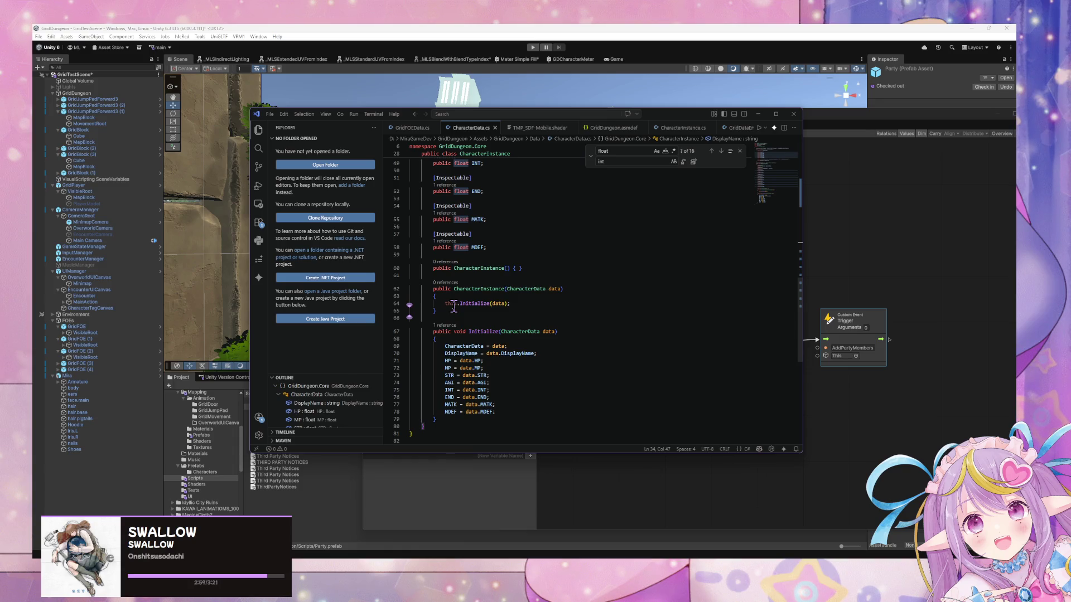
{"action": "scroll", "coordinate": [454, 307], "scroll_direction": "up", "scroll_amount": 8}
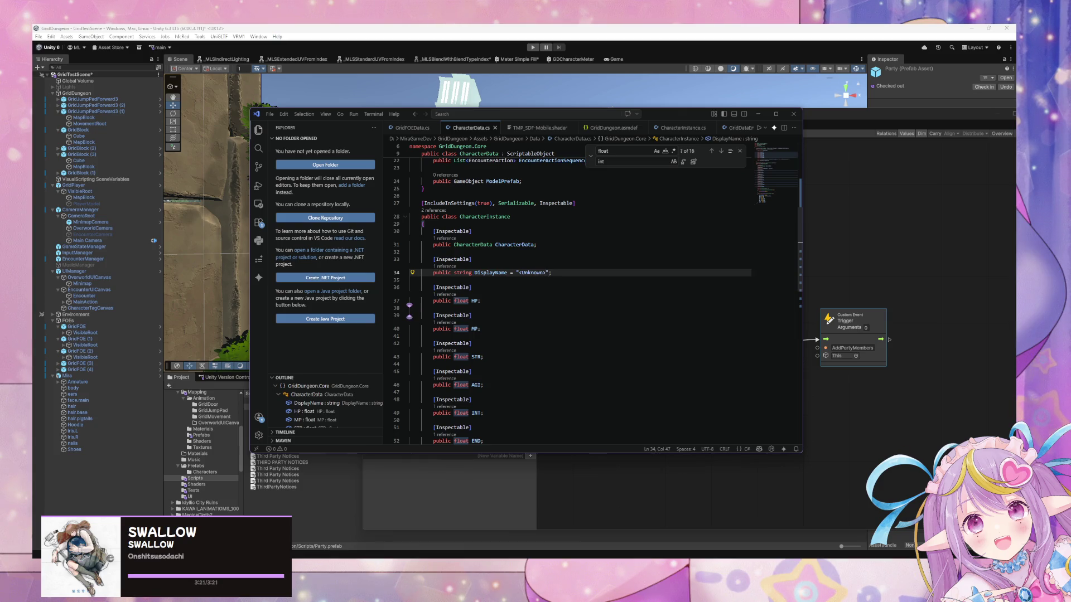
{"action": "left_click", "coordinate": [865, 472]}
Step: Compare the leftover String node with the CharacterData.cs code
{"action": "left_click", "coordinate": [721, 380]}
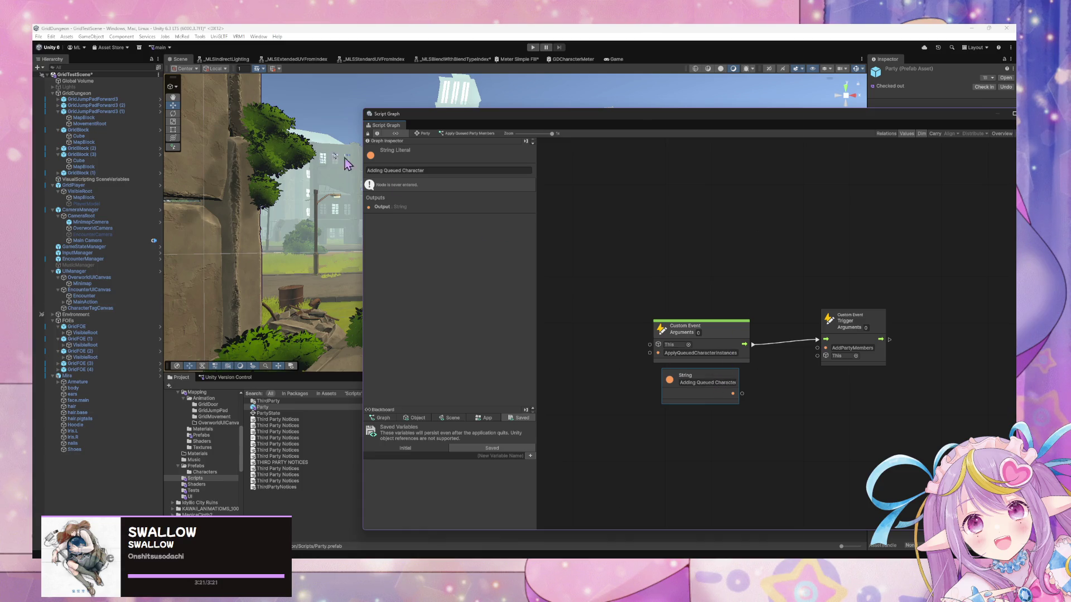
{"action": "key", "text": "alt+Tab"}
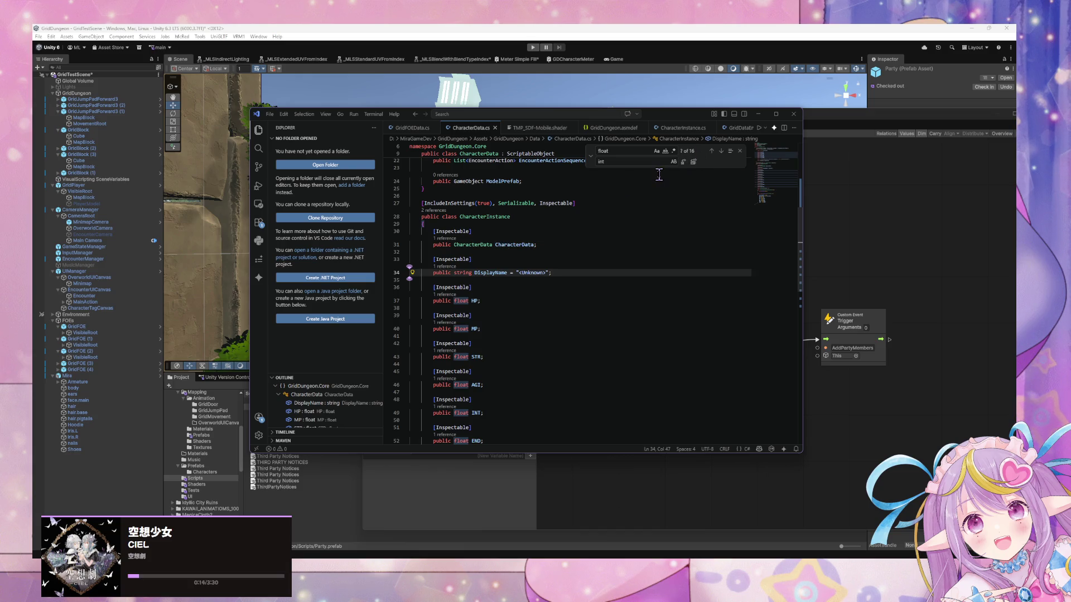
{"action": "mouse_move", "coordinate": [491, 540]}
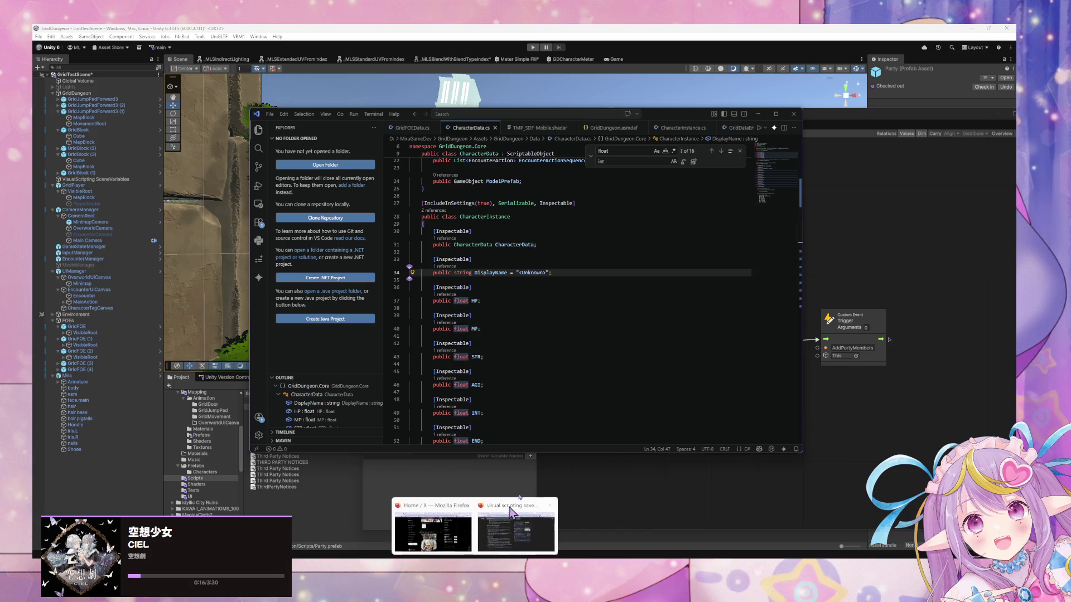
{"action": "left_click", "coordinate": [855, 398]}
{"action": "left_click", "coordinate": [857, 406]}
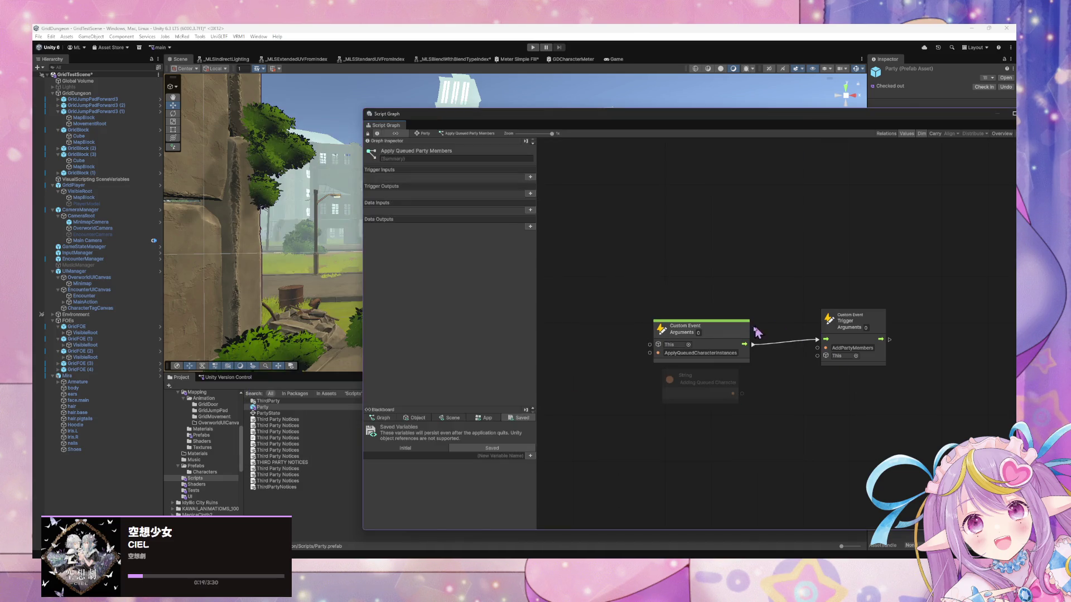
Step: Set the AddPartyMembers trigger to 1 argument and wire QueuedCharacterInstances into Arg.0
{"action": "left_click", "coordinate": [402, 419]}
{"action": "mouse_move", "coordinate": [371, 504]}
{"action": "left_mouse_down"}
{"action": "mouse_move", "coordinate": [705, 393]}
{"action": "mouse_move", "coordinate": [722, 474]}
{"action": "mouse_move", "coordinate": [821, 362]}
{"action": "mouse_move", "coordinate": [823, 385]}
{"action": "left_mouse_up"}
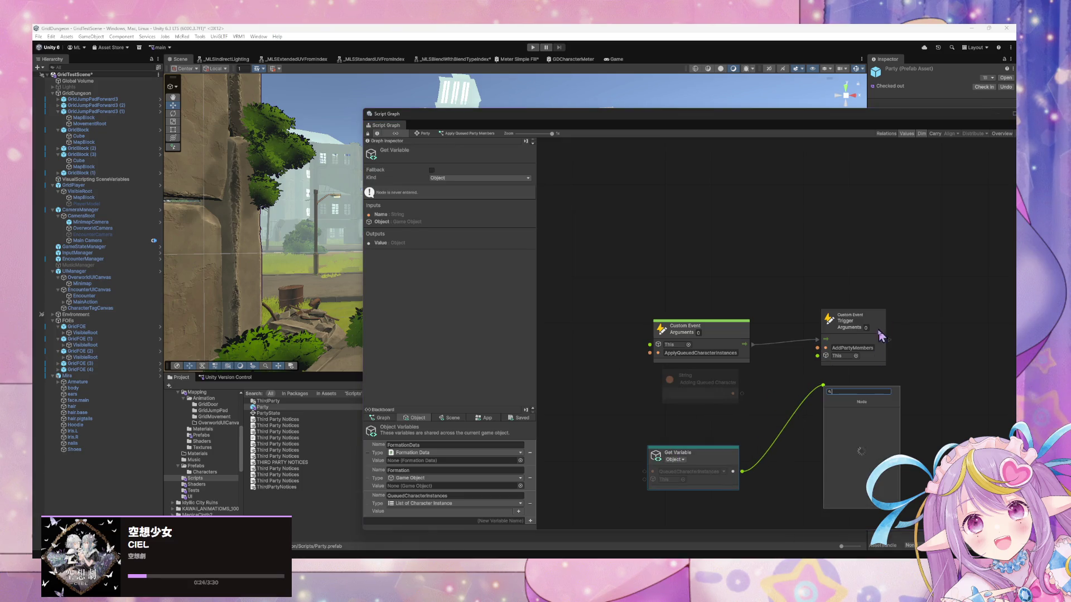
{"action": "left_click", "coordinate": [884, 333]}
{"action": "left_click", "coordinate": [865, 328]}
{"action": "type", "text": "1"}
{"action": "left_click_drag", "start_coordinate": [741, 471], "coordinate": [818, 347]}
{"action": "key", "text": "ctrl+z"}
{"action": "left_click_drag", "start_coordinate": [742, 472], "coordinate": [818, 364]}
Step: Delete the unused String node, place the Get Variable node under Custom Event, return to CharacterData.cs
{"action": "left_click", "coordinate": [689, 379]}
{"action": "key", "text": "Delete"}
{"action": "left_click_drag", "start_coordinate": [692, 416], "coordinate": [701, 382]}
{"action": "left_click", "coordinate": [775, 452]}
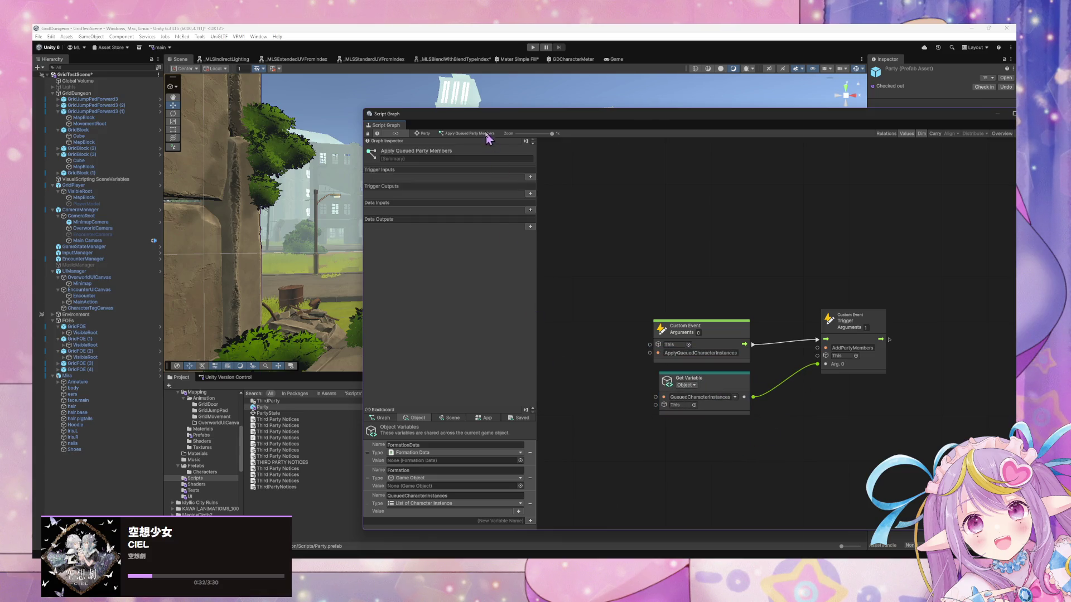
{"action": "left_click", "coordinate": [417, 134]}
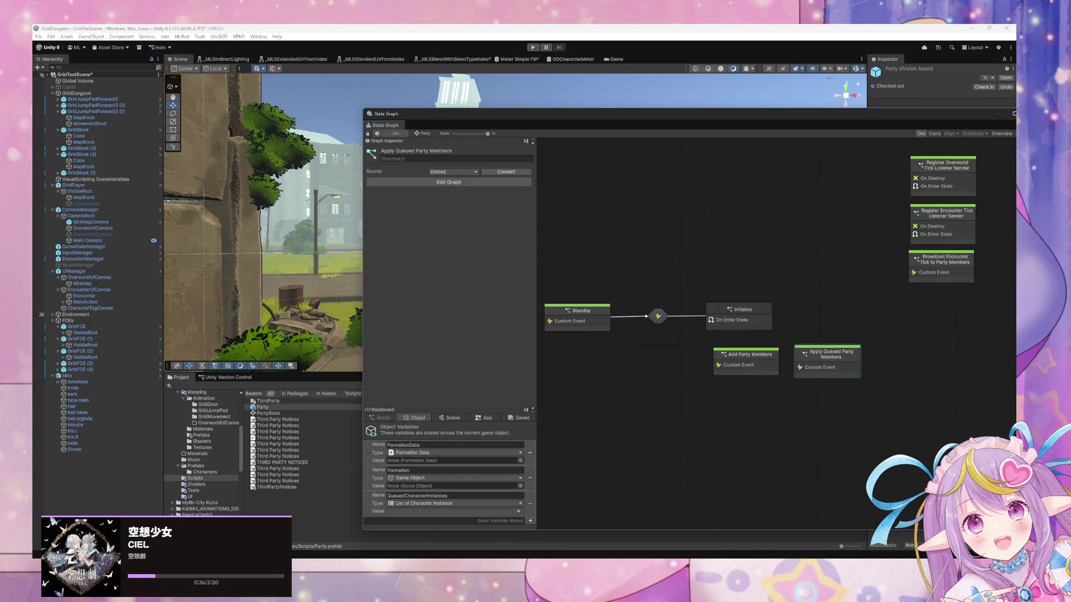
{"action": "mouse_move", "coordinate": [762, 557]}
{"action": "left_click", "coordinate": [762, 530]}
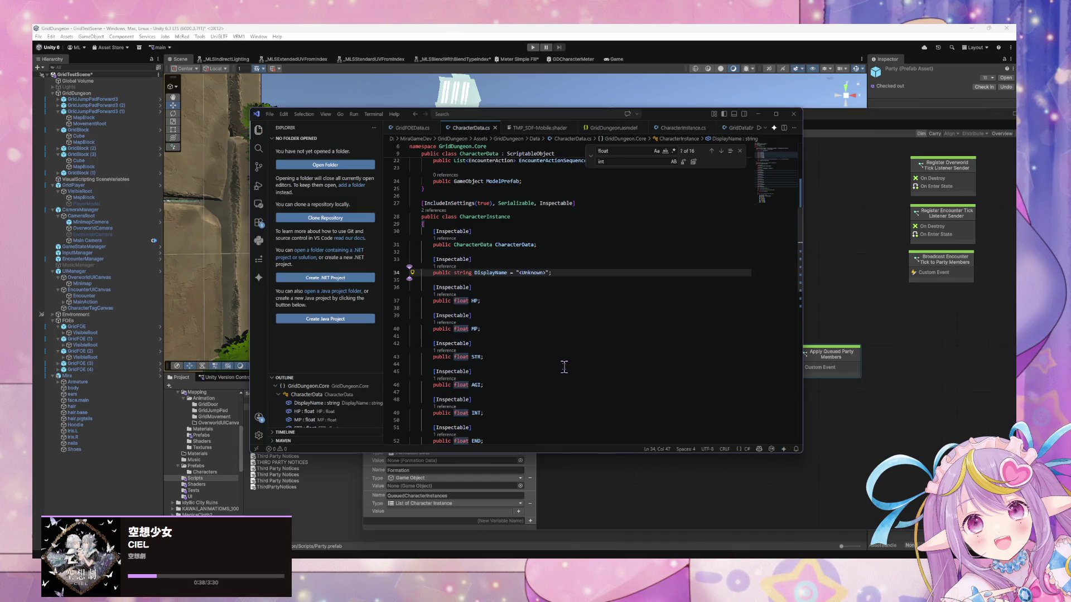
{"action": "left_click", "coordinate": [513, 217]}
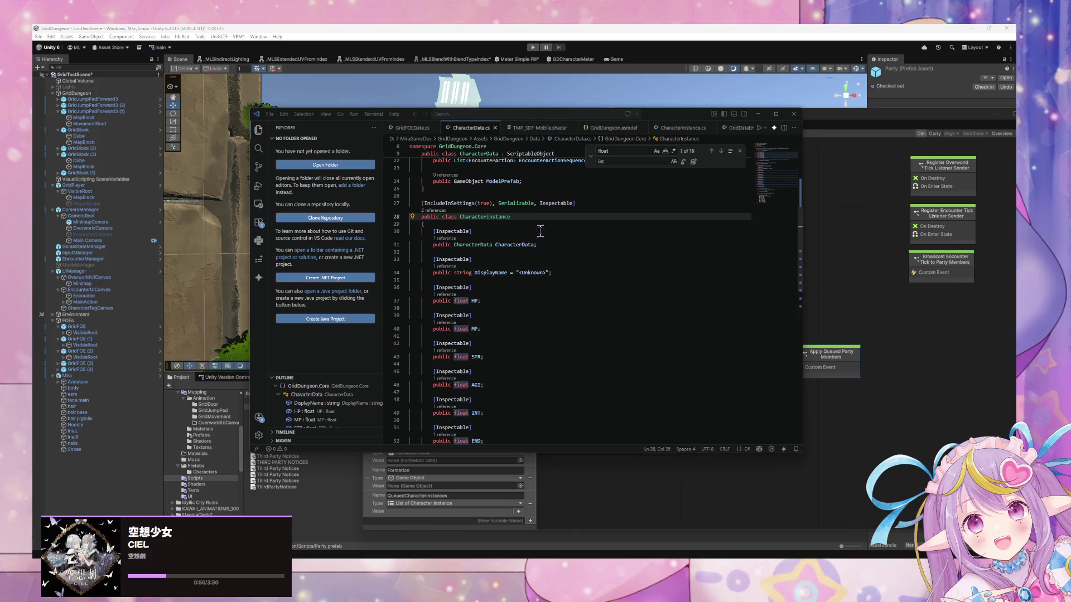
{"action": "left_click_drag", "start_coordinate": [549, 245], "coordinate": [396, 229]}
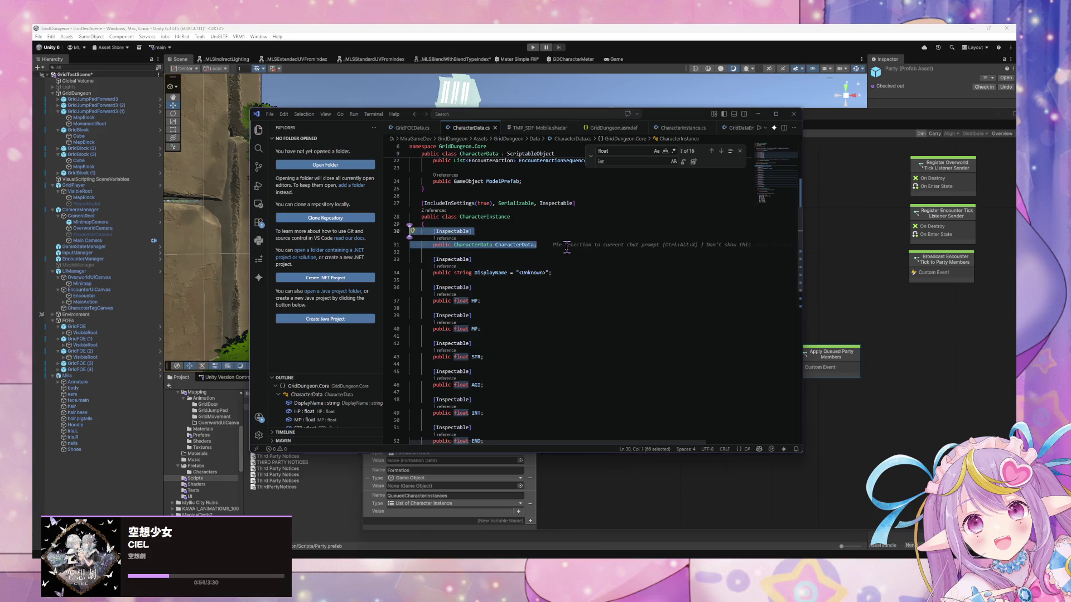
{"action": "scroll", "coordinate": [567, 245], "scroll_direction": "down", "scroll_amount": 5}
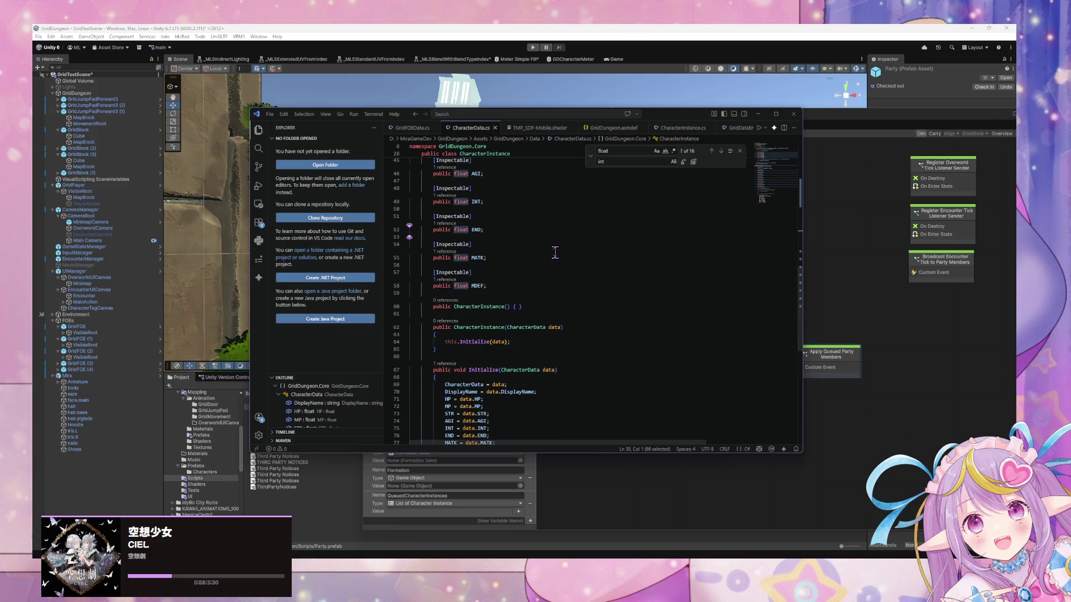
{"action": "scroll", "coordinate": [536, 251], "scroll_direction": "up", "scroll_amount": 5}
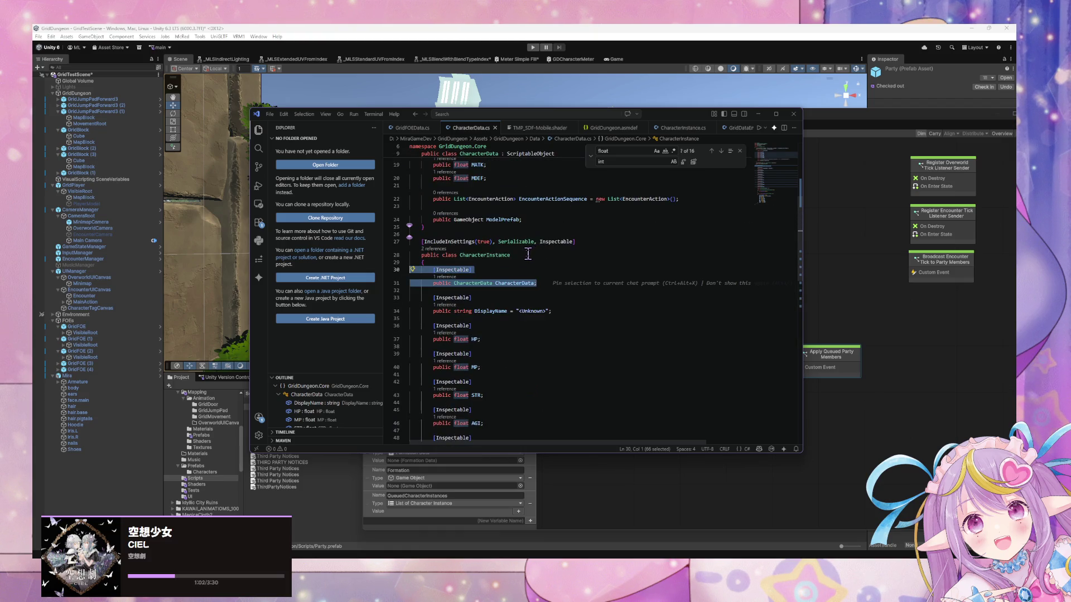
{"action": "left_click", "coordinate": [509, 255]}
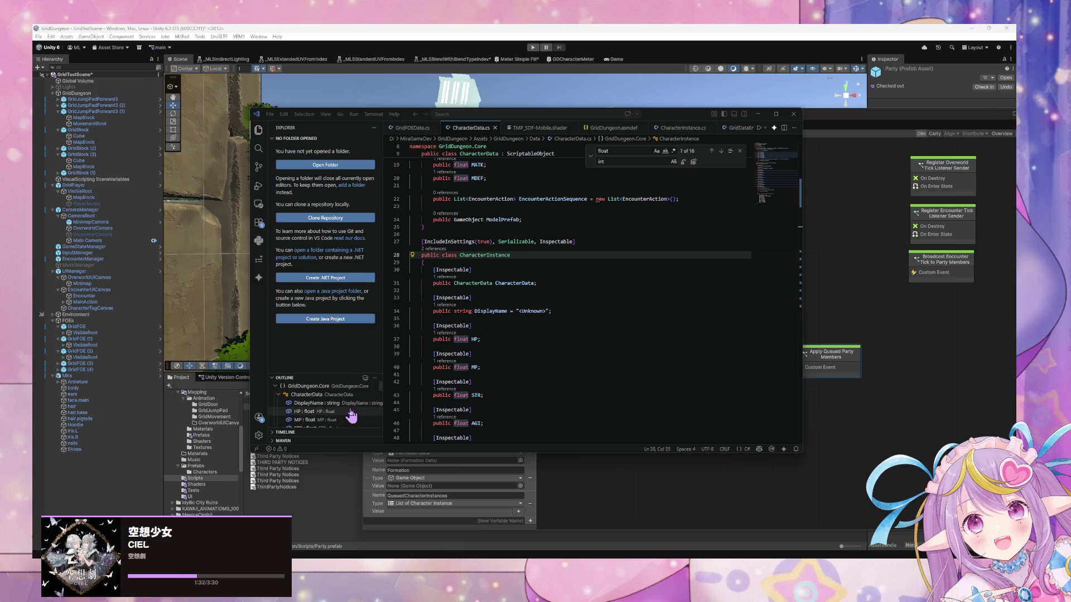
{"action": "scroll", "coordinate": [441, 391], "scroll_direction": "down", "scroll_amount": 10}
{"action": "scroll", "coordinate": [440, 391], "scroll_direction": "up", "scroll_amount": 8}
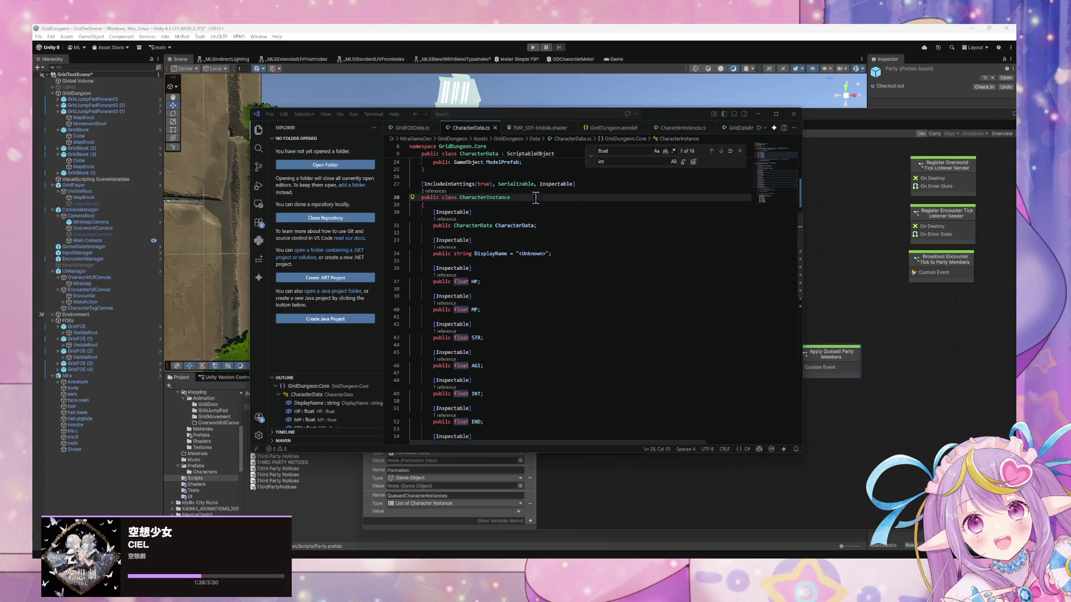
{"action": "scroll", "coordinate": [514, 235], "scroll_direction": "up", "scroll_amount": 2}
{"action": "left_click", "coordinate": [461, 215]}
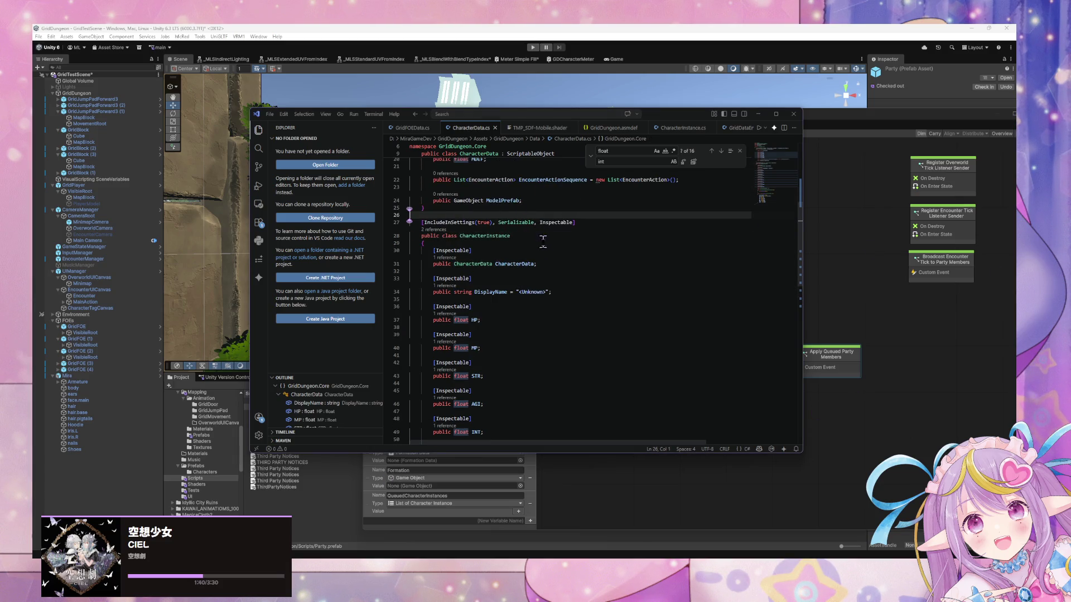
{"action": "scroll", "coordinate": [544, 215], "scroll_direction": "down", "scroll_amount": 2}
{"action": "scroll", "coordinate": [544, 215], "scroll_direction": "down", "scroll_amount": 5}
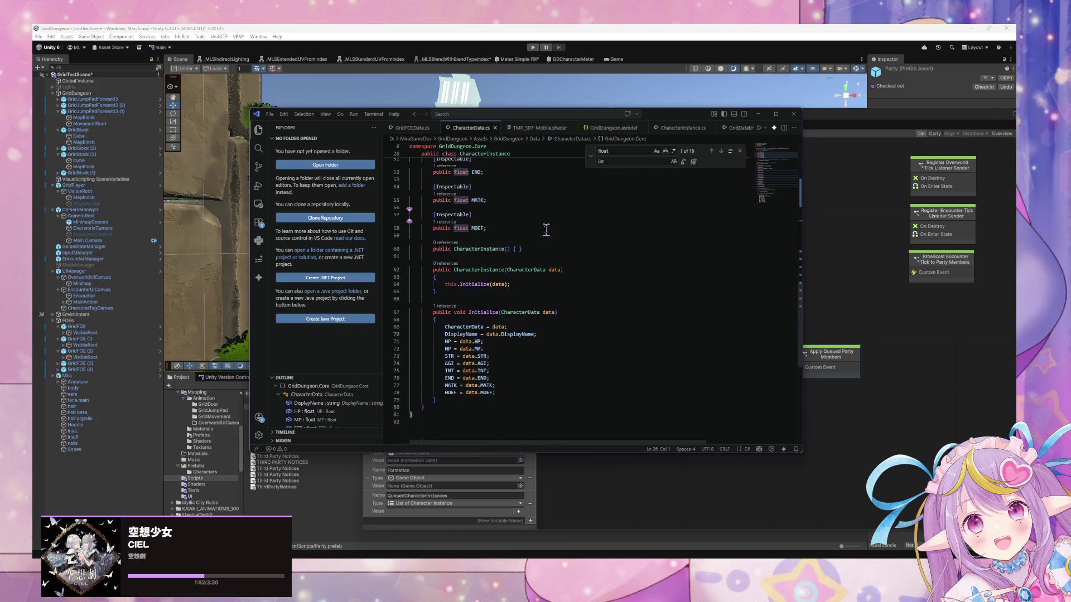
{"action": "scroll", "coordinate": [550, 228], "scroll_direction": "up", "scroll_amount": 8}
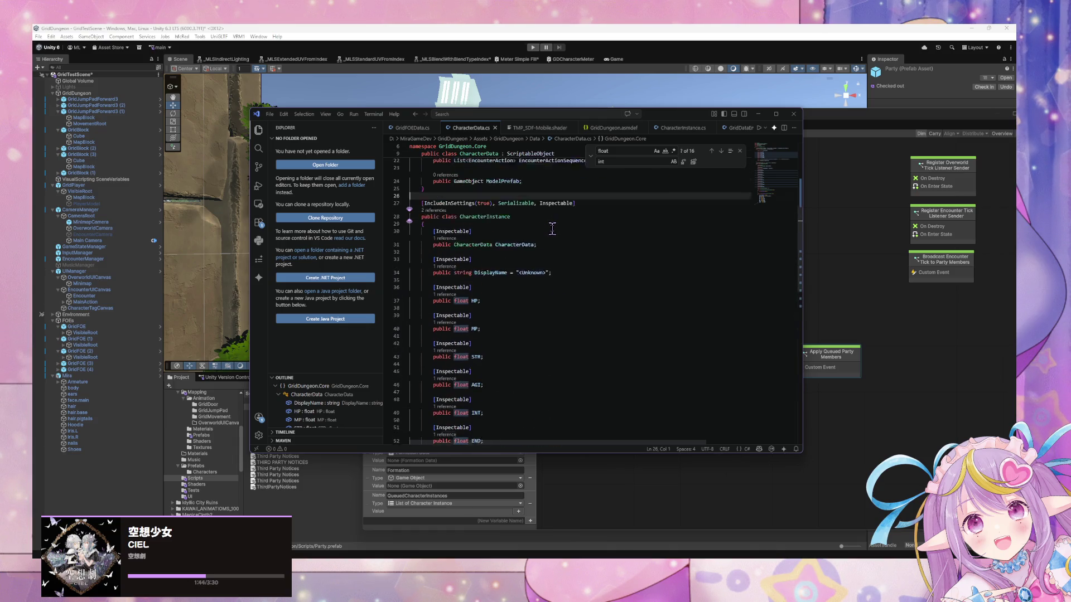
Step: Copy the CharacterInstance attribute line and tidy the blank lines above the class
{"action": "key", "text": "Return"}
{"action": "key", "text": "Return"}
{"action": "key", "text": "Return"}
{"action": "key", "text": "Up"}
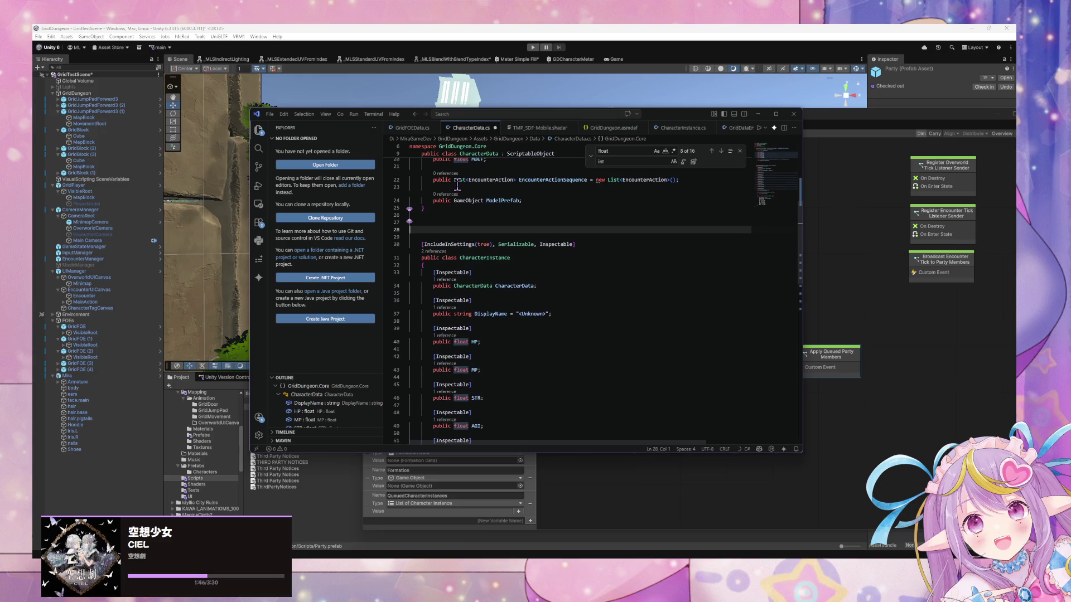
{"action": "key", "text": "Down"}
{"action": "key", "text": "Down"}
{"action": "key", "text": "End"}
{"action": "key", "text": "shift+Home"}
{"action": "key", "text": "ctrl+c"}
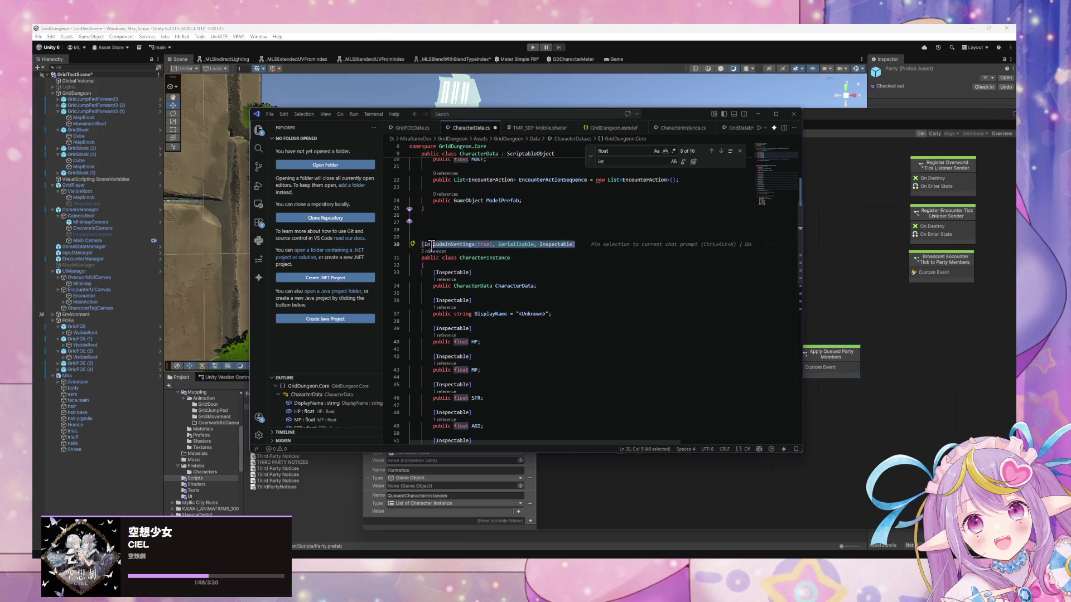
{"action": "left_click", "coordinate": [446, 229]}
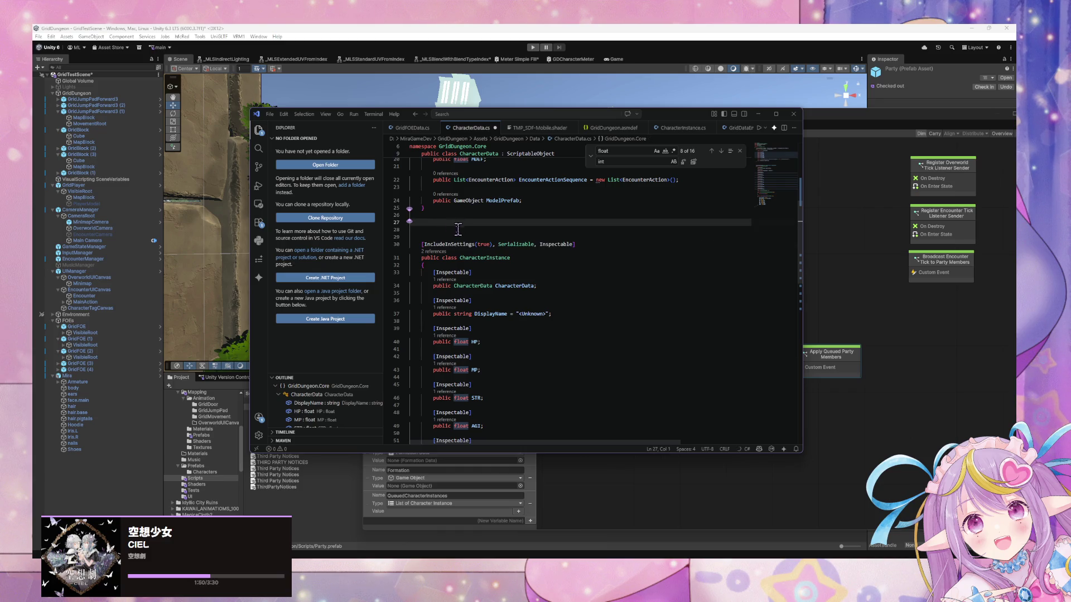
{"action": "key", "text": "BackSpace"}
{"action": "key", "text": "BackSpace"}
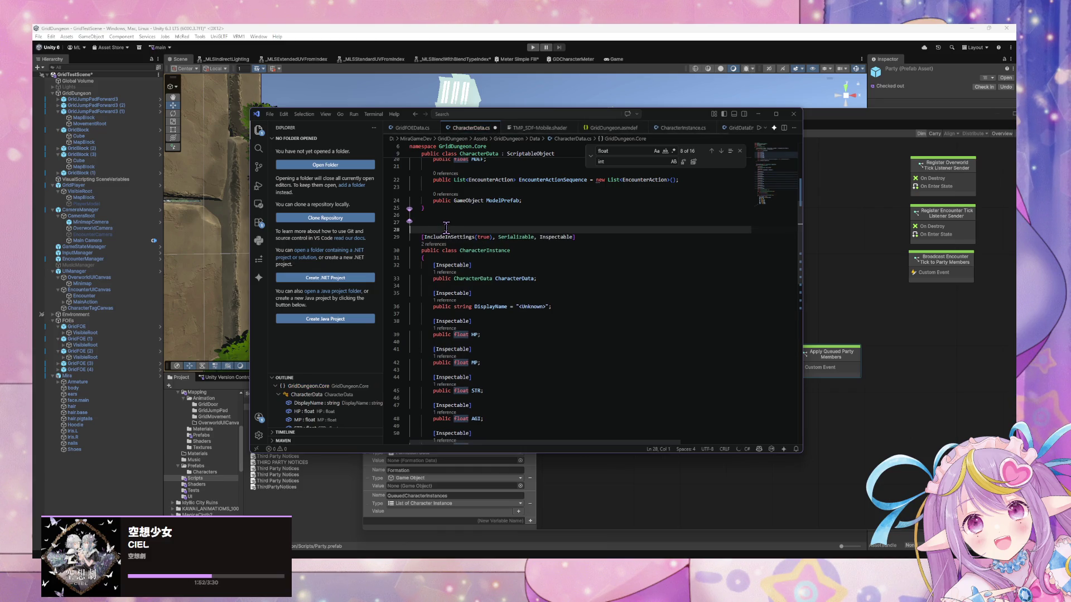
Step: Add an [IncludeInSettings(true), Serializable, Inspectable] NPCCharacterInstance class via Copilot completion
{"action": "scroll", "coordinate": [446, 235], "scroll_direction": "down", "scroll_amount": 10}
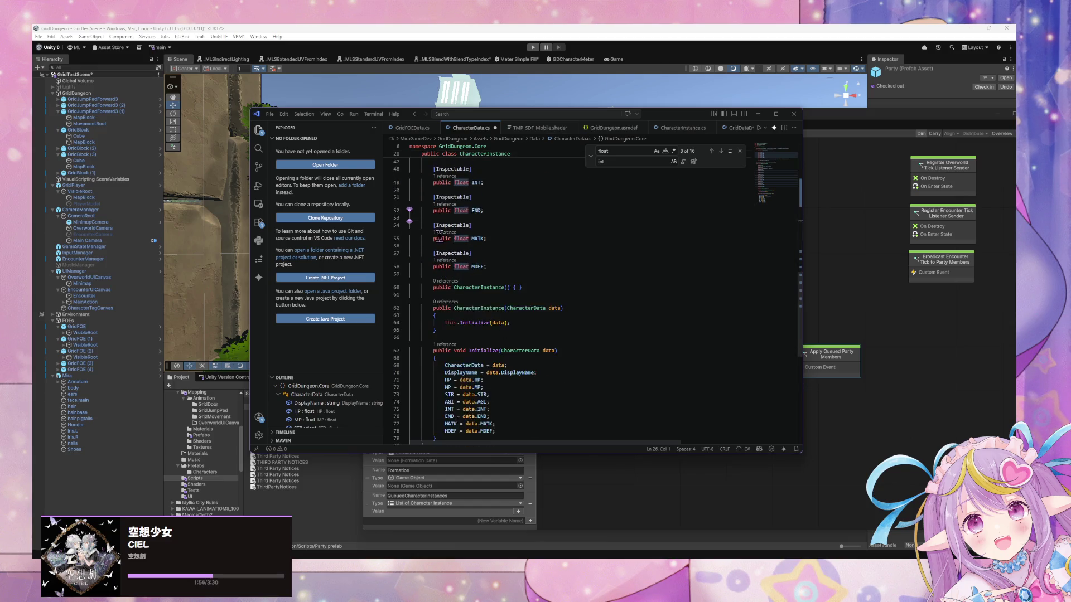
{"action": "left_click", "coordinate": [458, 352]}
{"action": "key", "text": "Return"}
{"action": "key", "text": "ctrl+v"}
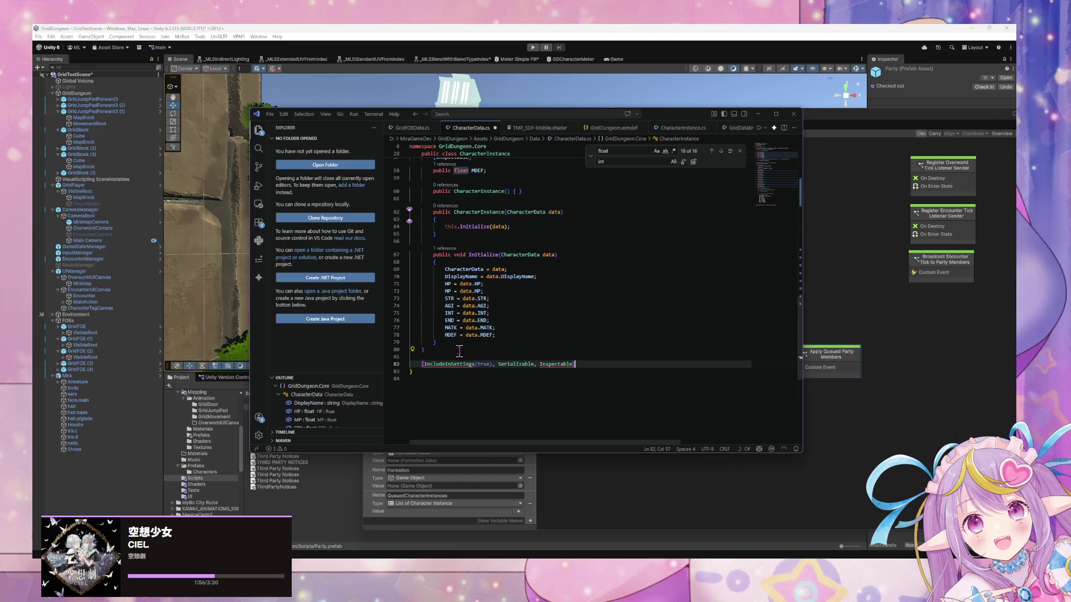
{"action": "scroll", "coordinate": [627, 299], "scroll_direction": "up", "scroll_amount": 10}
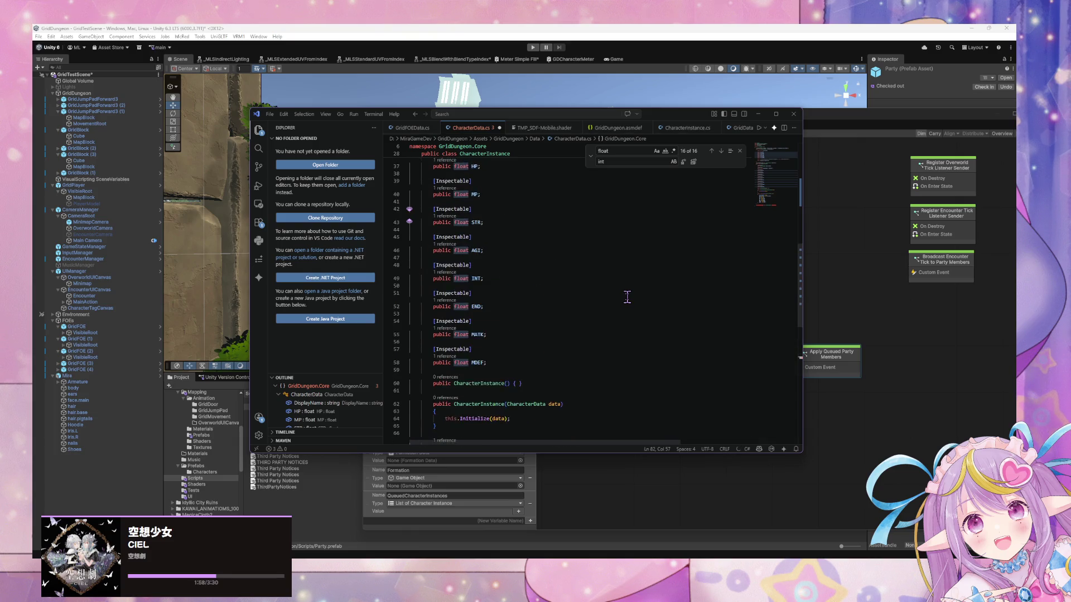
{"action": "scroll", "coordinate": [519, 219], "scroll_direction": "down", "scroll_amount": 10}
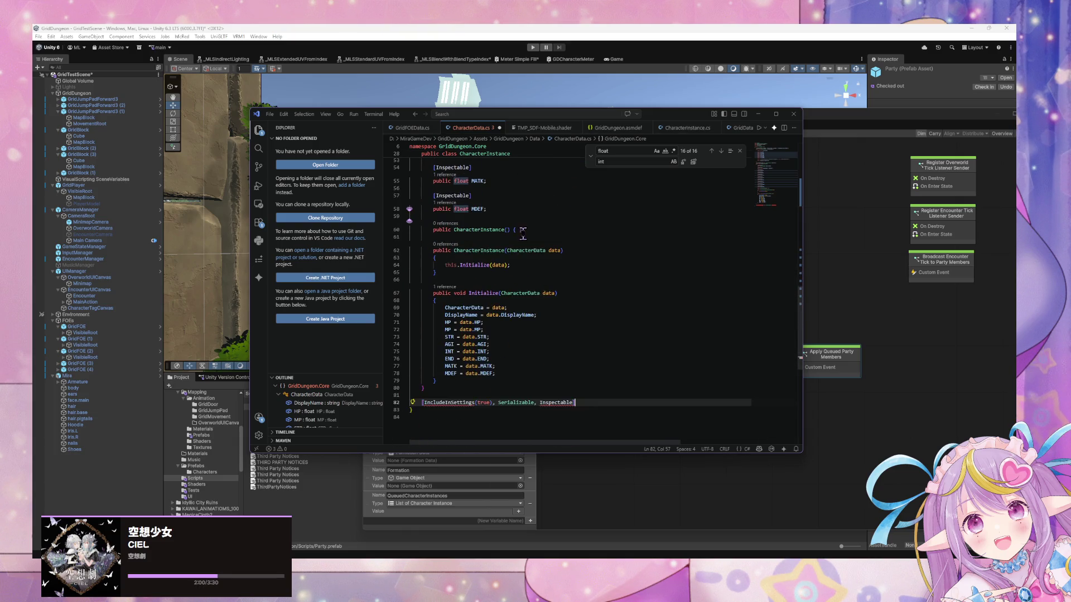
{"action": "scroll", "coordinate": [544, 240], "scroll_direction": "down", "scroll_amount": 1}
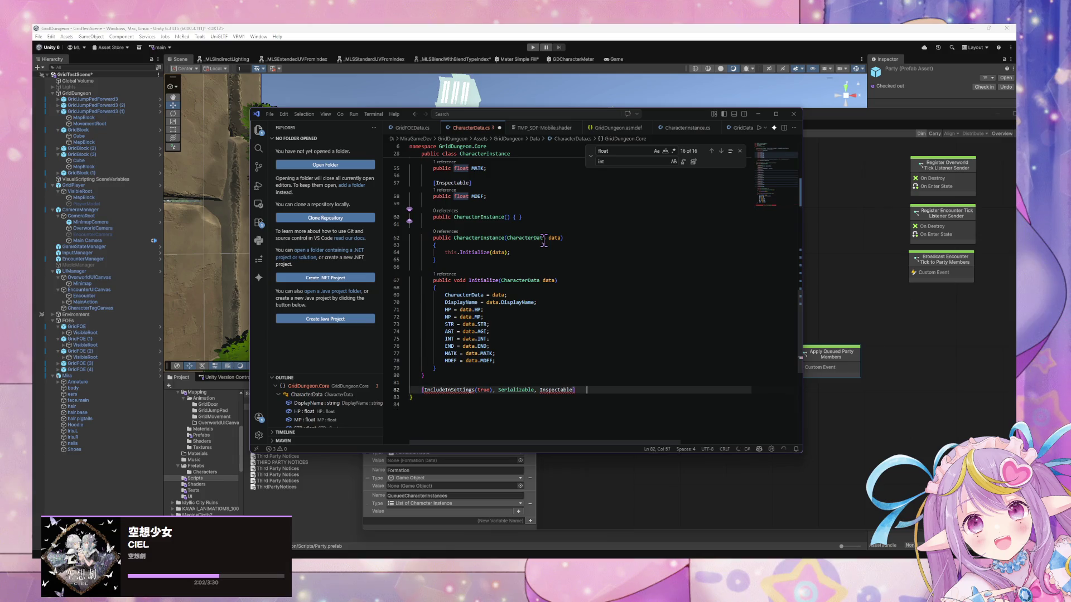
{"action": "type", "text": "]"}
{"action": "key", "text": "Return"}
{"action": "type", "text": "public class NPCCharacterInstance : CharacterInstance"}
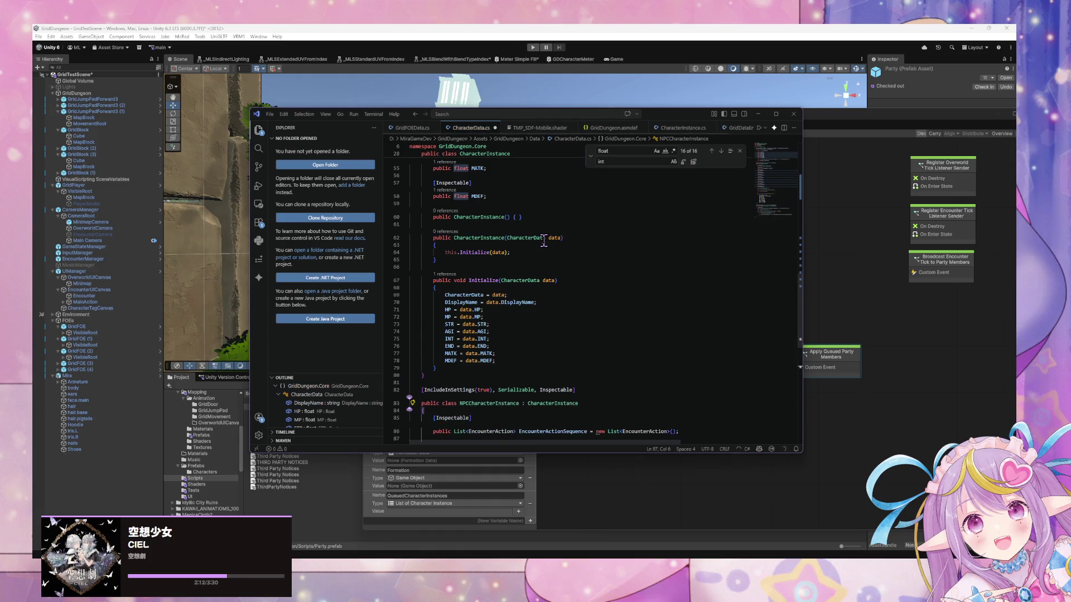
{"action": "key", "text": "Tab"}
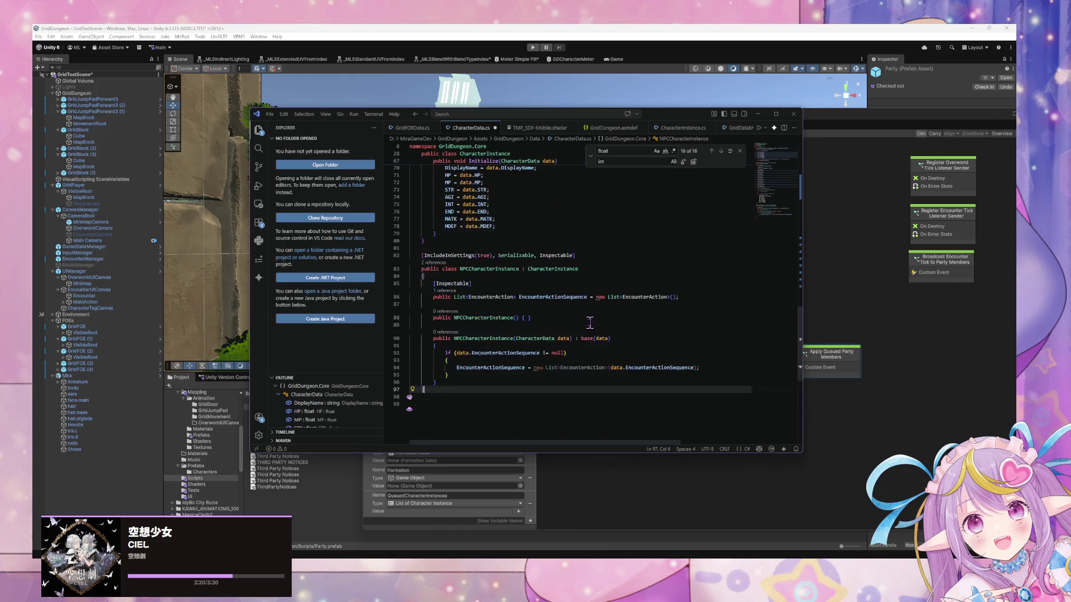
Step: Review the encounter action copy block and the CharacterInstance constructor taking data
{"action": "scroll", "coordinate": [590, 323], "scroll_direction": "up", "scroll_amount": 1}
{"action": "left_click_drag", "start_coordinate": [456, 394], "coordinate": [412, 372]}
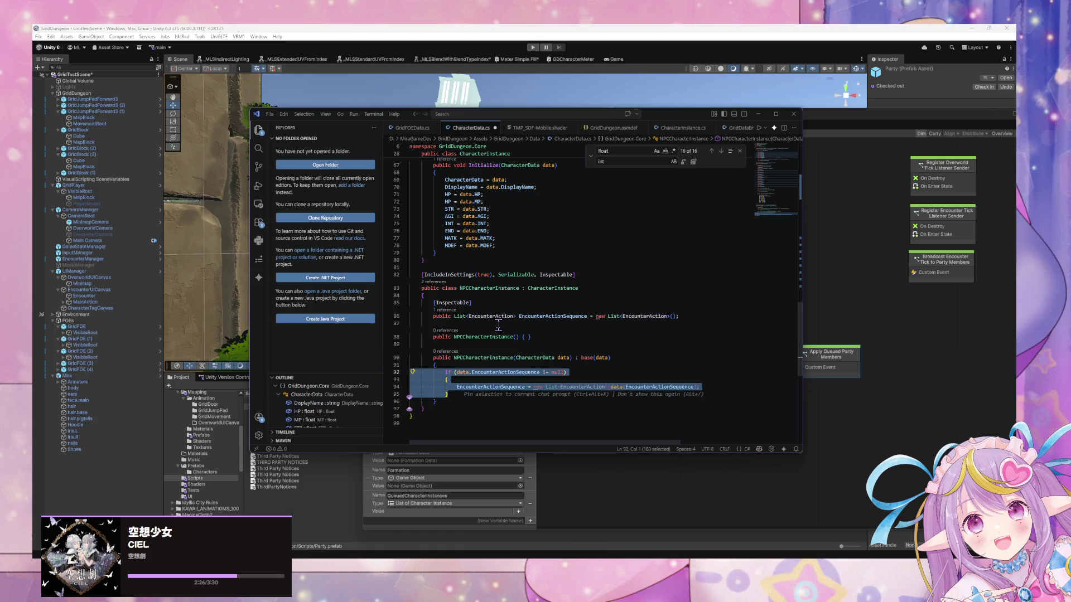
{"action": "scroll", "coordinate": [498, 325], "scroll_direction": "up", "scroll_amount": 8}
{"action": "left_click_drag", "start_coordinate": [469, 322], "coordinate": [386, 289]}
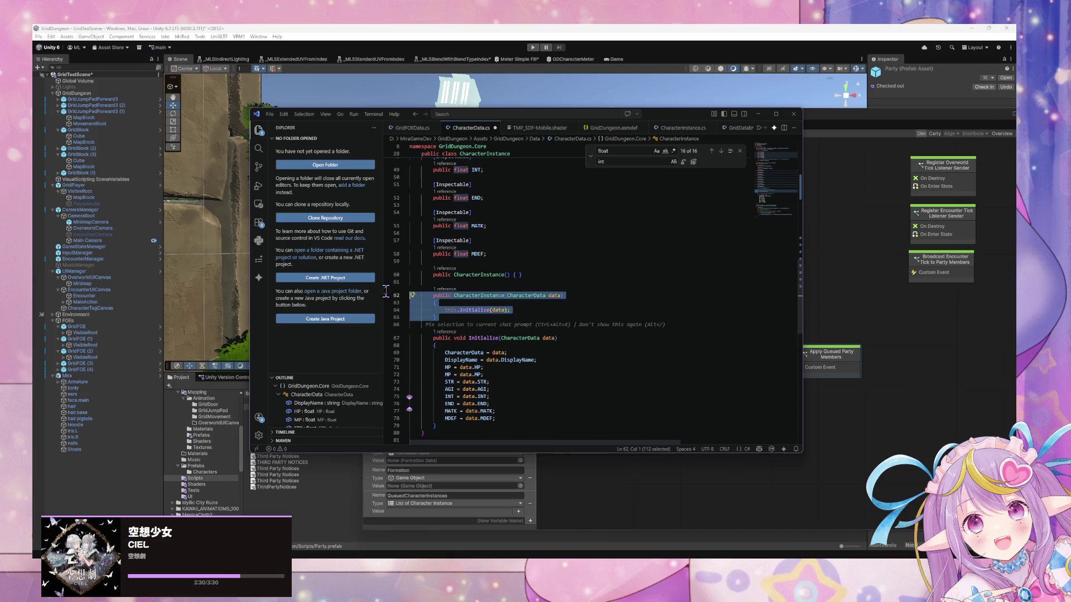
{"action": "left_click", "coordinate": [481, 325]}
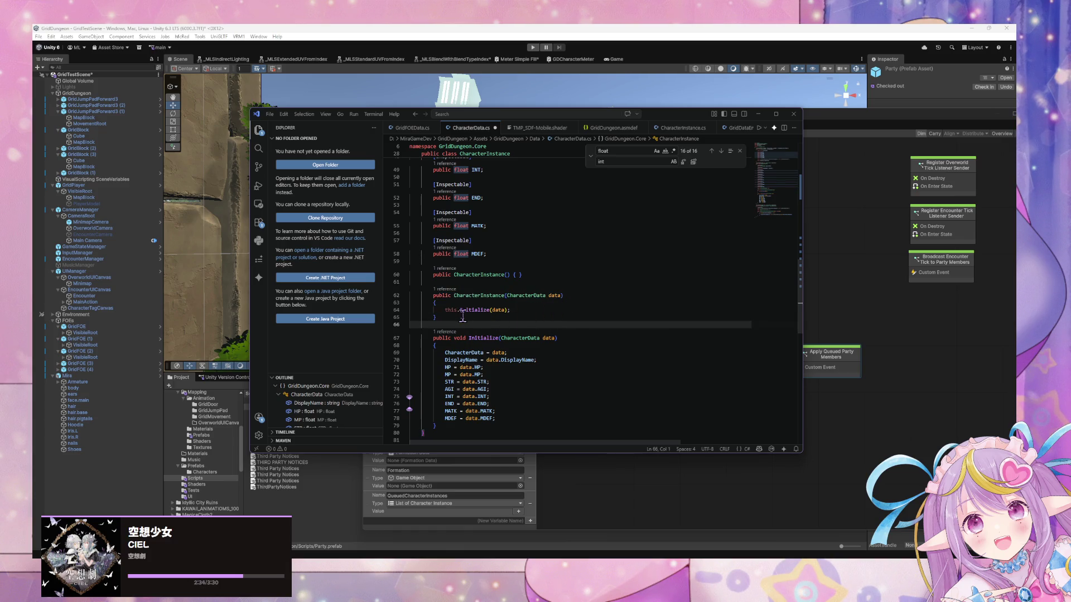
{"action": "scroll", "coordinate": [465, 315], "scroll_direction": "down", "scroll_amount": 3}
{"action": "scroll", "coordinate": [465, 315], "scroll_direction": "up", "scroll_amount": 10}
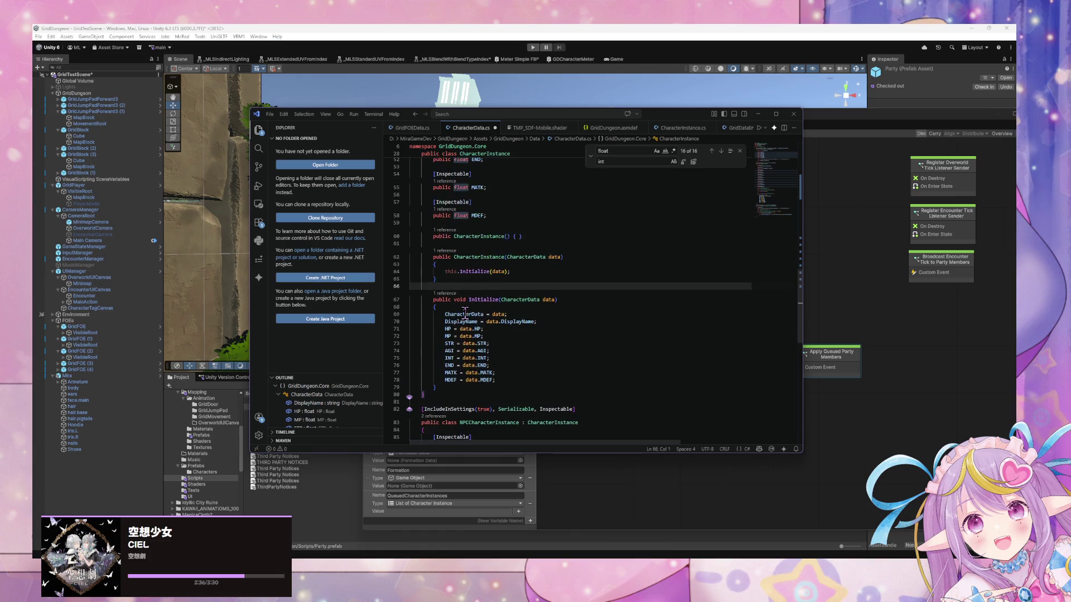
{"action": "scroll", "coordinate": [457, 321], "scroll_direction": "up", "scroll_amount": 1}
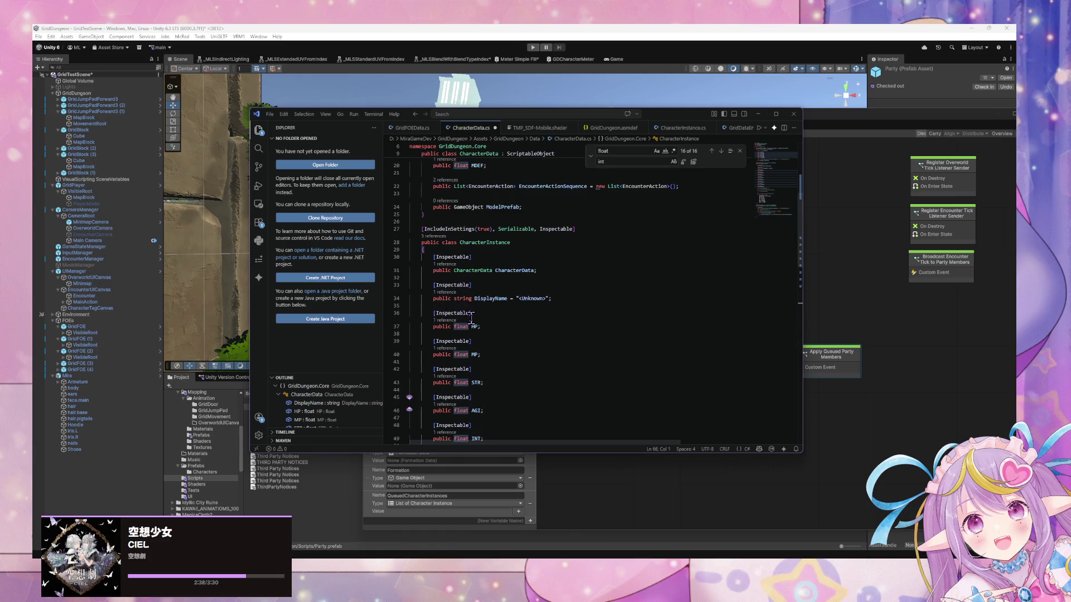
{"action": "left_click_drag", "start_coordinate": [555, 272], "coordinate": [353, 260]}
{"action": "key", "text": "ctrl+c"}
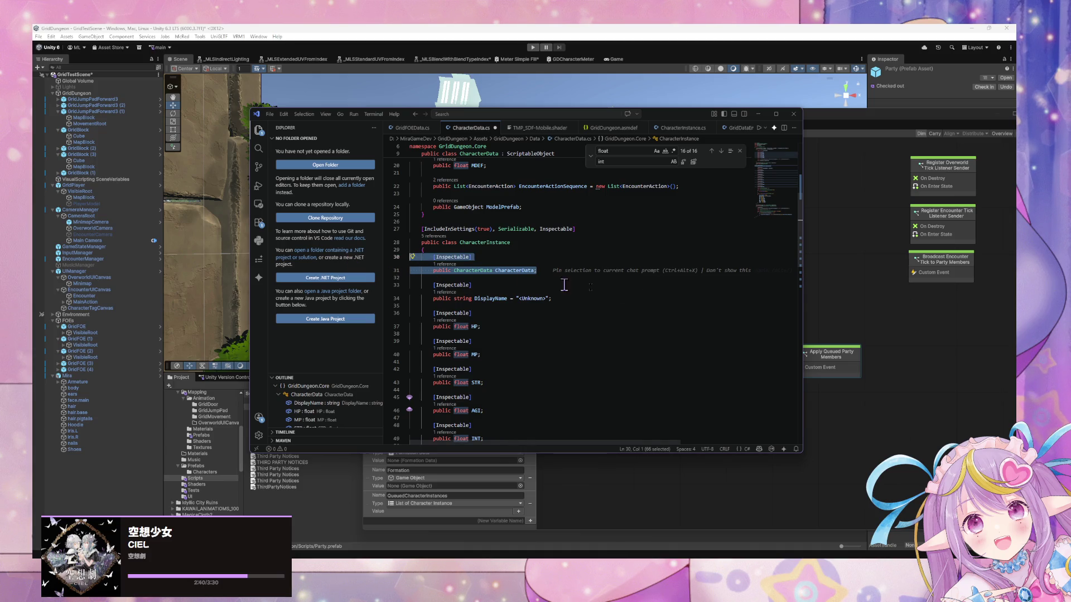
{"action": "key", "text": "BackSpace"}
{"action": "key", "text": "Delete"}
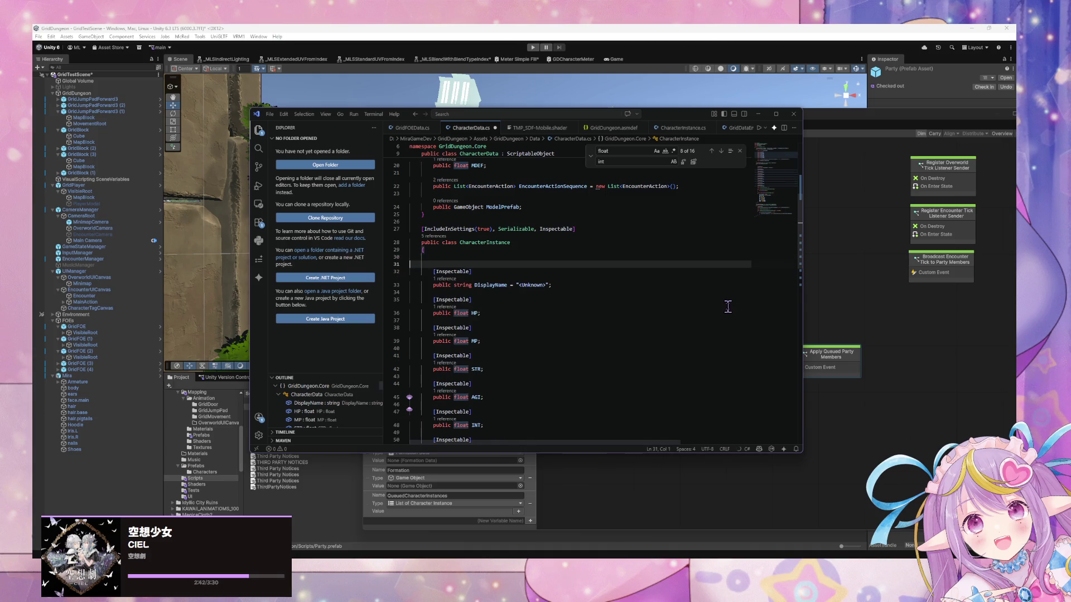
{"action": "key", "text": "BackSpace"}
{"action": "scroll", "coordinate": [555, 315], "scroll_direction": "down", "scroll_amount": 15}
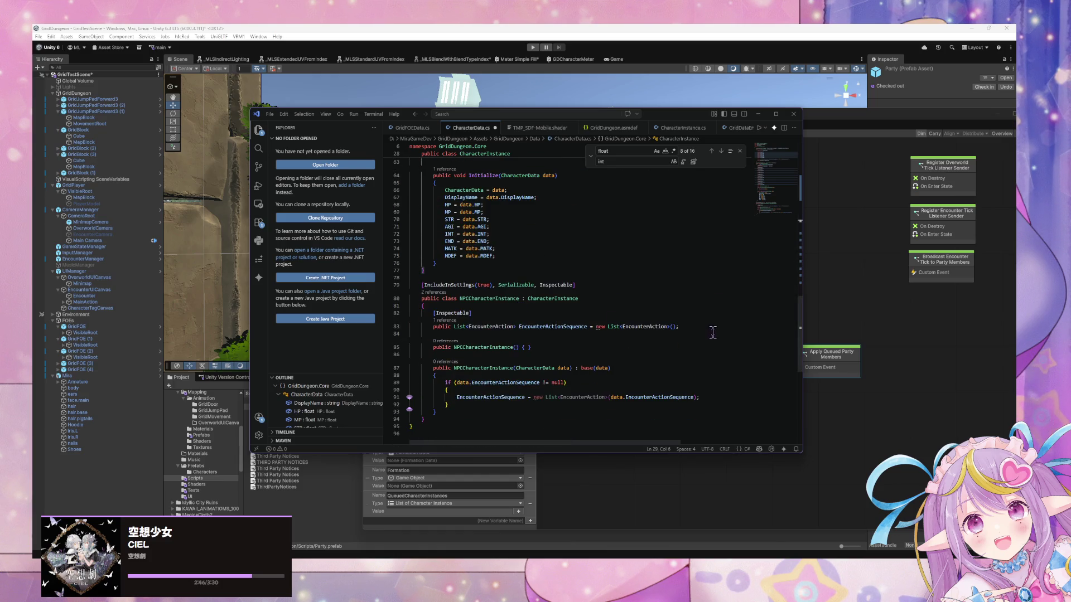
{"action": "triple_click", "coordinate": [708, 325]}
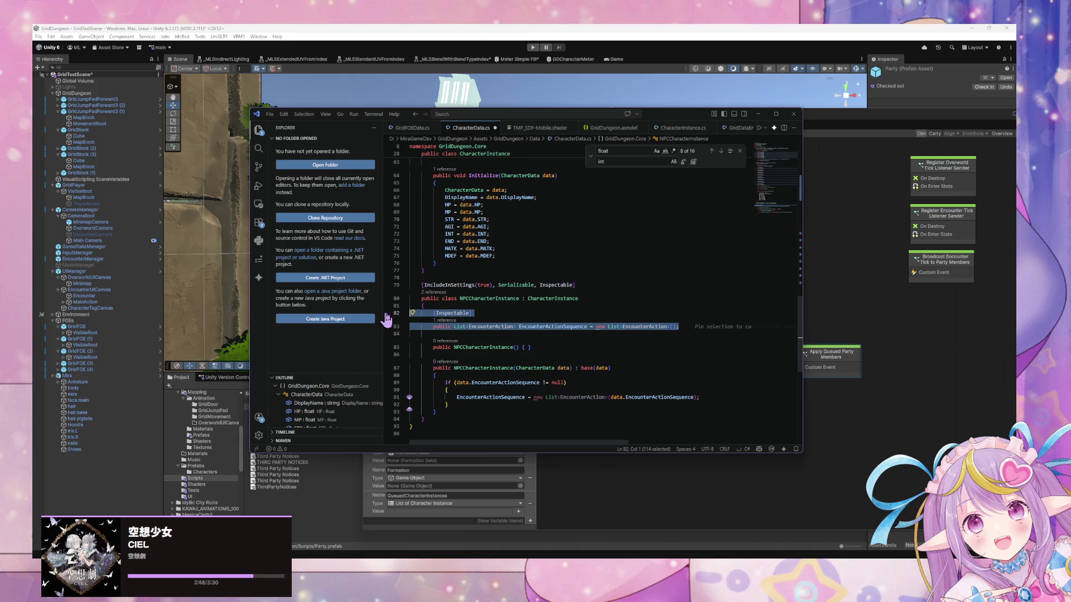
{"action": "key", "text": "ctrl+v"}
{"action": "scroll", "coordinate": [620, 301], "scroll_direction": "up", "scroll_amount": 3}
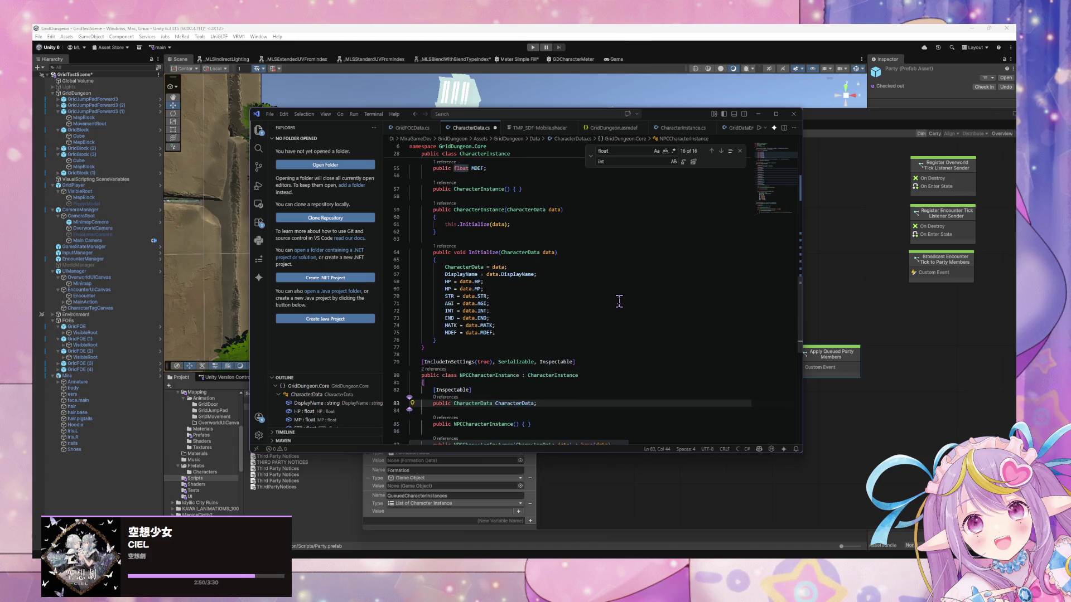
{"action": "scroll", "coordinate": [619, 301], "scroll_direction": "down", "scroll_amount": 3}
{"action": "scroll", "coordinate": [617, 299], "scroll_direction": "up", "scroll_amount": 3}
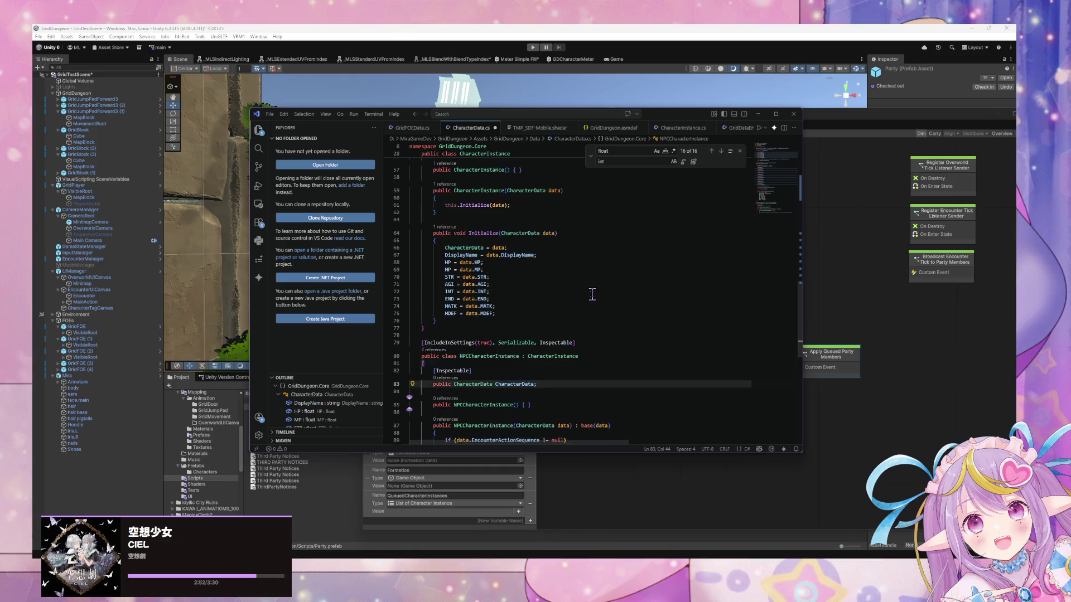
{"action": "scroll", "coordinate": [592, 294], "scroll_direction": "up", "scroll_amount": 5}
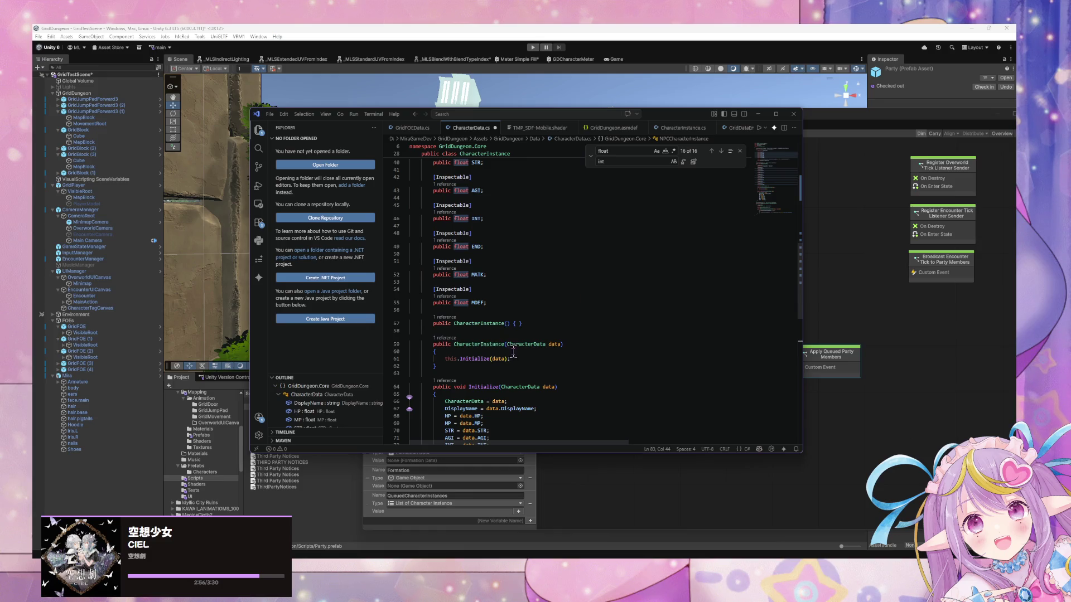
{"action": "left_click_drag", "start_coordinate": [511, 359], "coordinate": [412, 360]}
{"action": "scroll", "coordinate": [549, 311], "scroll_direction": "up", "scroll_amount": 4}
{"action": "scroll", "coordinate": [549, 311], "scroll_direction": "down", "scroll_amount": 6}
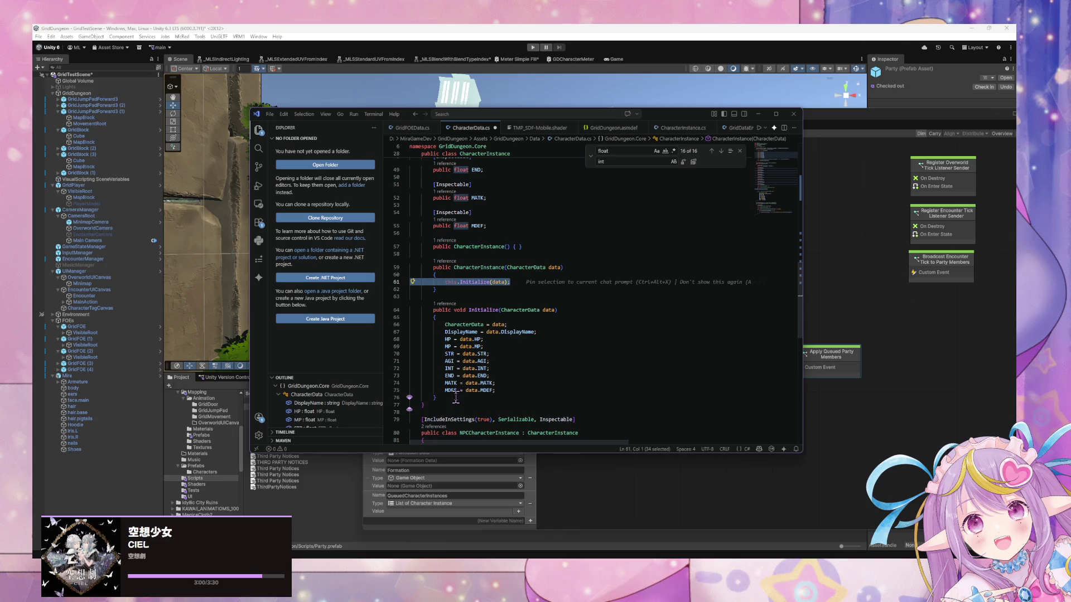
{"action": "left_click_drag", "start_coordinate": [456, 397], "coordinate": [410, 310]}
{"action": "key", "text": "Delete"}
{"action": "key", "text": "BackSpace"}
{"action": "key", "text": "BackSpace"}
{"action": "scroll", "coordinate": [467, 352], "scroll_direction": "down", "scroll_amount": 2}
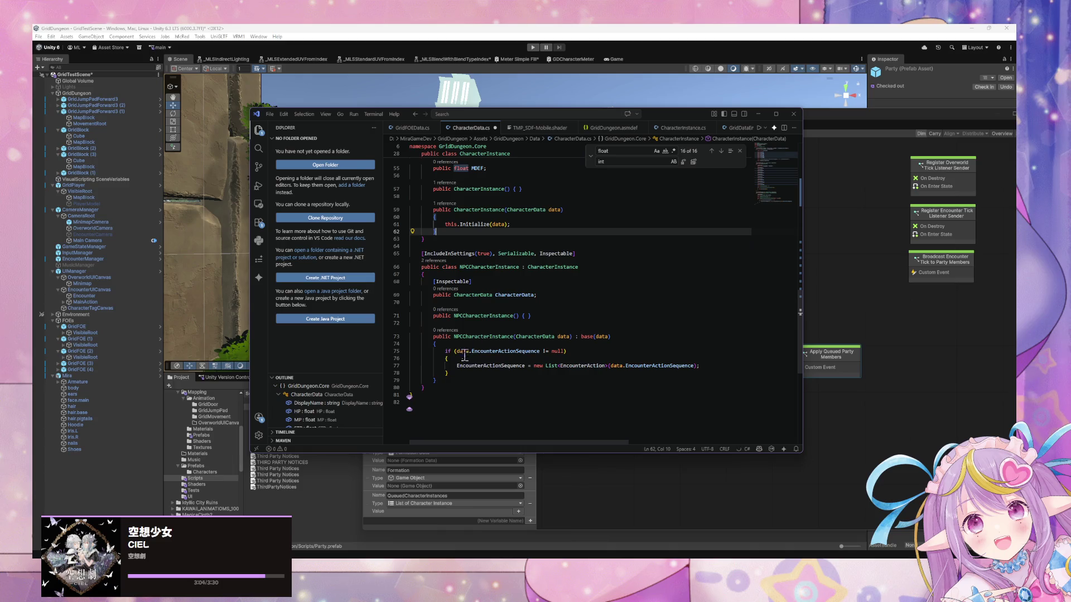
{"action": "left_click", "coordinate": [451, 384]}
{"action": "key", "text": "Return"}
{"action": "key", "text": "Return"}
{"action": "key", "text": "BackSpace"}
{"action": "mouse_move", "coordinate": [440, 397]}
{"action": "left_mouse_down"}
{"action": "mouse_move", "coordinate": [413, 334]}
{"action": "mouse_move", "coordinate": [381, 337]}
{"action": "left_mouse_up"}
{"action": "key", "text": "BackSpace"}
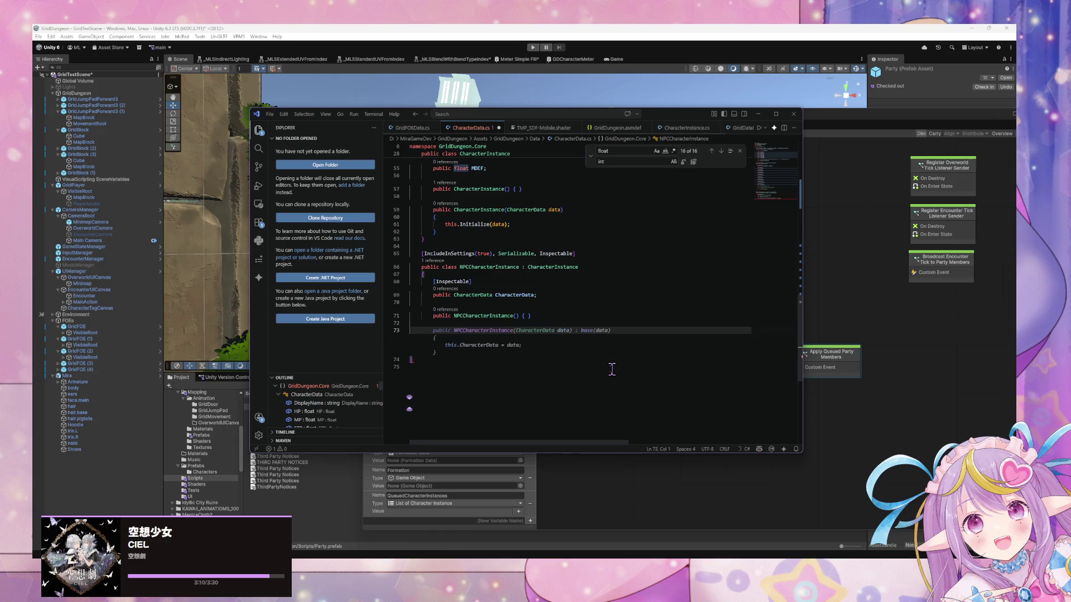
{"action": "key", "text": "Tab"}
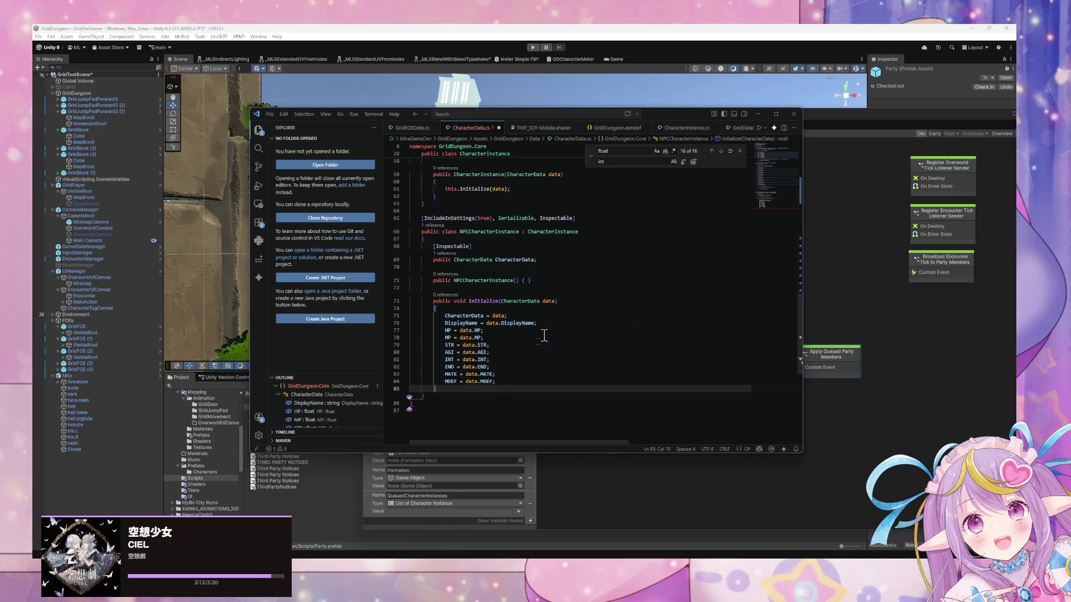
{"action": "type", "text": "}  }"}
{"action": "key", "text": "Left"}
{"action": "key", "text": "Return"}
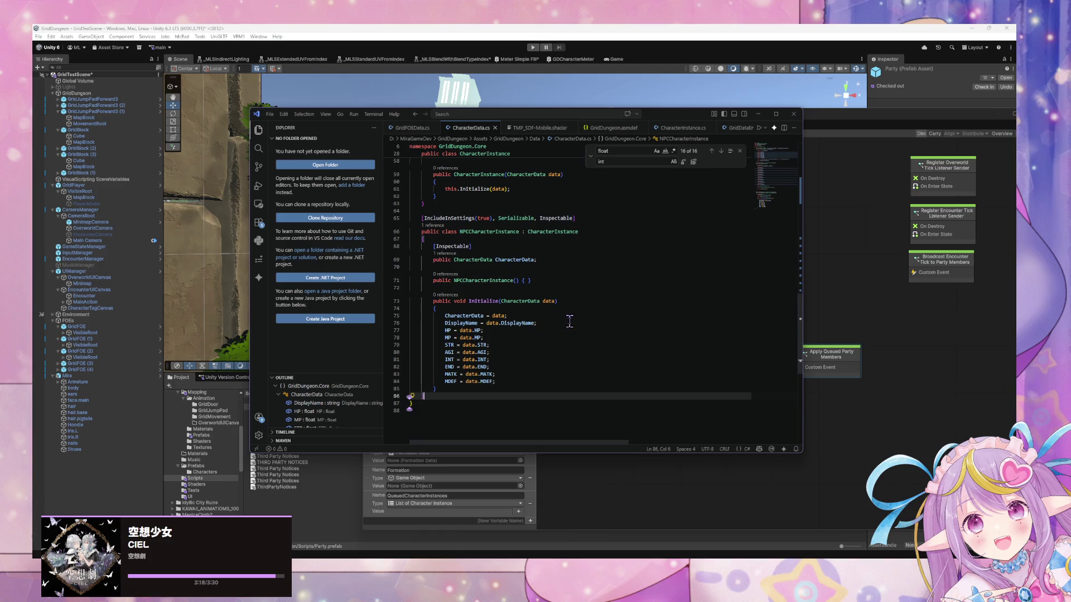
{"action": "scroll", "coordinate": [575, 325], "scroll_direction": "up", "scroll_amount": 5}
{"action": "scroll", "coordinate": [575, 325], "scroll_direction": "down", "scroll_amount": 4}
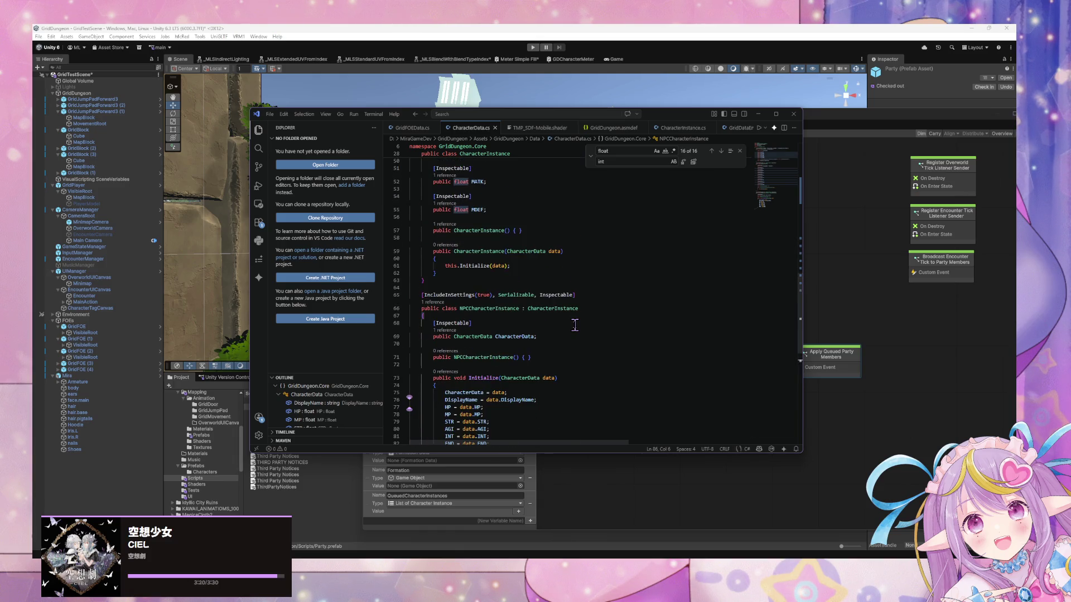
{"action": "scroll", "coordinate": [575, 326], "scroll_direction": "down", "scroll_amount": 2}
{"action": "left_click", "coordinate": [573, 302]}
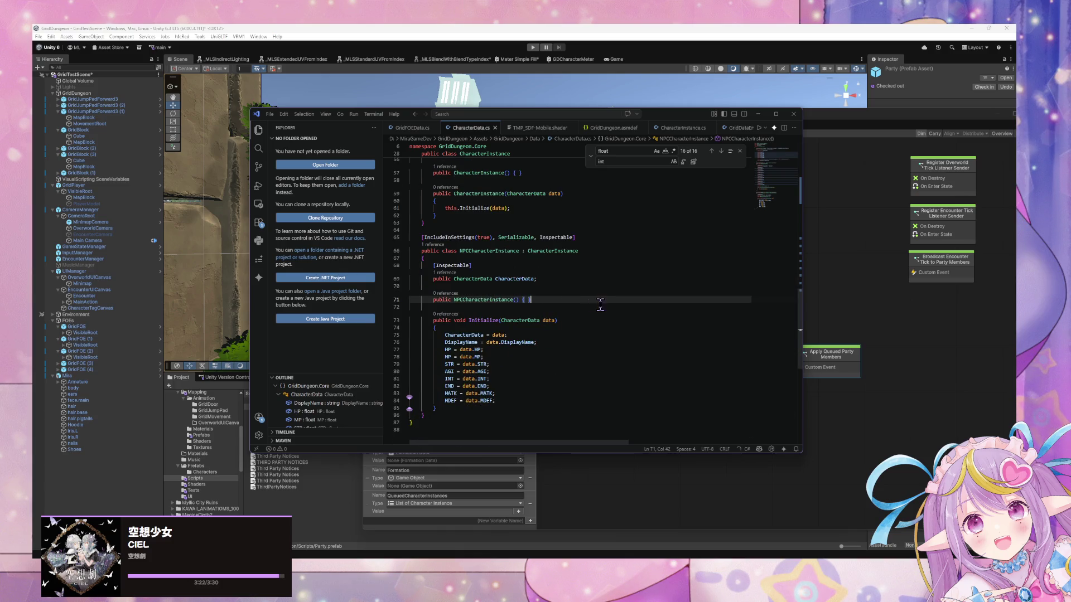
{"action": "left_click", "coordinate": [491, 409]}
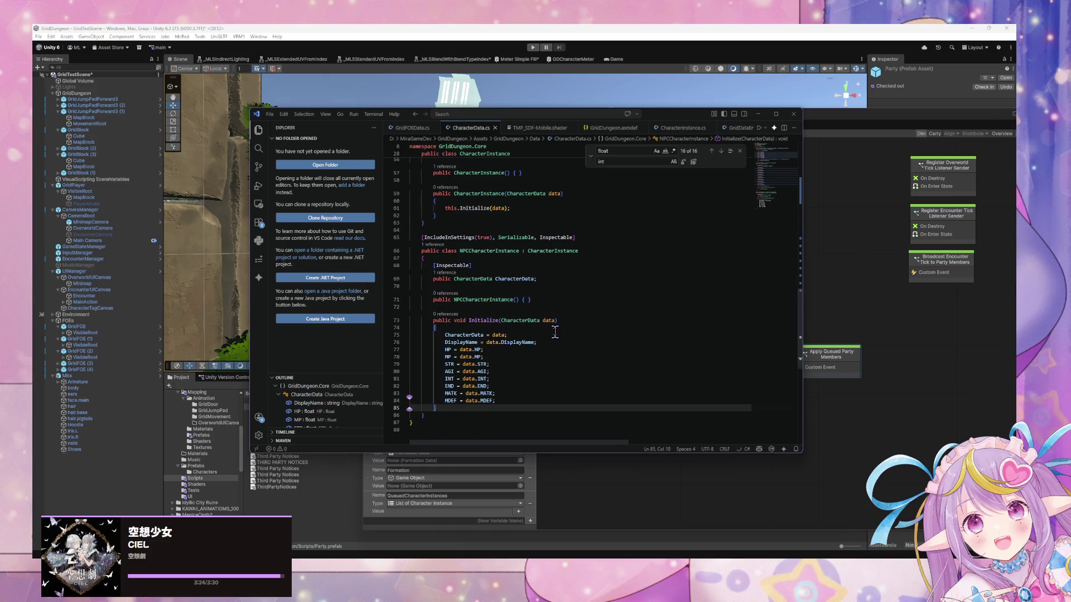
{"action": "scroll", "coordinate": [555, 334], "scroll_direction": "up", "scroll_amount": 4}
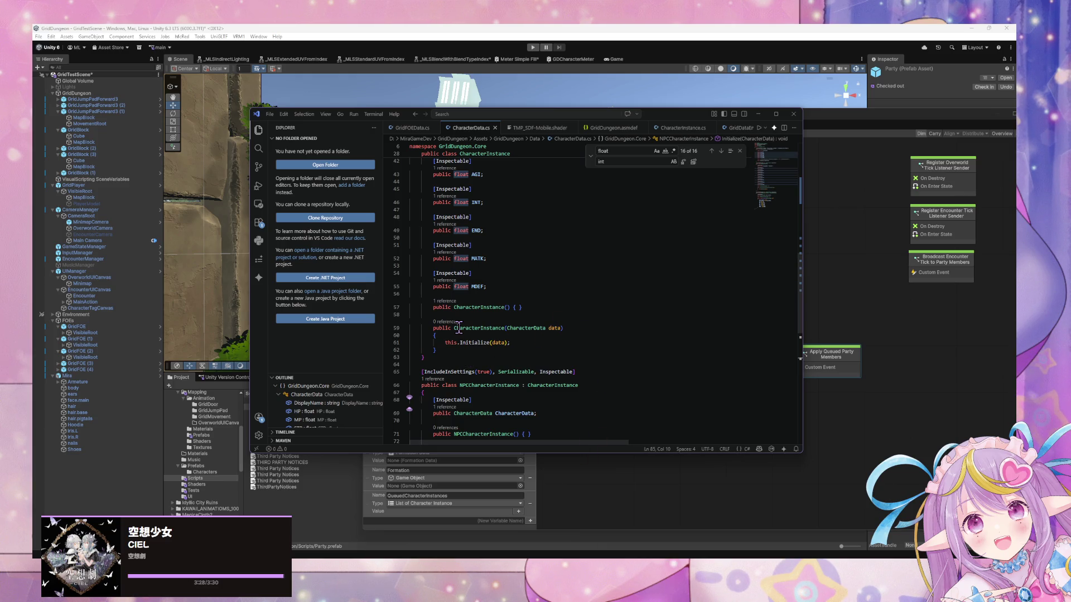
{"action": "mouse_move", "coordinate": [457, 325]}
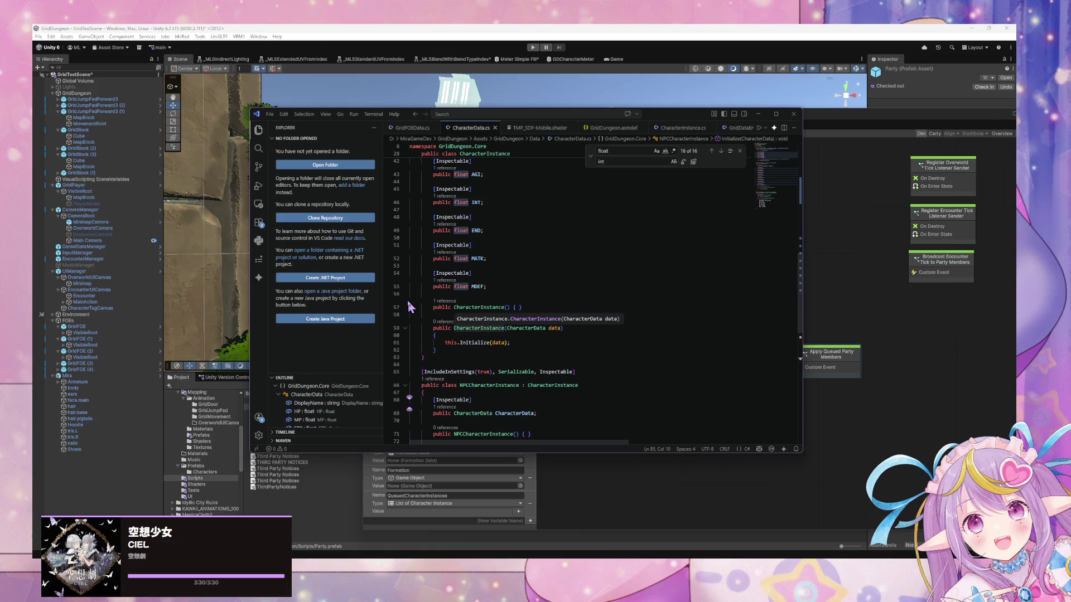
{"action": "scroll", "coordinate": [493, 273], "scroll_direction": "up", "scroll_amount": 5}
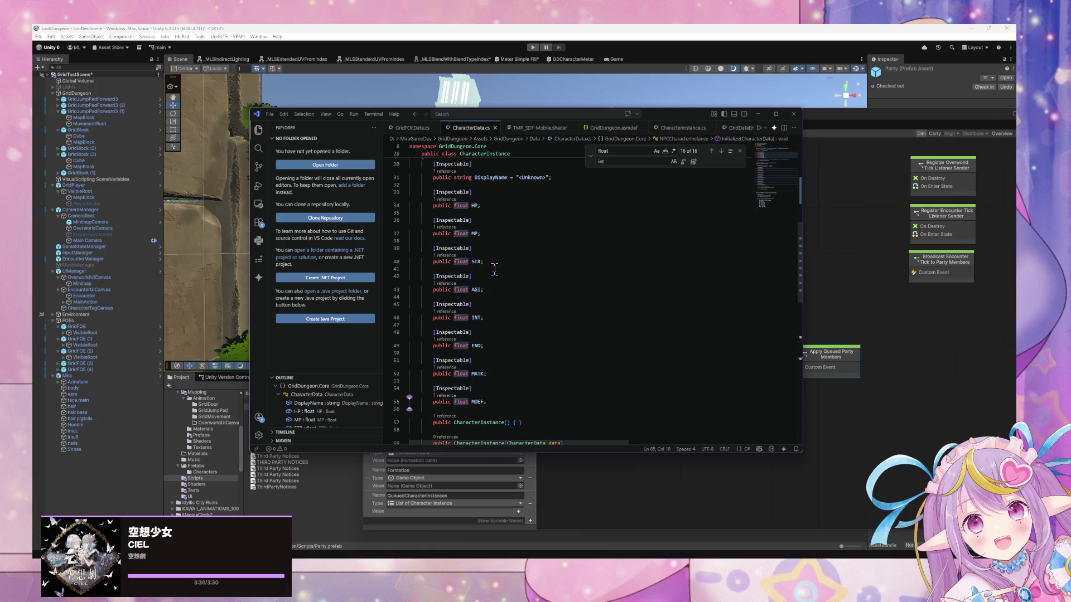
{"action": "scroll", "coordinate": [494, 269], "scroll_direction": "up", "scroll_amount": 1}
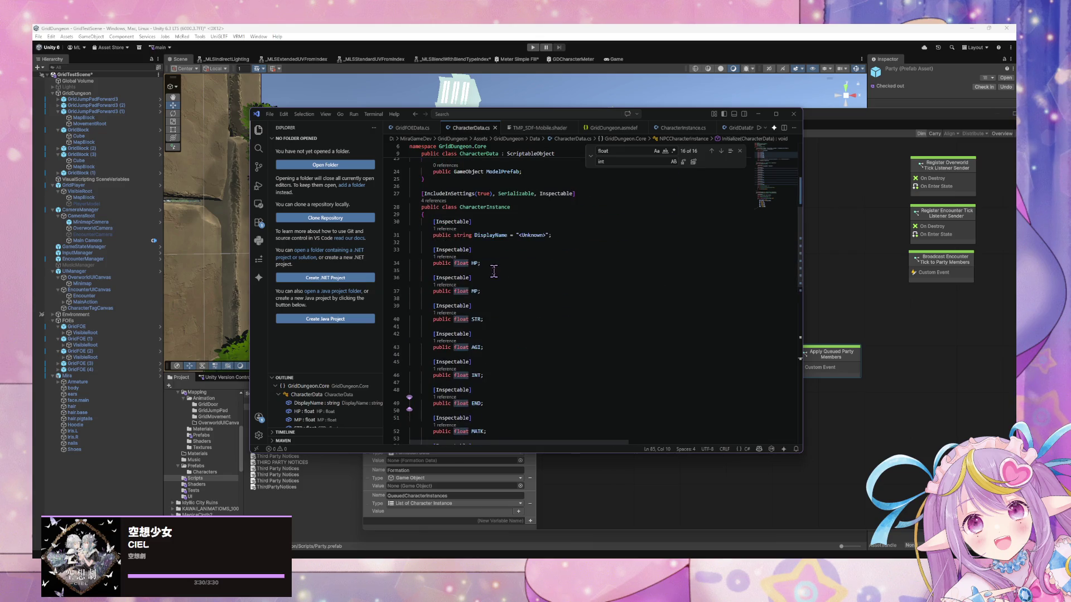
{"action": "scroll", "coordinate": [494, 272], "scroll_direction": "down", "scroll_amount": 5}
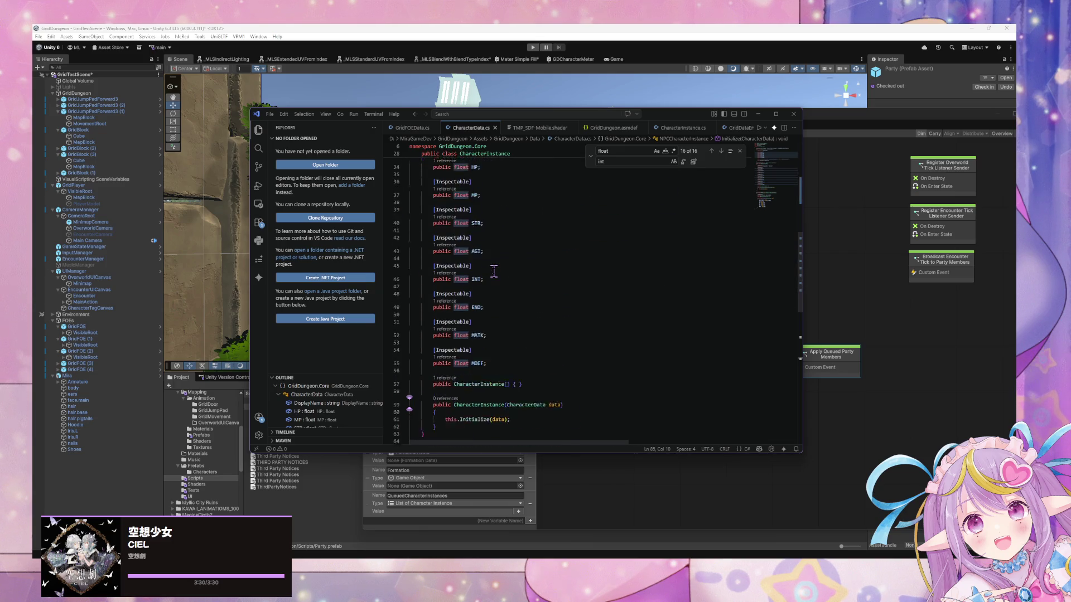
Step: Add 'public int LVL = 1;' below DisplayName and give DisplayName the default "<Unknown>"
{"action": "scroll", "coordinate": [494, 271], "scroll_direction": "down", "scroll_amount": 5}
{"action": "scroll", "coordinate": [485, 301], "scroll_direction": "up", "scroll_amount": 7}
{"action": "scroll", "coordinate": [483, 303], "scroll_direction": "up", "scroll_amount": 10}
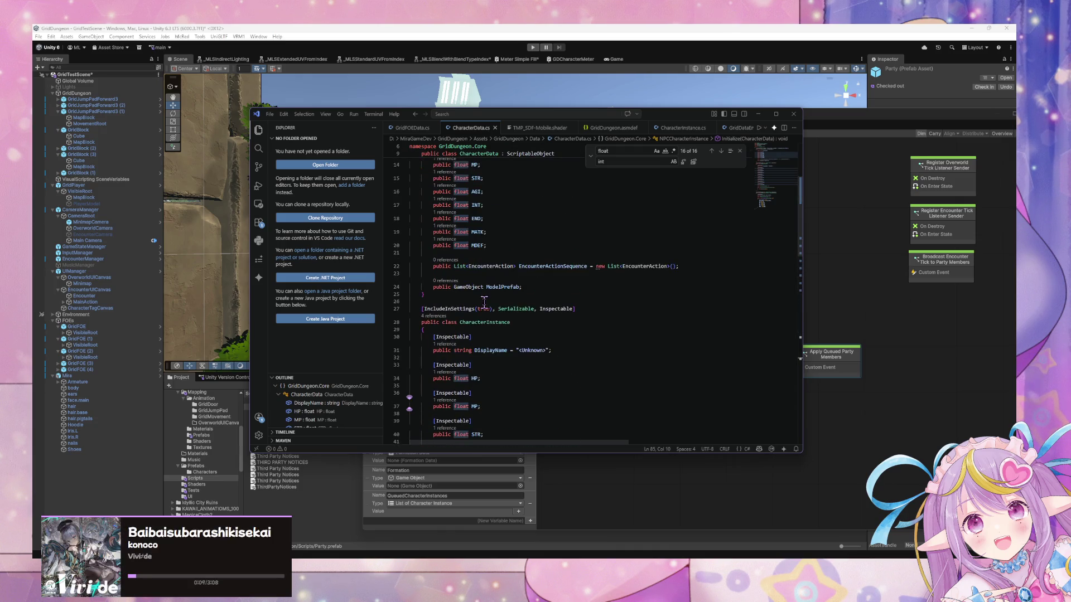
{"action": "left_click", "coordinate": [511, 372]}
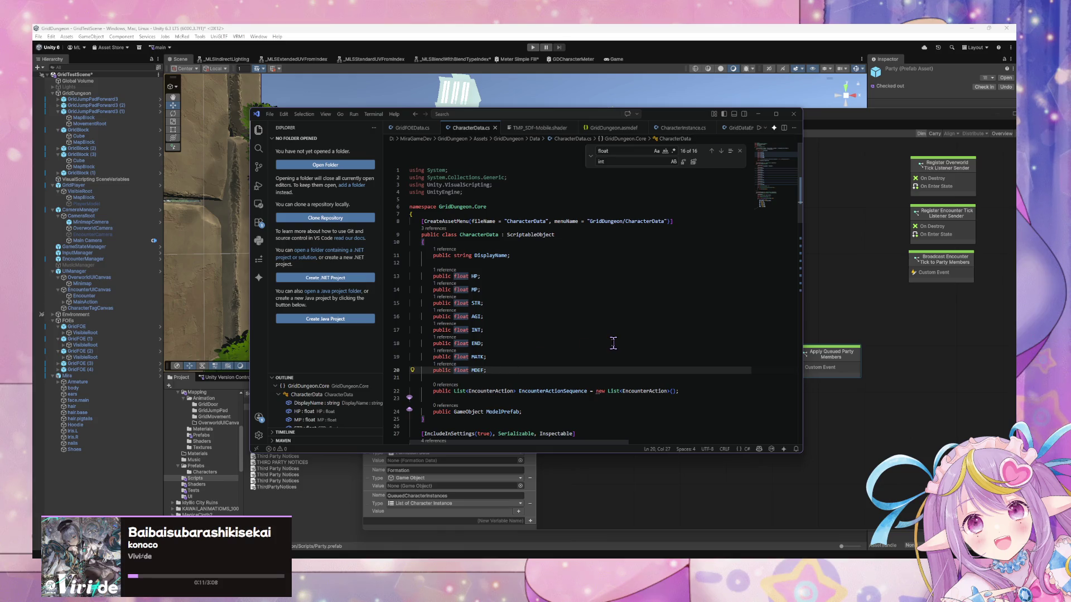
{"action": "key", "text": "Return"}
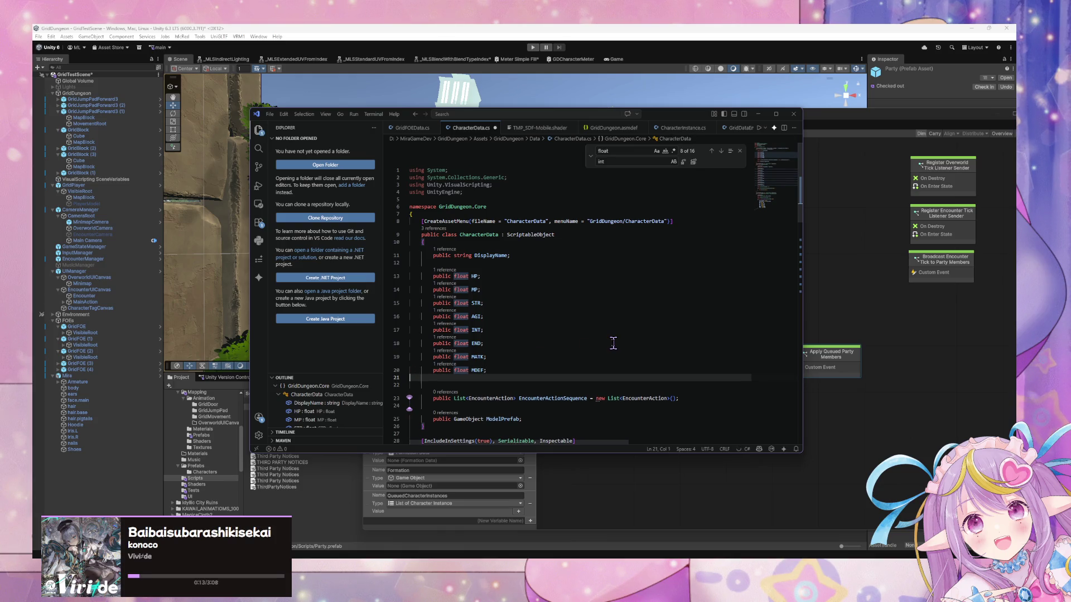
{"action": "key", "text": "BackSpace"}
{"action": "left_click", "coordinate": [564, 264]}
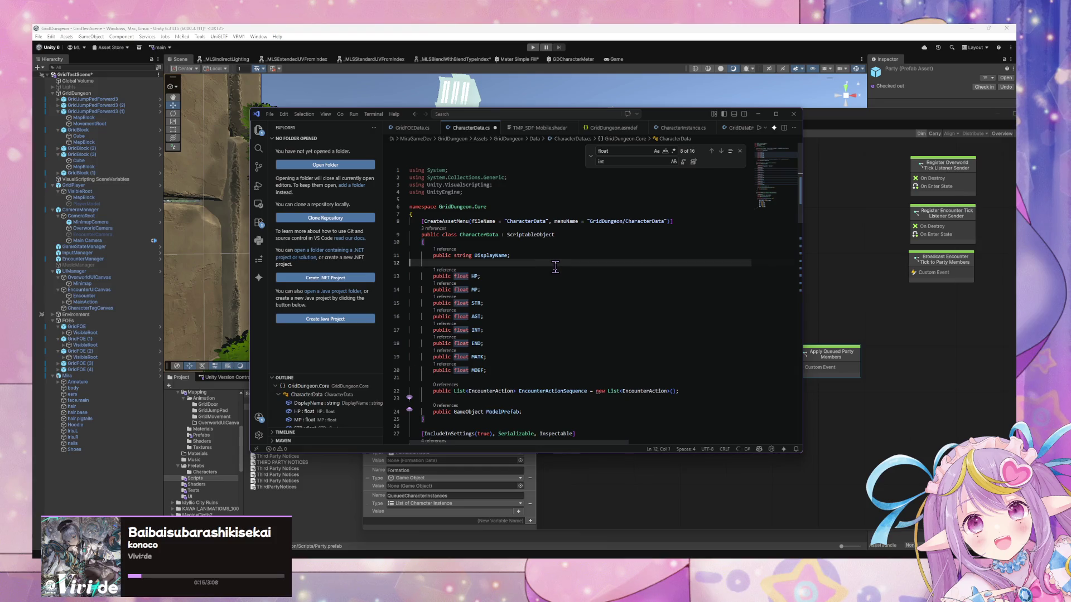
{"action": "key", "text": "Return"}
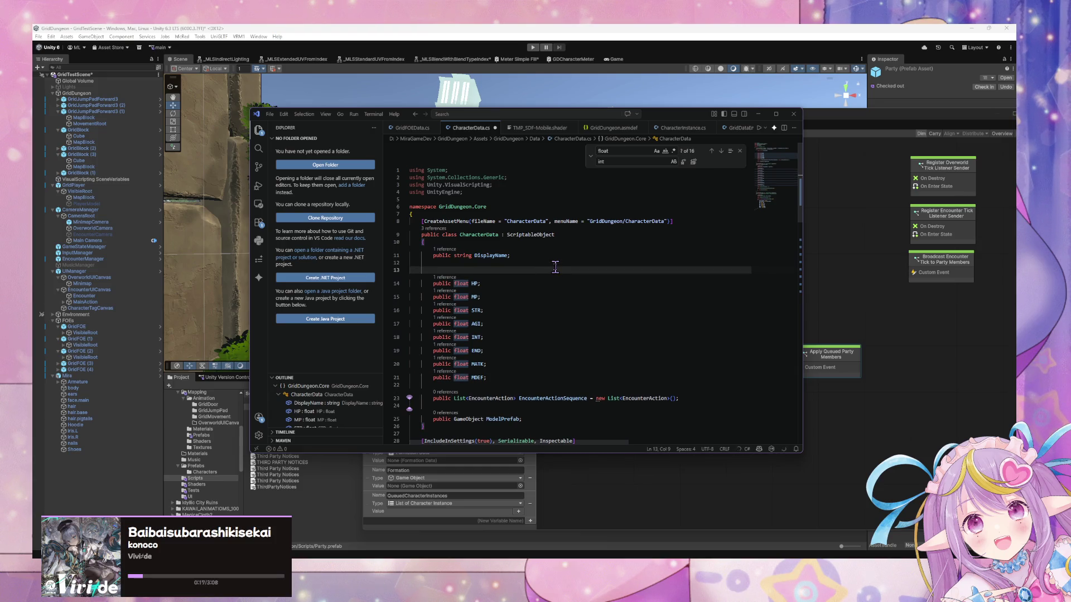
{"action": "type", "text": "public "}
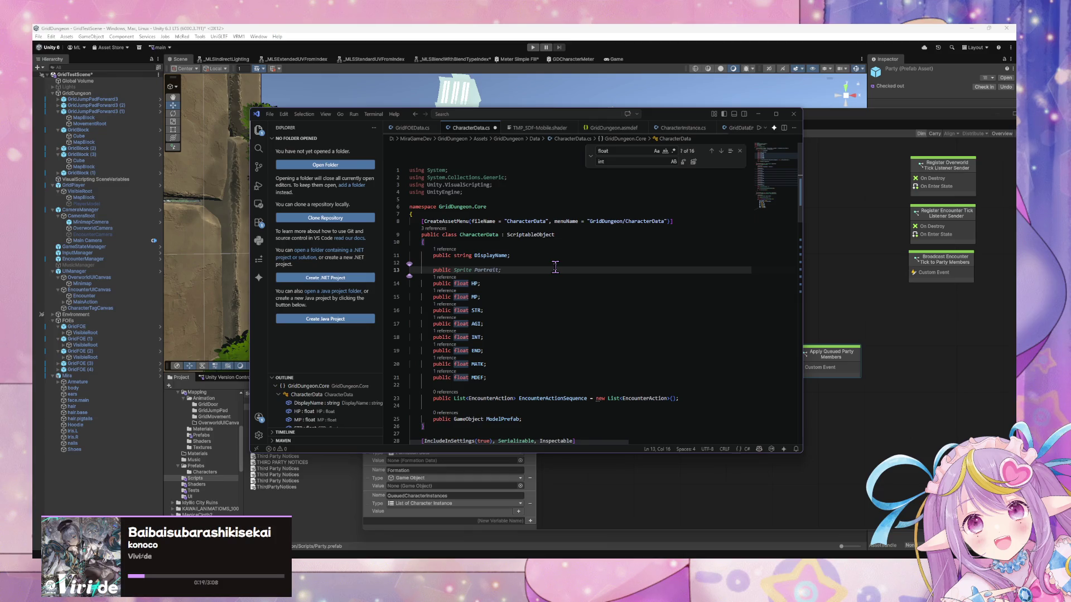
{"action": "type", "text": "int"}
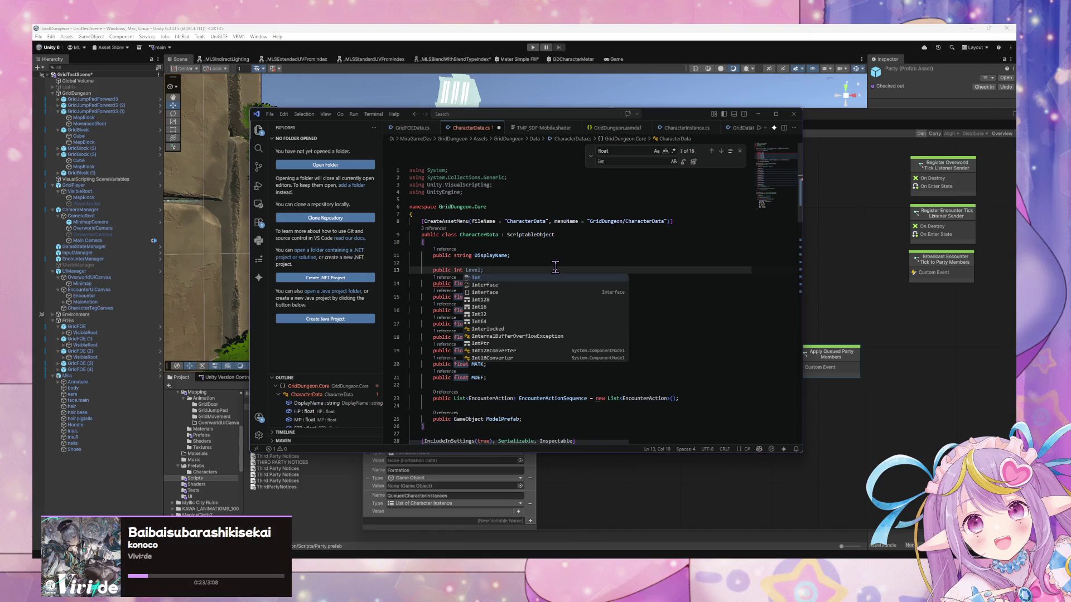
{"action": "type", "text": " LVL;"}
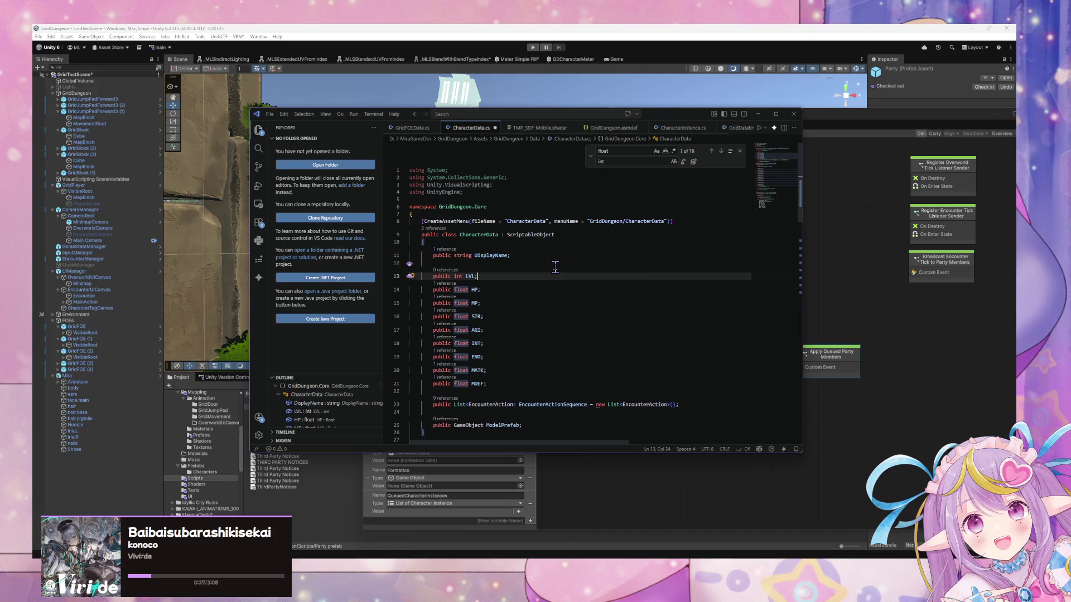
{"action": "type", "text": " = 1"}
{"action": "key", "text": "Tab"}
{"action": "type", "text": "= \"<Unknown>\""}
{"action": "key", "text": "Tab"}
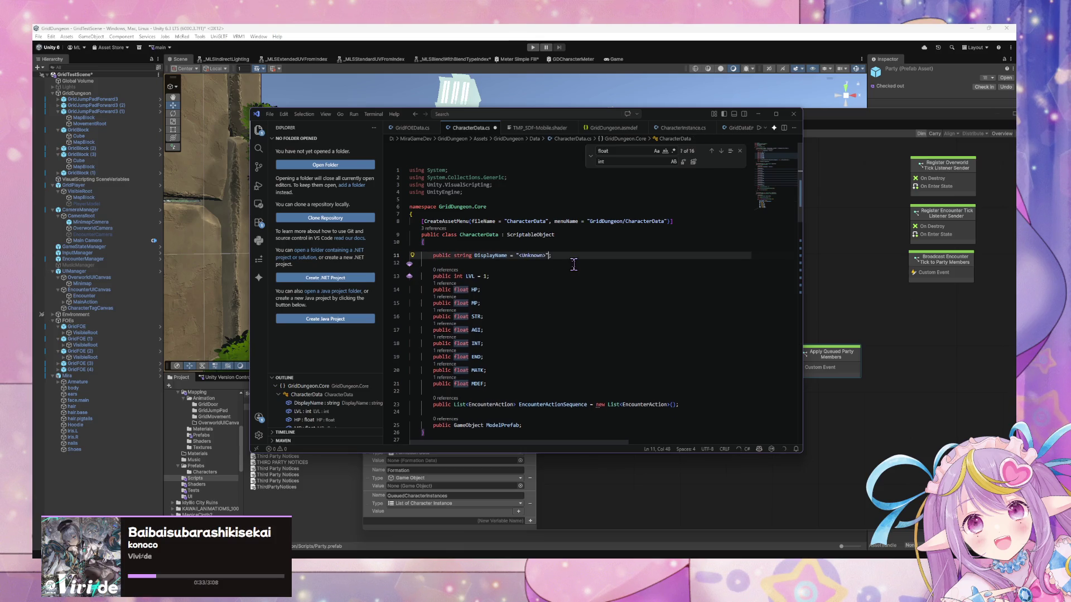
{"action": "scroll", "coordinate": [569, 257], "scroll_direction": "down", "scroll_amount": 5}
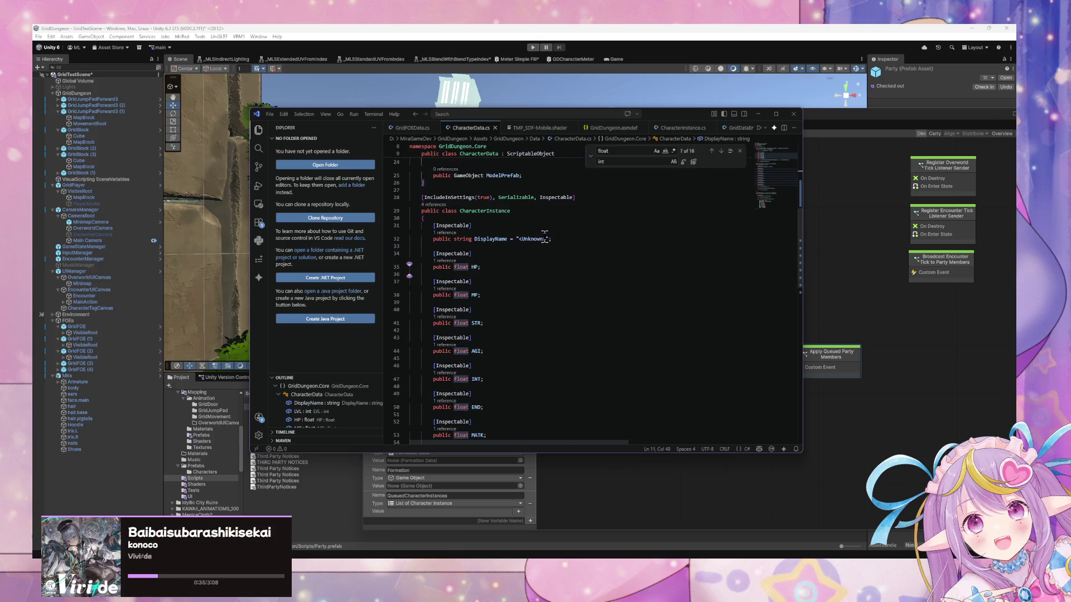
Step: Remove the "<Unknown>" default from DisplayName in CharacterInstance
{"action": "left_click_drag", "start_coordinate": [551, 239], "coordinate": [508, 239]}
{"action": "key", "text": "BackSpace"}
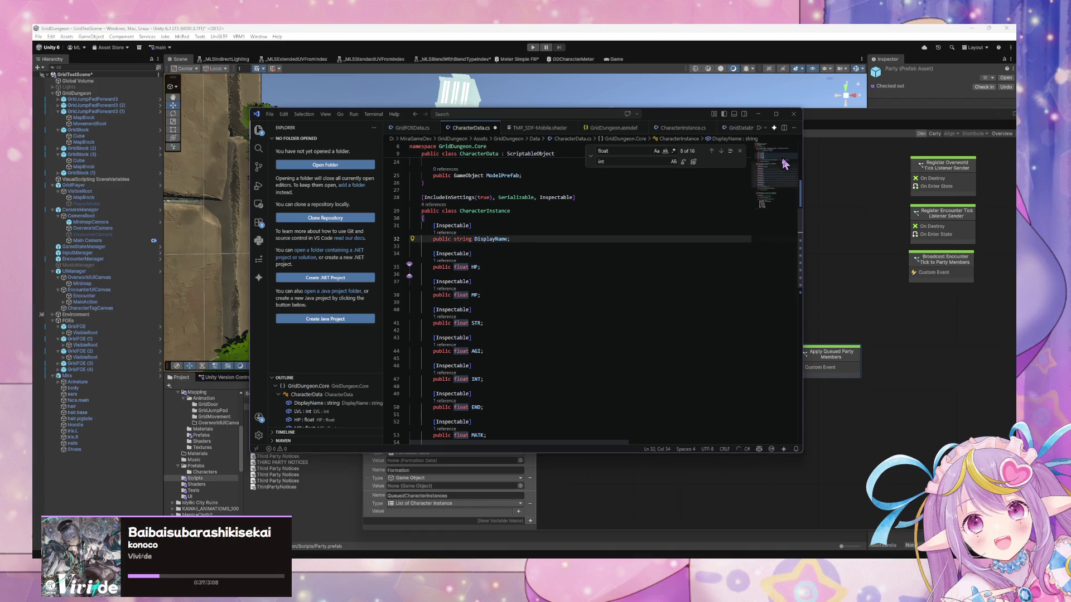
{"action": "scroll", "coordinate": [477, 228], "scroll_direction": "down", "scroll_amount": 2}
{"action": "scroll", "coordinate": [480, 232], "scroll_direction": "up", "scroll_amount": 5}
{"action": "scroll", "coordinate": [484, 269], "scroll_direction": "down", "scroll_amount": 2}
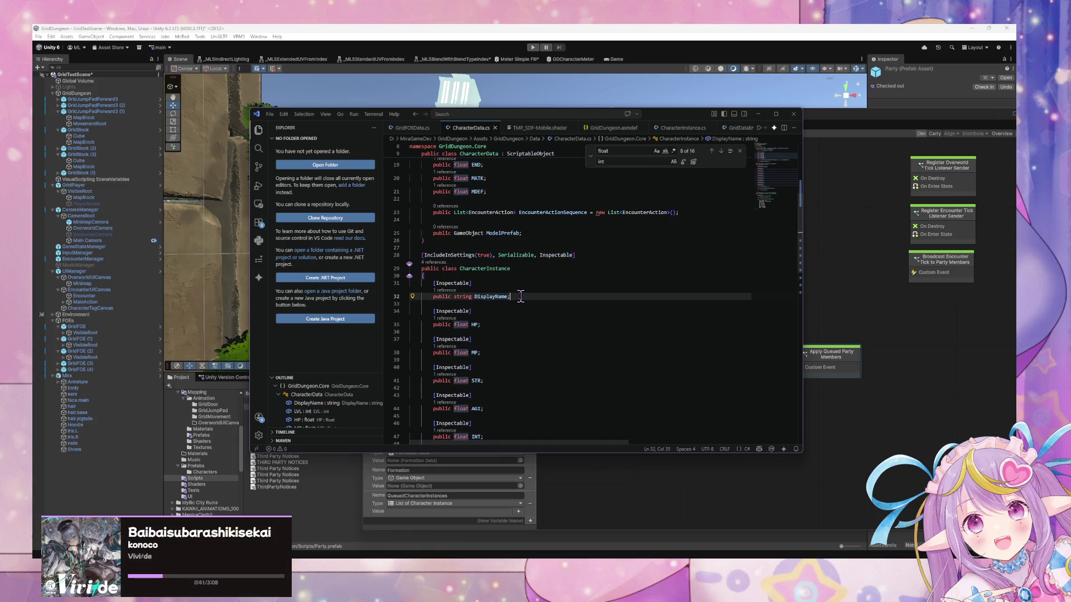
Step: Add an '[Inspectable] public int LVL;' field below DisplayName and save CharacterData.cs
{"action": "key", "text": "Return"}
{"action": "key", "text": "Return"}
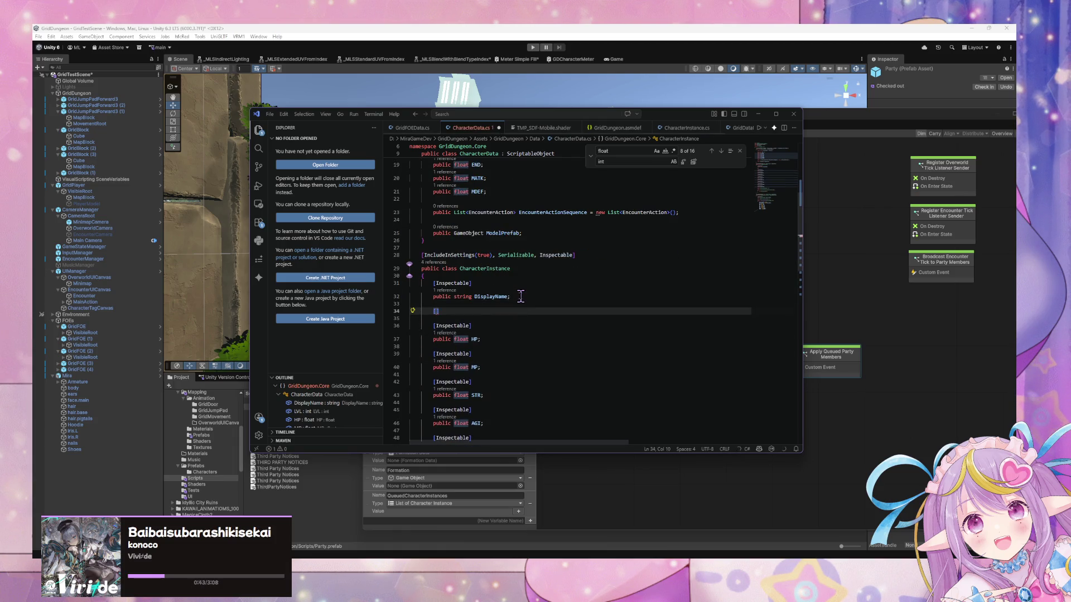
{"action": "type", "text": "[I"}
{"action": "key", "text": "Tab"}
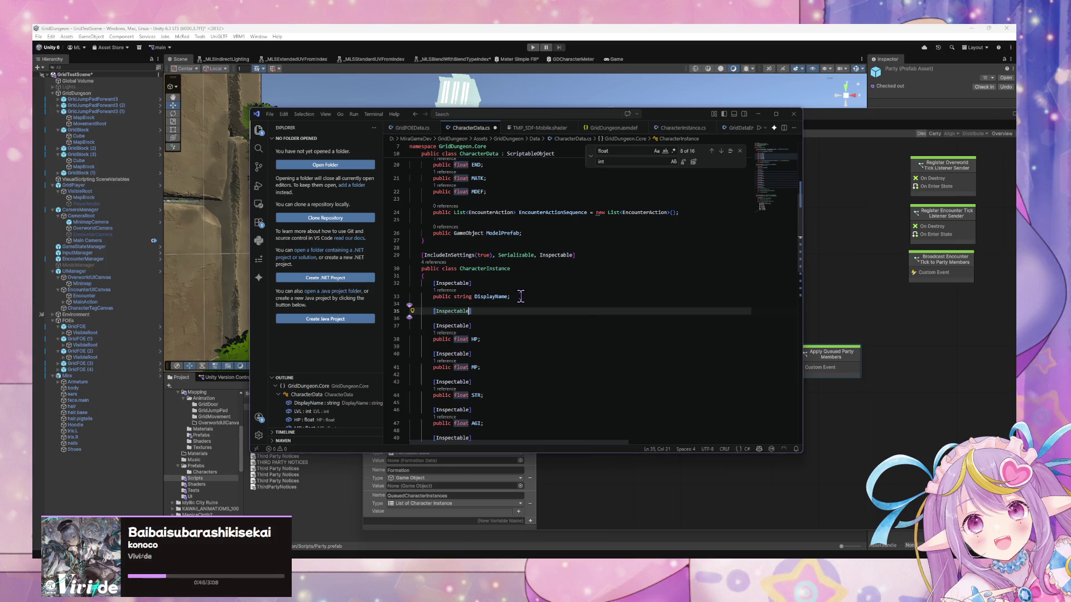
{"action": "key", "text": "Tab"}
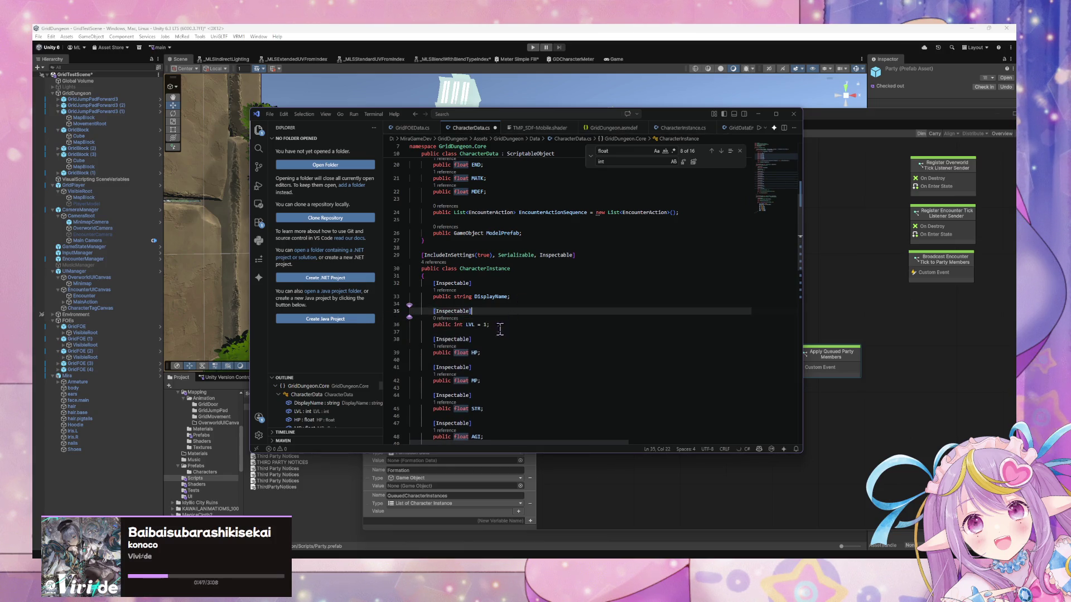
{"action": "key", "text": "BackSpace"}
{"action": "key", "text": "BackSpace"}
{"action": "key", "text": "BackSpace"}
{"action": "key", "text": "ctrl+s"}
{"action": "scroll", "coordinate": [519, 331], "scroll_direction": "down", "scroll_amount": 3}
{"action": "scroll", "coordinate": [558, 304], "scroll_direction": "up", "scroll_amount": 1}
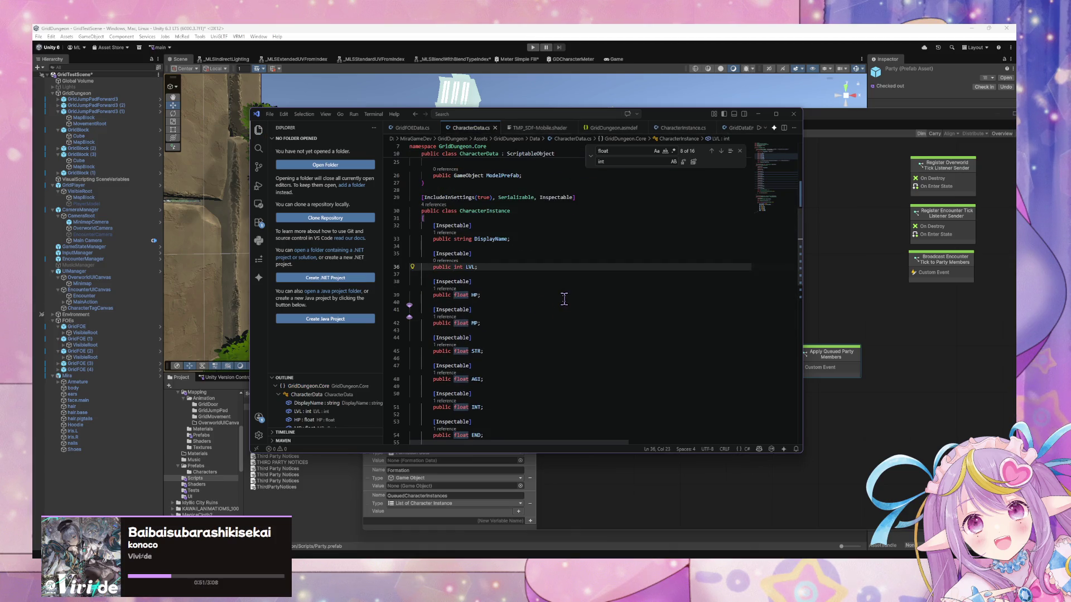
{"action": "scroll", "coordinate": [565, 299], "scroll_direction": "down", "scroll_amount": 10}
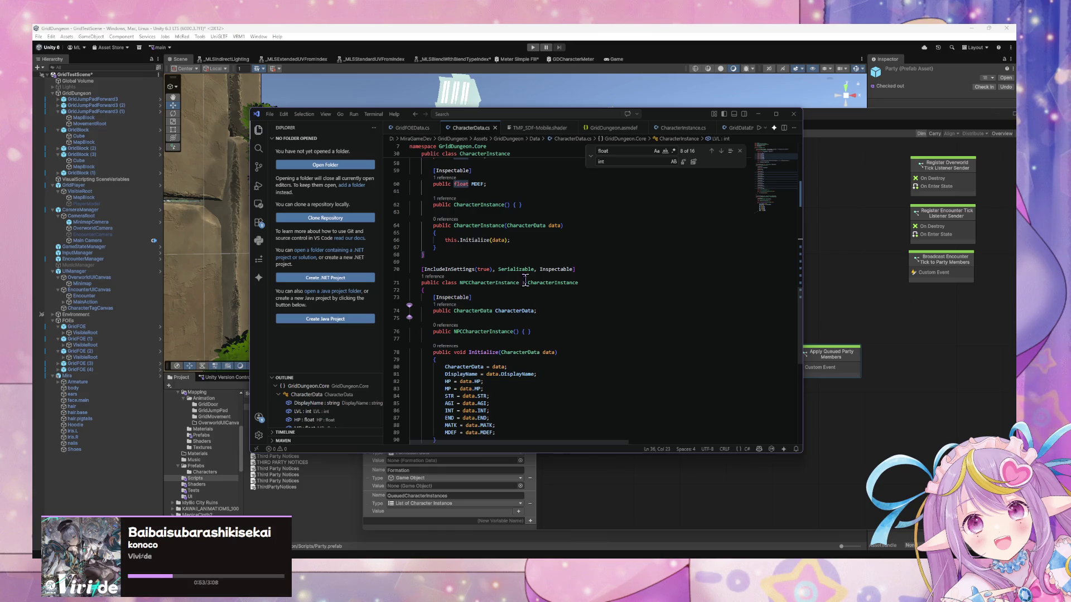
Step: Add 'LVL = data.LVL;' after the DisplayName line in NPCCharacterInstance.Initialize and save CharacterData.cs
{"action": "scroll", "coordinate": [526, 279], "scroll_direction": "down", "scroll_amount": 2}
{"action": "left_click", "coordinate": [547, 334]}
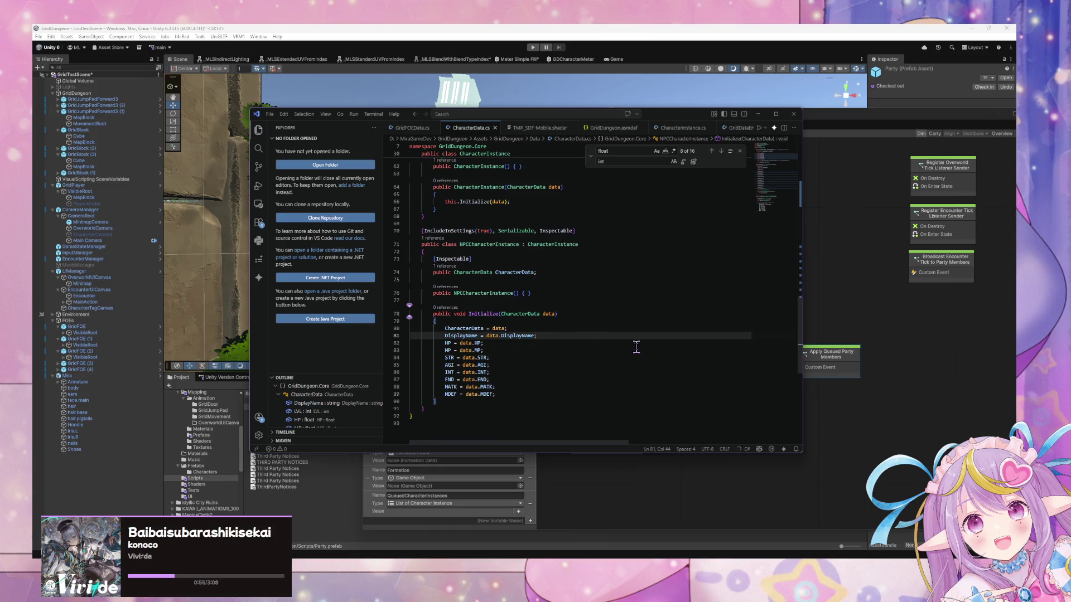
{"action": "key", "text": "Return"}
{"action": "type", "text": "LVL = data.LVL;"}
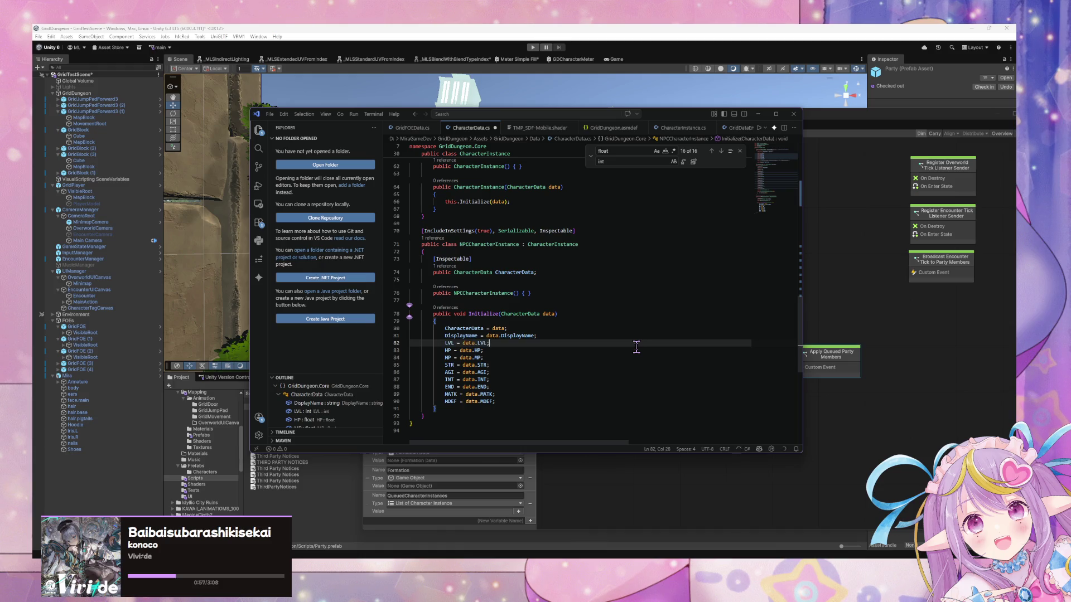
{"action": "key", "text": "ctrl+s"}
{"action": "scroll", "coordinate": [518, 285], "scroll_direction": "up", "scroll_amount": 3}
{"action": "scroll", "coordinate": [518, 285], "scroll_direction": "up", "scroll_amount": 15}
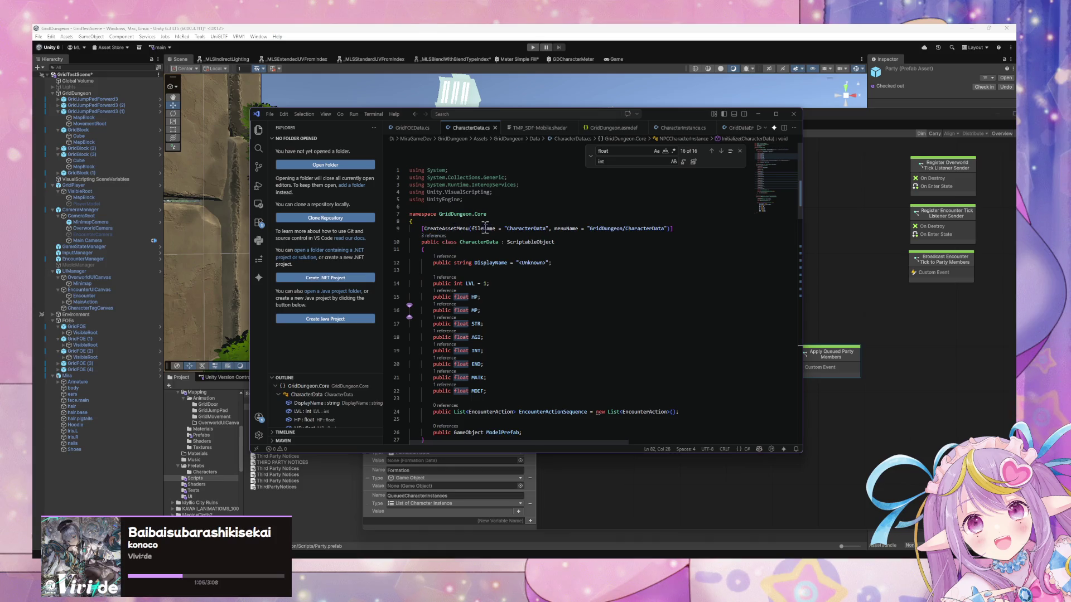
{"action": "left_click", "coordinate": [564, 243]}
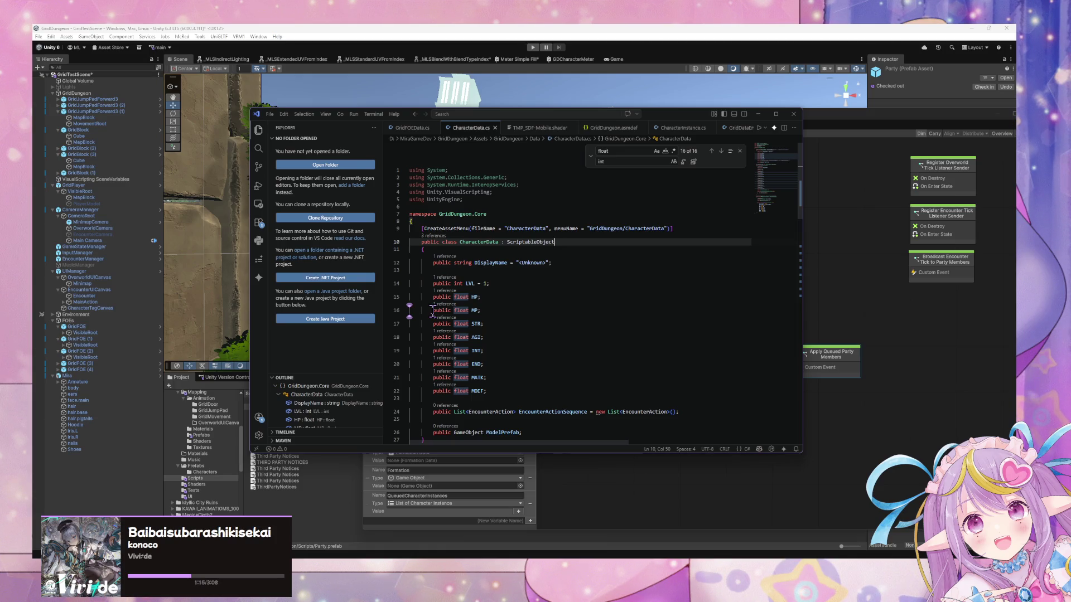
{"action": "scroll", "coordinate": [432, 310], "scroll_direction": "down", "scroll_amount": 2}
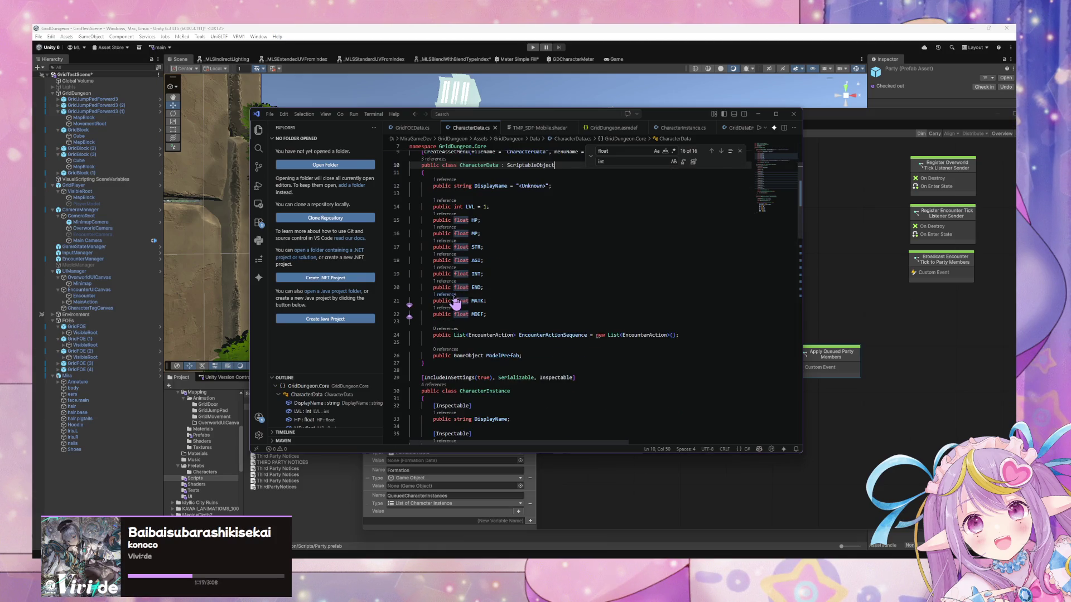
{"action": "left_click", "coordinate": [549, 362]}
{"action": "left_click", "coordinate": [540, 355]}
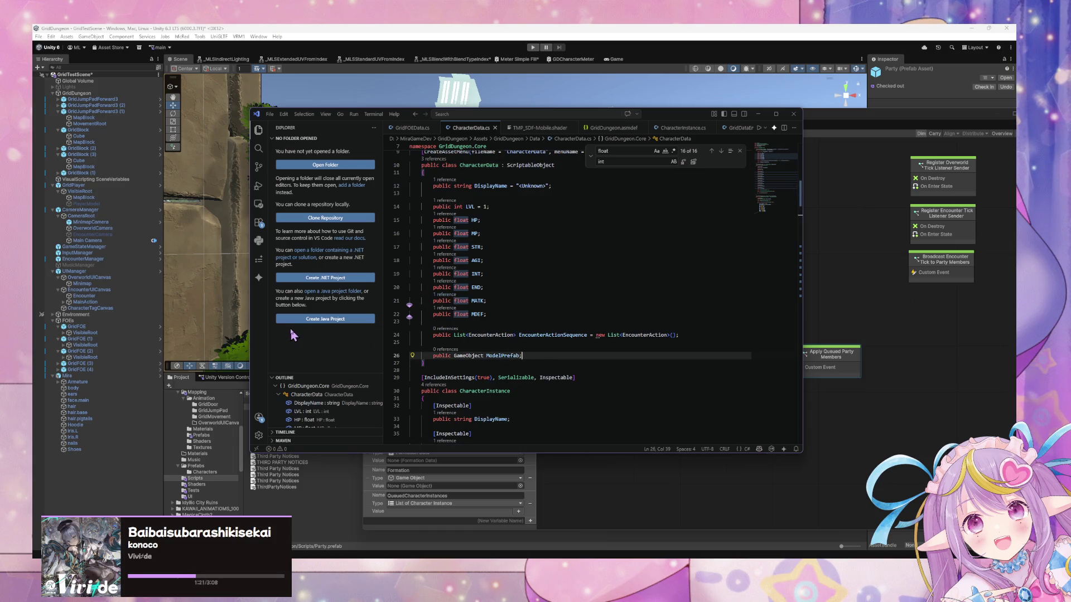
{"action": "scroll", "coordinate": [473, 347], "scroll_direction": "down", "scroll_amount": 10}
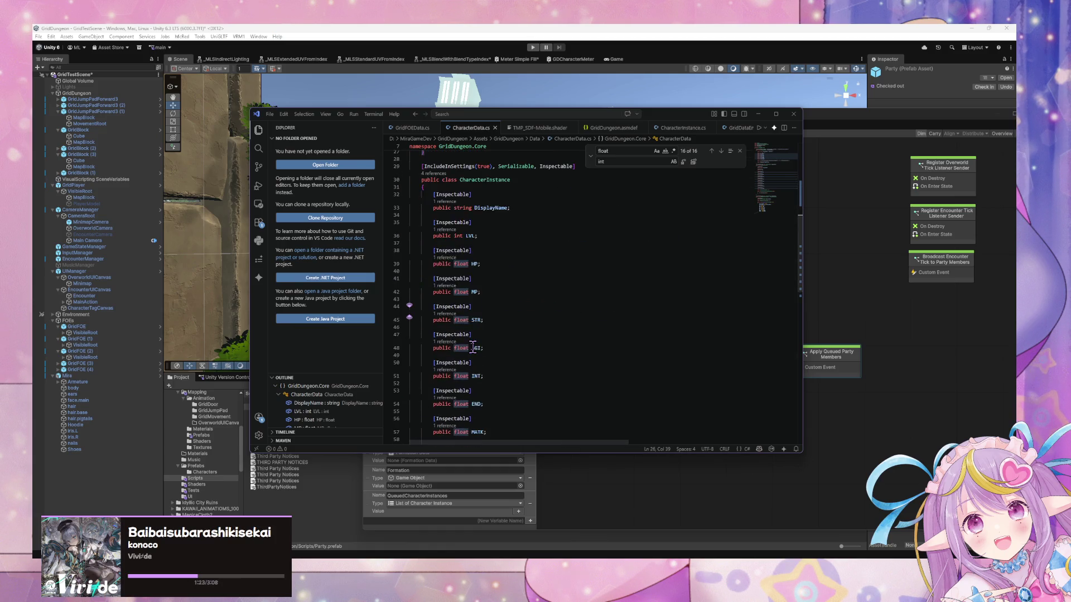
{"action": "scroll", "coordinate": [473, 347], "scroll_direction": "down", "scroll_amount": 8}
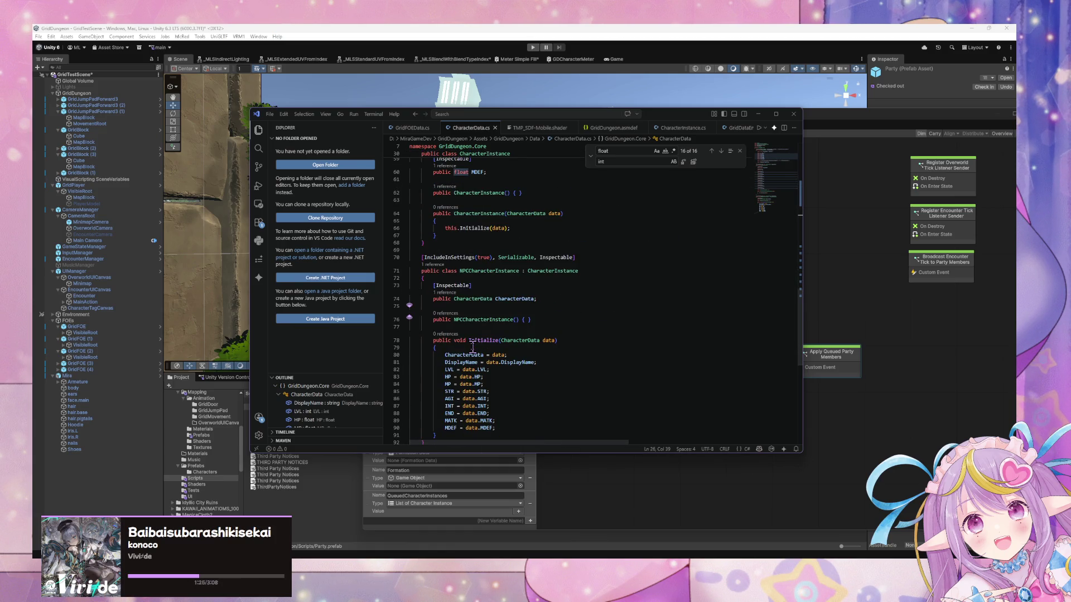
{"action": "scroll", "coordinate": [473, 347], "scroll_direction": "up", "scroll_amount": 13}
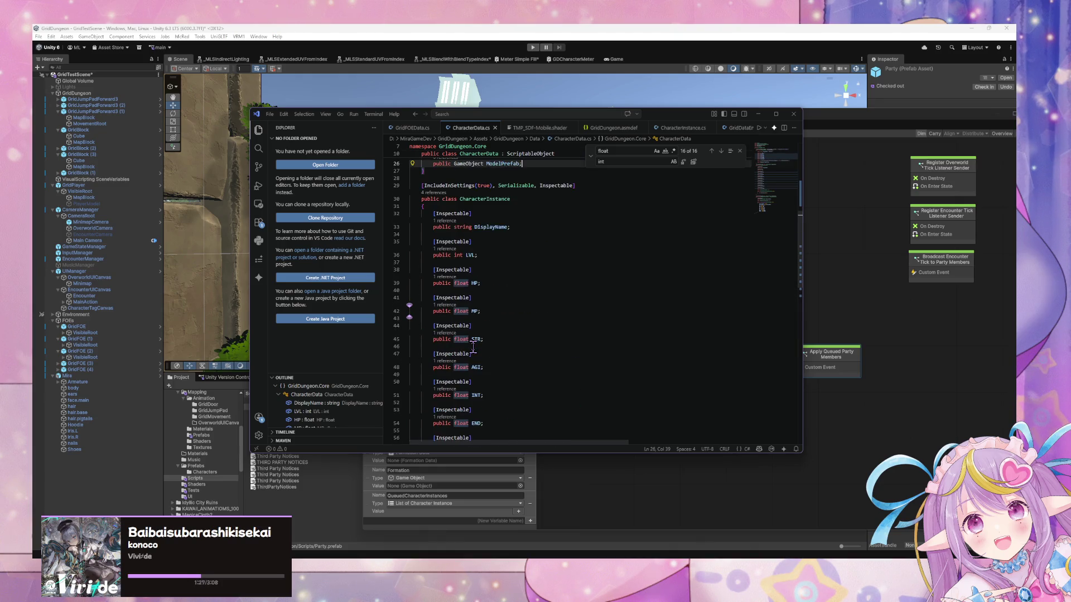
{"action": "scroll", "coordinate": [472, 347], "scroll_direction": "up", "scroll_amount": 4}
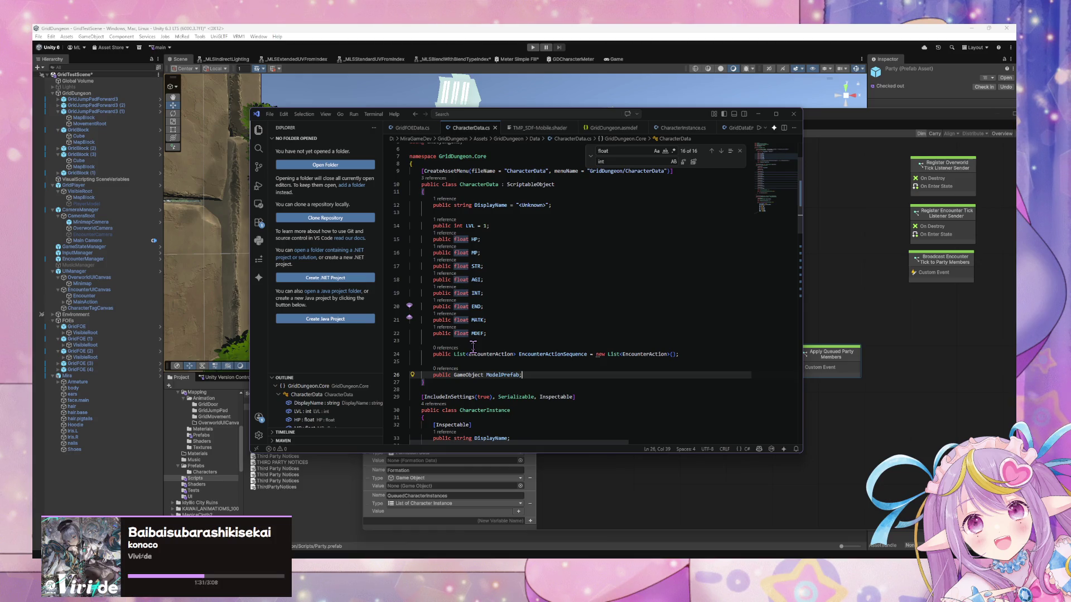
{"action": "scroll", "coordinate": [473, 347], "scroll_direction": "down", "scroll_amount": 7}
{"action": "scroll", "coordinate": [472, 348], "scroll_direction": "down", "scroll_amount": 13}
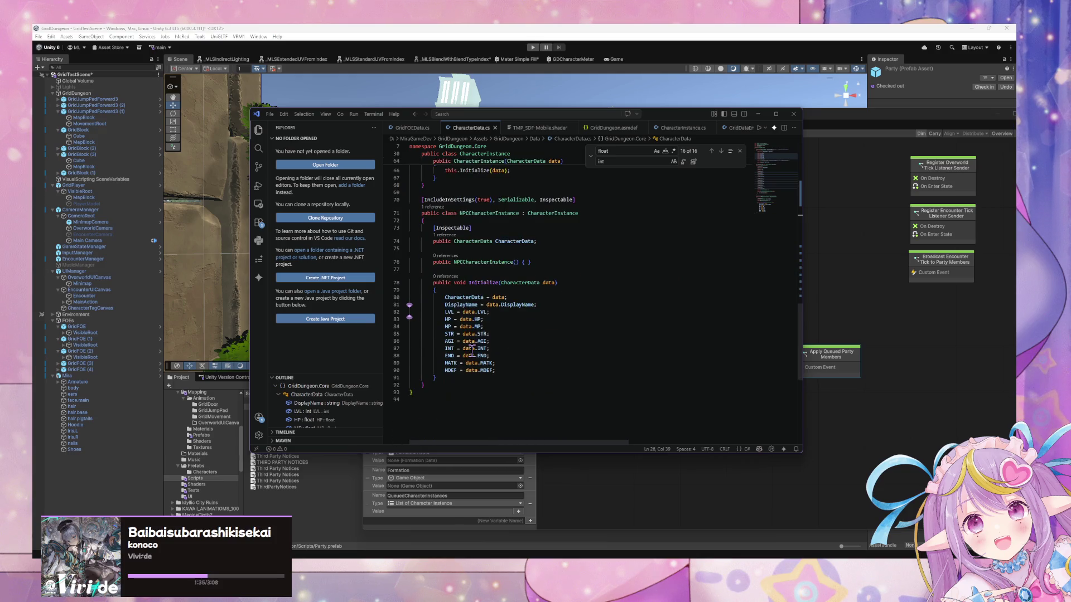
{"action": "scroll", "coordinate": [472, 350], "scroll_direction": "down", "scroll_amount": 4}
{"action": "scroll", "coordinate": [472, 350], "scroll_direction": "up", "scroll_amount": 18}
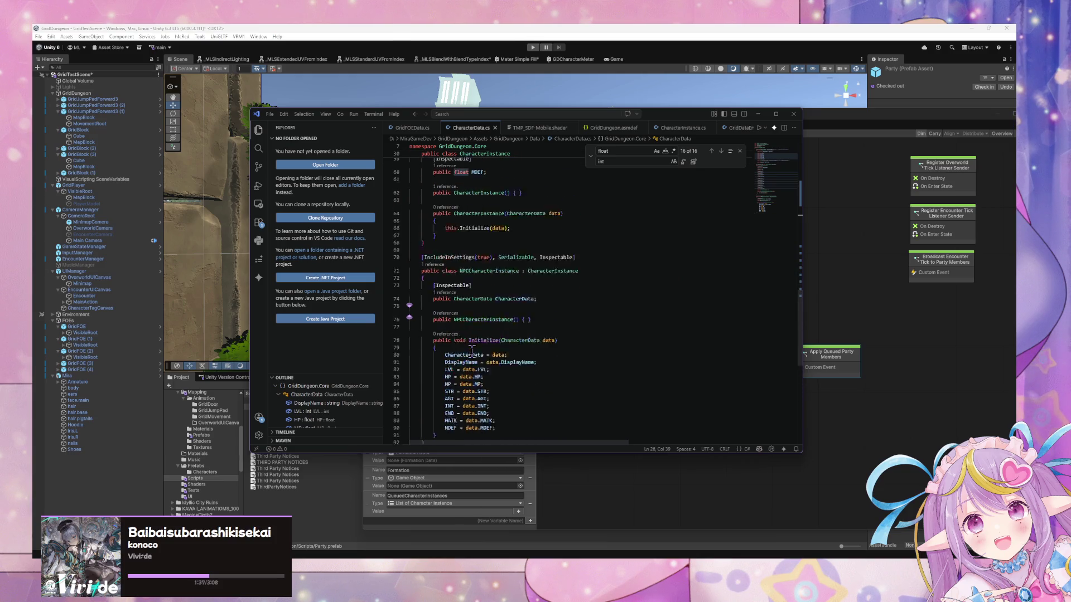
{"action": "scroll", "coordinate": [472, 350], "scroll_direction": "up", "scroll_amount": 7}
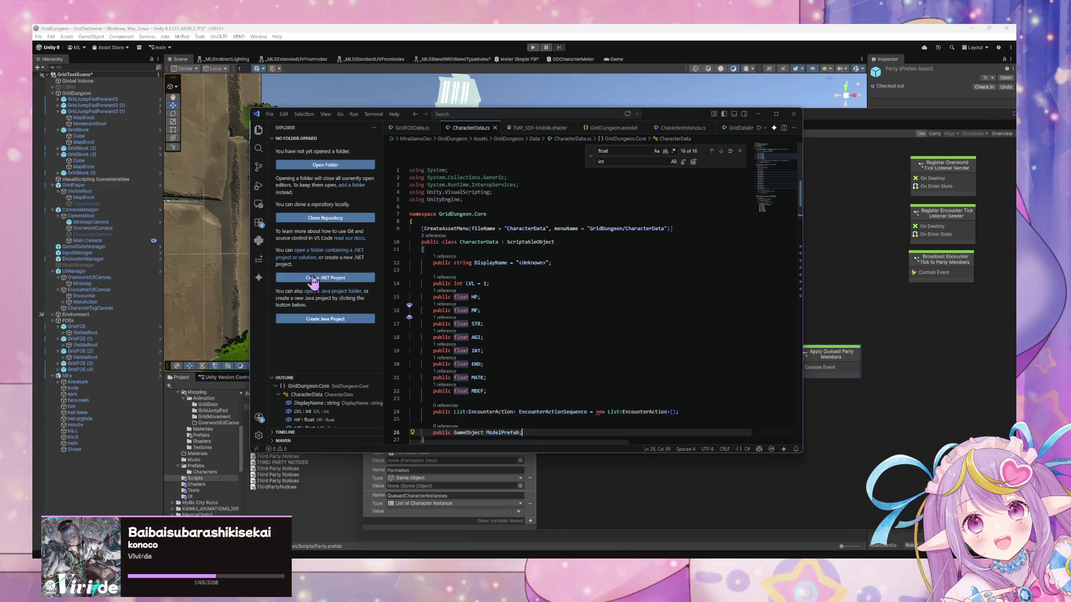
{"action": "scroll", "coordinate": [425, 261], "scroll_direction": "down", "scroll_amount": 3}
{"action": "scroll", "coordinate": [424, 260], "scroll_direction": "down", "scroll_amount": 10}
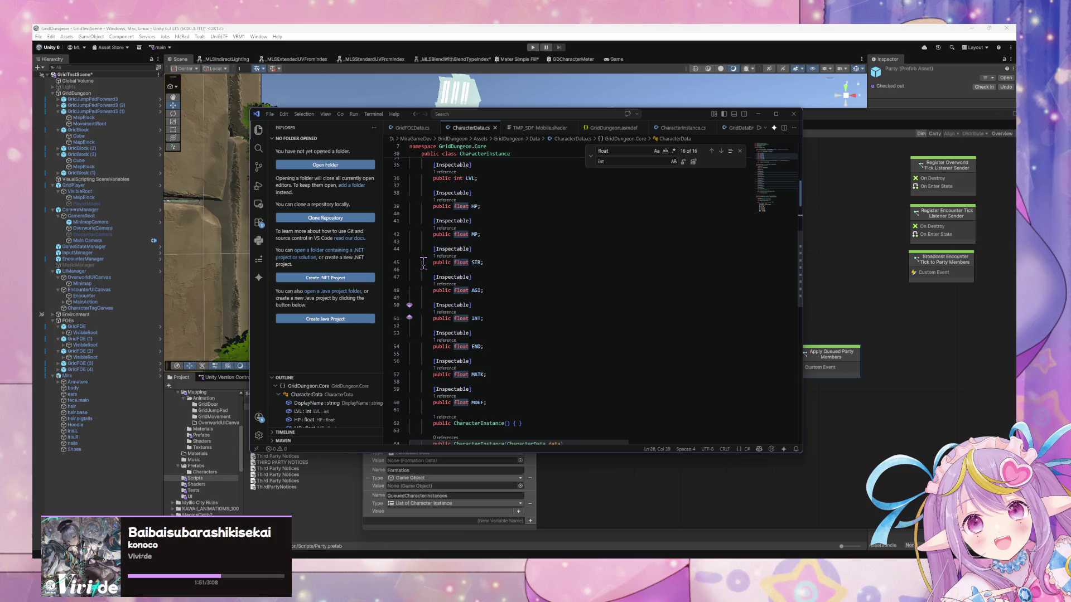
{"action": "scroll", "coordinate": [423, 263], "scroll_direction": "down", "scroll_amount": 8}
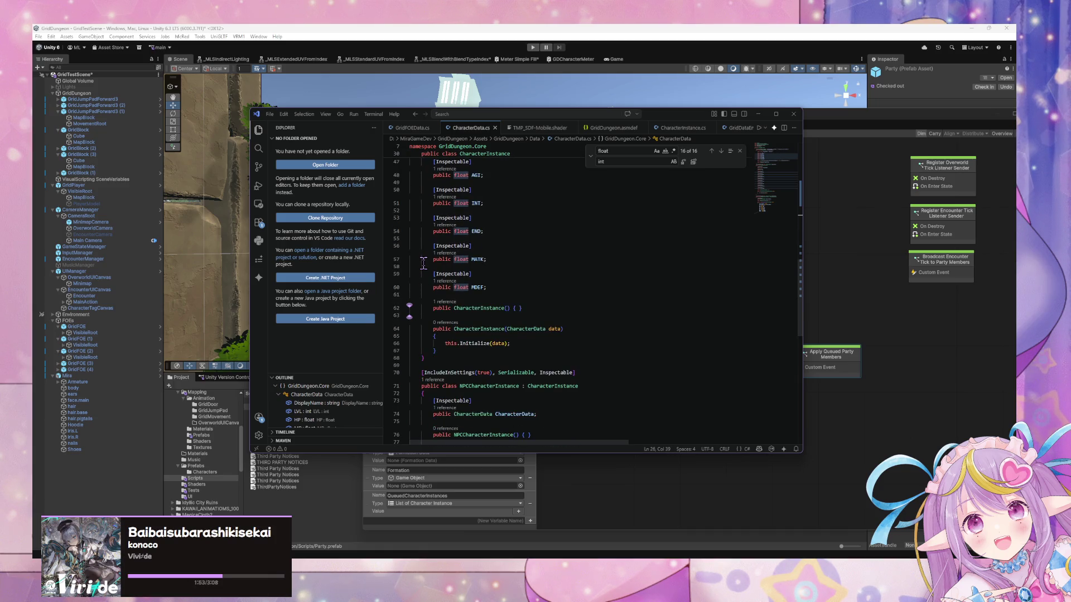
{"action": "scroll", "coordinate": [425, 271], "scroll_direction": "down", "scroll_amount": 2}
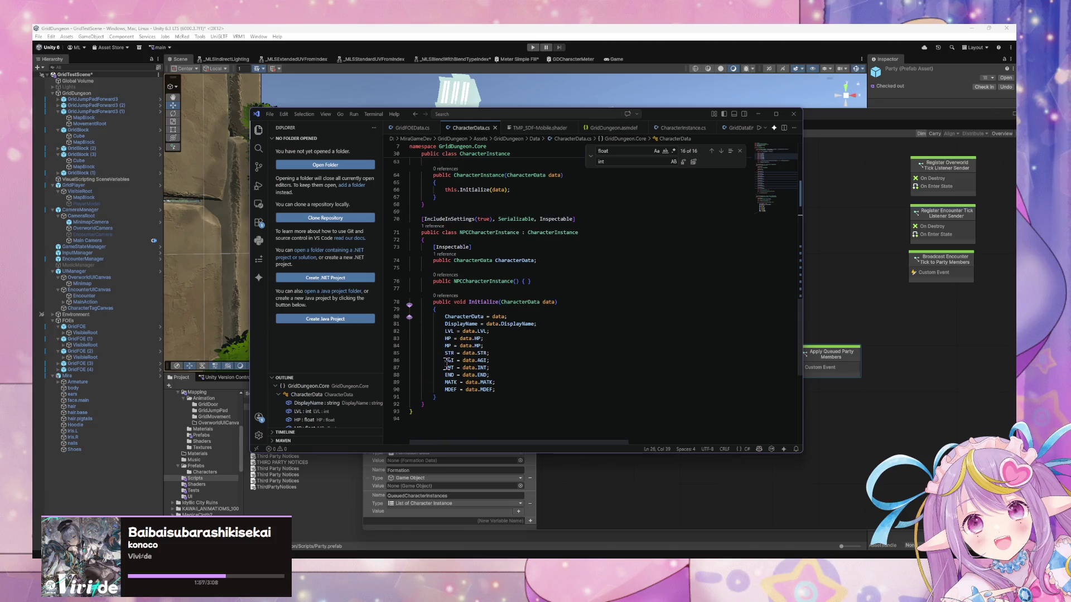
{"action": "left_click_drag", "start_coordinate": [593, 219], "coordinate": [396, 219]}
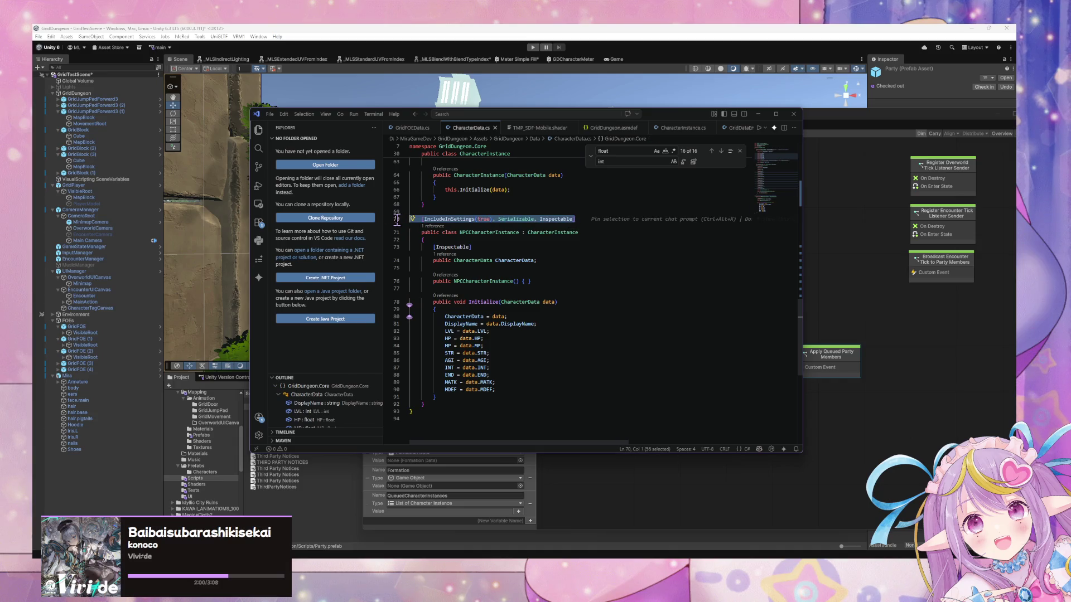
Step: Below NPCCharacterInstance, accept Copilot's attribute, PlayerCharacterInstance class declaration and CharacterData field
{"action": "left_click", "coordinate": [446, 405]}
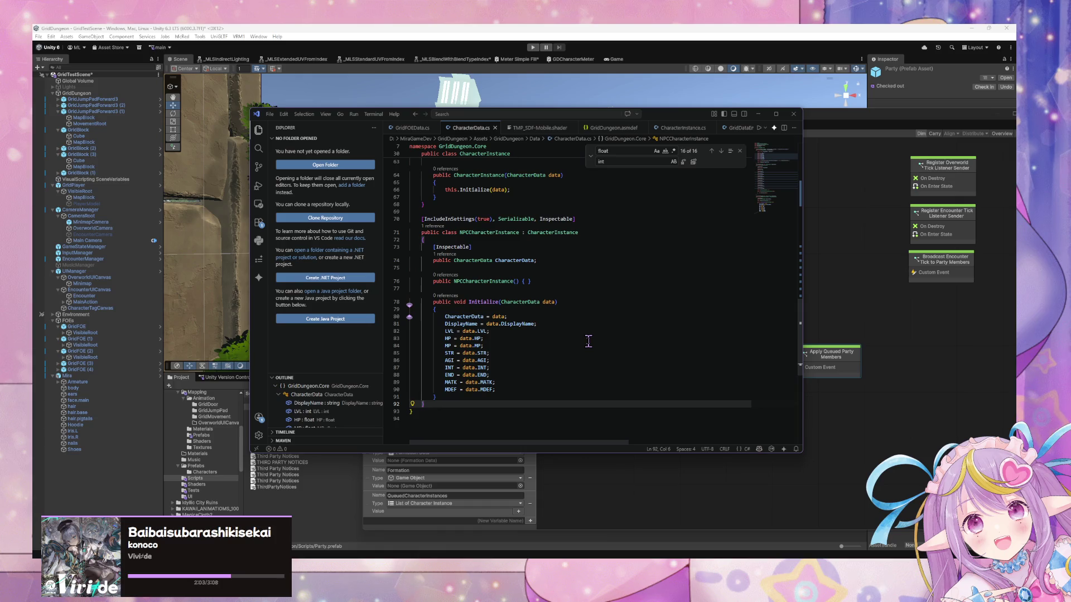
{"action": "key", "text": "Return"}
{"action": "key", "text": "Return"}
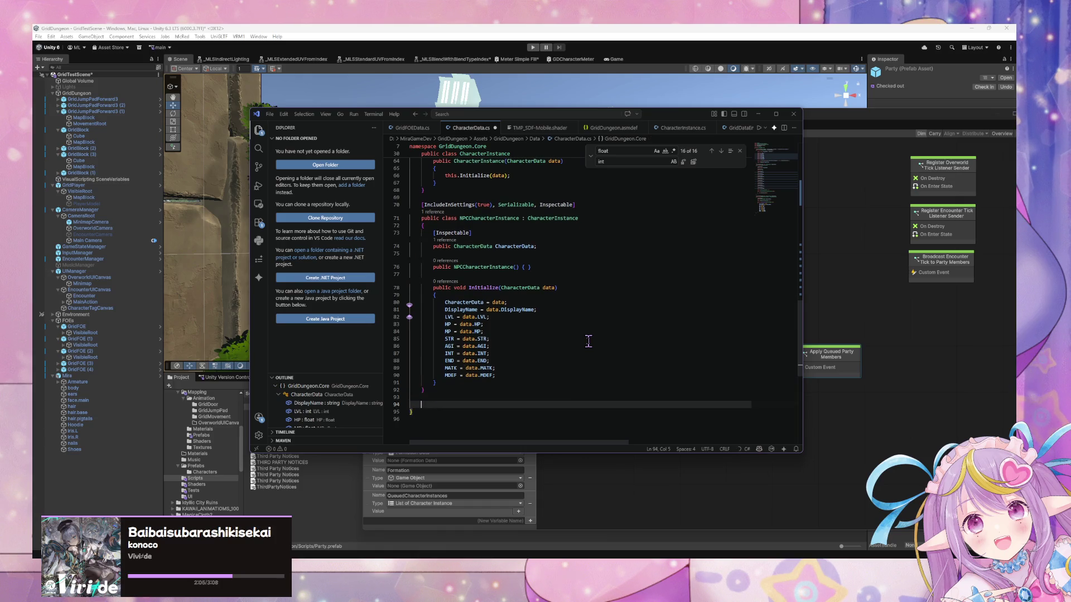
{"action": "key", "text": "Tab"}
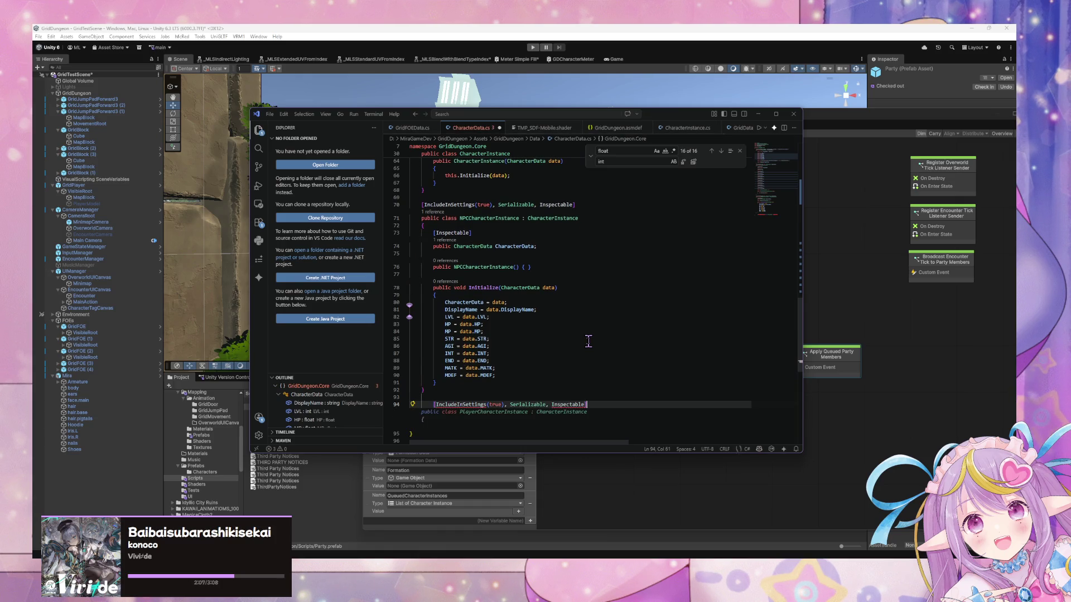
{"action": "key", "text": "Tab"}
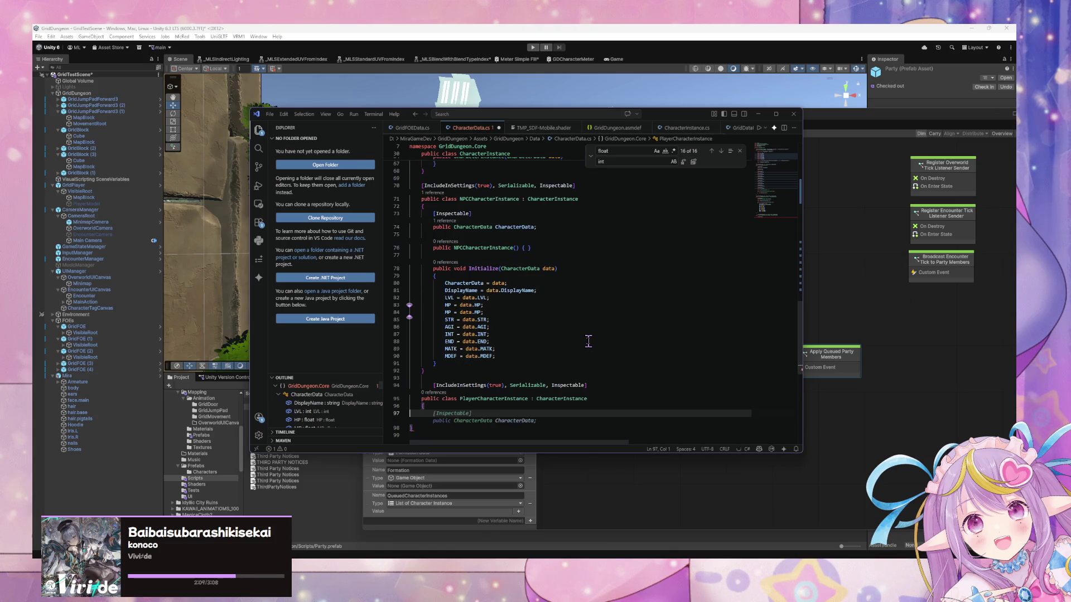
{"action": "key", "text": "Tab"}
{"action": "key", "text": "Tab"}
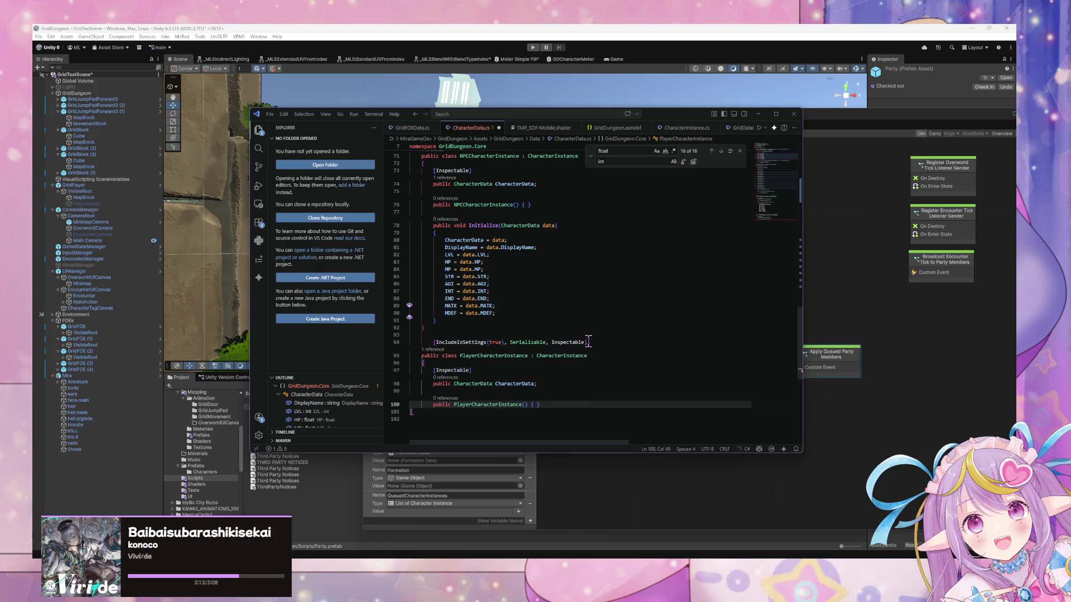
Step: Copy NPCCharacterInstance's constructor and Initialize into PlayerCharacterInstance, remove the extra brace, and save
{"action": "mouse_move", "coordinate": [441, 321]}
{"action": "left_mouse_down"}
{"action": "mouse_move", "coordinate": [410, 235]}
{"action": "mouse_move", "coordinate": [383, 207]}
{"action": "left_mouse_up"}
{"action": "key", "text": "ctrl+c"}
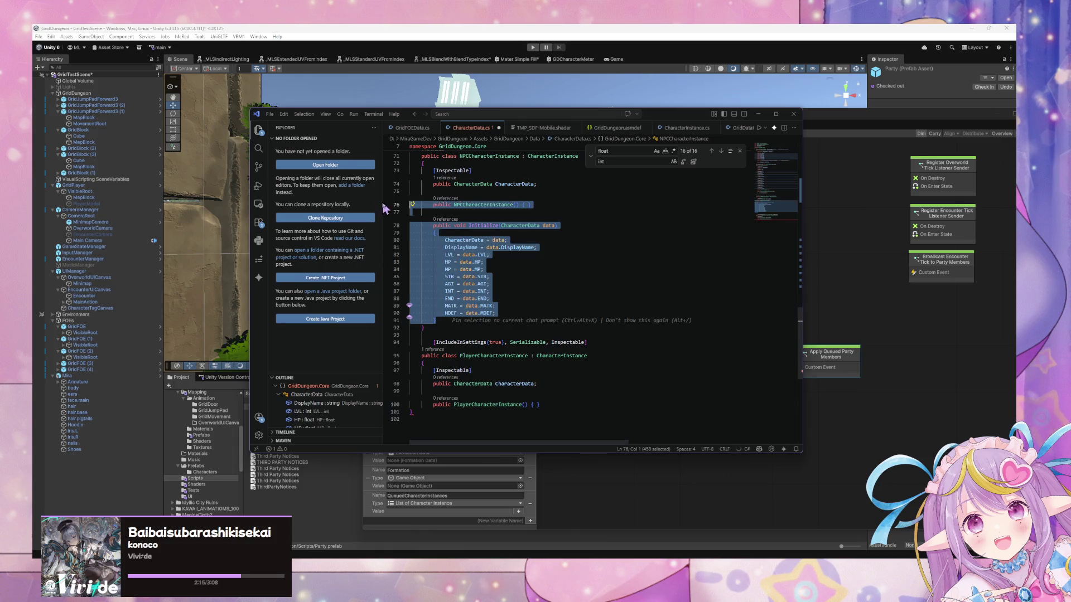
{"action": "left_click", "coordinate": [547, 403]}
{"action": "key", "text": "Up"}
{"action": "key", "text": "Up"}
{"action": "key", "text": "shift+Left"}
{"action": "triple_click", "coordinate": [535, 405]}
{"action": "key", "text": "ctrl+v"}
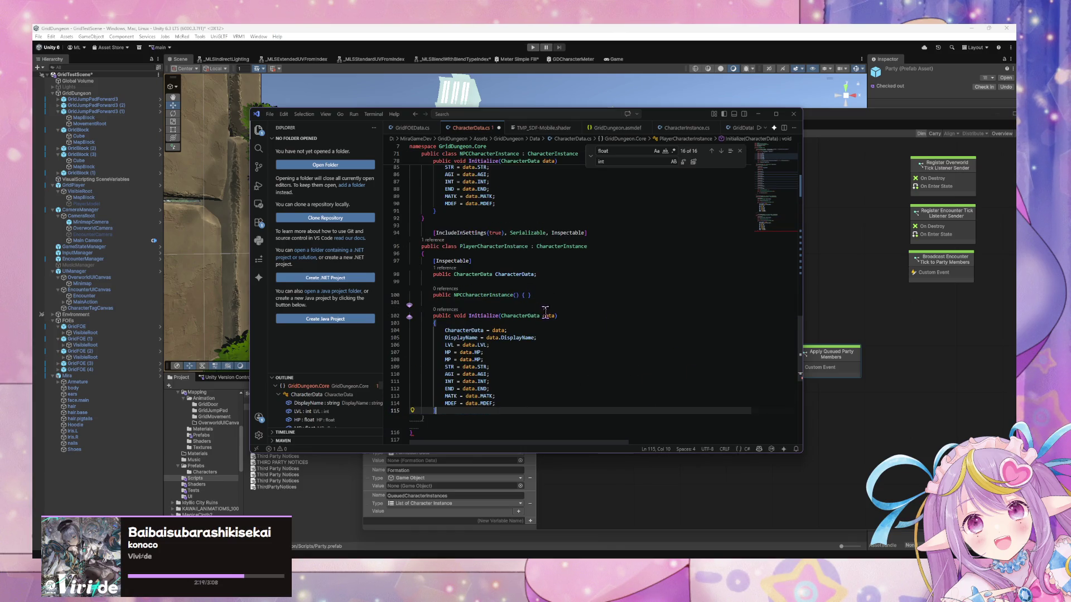
{"action": "key", "text": "Tab"}
{"action": "scroll", "coordinate": [499, 398], "scroll_direction": "down", "scroll_amount": 1}
{"action": "key", "text": "BackSpace"}
{"action": "key", "text": "BackSpace"}
{"action": "key", "text": "ctrl+s"}
Step: Rename the pasted constructor to PlayerCharacterInstance and outdent the class attribute line
{"action": "scroll", "coordinate": [592, 205], "scroll_direction": "up", "scroll_amount": 3}
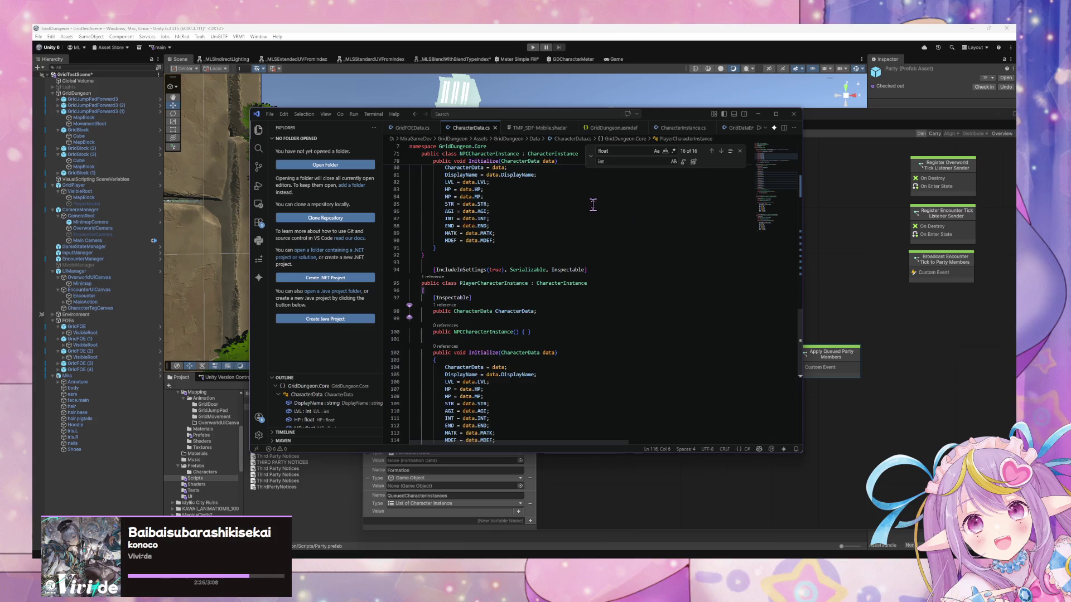
{"action": "double_click", "coordinate": [461, 332]}
{"action": "left_click", "coordinate": [462, 332]}
{"action": "key", "text": "BackSpace"}
{"action": "key", "text": "BackSpace"}
{"action": "key", "text": "BackSpace"}
{"action": "type", "text": "Player"}
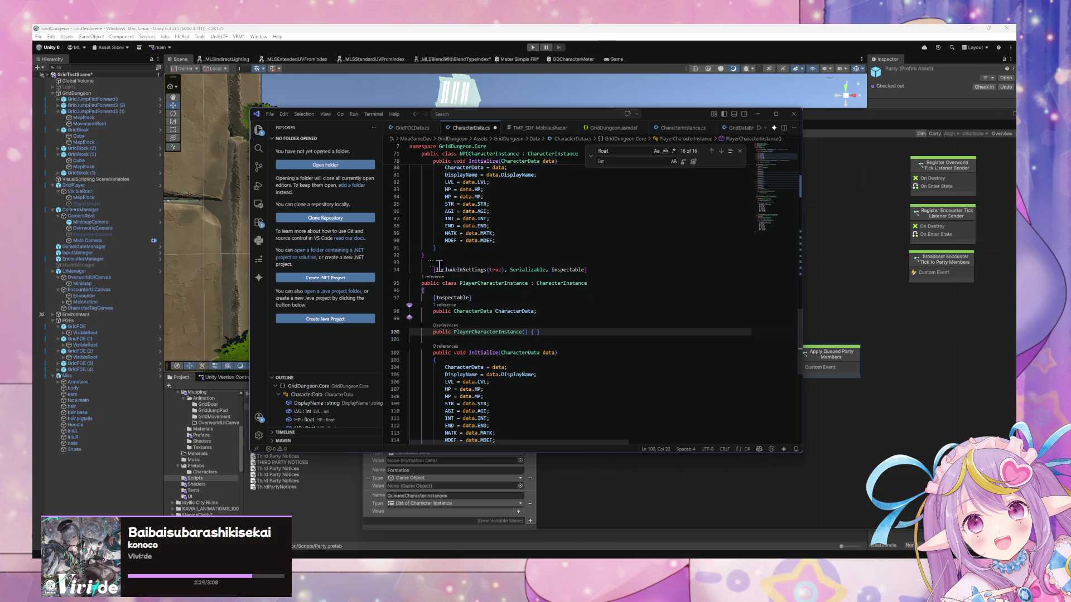
{"action": "left_click", "coordinate": [434, 270]}
{"action": "key", "text": "BackSpace"}
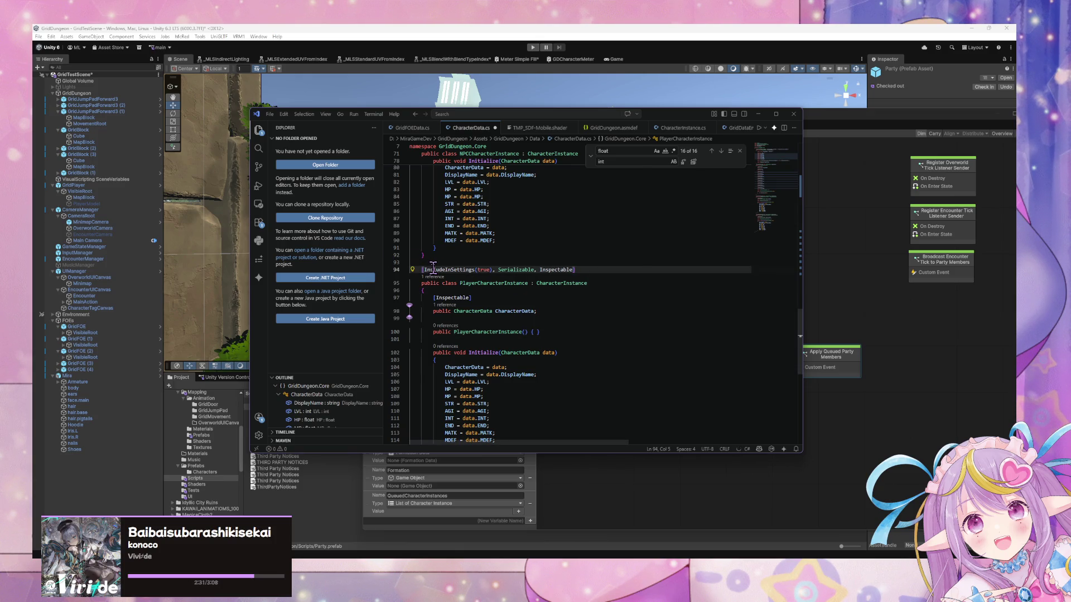
{"action": "scroll", "coordinate": [703, 267], "scroll_direction": "up", "scroll_amount": 5}
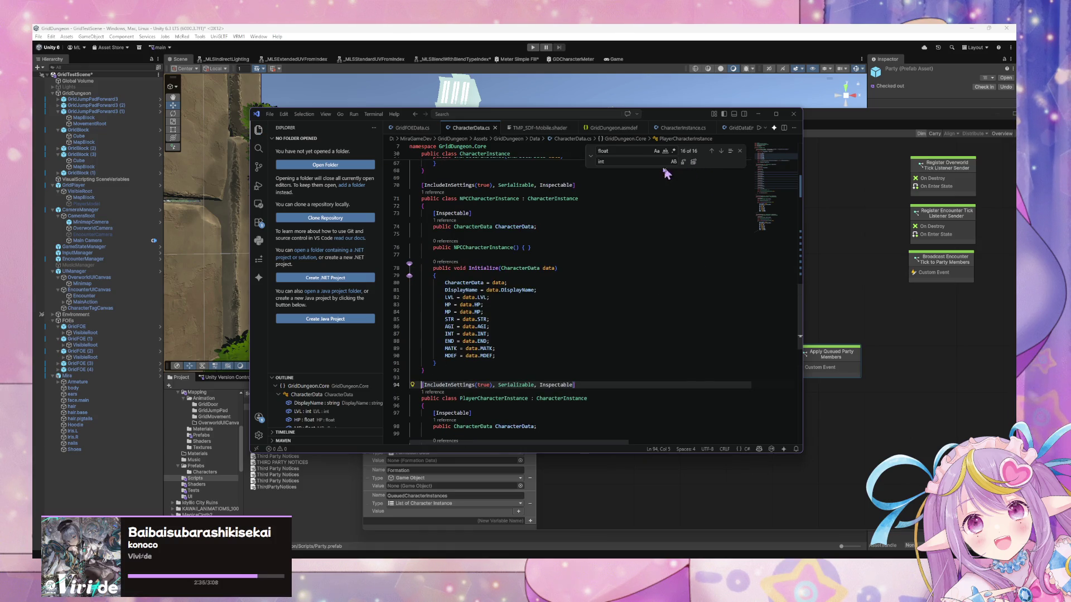
{"action": "scroll", "coordinate": [648, 171], "scroll_direction": "up", "scroll_amount": 10}
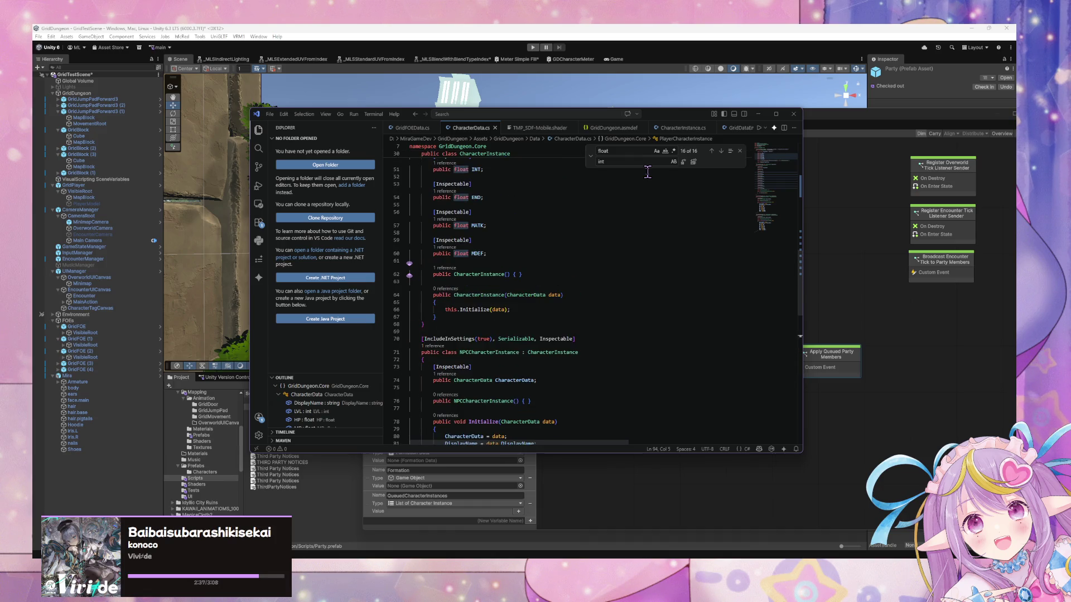
{"action": "scroll", "coordinate": [648, 171], "scroll_direction": "up", "scroll_amount": 4}
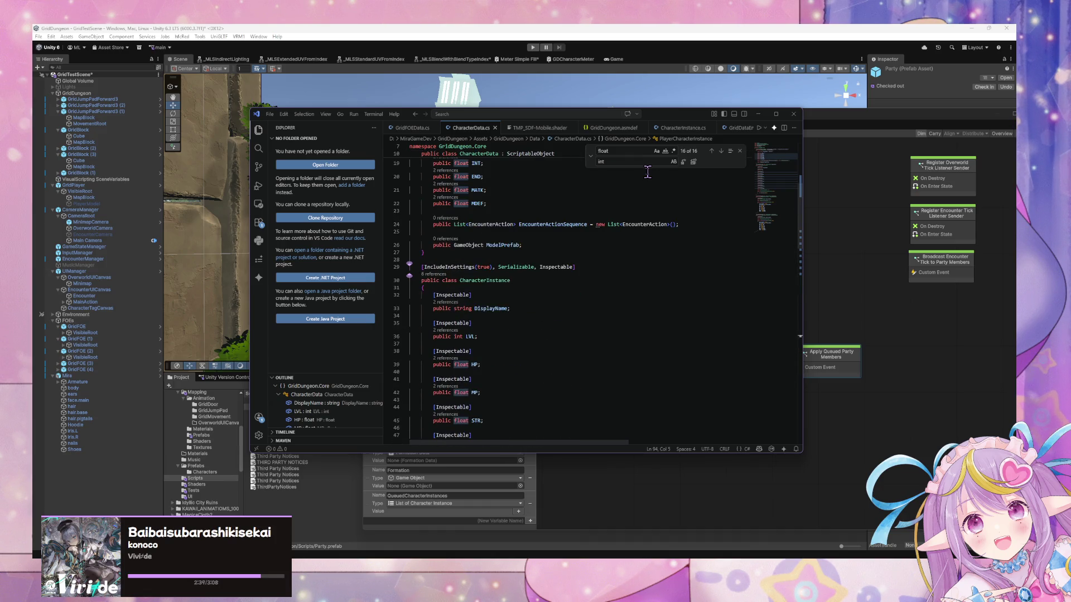
{"action": "scroll", "coordinate": [648, 172], "scroll_direction": "up", "scroll_amount": 2}
{"action": "scroll", "coordinate": [647, 172], "scroll_direction": "up", "scroll_amount": 3}
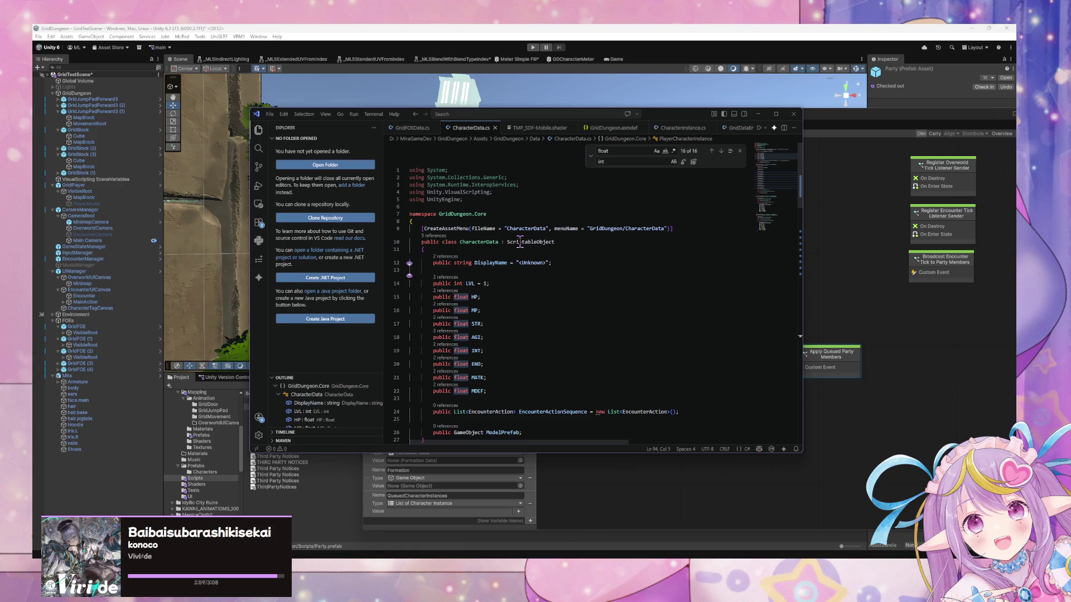
{"action": "scroll", "coordinate": [520, 242], "scroll_direction": "down", "scroll_amount": 10}
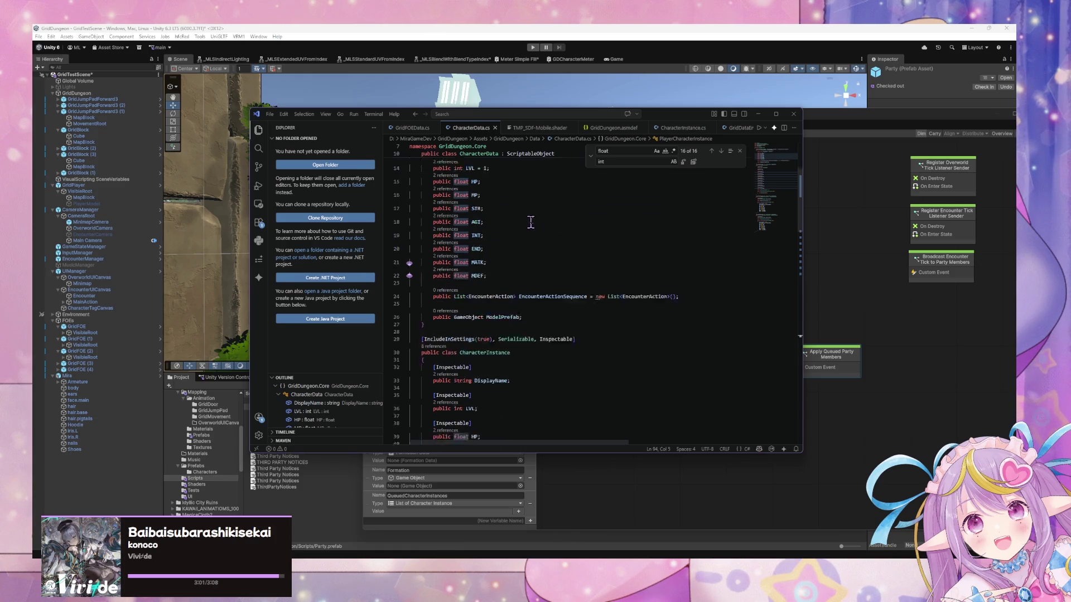
{"action": "scroll", "coordinate": [532, 219], "scroll_direction": "down", "scroll_amount": 12}
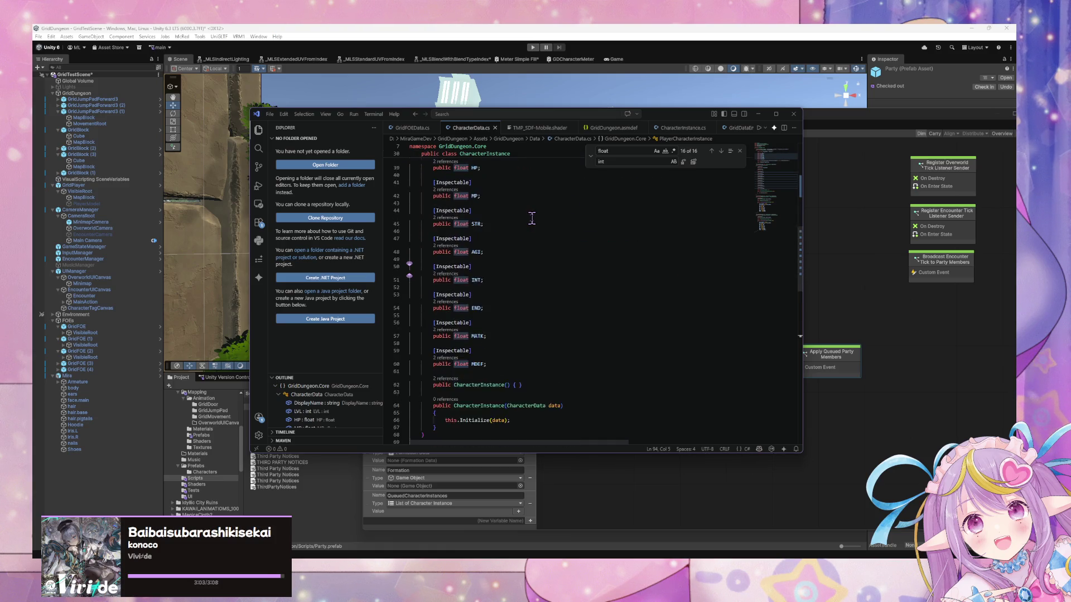
{"action": "scroll", "coordinate": [531, 218], "scroll_direction": "down", "scroll_amount": 9}
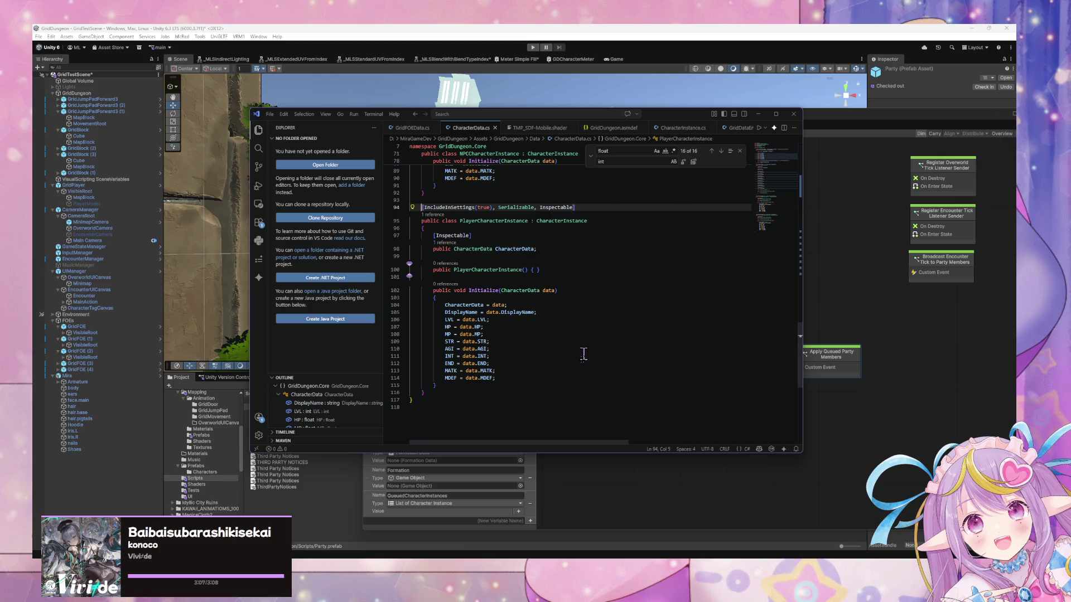
{"action": "scroll", "coordinate": [571, 346], "scroll_direction": "up", "scroll_amount": 20}
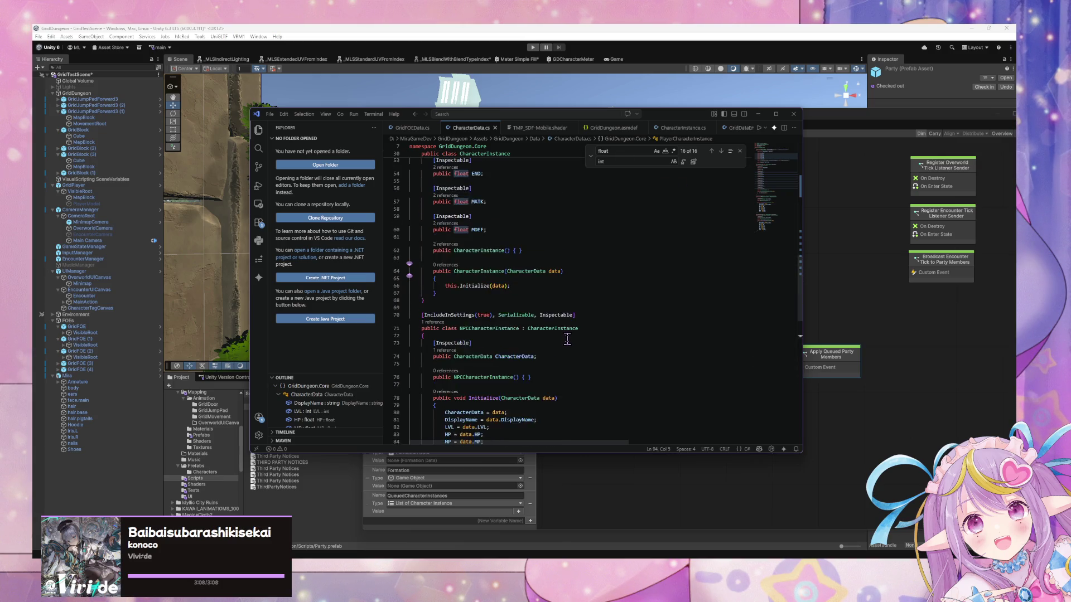
{"action": "scroll", "coordinate": [567, 338], "scroll_direction": "up", "scroll_amount": 5}
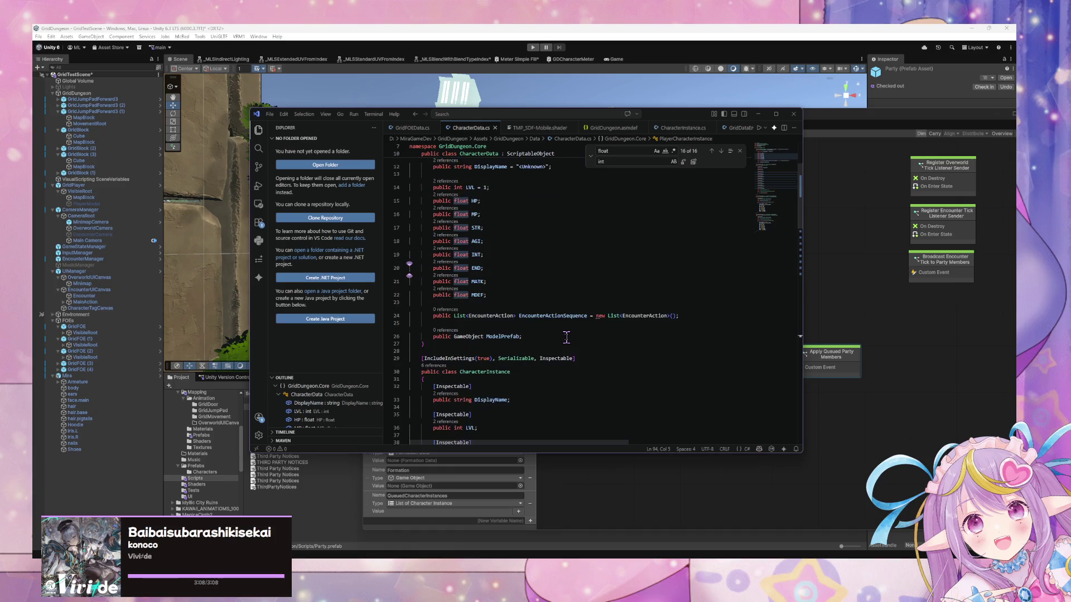
{"action": "scroll", "coordinate": [566, 337], "scroll_direction": "up", "scroll_amount": 3}
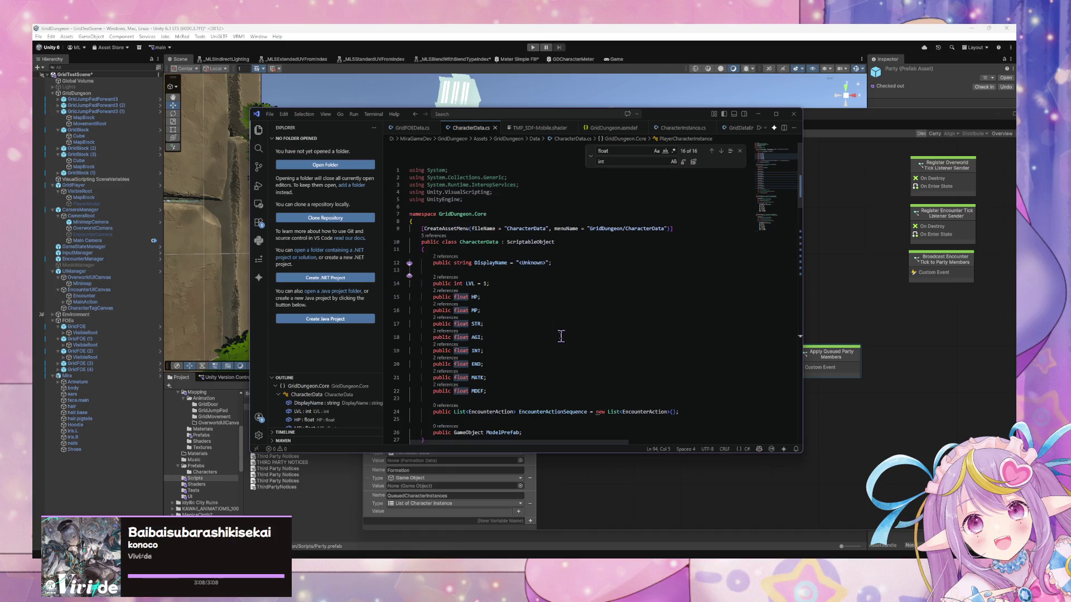
{"action": "scroll", "coordinate": [417, 226], "scroll_direction": "down", "scroll_amount": 14}
{"action": "scroll", "coordinate": [420, 304], "scroll_direction": "down", "scroll_amount": 4}
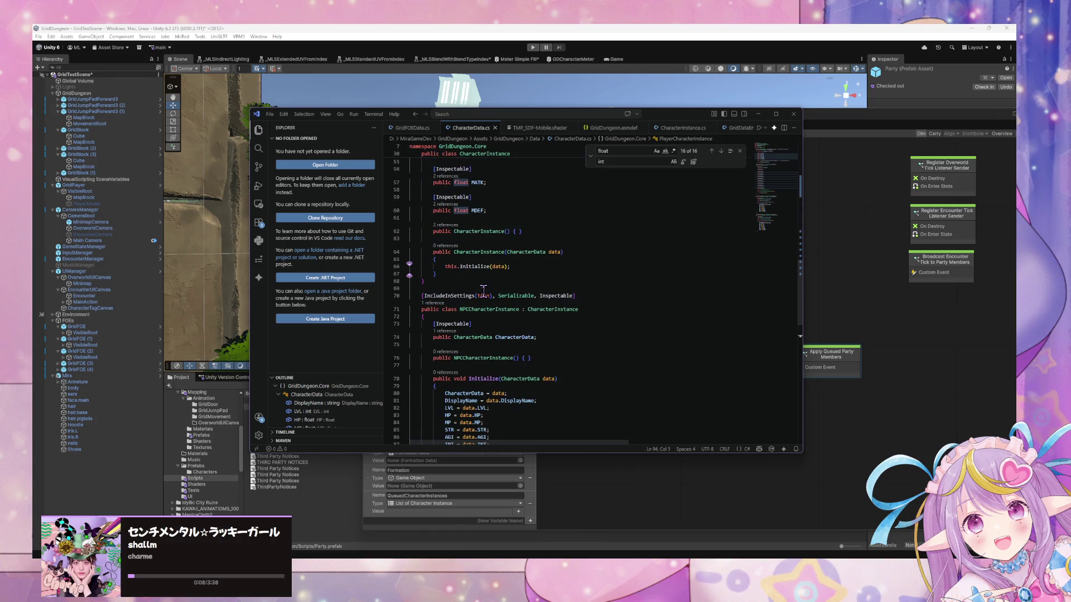
{"action": "scroll", "coordinate": [483, 290], "scroll_direction": "down", "scroll_amount": 5}
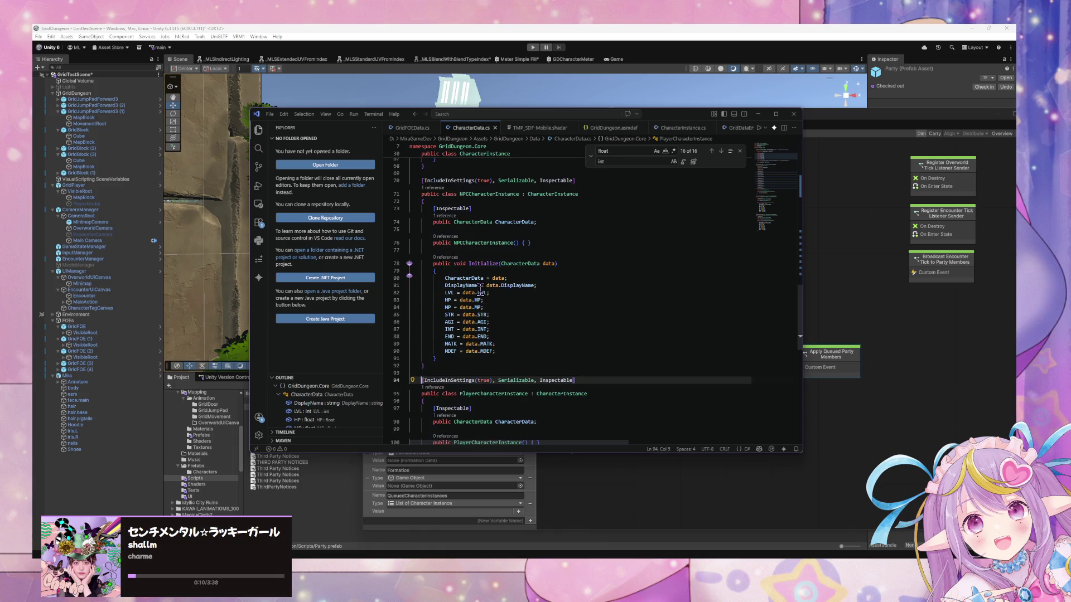
{"action": "scroll", "coordinate": [480, 290], "scroll_direction": "down", "scroll_amount": 5}
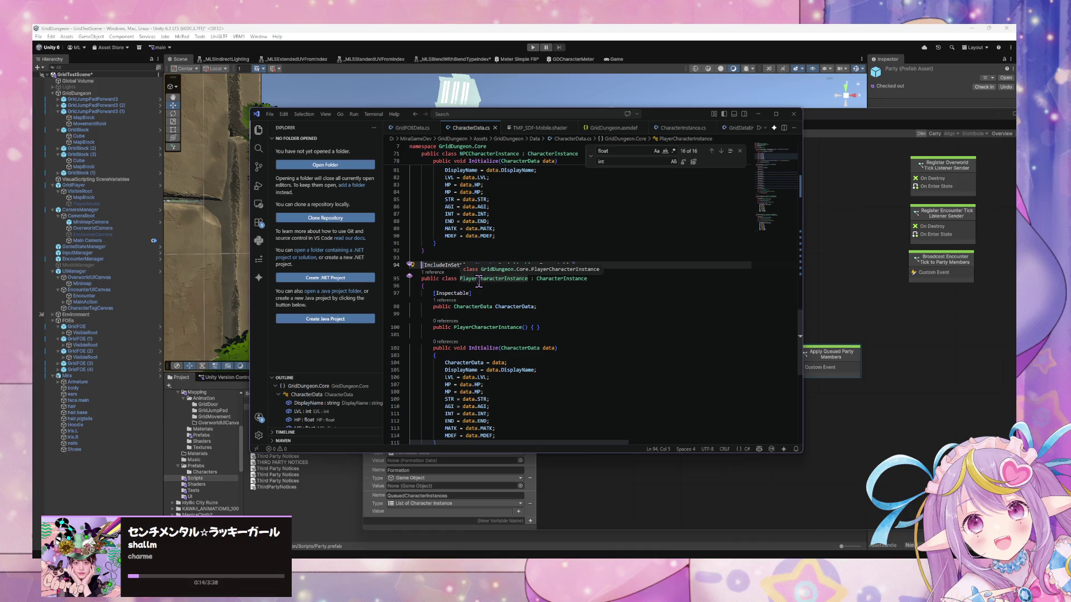
{"action": "scroll", "coordinate": [491, 283], "scroll_direction": "up", "scroll_amount": 15}
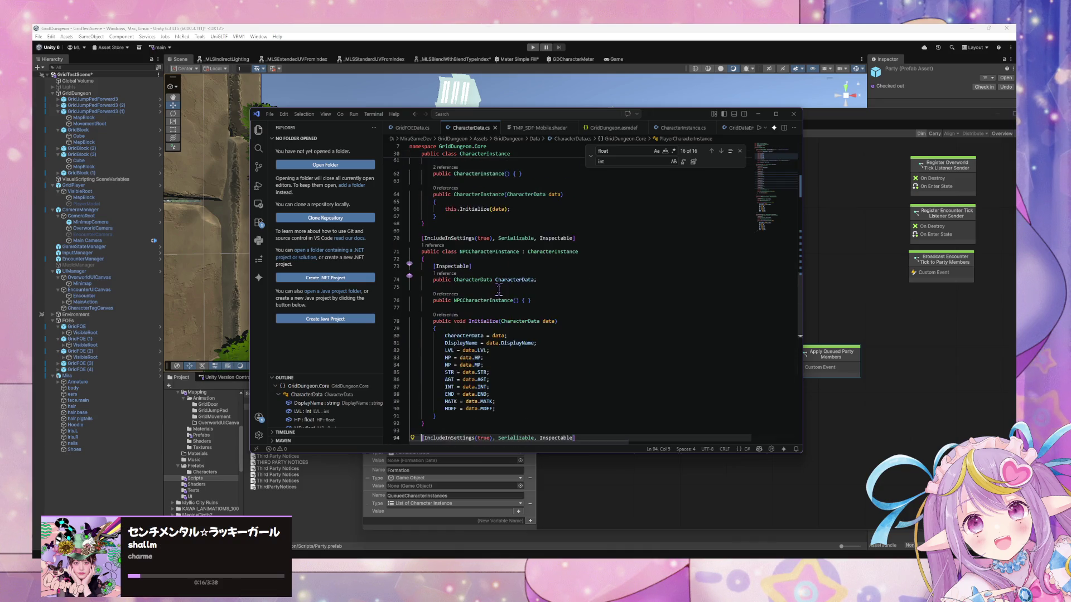
{"action": "scroll", "coordinate": [500, 291], "scroll_direction": "up", "scroll_amount": 7}
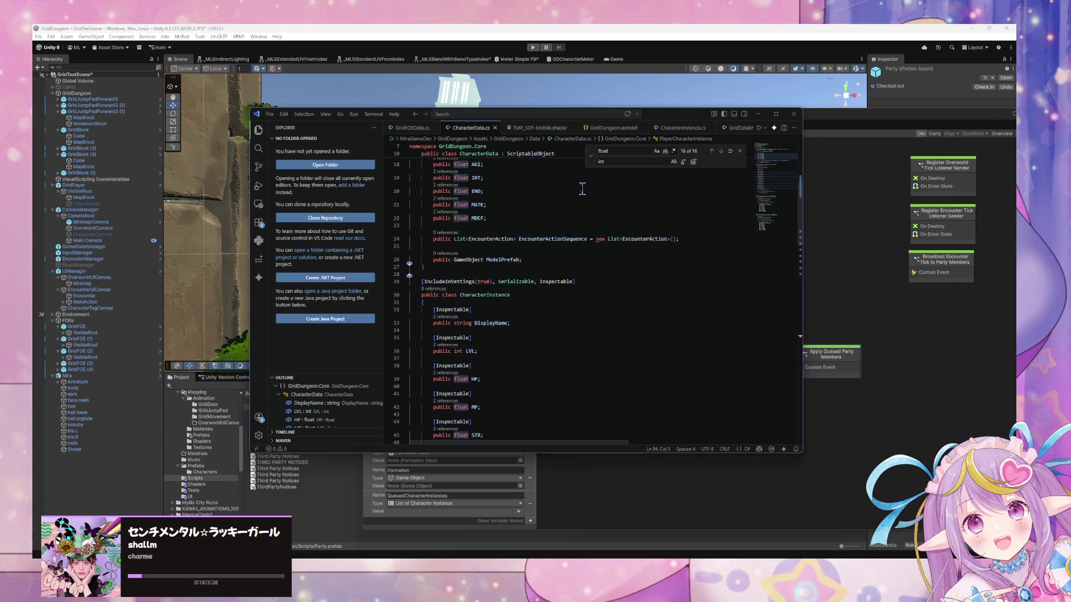
{"action": "scroll", "coordinate": [493, 207], "scroll_direction": "up", "scroll_amount": 2}
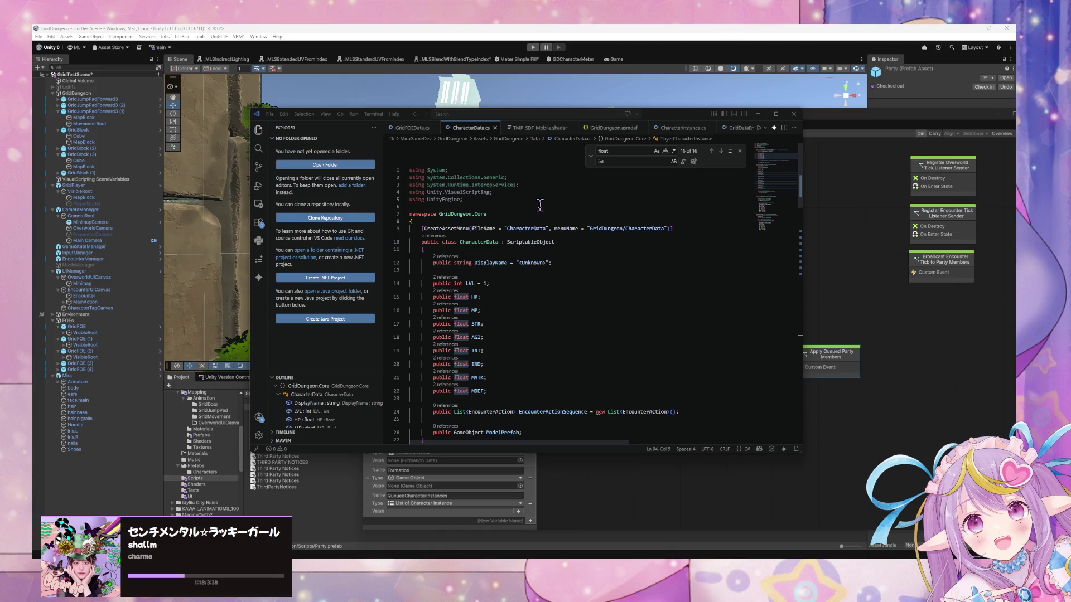
{"action": "double_click", "coordinate": [471, 242]}
{"action": "scroll", "coordinate": [446, 293], "scroll_direction": "down", "scroll_amount": 2}
{"action": "scroll", "coordinate": [451, 289], "scroll_direction": "up", "scroll_amount": 2}
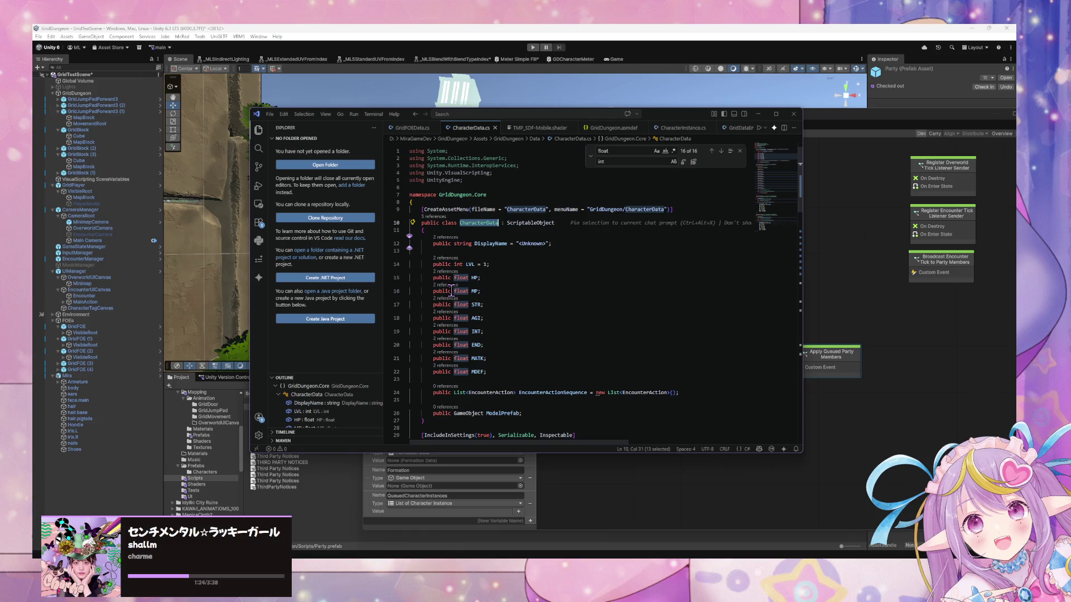
{"action": "left_click", "coordinate": [458, 223]}
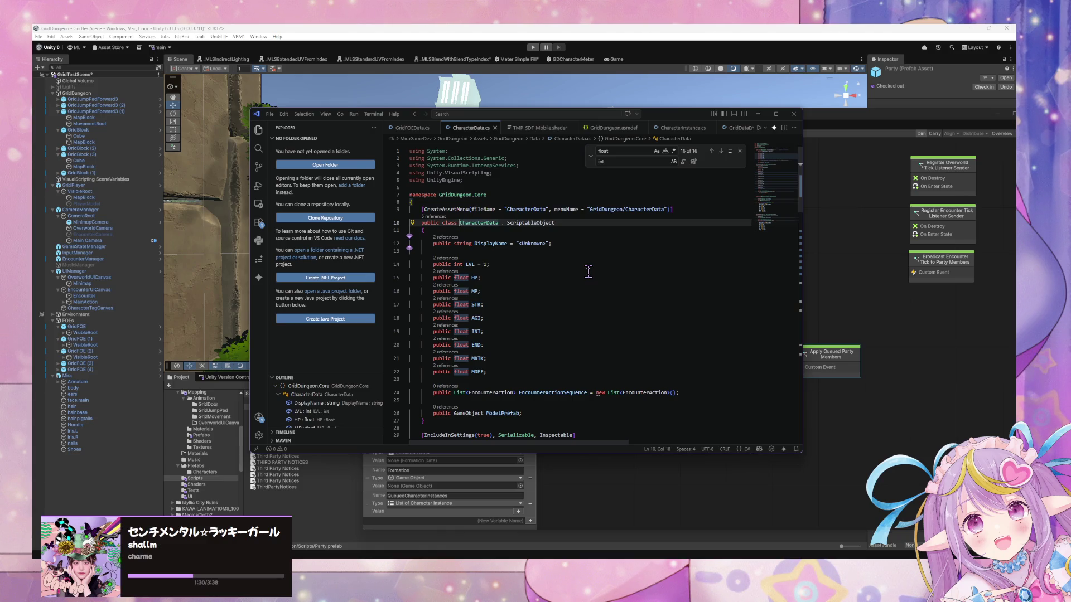
{"action": "scroll", "coordinate": [479, 281], "scroll_direction": "down", "scroll_amount": 1}
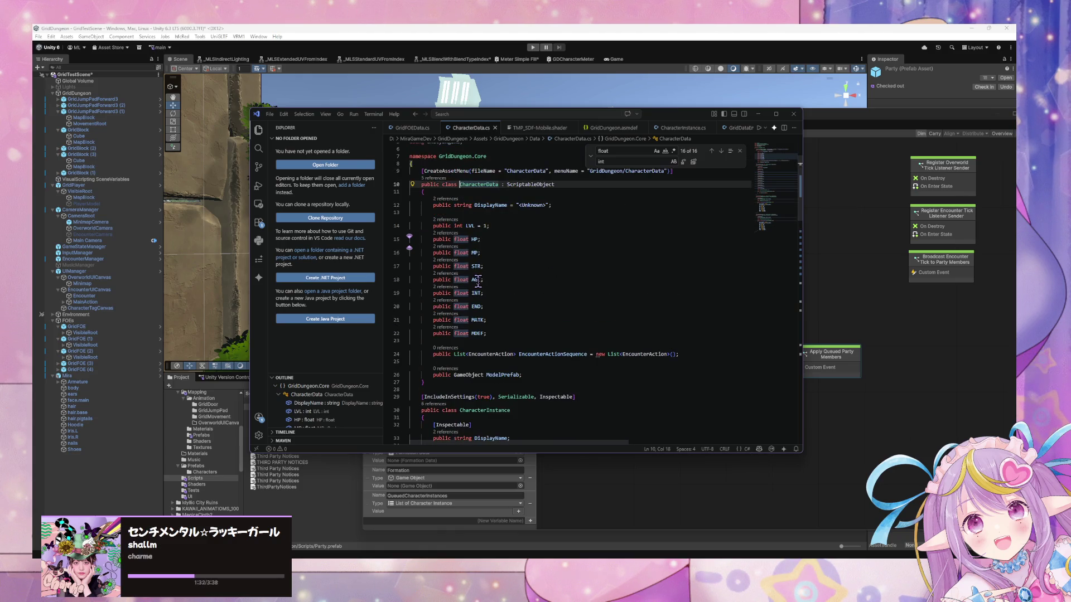
{"action": "left_click_drag", "start_coordinate": [425, 383], "coordinate": [411, 171]}
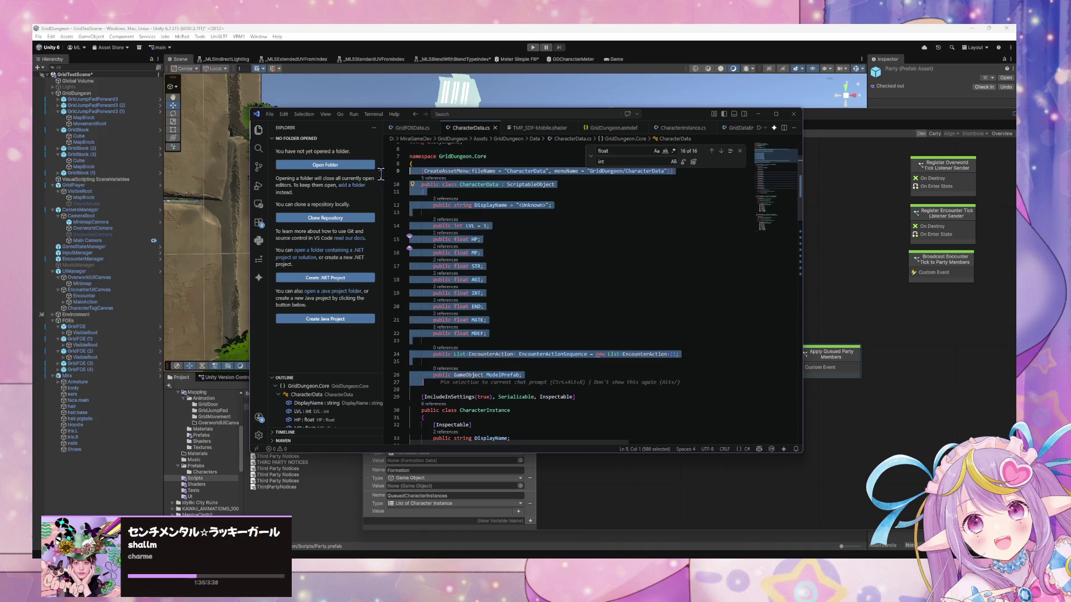
{"action": "left_click", "coordinate": [516, 307]}
{"action": "left_click", "coordinate": [506, 332]}
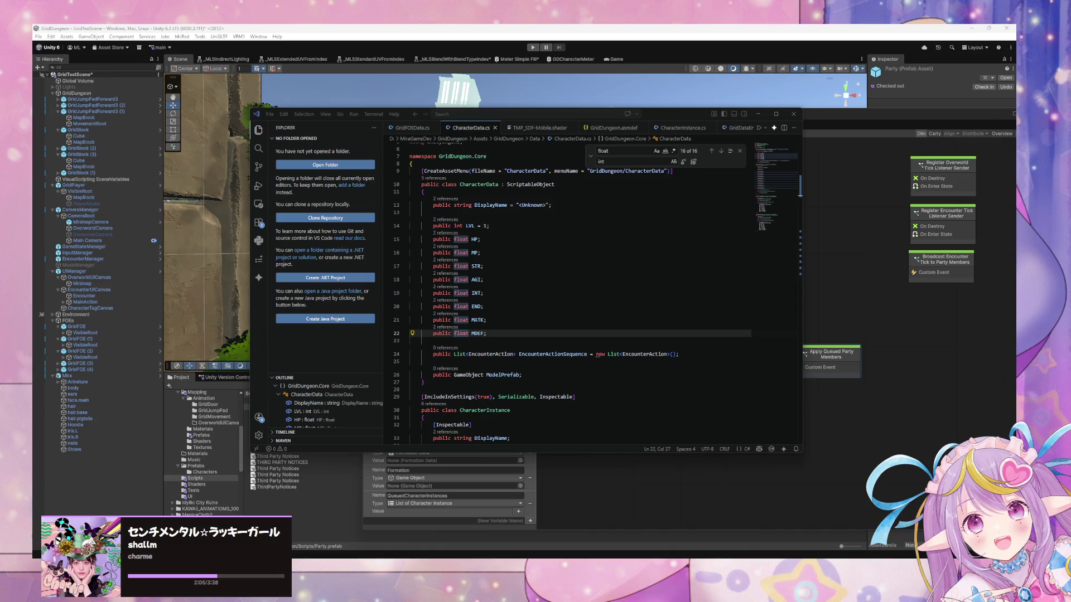
{"action": "left_click", "coordinate": [546, 214]}
{"action": "scroll", "coordinate": [546, 214], "scroll_direction": "down", "scroll_amount": 8}
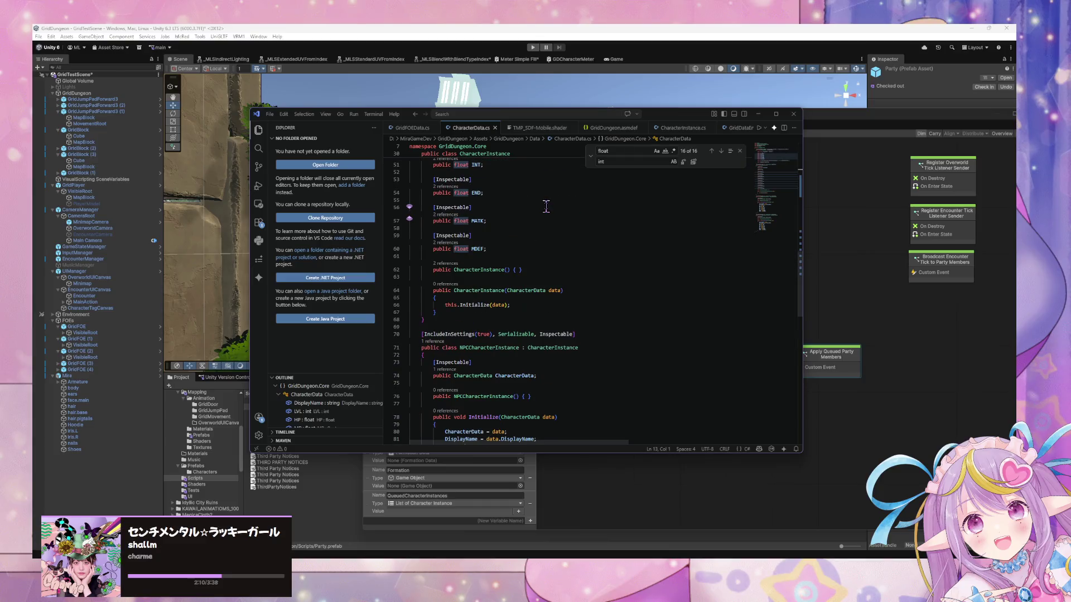
{"action": "scroll", "coordinate": [546, 207], "scroll_direction": "down", "scroll_amount": 5}
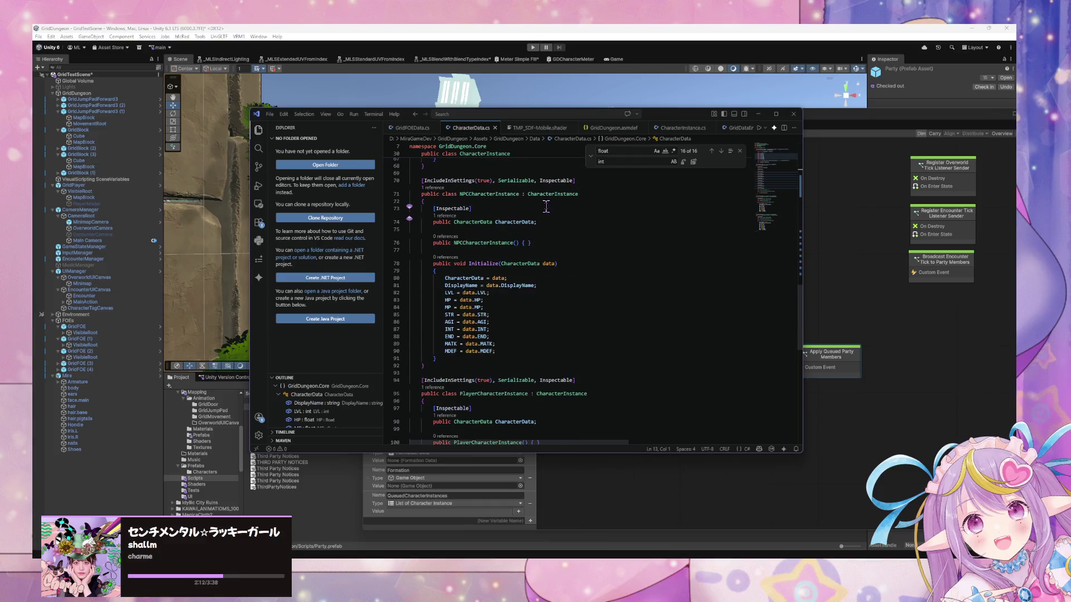
{"action": "scroll", "coordinate": [546, 207], "scroll_direction": "down", "scroll_amount": 3}
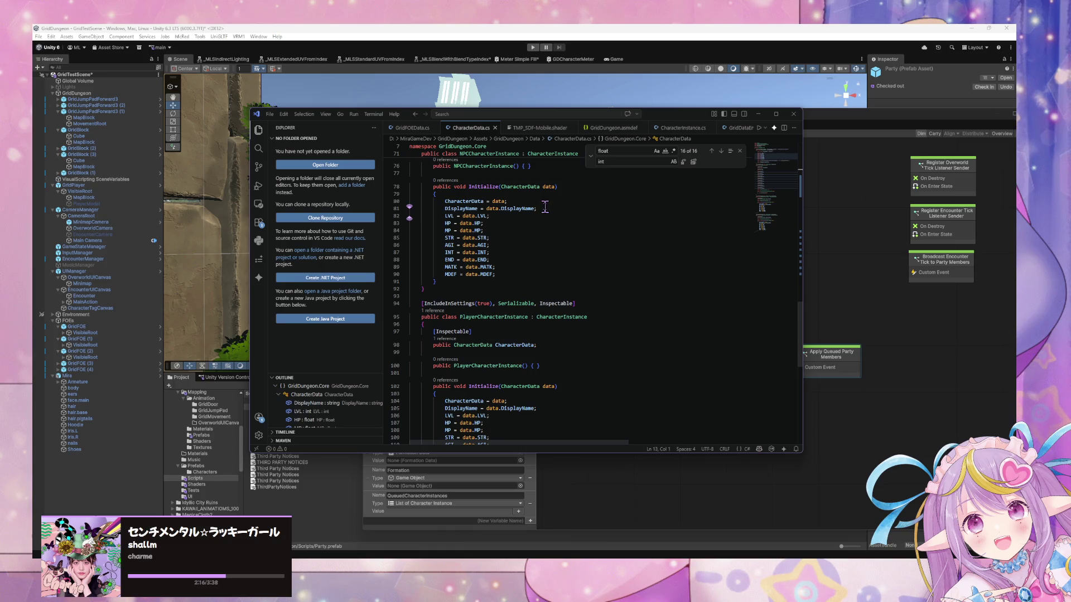
{"action": "scroll", "coordinate": [545, 207], "scroll_direction": "down", "scroll_amount": 3}
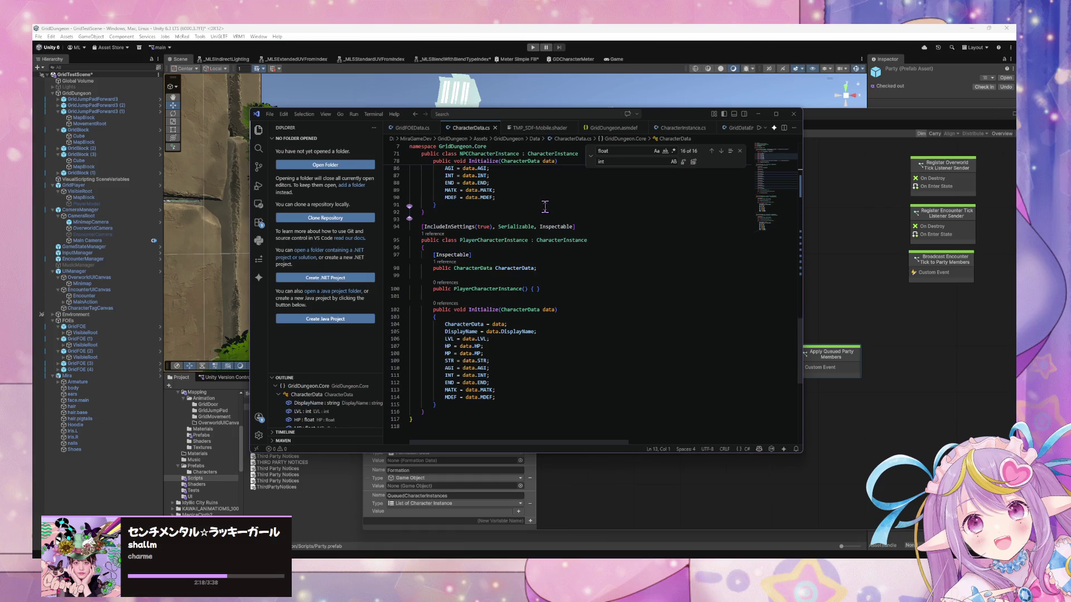
{"action": "scroll", "coordinate": [545, 206], "scroll_direction": "up", "scroll_amount": 4}
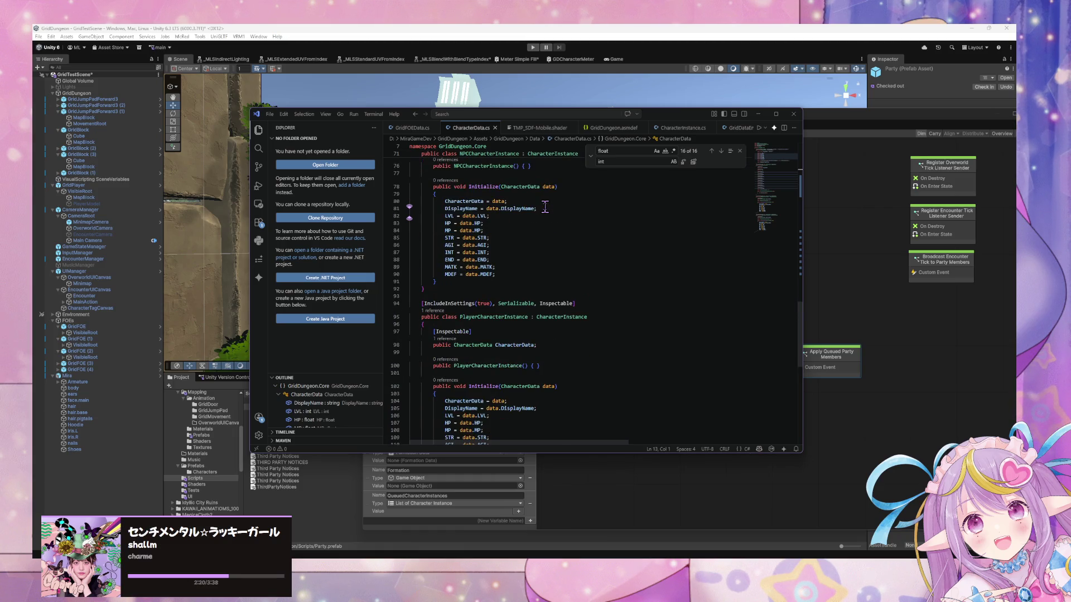
{"action": "scroll", "coordinate": [545, 206], "scroll_direction": "up", "scroll_amount": 4}
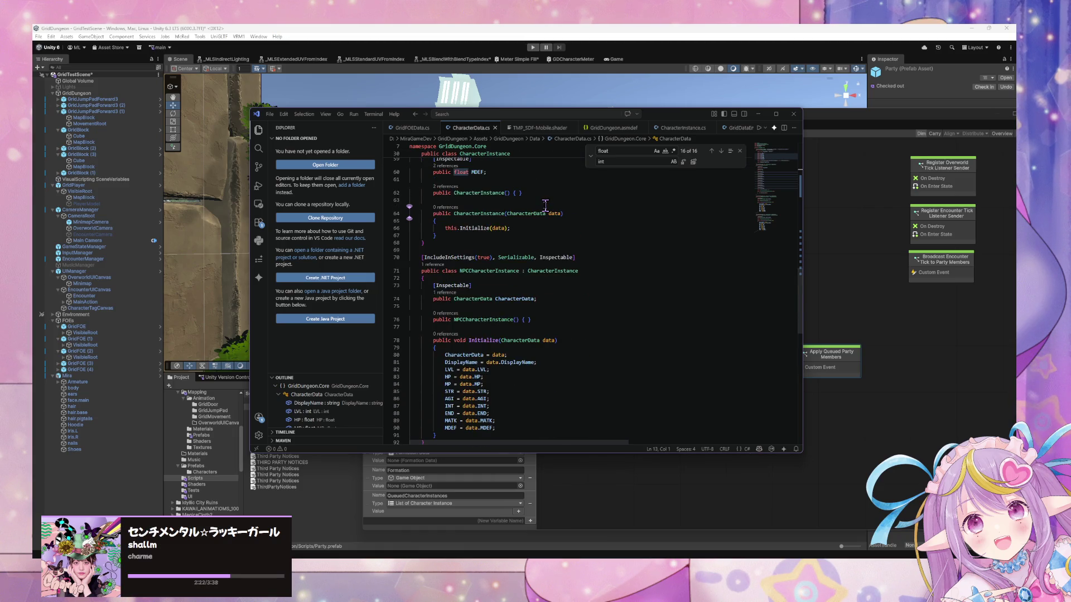
{"action": "scroll", "coordinate": [545, 206], "scroll_direction": "up", "scroll_amount": 10}
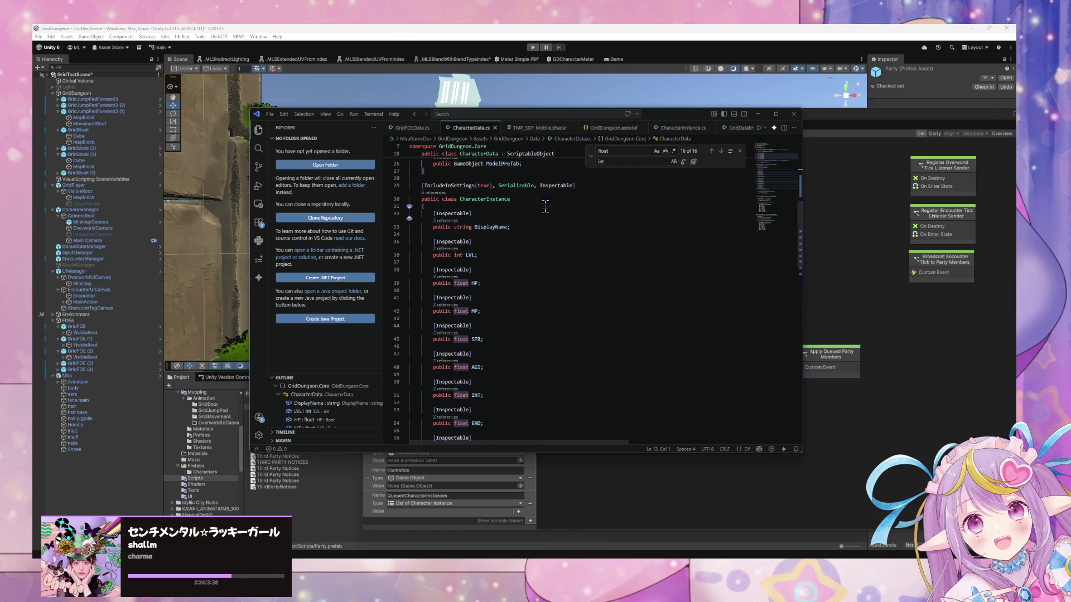
{"action": "scroll", "coordinate": [545, 206], "scroll_direction": "down", "scroll_amount": 7}
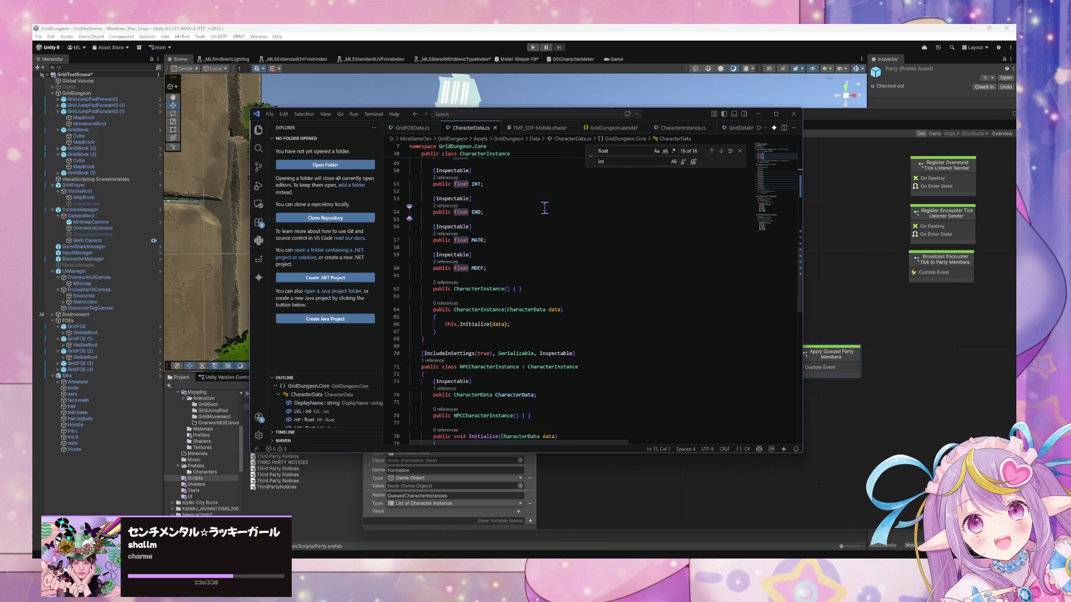
{"action": "scroll", "coordinate": [545, 208], "scroll_direction": "down", "scroll_amount": 4}
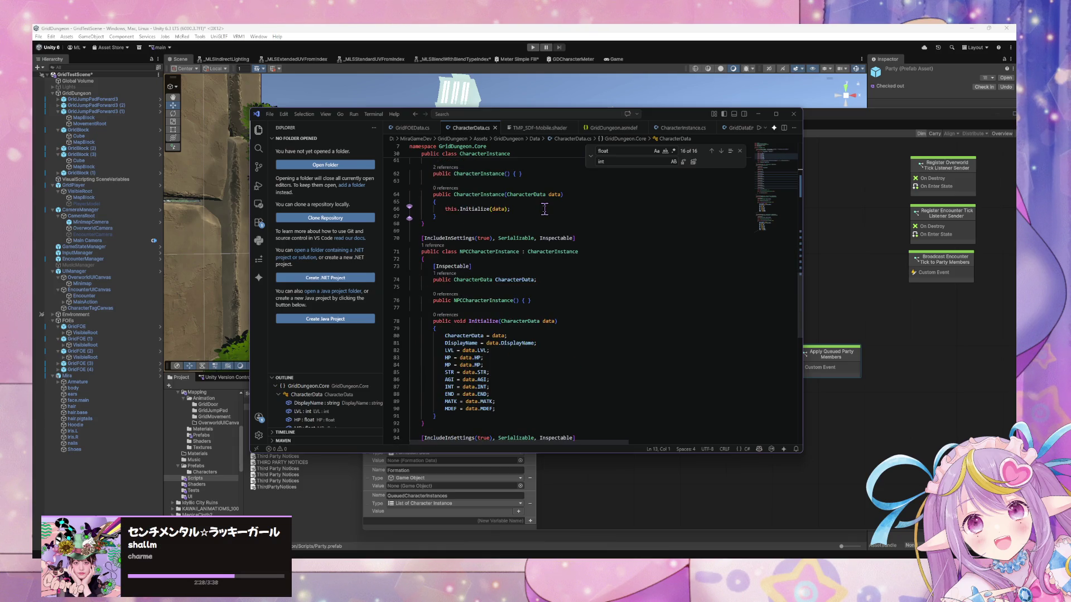
{"action": "scroll", "coordinate": [545, 209], "scroll_direction": "up", "scroll_amount": 15}
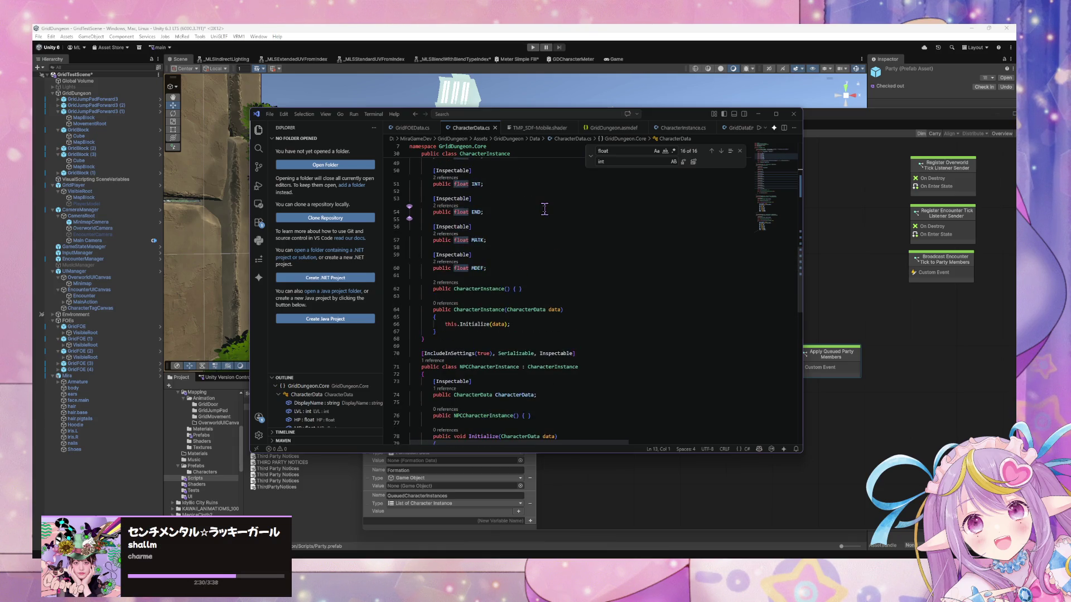
{"action": "scroll", "coordinate": [545, 209], "scroll_direction": "up", "scroll_amount": 5}
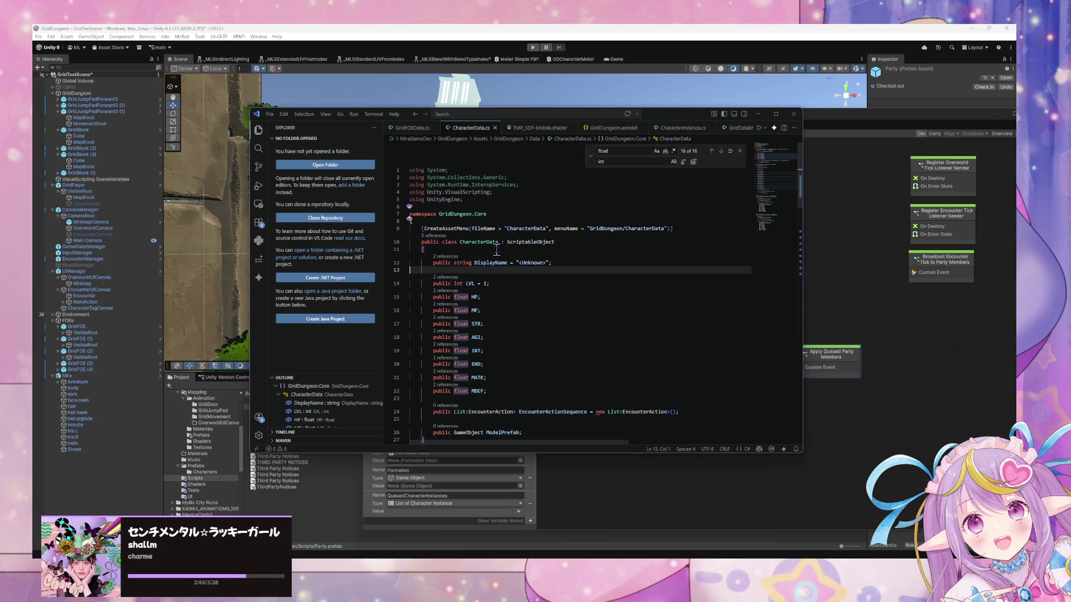
{"action": "scroll", "coordinate": [496, 251], "scroll_direction": "down", "scroll_amount": 3}
{"action": "scroll", "coordinate": [497, 252], "scroll_direction": "down", "scroll_amount": 2}
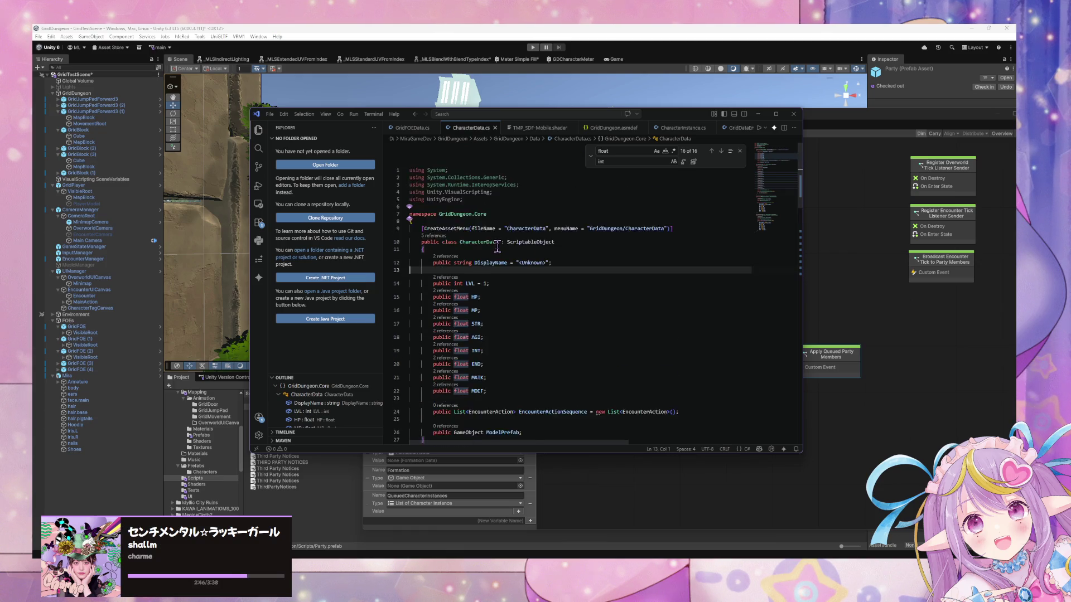
{"action": "left_click", "coordinate": [463, 323]}
{"action": "scroll", "coordinate": [437, 190], "scroll_direction": "down", "scroll_amount": 1}
{"action": "scroll", "coordinate": [437, 190], "scroll_direction": "down", "scroll_amount": 2}
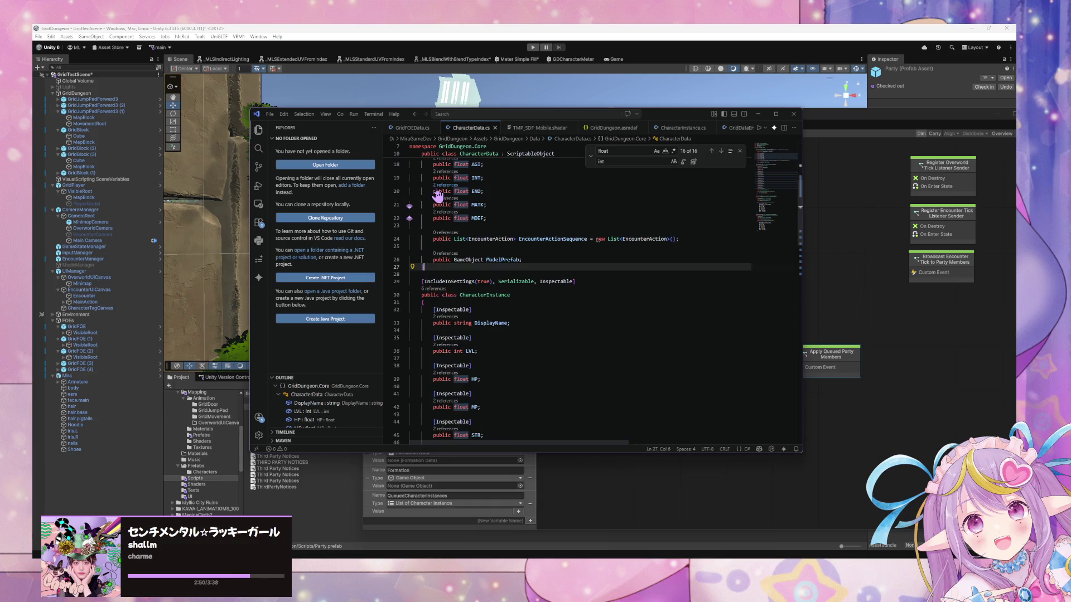
{"action": "scroll", "coordinate": [438, 195], "scroll_direction": "up", "scroll_amount": 5}
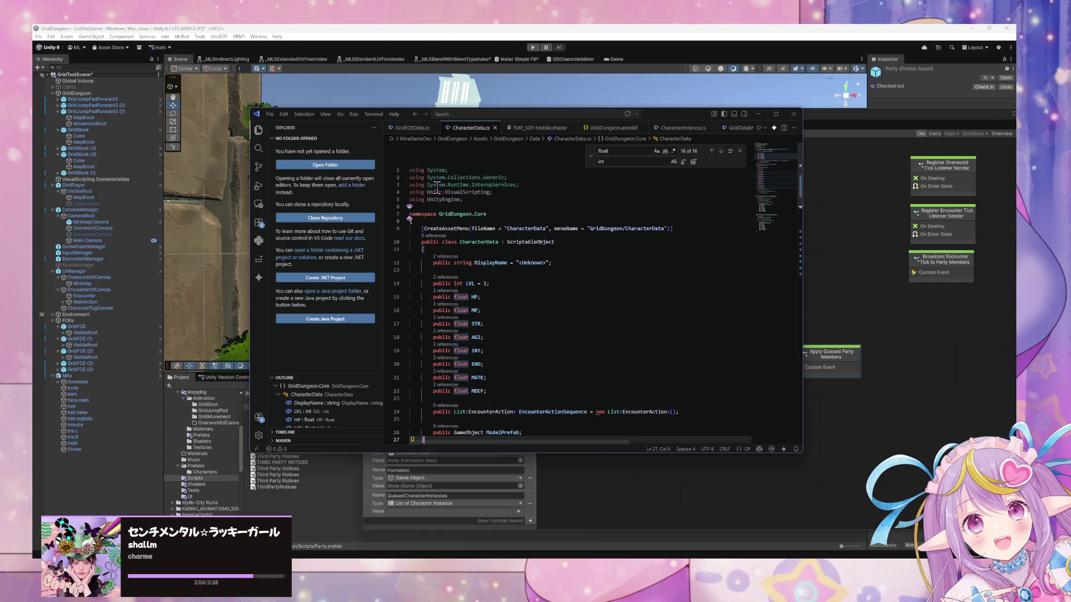
{"action": "scroll", "coordinate": [437, 189], "scroll_direction": "down", "scroll_amount": 6}
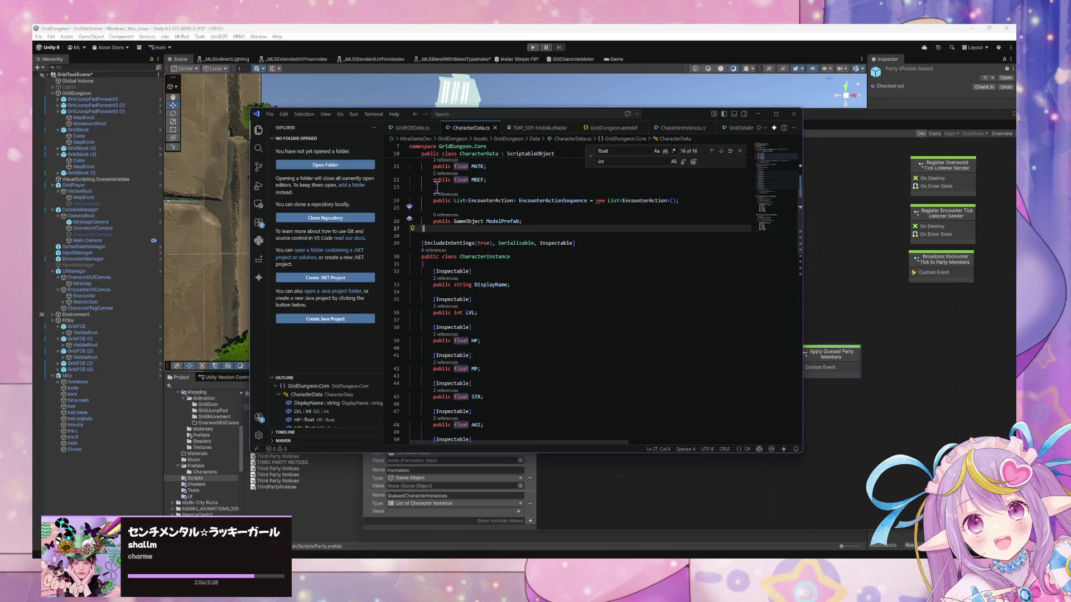
{"action": "scroll", "coordinate": [437, 188], "scroll_direction": "up", "scroll_amount": 4}
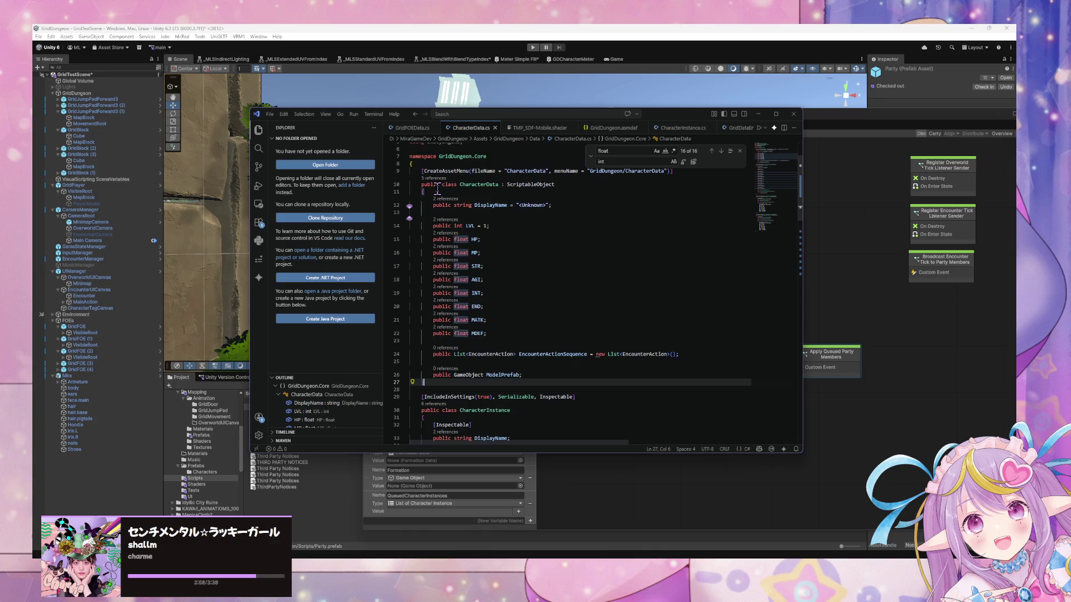
{"action": "scroll", "coordinate": [437, 190], "scroll_direction": "down", "scroll_amount": 2}
Step: Type 'public class NPCCha' and accept Copilot's NPCCharacterData : CharacterData class with its placeholder comment
{"action": "scroll", "coordinate": [438, 190], "scroll_direction": "up", "scroll_amount": 2}
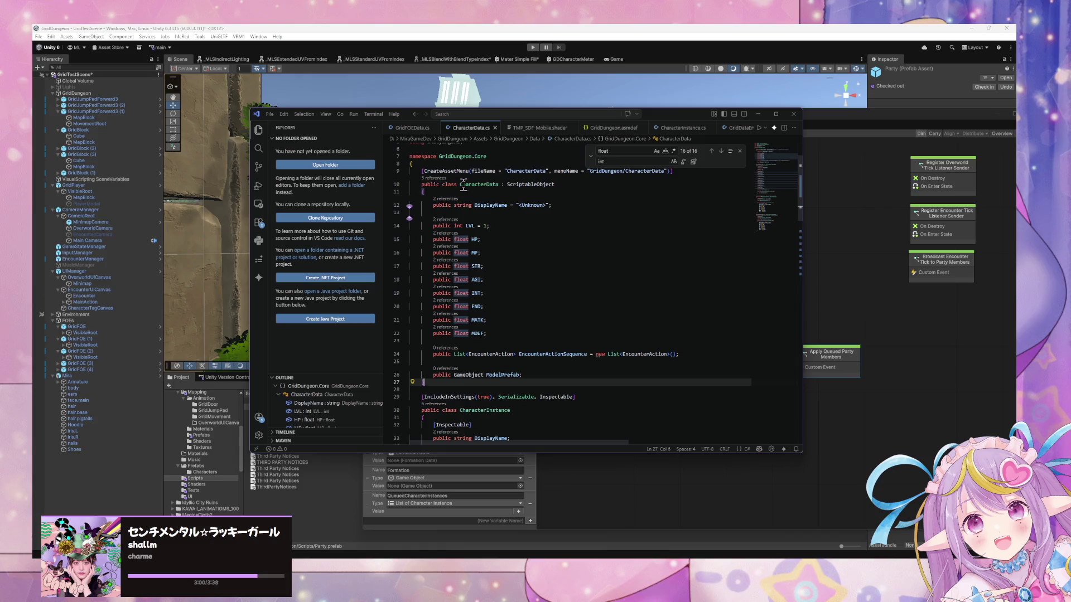
{"action": "key", "text": "ctrl+z"}
{"action": "key", "text": "ctrl+z"}
{"action": "key", "text": "ctrl+z"}
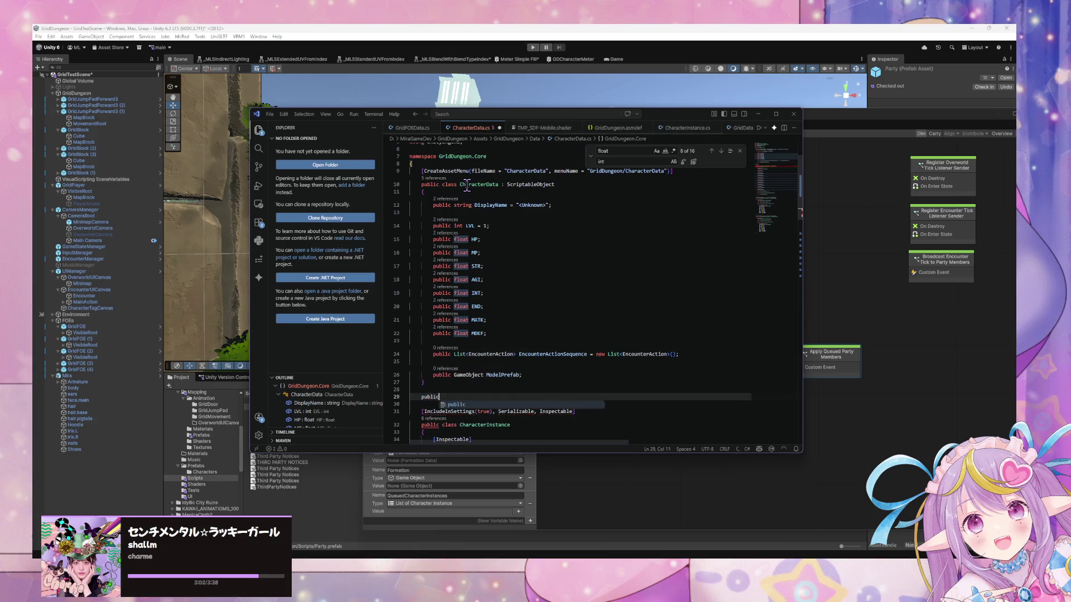
{"action": "key", "text": "ctrl+z"}
{"action": "key", "text": "ctrl+z"}
{"action": "key", "text": "ctrl+z"}
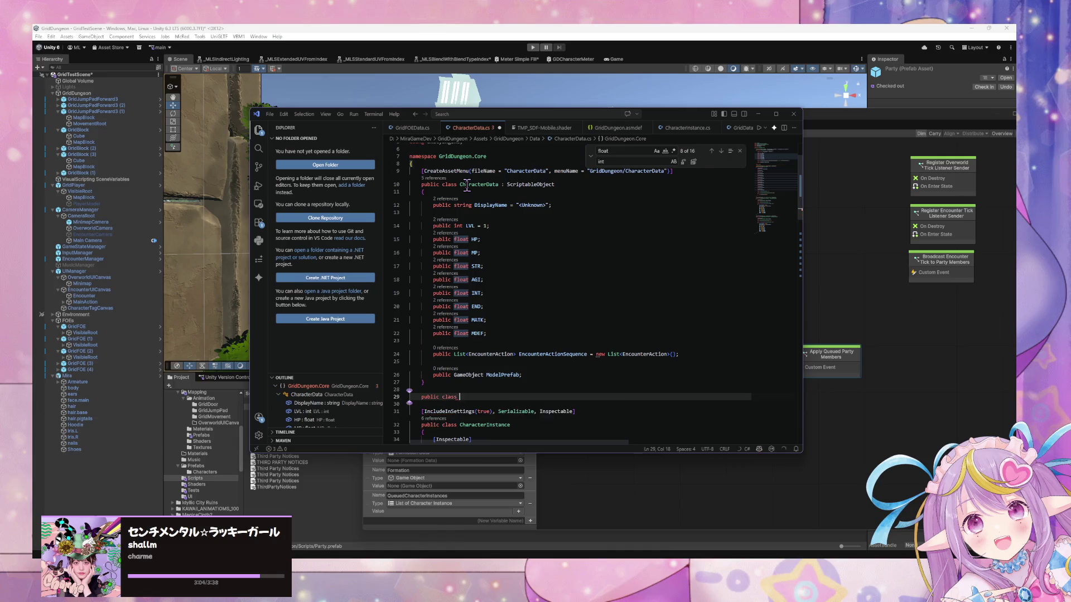
{"action": "type", "text": "NPCCharac"}
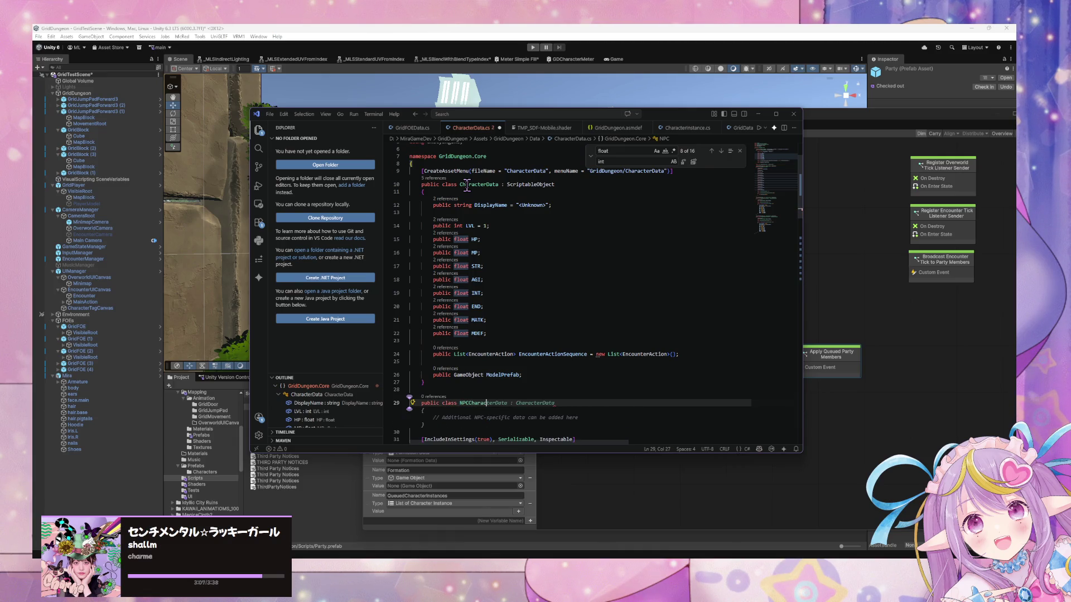
{"action": "key", "text": "Tab"}
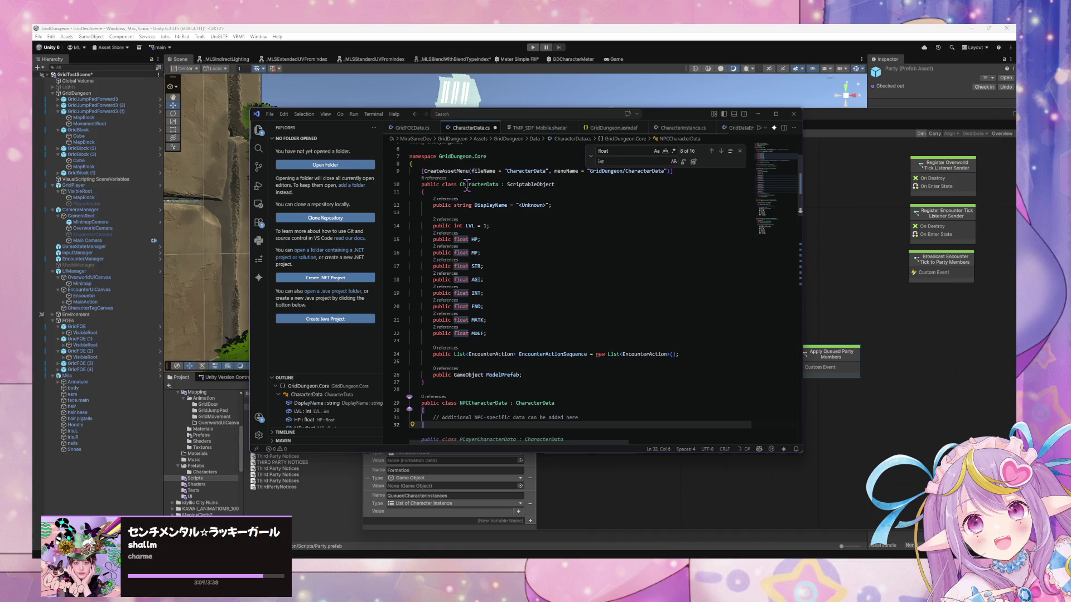
{"action": "left_click", "coordinate": [509, 254]}
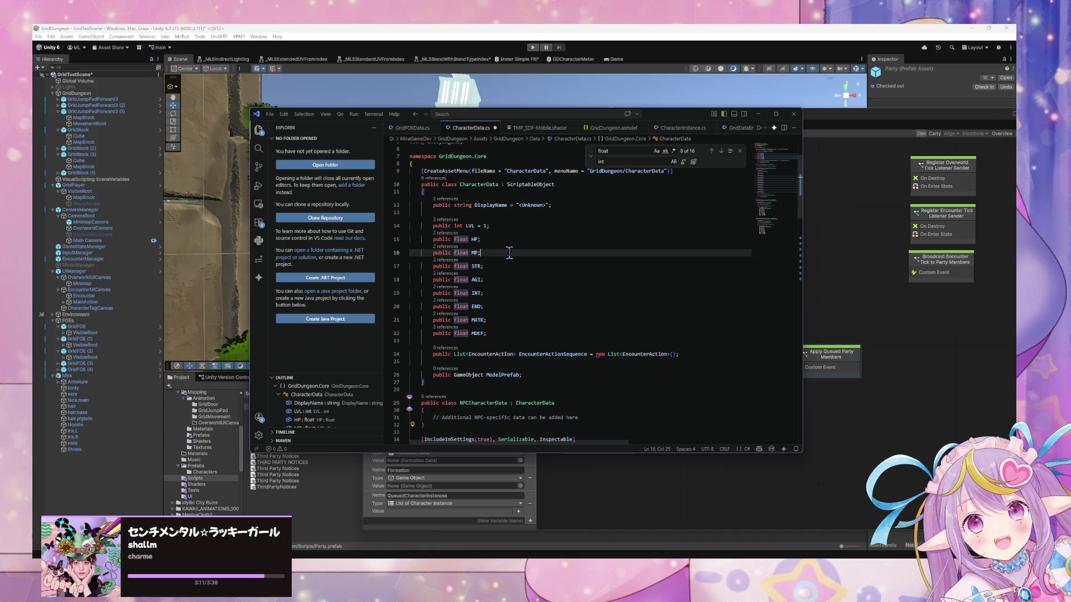
{"action": "scroll", "coordinate": [502, 237], "scroll_direction": "down", "scroll_amount": 3}
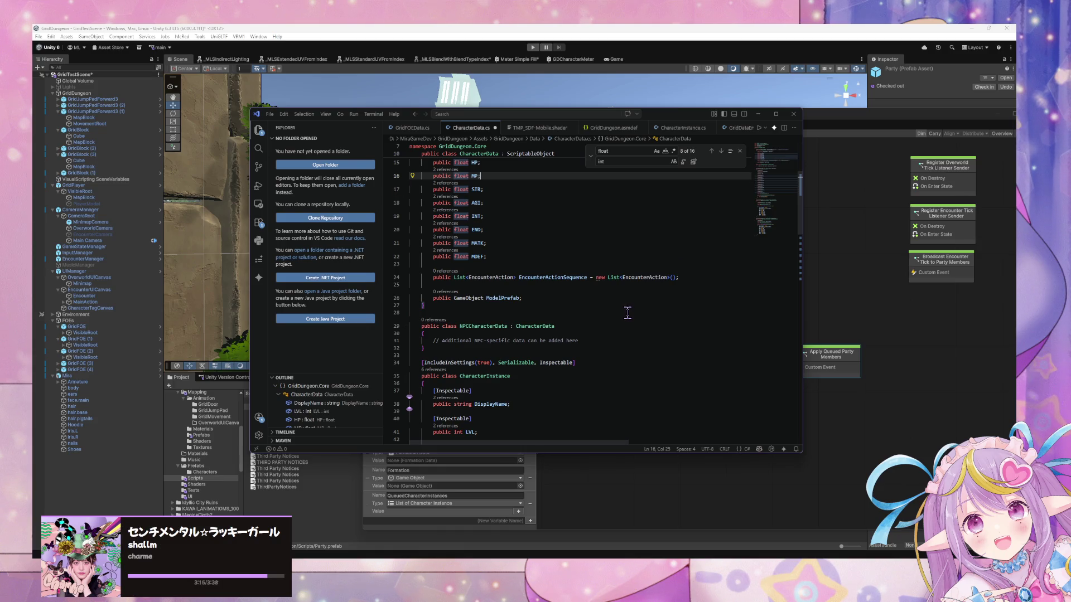
{"action": "scroll", "coordinate": [627, 313], "scroll_direction": "down", "scroll_amount": 5}
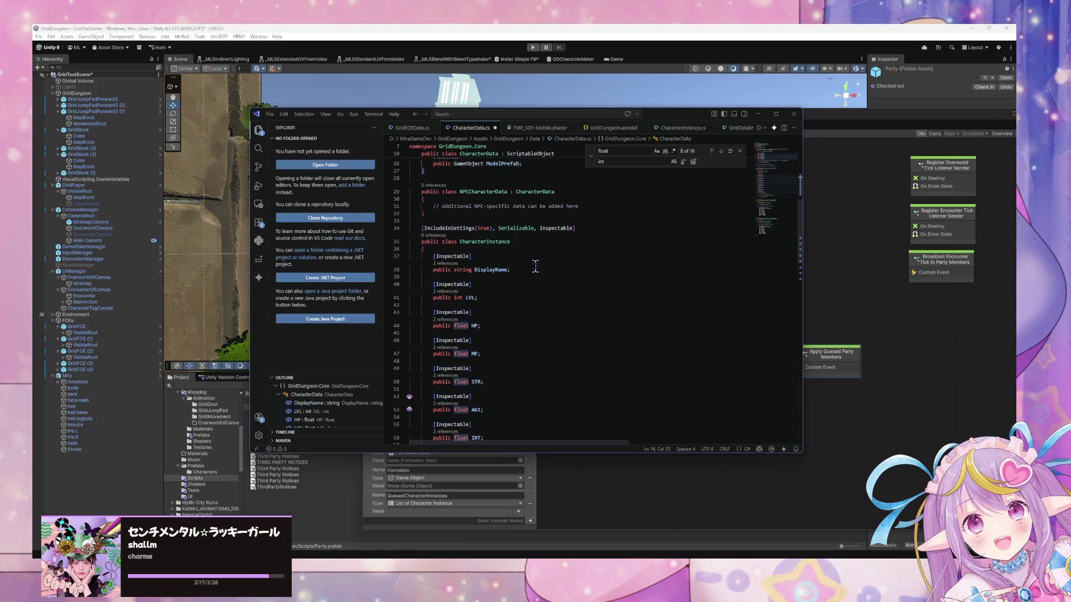
{"action": "scroll", "coordinate": [536, 266], "scroll_direction": "up", "scroll_amount": 10}
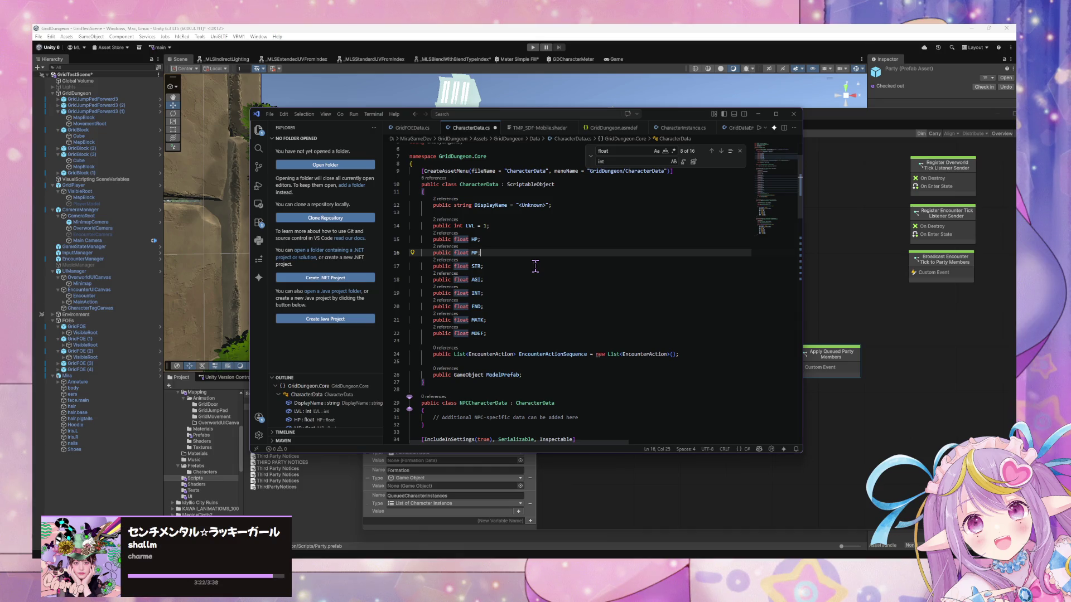
{"action": "left_click_drag", "start_coordinate": [593, 418], "coordinate": [380, 414]}
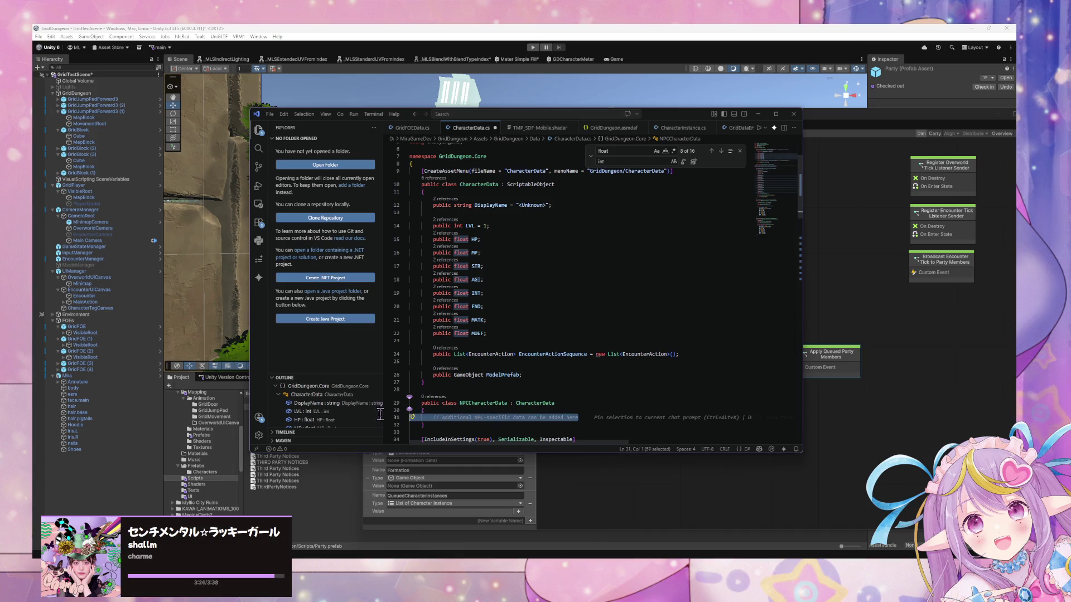
Step: Delete the NPCCharacterData class again and save CharacterData.cs
{"action": "left_click", "coordinate": [471, 424]}
{"action": "left_click_drag", "start_coordinate": [445, 424], "coordinate": [472, 392]}
{"action": "key", "text": "Delete"}
{"action": "type", "text": "}"}
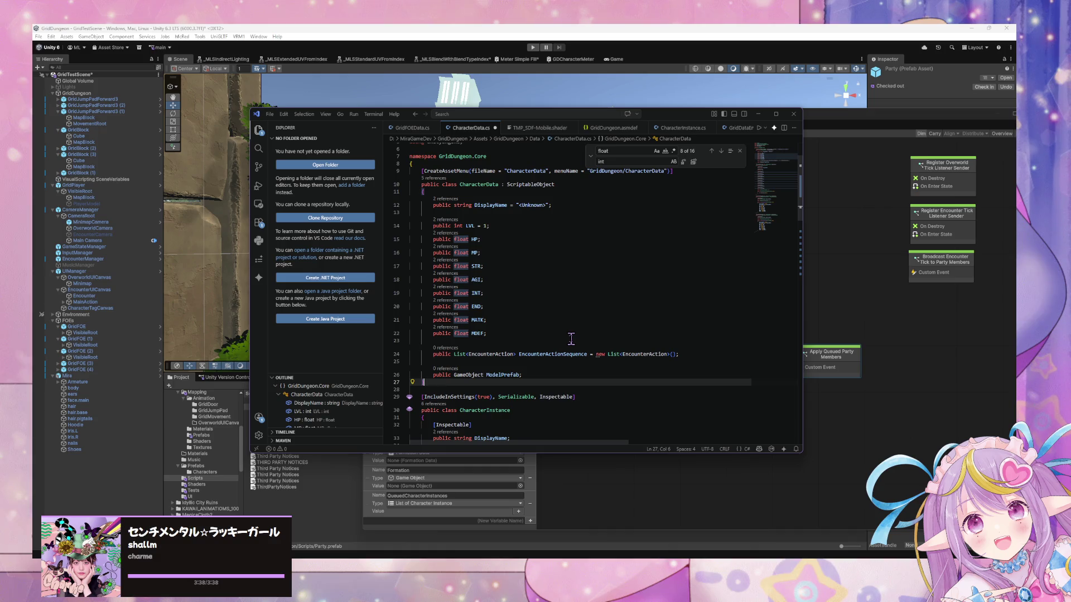
{"action": "key", "text": "ctrl+s"}
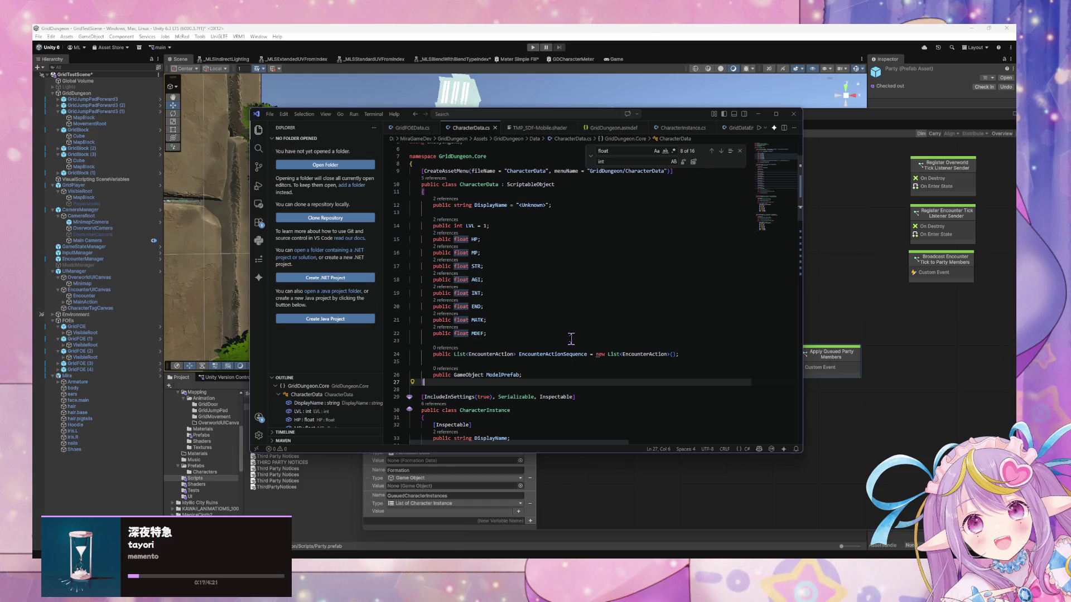
Step: Launch Paint from system search and place its window to the right of VS Code
{"action": "key", "text": "super"}
{"action": "type", "text": "paint"}
{"action": "key", "text": "Return"}
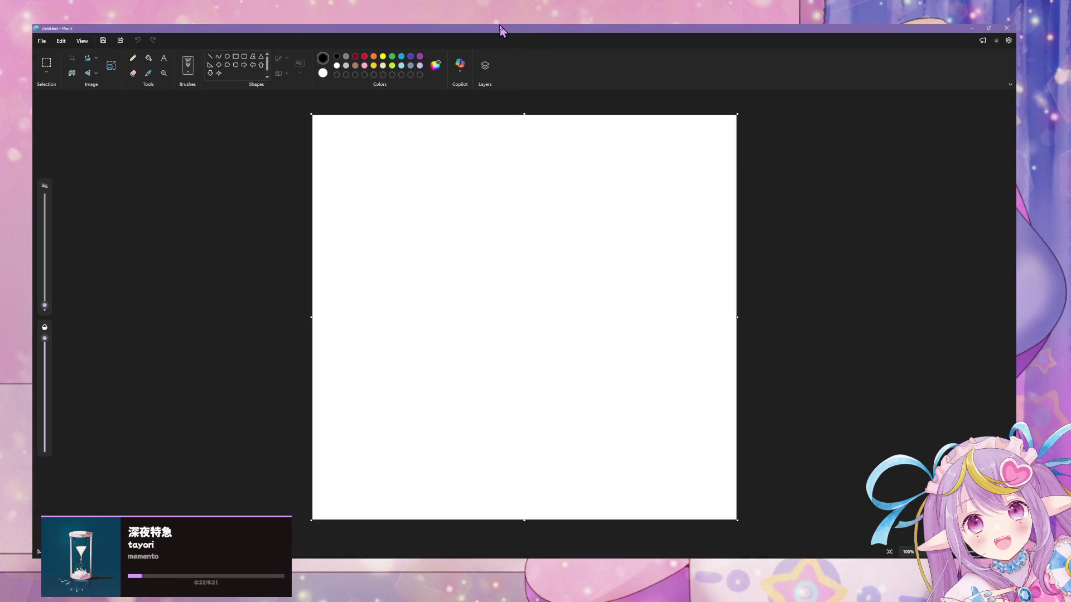
{"action": "mouse_move", "coordinate": [600, 29]}
{"action": "left_mouse_down"}
{"action": "mouse_move", "coordinate": [897, 289]}
{"action": "mouse_move", "coordinate": [836, 160]}
{"action": "left_mouse_up"}
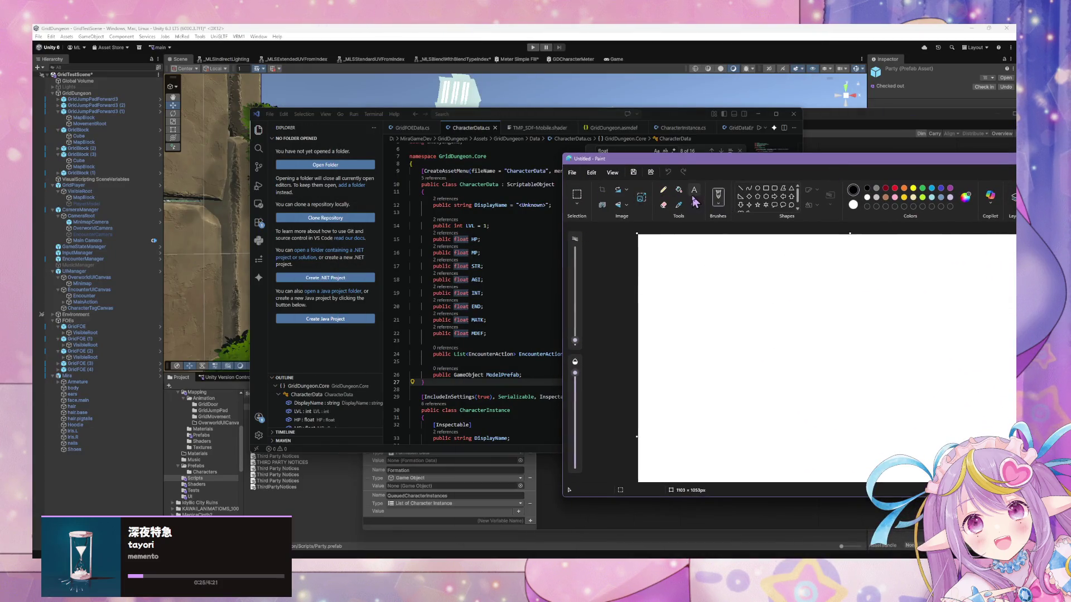
Step: Draw a top box with a stem branching down to a left and right box below
{"action": "mouse_move", "coordinate": [709, 250]}
{"action": "left_mouse_down"}
{"action": "mouse_move", "coordinate": [710, 283]}
{"action": "mouse_move", "coordinate": [789, 251]}
{"action": "mouse_move", "coordinate": [833, 301]}
{"action": "left_mouse_up"}
{"action": "left_click_drag", "start_coordinate": [702, 290], "coordinate": [831, 304]}
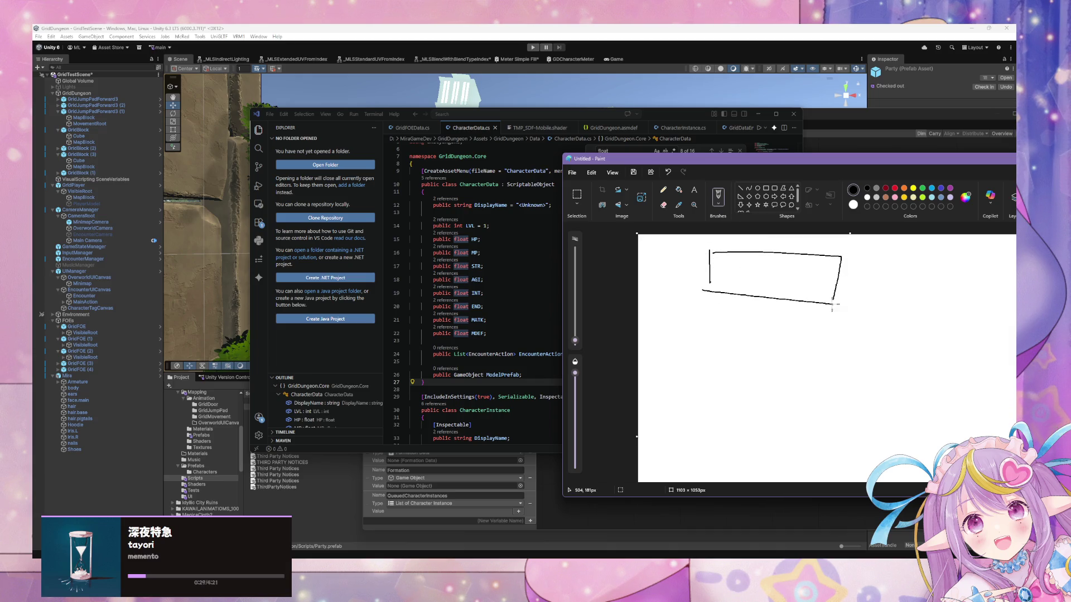
{"action": "mouse_move", "coordinate": [766, 299]}
{"action": "left_mouse_down"}
{"action": "mouse_move", "coordinate": [766, 333]}
{"action": "mouse_move", "coordinate": [719, 366]}
{"action": "left_mouse_up"}
{"action": "left_click_drag", "start_coordinate": [766, 333], "coordinate": [812, 368]}
{"action": "left_click_drag", "start_coordinate": [653, 368], "coordinate": [651, 400]}
{"action": "mouse_move", "coordinate": [659, 357]}
{"action": "left_mouse_down"}
{"action": "mouse_move", "coordinate": [735, 368]}
{"action": "mouse_move", "coordinate": [672, 405]}
{"action": "mouse_move", "coordinate": [652, 402]}
{"action": "left_mouse_up"}
{"action": "mouse_move", "coordinate": [768, 360]}
{"action": "left_mouse_down"}
{"action": "mouse_move", "coordinate": [759, 402]}
{"action": "mouse_move", "coordinate": [862, 428]}
{"action": "mouse_move", "coordinate": [758, 413]}
{"action": "left_mouse_up"}
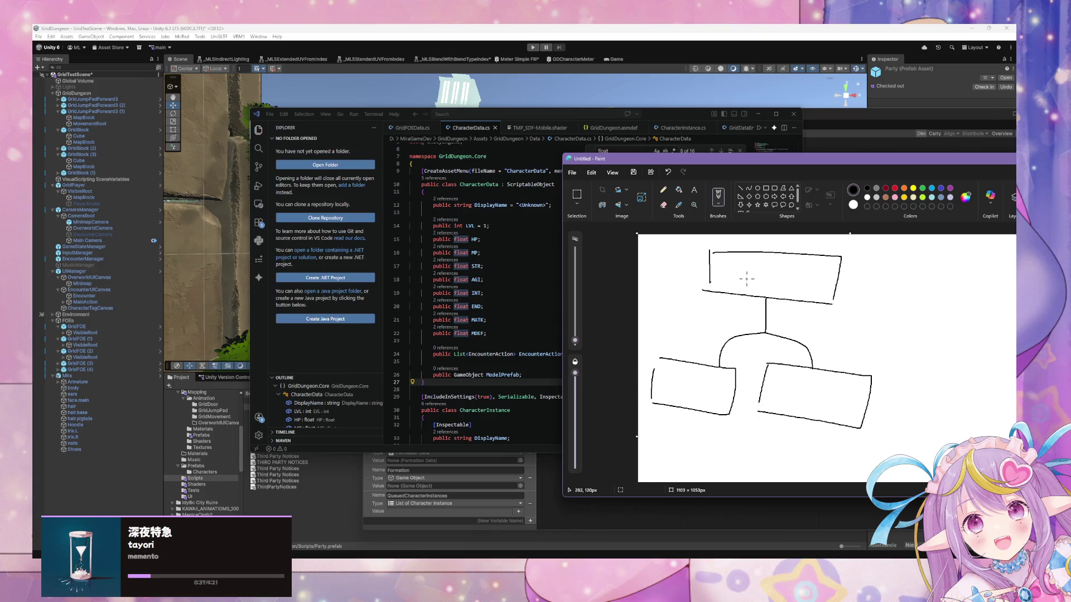
{"action": "left_click_drag", "start_coordinate": [861, 272], "coordinate": [865, 273]}
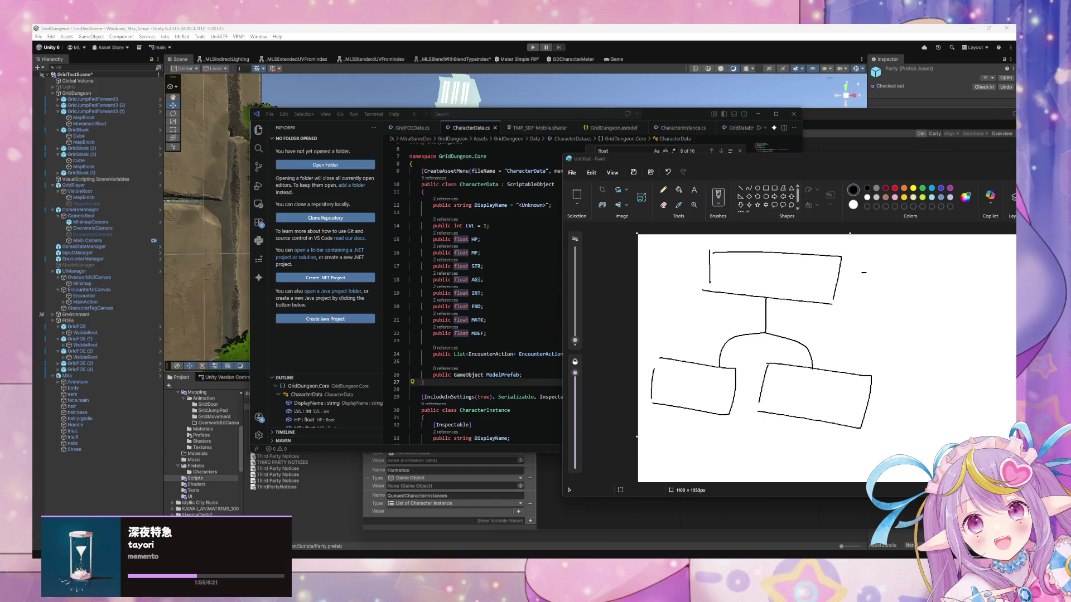
Step: In Miro, nudge the yellow sticky note and type 'CharacterData' on it
{"action": "key", "text": "alt+Tab"}
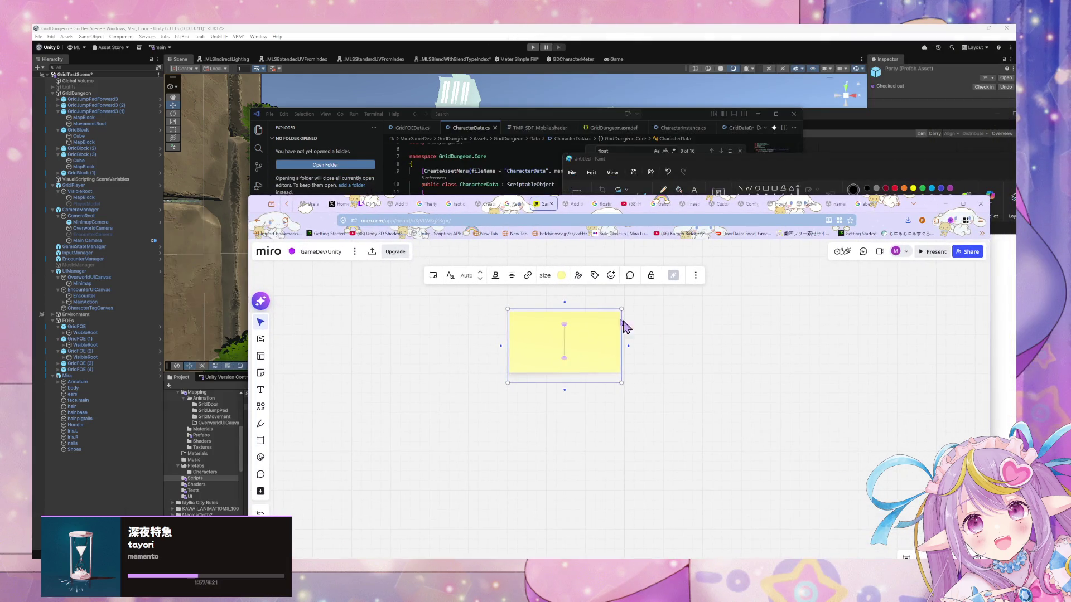
{"action": "left_click_drag", "start_coordinate": [597, 319], "coordinate": [593, 341]}
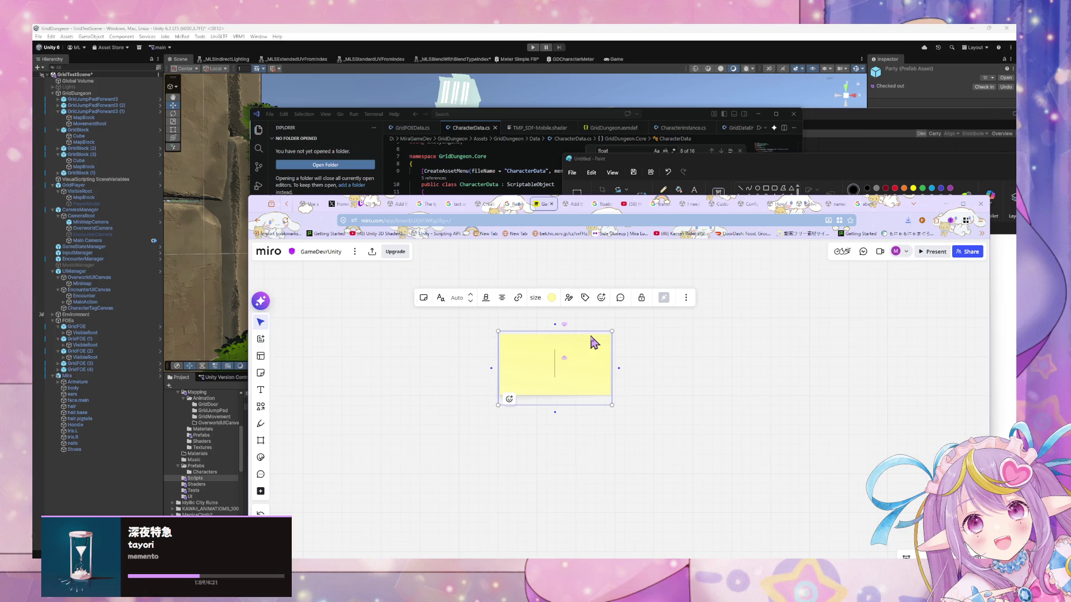
{"action": "type", "text": "cyha"}
{"action": "key", "text": "BackSpace"}
{"action": "key", "text": "BackSpace"}
{"action": "key", "text": "BackSpace"}
{"action": "type", "text": "CharacterData"}
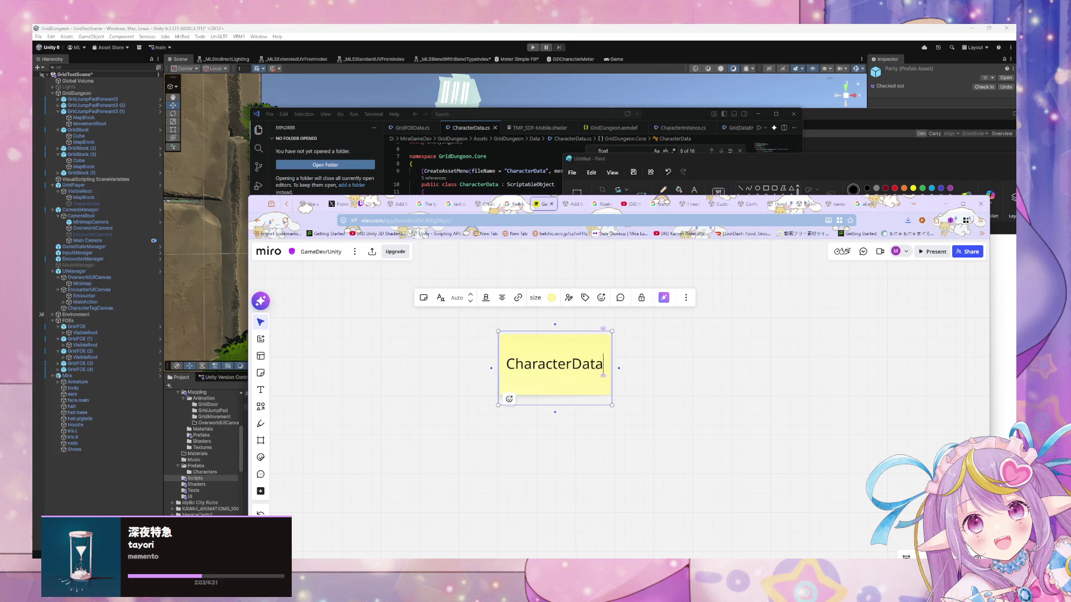
Step: Add 'ScriptableObject' on a second line and a colon after CharacterData, then finish editing
{"action": "key", "text": "Return"}
{"action": "type", "text": "Scr"}
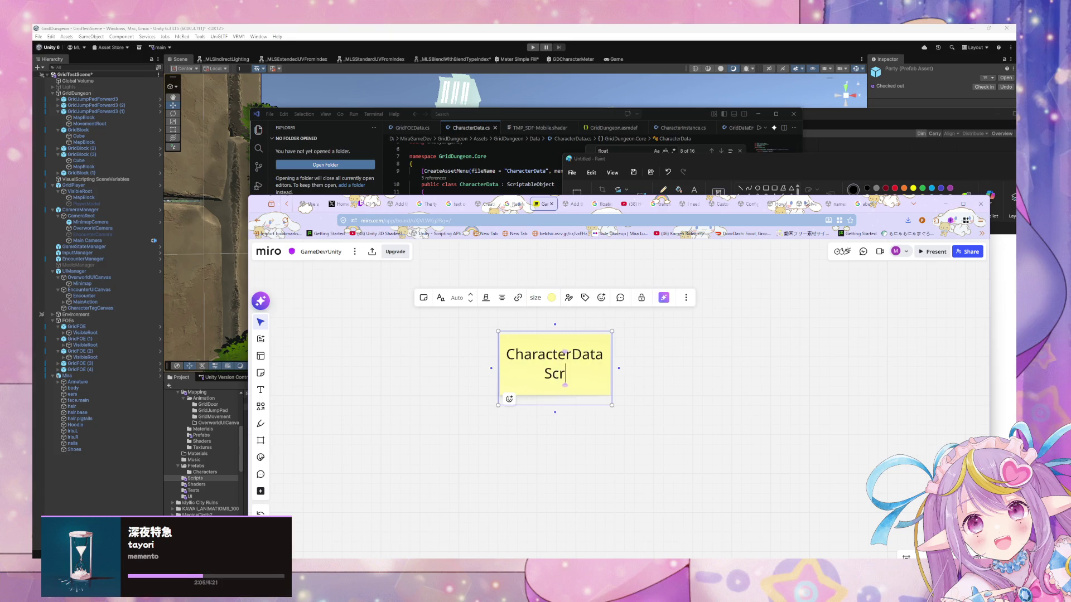
{"action": "type", "text": "iptable"}
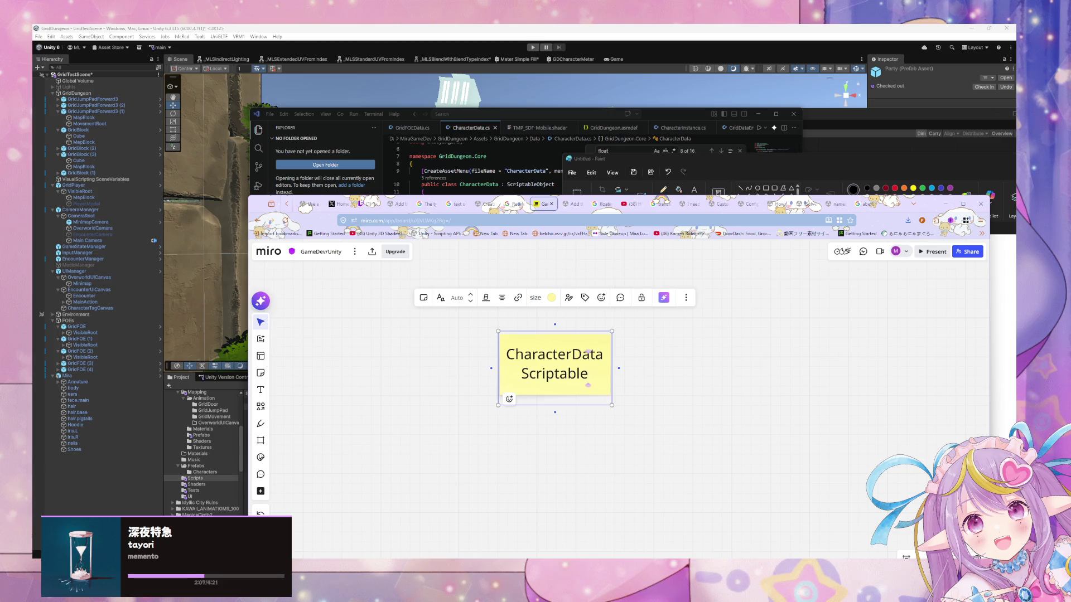
{"action": "key", "text": "BackSpace"}
{"action": "key", "text": "BackSpace"}
{"action": "key", "text": "BackSpace"}
{"action": "type", "text": "ble"}
{"action": "type", "text": "Objec"}
{"action": "key", "text": "BackSpace"}
{"action": "key", "text": "BackSpace"}
{"action": "key", "text": "BackSpace"}
{"action": "type", "text": "ject"}
{"action": "left_click", "coordinate": [598, 343]}
{"action": "type", "text": ":"}
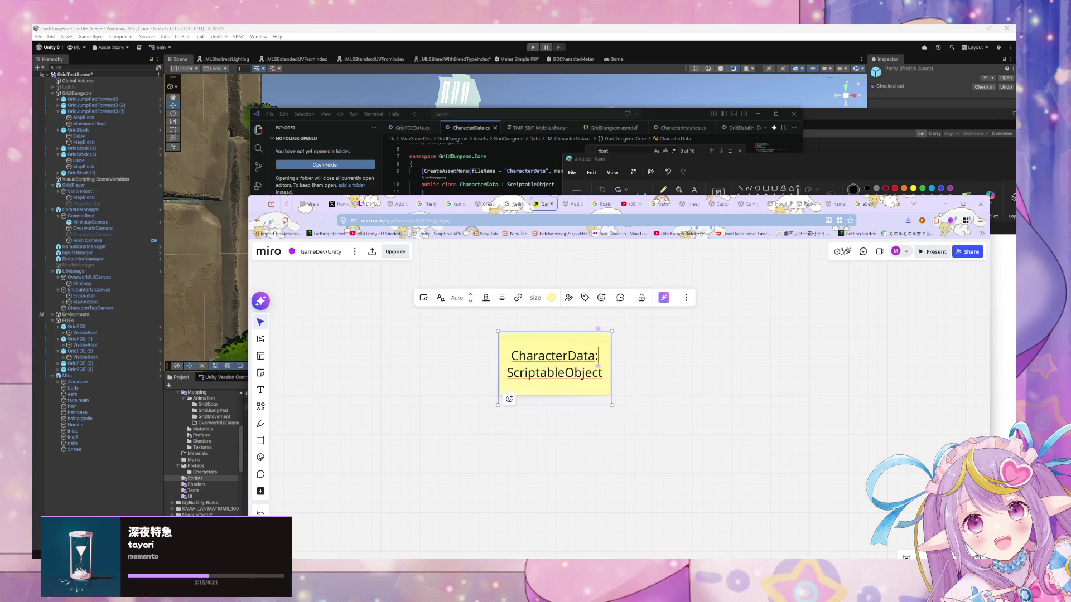
{"action": "left_click", "coordinate": [595, 355]}
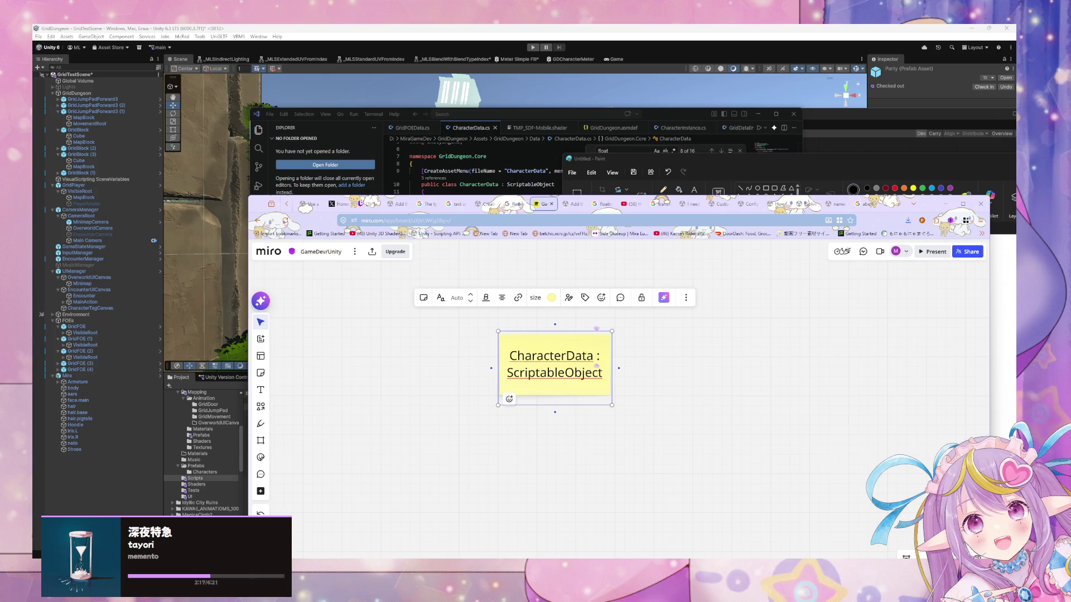
{"action": "left_click", "coordinate": [661, 359]}
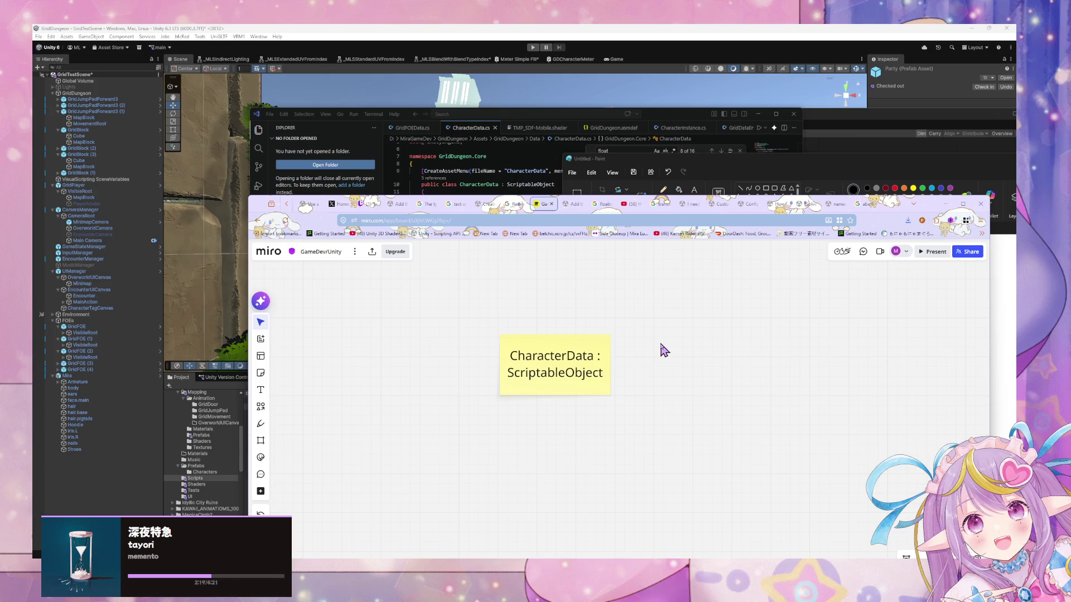
{"action": "left_click", "coordinate": [610, 369]}
{"action": "left_click", "coordinate": [695, 382]}
Step: Duplicate the CharacterData : ScriptableObject note, move the original left, and delete the duplicate
{"action": "left_click", "coordinate": [594, 366]}
{"action": "key", "text": "ctrl+d"}
{"action": "mouse_move", "coordinate": [555, 357]}
{"action": "left_mouse_down"}
{"action": "mouse_move", "coordinate": [717, 375]}
{"action": "mouse_move", "coordinate": [484, 364]}
{"action": "left_mouse_up"}
{"action": "left_click", "coordinate": [674, 379]}
{"action": "double_click", "coordinate": [626, 367]}
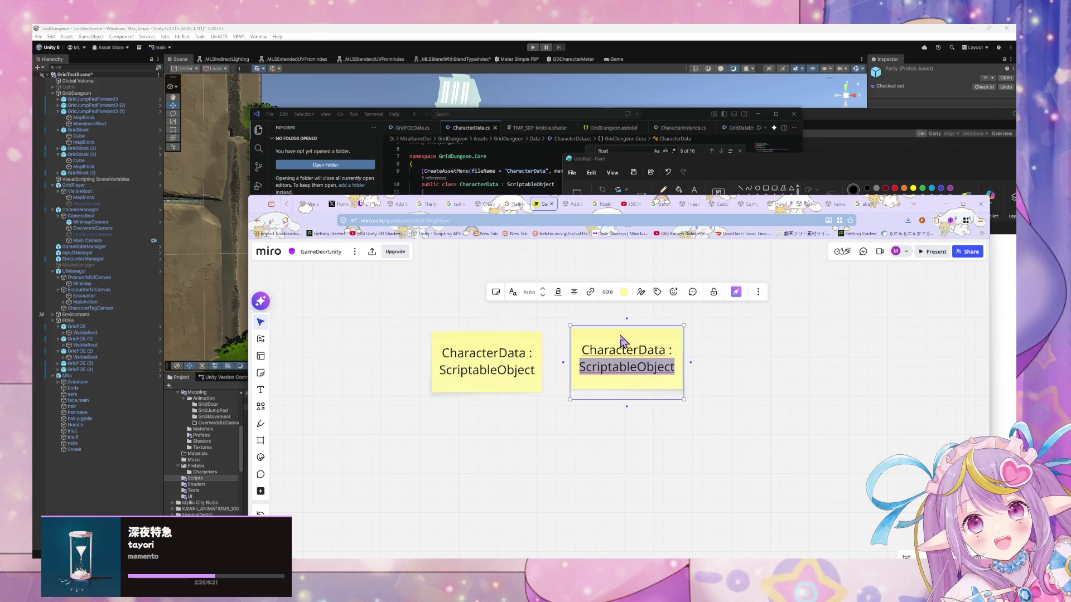
{"action": "double_click", "coordinate": [477, 360]}
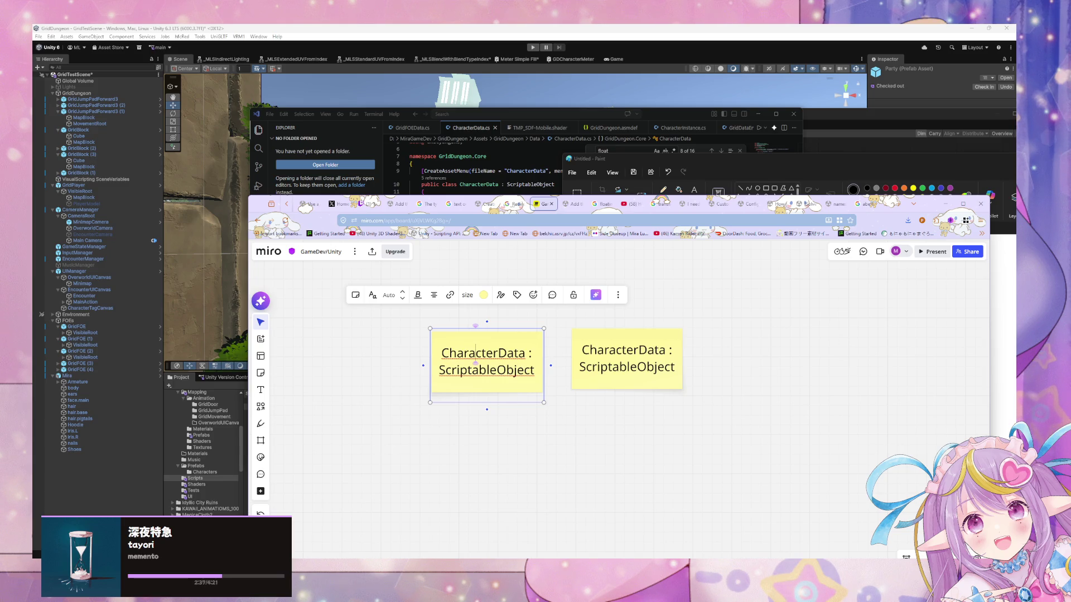
{"action": "left_click", "coordinate": [658, 375]}
{"action": "key", "text": "Delete"}
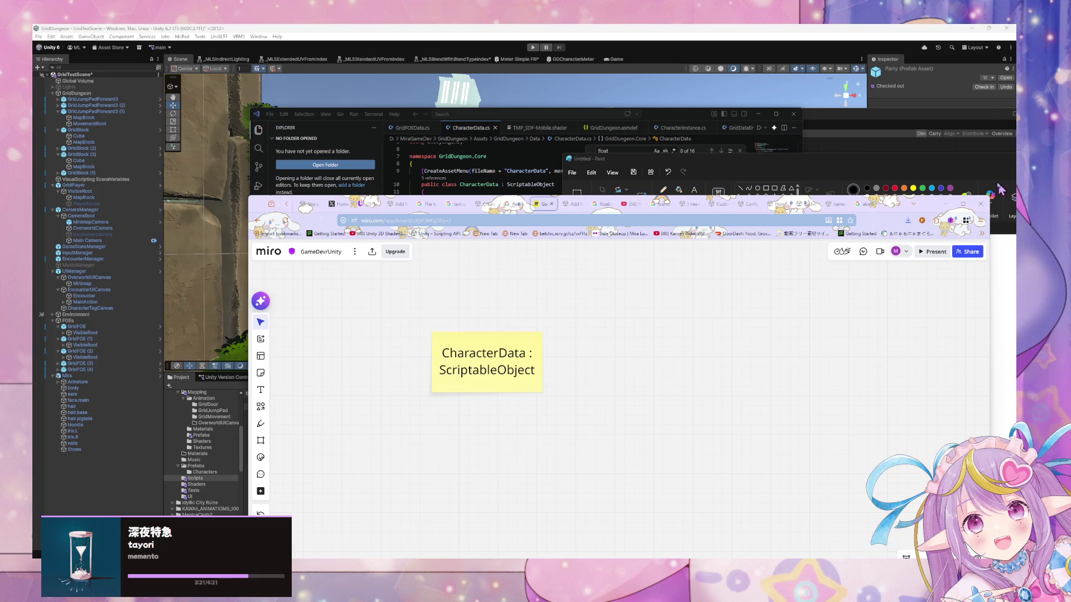
{"action": "mouse_move", "coordinate": [930, 212]}
{"action": "left_mouse_down"}
{"action": "mouse_move", "coordinate": [577, 395]}
{"action": "mouse_move", "coordinate": [577, 300]}
{"action": "left_mouse_up"}
Step: Minimize the browser, arrange Paint below VS Code, and scroll through CharacterData.cs
{"action": "left_click", "coordinate": [550, 288]}
{"action": "mouse_move", "coordinate": [729, 161]}
{"action": "left_mouse_down"}
{"action": "mouse_move", "coordinate": [662, 361]}
{"action": "mouse_move", "coordinate": [720, 352]}
{"action": "left_mouse_up"}
{"action": "mouse_move", "coordinate": [675, 119]}
{"action": "left_mouse_down"}
{"action": "mouse_move", "coordinate": [630, 88]}
{"action": "mouse_move", "coordinate": [599, 90]}
{"action": "left_mouse_up"}
{"action": "scroll", "coordinate": [475, 211], "scroll_direction": "down", "scroll_amount": 1}
{"action": "scroll", "coordinate": [478, 211], "scroll_direction": "down", "scroll_amount": 5}
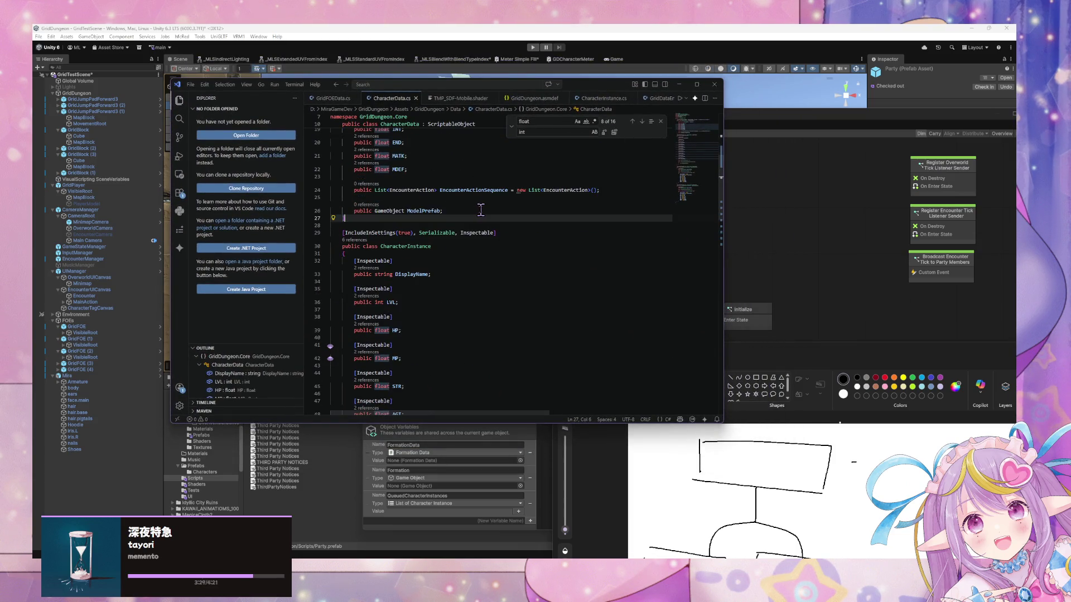
{"action": "scroll", "coordinate": [482, 209], "scroll_direction": "down", "scroll_amount": 2}
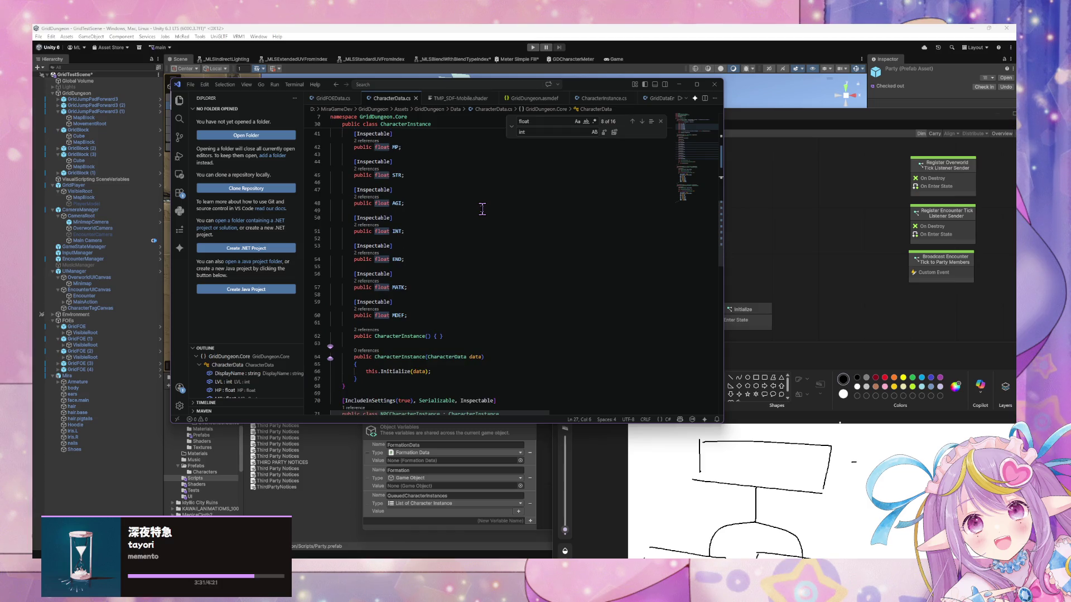
{"action": "scroll", "coordinate": [483, 209], "scroll_direction": "up", "scroll_amount": 10}
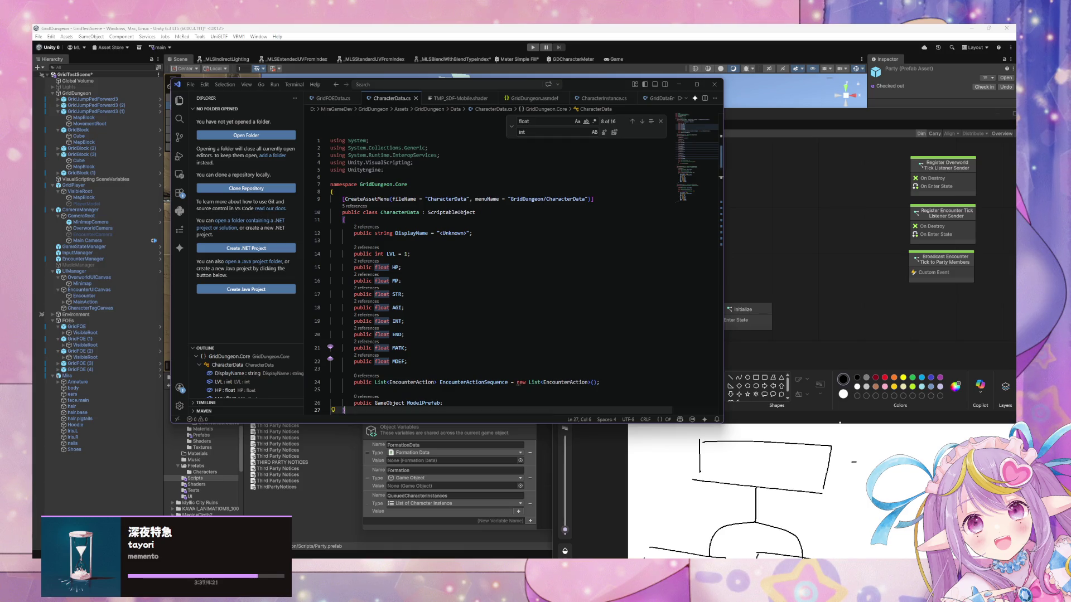
{"action": "key", "text": "alt+Tab"}
Step: Search 'c# interface properties', read Microsoft Learn's Interface Properties article, then minimize Chrome
{"action": "key", "text": "ctrl+l"}
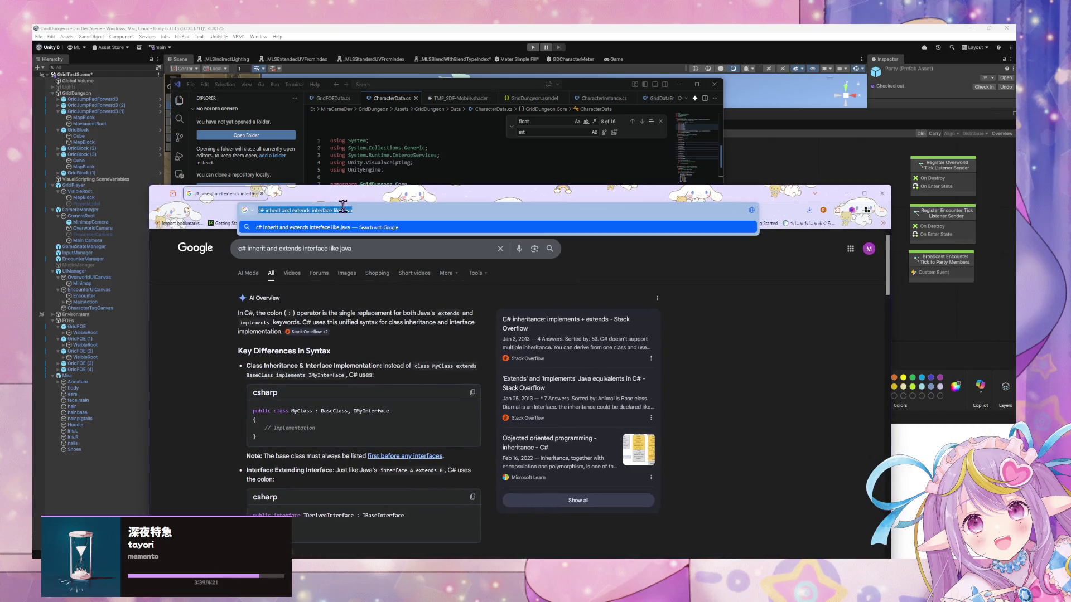
{"action": "type", "text": "c# in"}
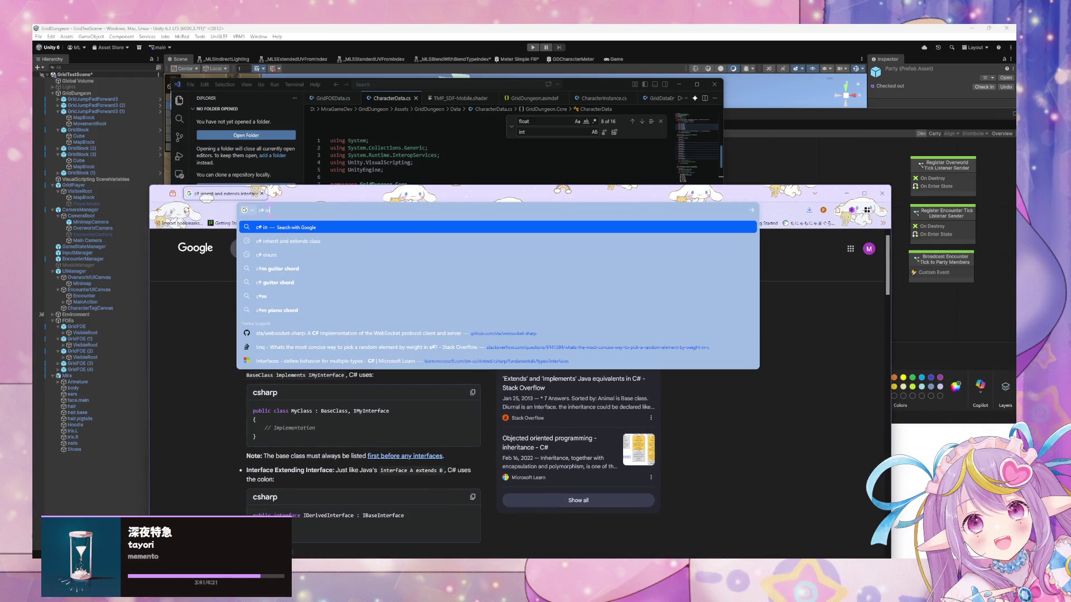
{"action": "type", "text": "terface"}
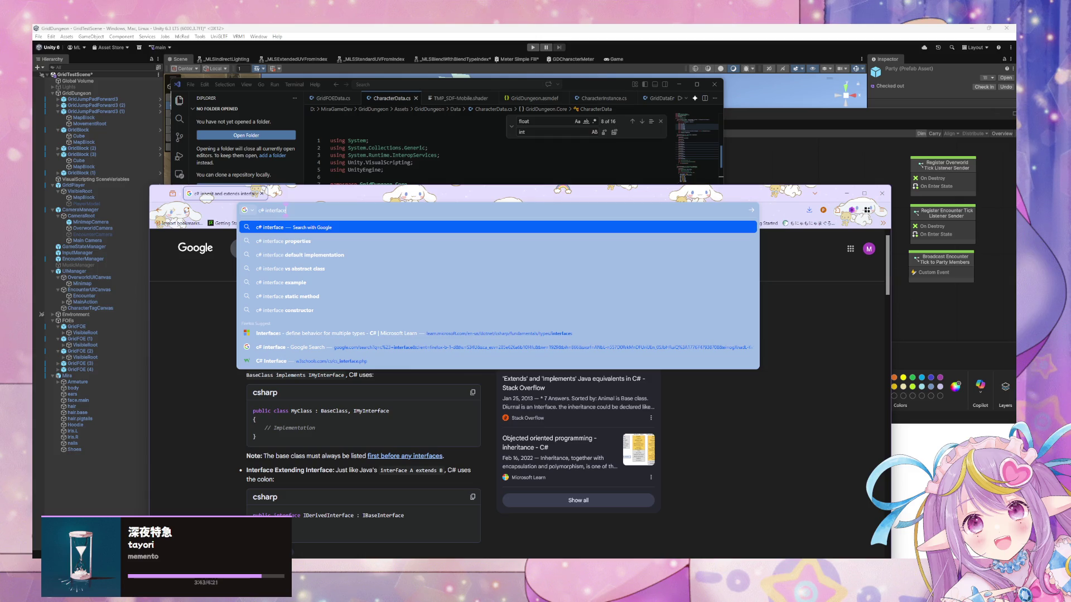
{"action": "key", "text": "Down"}
{"action": "key", "text": "Return"}
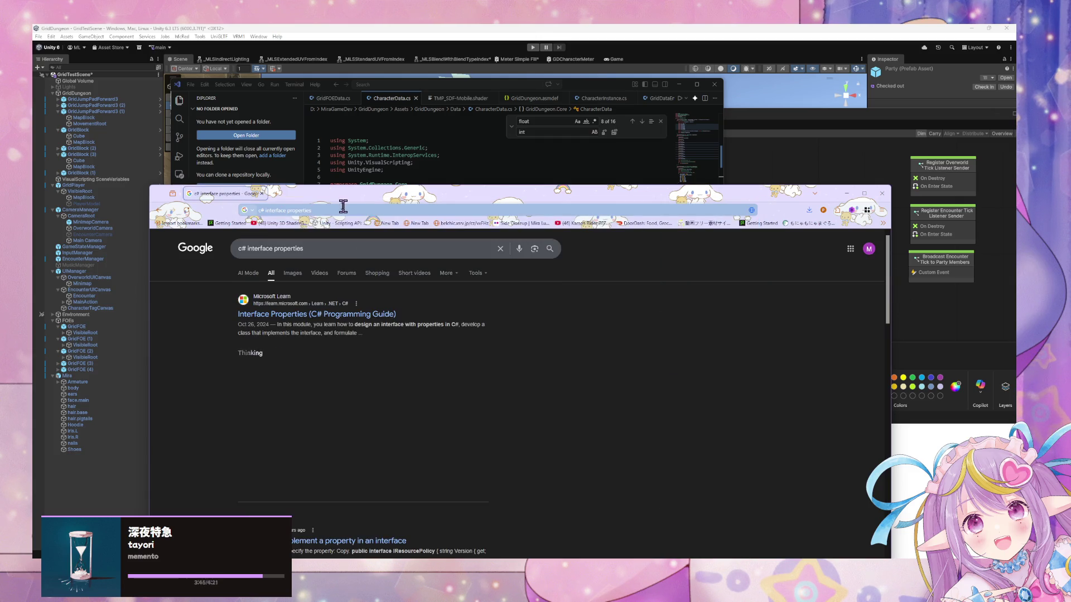
{"action": "left_click", "coordinate": [324, 314]}
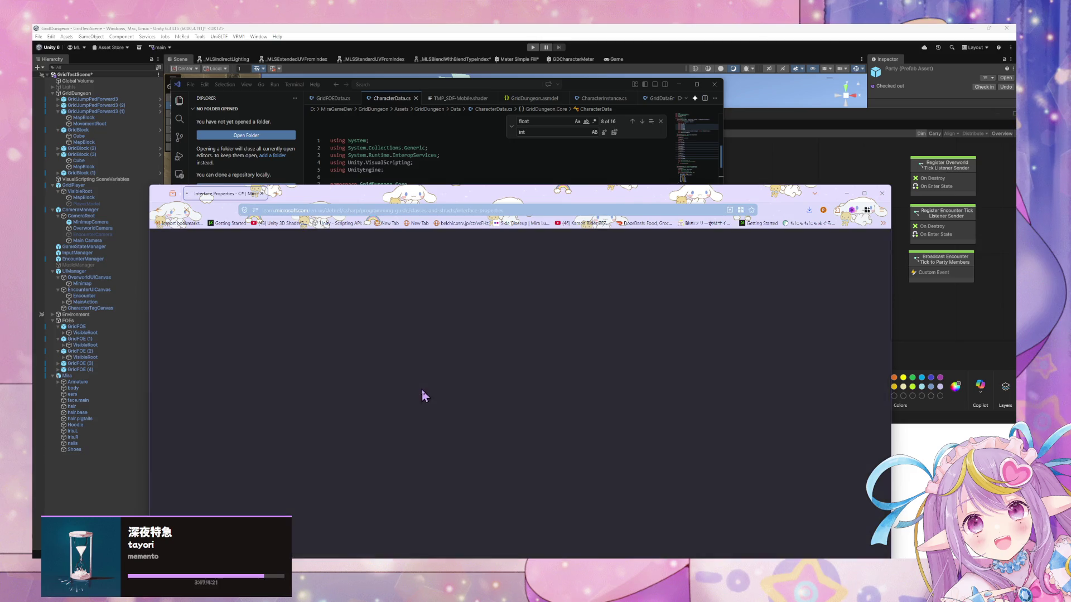
{"action": "scroll", "coordinate": [426, 392], "scroll_direction": "down", "scroll_amount": 3}
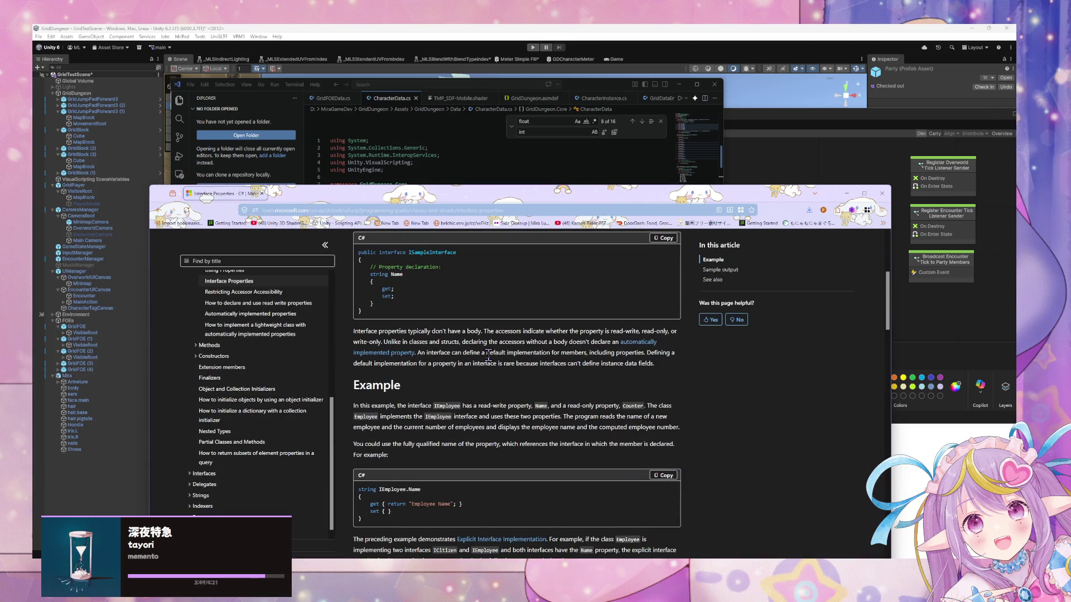
{"action": "scroll", "coordinate": [472, 342], "scroll_direction": "down", "scroll_amount": 10}
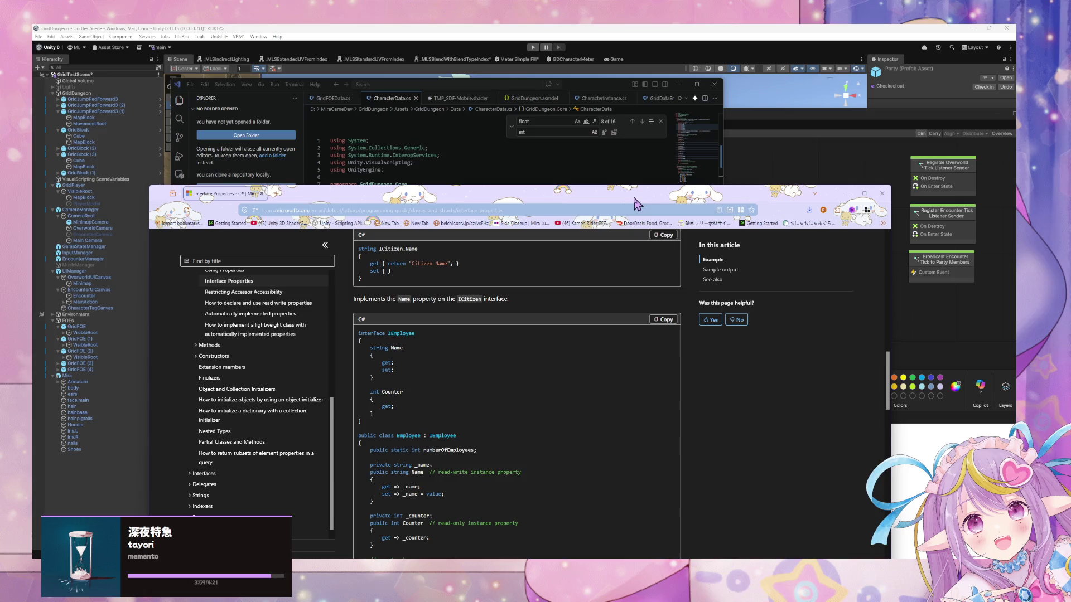
{"action": "scroll", "coordinate": [493, 348], "scroll_direction": "down", "scroll_amount": 8}
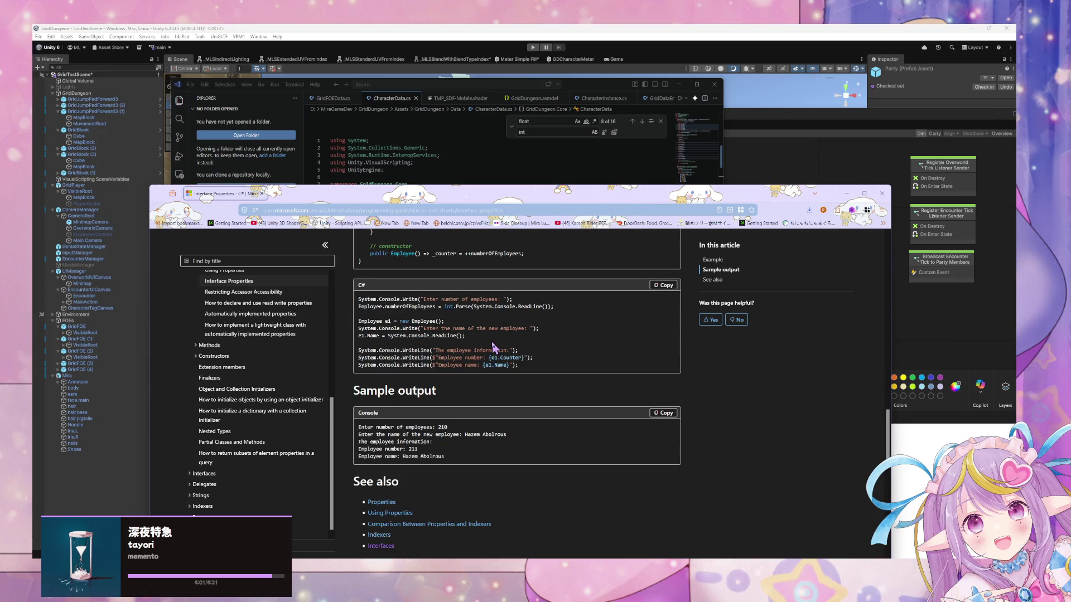
{"action": "scroll", "coordinate": [493, 347], "scroll_direction": "up", "scroll_amount": 10}
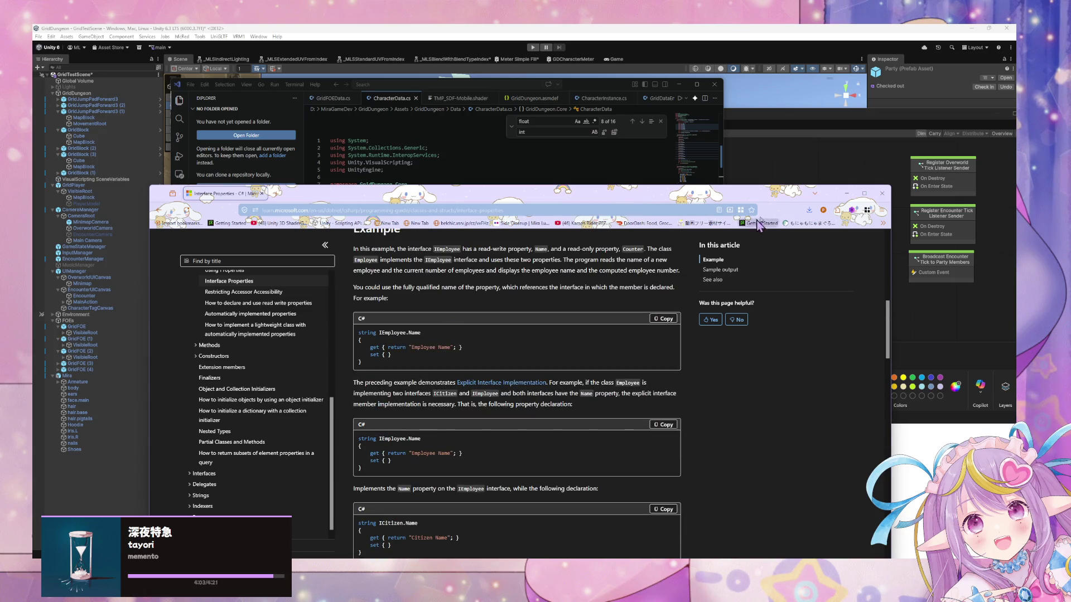
{"action": "key", "text": "super+Down"}
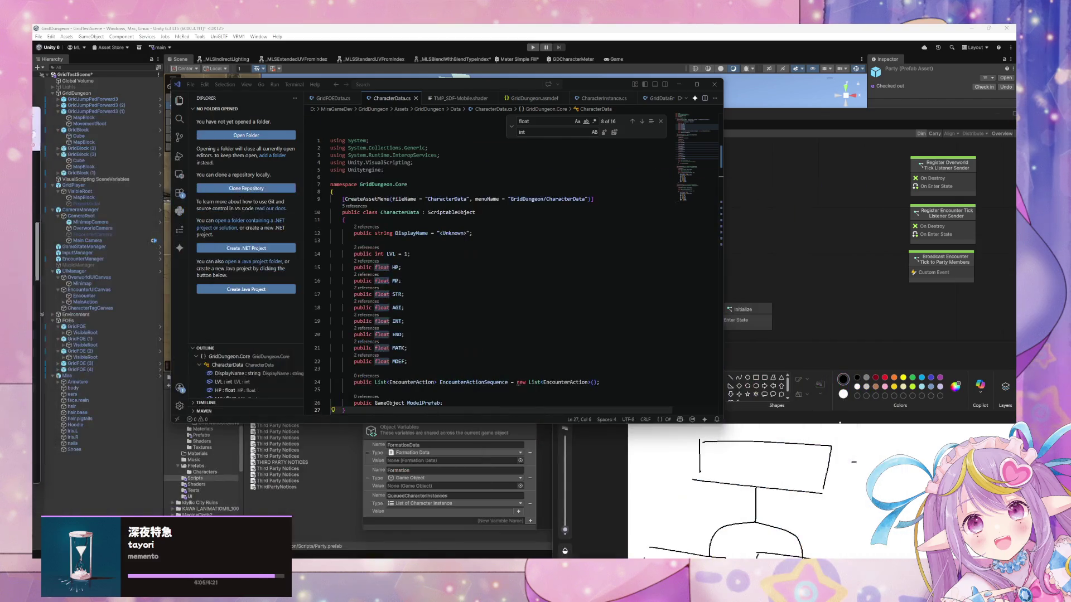
Step: Delete the NPCCharacterInstance and PlayerCharacterInstance classes from line 69 to the end of the file
{"action": "left_click_drag", "start_coordinate": [415, 243], "coordinate": [331, 254]}
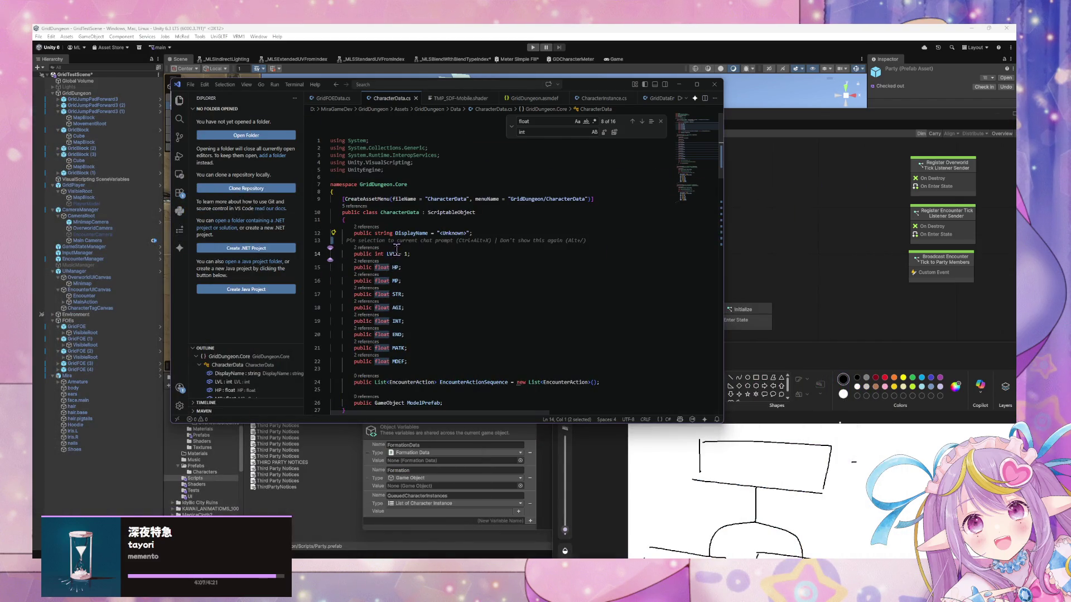
{"action": "scroll", "coordinate": [383, 189], "scroll_direction": "down", "scroll_amount": 4}
{"action": "scroll", "coordinate": [390, 200], "scroll_direction": "up", "scroll_amount": 4}
{"action": "scroll", "coordinate": [406, 222], "scroll_direction": "down", "scroll_amount": 4}
{"action": "scroll", "coordinate": [406, 224], "scroll_direction": "up", "scroll_amount": 3}
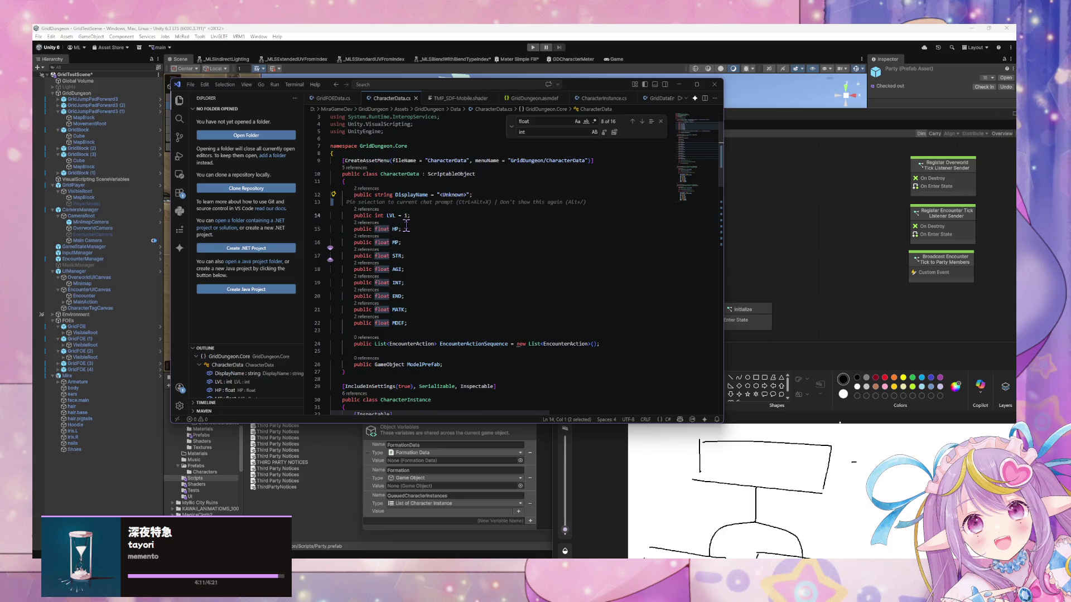
{"action": "scroll", "coordinate": [407, 301], "scroll_direction": "down", "scroll_amount": 2}
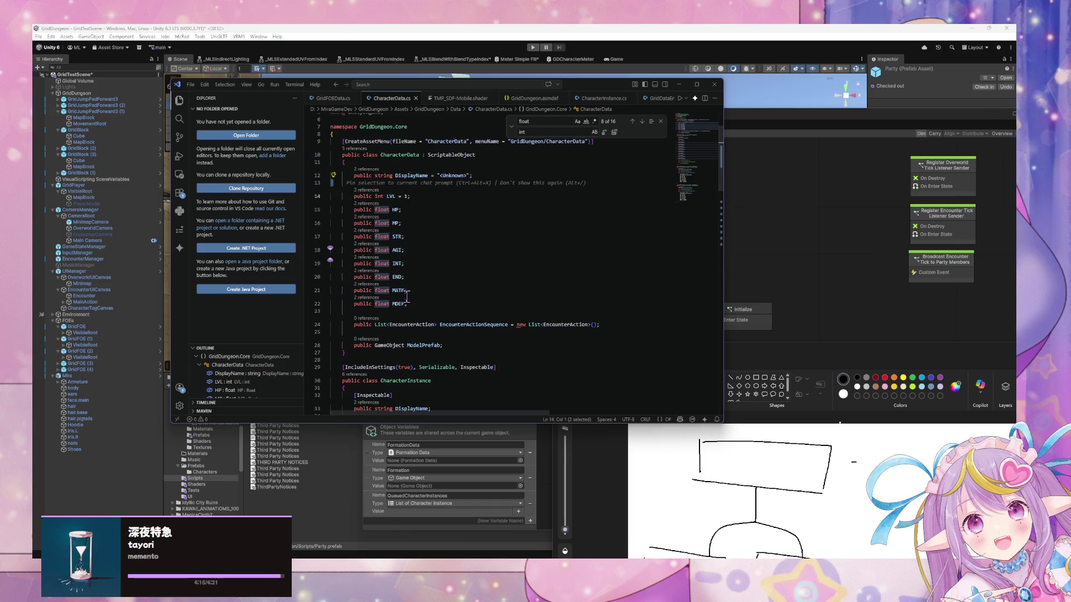
{"action": "scroll", "coordinate": [407, 297], "scroll_direction": "down", "scroll_amount": 5}
{"action": "scroll", "coordinate": [379, 253], "scroll_direction": "down", "scroll_amount": 2}
{"action": "scroll", "coordinate": [379, 252], "scroll_direction": "down", "scroll_amount": 8}
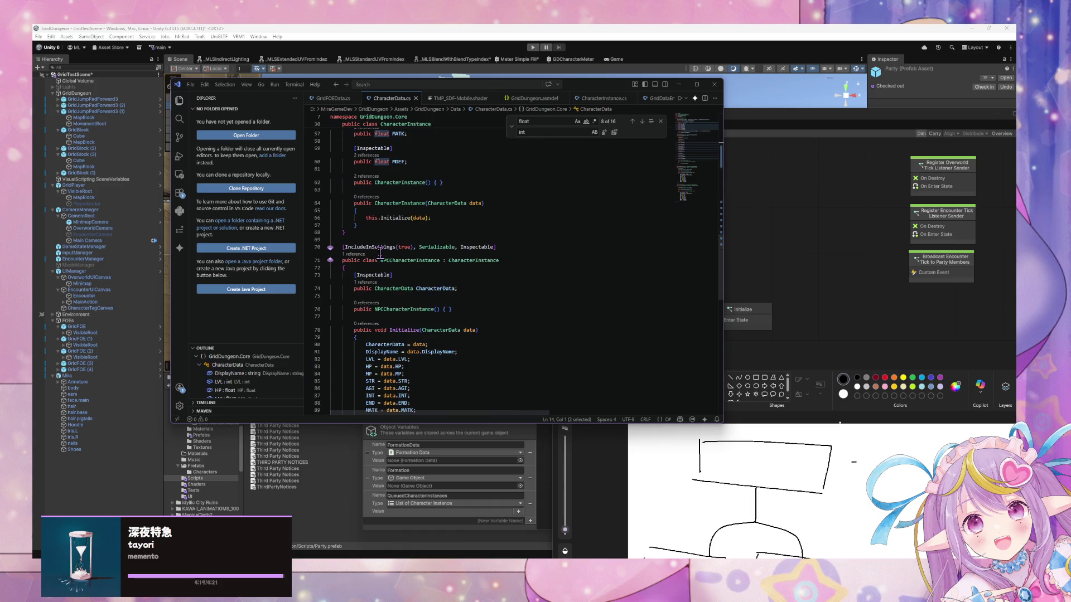
{"action": "scroll", "coordinate": [380, 253], "scroll_direction": "down", "scroll_amount": 5}
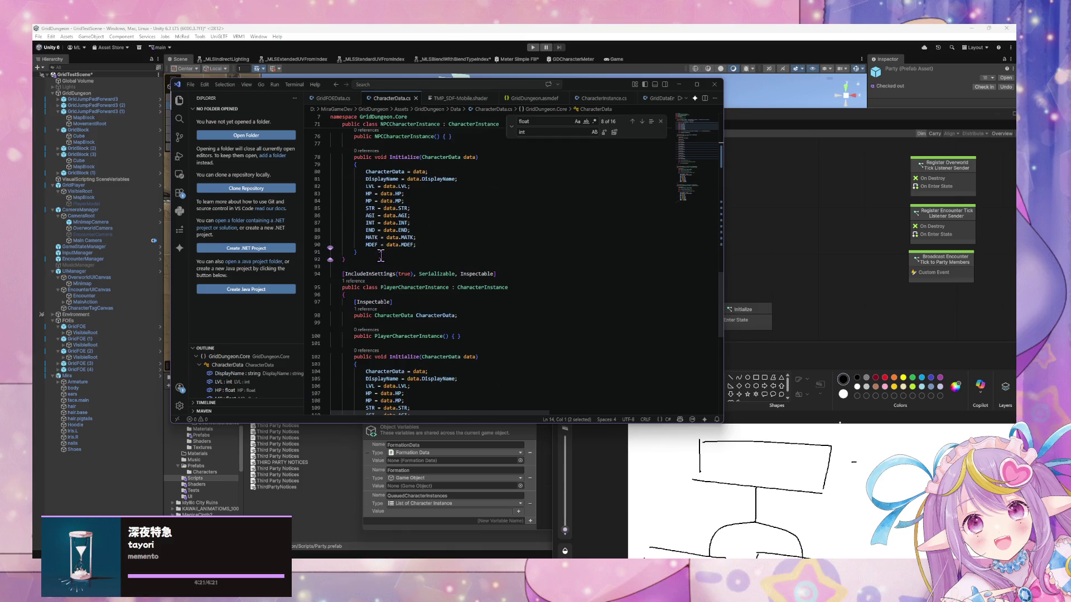
{"action": "scroll", "coordinate": [380, 255], "scroll_direction": "down", "scroll_amount": 4}
{"action": "left_click", "coordinate": [356, 325]}
{"action": "scroll", "coordinate": [365, 315], "scroll_direction": "up", "scroll_amount": 9}
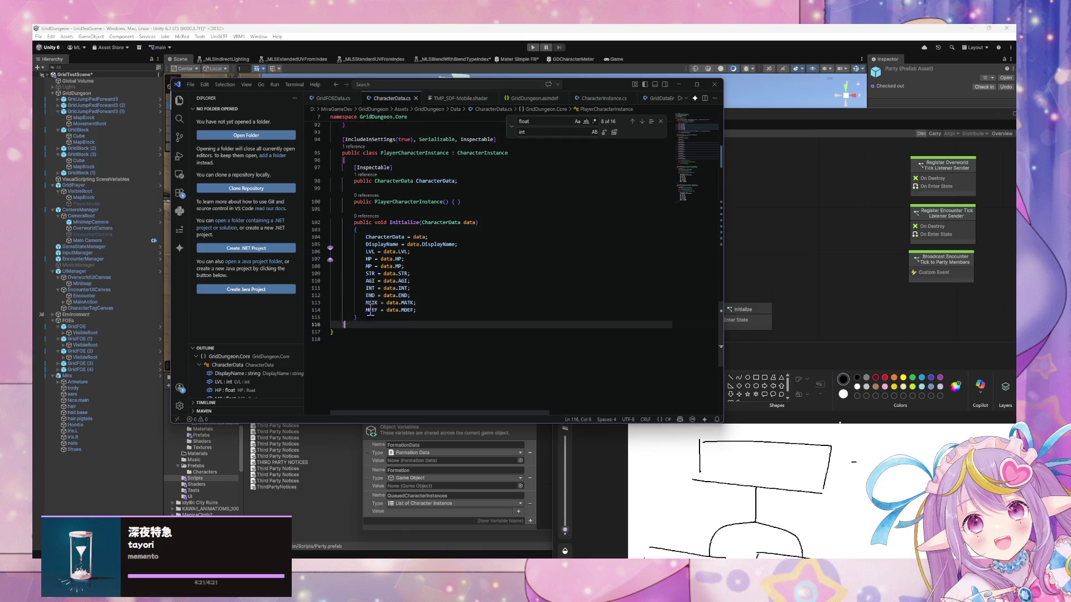
{"action": "left_click", "coordinate": [360, 261], "text": "shift"}
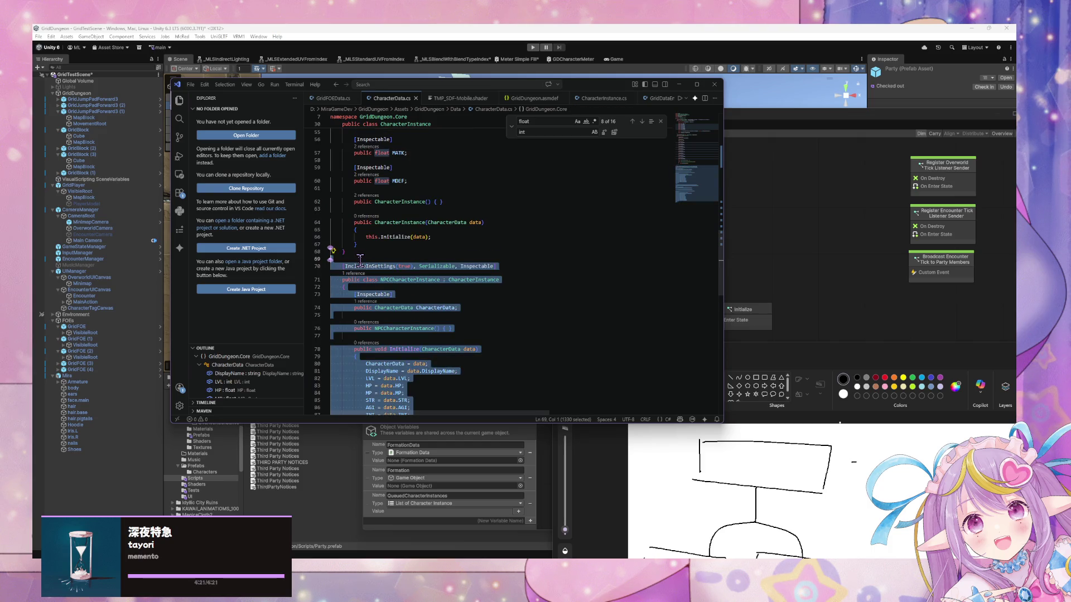
{"action": "key", "text": "BackSpace"}
{"action": "key", "text": "BackSpace"}
Step: Insert blank lines after the namespace's opening brace, above the CharacterData class
{"action": "scroll", "coordinate": [443, 229], "scroll_direction": "up", "scroll_amount": 8}
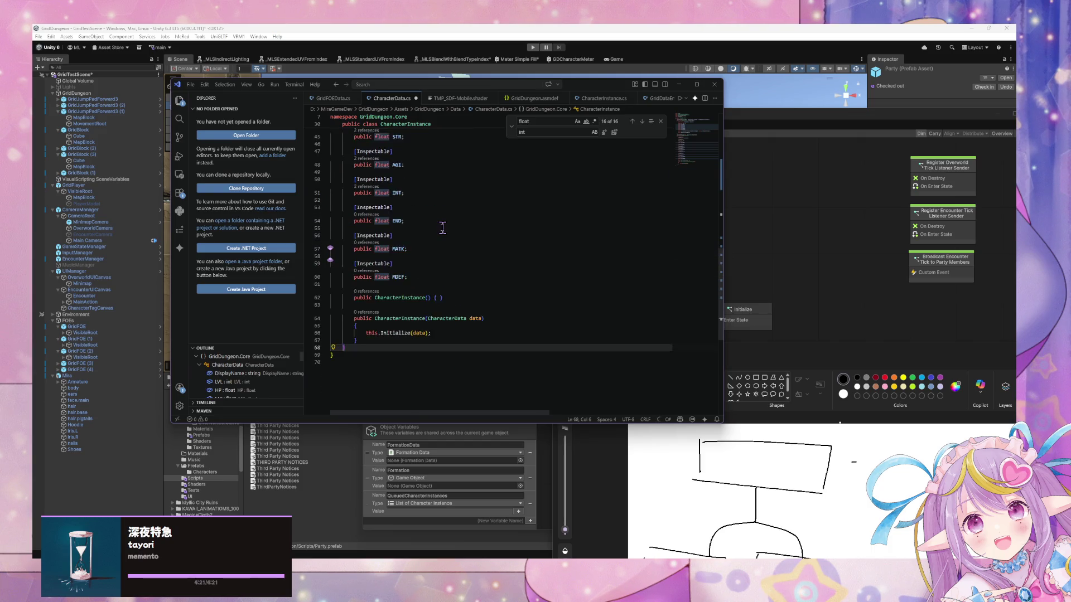
{"action": "scroll", "coordinate": [440, 228], "scroll_direction": "up", "scroll_amount": 4}
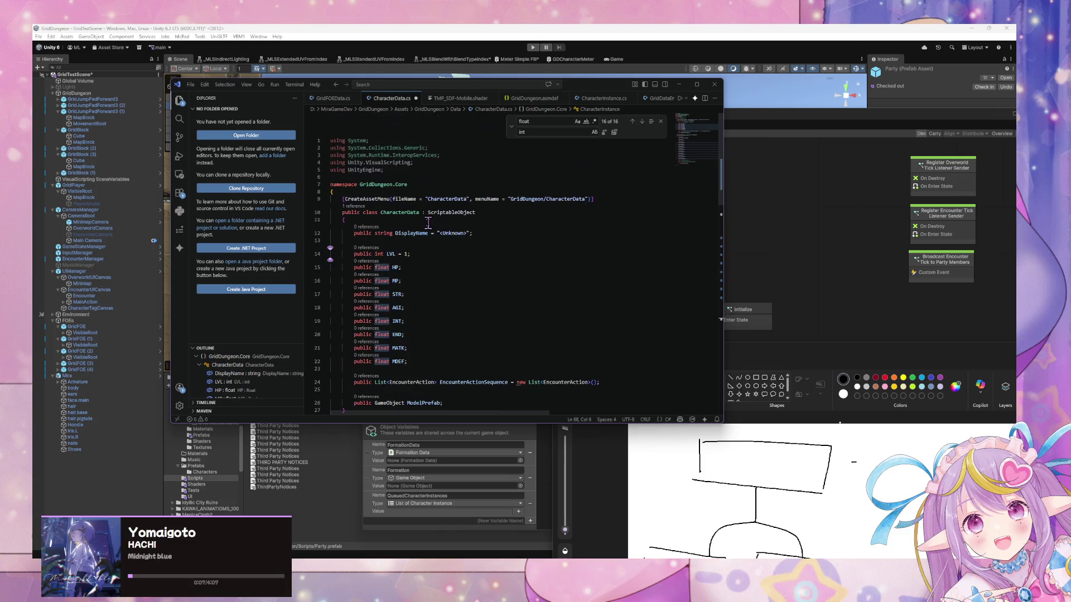
{"action": "left_click", "coordinate": [352, 317]}
{"action": "key", "text": "Return"}
{"action": "key", "text": "Return"}
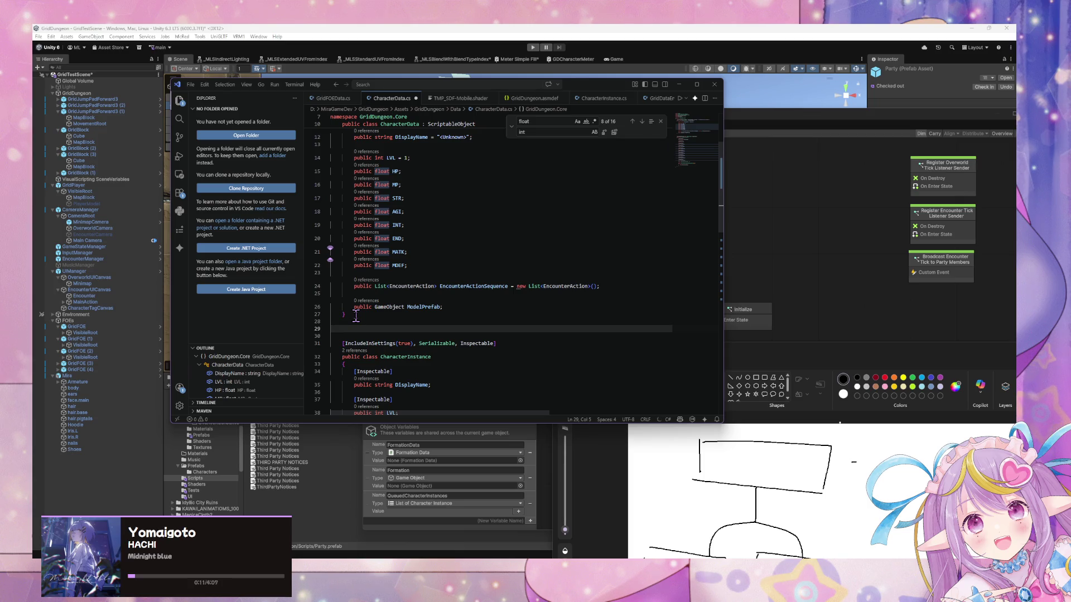
{"action": "key", "text": "ctrl+z"}
{"action": "scroll", "coordinate": [394, 162], "scroll_direction": "up", "scroll_amount": 3}
{"action": "left_click", "coordinate": [381, 193]}
{"action": "key", "text": "Return"}
{"action": "key", "text": "Return"}
Step: Declare a public ICharacterData interface with stat, sequence and prefab properties, removing its extra blank line
{"action": "type", "text": "public "}
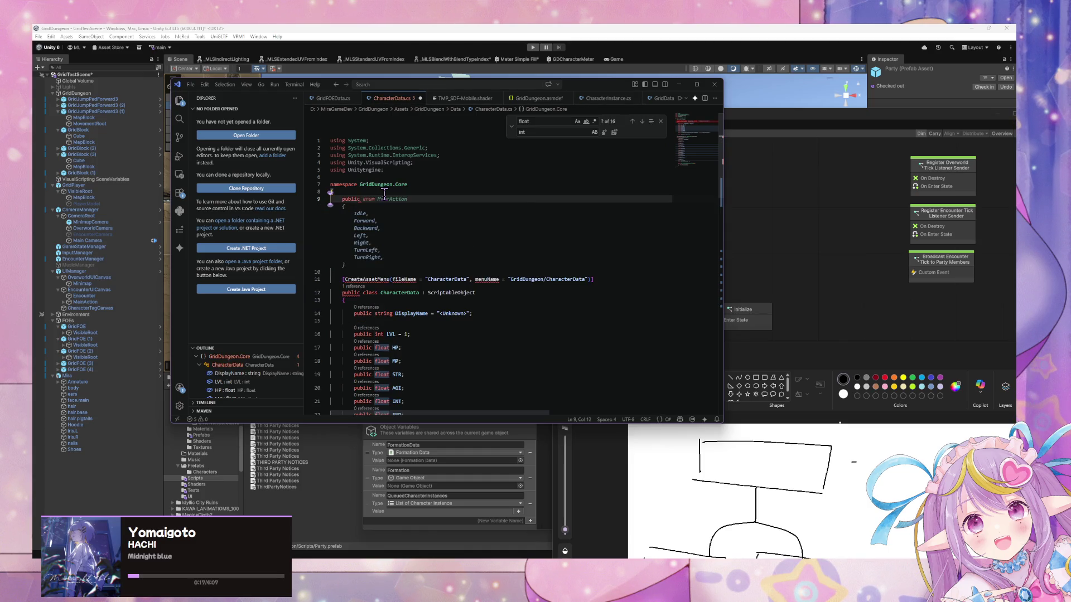
{"action": "type", "text": "interface "}
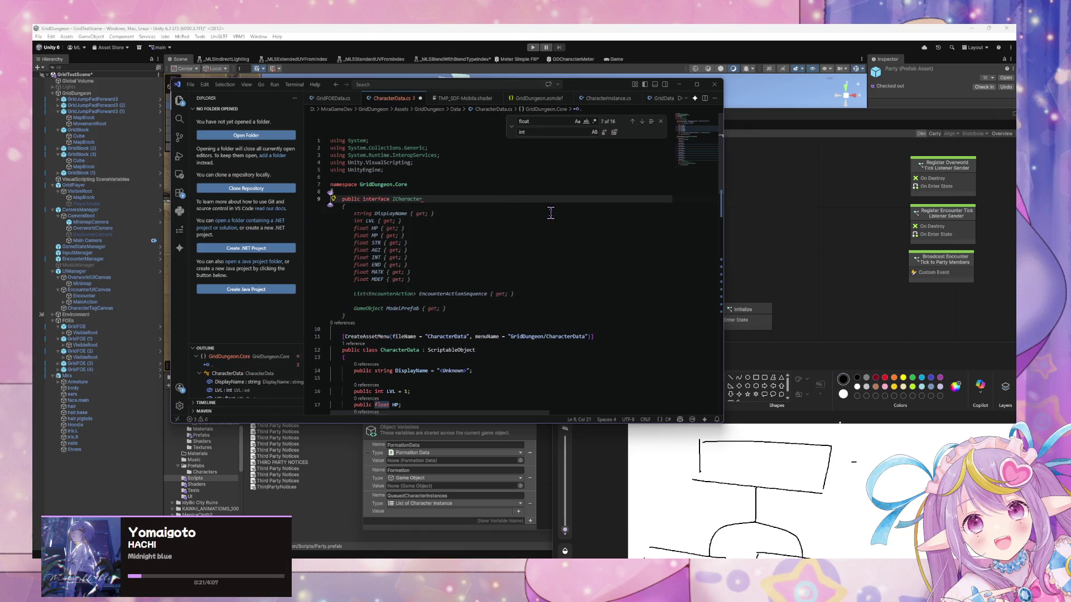
{"action": "type", "text": "ICharac"}
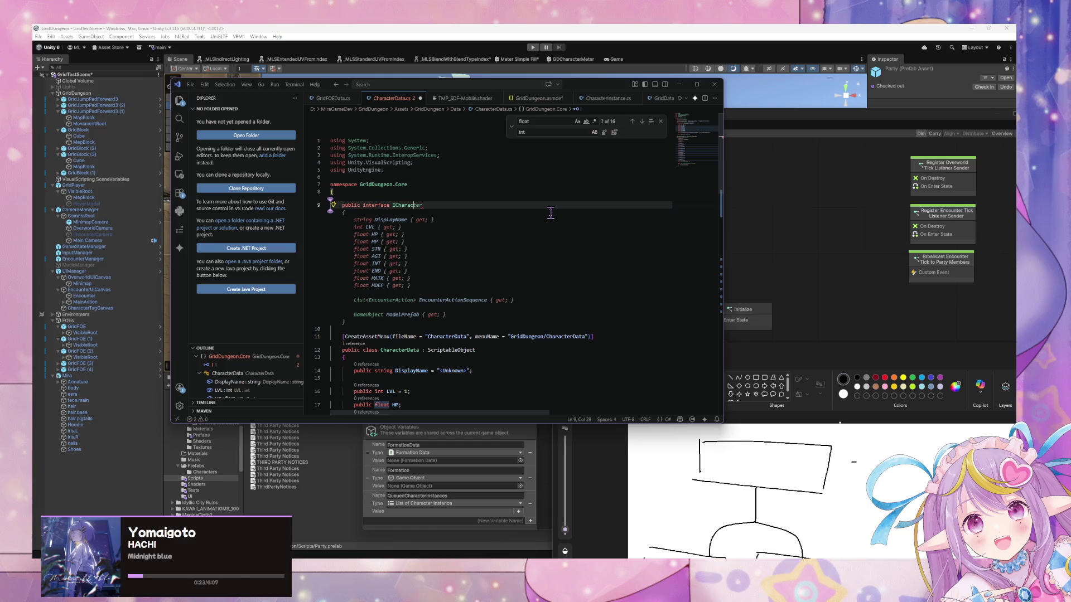
{"action": "type", "text": "ter{"}
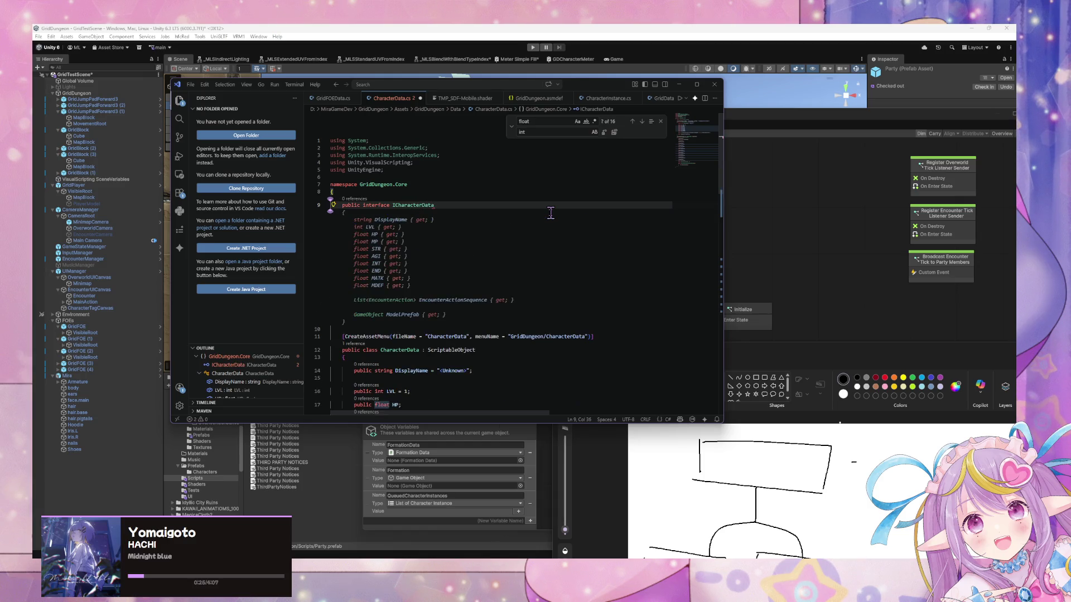
{"action": "key", "text": "Tab"}
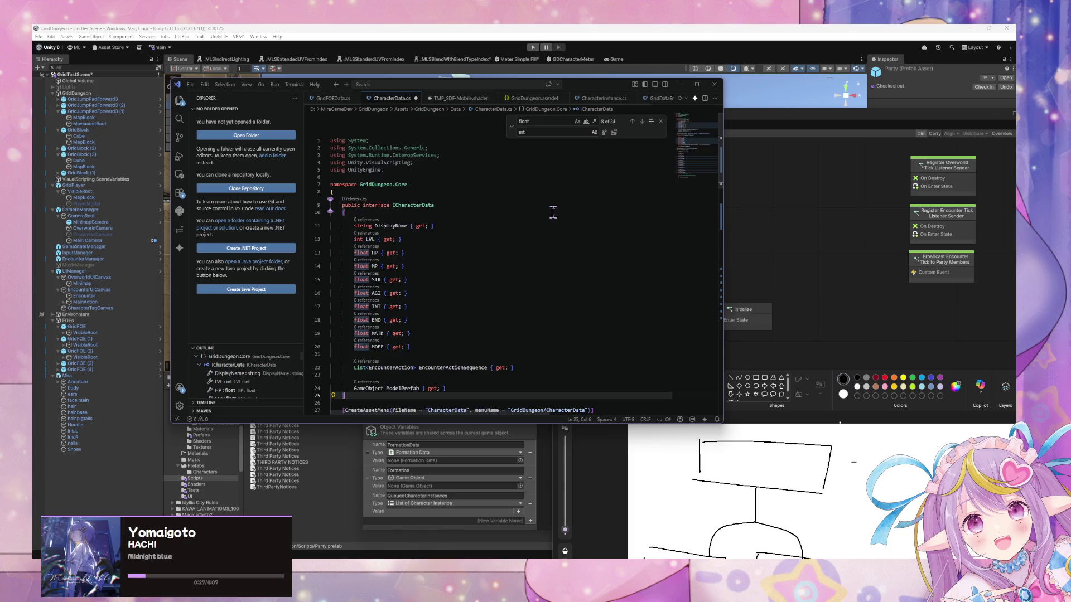
{"action": "scroll", "coordinate": [454, 231], "scroll_direction": "down", "scroll_amount": 1}
{"action": "left_click", "coordinate": [428, 260]}
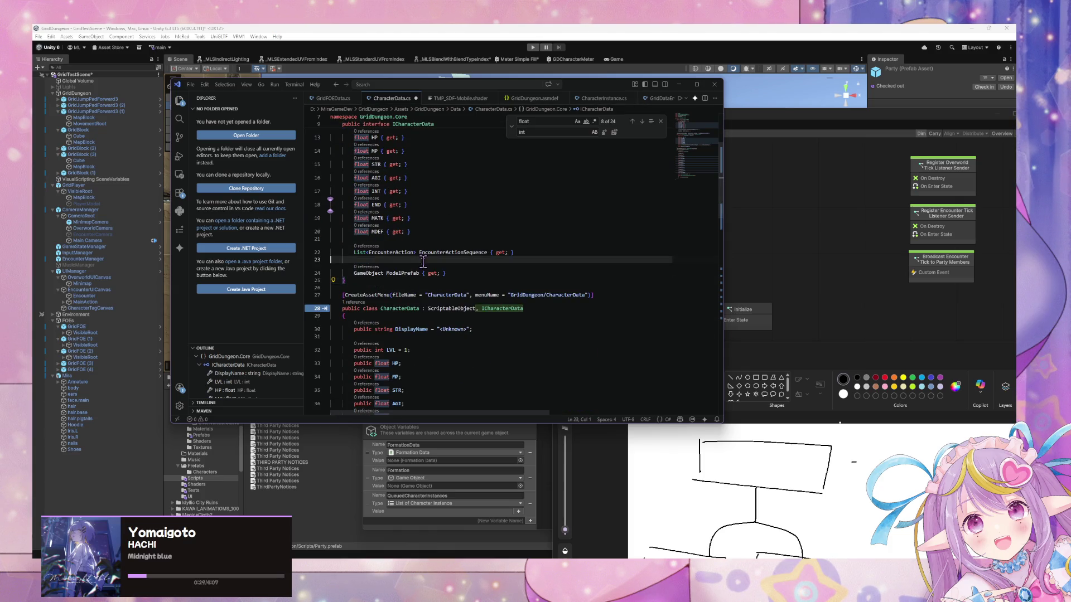
{"action": "key", "text": "BackSpace"}
{"action": "key", "text": "Return"}
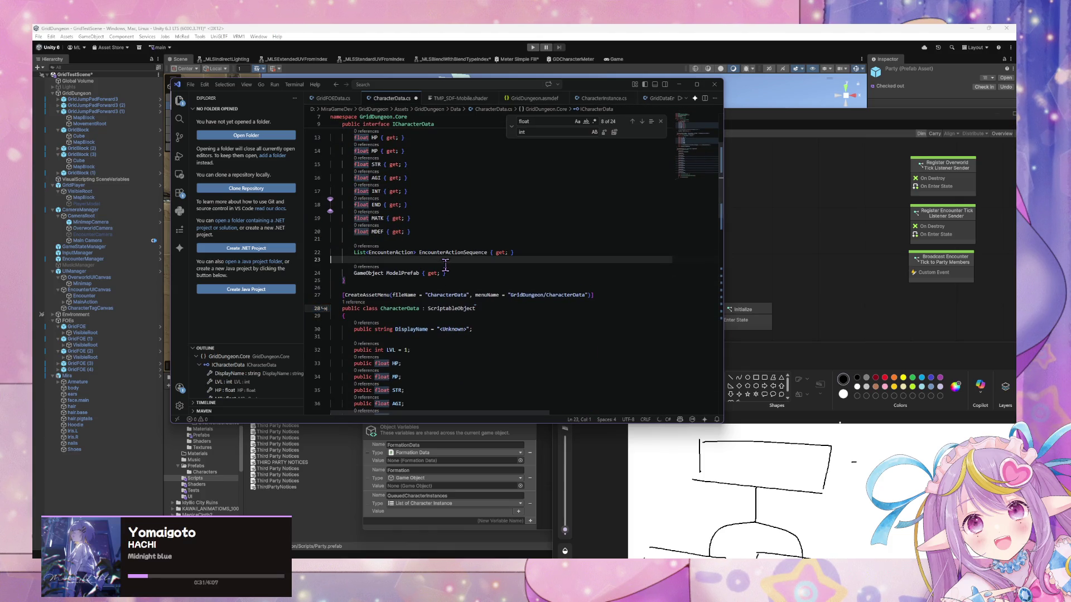
{"action": "key", "text": "BackSpace"}
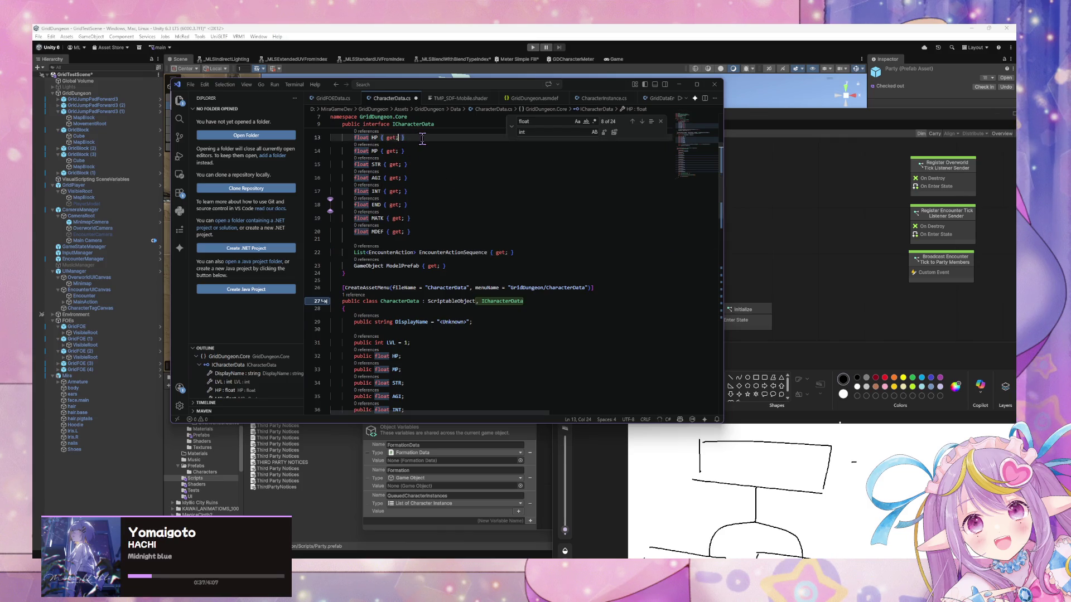
Step: Give the interface's stat properties setters, including END, MATK and MDEF
{"action": "left_click", "coordinate": [400, 138]}
{"action": "type", "text": "set"}
{"action": "left_click", "coordinate": [402, 140]}
{"action": "type", "text": "set"}
{"action": "left_click", "coordinate": [415, 169]}
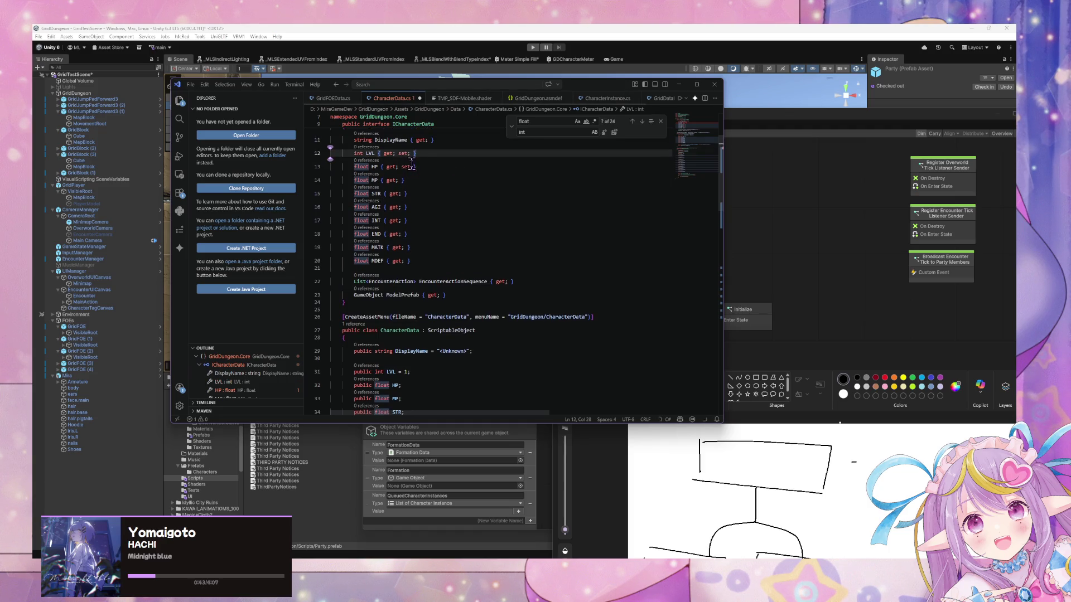
{"action": "key", "text": "Tab"}
{"action": "left_click", "coordinate": [400, 235]}
{"action": "type", "text": "set;"}
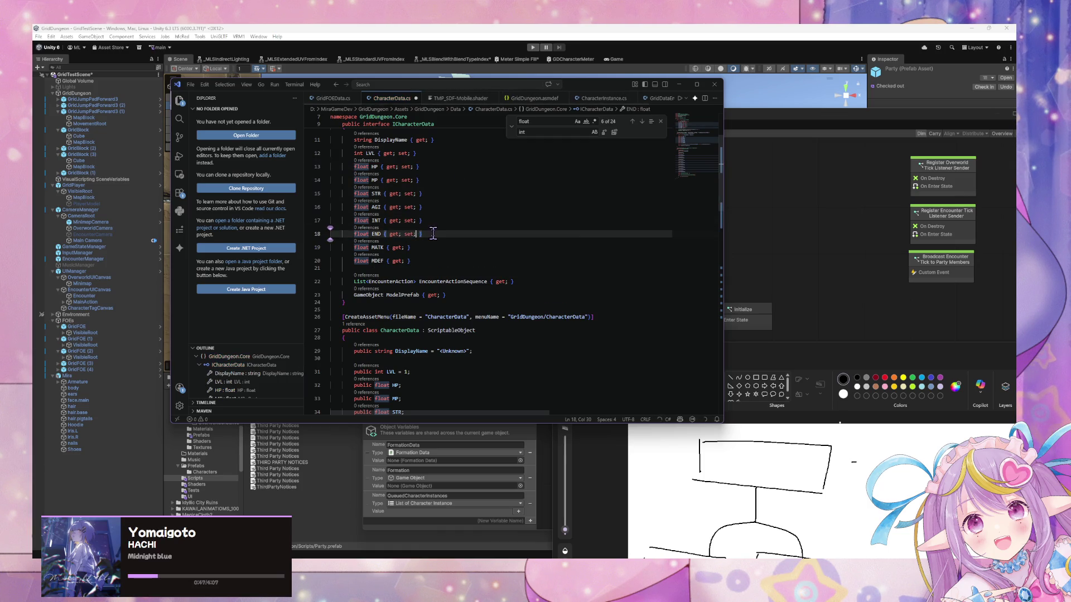
{"action": "key", "text": "Tab"}
{"action": "key", "text": "Tab"}
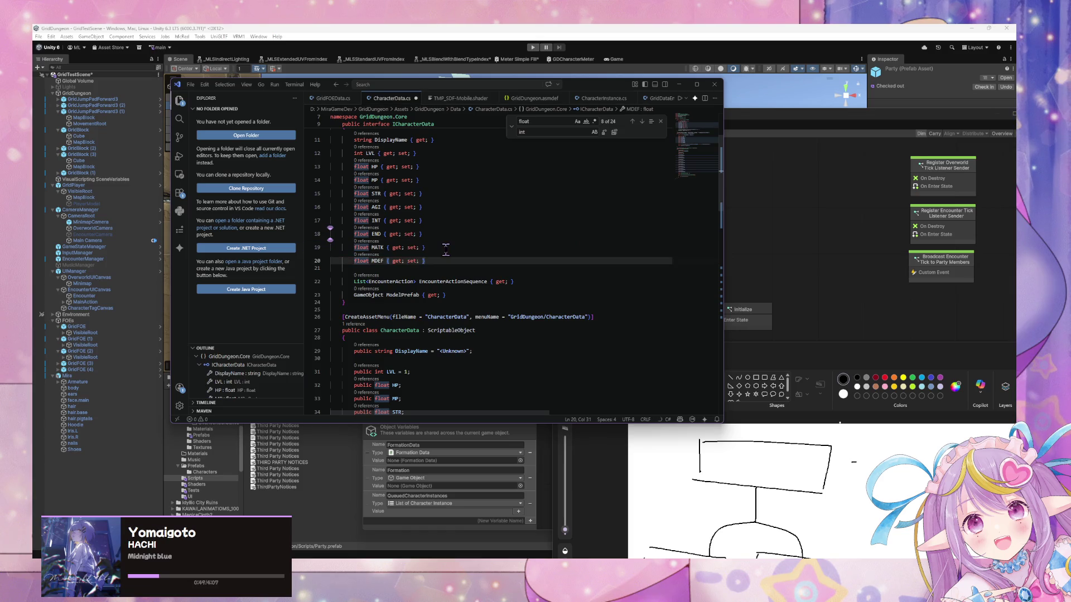
{"action": "scroll", "coordinate": [445, 250], "scroll_direction": "up", "scroll_amount": 1}
{"action": "left_click", "coordinate": [493, 217]}
{"action": "key", "text": "ctrl+period"}
{"action": "key", "text": "Escape"}
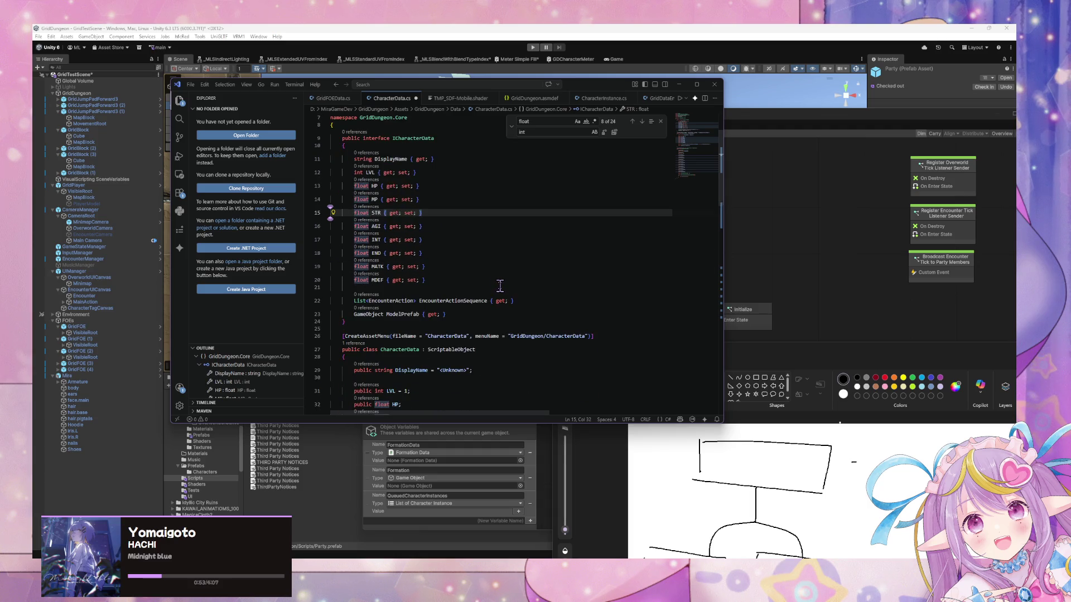
Step: Add ICharacterData after ScriptableObject in CharacterData's base list and save CharacterData.cs
{"action": "left_click", "coordinate": [494, 348]}
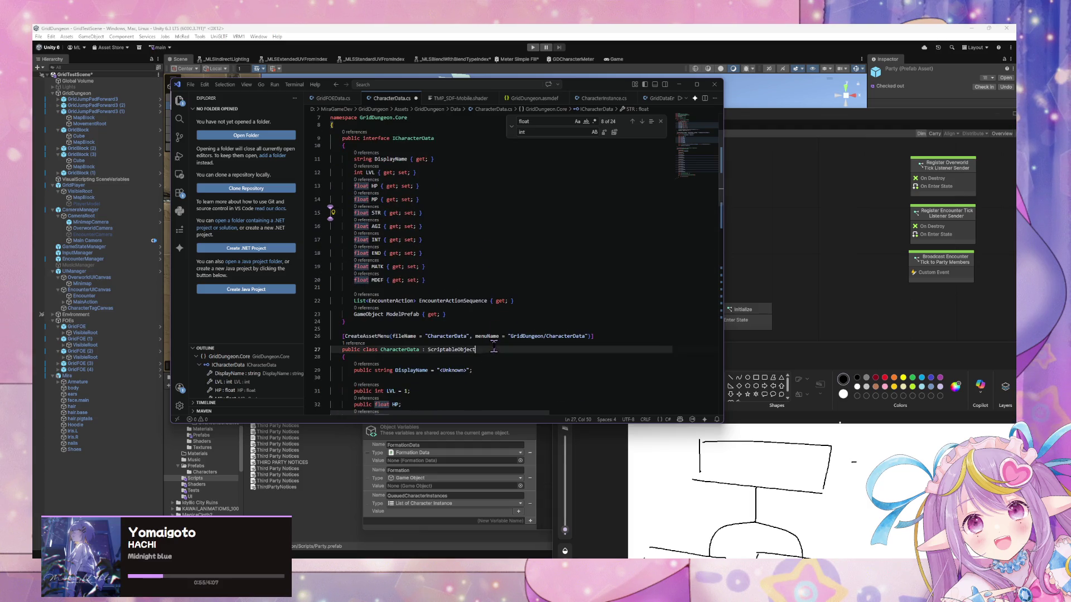
{"action": "type", "text": ", I"}
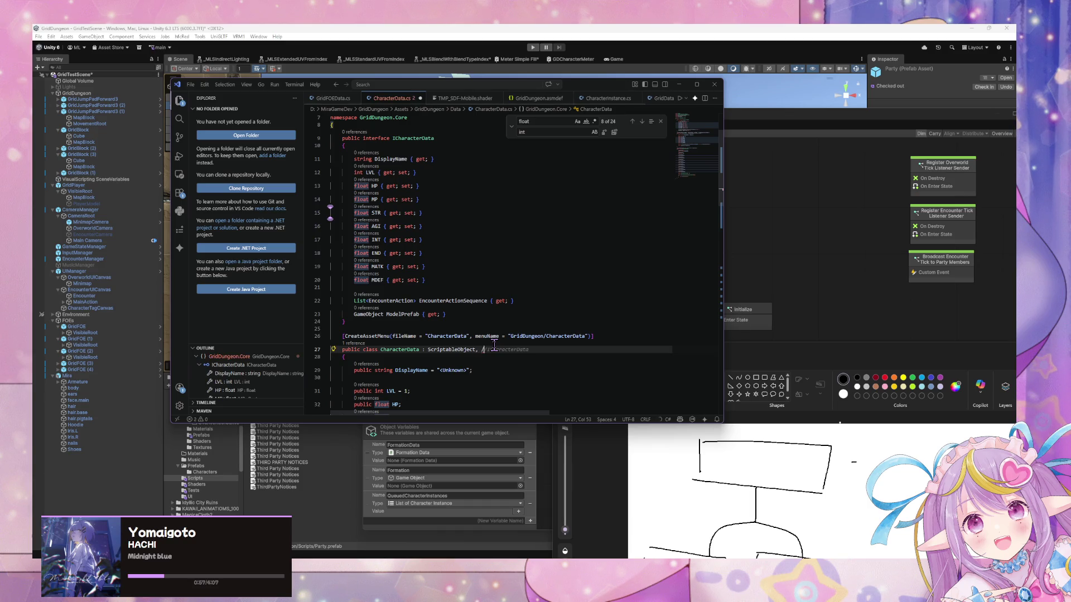
{"action": "key", "text": "Tab"}
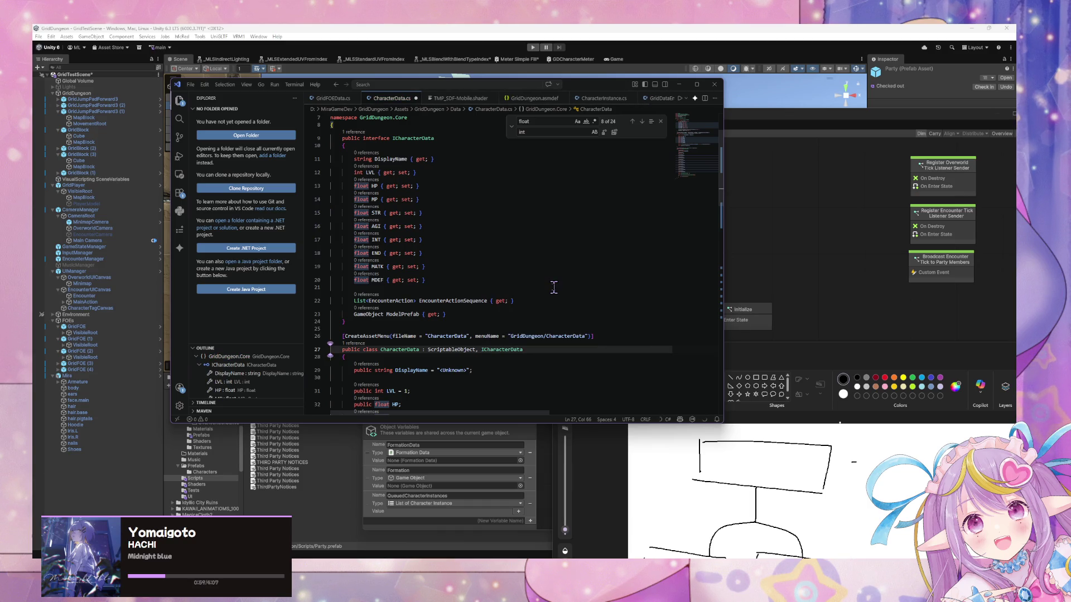
{"action": "scroll", "coordinate": [554, 285], "scroll_direction": "down", "scroll_amount": 5}
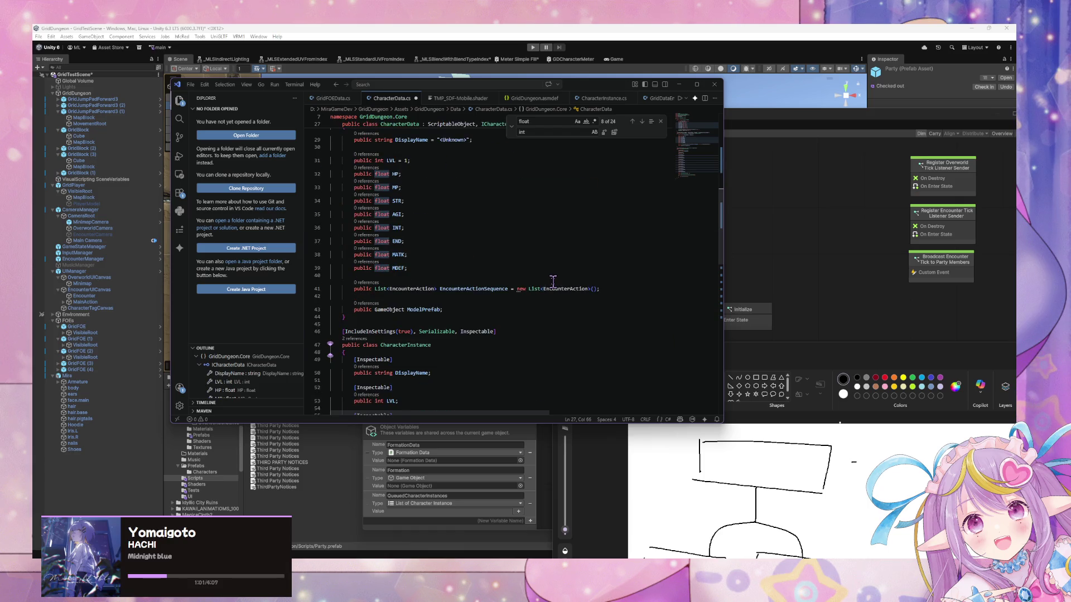
{"action": "scroll", "coordinate": [553, 280], "scroll_direction": "up", "scroll_amount": 4}
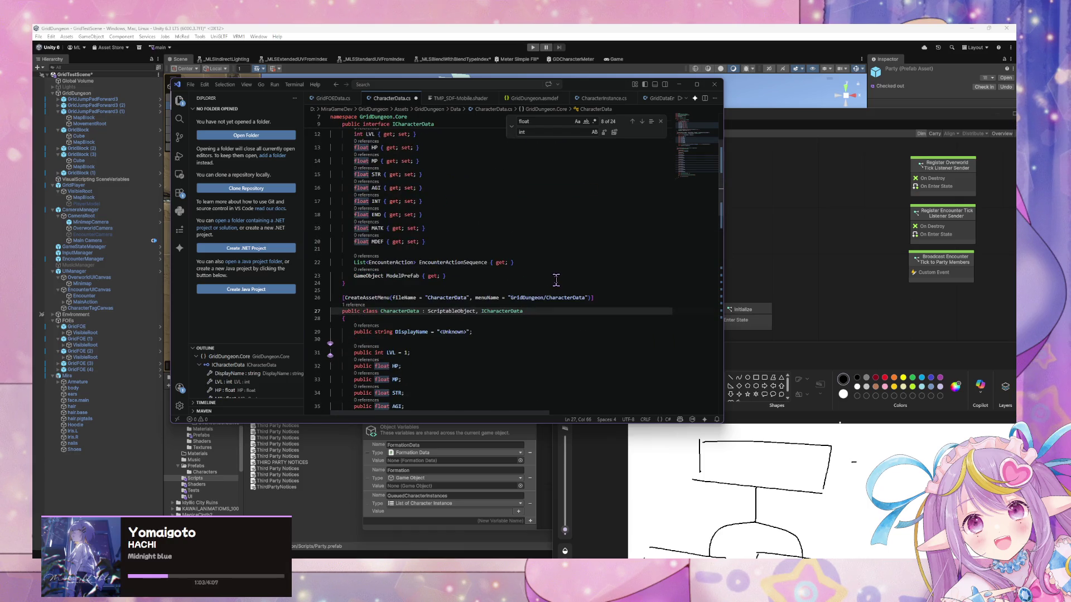
{"action": "scroll", "coordinate": [556, 280], "scroll_direction": "down", "scroll_amount": 1}
{"action": "key", "text": "ctrl+s"}
{"action": "scroll", "coordinate": [556, 281], "scroll_direction": "down", "scroll_amount": 3}
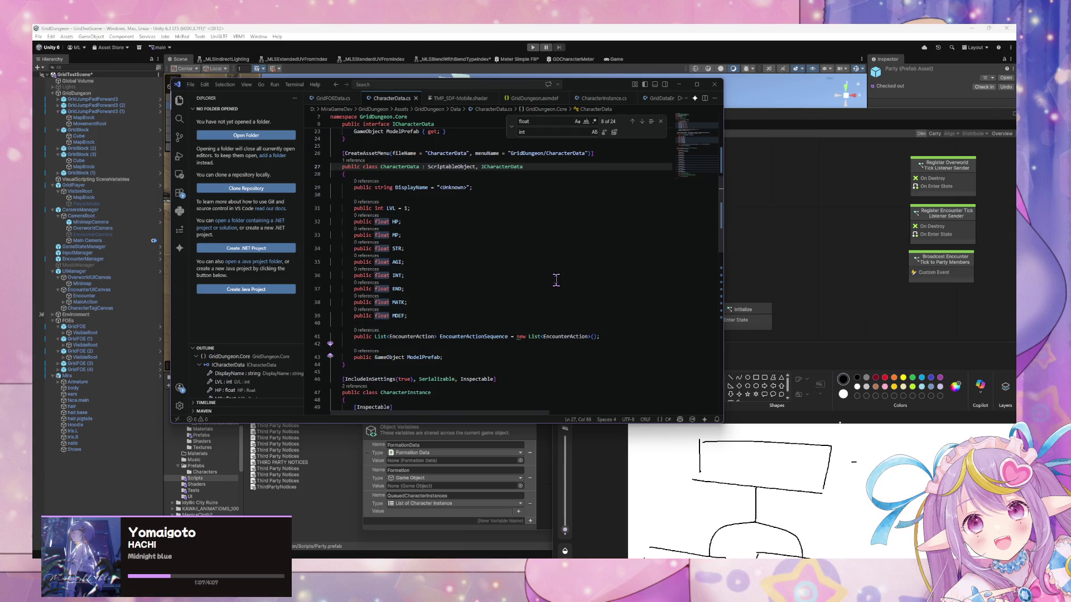
{"action": "scroll", "coordinate": [556, 281], "scroll_direction": "up", "scroll_amount": 2}
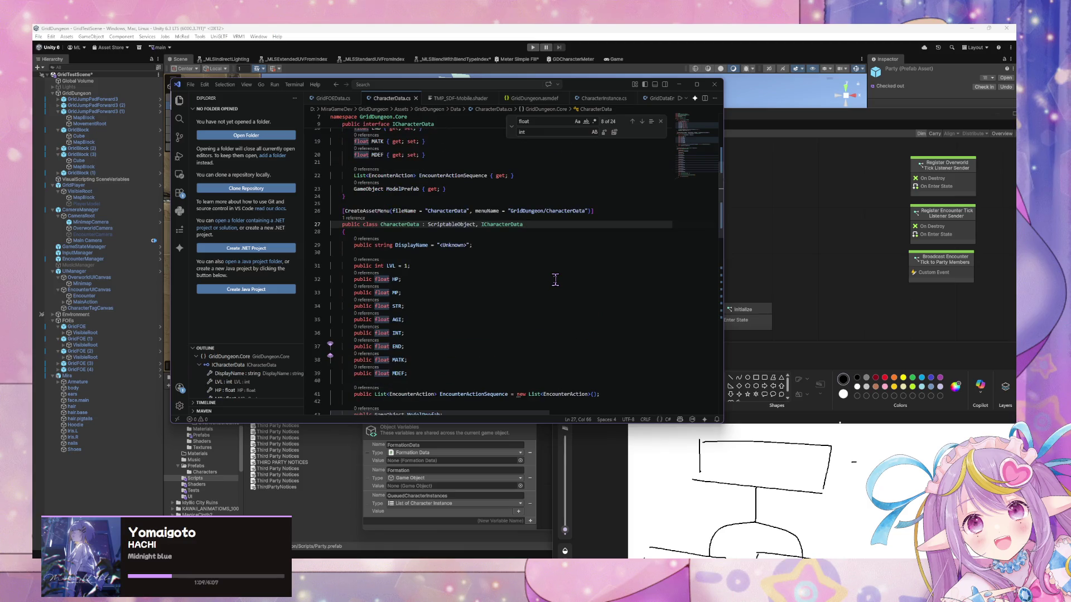
{"action": "scroll", "coordinate": [407, 222], "scroll_direction": "up", "scroll_amount": 3}
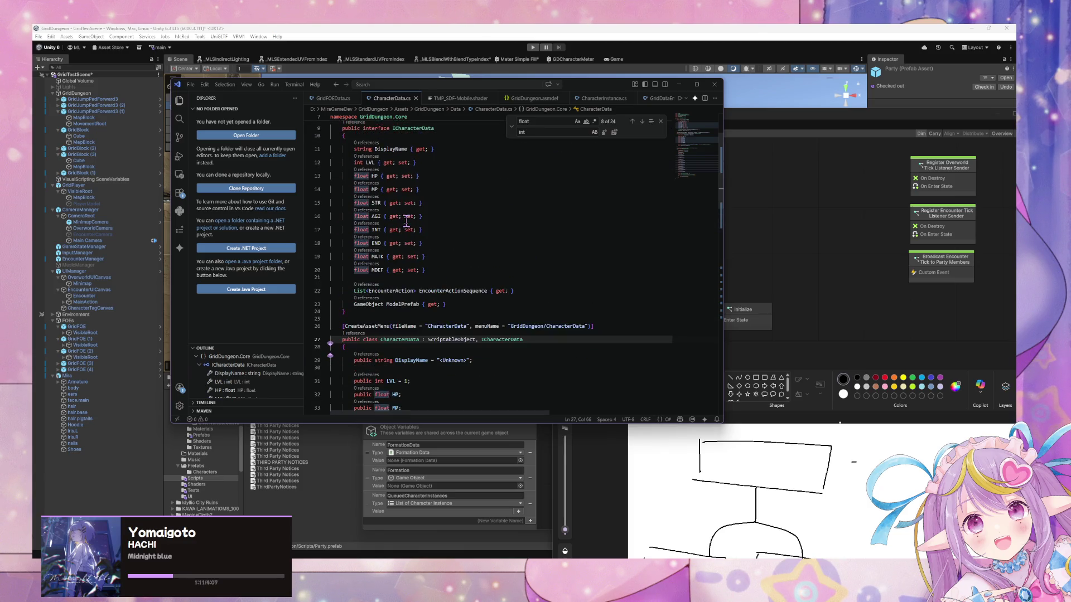
{"action": "scroll", "coordinate": [407, 222], "scroll_direction": "down", "scroll_amount": 3}
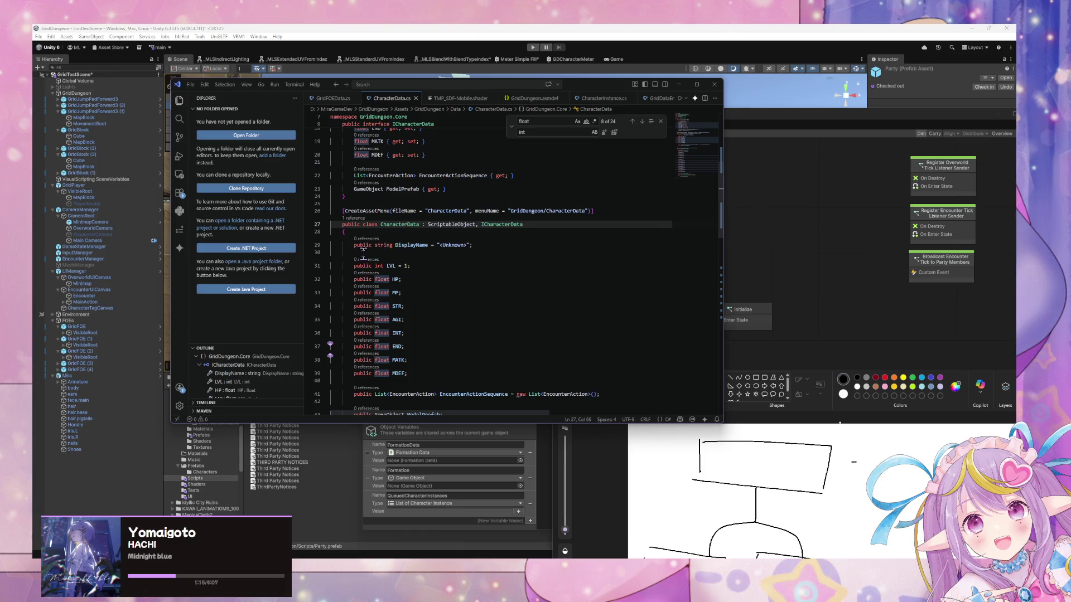
{"action": "left_click", "coordinate": [449, 262]}
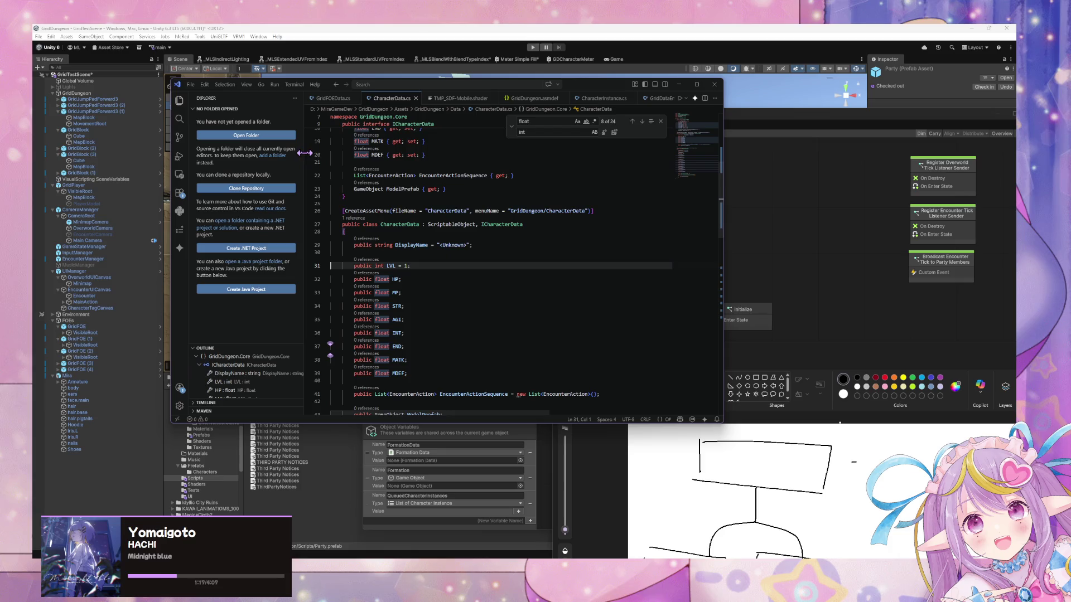
{"action": "scroll", "coordinate": [408, 202], "scroll_direction": "down", "scroll_amount": 3}
{"action": "scroll", "coordinate": [409, 202], "scroll_direction": "down", "scroll_amount": 5}
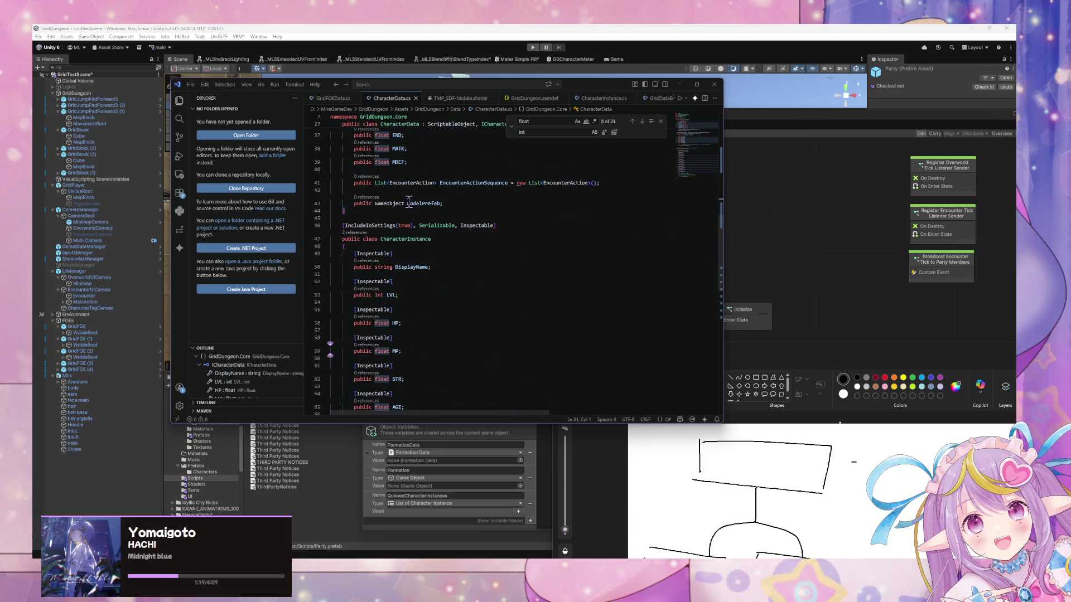
Step: Change the CharacterInstance constructor's parameter type from CharacterData to ICharacterData
{"action": "scroll", "coordinate": [409, 202], "scroll_direction": "down", "scroll_amount": 3}
{"action": "double_click", "coordinate": [455, 311]}
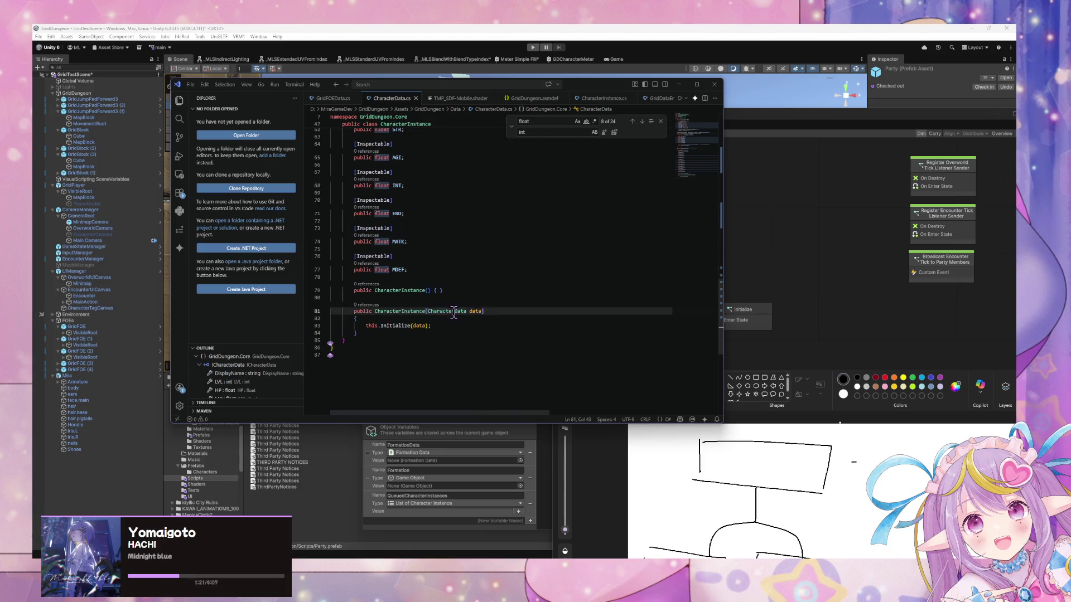
{"action": "type", "text": "IChara"}
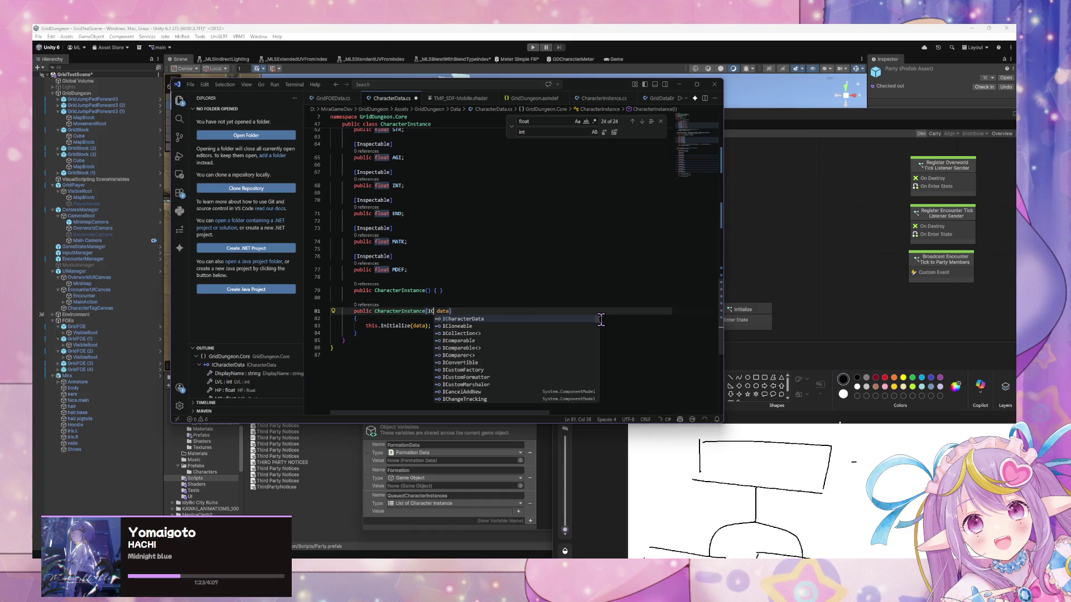
{"action": "type", "text": "cterData"}
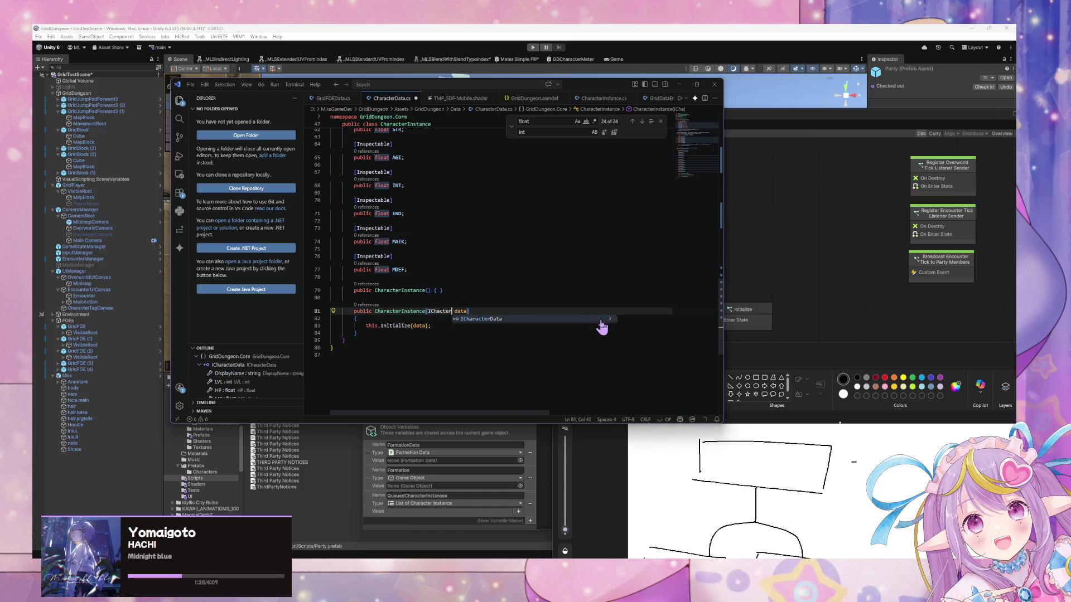
{"action": "left_click", "coordinate": [440, 312]}
{"action": "type", "text": "ra"}
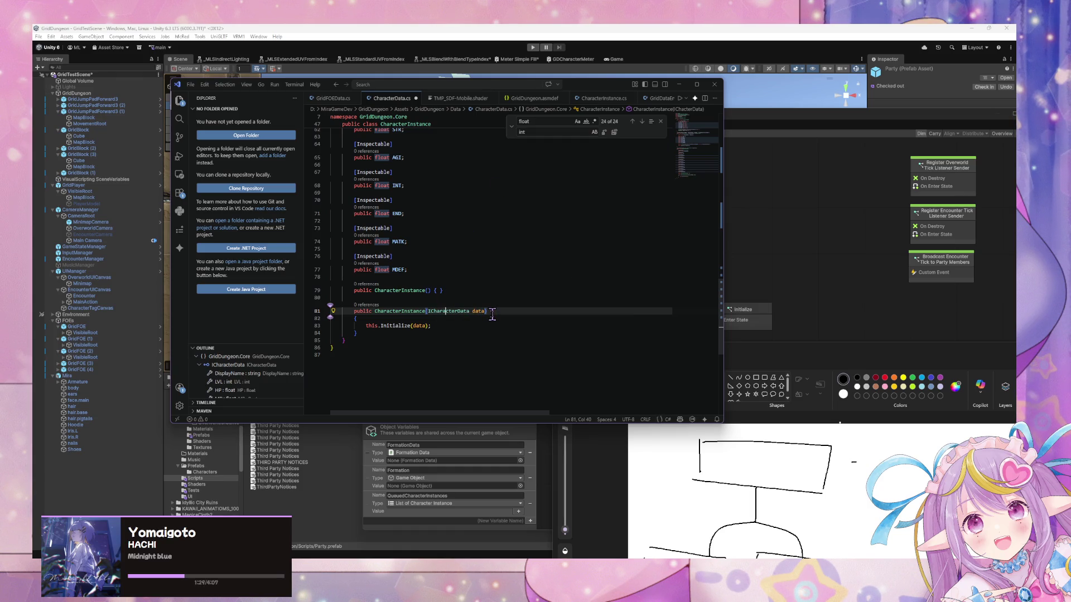
{"action": "scroll", "coordinate": [416, 176], "scroll_direction": "up", "scroll_amount": 10}
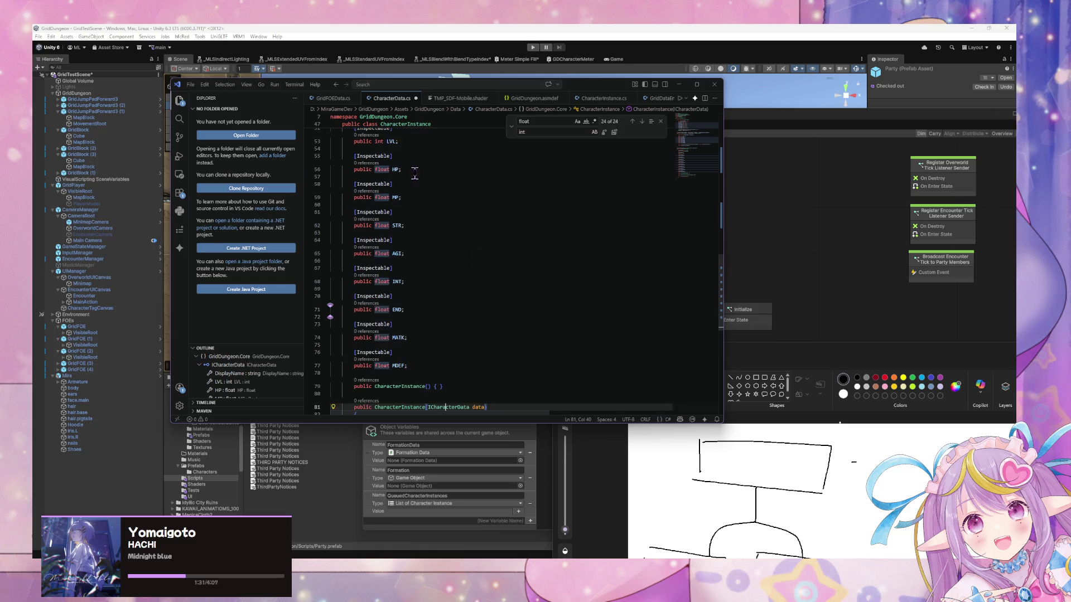
{"action": "scroll", "coordinate": [421, 168], "scroll_direction": "up", "scroll_amount": 8}
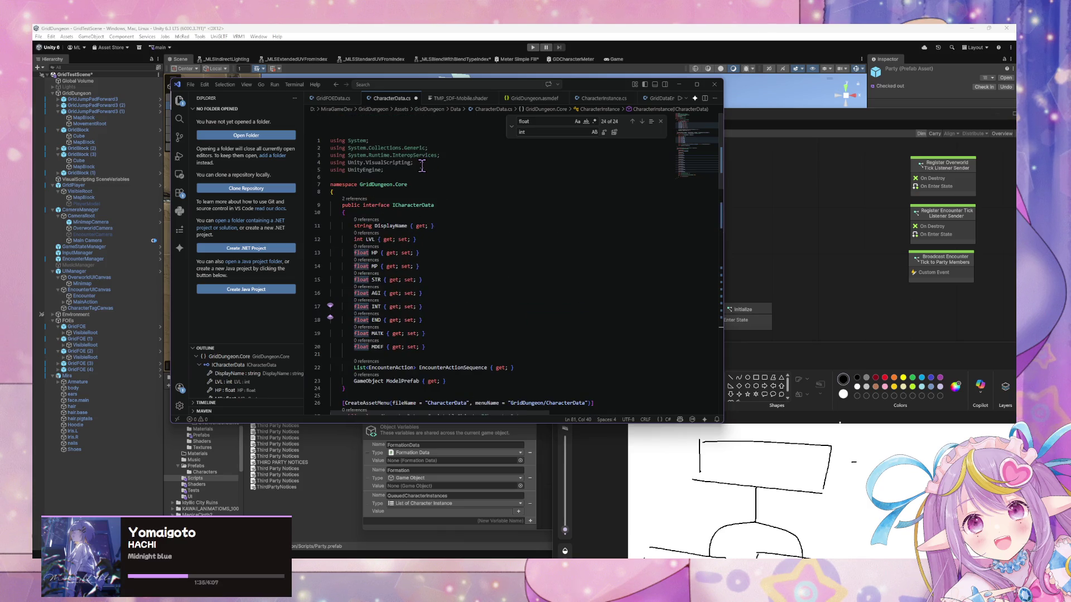
{"action": "scroll", "coordinate": [422, 165], "scroll_direction": "down", "scroll_amount": 3}
{"action": "scroll", "coordinate": [422, 165], "scroll_direction": "down", "scroll_amount": 3}
{"action": "scroll", "coordinate": [422, 165], "scroll_direction": "down", "scroll_amount": 10}
{"action": "scroll", "coordinate": [485, 266], "scroll_direction": "down", "scroll_amount": 3}
Step: Add an Initialize(ICharacterData data) method below the constructor that copies every stat
{"action": "left_click", "coordinate": [381, 333]}
{"action": "key", "text": "Return"}
{"action": "key", "text": "Return"}
{"action": "type", "text": "public"}
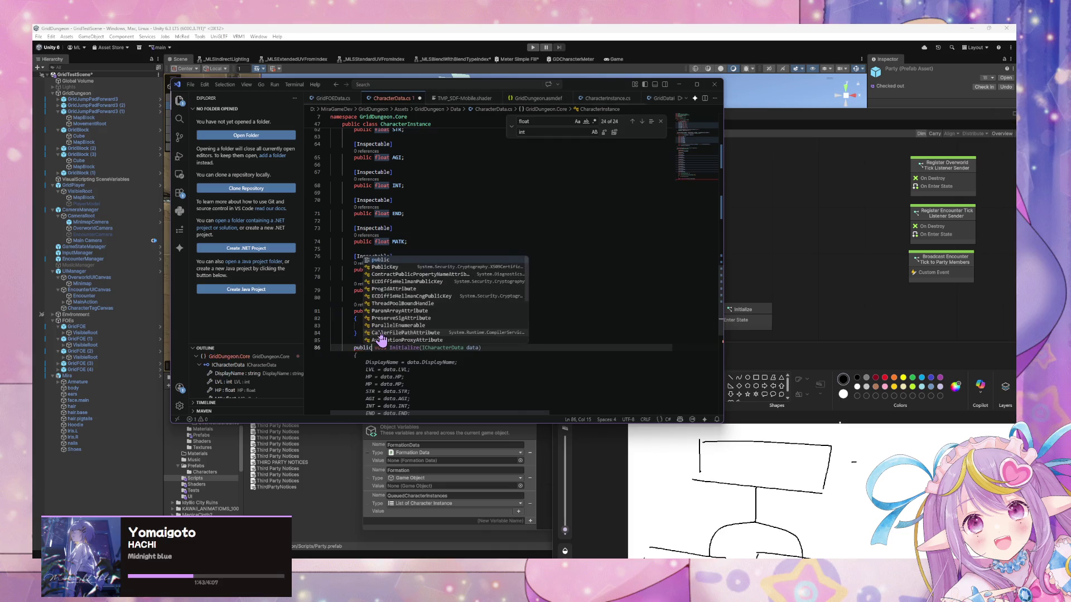
{"action": "key", "text": "Tab"}
{"action": "scroll", "coordinate": [472, 392], "scroll_direction": "down", "scroll_amount": 4}
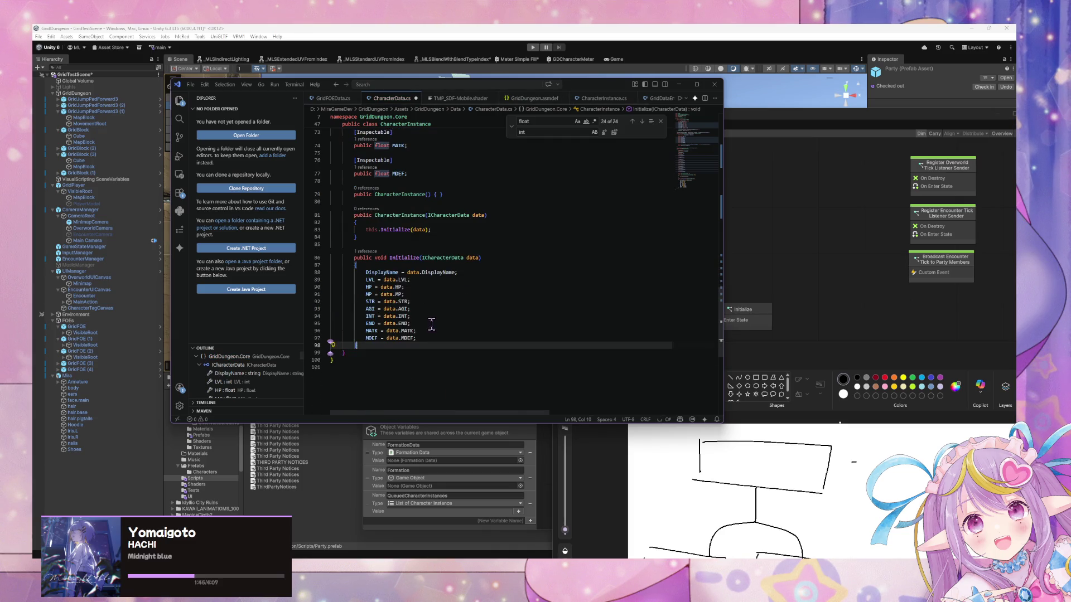
{"action": "scroll", "coordinate": [435, 238], "scroll_direction": "up", "scroll_amount": 2}
{"action": "left_click", "coordinate": [435, 238]}
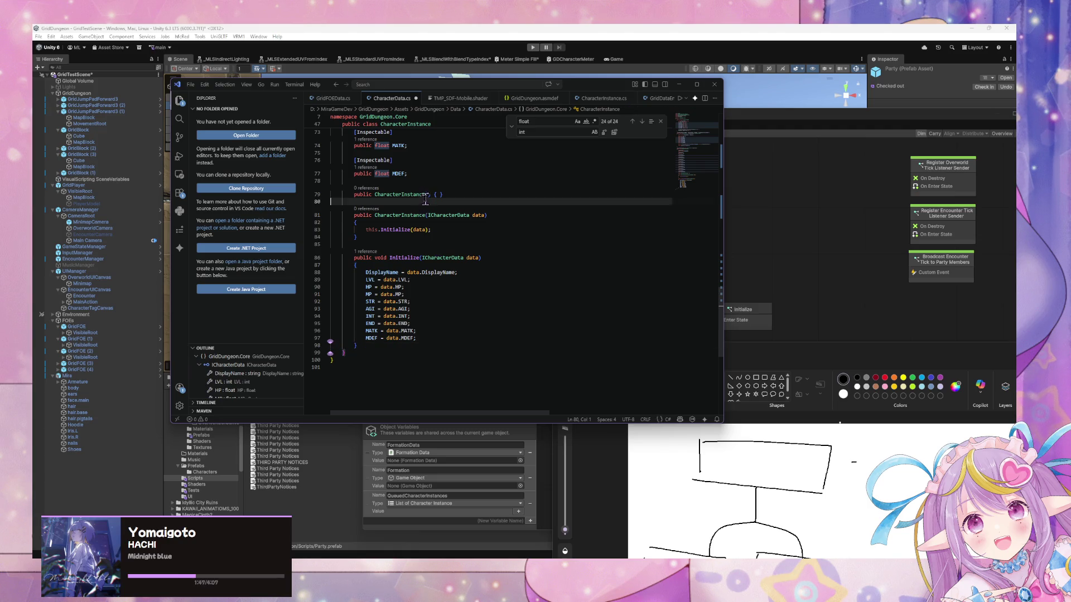
{"action": "scroll", "coordinate": [432, 229], "scroll_direction": "up", "scroll_amount": 15}
{"action": "scroll", "coordinate": [424, 194], "scroll_direction": "up", "scroll_amount": 5}
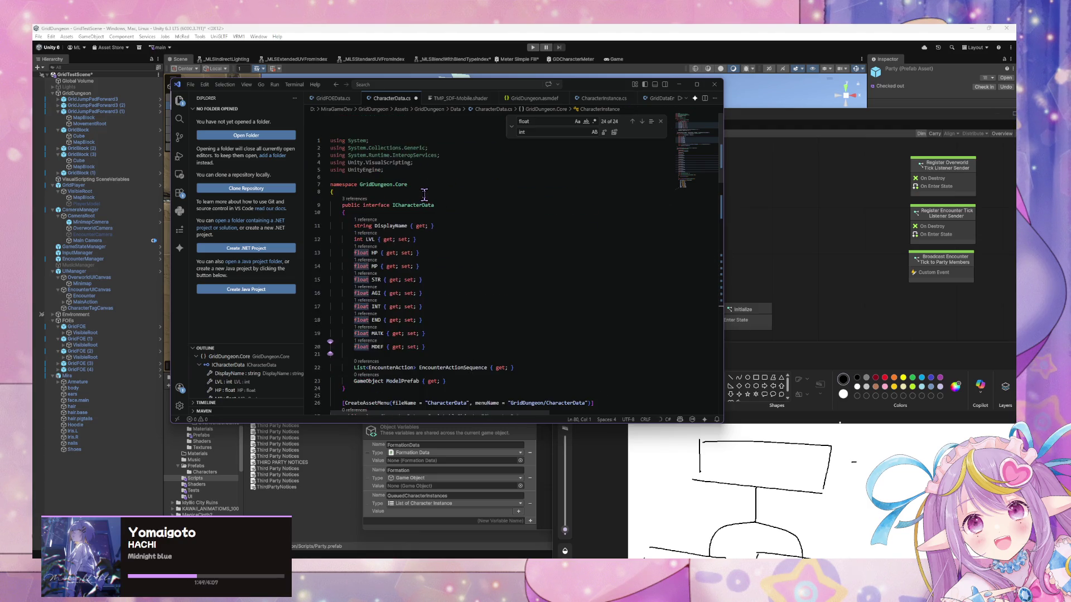
{"action": "left_click", "coordinate": [425, 220]}
{"action": "scroll", "coordinate": [427, 206], "scroll_direction": "down", "scroll_amount": 3}
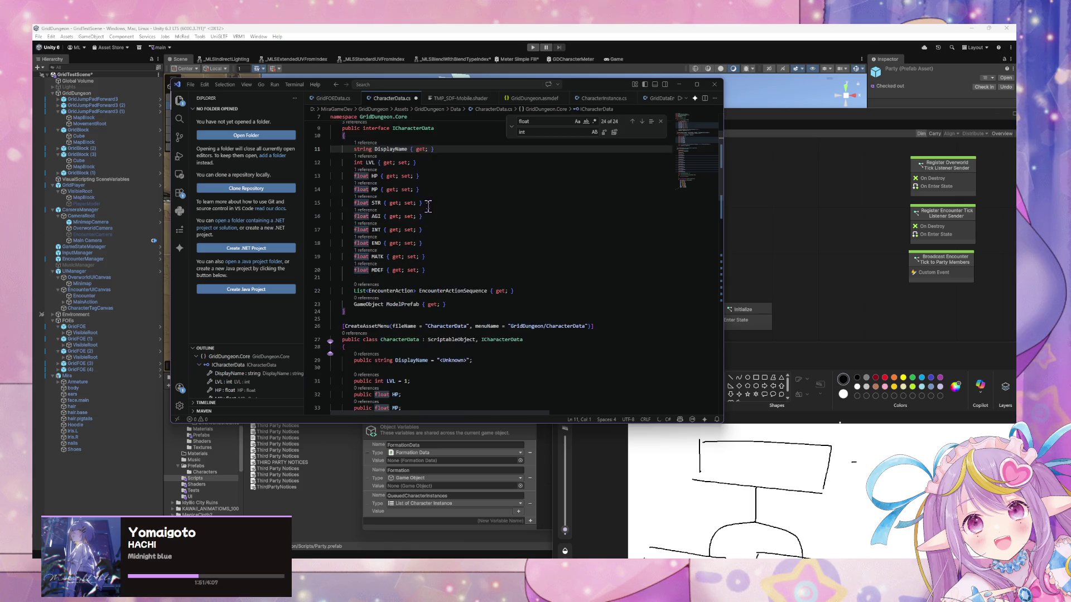
{"action": "scroll", "coordinate": [426, 203], "scroll_direction": "down", "scroll_amount": 6}
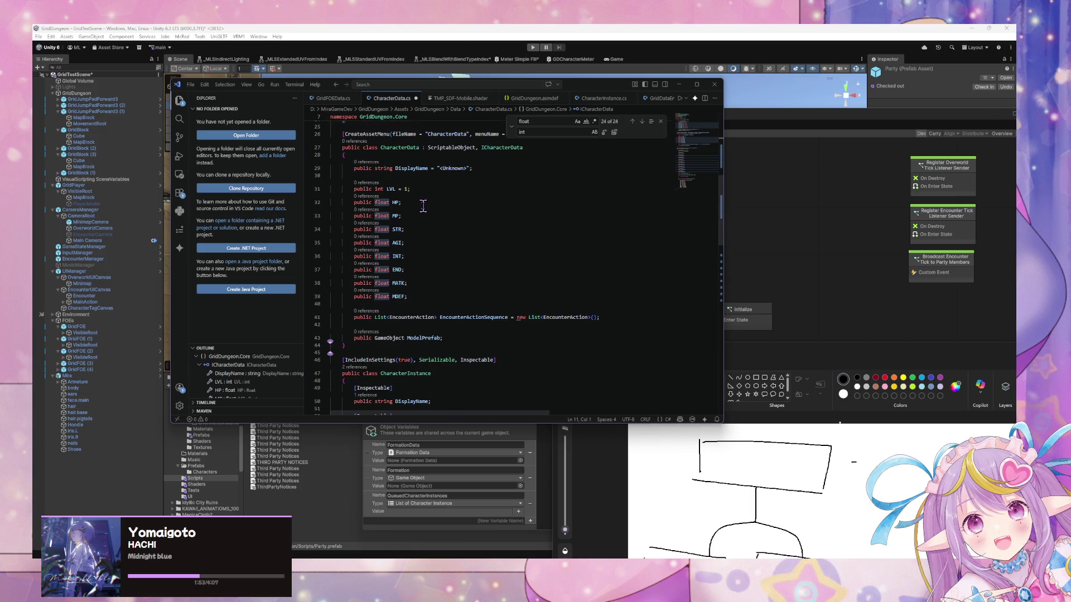
{"action": "scroll", "coordinate": [423, 207], "scroll_direction": "down", "scroll_amount": 3}
Step: Add a PlayerCharacterData class after CharacterData with a placeholder comment, implementing ICharacterData
{"action": "left_click", "coordinate": [359, 270]}
{"action": "key", "text": "Return"}
{"action": "key", "text": "Return"}
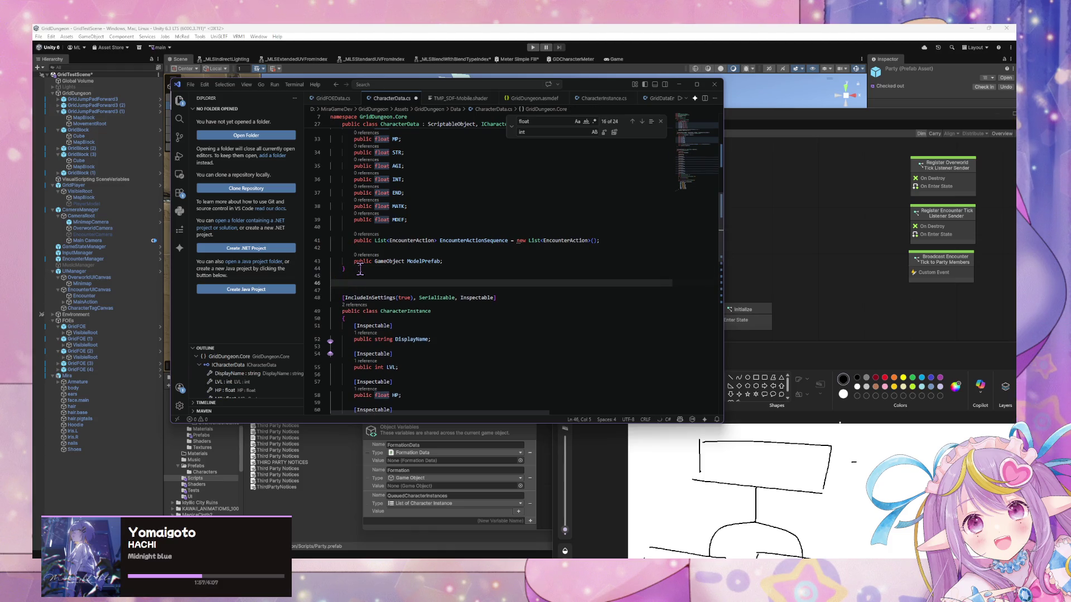
{"action": "type", "text": "public"}
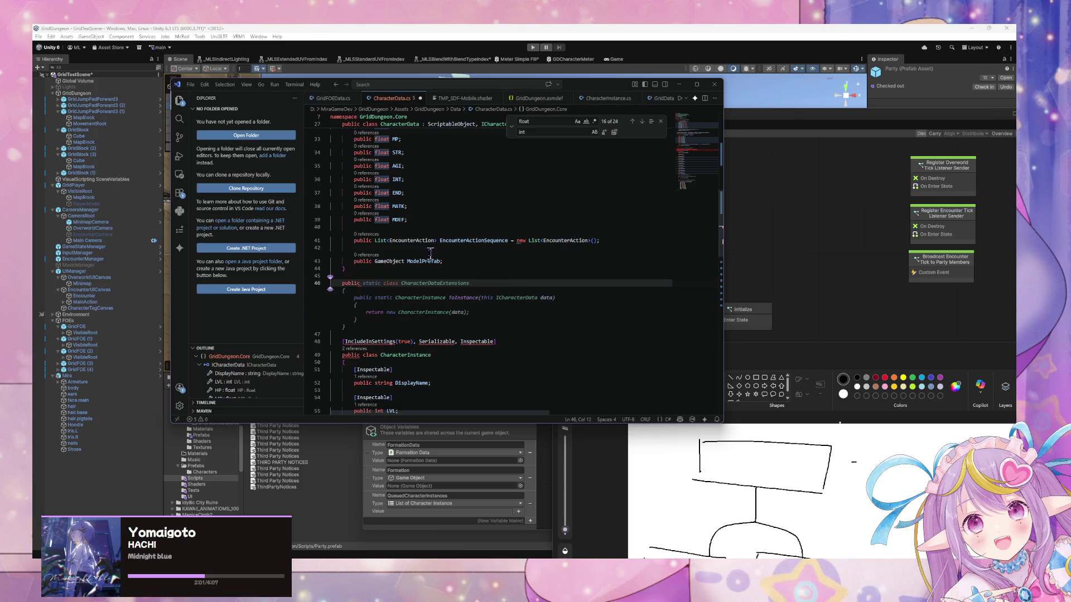
{"action": "scroll", "coordinate": [430, 254], "scroll_direction": "up", "scroll_amount": 10}
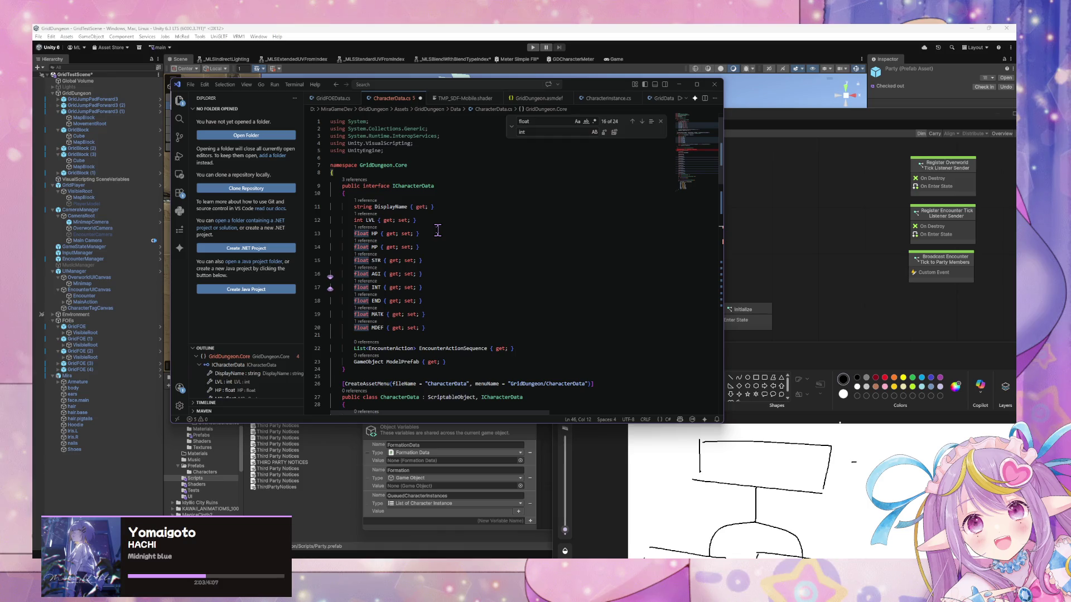
{"action": "scroll", "coordinate": [438, 231], "scroll_direction": "down", "scroll_amount": 10}
{"action": "type", "text": "class Play"}
{"action": "key", "text": "Tab"}
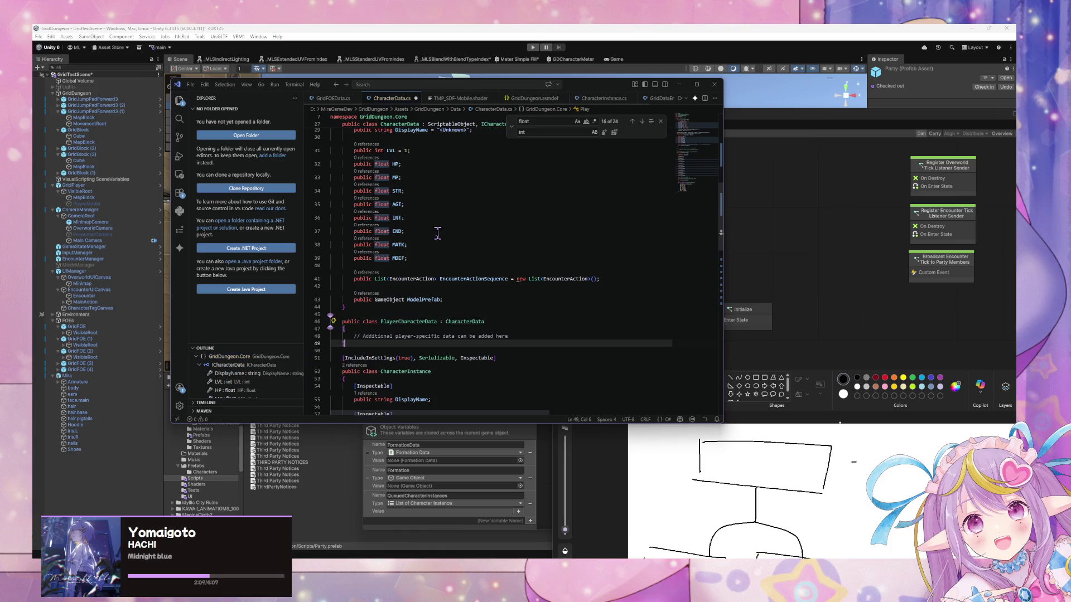
{"action": "scroll", "coordinate": [440, 234], "scroll_direction": "down", "scroll_amount": 5}
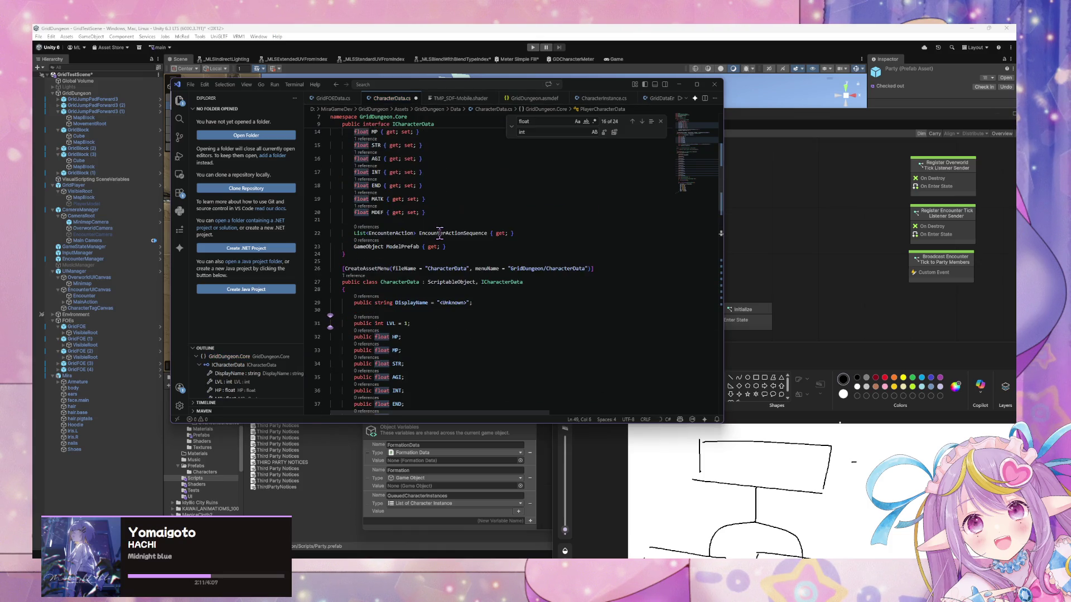
{"action": "left_click", "coordinate": [446, 270]}
{"action": "type", "text": "ICharacterData"}
{"action": "left_click", "coordinate": [501, 242]}
{"action": "scroll", "coordinate": [474, 245], "scroll_direction": "up", "scroll_amount": 4}
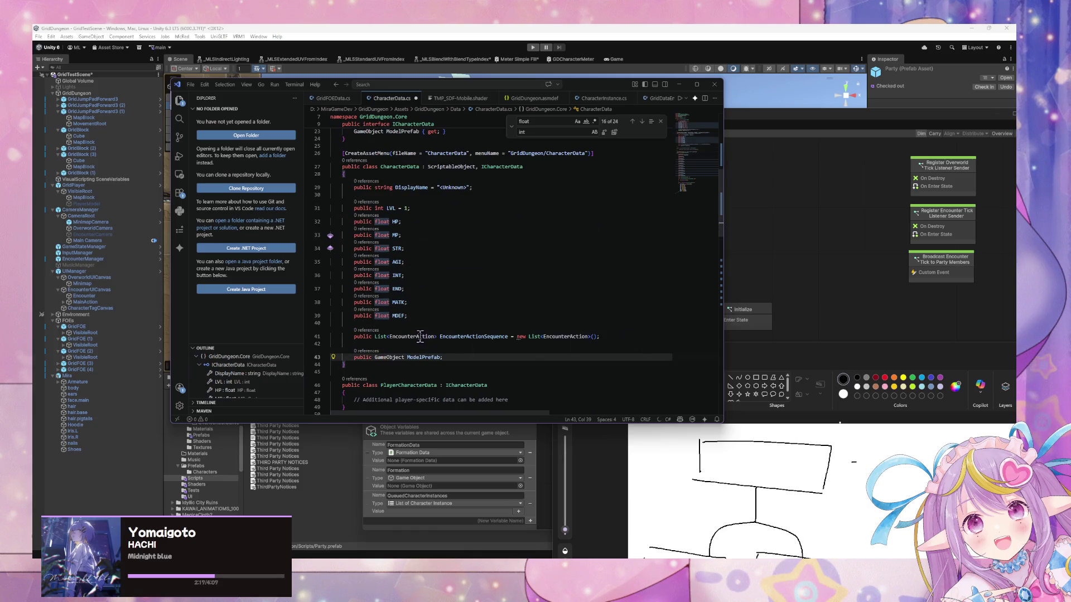
Step: Replace PlayerCharacterData's placeholder comment with CharacterData's stat fields and save CharacterData.cs
{"action": "left_click_drag", "start_coordinate": [446, 357], "coordinate": [298, 181]}
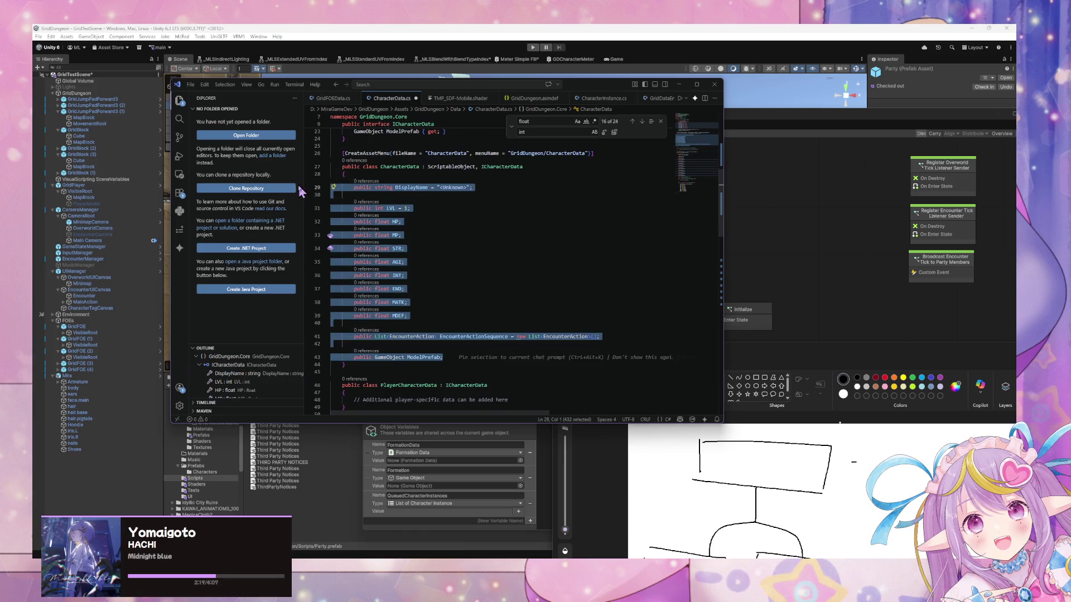
{"action": "scroll", "coordinate": [478, 251], "scroll_direction": "down", "scroll_amount": 4}
{"action": "left_click_drag", "start_coordinate": [536, 271], "coordinate": [273, 266]}
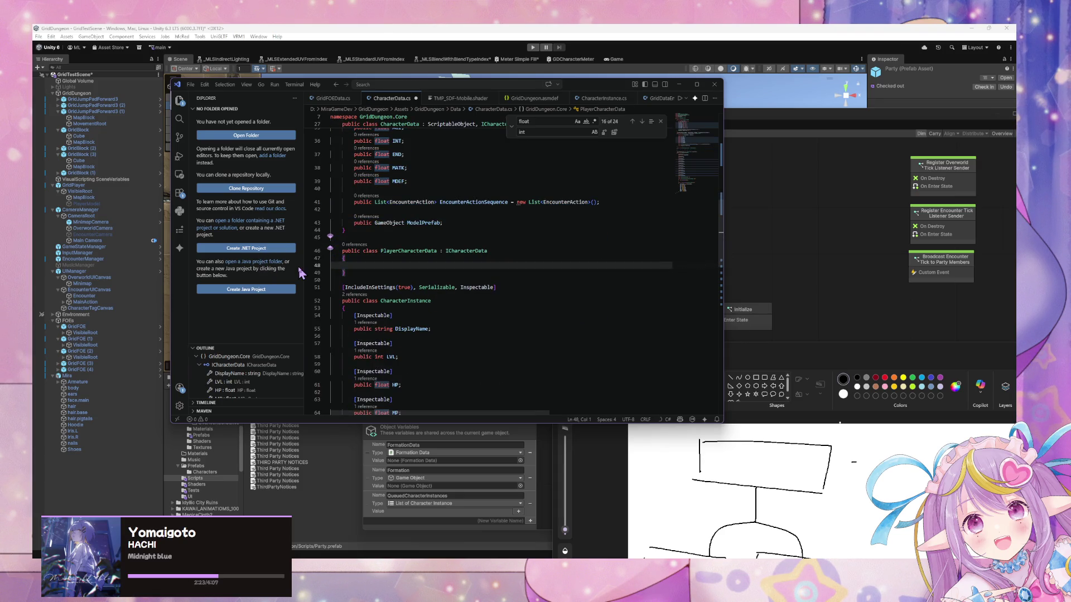
{"action": "key", "text": "BackSpace"}
{"action": "key", "text": "BackSpace"}
{"action": "key", "text": "Return"}
{"action": "key", "text": "ctrl+v"}
{"action": "key", "text": "ctrl+s"}
{"action": "scroll", "coordinate": [431, 251], "scroll_direction": "up", "scroll_amount": 7}
{"action": "scroll", "coordinate": [430, 251], "scroll_direction": "down", "scroll_amount": 5}
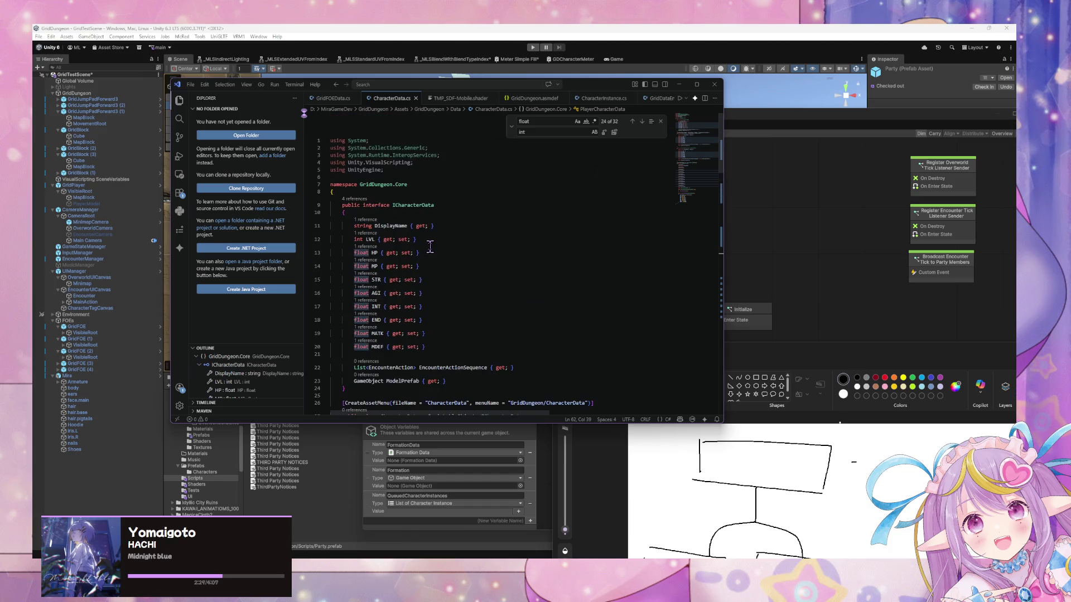
{"action": "scroll", "coordinate": [429, 244], "scroll_direction": "down", "scroll_amount": 9}
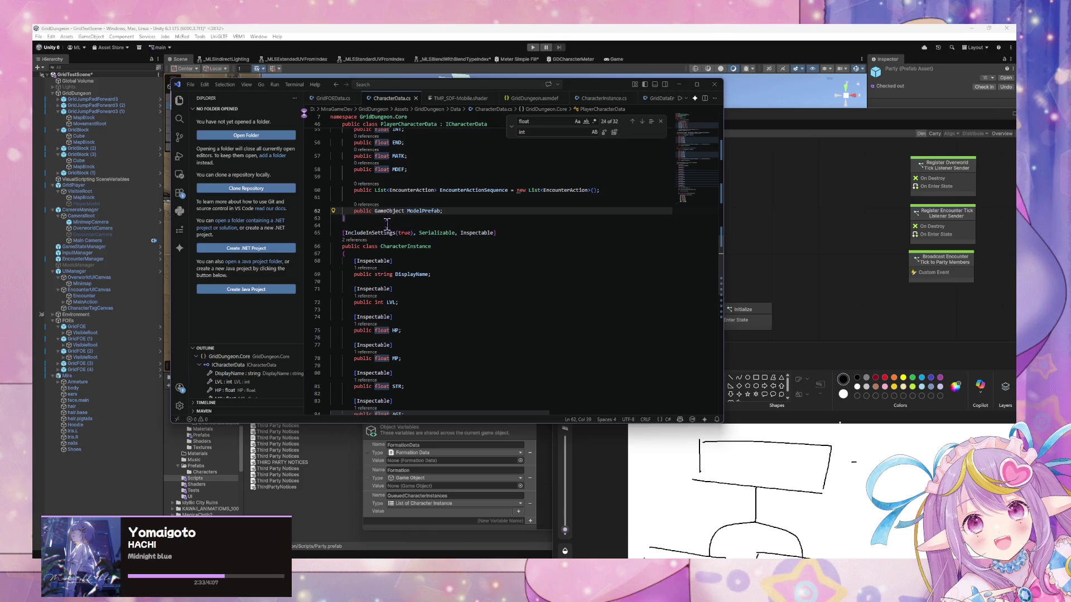
{"action": "left_click", "coordinate": [368, 218]}
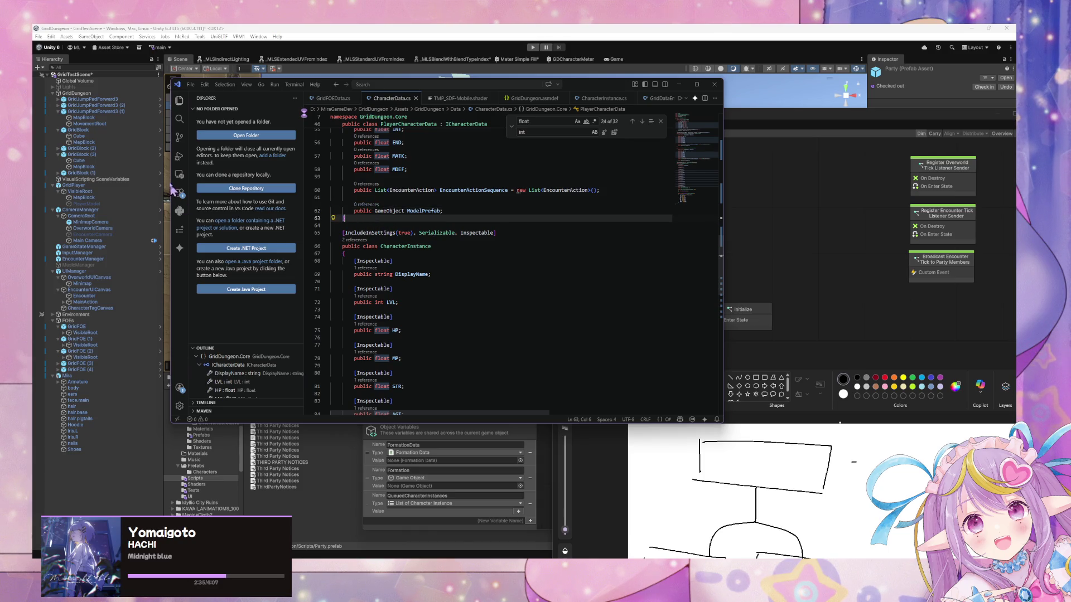
Step: Add the [IncludeInSettings(true), Serializable, Inspectable] attribute line above PlayerCharacterData, indented to match
{"action": "scroll", "coordinate": [430, 202], "scroll_direction": "up", "scroll_amount": 4}
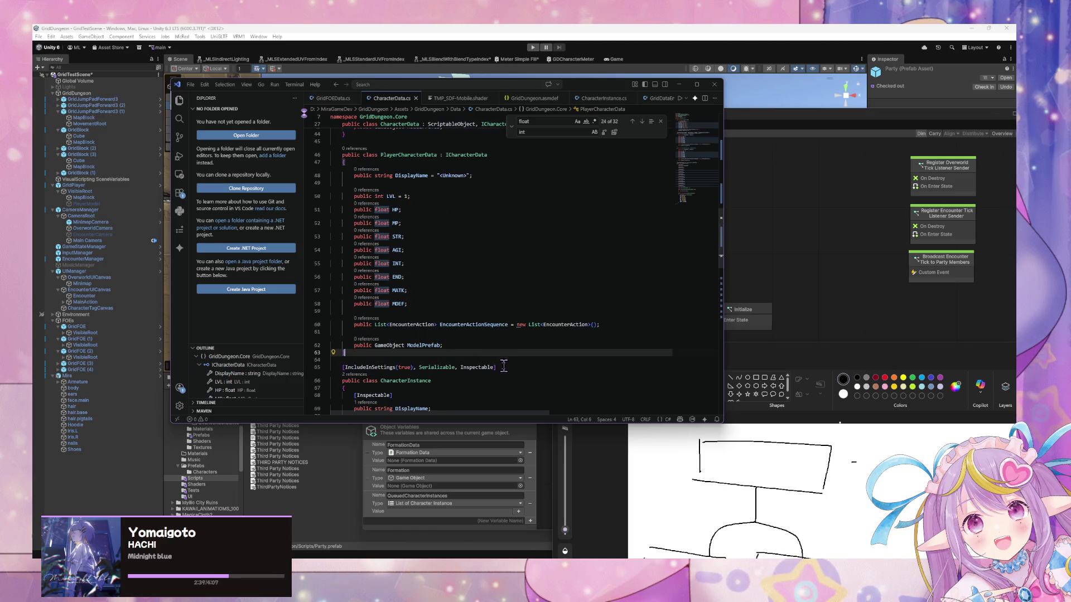
{"action": "left_click_drag", "start_coordinate": [496, 367], "coordinate": [338, 367]}
{"action": "key", "text": "shift+Right"}
{"action": "key", "text": "ctrl+c"}
{"action": "left_click", "coordinate": [416, 141]}
{"action": "key", "text": "Return"}
{"action": "key", "text": "ctrl+v"}
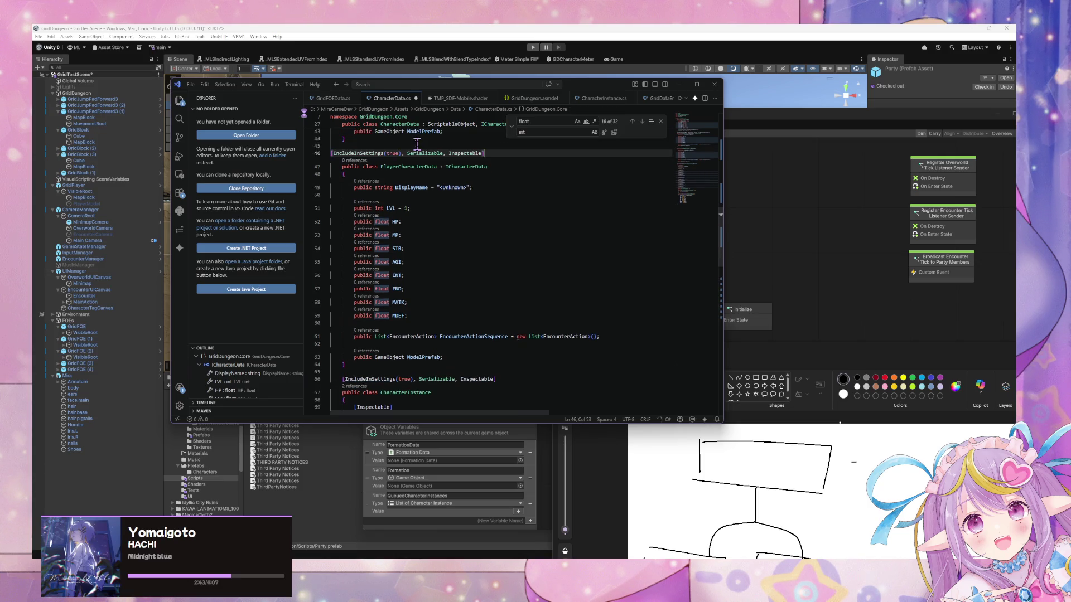
{"action": "left_click", "coordinate": [349, 152]}
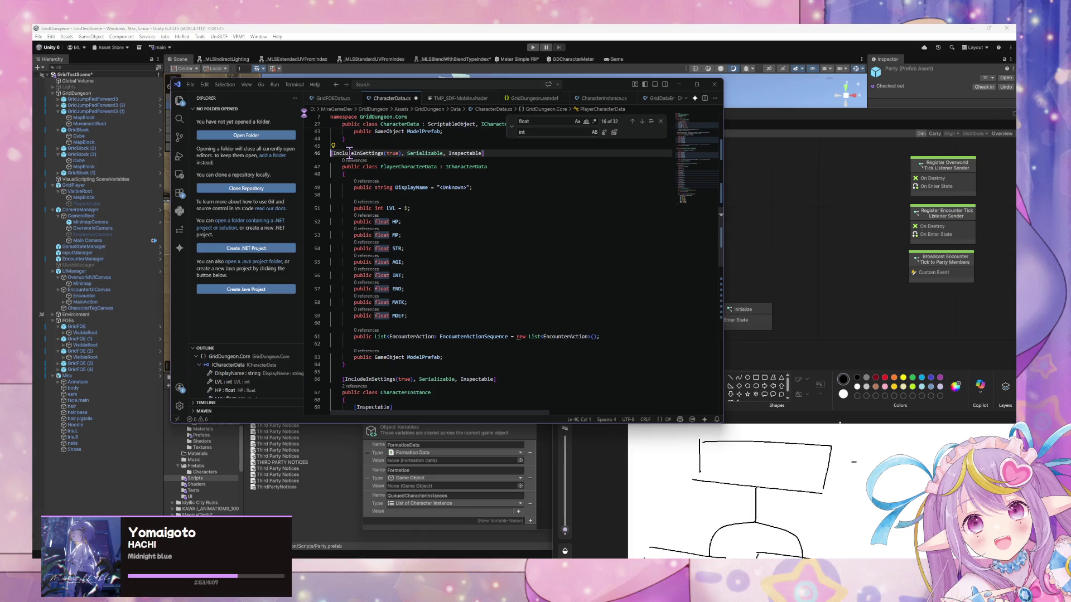
{"action": "key", "text": "Tab"}
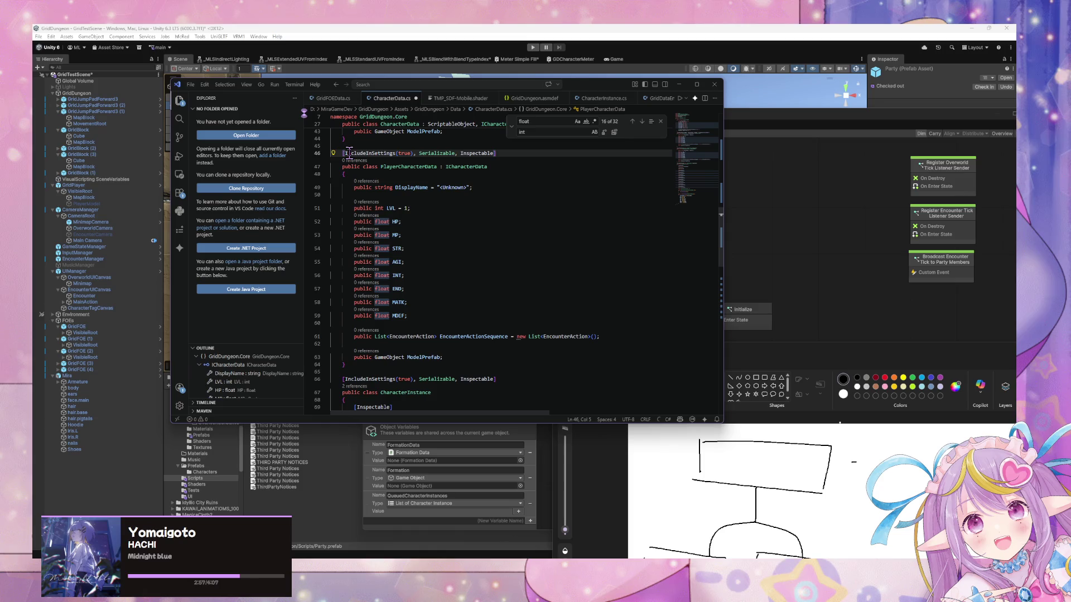
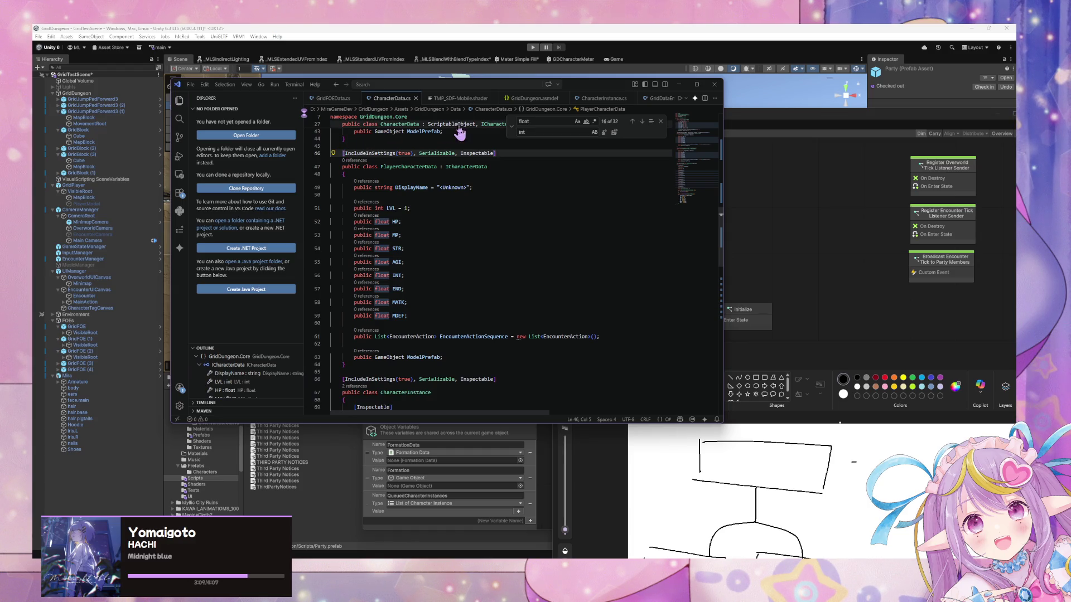
Step: Add [Inspectable] attributes above PlayerCharacterData's LVL, HP and MP fields using Copilot completions
{"action": "scroll", "coordinate": [406, 184], "scroll_direction": "down", "scroll_amount": 2}
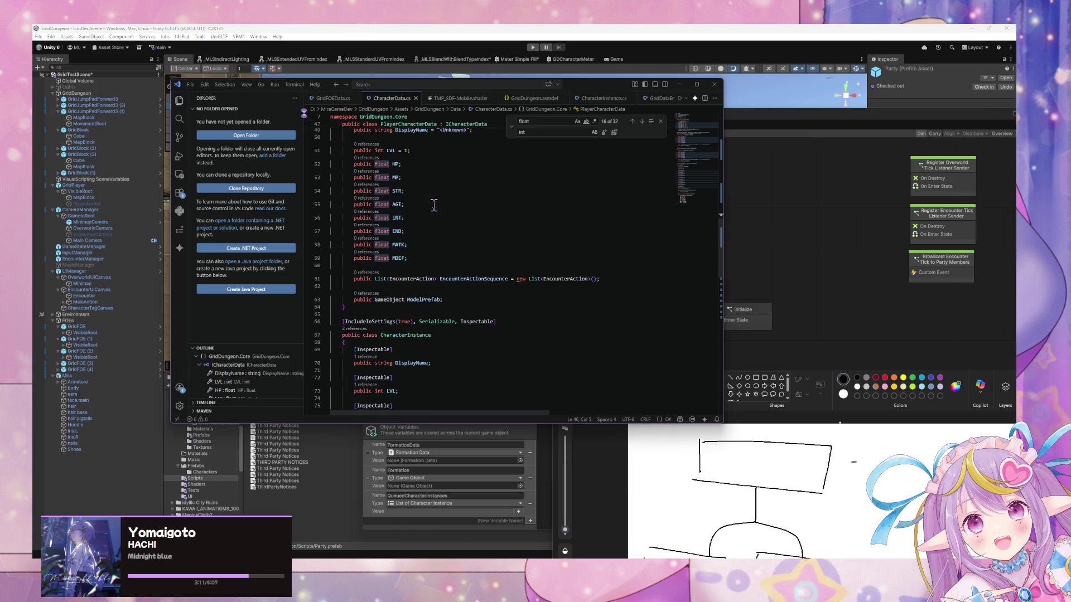
{"action": "left_click", "coordinate": [379, 137]}
{"action": "key", "text": "Return"}
{"action": "type", "text": "["}
{"action": "key", "text": "Tab"}
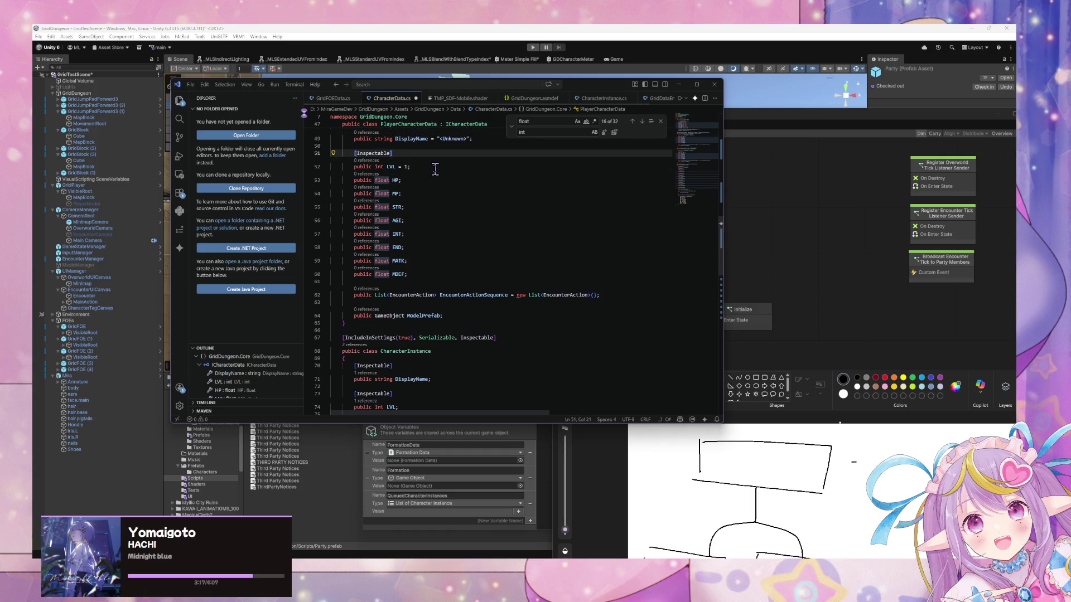
{"action": "left_click", "coordinate": [435, 169]}
{"action": "key", "text": "Return"}
{"action": "key", "text": "Tab"}
{"action": "left_click", "coordinate": [424, 185]}
{"action": "key", "text": "Return"}
{"action": "key", "text": "Tab"}
Step: Add [Inspectable] above the STR, AGI and INT fields, each on its own line
{"action": "left_click", "coordinate": [418, 207]}
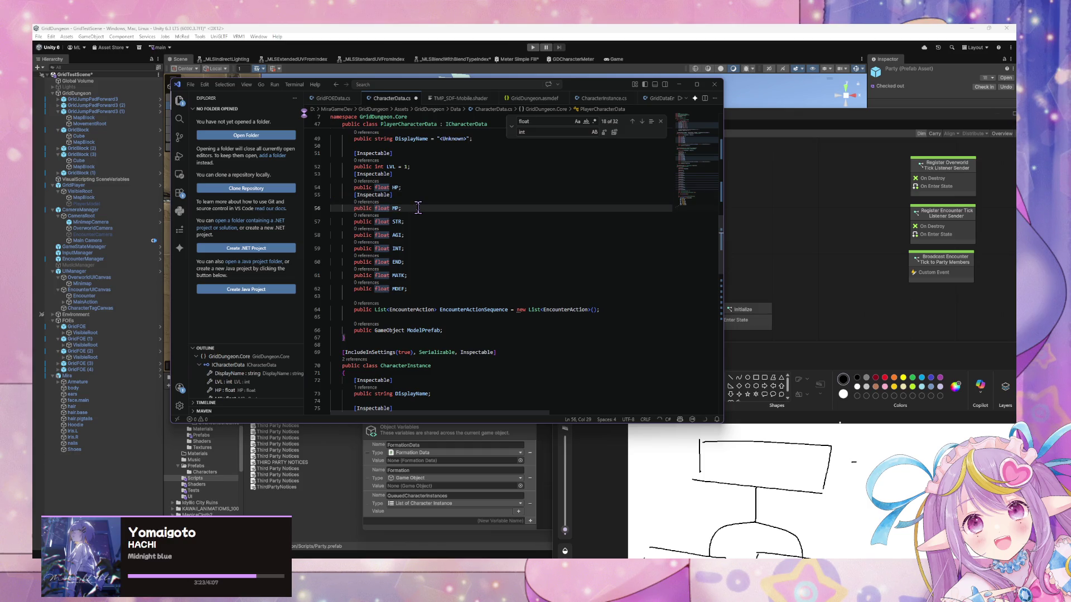
{"action": "key", "text": "Return"}
{"action": "key", "text": "Tab"}
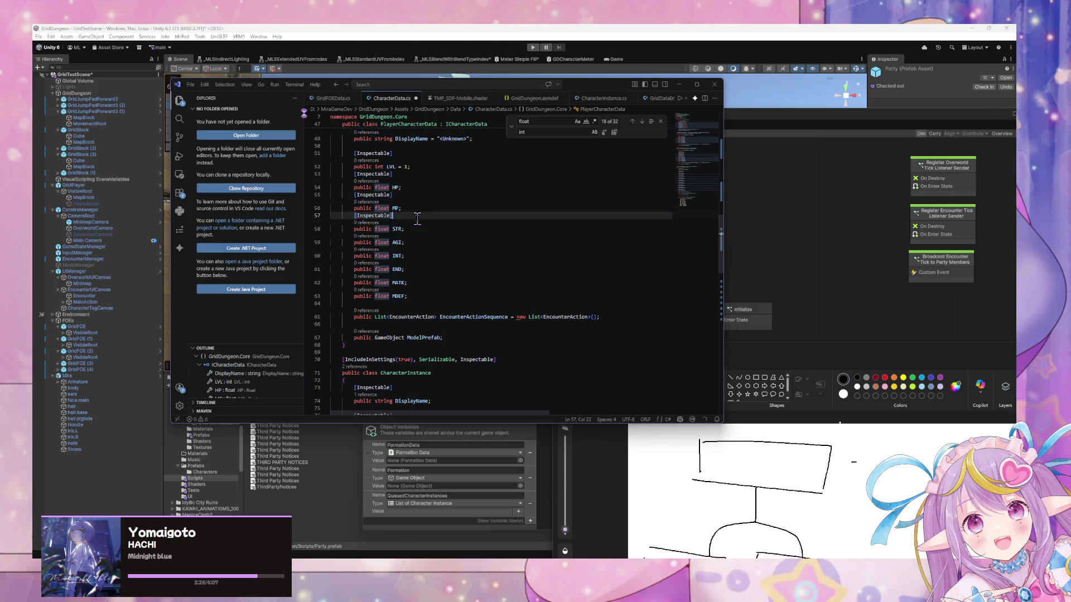
{"action": "key", "text": "Down"}
{"action": "key", "text": "Home"}
{"action": "key", "text": "Home"}
{"action": "key", "text": "shift+End"}
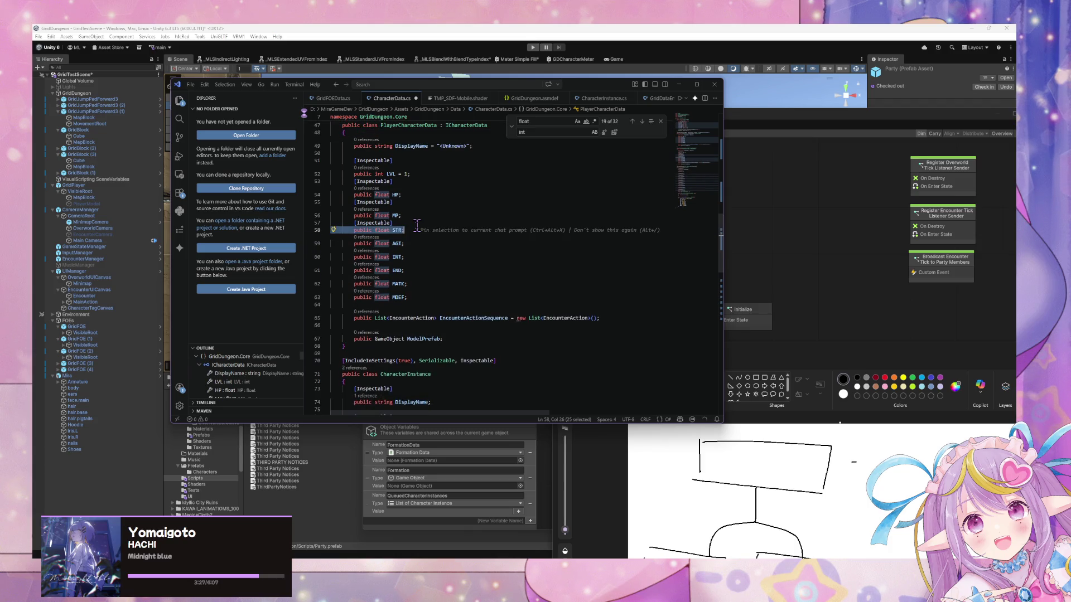
{"action": "key", "text": "Escape"}
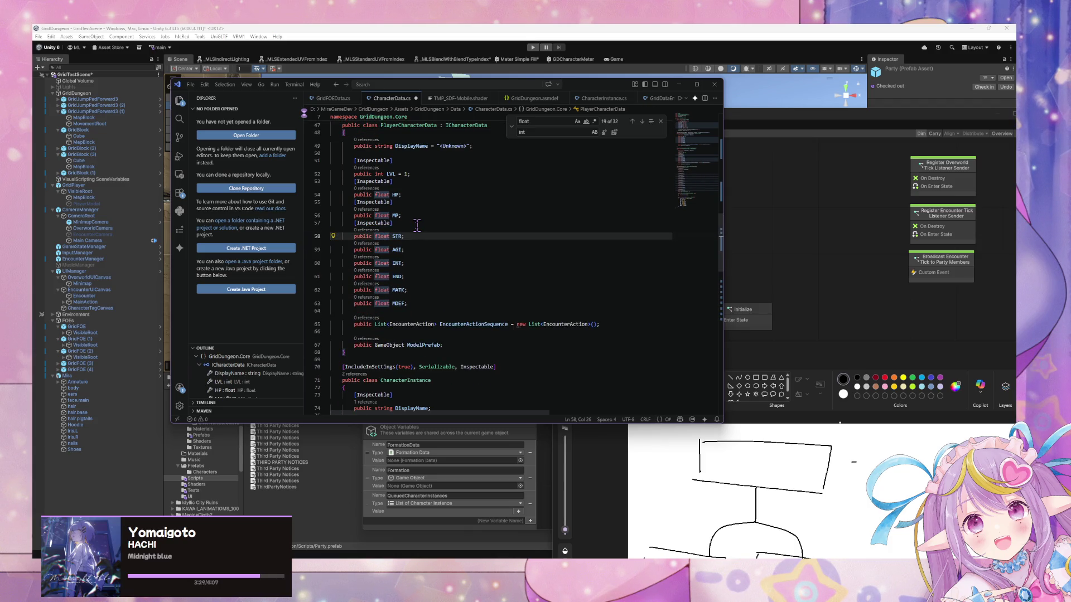
{"action": "key", "text": "Return"}
{"action": "key", "text": "Tab"}
{"action": "key", "text": "Down"}
{"action": "key", "text": "End"}
{"action": "key", "text": "Return"}
{"action": "key", "text": "Tab"}
{"action": "key", "text": "Tab"}
{"action": "key", "text": "Tab"}
{"action": "key", "text": "Tab"}
Step: Run Format Document on CharacterData.cs and scroll through to check the attributes
{"action": "key", "text": "ctrl+shift+p"}
{"action": "key", "text": "Return"}
{"action": "scroll", "coordinate": [429, 219], "scroll_direction": "up", "scroll_amount": 10}
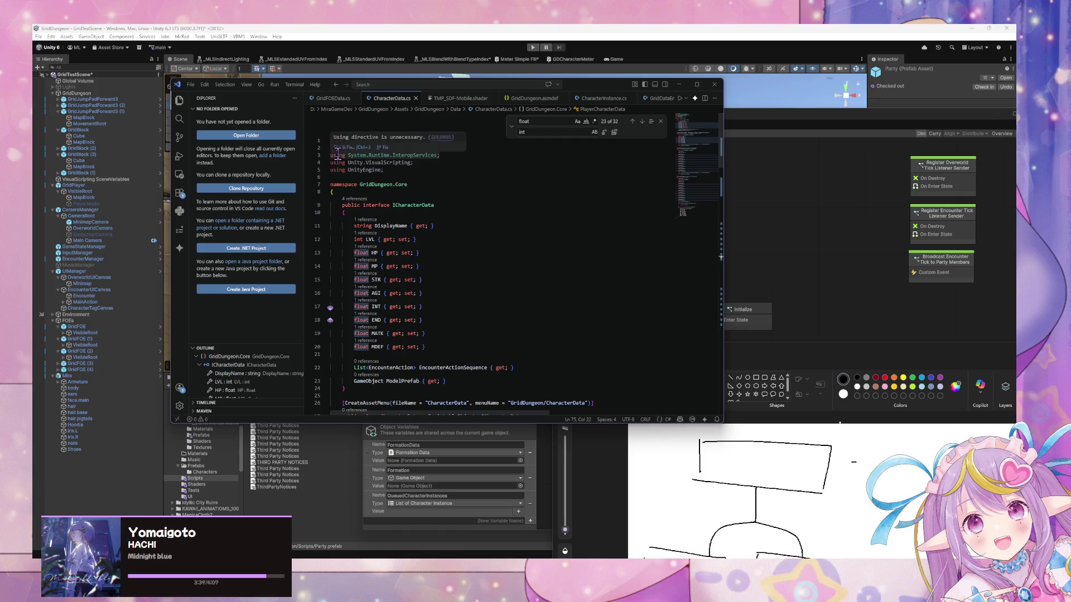
{"action": "scroll", "coordinate": [440, 251], "scroll_direction": "down", "scroll_amount": 10}
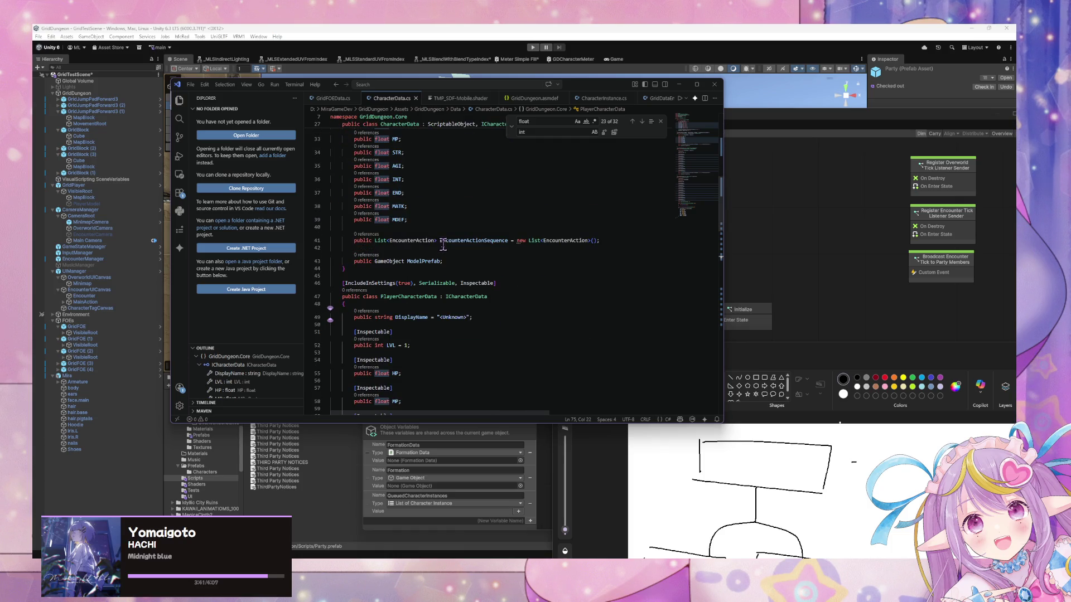
{"action": "scroll", "coordinate": [442, 246], "scroll_direction": "down", "scroll_amount": 10}
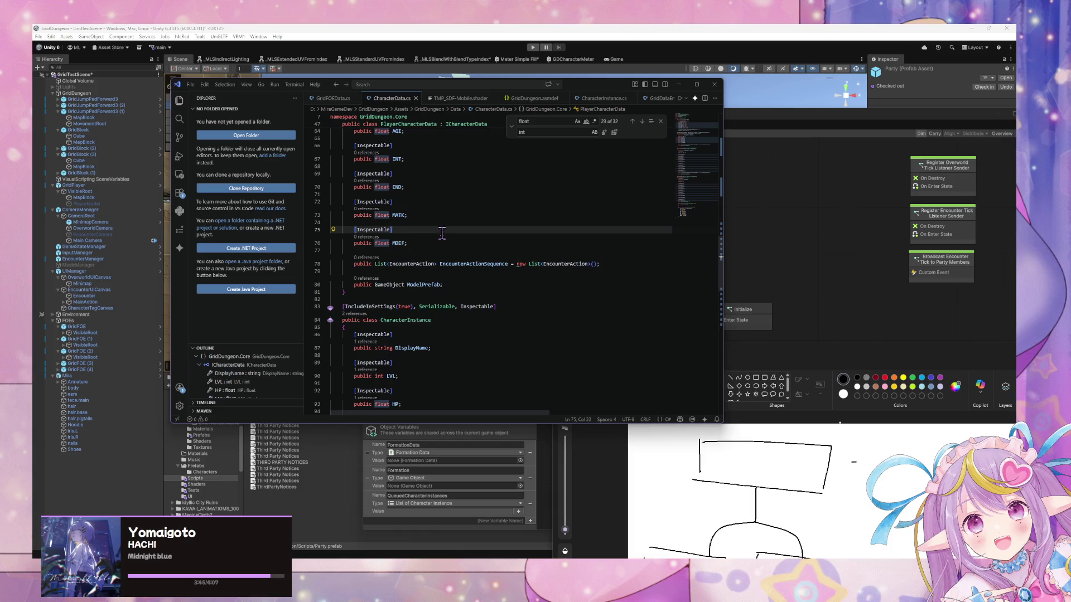
{"action": "scroll", "coordinate": [432, 226], "scroll_direction": "down", "scroll_amount": 5}
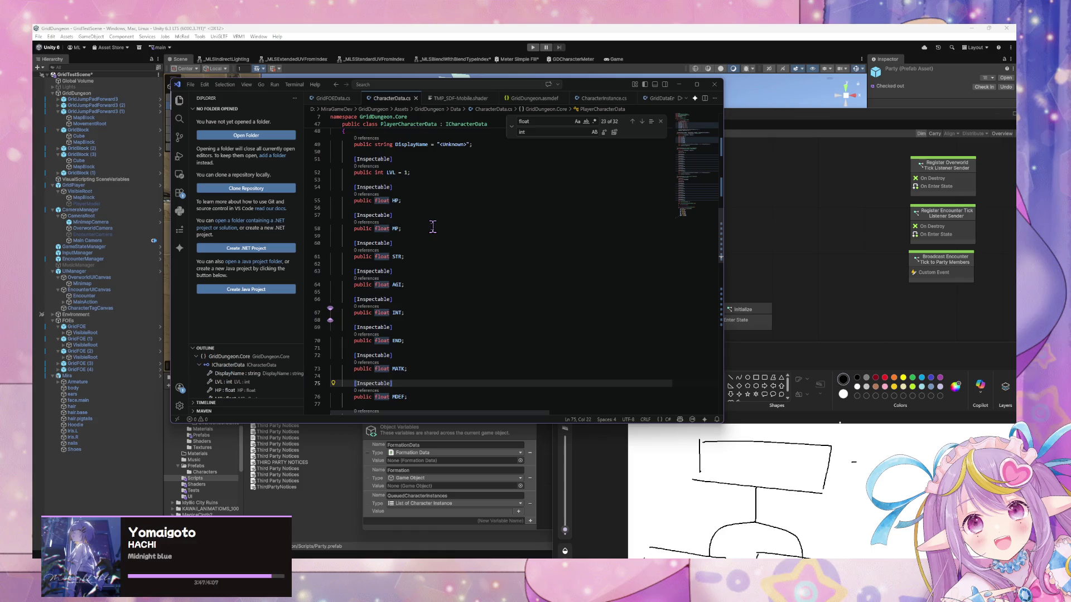
{"action": "scroll", "coordinate": [431, 230], "scroll_direction": "up", "scroll_amount": 10}
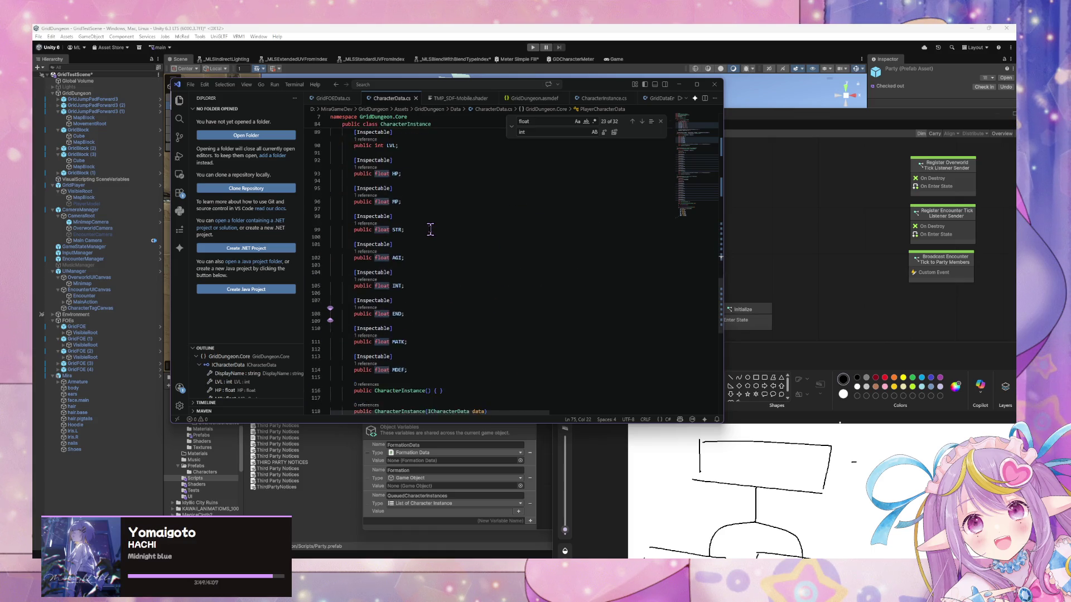
{"action": "scroll", "coordinate": [424, 241], "scroll_direction": "up", "scroll_amount": 8}
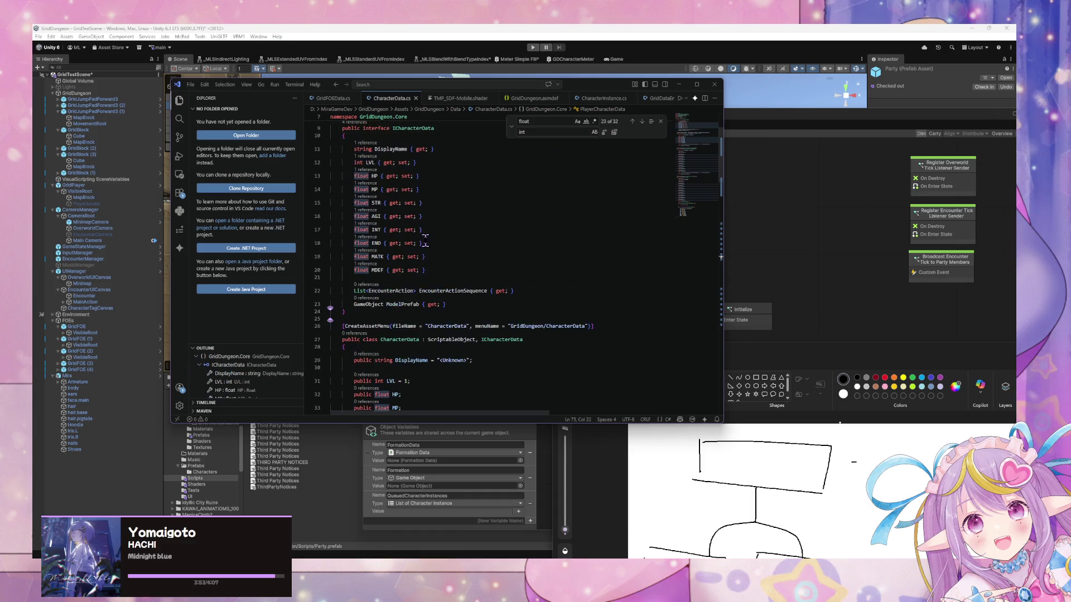
{"action": "scroll", "coordinate": [425, 243], "scroll_direction": "down", "scroll_amount": 8}
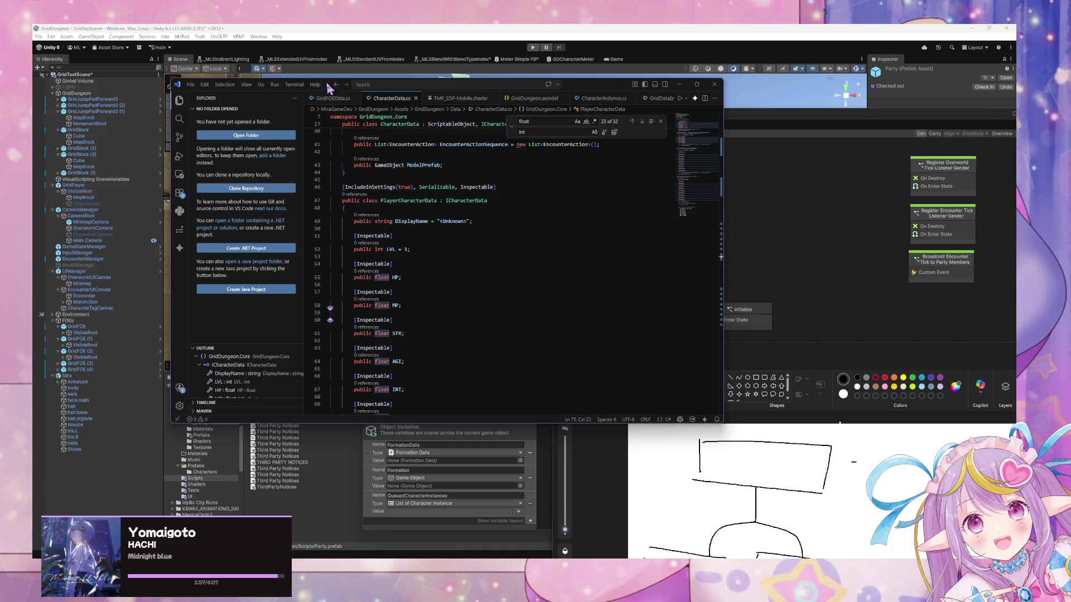
Step: Rearrange the Unity State Graph window and open the Console listing the CS0535 interface-implementation errors
{"action": "left_click_drag", "start_coordinate": [328, 85], "coordinate": [697, 241]}
{"action": "left_click", "coordinate": [560, 117]}
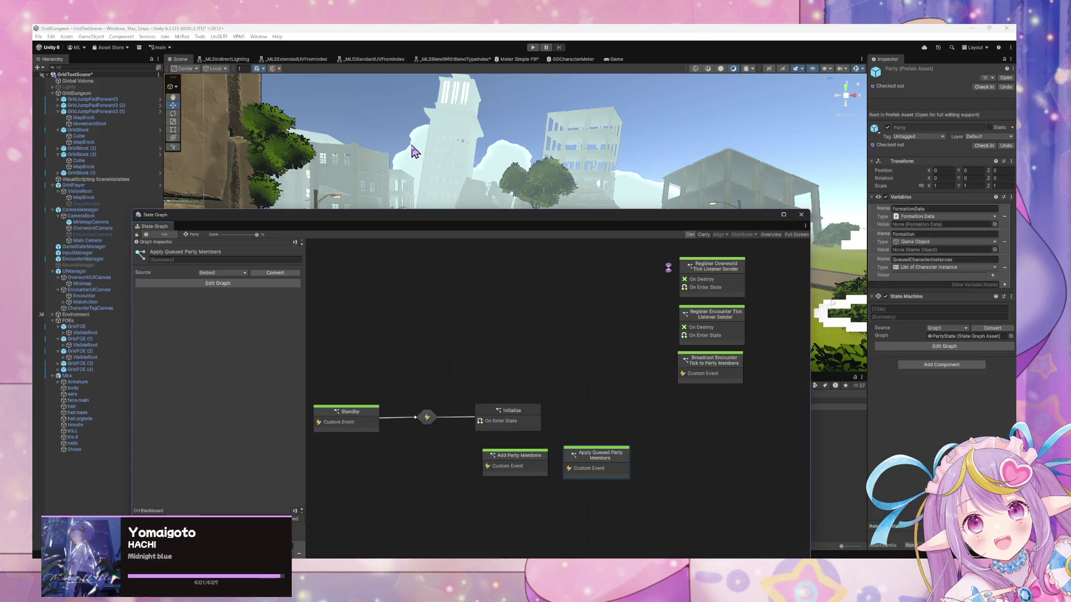
{"action": "mouse_move", "coordinate": [519, 217]}
{"action": "left_mouse_down"}
{"action": "mouse_move", "coordinate": [583, 454]}
{"action": "mouse_move", "coordinate": [576, 440]}
{"action": "left_mouse_up"}
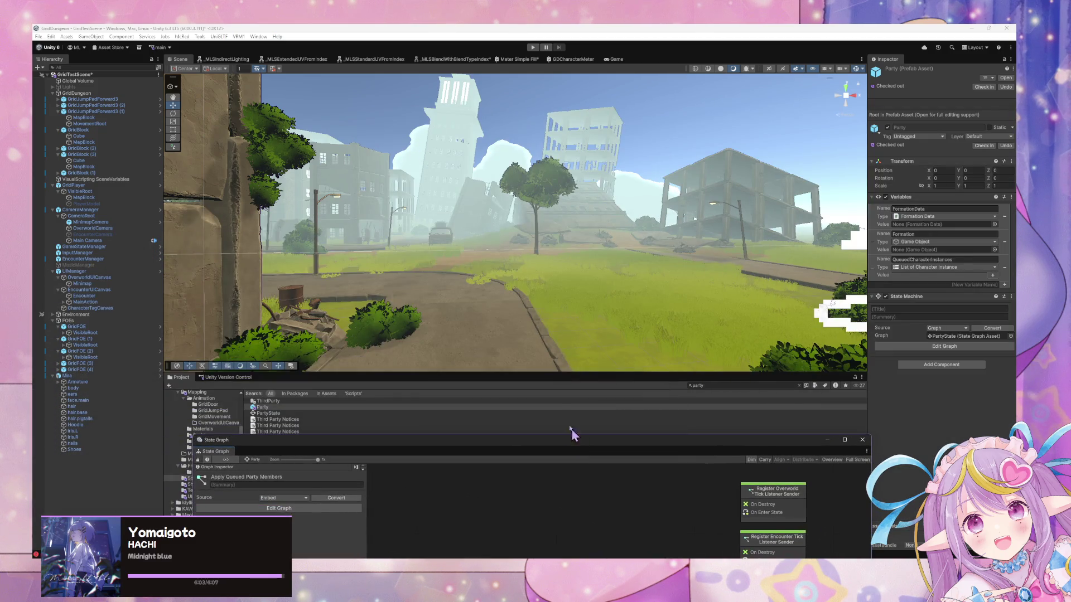
{"action": "left_click_drag", "start_coordinate": [521, 262], "coordinate": [406, 279]}
{"action": "left_click_drag", "start_coordinate": [376, 442], "coordinate": [626, 236]}
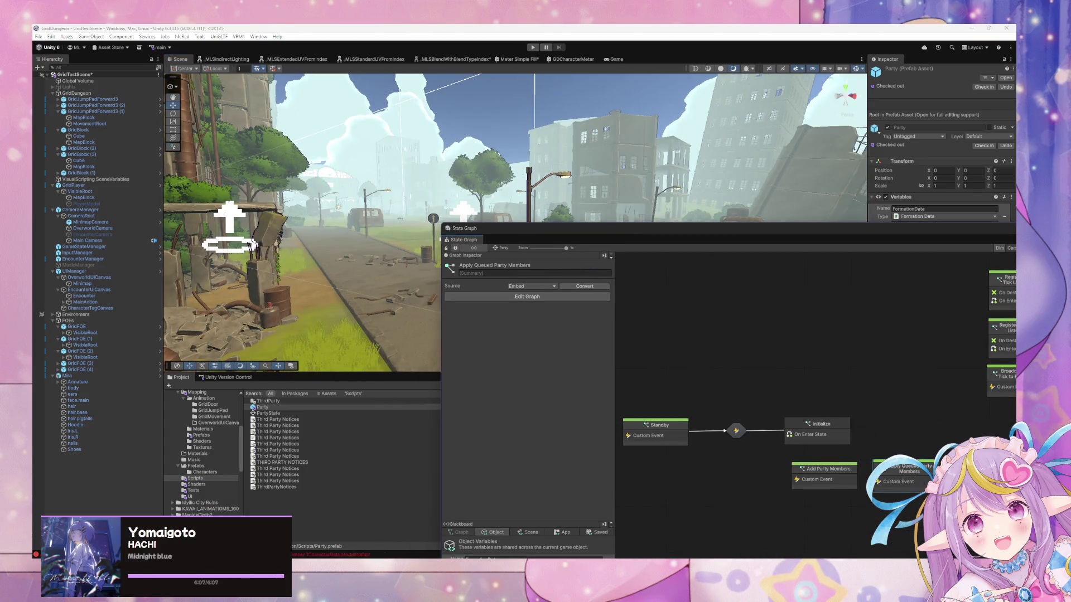
{"action": "key", "text": "ctrl+shift+c"}
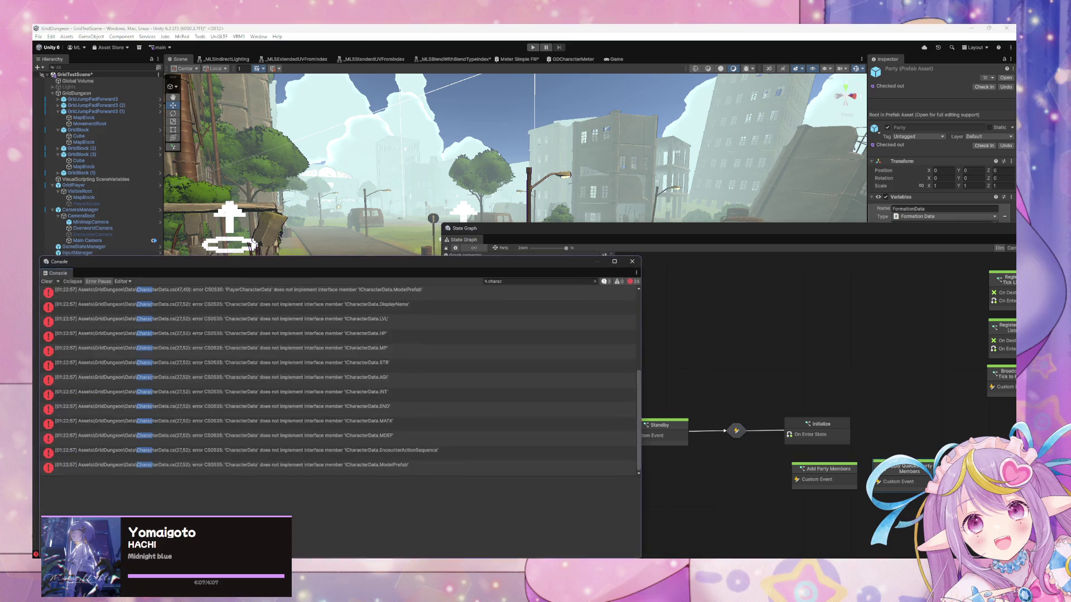
{"action": "scroll", "coordinate": [346, 373], "scroll_direction": "up", "scroll_amount": 1}
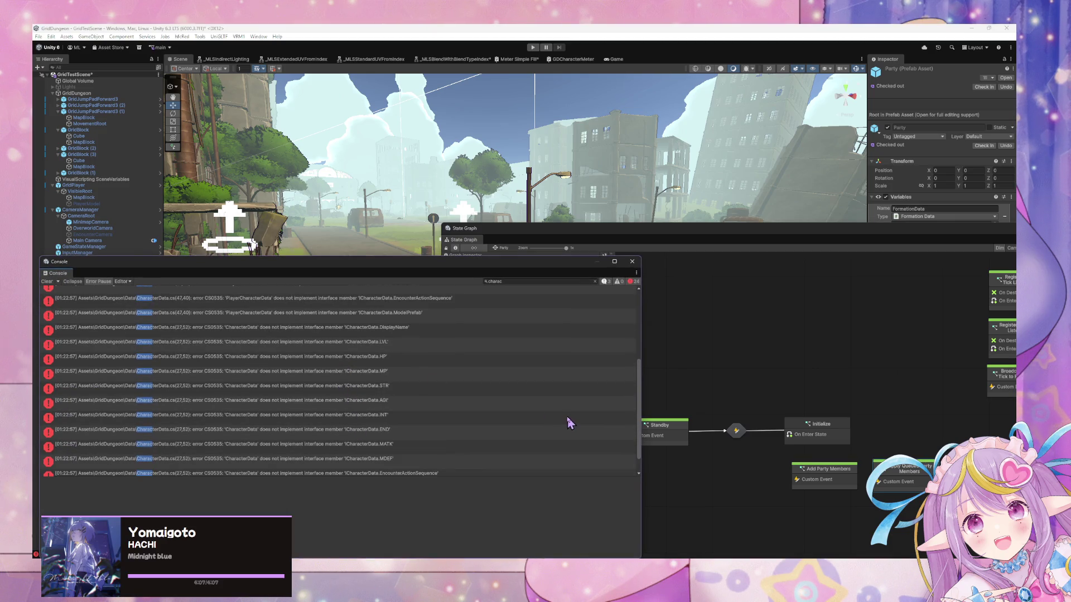
{"action": "key", "text": "alt+Tab"}
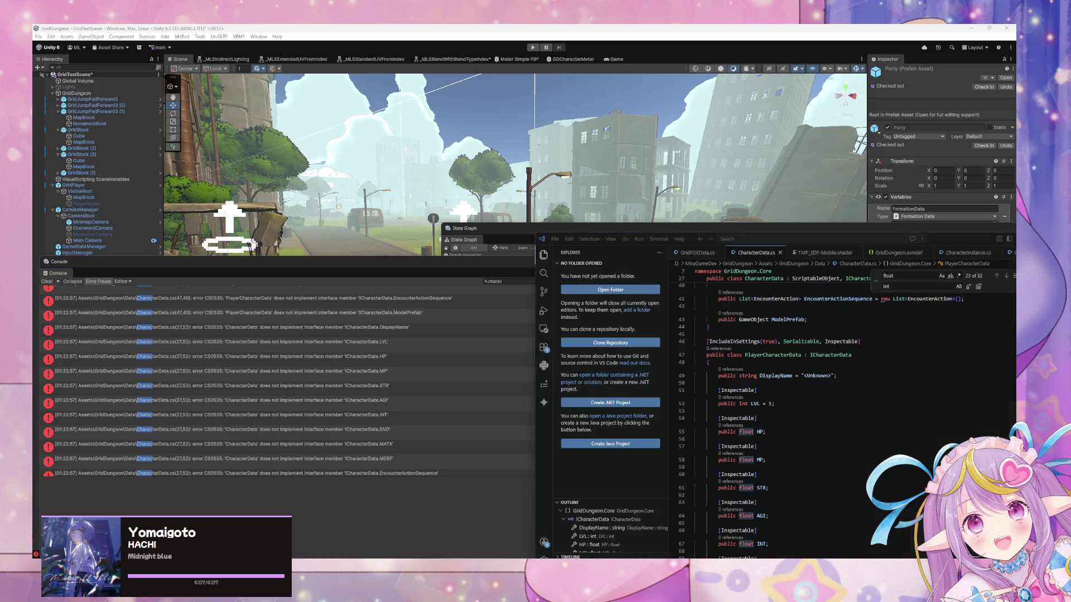
Step: Replace CharacterData's stat fields with the property declarations copied from ICharacterData
{"action": "scroll", "coordinate": [786, 365], "scroll_direction": "up", "scroll_amount": 2}
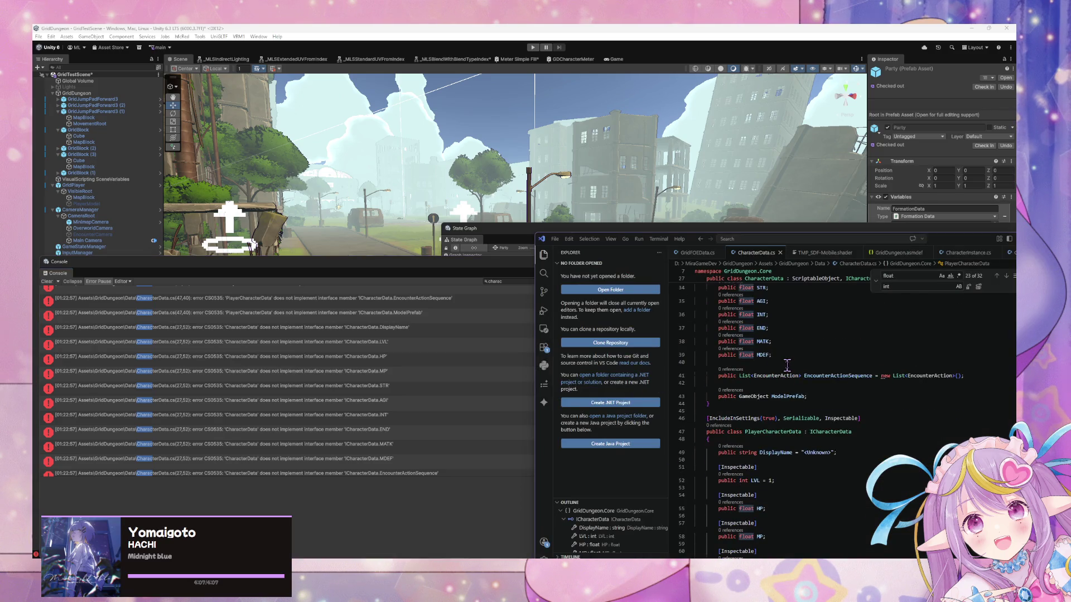
{"action": "scroll", "coordinate": [786, 364], "scroll_direction": "up", "scroll_amount": 3}
{"action": "scroll", "coordinate": [783, 385], "scroll_direction": "up", "scroll_amount": 5}
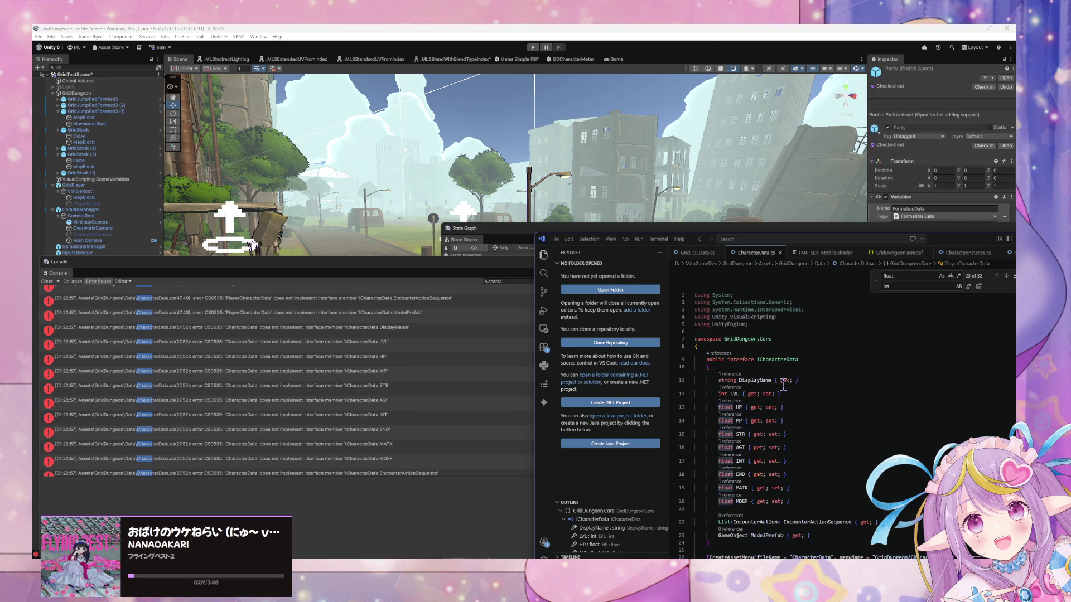
{"action": "left_click", "coordinate": [801, 442]}
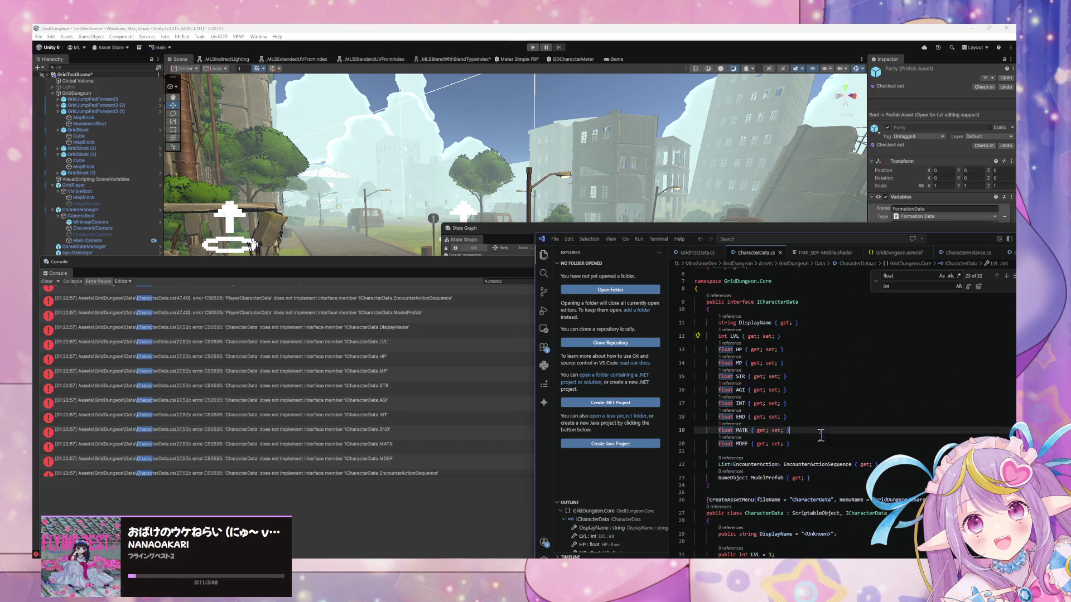
{"action": "left_click_drag", "start_coordinate": [804, 443], "coordinate": [696, 322]}
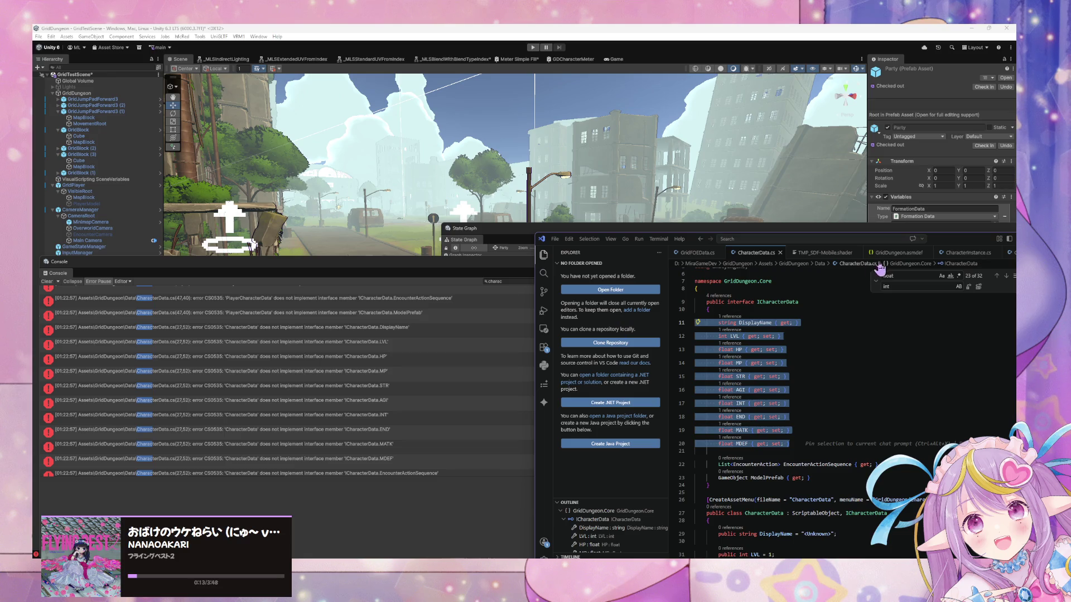
{"action": "double_click", "coordinate": [676, 238]}
{"action": "scroll", "coordinate": [629, 228], "scroll_direction": "down", "scroll_amount": 5}
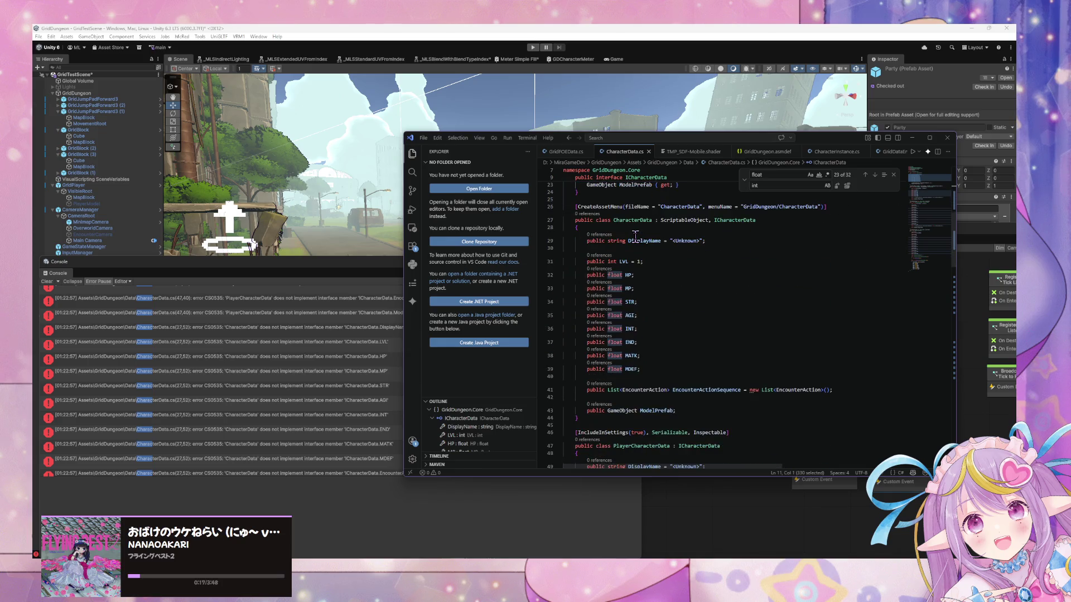
{"action": "mouse_move", "coordinate": [640, 369]}
{"action": "left_mouse_down"}
{"action": "mouse_move", "coordinate": [569, 362]}
{"action": "mouse_move", "coordinate": [564, 273]}
{"action": "mouse_move", "coordinate": [538, 257]}
{"action": "left_mouse_up"}
{"action": "key", "text": "ctrl+v"}
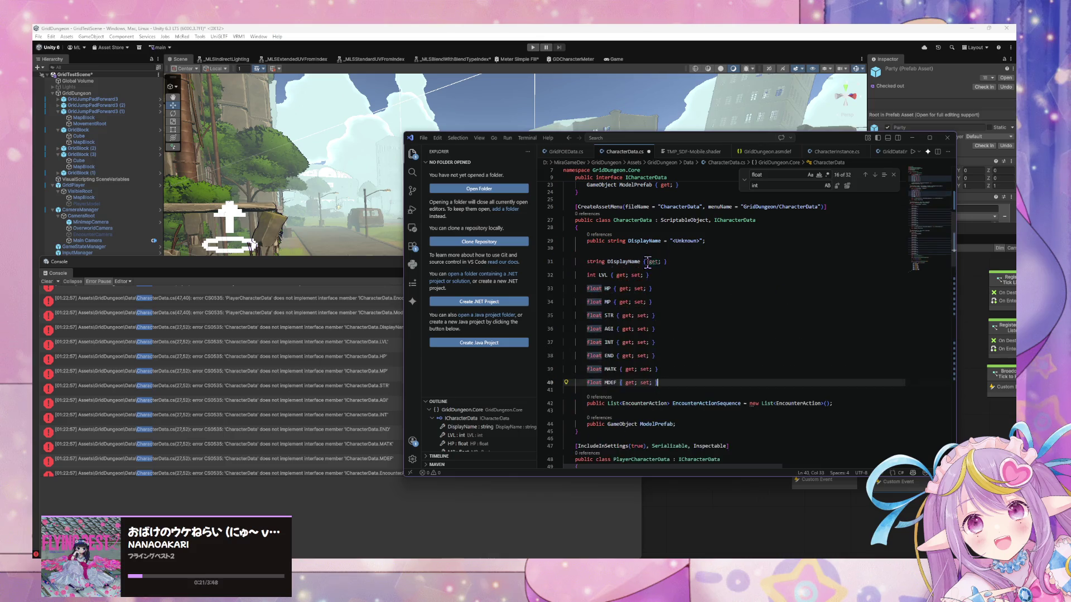
{"action": "scroll", "coordinate": [693, 270], "scroll_direction": "up", "scroll_amount": 5}
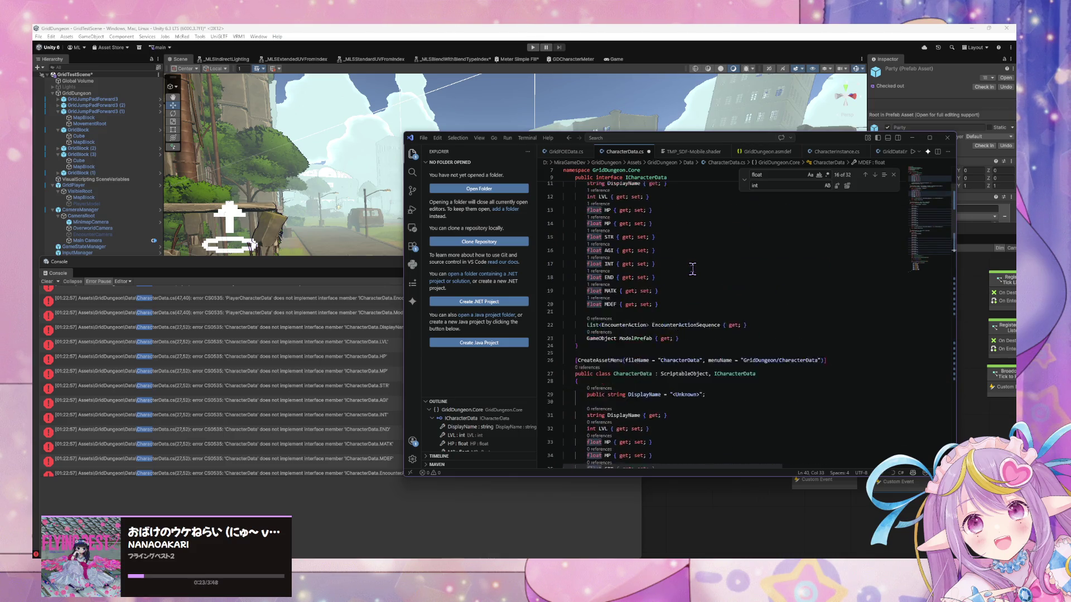
{"action": "scroll", "coordinate": [695, 270], "scroll_direction": "down", "scroll_amount": 5}
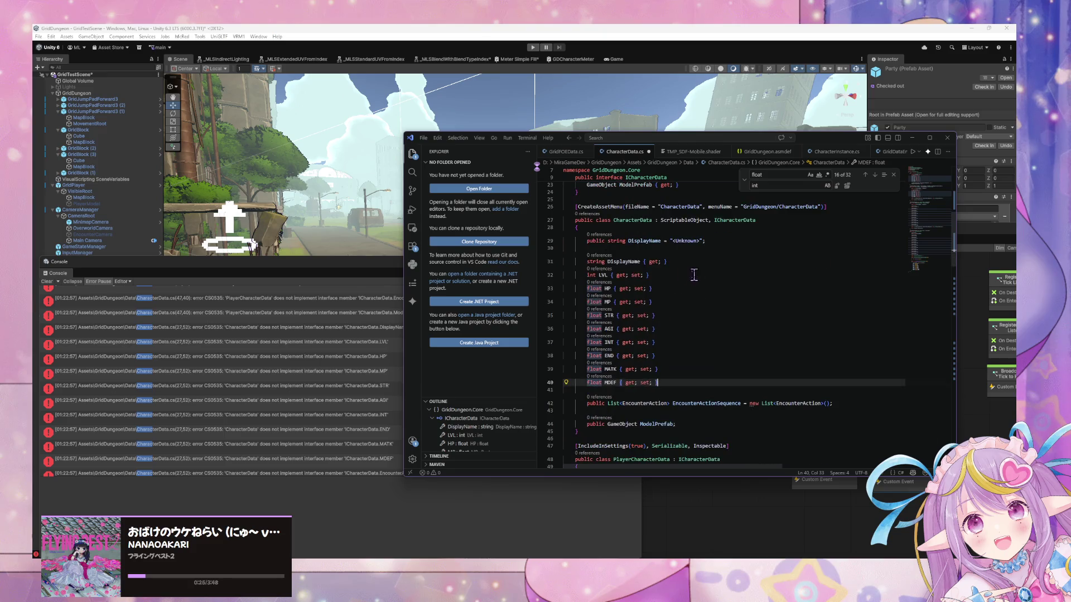
Step: Prefix DisplayName and the LVL through MDEF properties with 'public' using multiple carets
{"action": "left_click", "coordinate": [585, 262]}
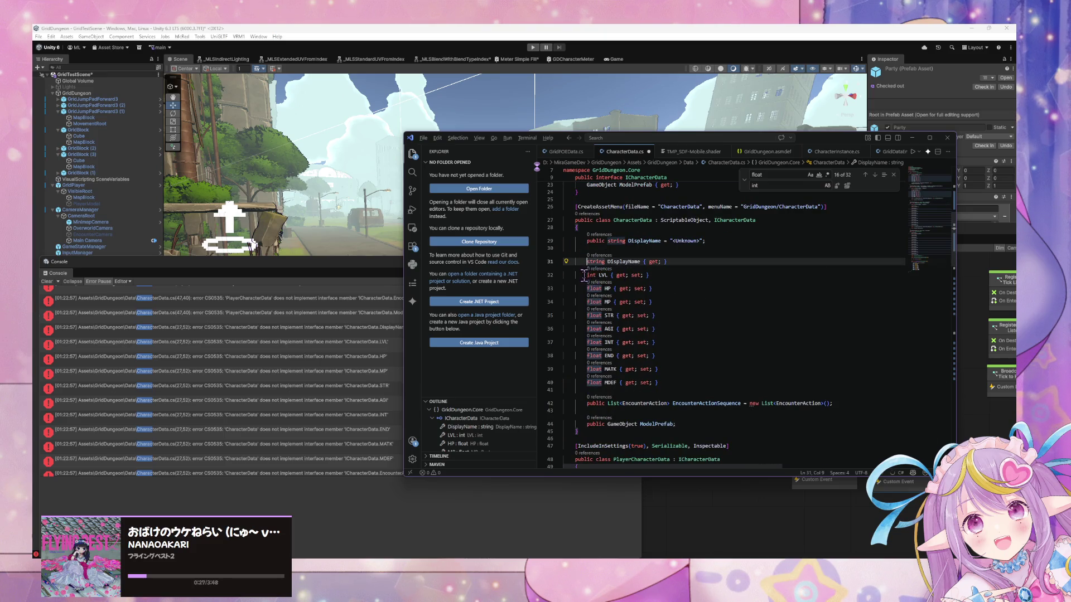
{"action": "left_click", "coordinate": [586, 275], "text": "alt"}
{"action": "left_click", "coordinate": [587, 288], "text": "alt"}
{"action": "left_click", "coordinate": [587, 302], "text": "alt"}
{"action": "left_click", "coordinate": [586, 315], "text": "alt"}
{"action": "left_click", "coordinate": [587, 328], "text": "alt"}
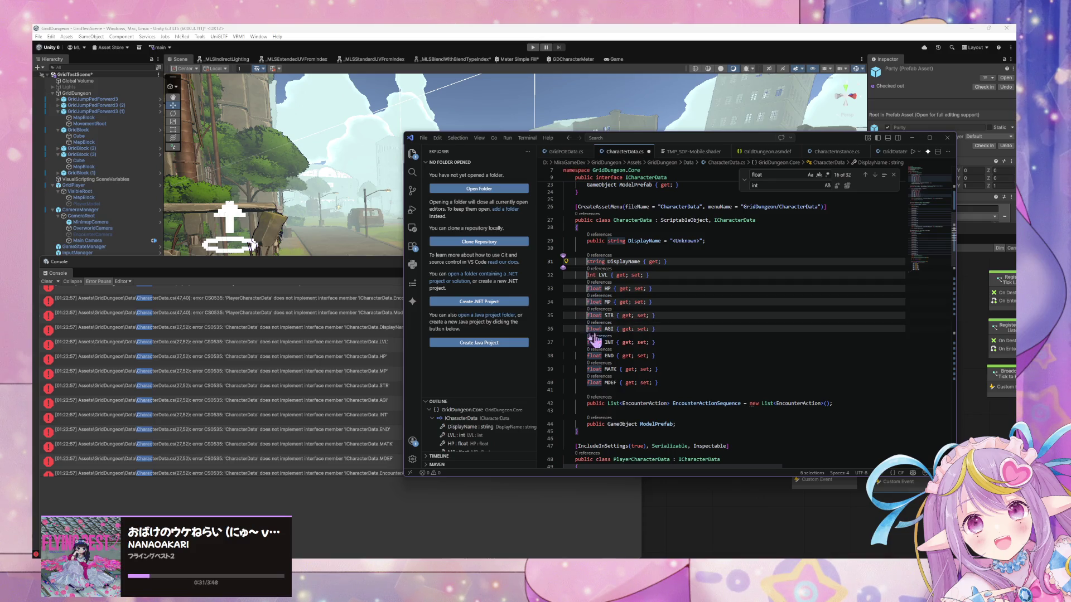
{"action": "left_click", "coordinate": [587, 342], "text": "alt"}
{"action": "left_click", "coordinate": [587, 355], "text": "alt"}
{"action": "left_click", "coordinate": [587, 368], "text": "alt"}
{"action": "left_click", "coordinate": [587, 382], "text": "alt"}
{"action": "type", "text": "public"}
{"action": "scroll", "coordinate": [722, 355], "scroll_direction": "up", "scroll_amount": 1}
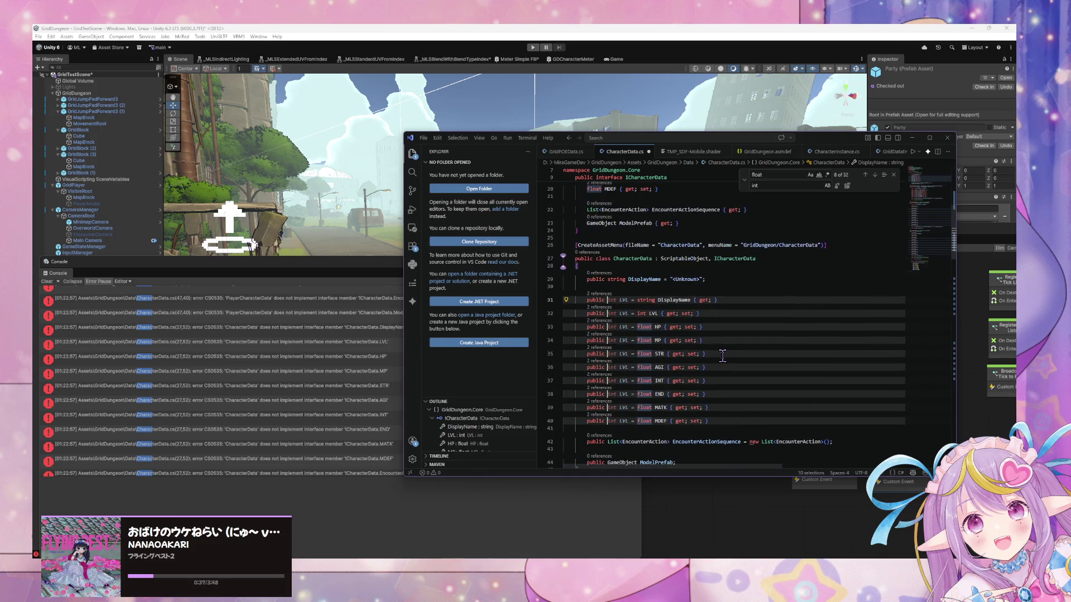
{"action": "left_click", "coordinate": [770, 301]}
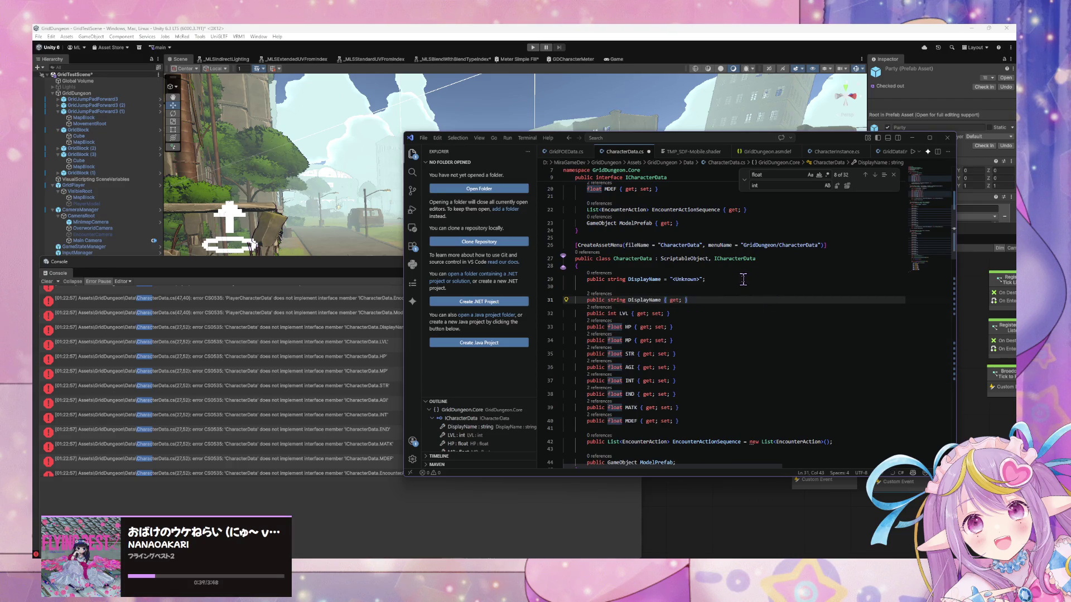
{"action": "scroll", "coordinate": [741, 281], "scroll_direction": "down", "scroll_amount": 8}
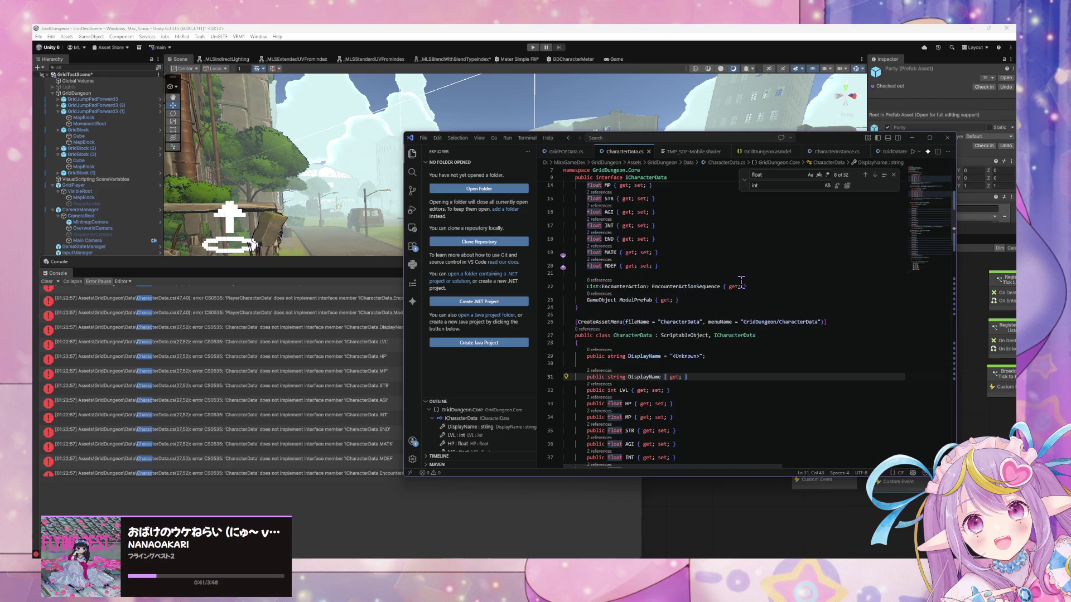
{"action": "scroll", "coordinate": [738, 295], "scroll_direction": "down", "scroll_amount": 4}
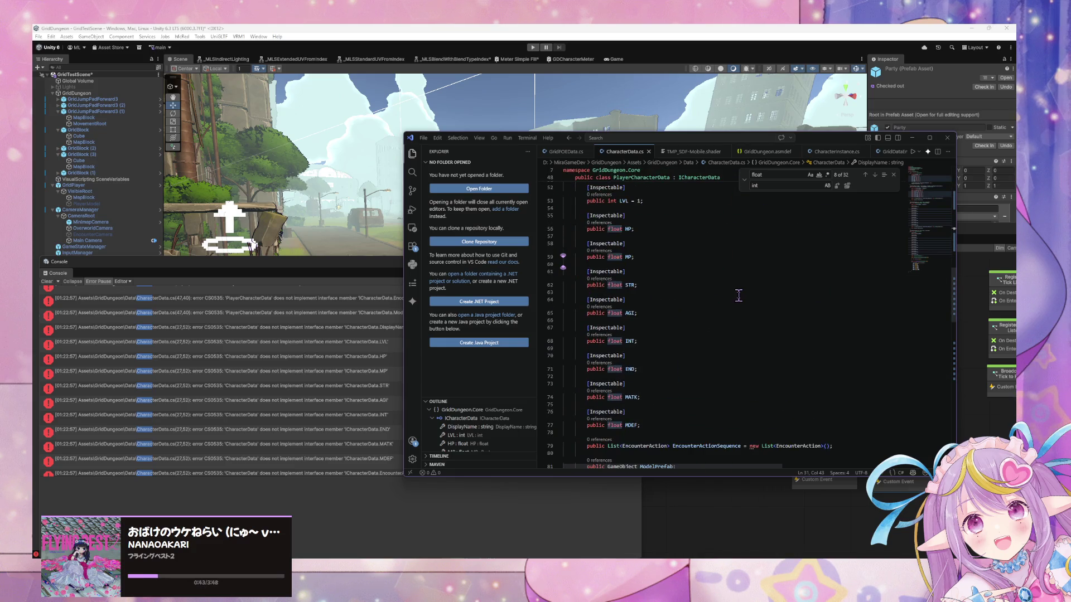
{"action": "scroll", "coordinate": [625, 230], "scroll_direction": "up", "scroll_amount": 3}
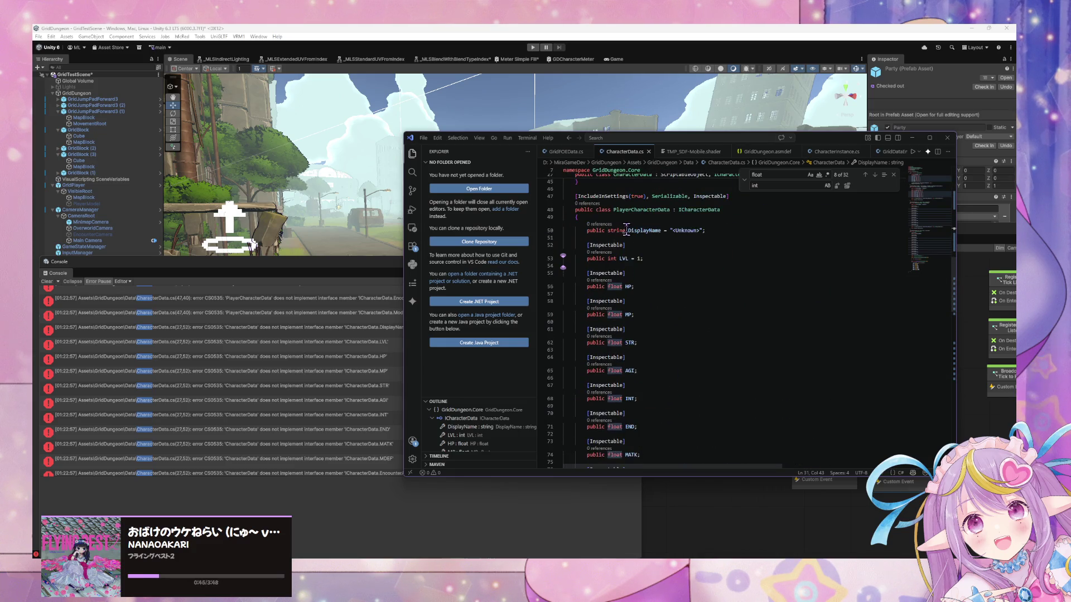
{"action": "left_click", "coordinate": [648, 286]}
Step: Undo the accidental edit to restore CharacterData's public modifiers
{"action": "left_click", "coordinate": [640, 314], "text": "alt"}
{"action": "left_click", "coordinate": [639, 342], "text": "alt"}
{"action": "left_click", "coordinate": [645, 370], "text": "alt"}
{"action": "left_click", "coordinate": [644, 399], "text": "alt"}
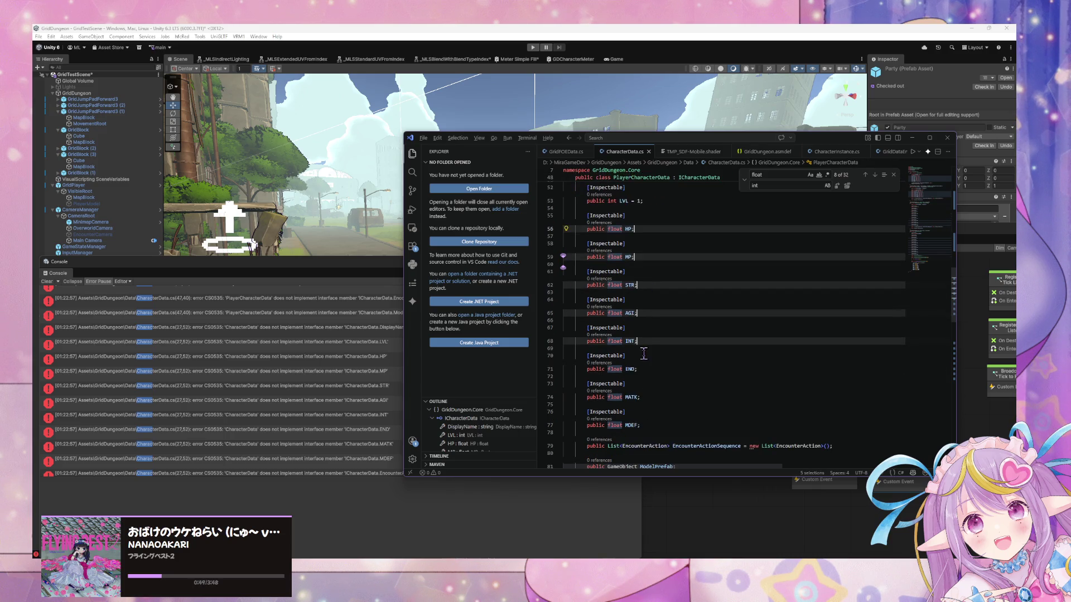
{"action": "key", "text": "ctrl+z"}
{"action": "key", "text": "alt"}
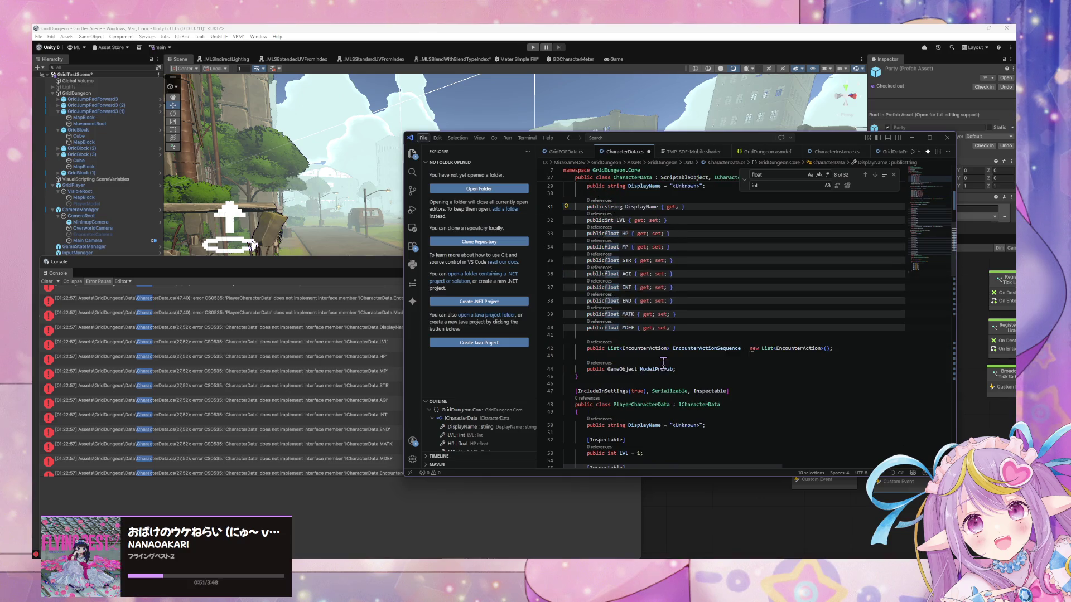
{"action": "key", "text": "ctrl+z"}
Step: Turn PlayerCharacterData's HP through MDEF fields into { get; set; } auto-properties
{"action": "scroll", "coordinate": [655, 302], "scroll_direction": "down", "scroll_amount": 6}
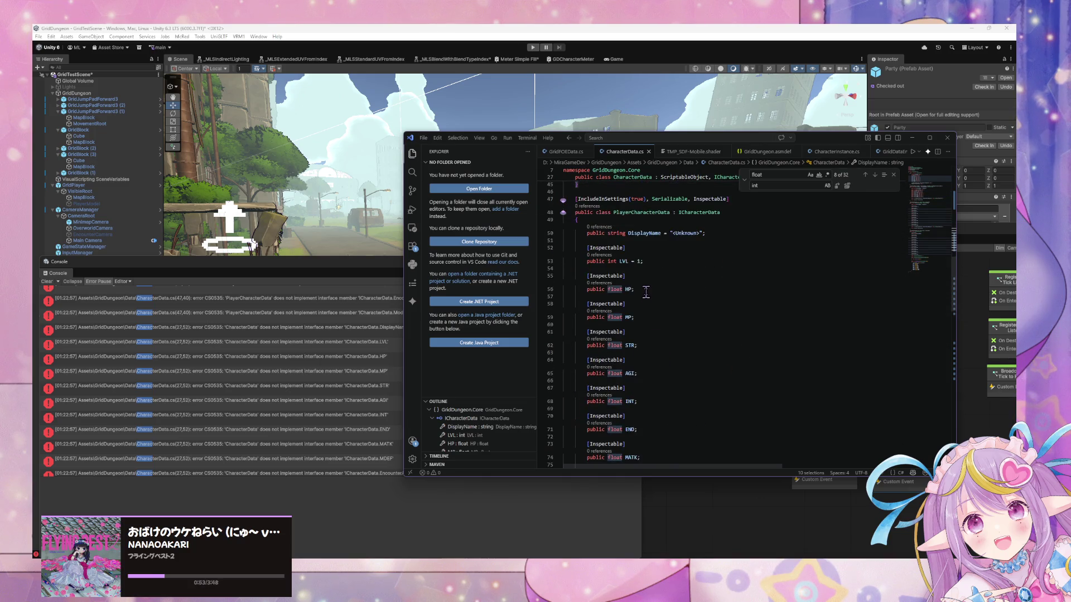
{"action": "left_click", "coordinate": [647, 232]}
{"action": "left_click", "coordinate": [646, 260], "text": "alt"}
{"action": "left_click", "coordinate": [645, 288], "text": "alt"}
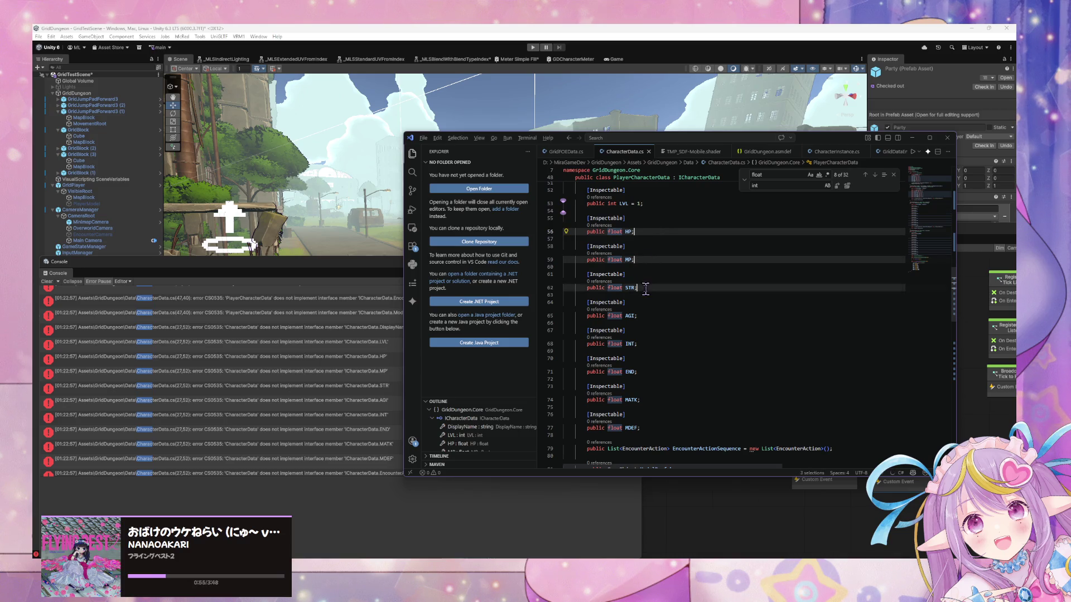
{"action": "left_click", "coordinate": [646, 317], "text": "alt"}
{"action": "left_click", "coordinate": [647, 345], "text": "alt"}
{"action": "left_click", "coordinate": [647, 372], "text": "alt"}
{"action": "left_click", "coordinate": [649, 400], "text": "alt"}
{"action": "left_click", "coordinate": [649, 428], "text": "alt"}
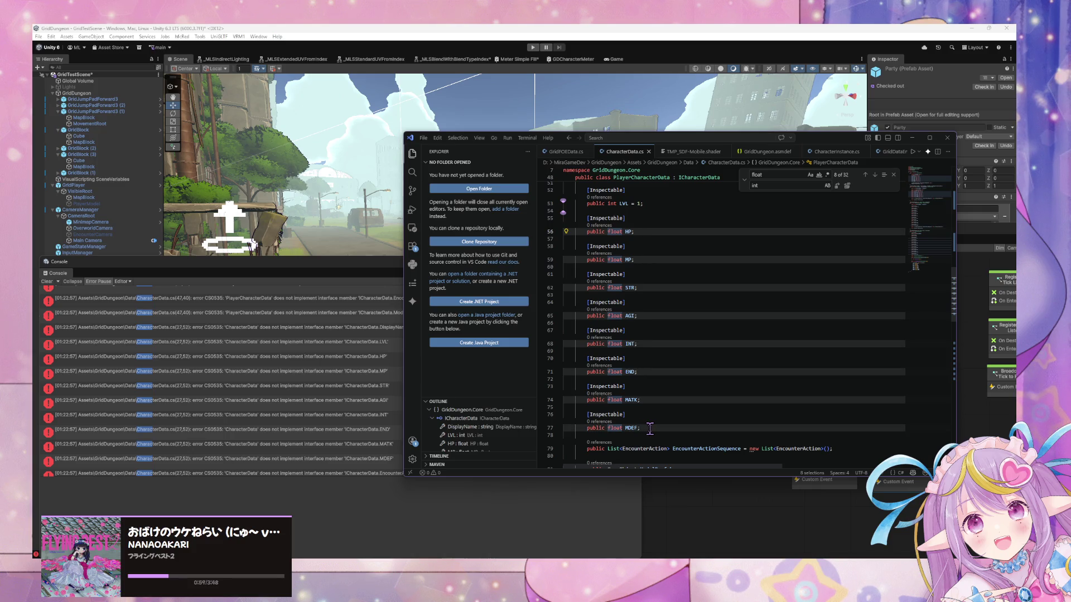
{"action": "key", "text": "BackSpace"}
{"action": "type", "text": "{ get; set; }"}
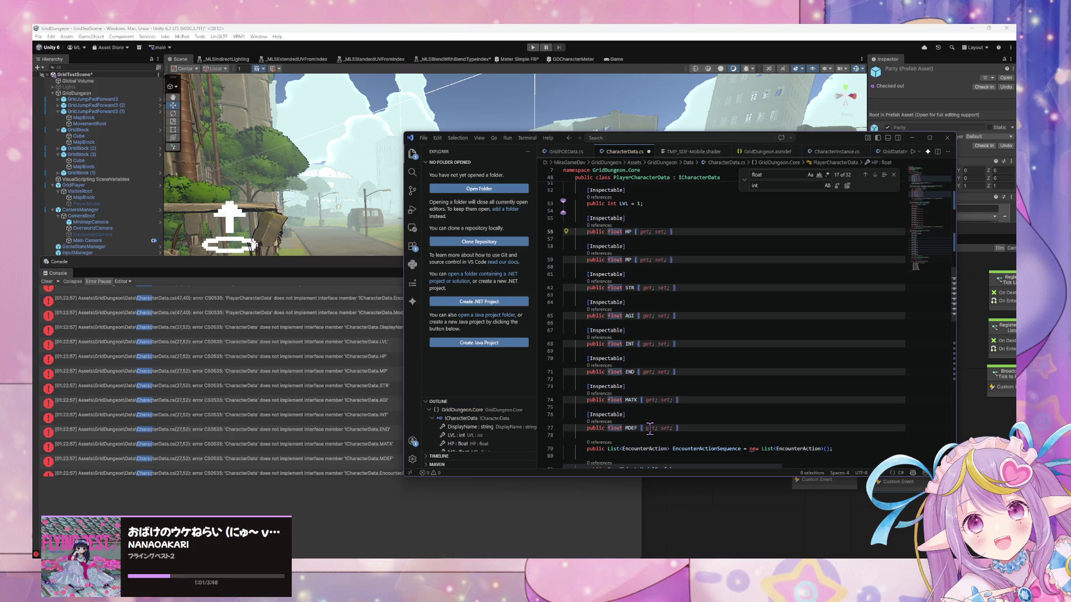
Step: Save CharacterData.cs and scroll through to check the changes
{"action": "scroll", "coordinate": [722, 305], "scroll_direction": "up", "scroll_amount": 5}
{"action": "scroll", "coordinate": [721, 305], "scroll_direction": "up", "scroll_amount": 5}
{"action": "key", "text": "ctrl+s"}
{"action": "key", "text": "ctrl+shift+p"}
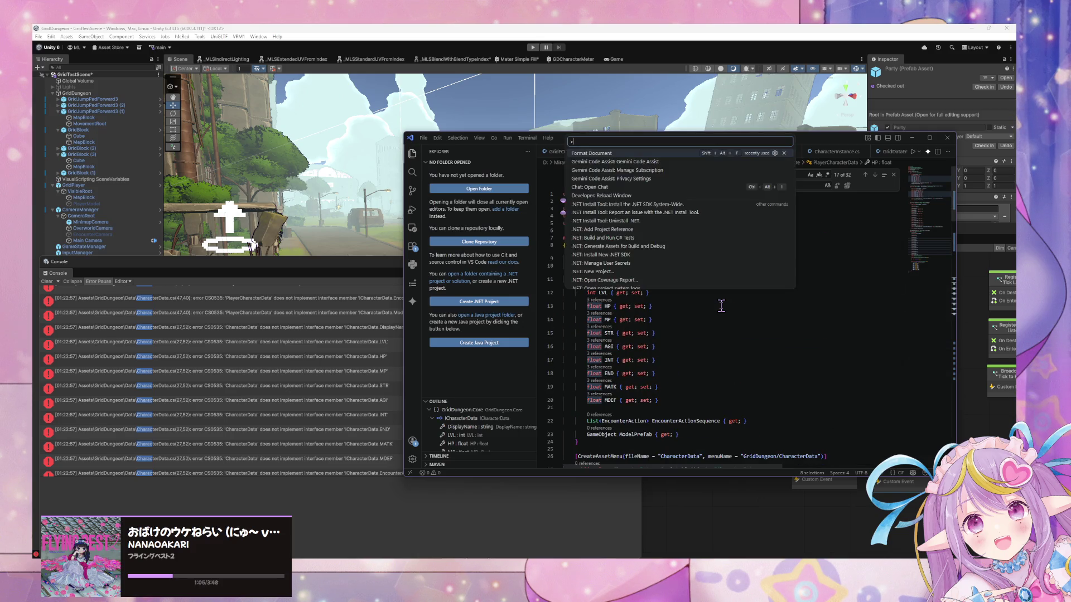
{"action": "key", "text": "Escape"}
{"action": "scroll", "coordinate": [719, 310], "scroll_direction": "down", "scroll_amount": 10}
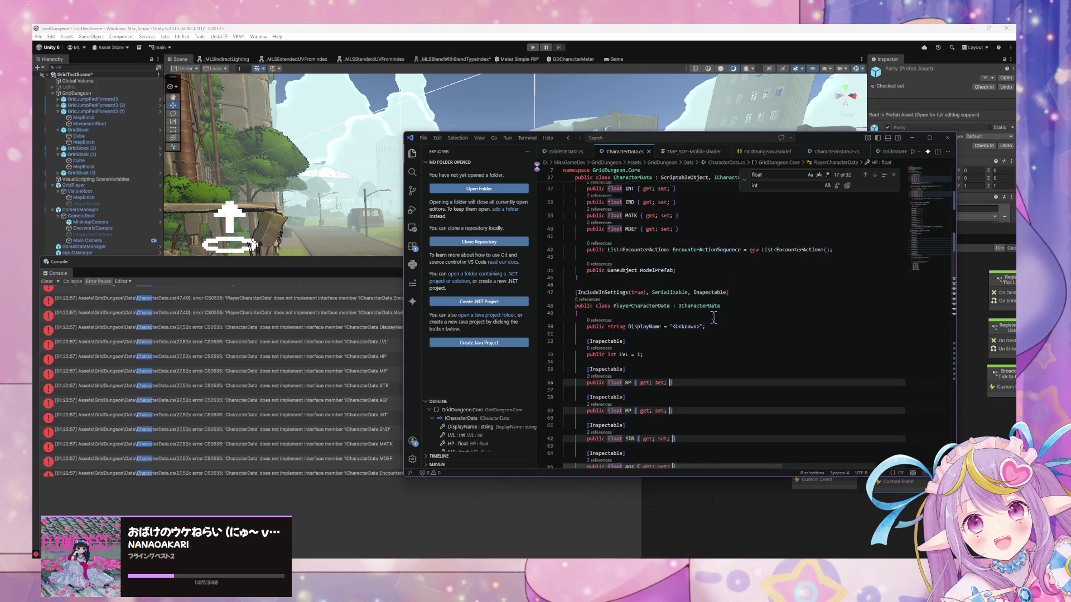
{"action": "scroll", "coordinate": [719, 329], "scroll_direction": "down", "scroll_amount": 10}
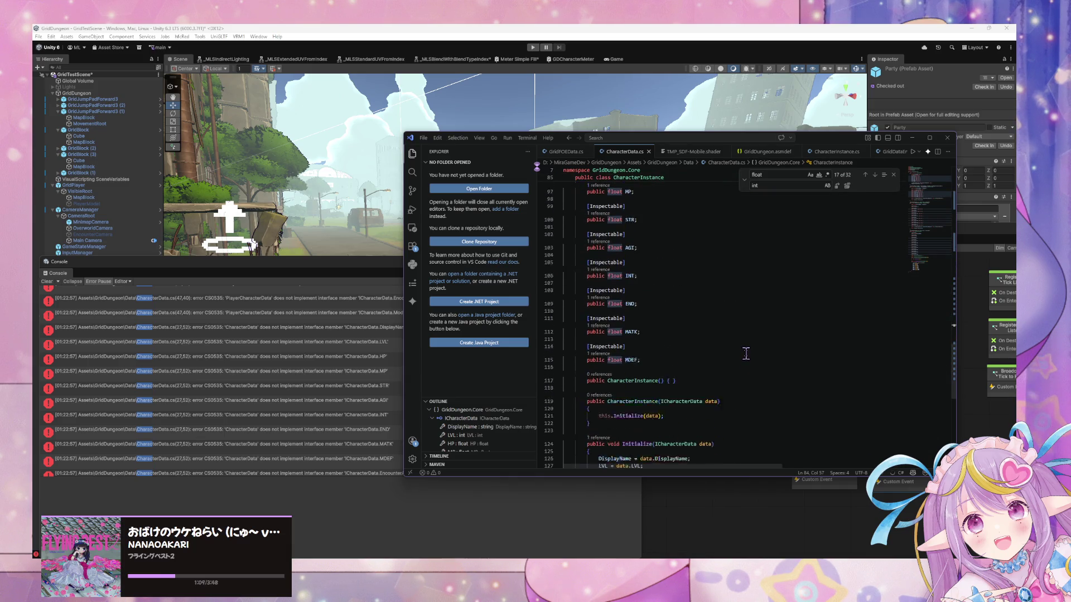
{"action": "scroll", "coordinate": [746, 352], "scroll_direction": "up", "scroll_amount": 10}
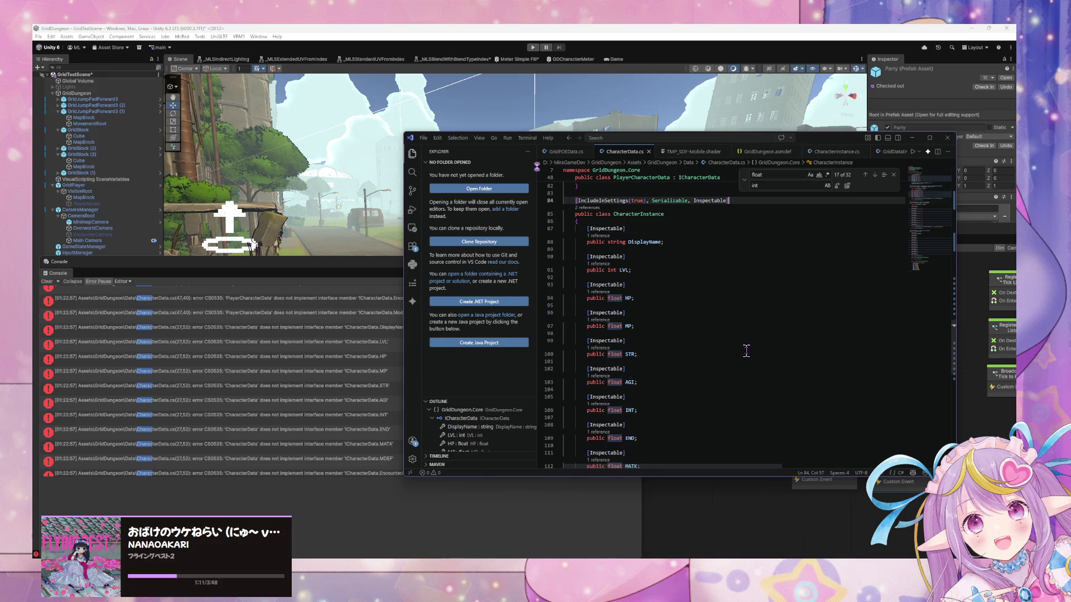
Step: Scroll through CharacterData.cs to check ICharacterData, CharacterData and PlayerCharacterData
{"action": "scroll", "coordinate": [746, 350], "scroll_direction": "up", "scroll_amount": 10}
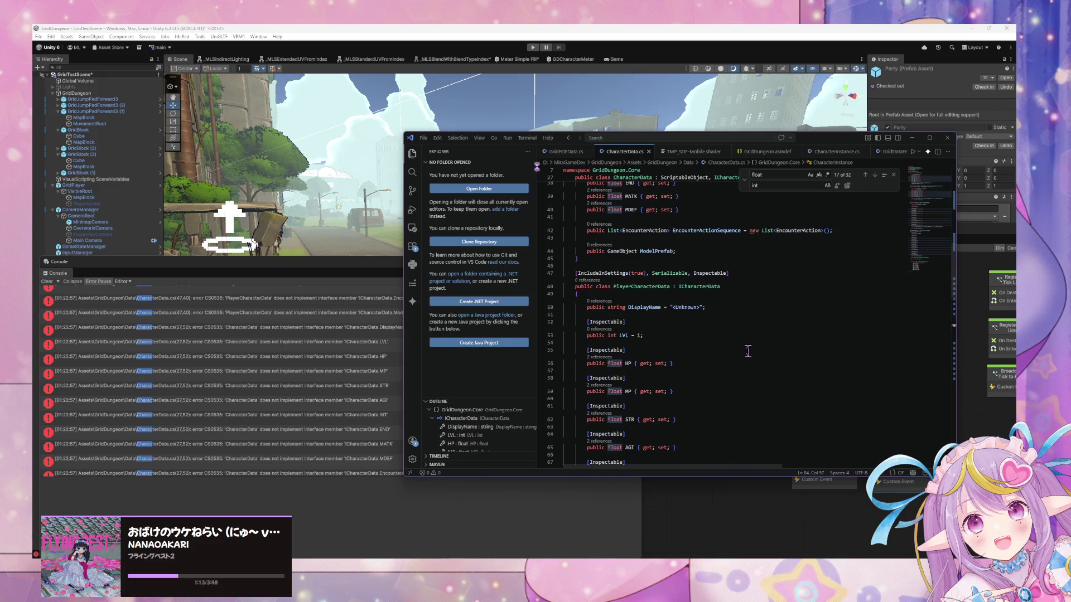
{"action": "scroll", "coordinate": [747, 350], "scroll_direction": "up", "scroll_amount": 4}
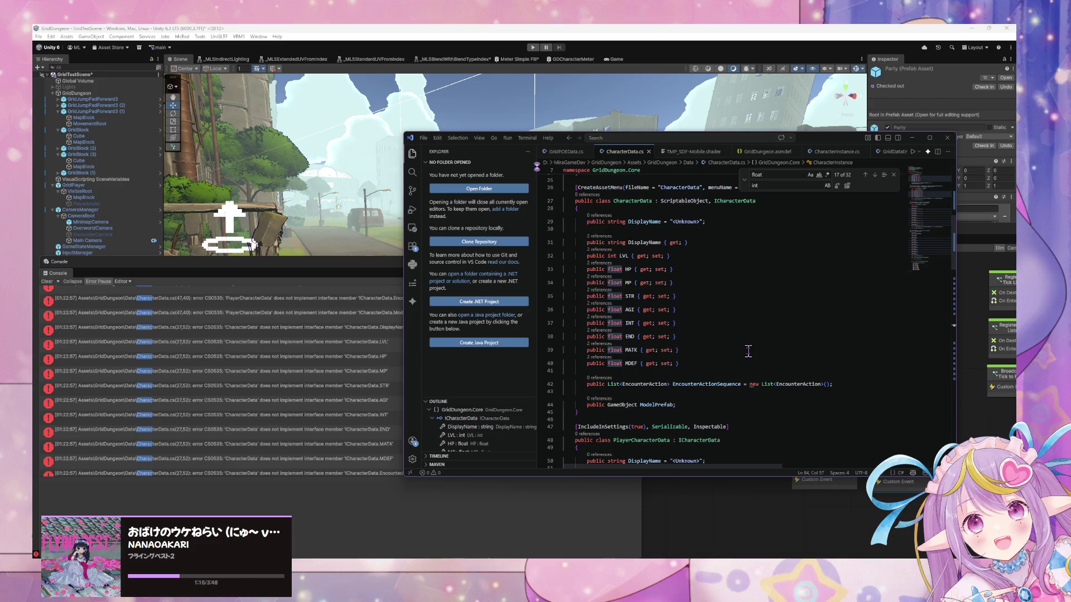
{"action": "scroll", "coordinate": [748, 351], "scroll_direction": "down", "scroll_amount": 14}
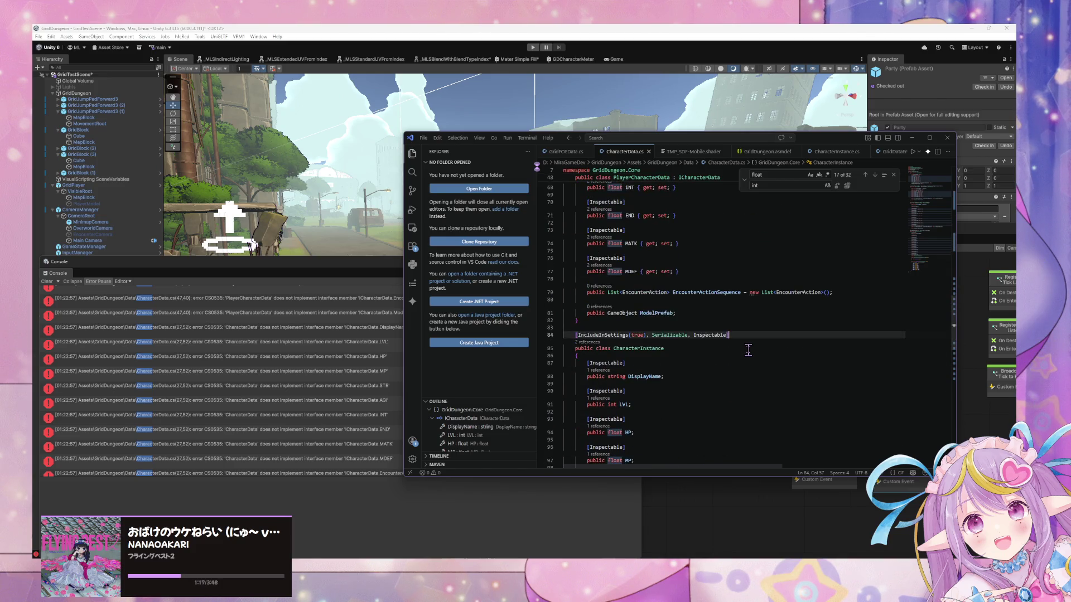
{"action": "scroll", "coordinate": [748, 350], "scroll_direction": "up", "scroll_amount": 8}
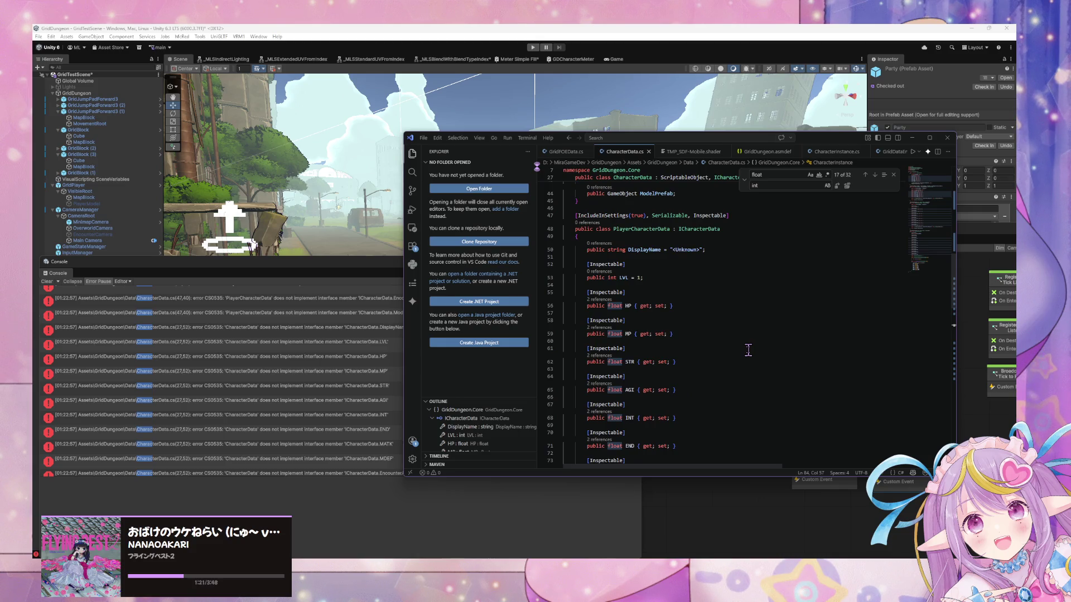
{"action": "scroll", "coordinate": [748, 350], "scroll_direction": "down", "scroll_amount": 10}
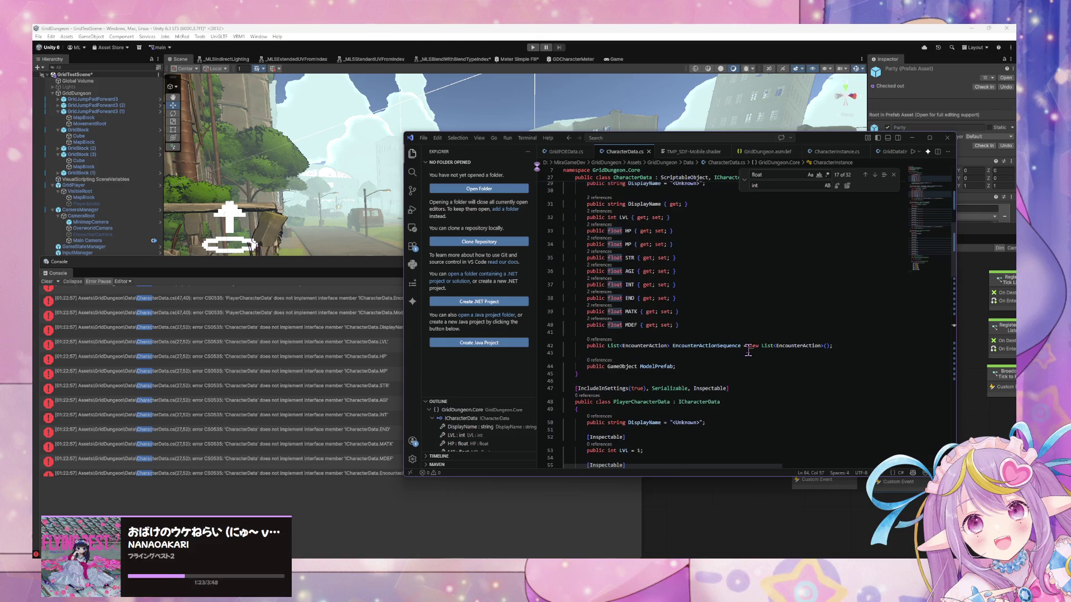
{"action": "scroll", "coordinate": [748, 349], "scroll_direction": "down", "scroll_amount": 3}
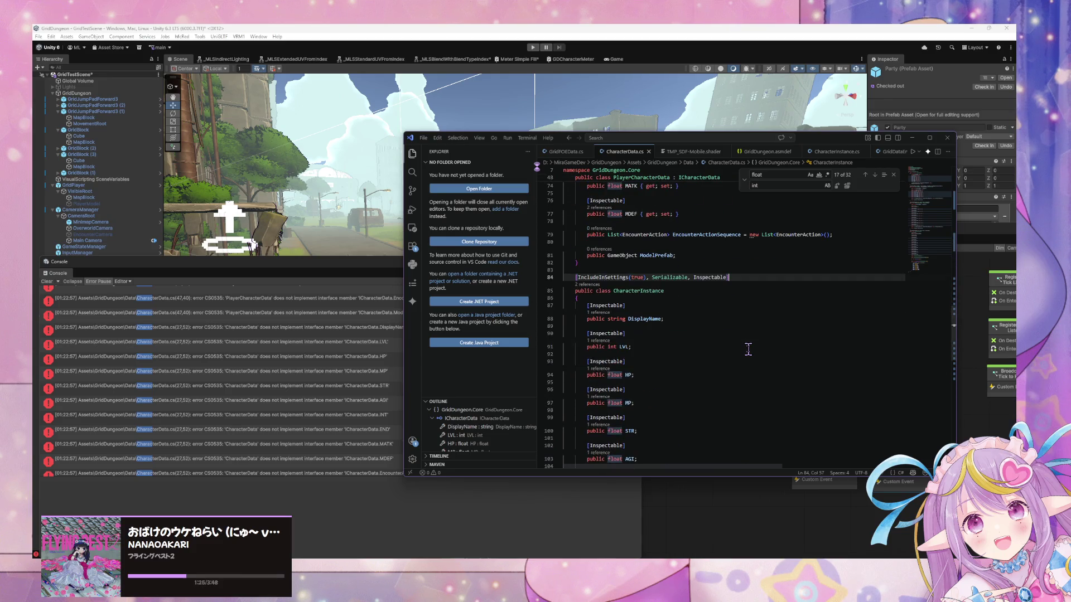
{"action": "scroll", "coordinate": [748, 350], "scroll_direction": "up", "scroll_amount": 10}
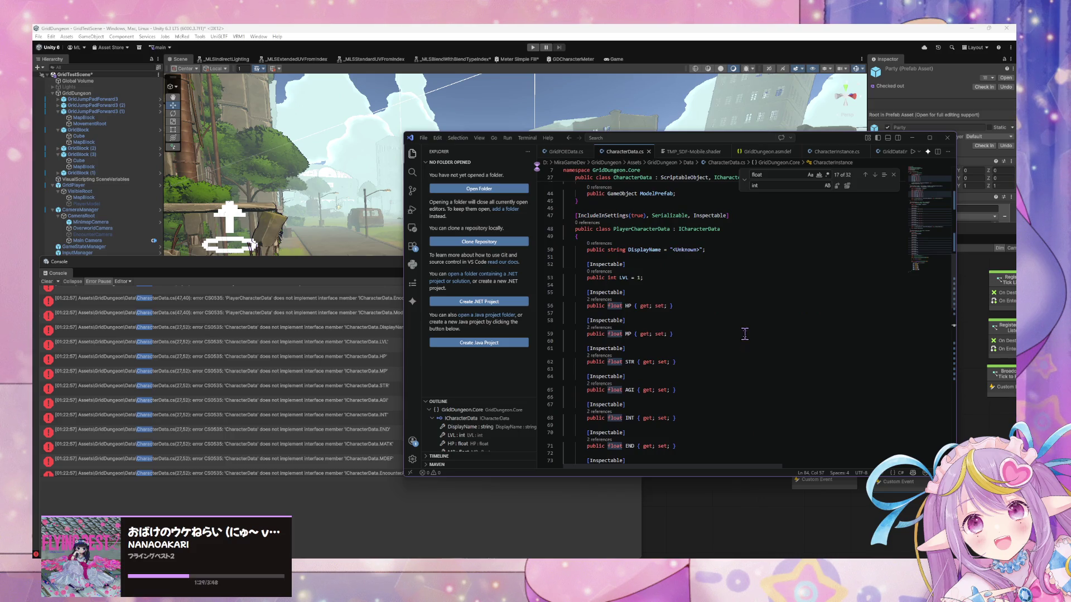
{"action": "scroll", "coordinate": [723, 321], "scroll_direction": "down", "scroll_amount": 10}
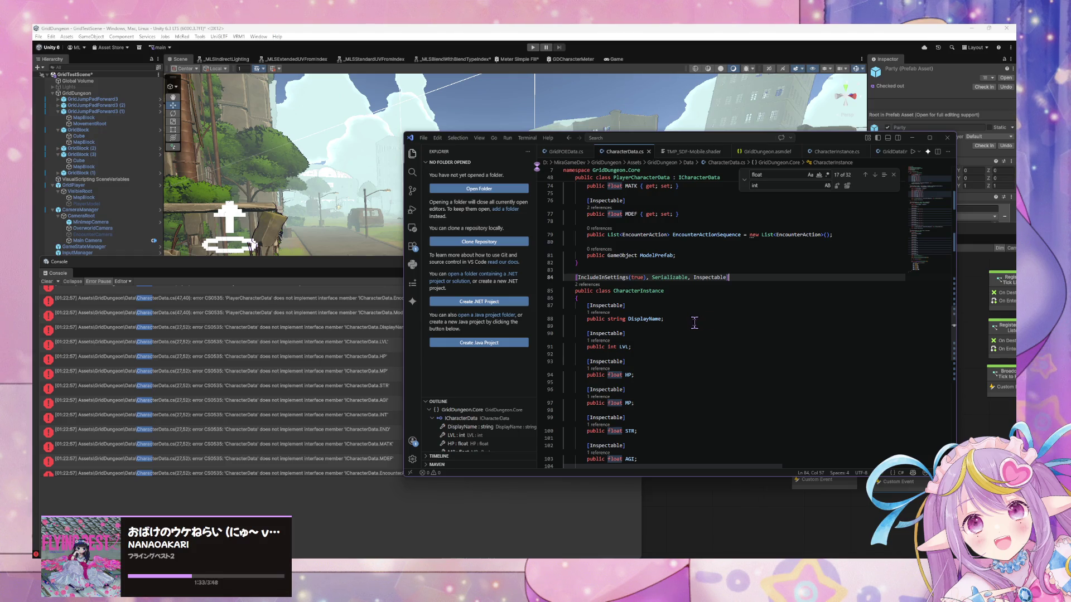
{"action": "scroll", "coordinate": [693, 323], "scroll_direction": "down", "scroll_amount": 4}
{"action": "scroll", "coordinate": [692, 323], "scroll_direction": "down", "scroll_amount": 4}
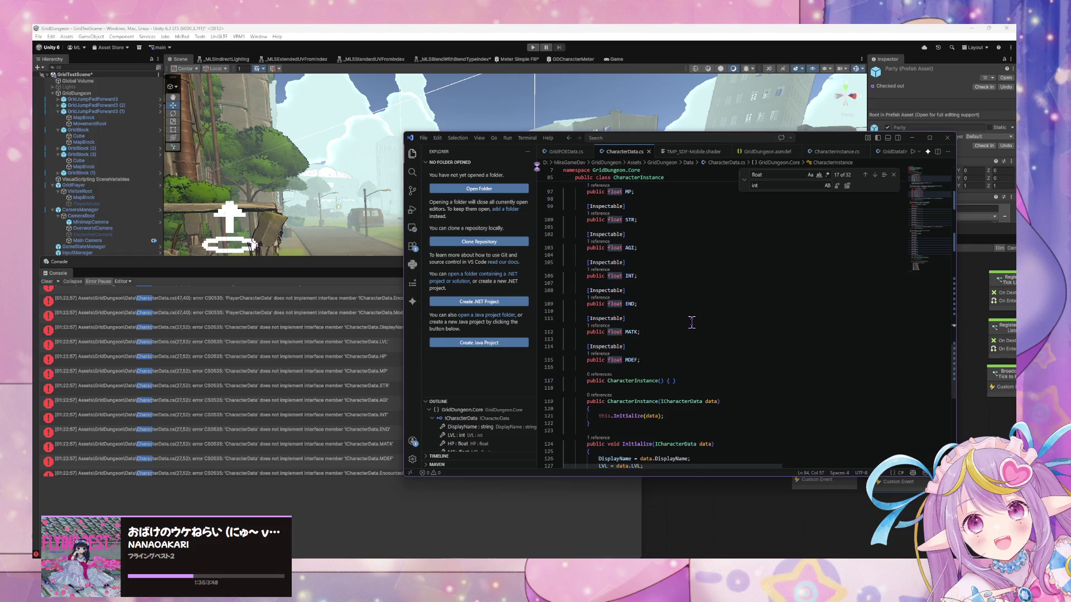
{"action": "scroll", "coordinate": [692, 323], "scroll_direction": "down", "scroll_amount": 4}
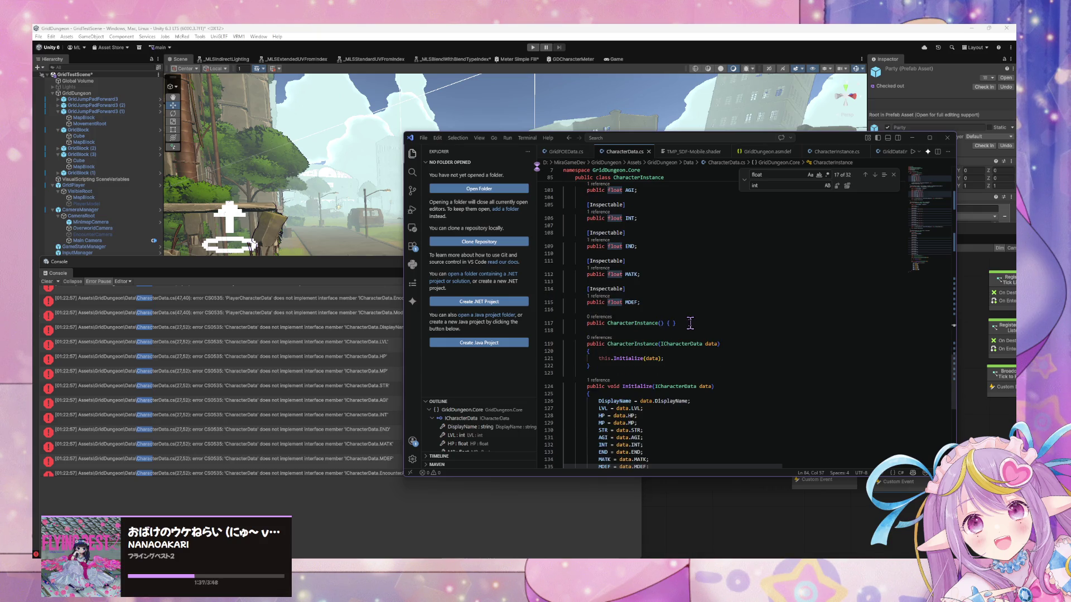
Step: Scroll back up, then move the VS Code window up and left and enlarge it
{"action": "scroll", "coordinate": [698, 321], "scroll_direction": "up", "scroll_amount": 3}
{"action": "scroll", "coordinate": [698, 321], "scroll_direction": "up", "scroll_amount": 20}
{"action": "scroll", "coordinate": [699, 324], "scroll_direction": "up", "scroll_amount": 3}
{"action": "scroll", "coordinate": [699, 325], "scroll_direction": "up", "scroll_amount": 7}
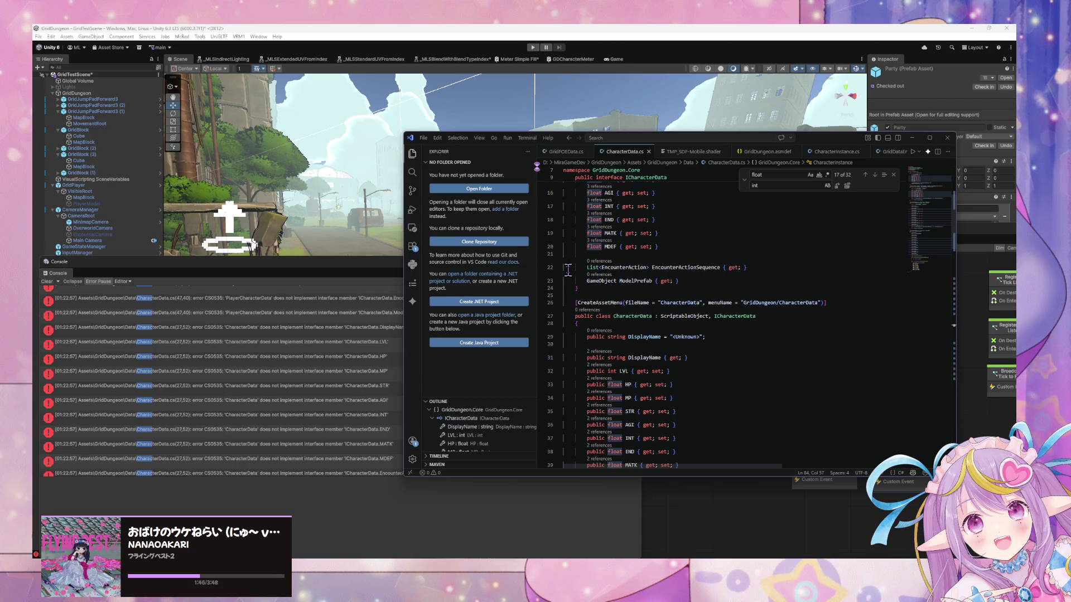
{"action": "left_click_drag", "start_coordinate": [556, 138], "coordinate": [314, 45]}
{"action": "left_click_drag", "start_coordinate": [714, 384], "coordinate": [864, 540]}
{"action": "scroll", "coordinate": [500, 281], "scroll_direction": "down", "scroll_amount": 15}
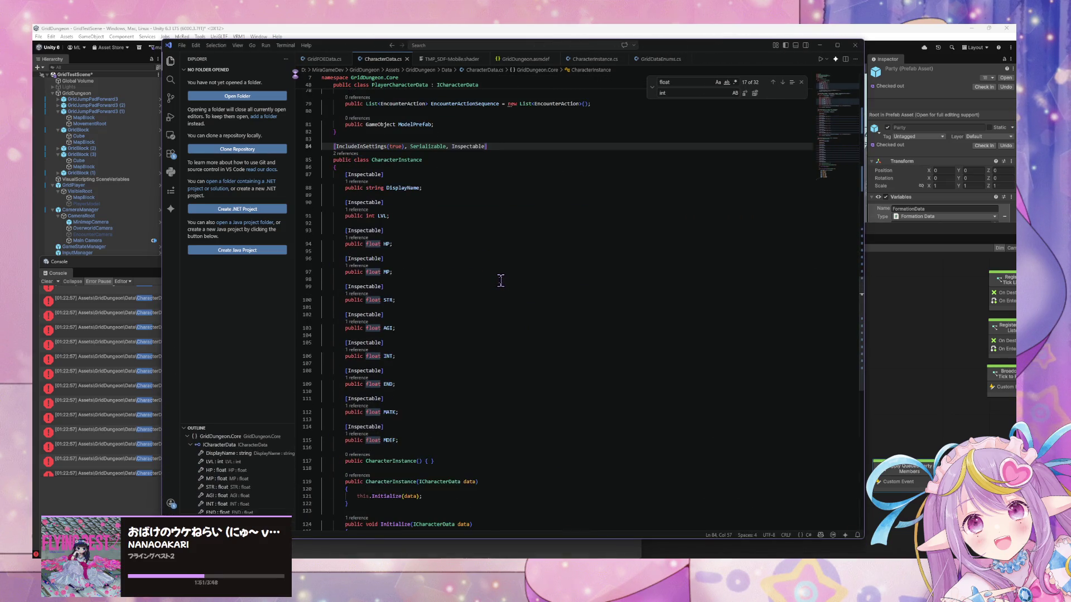
{"action": "scroll", "coordinate": [500, 281], "scroll_direction": "down", "scroll_amount": 5}
{"action": "left_click", "coordinate": [489, 254]}
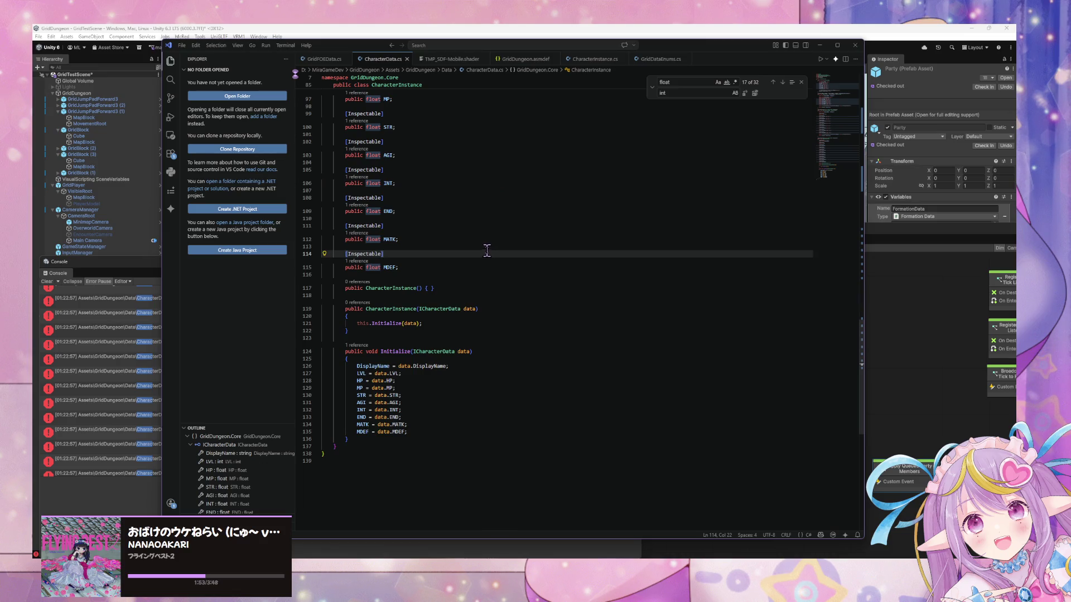
{"action": "left_click_drag", "start_coordinate": [863, 365], "coordinate": [869, 86]}
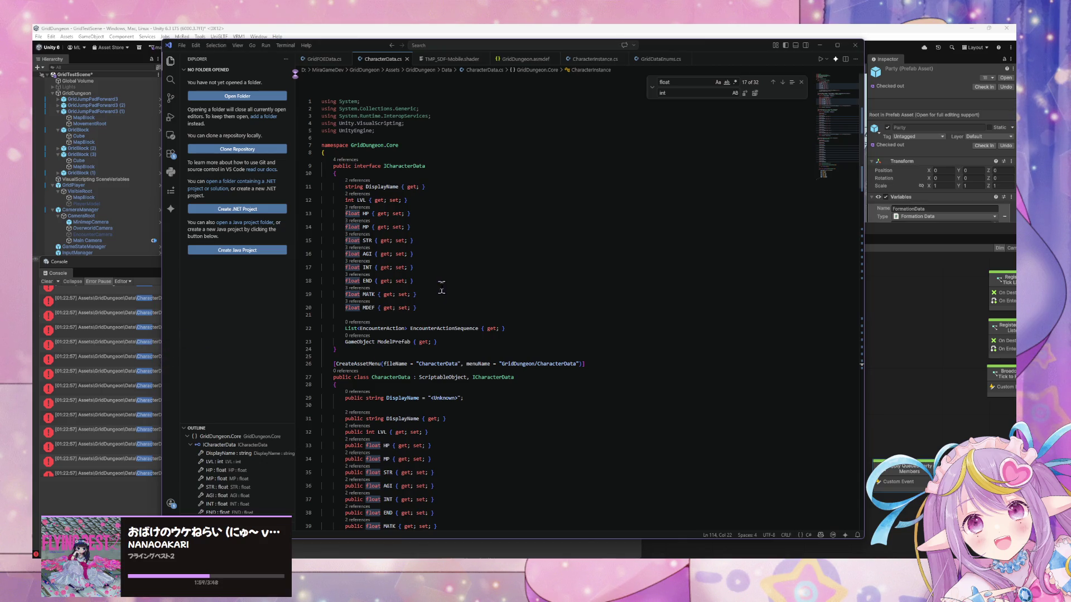
{"action": "scroll", "coordinate": [298, 226], "scroll_direction": "down", "scroll_amount": 5}
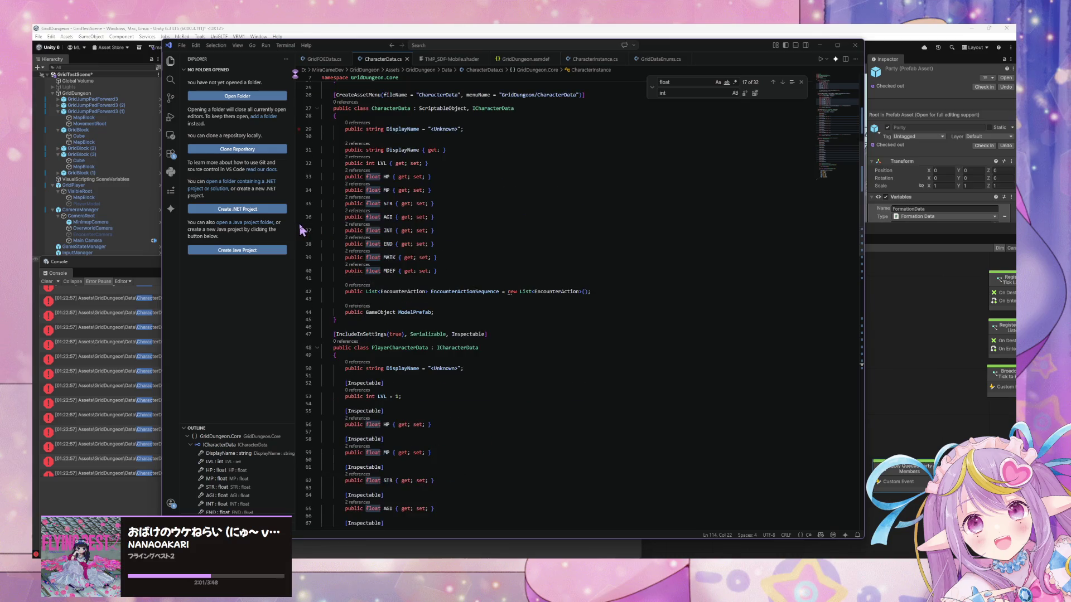
{"action": "scroll", "coordinate": [435, 254], "scroll_direction": "down", "scroll_amount": 5}
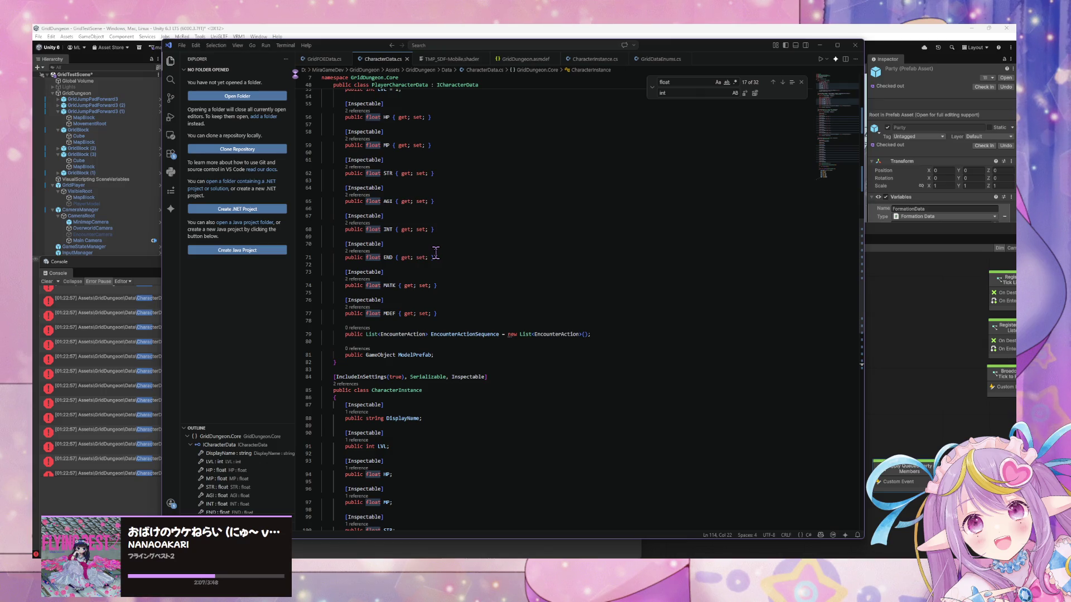
{"action": "scroll", "coordinate": [436, 254], "scroll_direction": "up", "scroll_amount": 5}
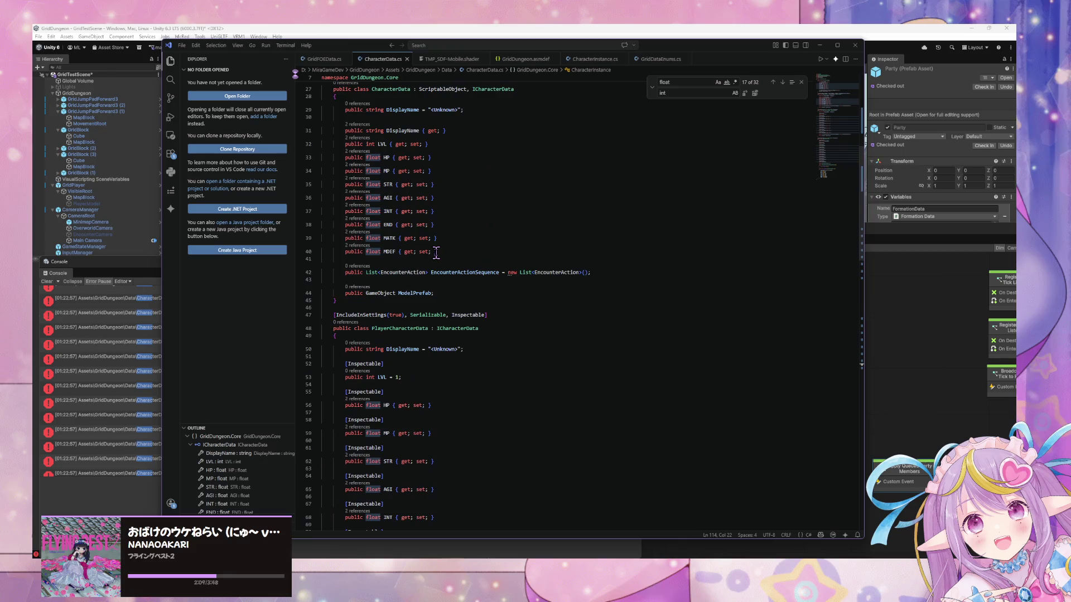
{"action": "scroll", "coordinate": [436, 254], "scroll_direction": "up", "scroll_amount": 5}
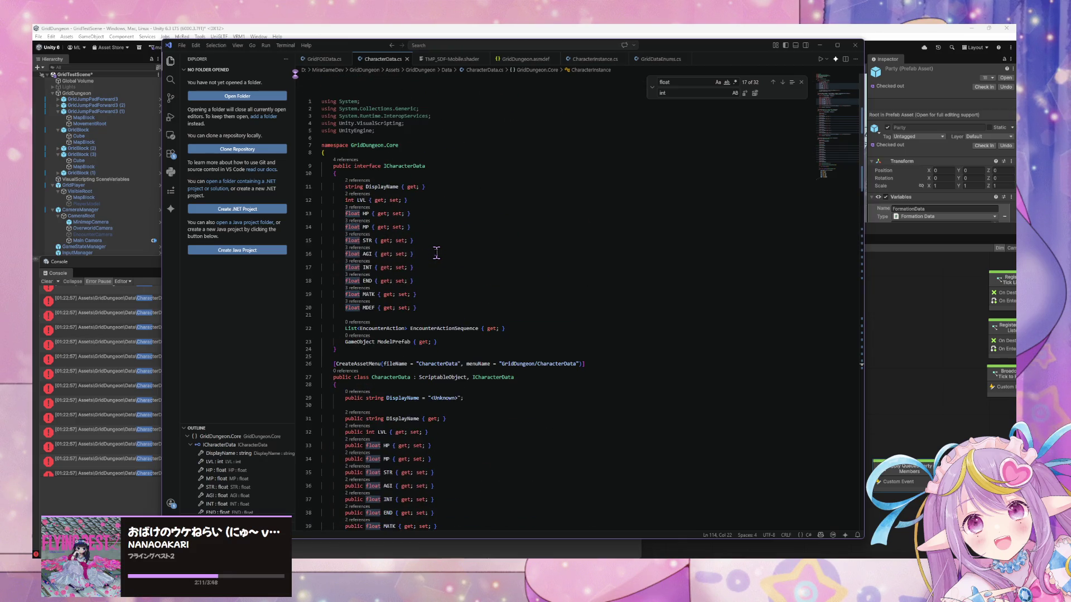
{"action": "left_click", "coordinate": [123, 299]}
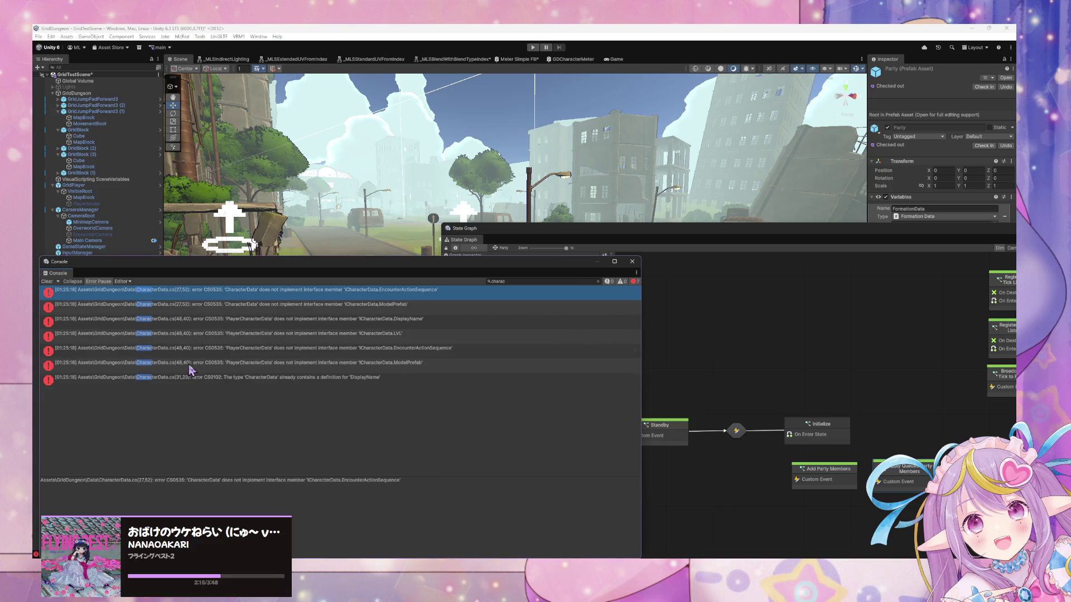
Step: Read the duplicate DisplayName and missing ICharacterData member errors, then return to CharacterData.cs
{"action": "left_click", "coordinate": [217, 383]}
{"action": "left_click", "coordinate": [364, 291]}
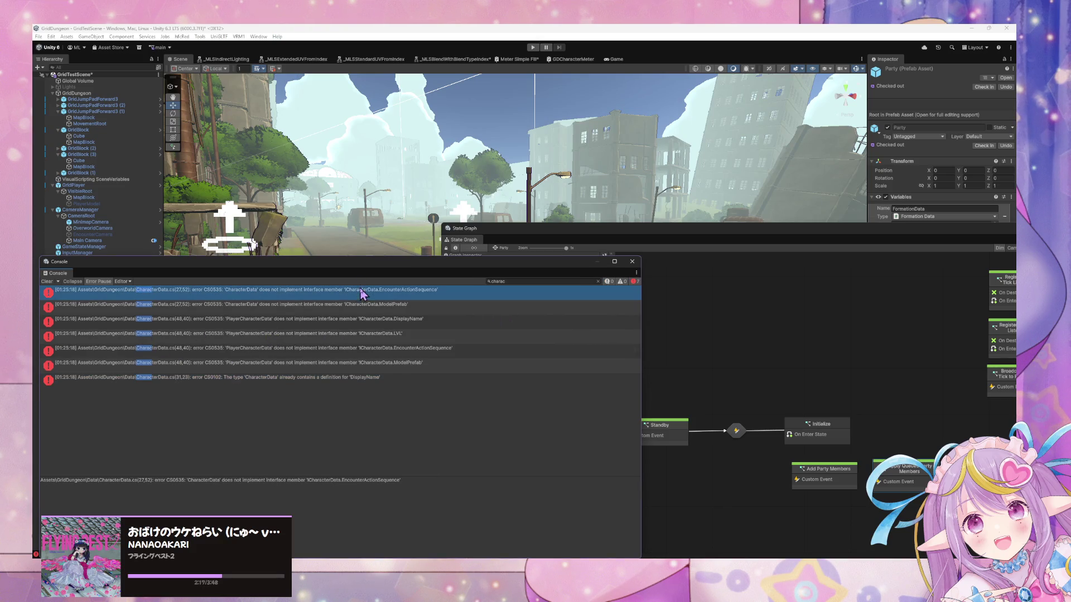
{"action": "left_click", "coordinate": [750, 378]}
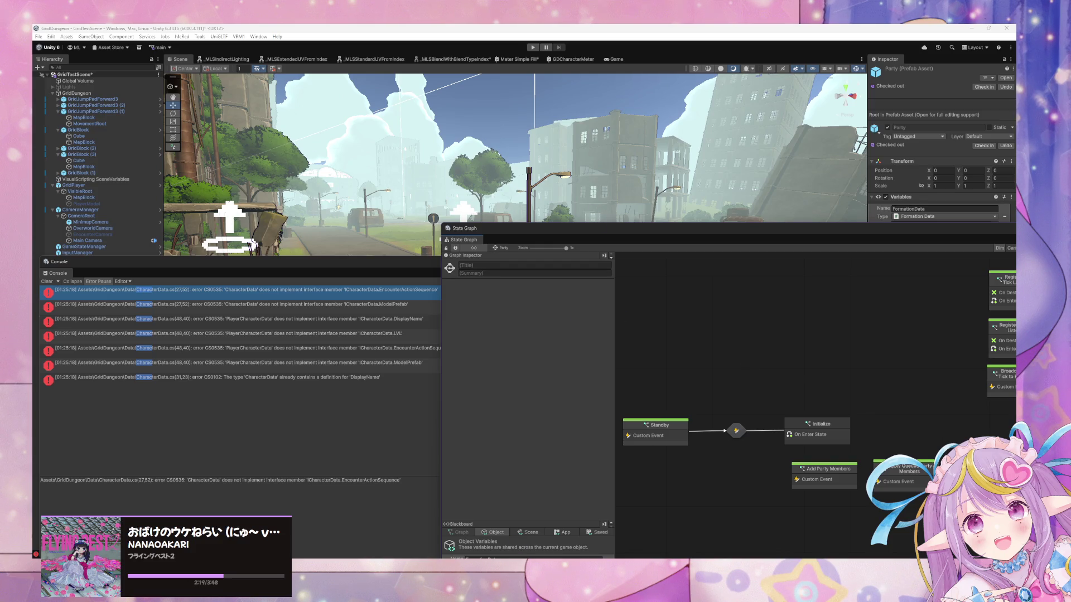
{"action": "left_click", "coordinate": [745, 558]}
{"action": "scroll", "coordinate": [469, 409], "scroll_direction": "down", "scroll_amount": 2}
{"action": "scroll", "coordinate": [469, 409], "scroll_direction": "up", "scroll_amount": 3}
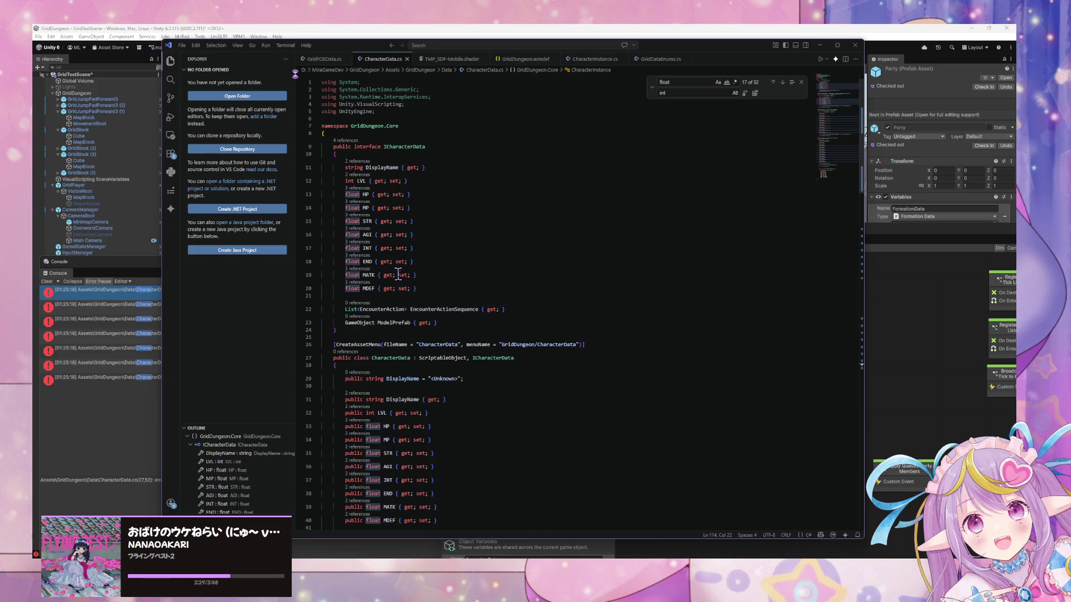
Step: Copy the interface's EncounterActionSequence and ModelPrefab lines below MDEF in CharacterData, reformat, and save
{"action": "left_click_drag", "start_coordinate": [455, 320], "coordinate": [312, 308]}
{"action": "key", "text": "ctrl+c"}
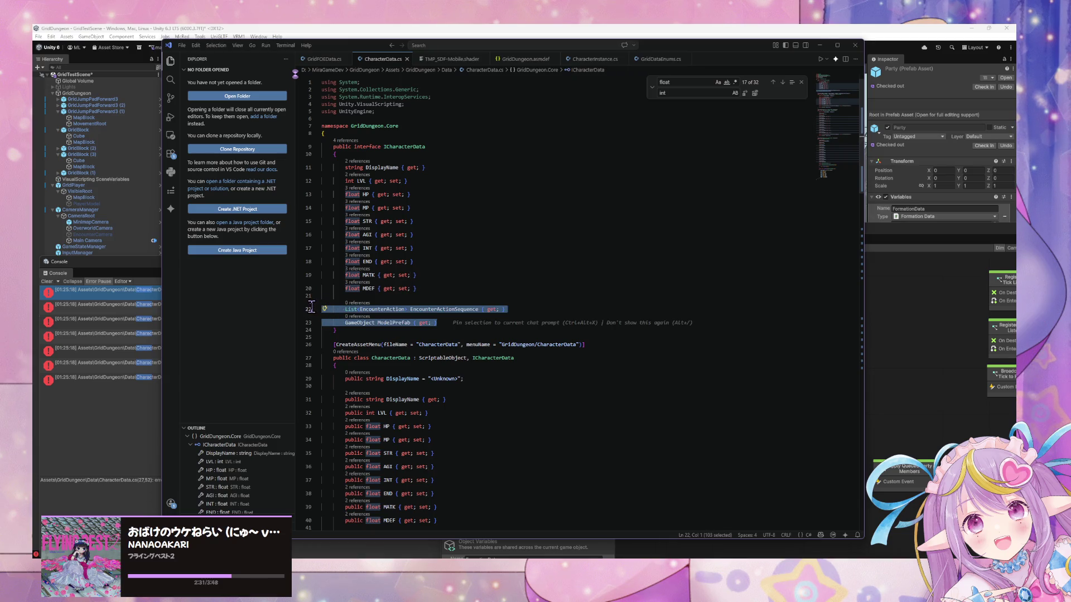
{"action": "scroll", "coordinate": [508, 286], "scroll_direction": "down", "scroll_amount": 6}
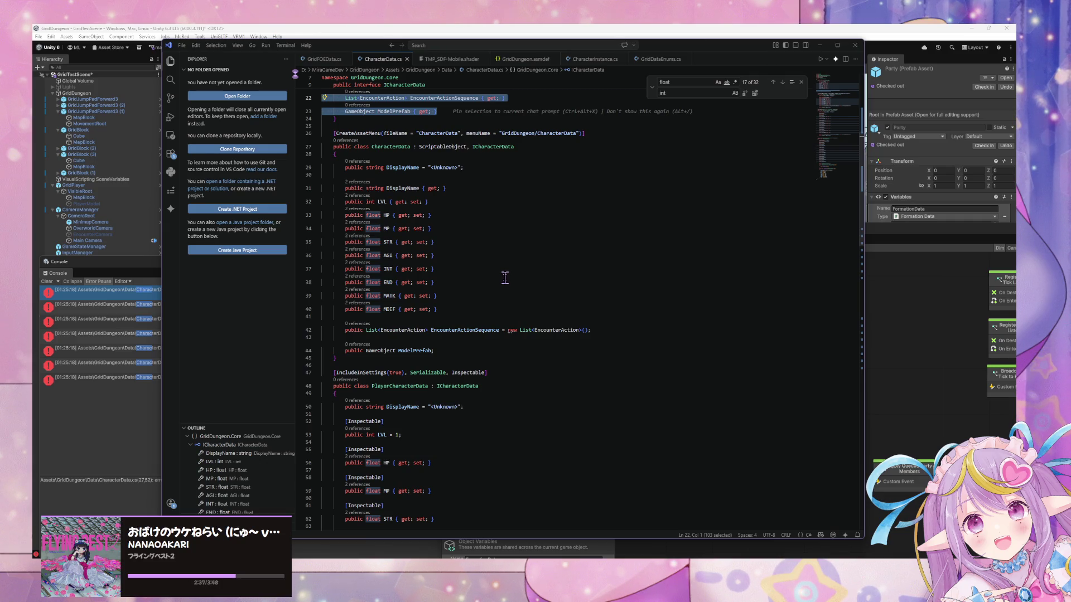
{"action": "scroll", "coordinate": [506, 278], "scroll_direction": "up", "scroll_amount": 3}
{"action": "left_click", "coordinate": [485, 409]}
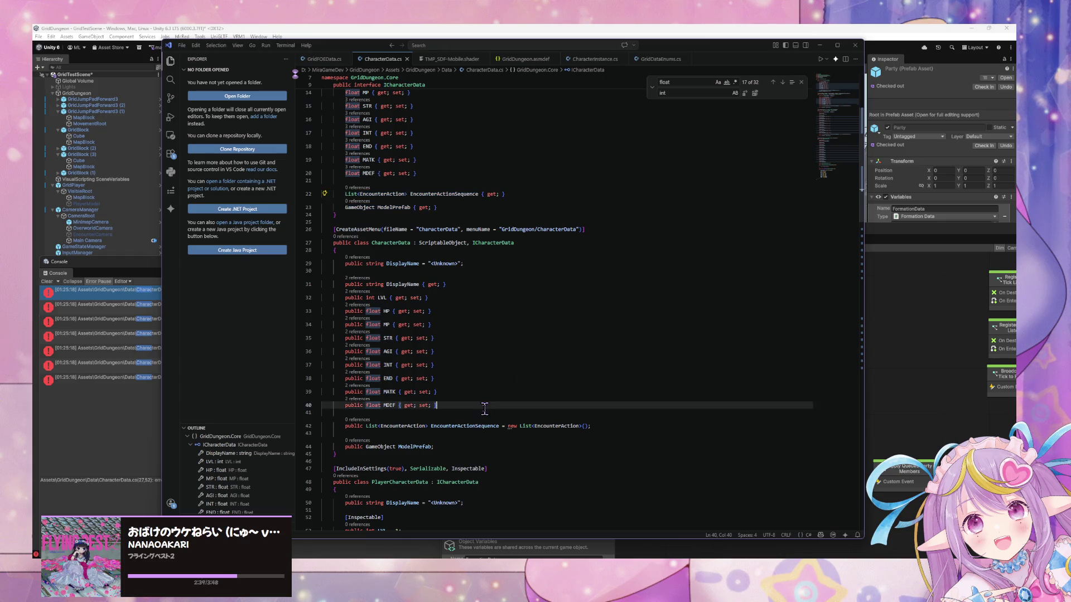
{"action": "key", "text": "Return"}
{"action": "key", "text": "Return"}
{"action": "key", "text": "ctrl+v"}
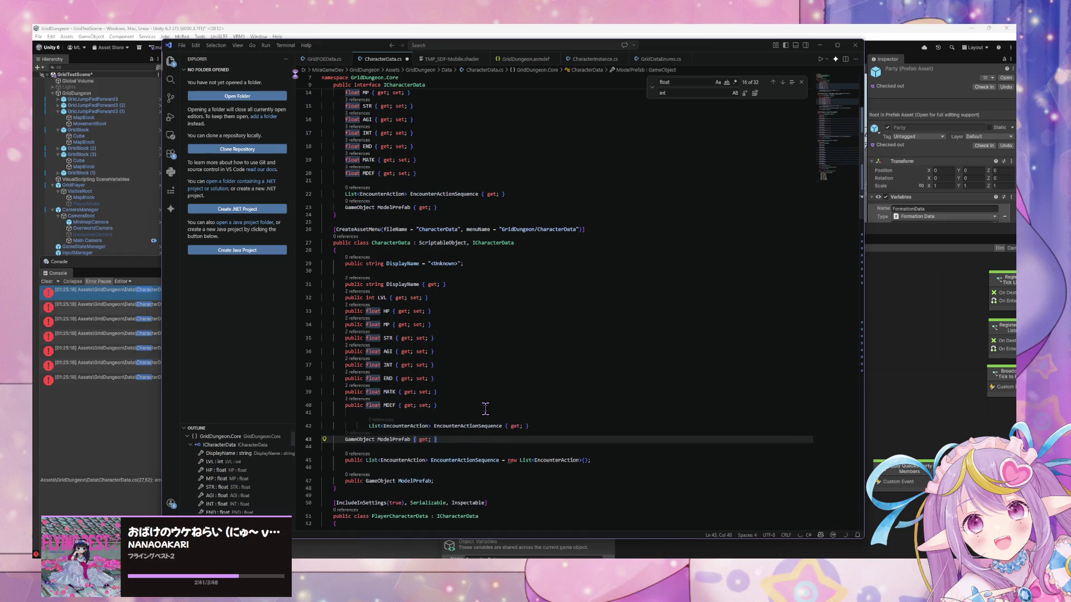
{"action": "key", "text": "ctrl+shift+p"}
{"action": "key", "text": "Return"}
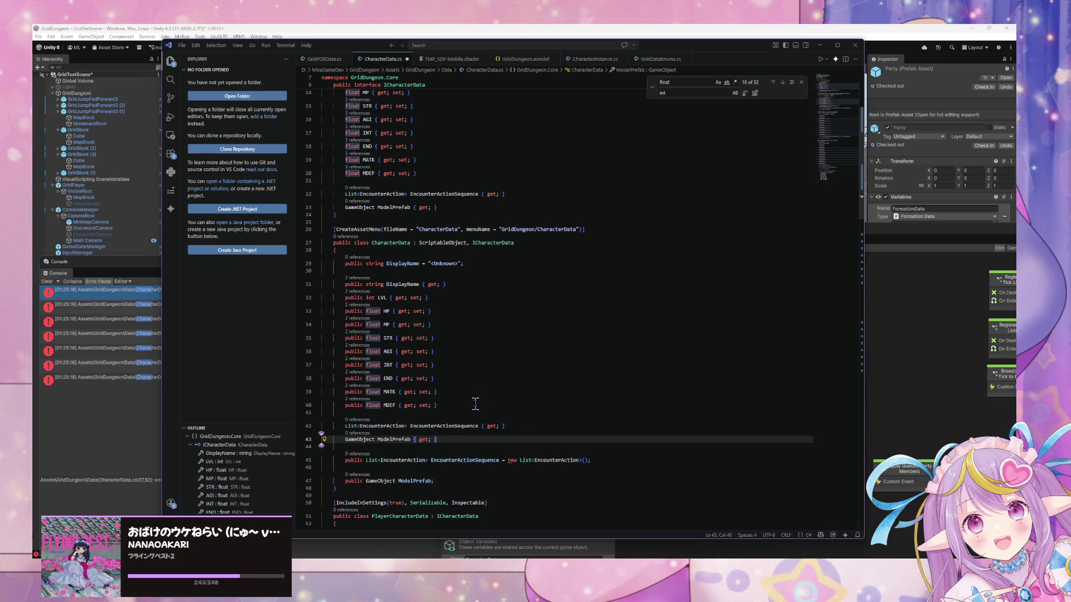
{"action": "key", "text": "ctrl+s"}
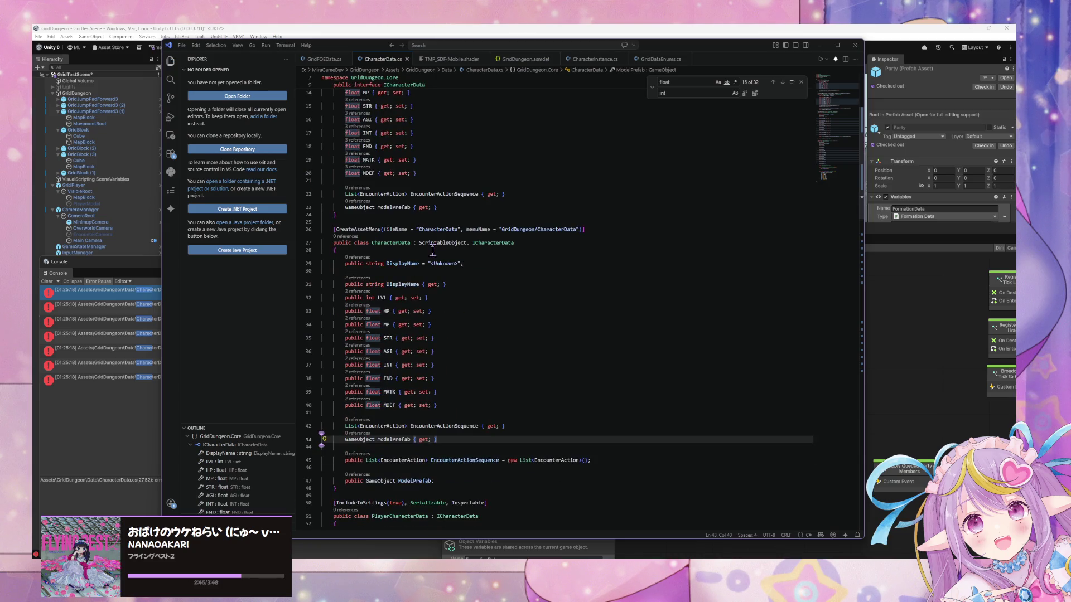
Step: Tidy the blank lines after MDEF and prefix both pasted lines with 'public'
{"action": "scroll", "coordinate": [431, 249], "scroll_direction": "up", "scroll_amount": 1}
{"action": "left_click", "coordinate": [429, 450]}
{"action": "key", "text": "BackSpace"}
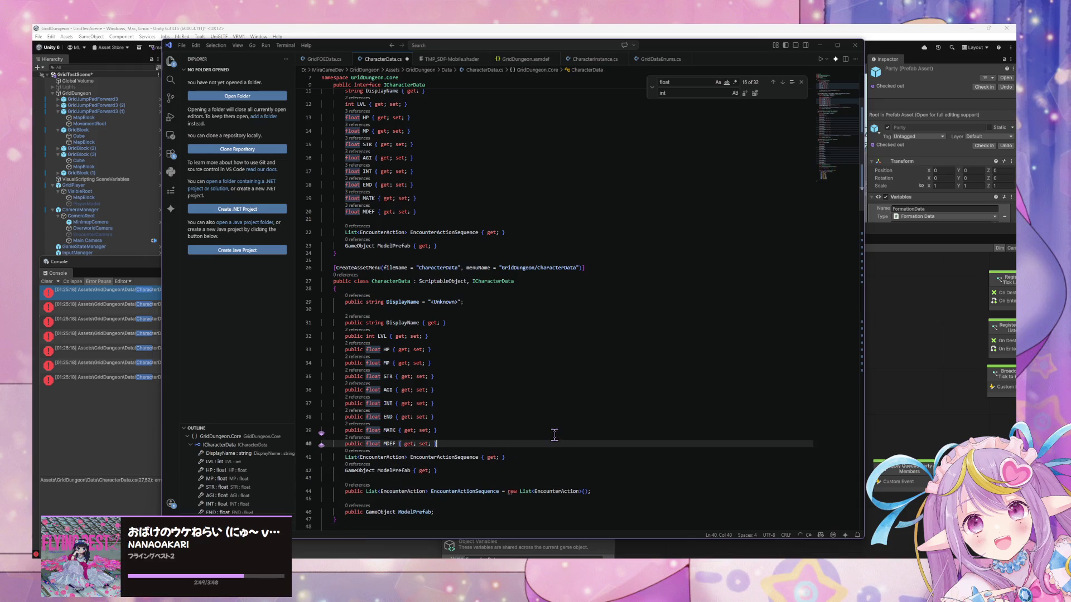
{"action": "key", "text": "Return"}
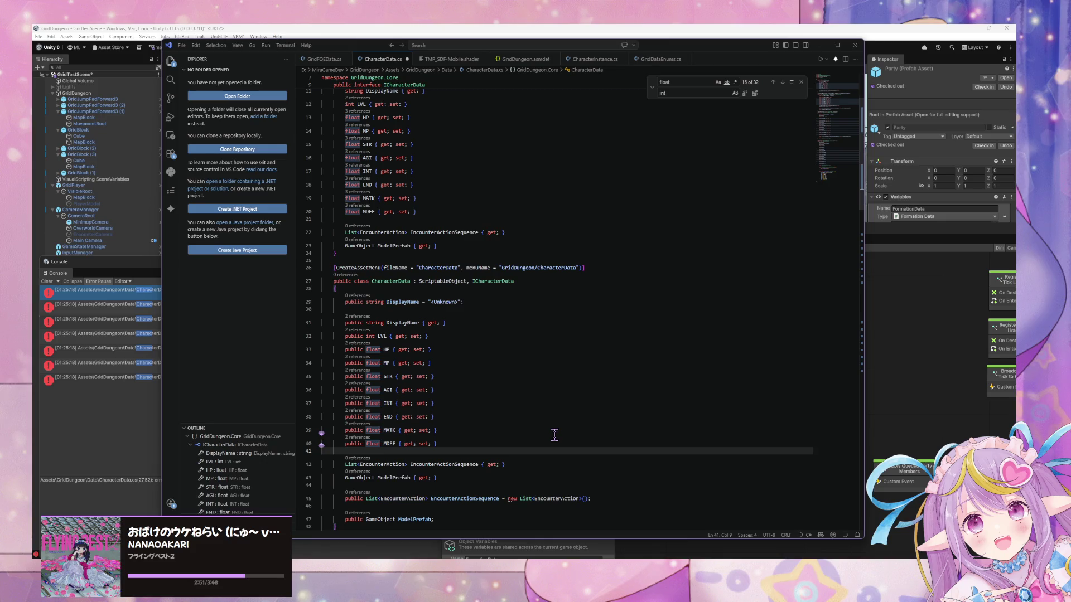
{"action": "left_click_drag", "start_coordinate": [465, 486], "coordinate": [288, 463]}
{"action": "scroll", "coordinate": [439, 339], "scroll_direction": "down", "scroll_amount": 10}
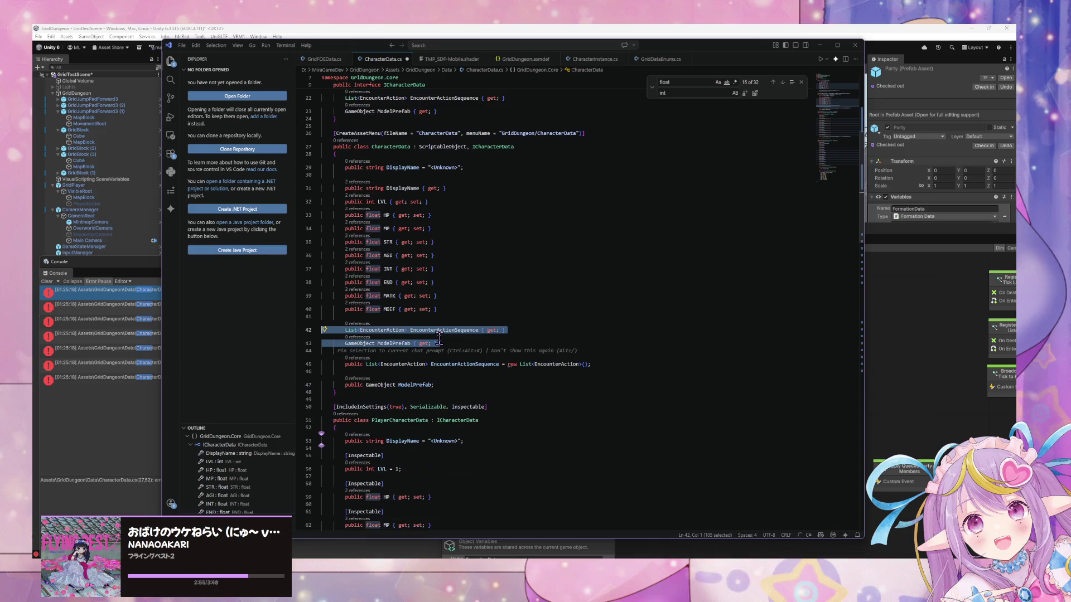
{"action": "scroll", "coordinate": [439, 337], "scroll_direction": "up", "scroll_amount": 5}
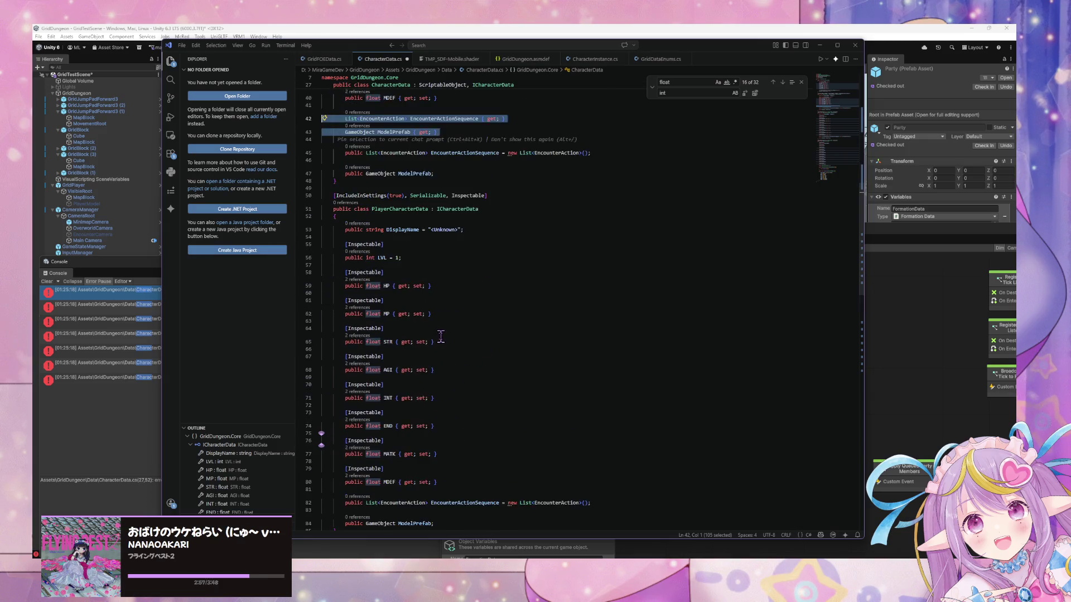
{"action": "scroll", "coordinate": [441, 335], "scroll_direction": "up", "scroll_amount": 2}
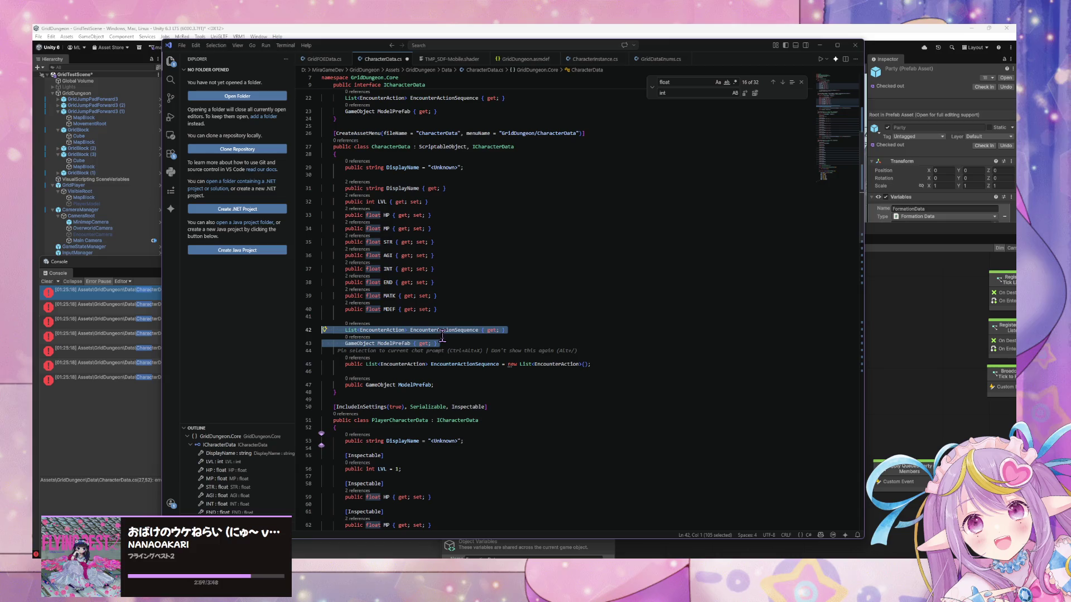
{"action": "scroll", "coordinate": [442, 336], "scroll_direction": "down", "scroll_amount": 1}
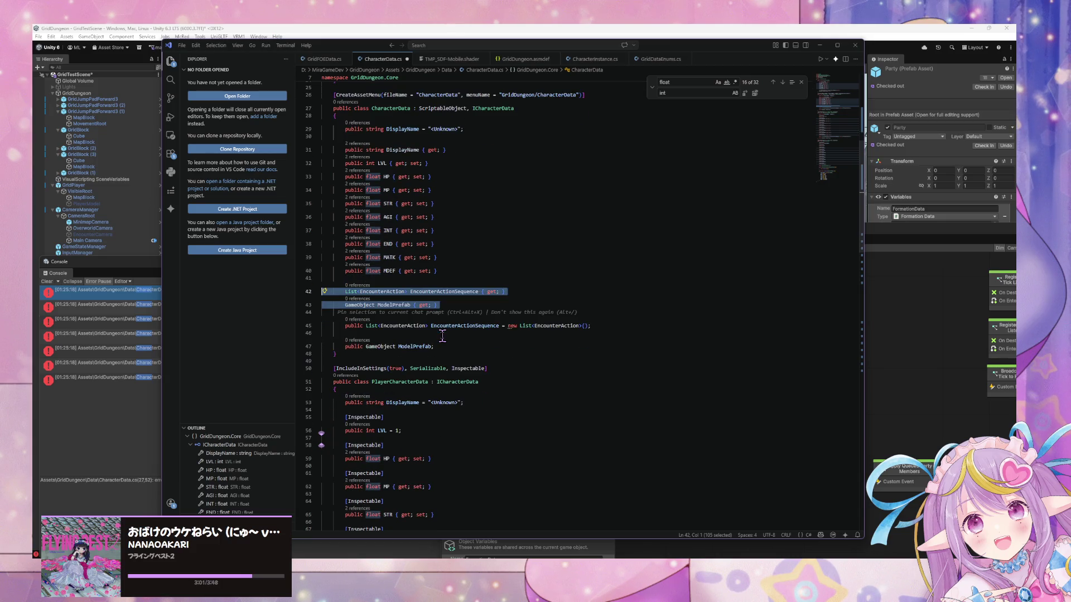
{"action": "left_click", "coordinate": [345, 292]}
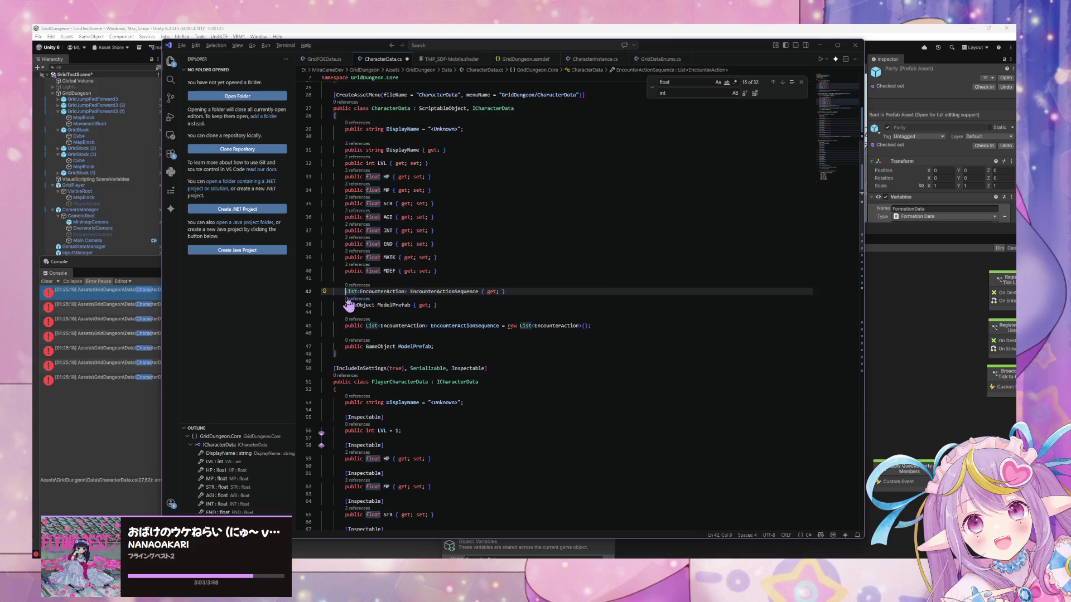
{"action": "left_click", "coordinate": [345, 305], "text": "alt"}
{"action": "type", "text": "public"}
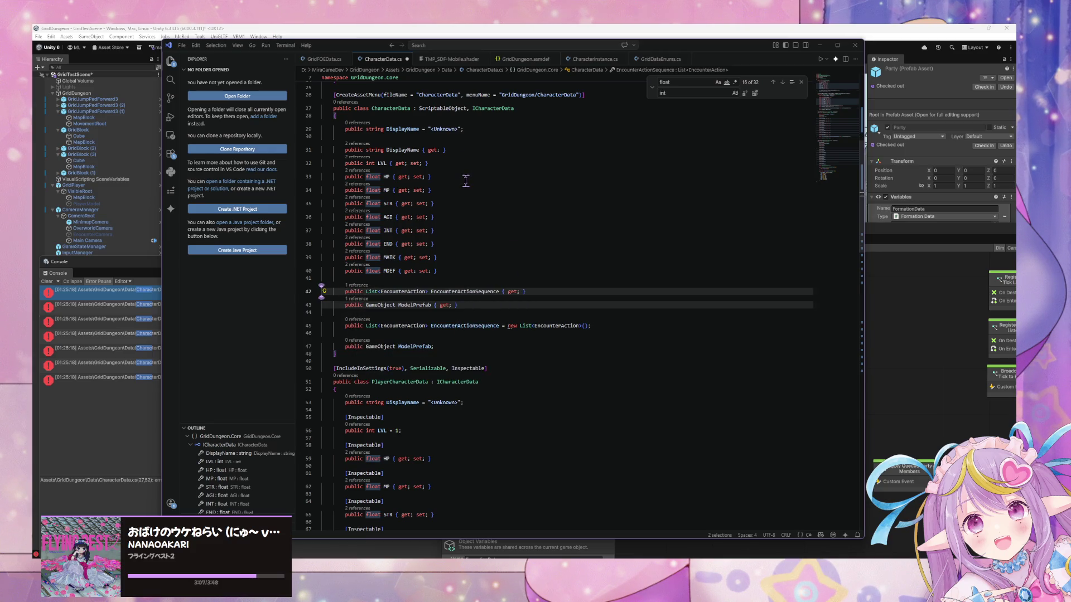
Step: Paste the two public properties after MDEF in PlayerCharacterData and fix their indentation
{"action": "left_click_drag", "start_coordinate": [462, 306], "coordinate": [304, 287]}
{"action": "key", "text": "ctrl+c"}
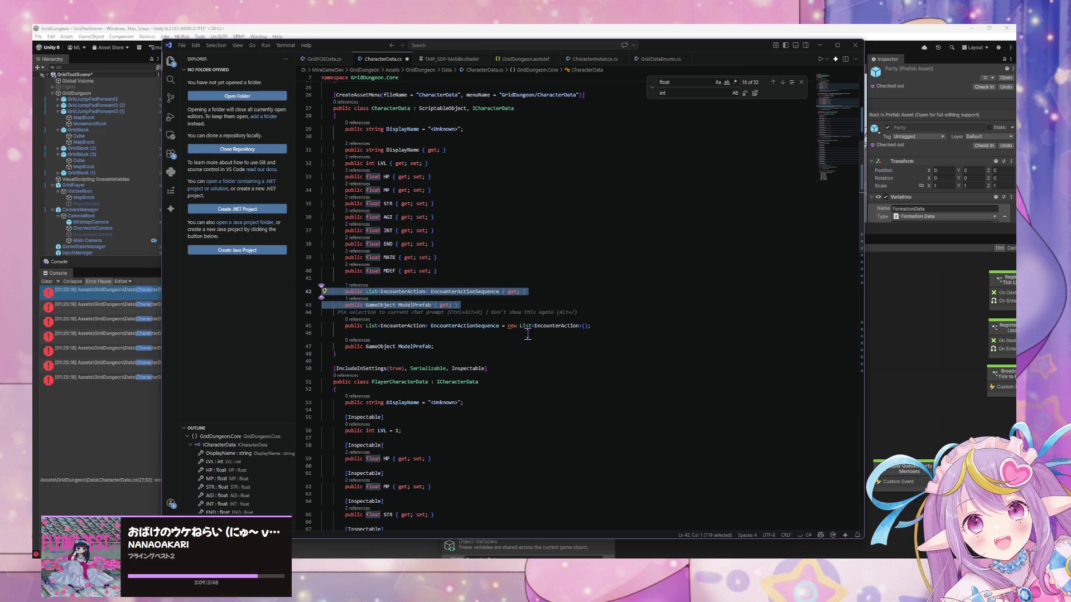
{"action": "scroll", "coordinate": [527, 335], "scroll_direction": "down", "scroll_amount": 10}
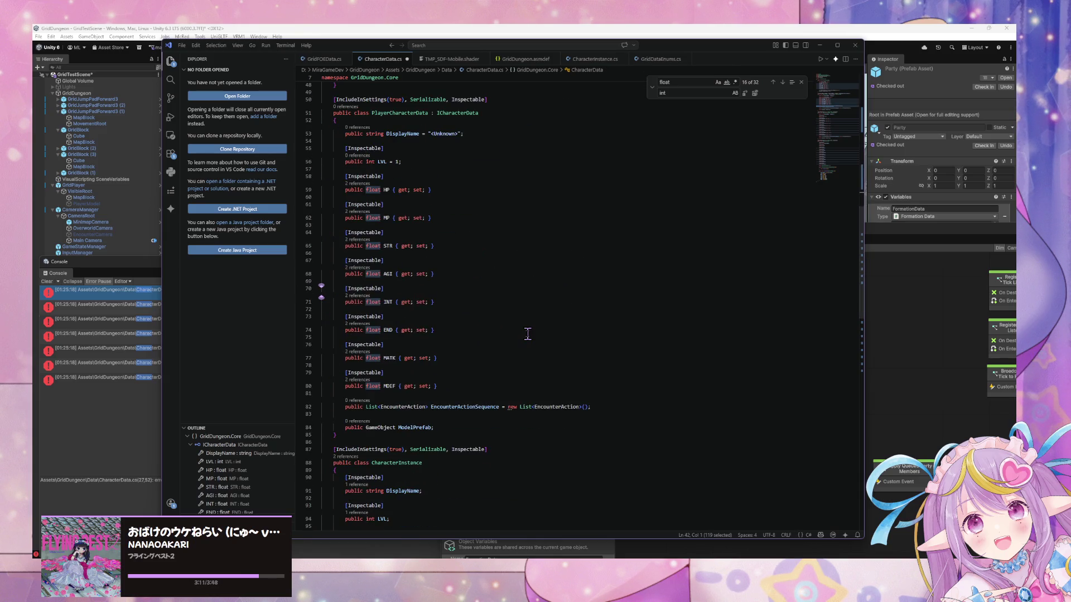
{"action": "scroll", "coordinate": [490, 383], "scroll_direction": "down", "scroll_amount": 1}
{"action": "left_click", "coordinate": [465, 348]}
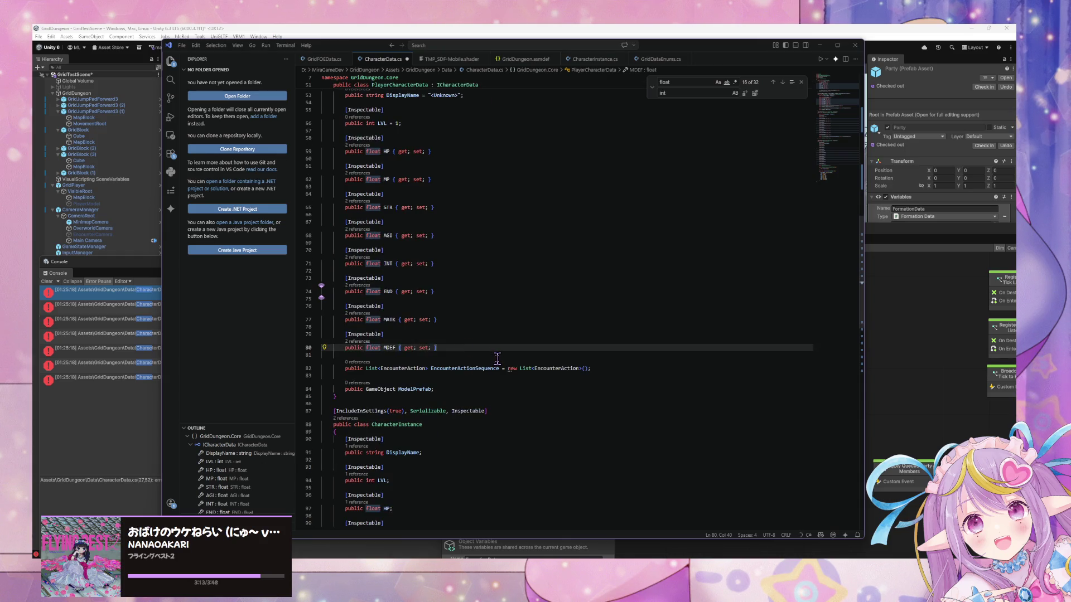
{"action": "scroll", "coordinate": [499, 359], "scroll_direction": "up", "scroll_amount": 1}
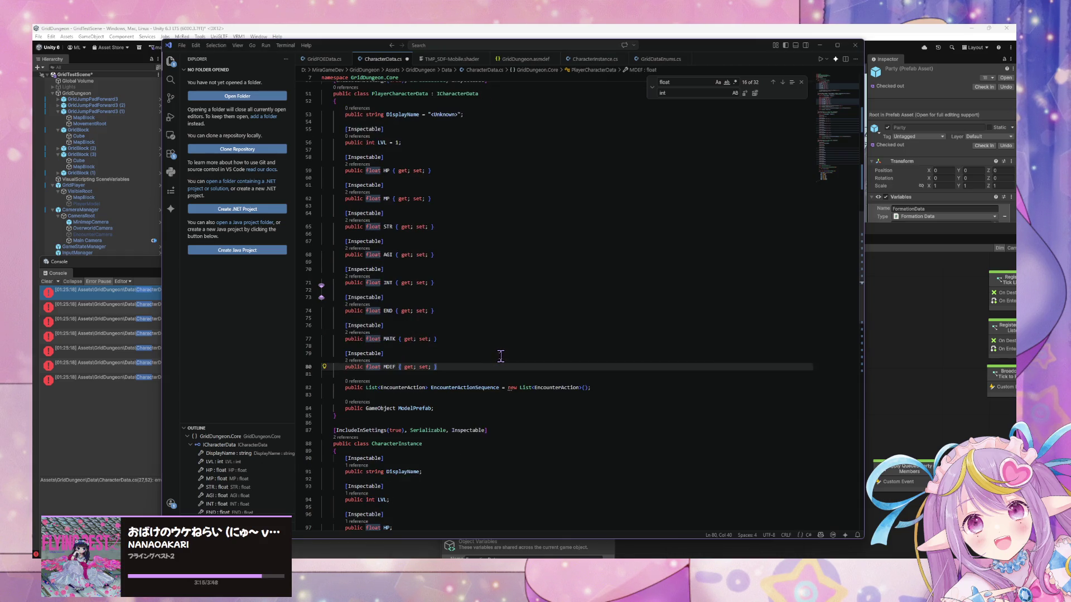
{"action": "scroll", "coordinate": [501, 356], "scroll_direction": "down", "scroll_amount": 6}
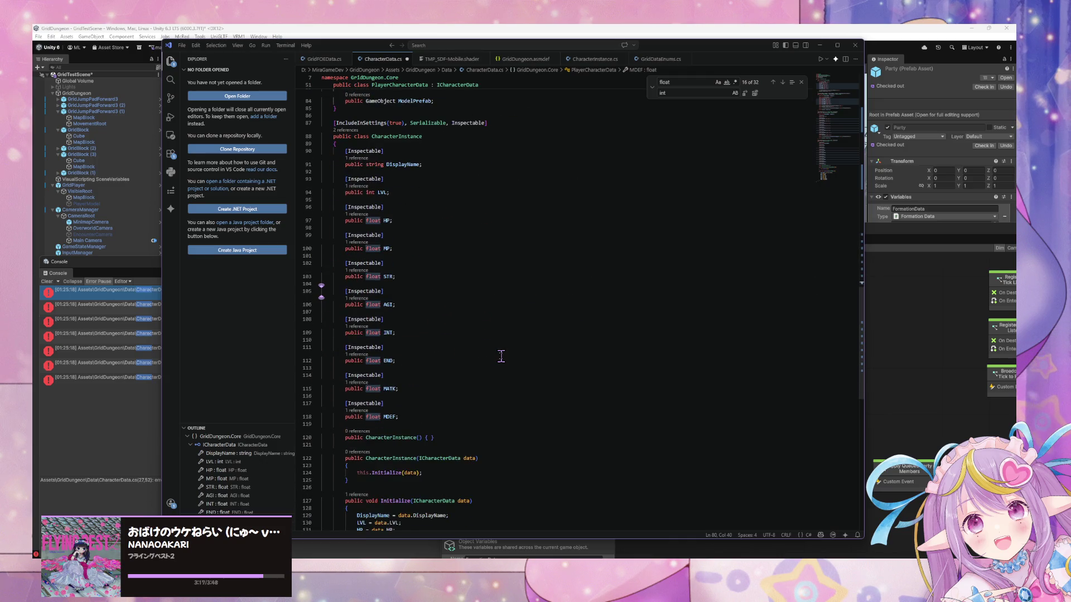
{"action": "scroll", "coordinate": [501, 356], "scroll_direction": "down", "scroll_amount": 5}
{"action": "scroll", "coordinate": [501, 356], "scroll_direction": "up", "scroll_amount": 5}
{"action": "scroll", "coordinate": [501, 357], "scroll_direction": "up", "scroll_amount": 5}
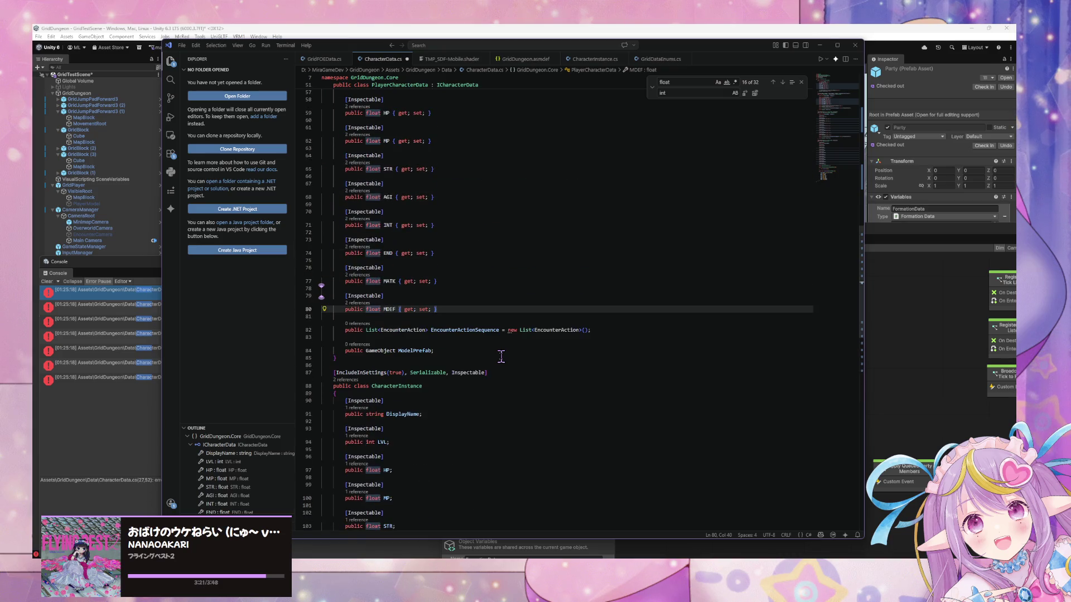
{"action": "key", "text": "ctrl+v"}
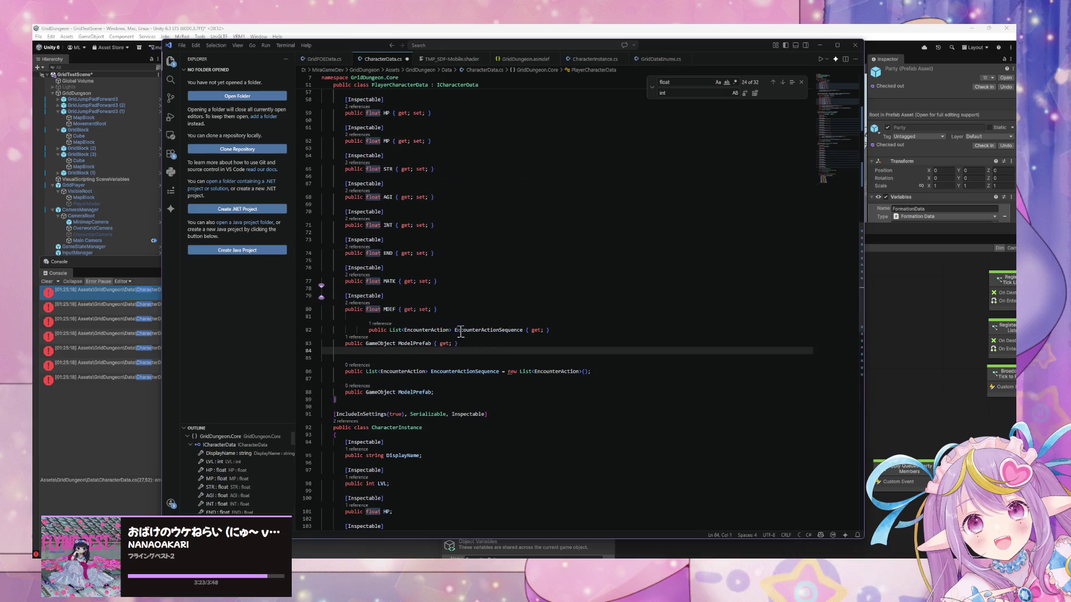
{"action": "left_click", "coordinate": [379, 330]}
{"action": "key", "text": "Home"}
{"action": "key", "text": "shift+Tab"}
{"action": "key", "text": "shift+Tab"}
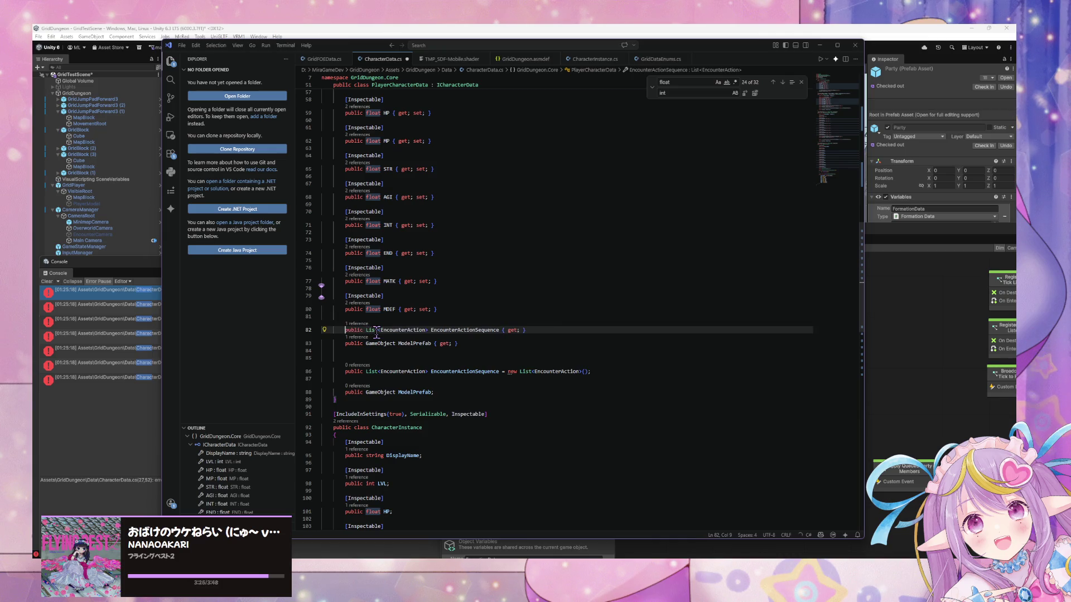
Step: Add 'set;' after 'get;' on EncounterActionSequence and ModelPrefab in PlayerCharacterData
{"action": "left_click", "coordinate": [516, 330]}
{"action": "type", "text": "set;"}
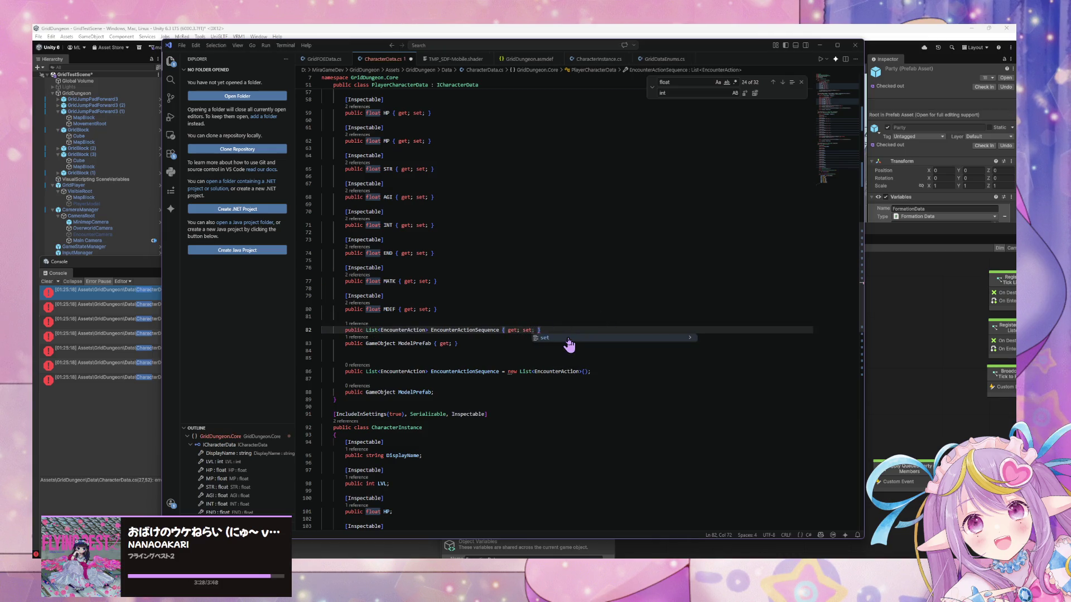
{"action": "key", "text": "Escape"}
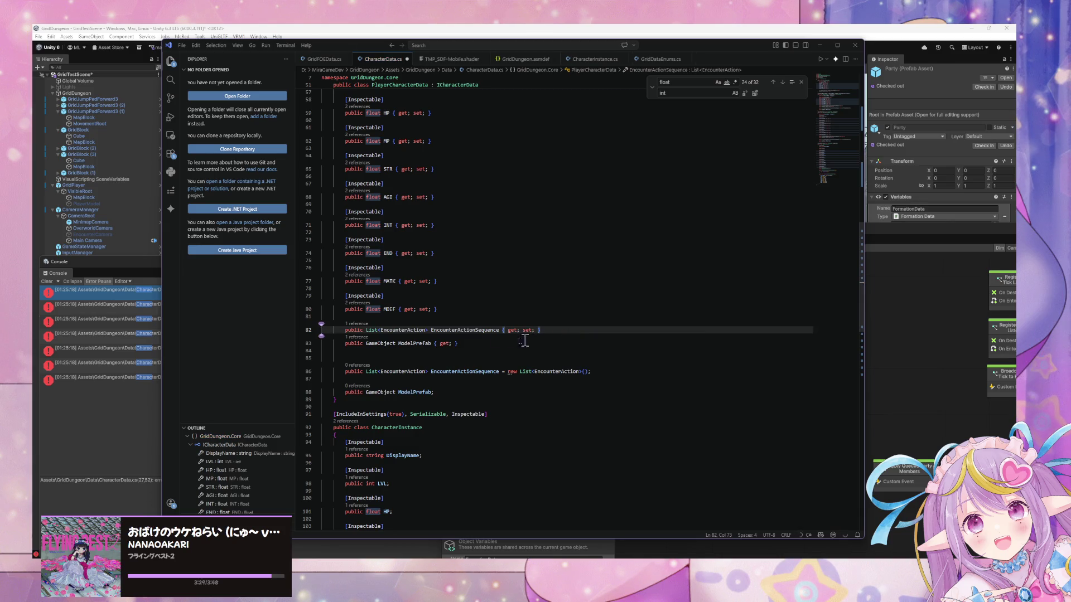
{"action": "left_click", "coordinate": [451, 344]}
{"action": "type", "text": "set;"}
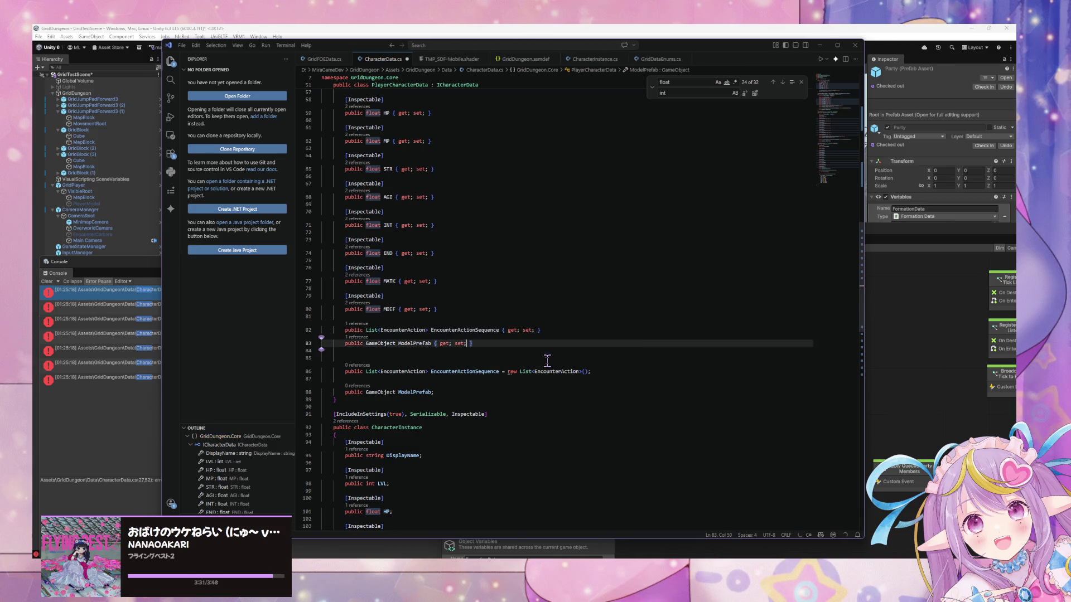
Step: Put an [Inspectable] attribute above each property, separated by a blank line
{"action": "left_click", "coordinate": [384, 316]}
{"action": "key", "text": "Return"}
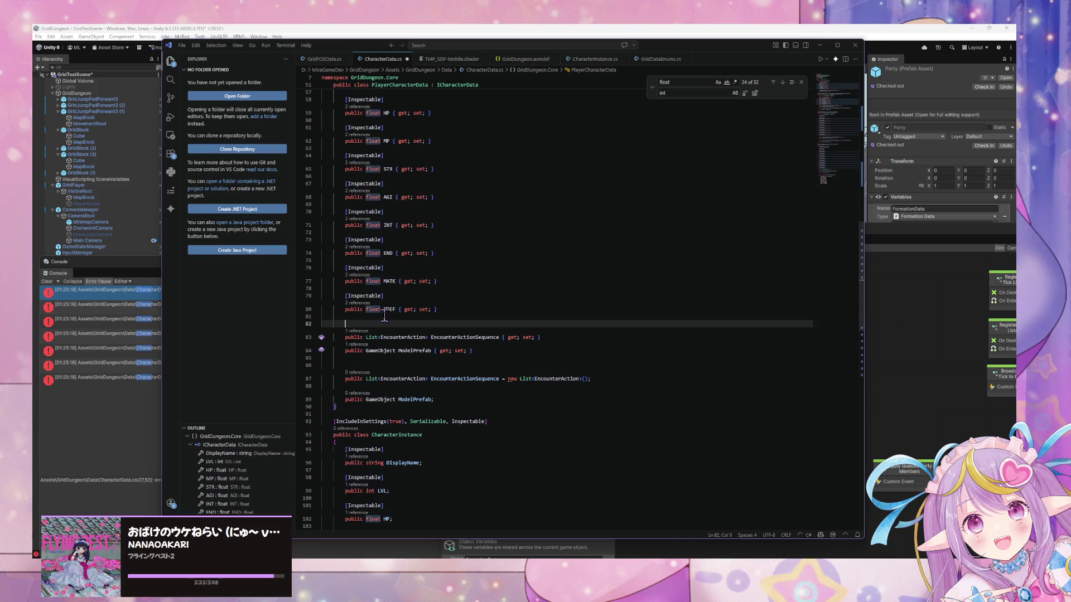
{"action": "type", "text": "[Inspectable]"}
{"action": "key", "text": "Tab"}
{"action": "key", "text": "Tab"}
{"action": "key", "text": "ctrl+shift+Return"}
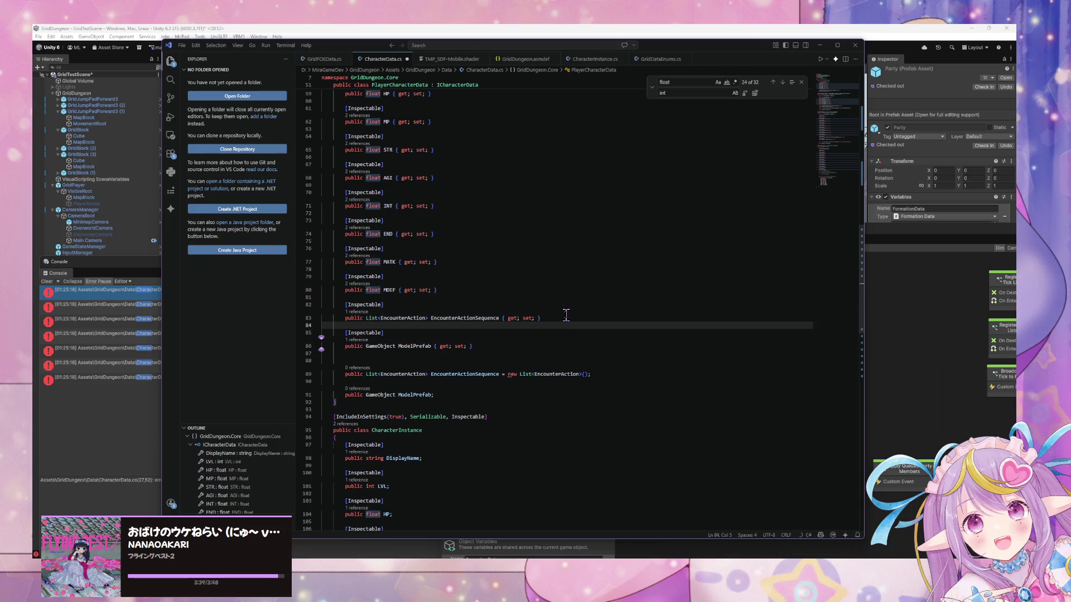
{"action": "scroll", "coordinate": [552, 346], "scroll_direction": "down", "scroll_amount": 10}
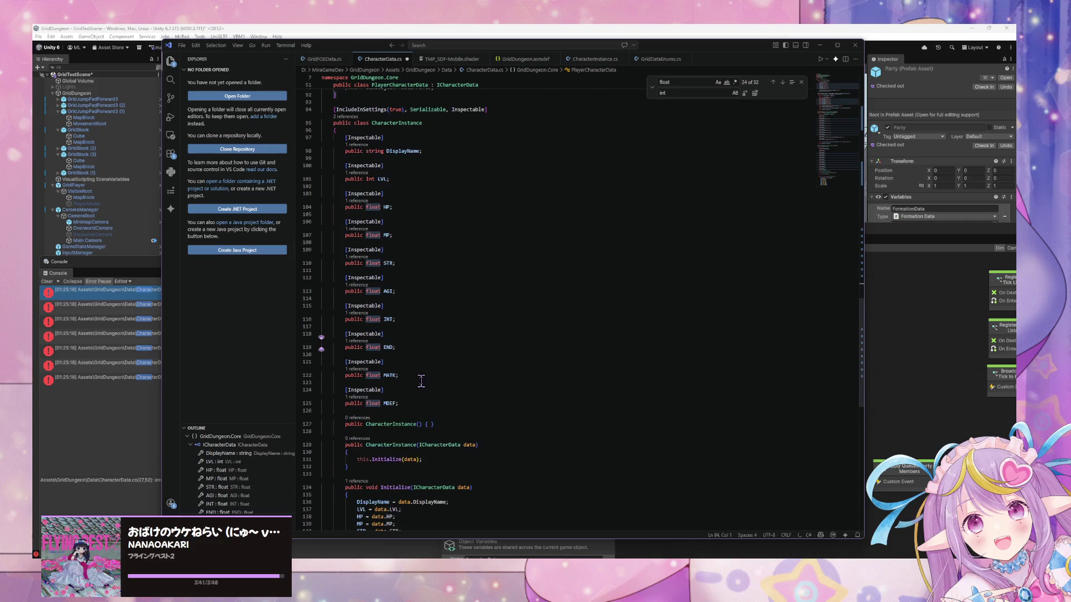
{"action": "scroll", "coordinate": [419, 372], "scroll_direction": "down", "scroll_amount": 2}
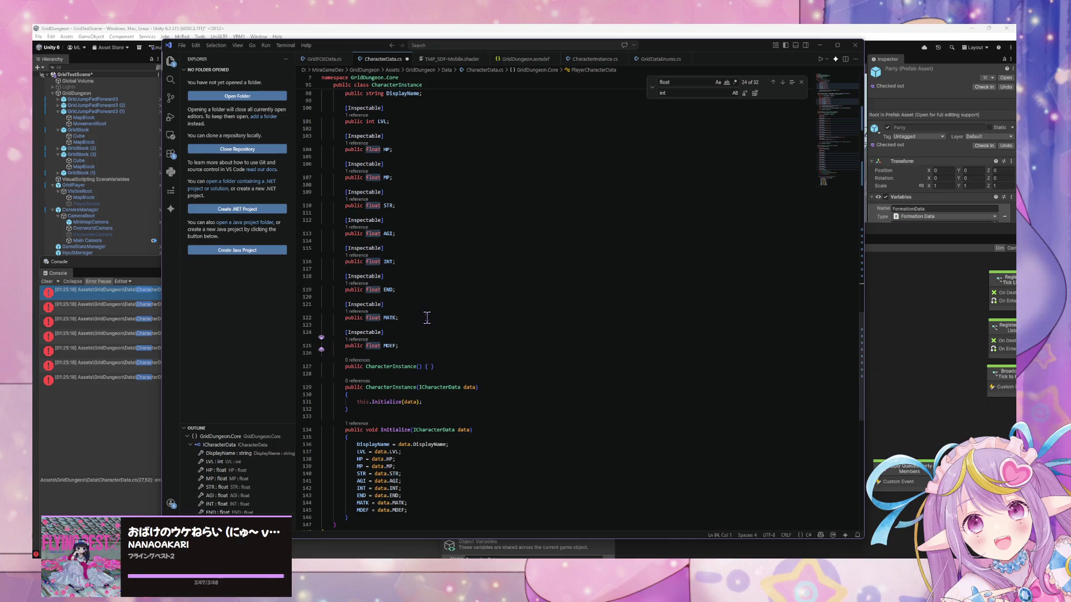
{"action": "left_click", "coordinate": [431, 344]}
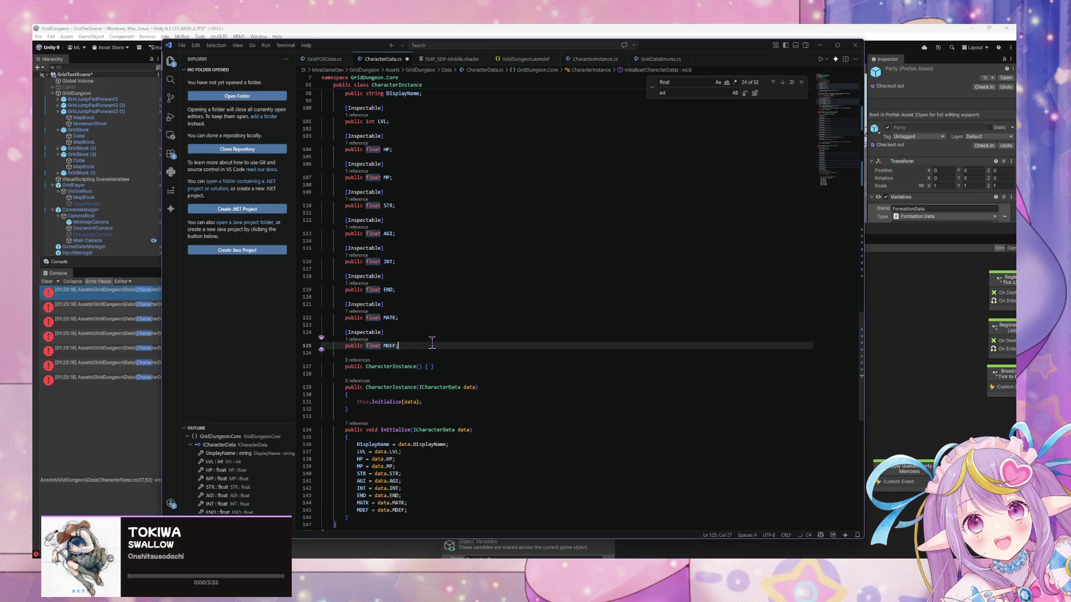
{"action": "key", "text": "Down"}
{"action": "key", "text": "Down"}
{"action": "scroll", "coordinate": [431, 344], "scroll_direction": "up", "scroll_amount": 10}
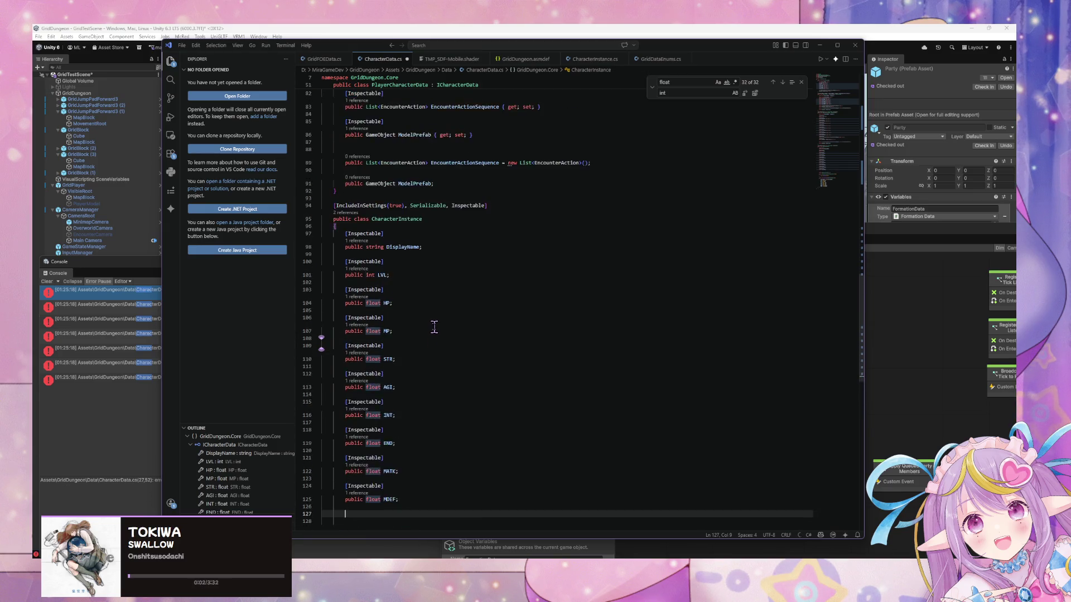
{"action": "mouse_move", "coordinate": [470, 245]}
{"action": "left_mouse_down"}
{"action": "mouse_move", "coordinate": [340, 223]}
{"action": "mouse_move", "coordinate": [323, 209]}
{"action": "left_mouse_up"}
{"action": "key", "text": "ctrl+c"}
{"action": "scroll", "coordinate": [333, 397], "scroll_direction": "down", "scroll_amount": 5}
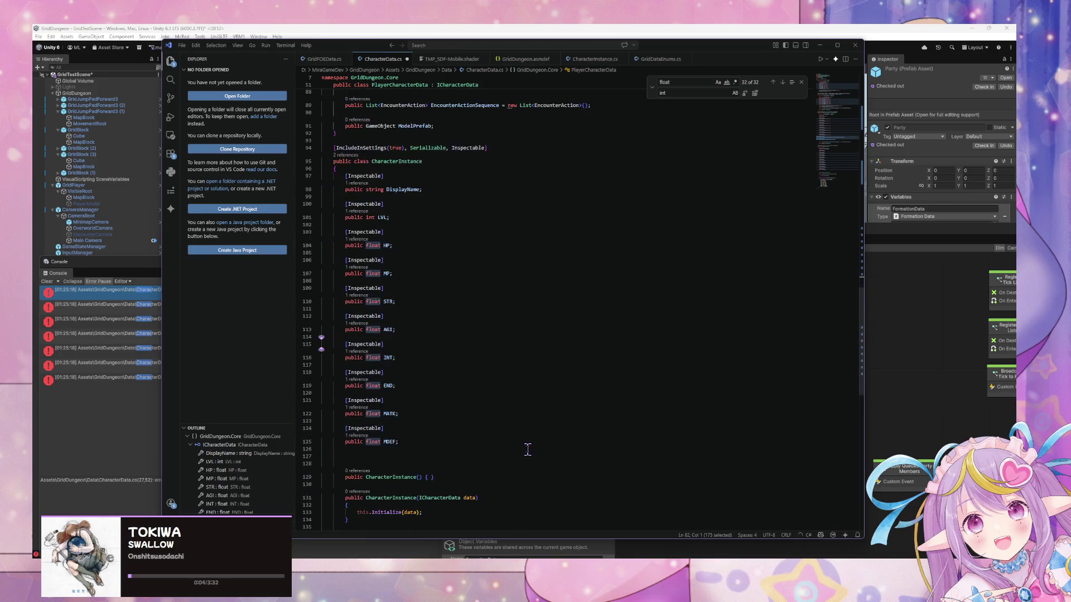
{"action": "scroll", "coordinate": [333, 397], "scroll_direction": "down", "scroll_amount": 5}
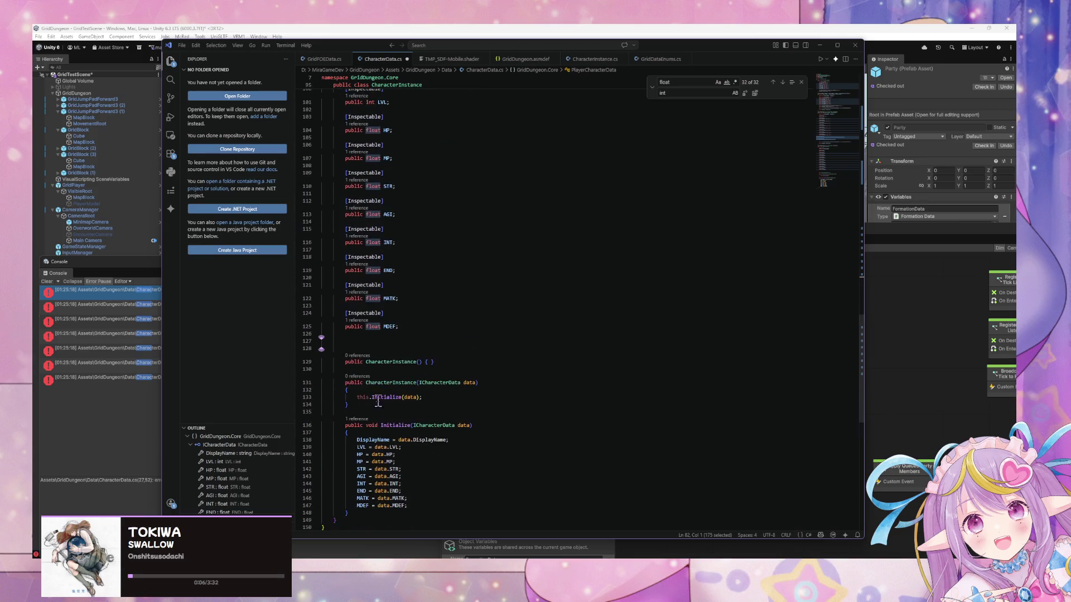
{"action": "left_click", "coordinate": [346, 342]}
{"action": "key", "text": "ctrl+v"}
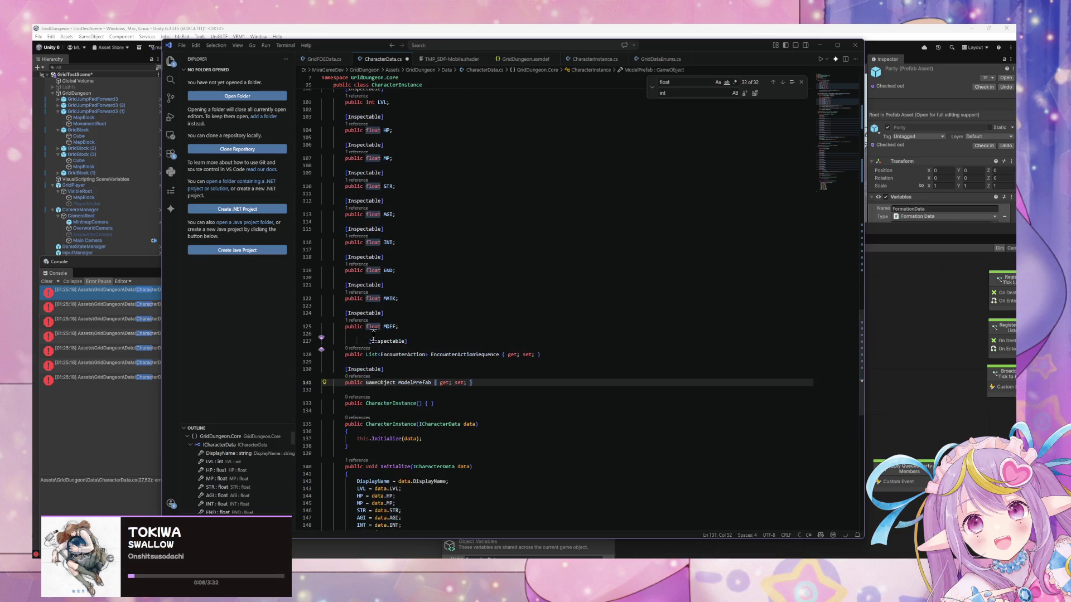
{"action": "left_click", "coordinate": [368, 340]}
{"action": "key", "text": "BackSpace"}
{"action": "key", "text": "BackSpace"}
{"action": "scroll", "coordinate": [412, 339], "scroll_direction": "up", "scroll_amount": 3}
{"action": "scroll", "coordinate": [418, 337], "scroll_direction": "down", "scroll_amount": 6}
{"action": "scroll", "coordinate": [423, 334], "scroll_direction": "up", "scroll_amount": 4}
{"action": "scroll", "coordinate": [423, 335], "scroll_direction": "up", "scroll_amount": 3}
{"action": "scroll", "coordinate": [423, 337], "scroll_direction": "down", "scroll_amount": 6}
{"action": "left_click", "coordinate": [427, 471]}
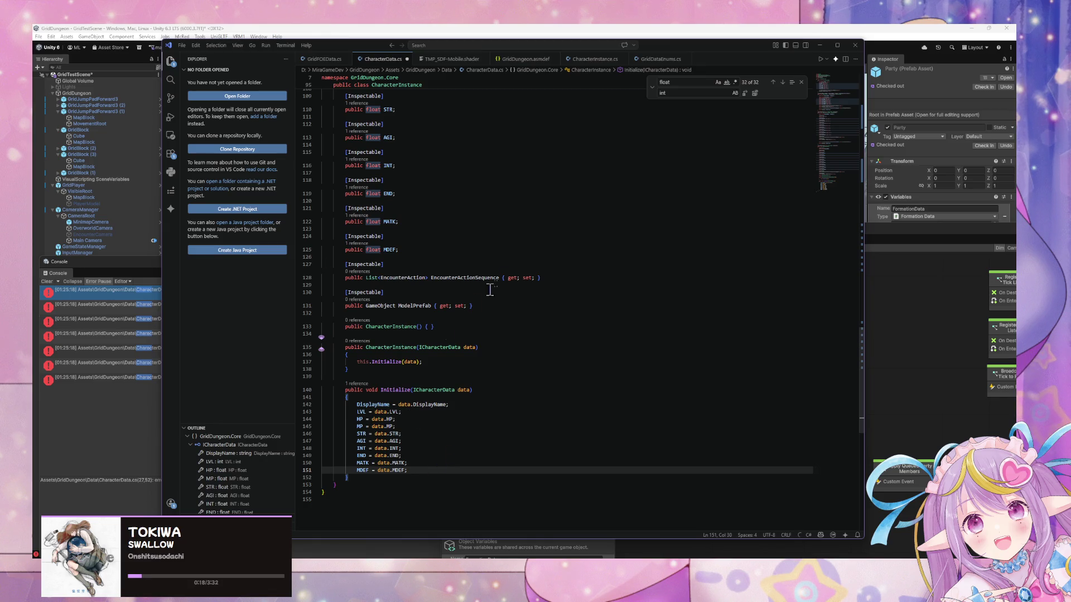
{"action": "key", "text": "Return"}
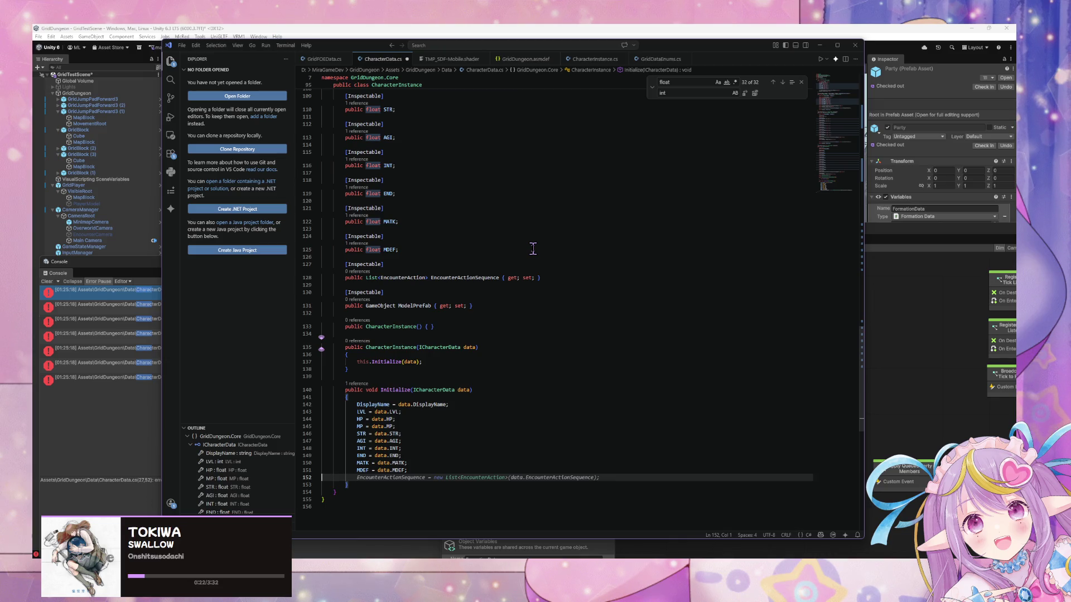
{"action": "key", "text": "BackSpace"}
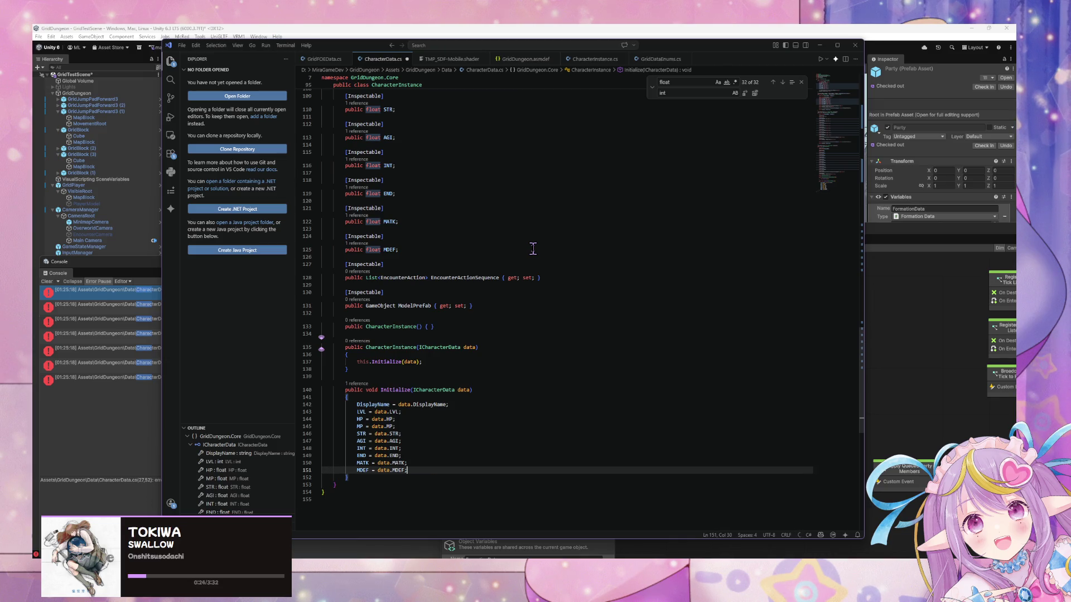
{"action": "scroll", "coordinate": [532, 256], "scroll_direction": "up", "scroll_amount": 2}
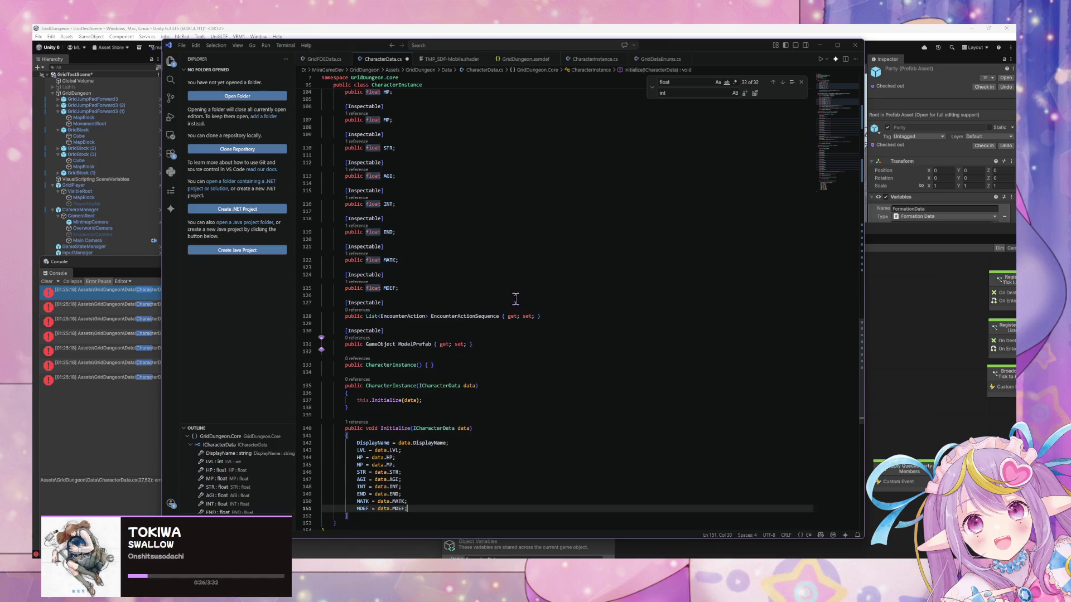
{"action": "scroll", "coordinate": [478, 322], "scroll_direction": "up", "scroll_amount": 2}
{"action": "mouse_move", "coordinate": [506, 400]}
{"action": "left_mouse_down"}
{"action": "mouse_move", "coordinate": [318, 372]}
{"action": "mouse_move", "coordinate": [309, 360]}
{"action": "left_mouse_up"}
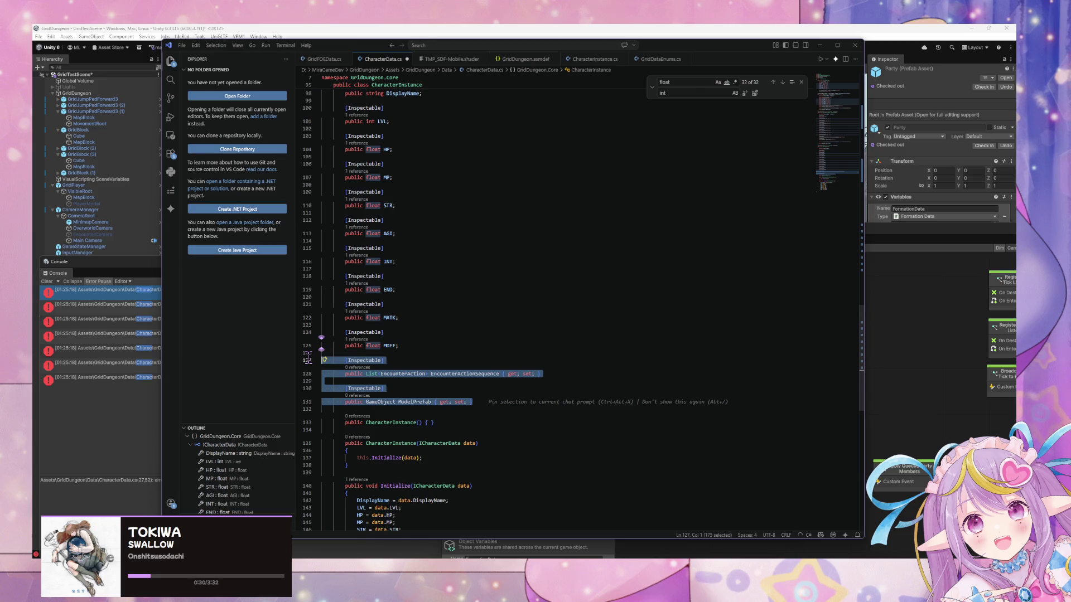
{"action": "left_click_drag", "start_coordinate": [307, 357], "coordinate": [295, 386]}
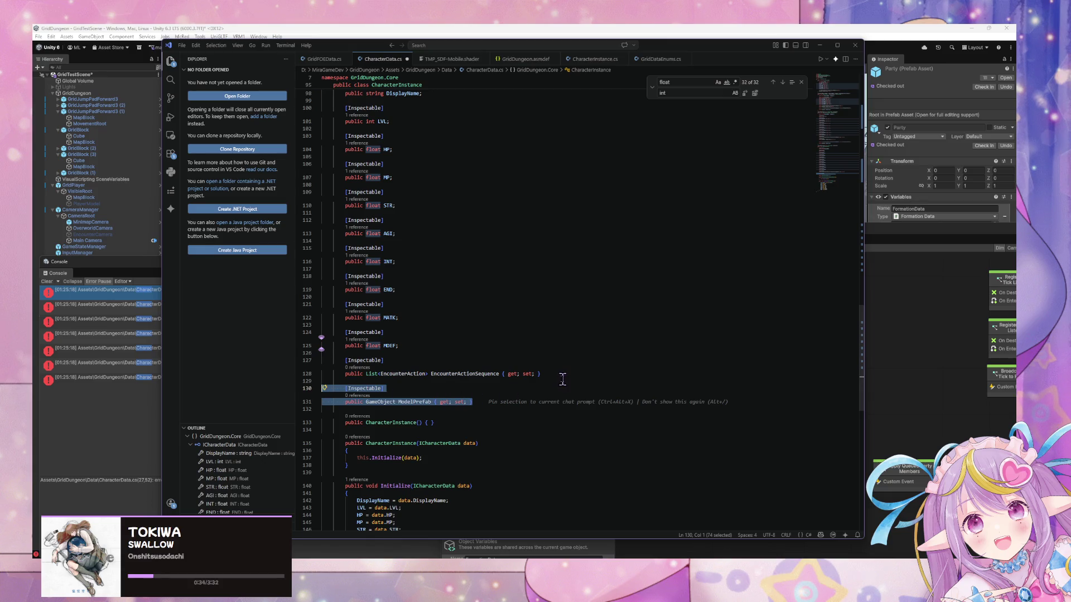
{"action": "key", "text": "Delete"}
{"action": "left_click_drag", "start_coordinate": [550, 375], "coordinate": [283, 368]}
{"action": "key", "text": "BackSpace"}
{"action": "key", "text": "BackSpace"}
{"action": "key", "text": "BackSpace"}
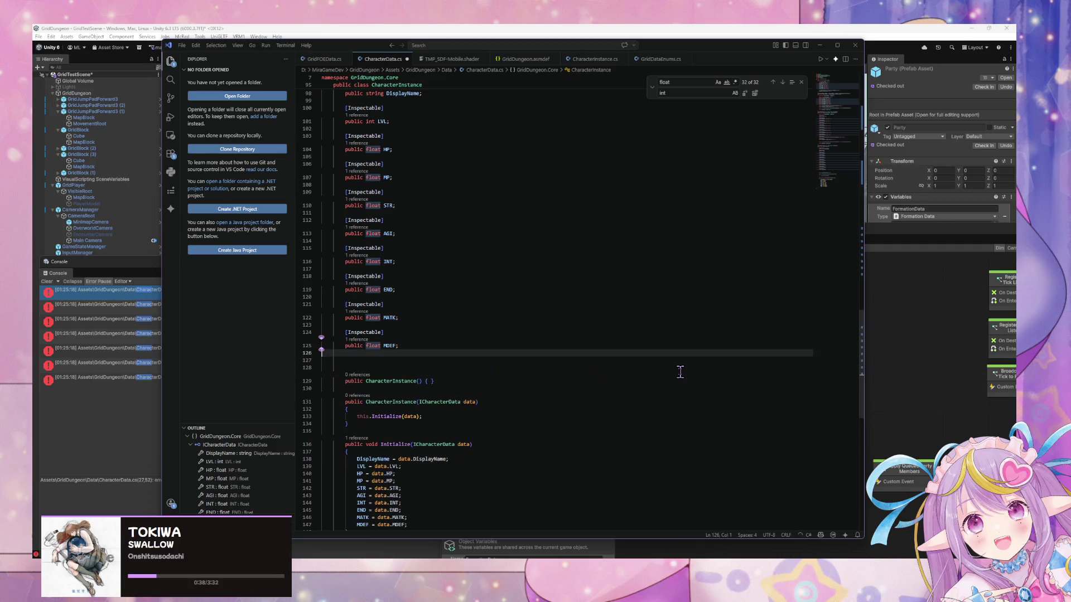
{"action": "scroll", "coordinate": [677, 371], "scroll_direction": "up", "scroll_amount": 15}
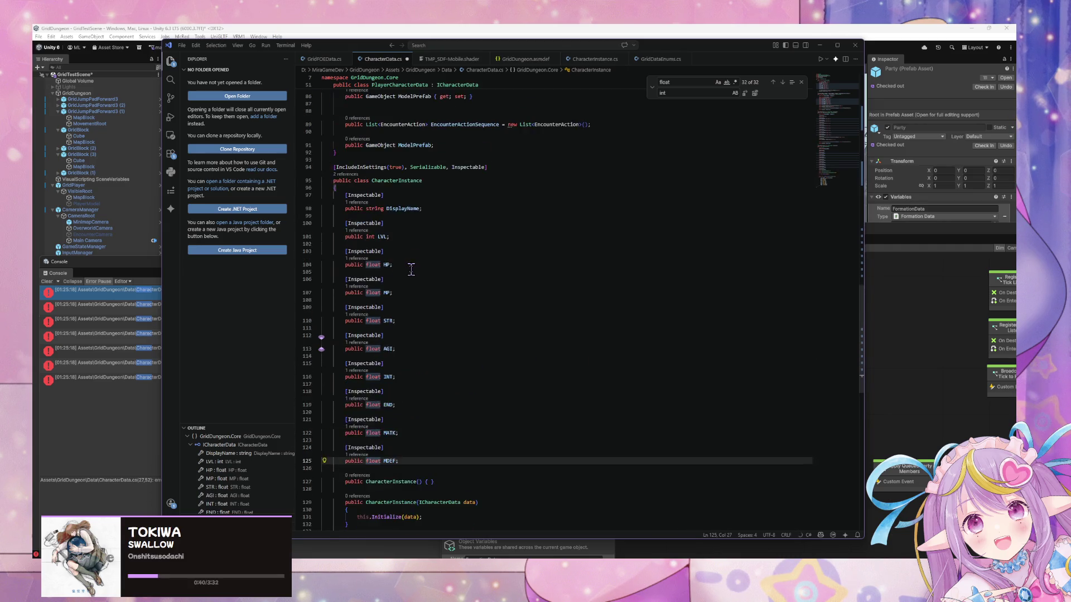
Step: Replace the selected name text with 'Mutable', then return to the interface's EncounterActionSequence line
{"action": "scroll", "coordinate": [418, 272], "scroll_direction": "up", "scroll_amount": 6}
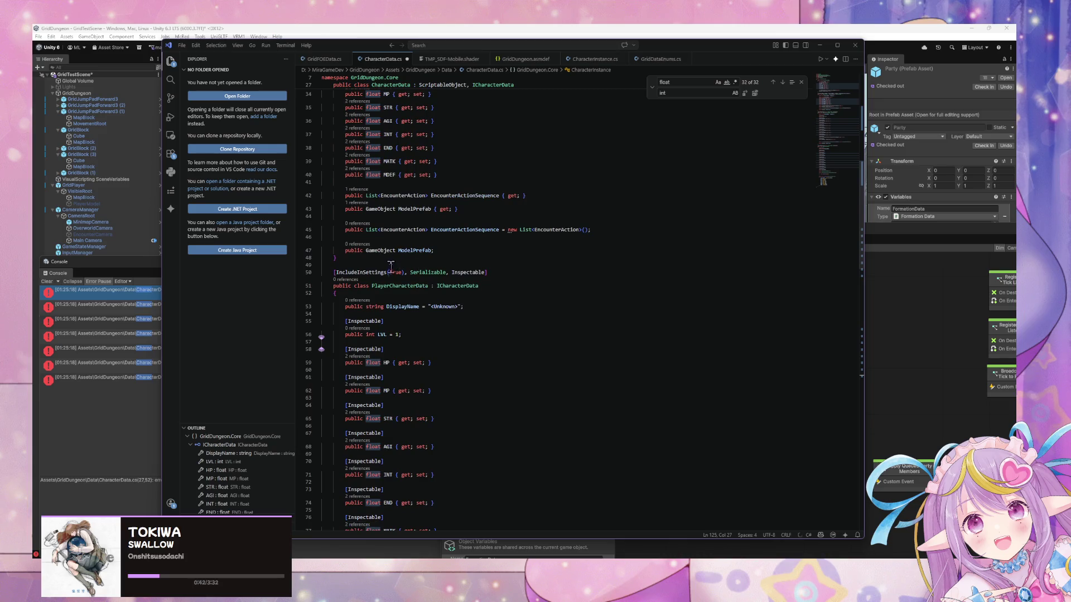
{"action": "left_click_drag", "start_coordinate": [389, 286], "coordinate": [370, 285]}
{"action": "type", "text": "Mutable"}
{"action": "left_click", "coordinate": [549, 334]}
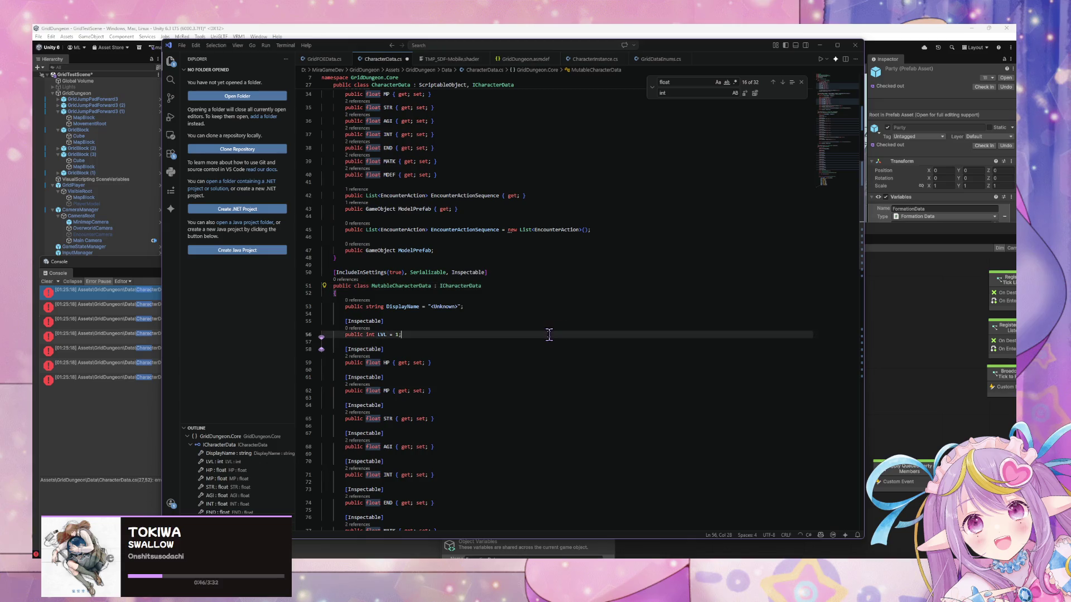
{"action": "scroll", "coordinate": [470, 255], "scroll_direction": "up", "scroll_amount": 10}
{"action": "key", "text": "alt+Left"}
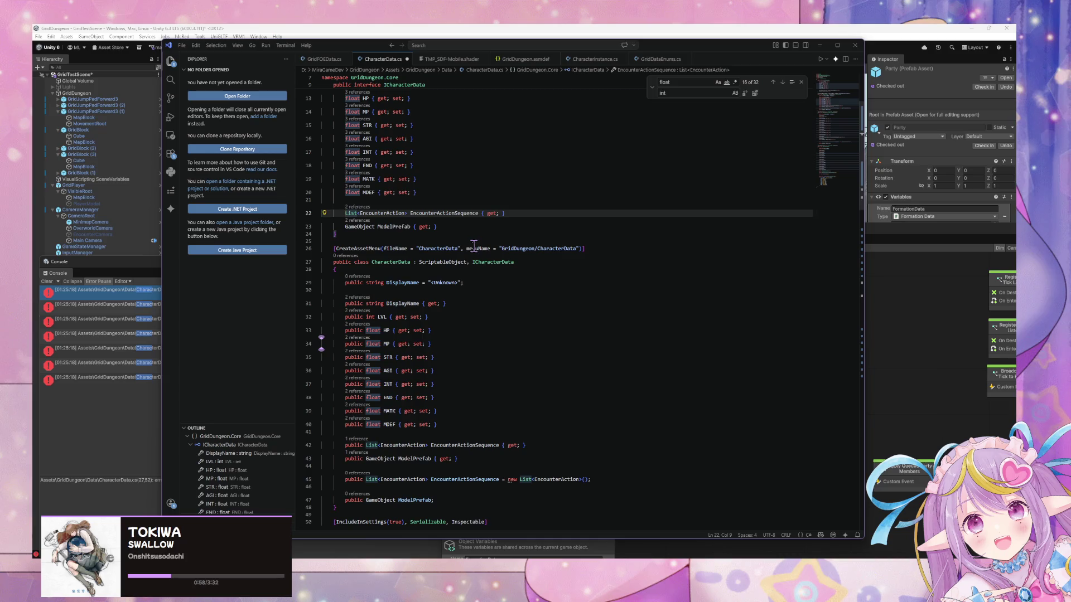
Step: Delete 'set;' from ICharacterData's EncounterActionSequence on line 22, leaving it get-only
{"action": "left_click_drag", "start_coordinate": [452, 233], "coordinate": [259, 206]}
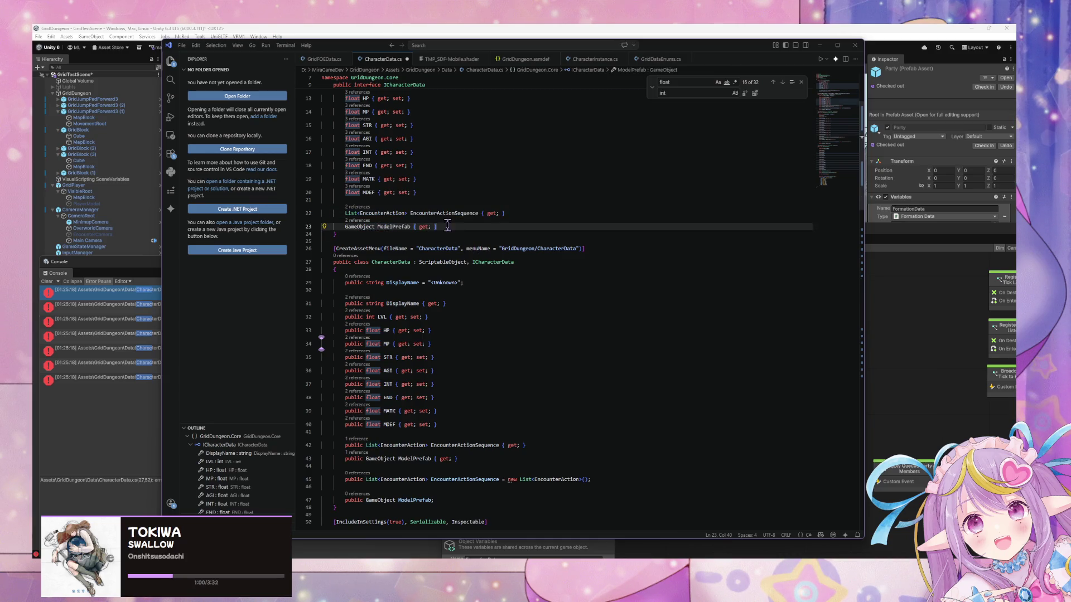
{"action": "left_click_drag", "start_coordinate": [442, 226], "coordinate": [301, 212]}
{"action": "scroll", "coordinate": [510, 319], "scroll_direction": "down", "scroll_amount": 5}
{"action": "scroll", "coordinate": [510, 320], "scroll_direction": "down", "scroll_amount": 2}
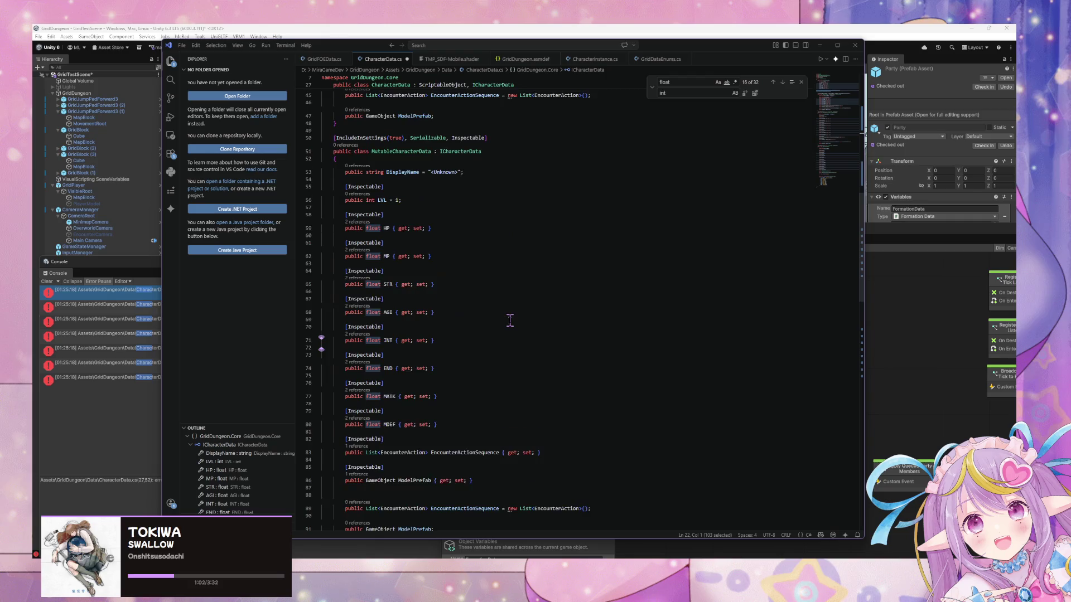
{"action": "scroll", "coordinate": [511, 320], "scroll_direction": "up", "scroll_amount": 3}
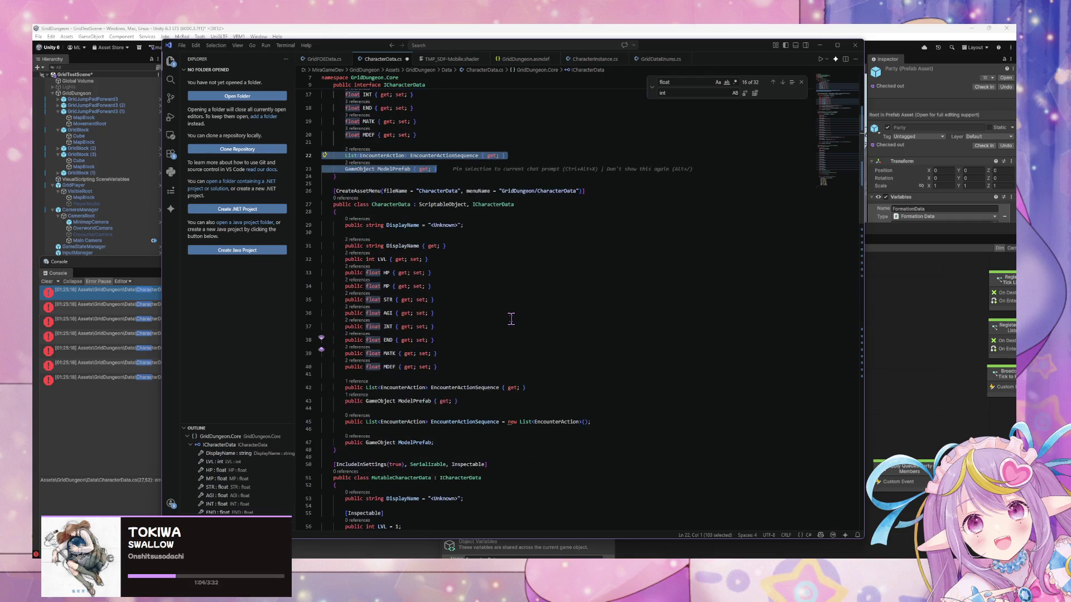
{"action": "scroll", "coordinate": [511, 319], "scroll_direction": "up", "scroll_amount": 5}
{"action": "left_click", "coordinate": [503, 290]}
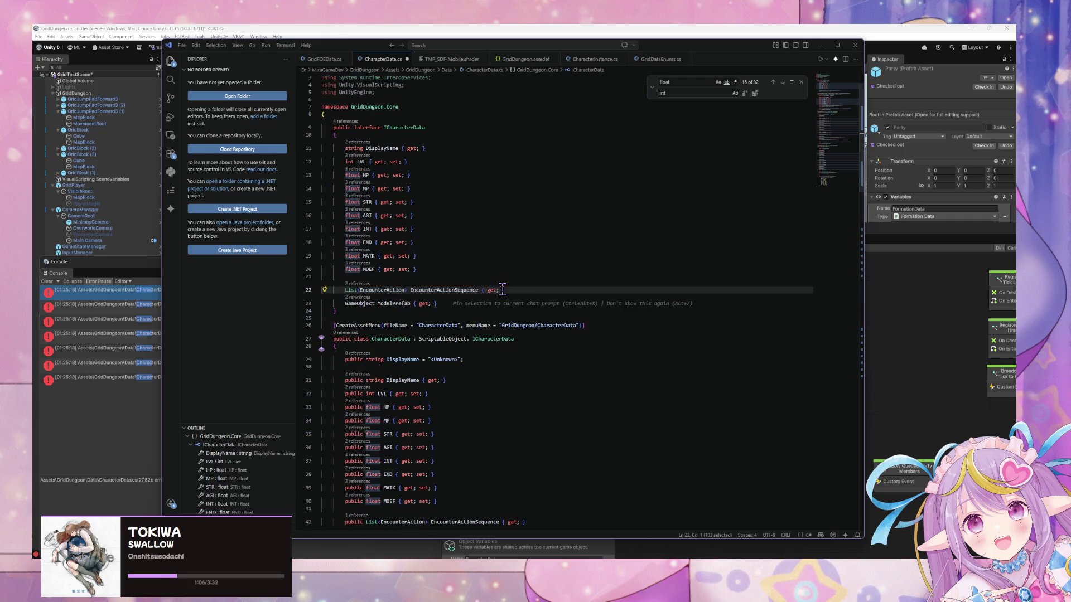
{"action": "type", "text": "set"}
{"action": "key", "text": "BackSpace"}
{"action": "key", "text": "BackSpace"}
{"action": "key", "text": "BackSpace"}
{"action": "type", "text": "set;"}
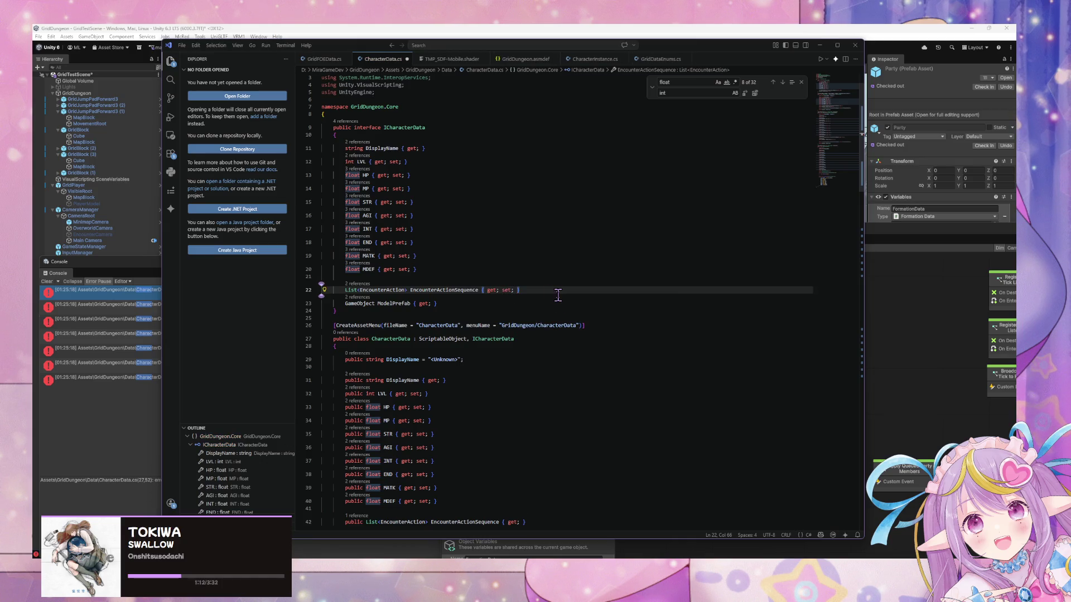
{"action": "key", "text": "BackSpace"}
{"action": "key", "text": "BackSpace"}
{"action": "key", "text": "BackSpace"}
{"action": "left_click", "coordinate": [504, 242]}
{"action": "scroll", "coordinate": [459, 303], "scroll_direction": "down", "scroll_amount": 2}
{"action": "scroll", "coordinate": [460, 302], "scroll_direction": "down", "scroll_amount": 2}
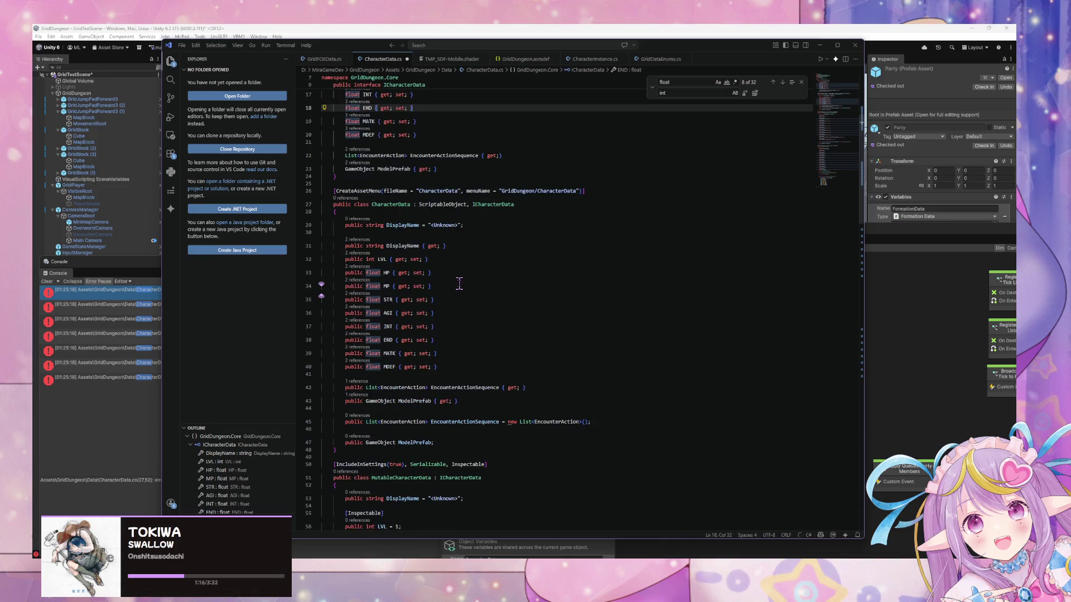
{"action": "scroll", "coordinate": [459, 283], "scroll_direction": "down", "scroll_amount": 5}
{"action": "scroll", "coordinate": [462, 278], "scroll_direction": "down", "scroll_amount": 15}
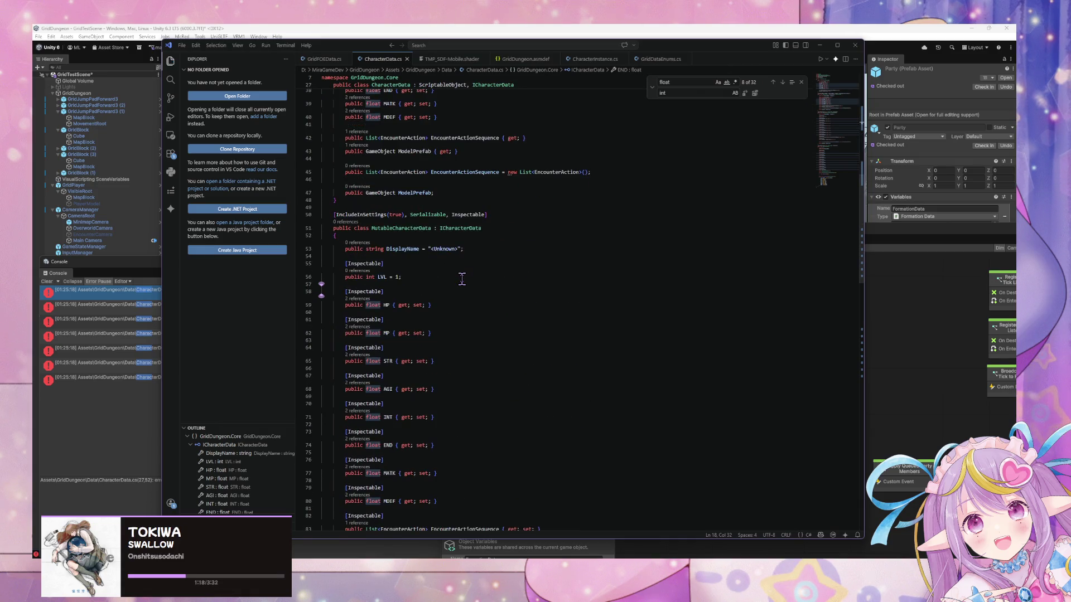
{"action": "scroll", "coordinate": [462, 277], "scroll_direction": "down", "scroll_amount": 15}
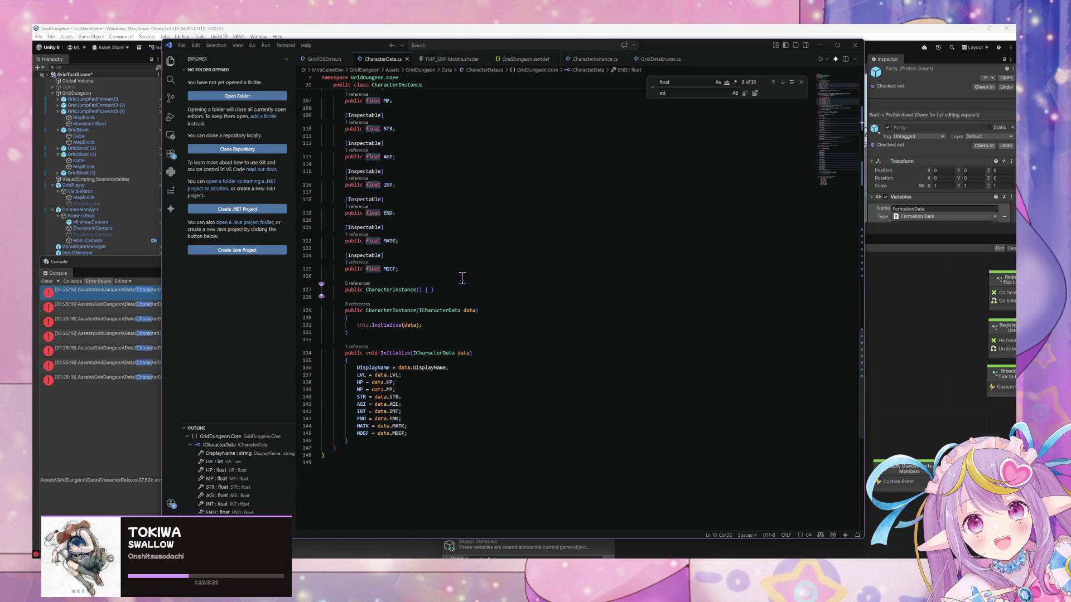
{"action": "scroll", "coordinate": [462, 278], "scroll_direction": "up", "scroll_amount": 6}
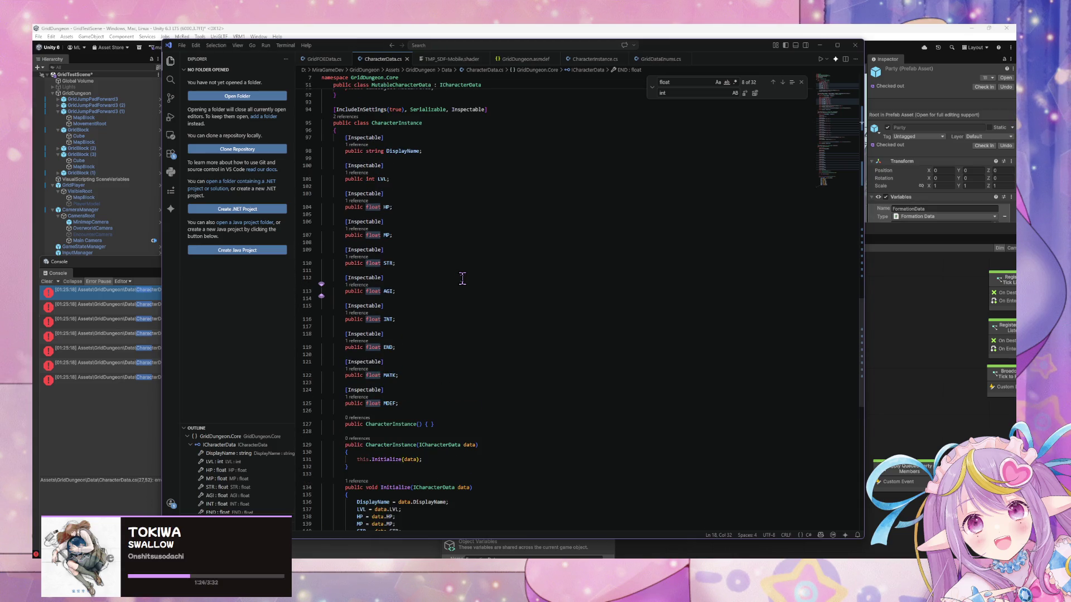
{"action": "scroll", "coordinate": [463, 278], "scroll_direction": "up", "scroll_amount": 5}
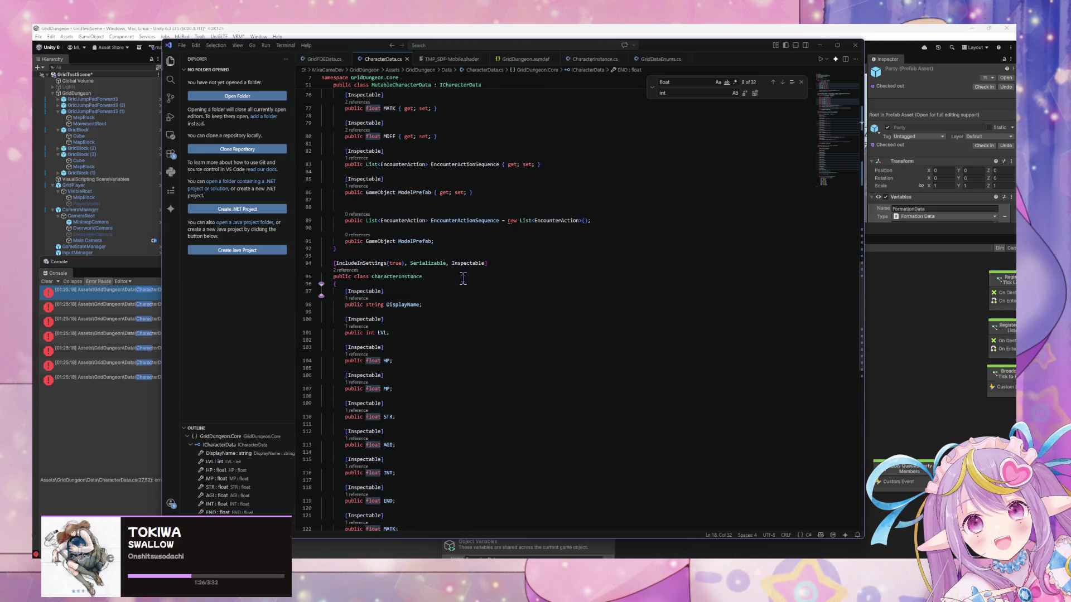
{"action": "scroll", "coordinate": [462, 279], "scroll_direction": "down", "scroll_amount": 5}
{"action": "scroll", "coordinate": [463, 279], "scroll_direction": "up", "scroll_amount": 15}
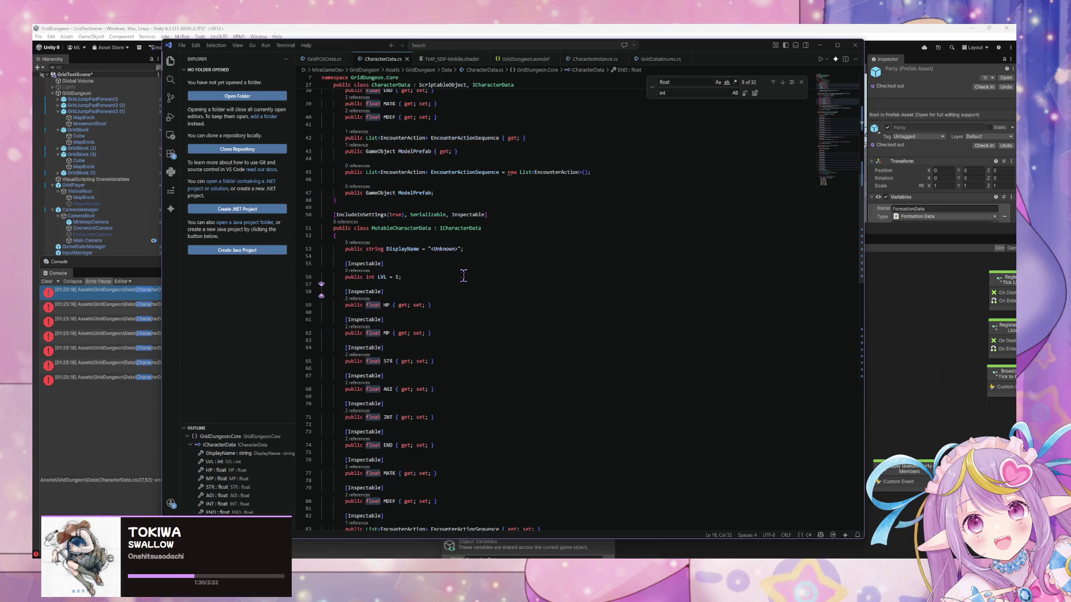
{"action": "scroll", "coordinate": [462, 274], "scroll_direction": "down", "scroll_amount": 3}
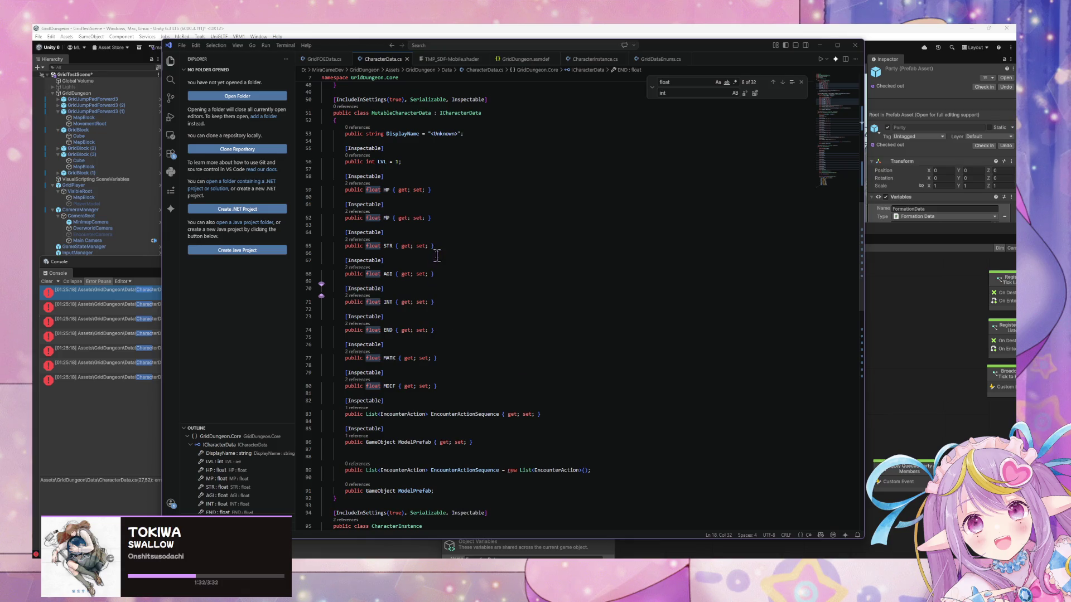
{"action": "scroll", "coordinate": [438, 250], "scroll_direction": "up", "scroll_amount": 3}
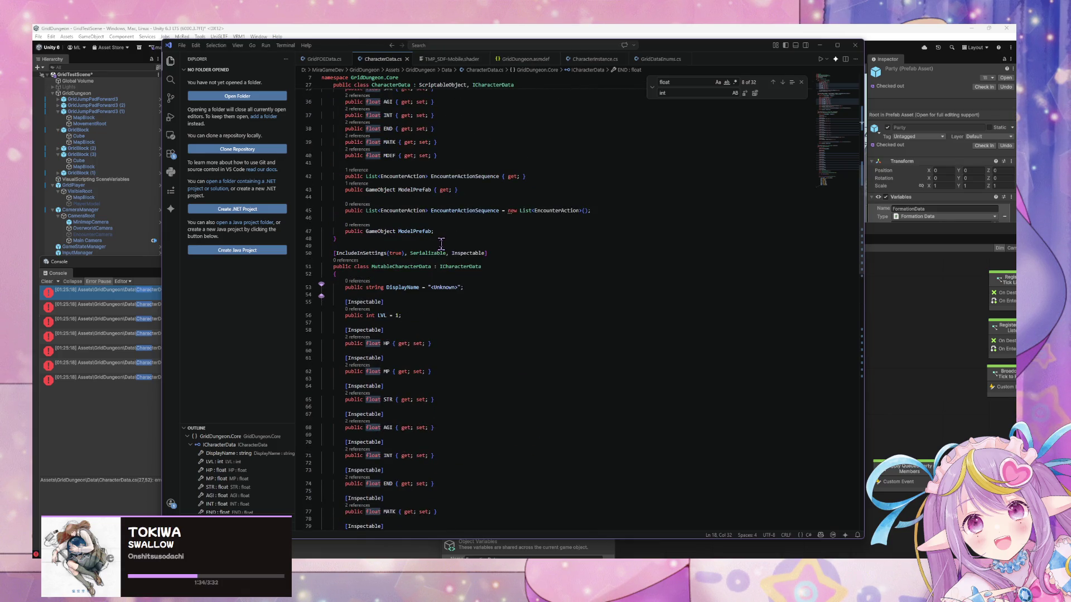
{"action": "scroll", "coordinate": [442, 241], "scroll_direction": "down", "scroll_amount": 3}
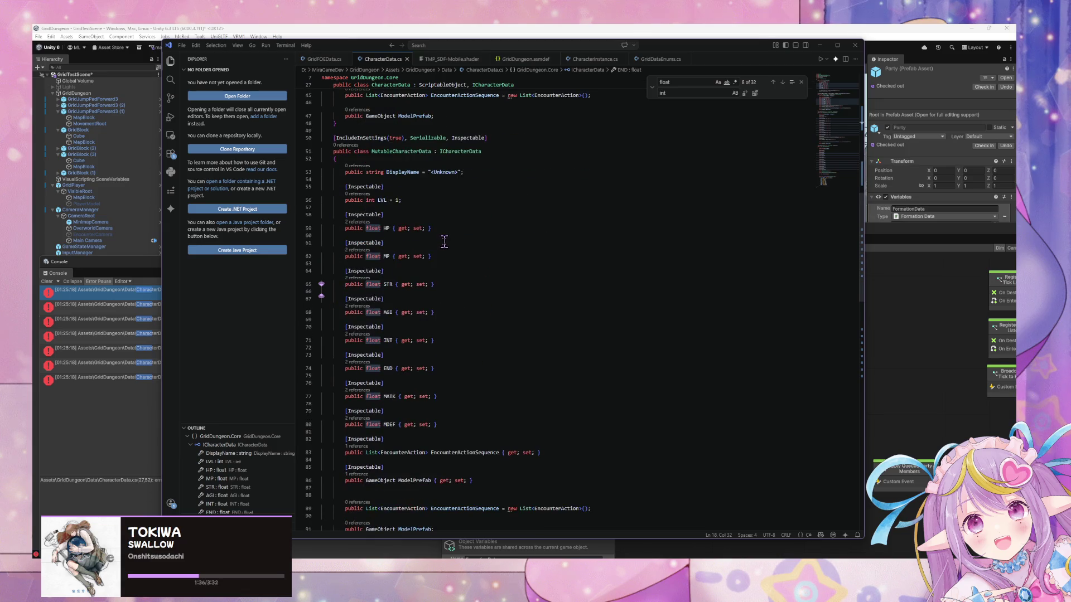
Step: Add 'set;' to EncounterActionSequence and ModelPrefab in the CharacterData class, lines 42–43
{"action": "left_click", "coordinate": [534, 453]}
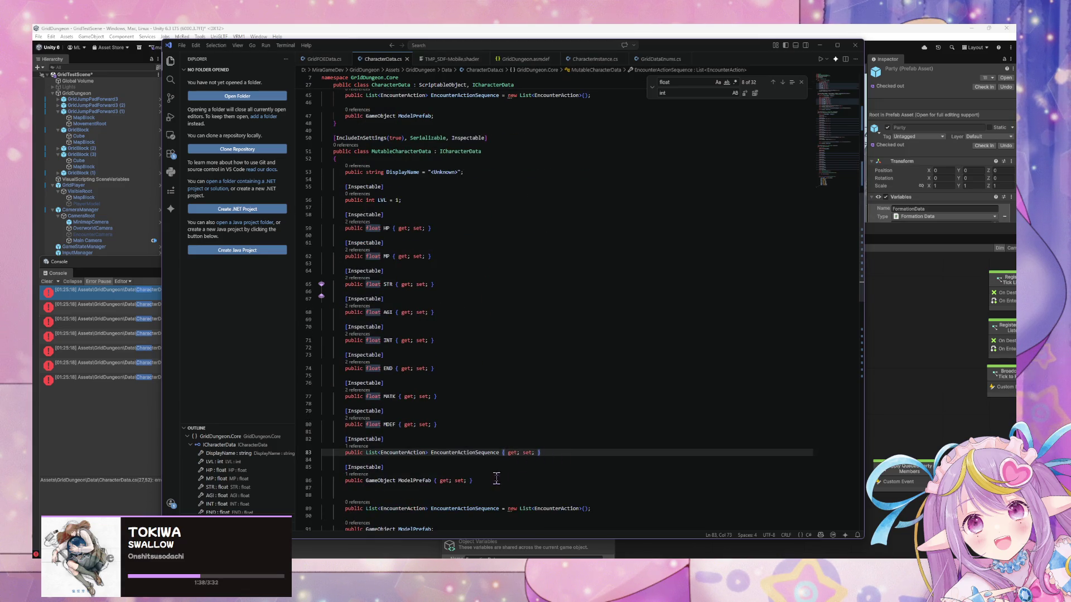
{"action": "left_click", "coordinate": [466, 481], "text": "alt"}
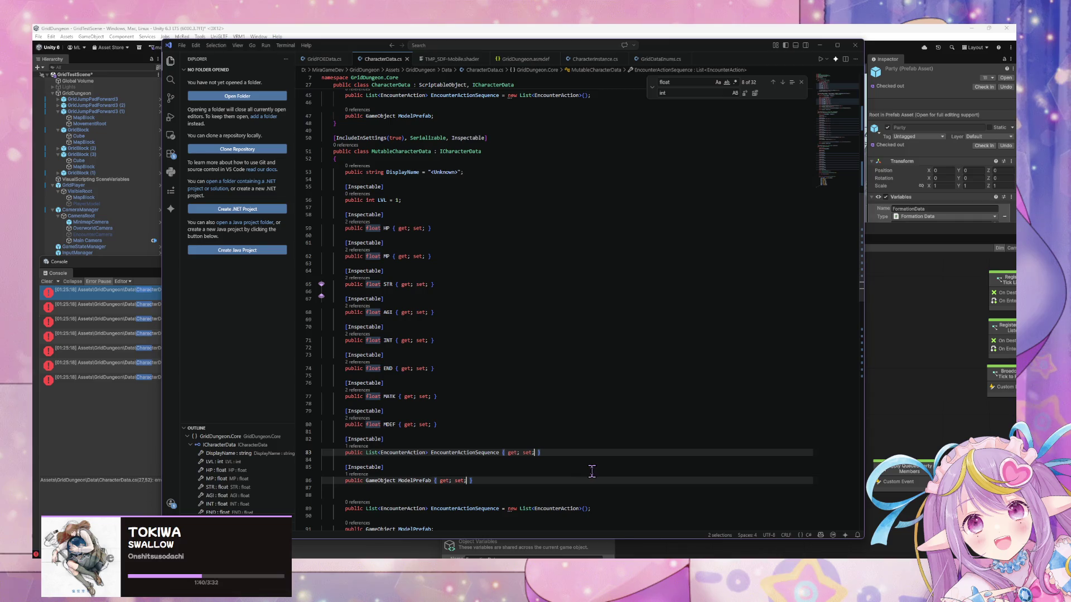
{"action": "scroll", "coordinate": [522, 255], "scroll_direction": "up", "scroll_amount": 5}
{"action": "left_click", "coordinate": [526, 234]}
{"action": "type", "text": "set;;"}
{"action": "left_click", "coordinate": [453, 247]}
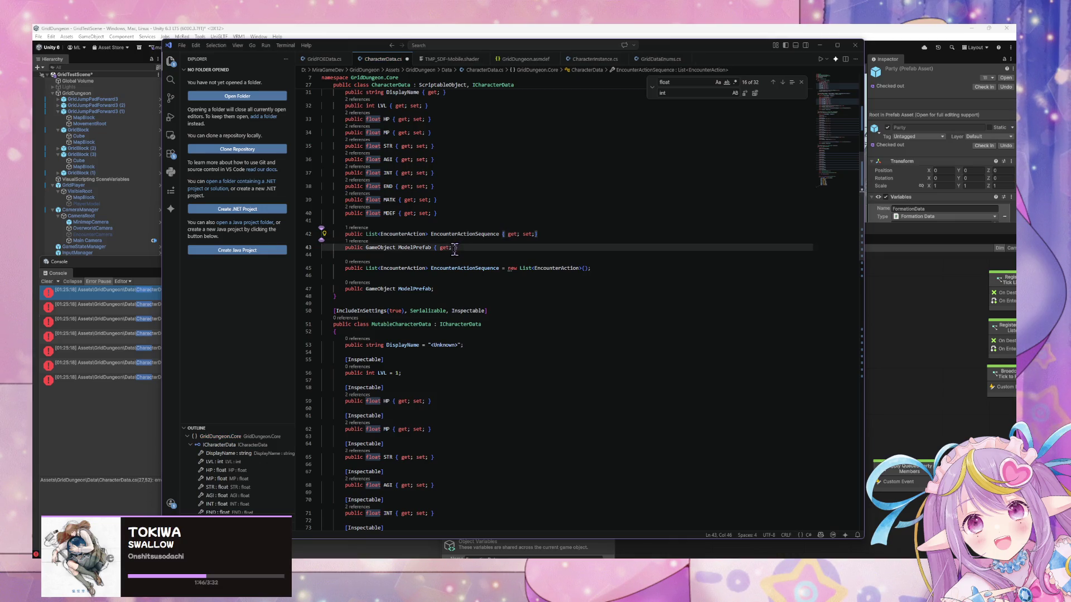
{"action": "type", "text": "set;"}
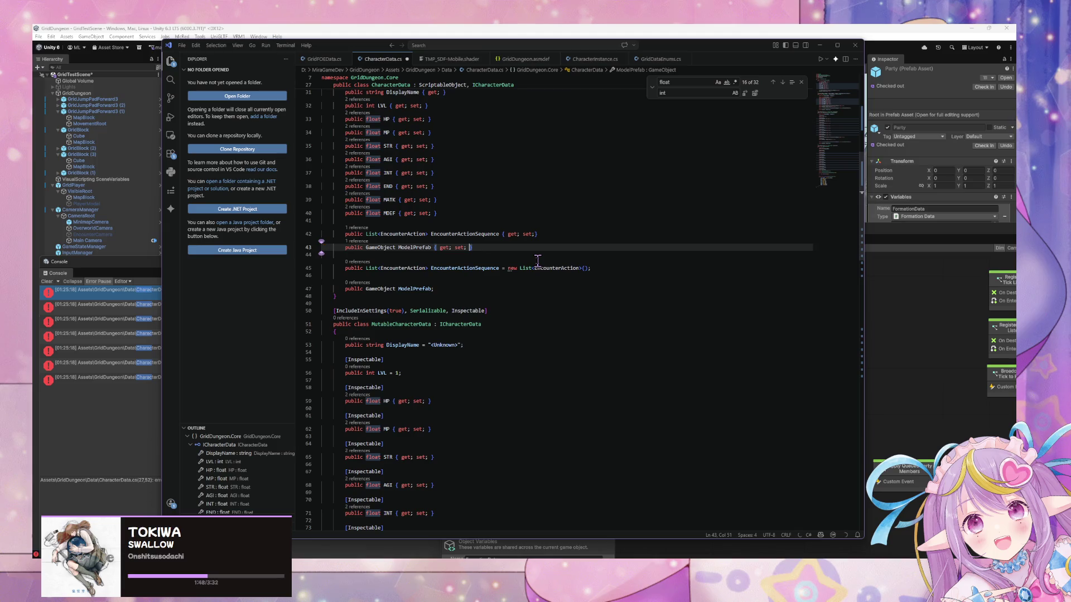
Step: Add 'set;' to ICharacterData's EncounterActionSequence accessors on line 22
{"action": "scroll", "coordinate": [537, 259], "scroll_direction": "up", "scroll_amount": 10}
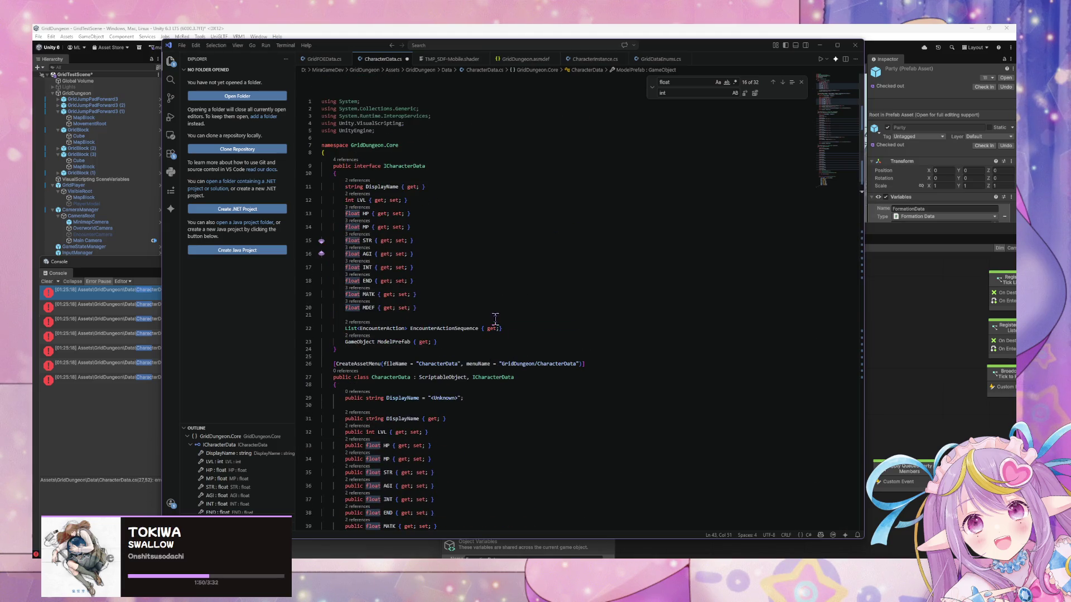
{"action": "left_click", "coordinate": [500, 328]}
{"action": "type", "text": "set "}
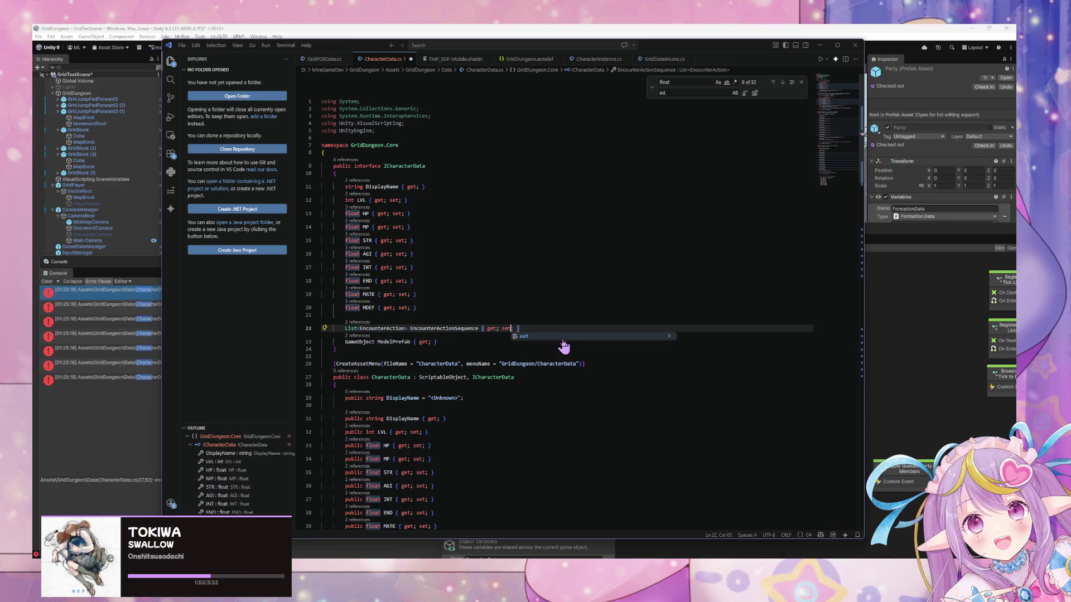
{"action": "type", "text": ";"}
{"action": "left_click", "coordinate": [434, 342]}
{"action": "type", "text": "set;"}
Step: Scroll to CharacterInstance and select the ICharacterData type name on line 129
{"action": "scroll", "coordinate": [502, 353], "scroll_direction": "down", "scroll_amount": 5}
{"action": "scroll", "coordinate": [498, 353], "scroll_direction": "down", "scroll_amount": 6}
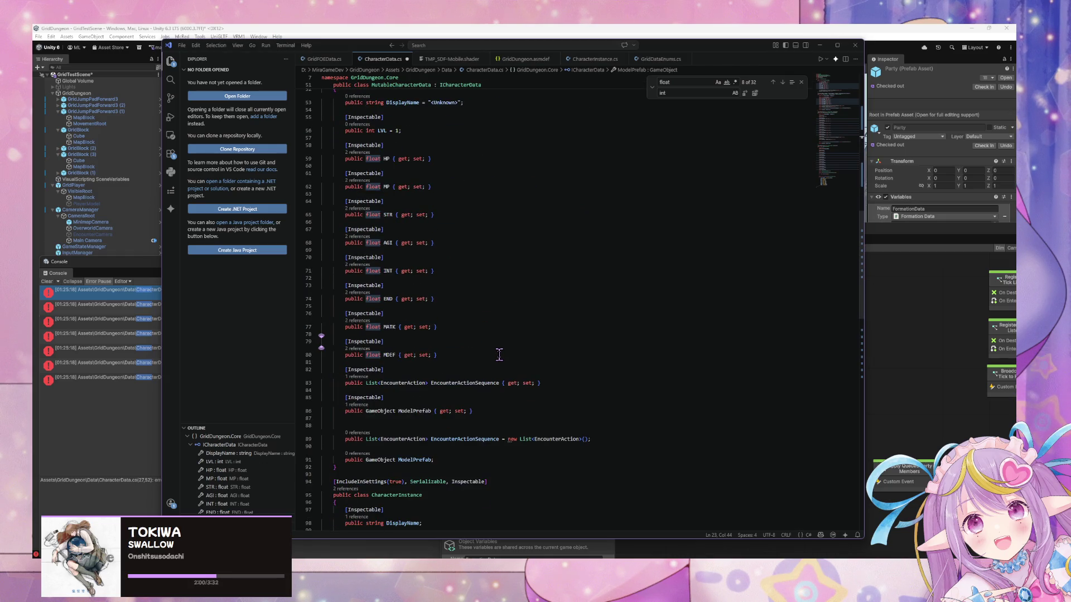
{"action": "scroll", "coordinate": [499, 354], "scroll_direction": "down", "scroll_amount": 2}
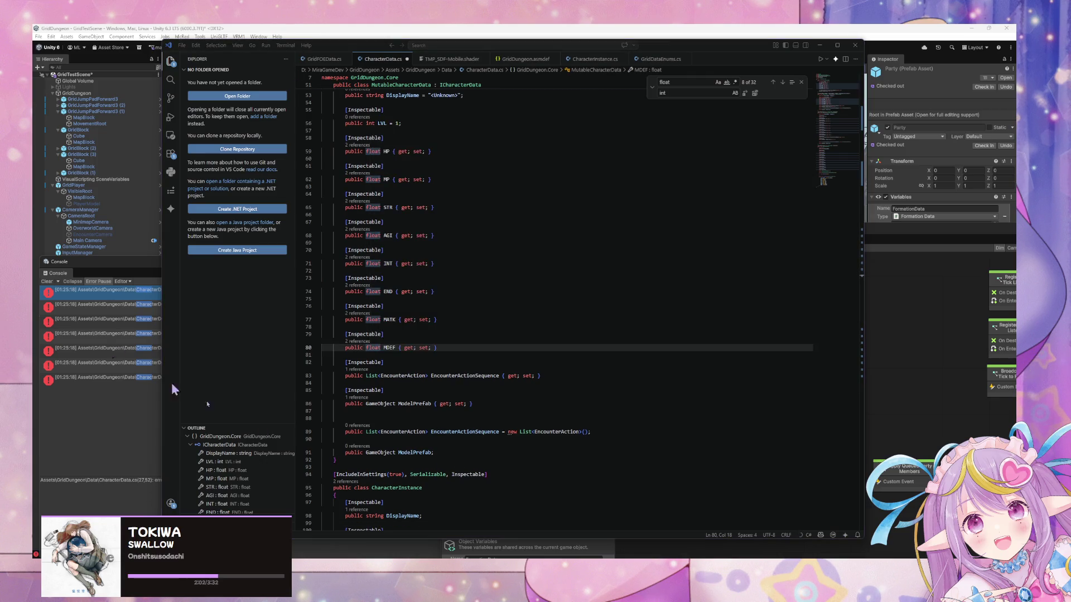
{"action": "left_click", "coordinate": [671, 309]}
{"action": "key", "text": "Up"}
{"action": "key", "text": "Up"}
{"action": "key", "text": "Up"}
{"action": "scroll", "coordinate": [672, 309], "scroll_direction": "down", "scroll_amount": 7}
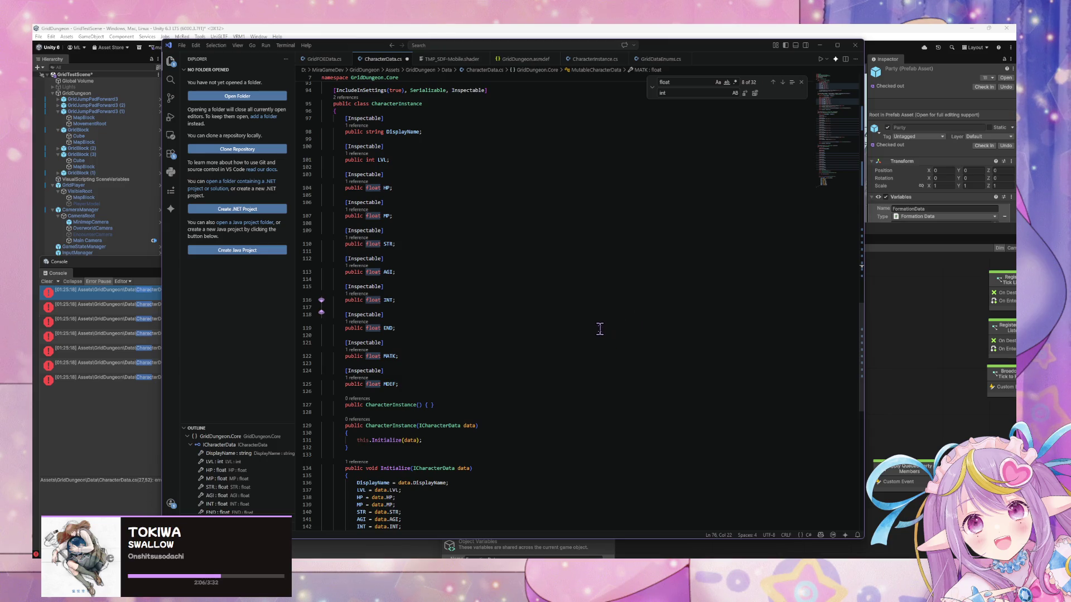
{"action": "scroll", "coordinate": [587, 326], "scroll_direction": "down", "scroll_amount": 2}
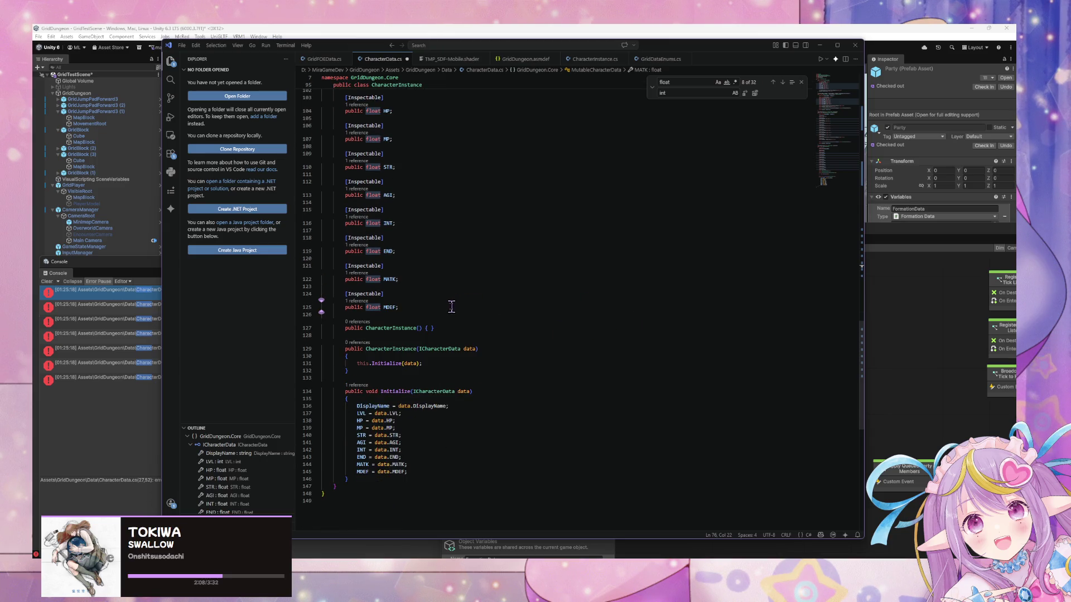
{"action": "scroll", "coordinate": [456, 298], "scroll_direction": "up", "scroll_amount": 1}
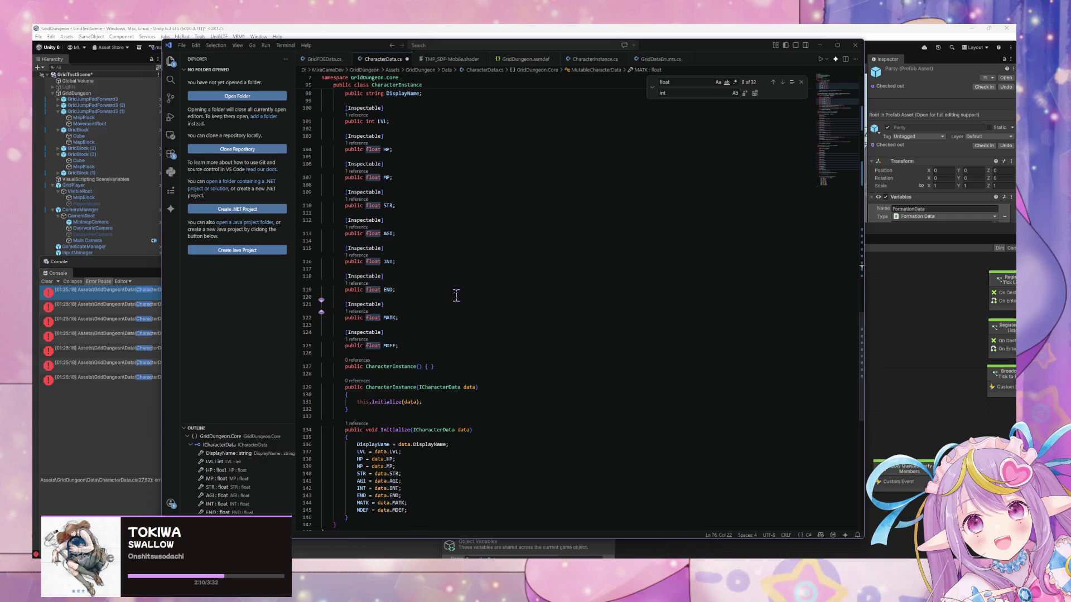
{"action": "double_click", "coordinate": [439, 387]}
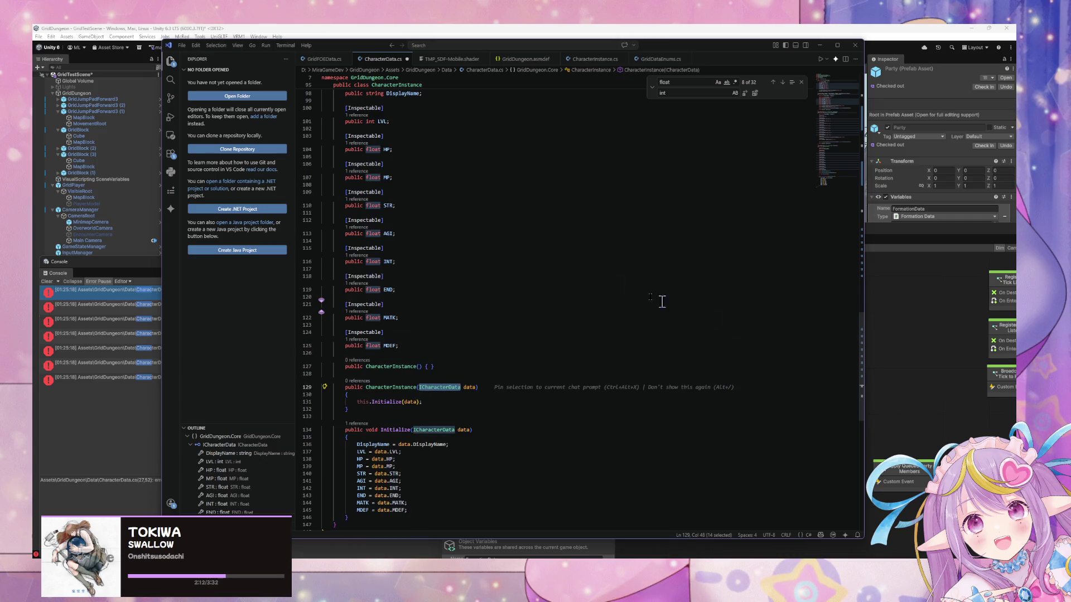
{"action": "scroll", "coordinate": [457, 234], "scroll_direction": "up", "scroll_amount": 3}
{"action": "left_click", "coordinate": [421, 187]}
{"action": "key", "text": "Return"}
{"action": "type", "text": "ICharacterData"}
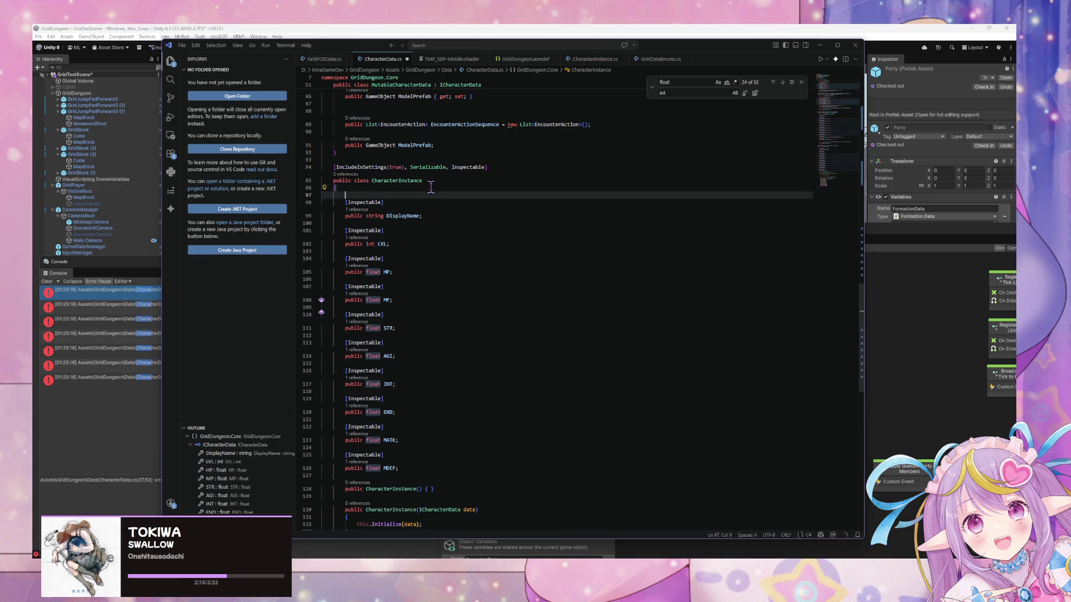
{"action": "key", "text": "Tab"}
{"action": "left_click", "coordinate": [353, 189]}
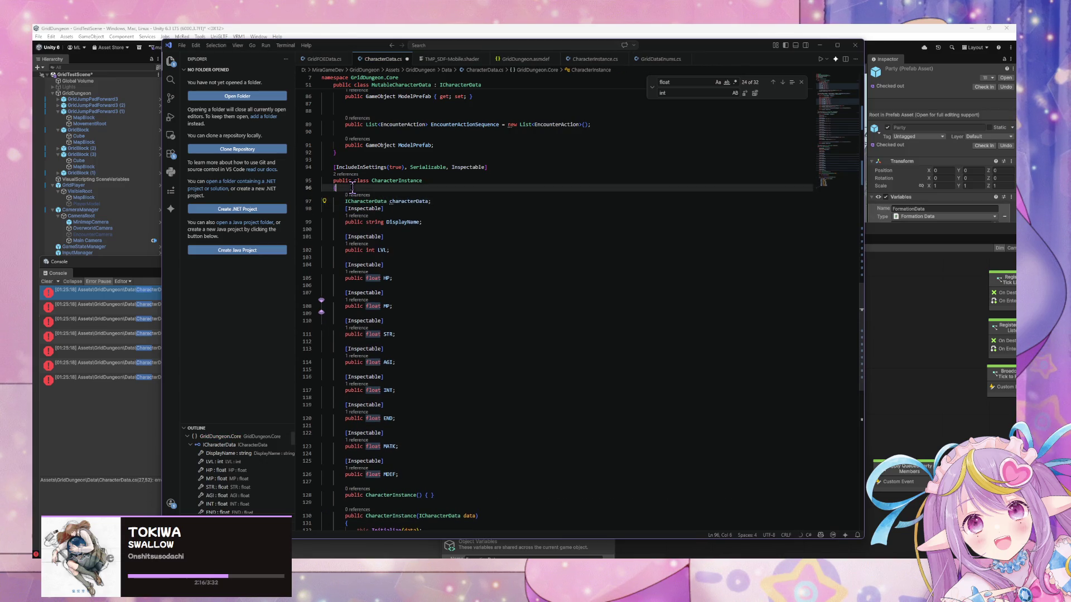
{"action": "key", "text": "Return"}
{"action": "type", "text": "["}
{"action": "key", "text": "shift+Tab"}
{"action": "type", "text": "Inspectabl"}
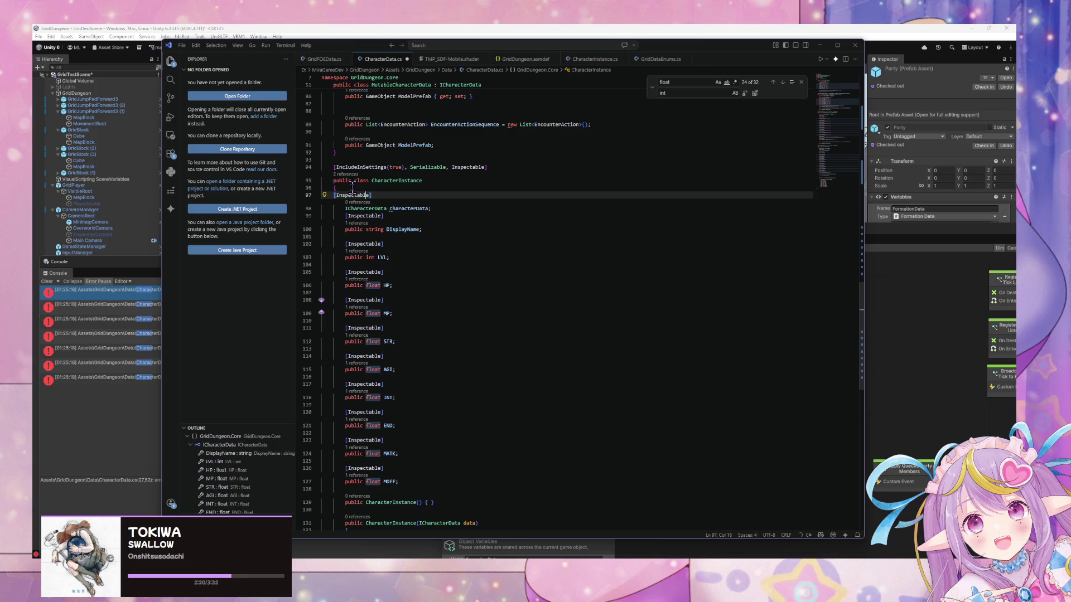
{"action": "key", "text": "Home"}
{"action": "key", "text": "Tab"}
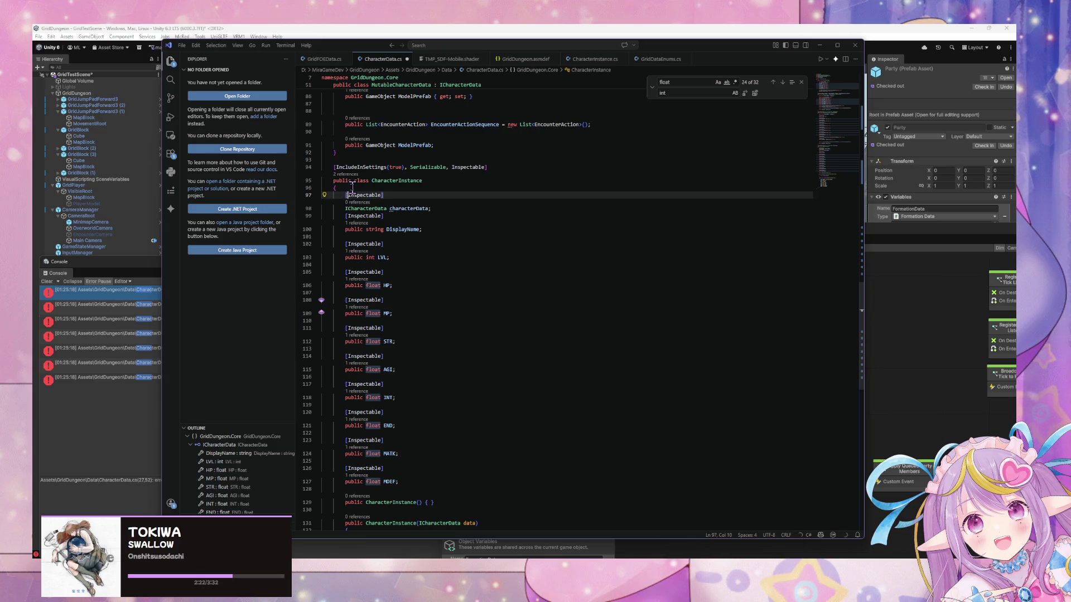
{"action": "key", "text": "Down"}
{"action": "key", "text": "End"}
{"action": "key", "text": "Return"}
{"action": "key", "text": "Tab"}
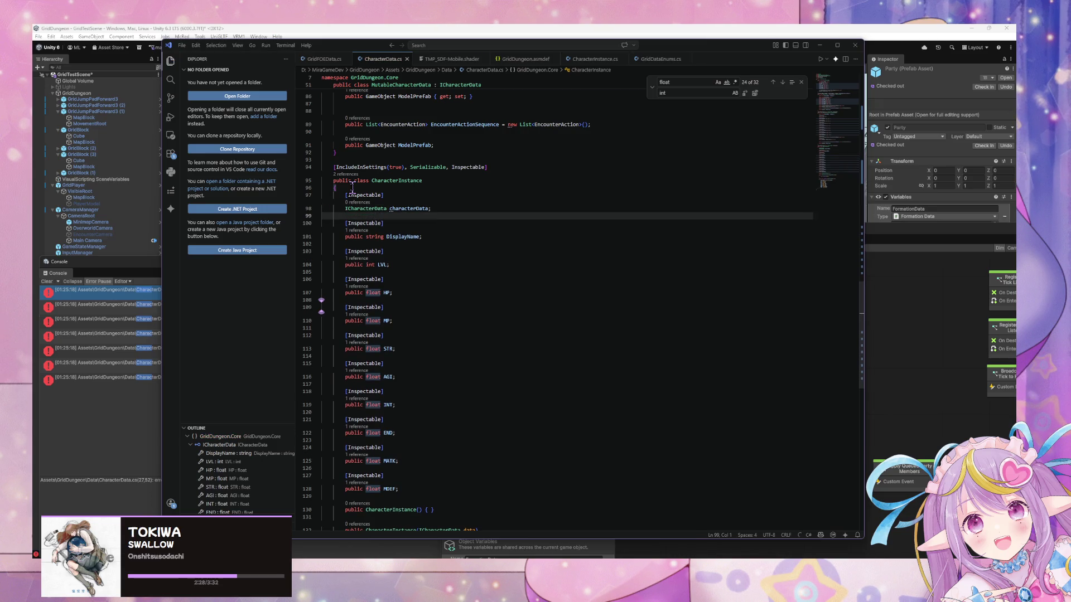
{"action": "scroll", "coordinate": [353, 187], "scroll_direction": "down", "scroll_amount": 10}
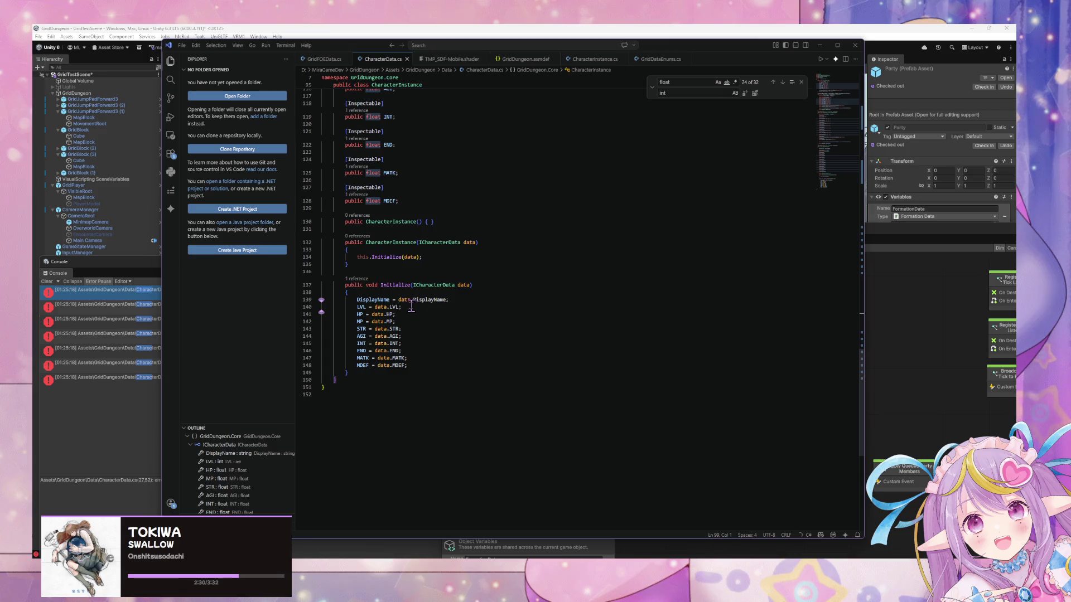
{"action": "scroll", "coordinate": [441, 223], "scroll_direction": "up", "scroll_amount": 15}
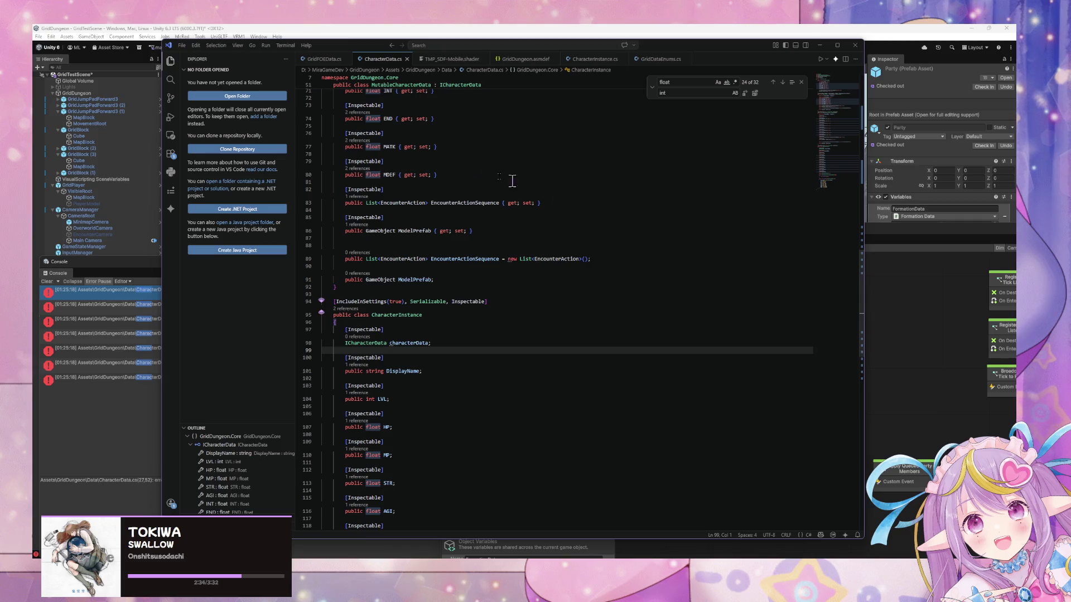
{"action": "scroll", "coordinate": [400, 142], "scroll_direction": "up", "scroll_amount": 2}
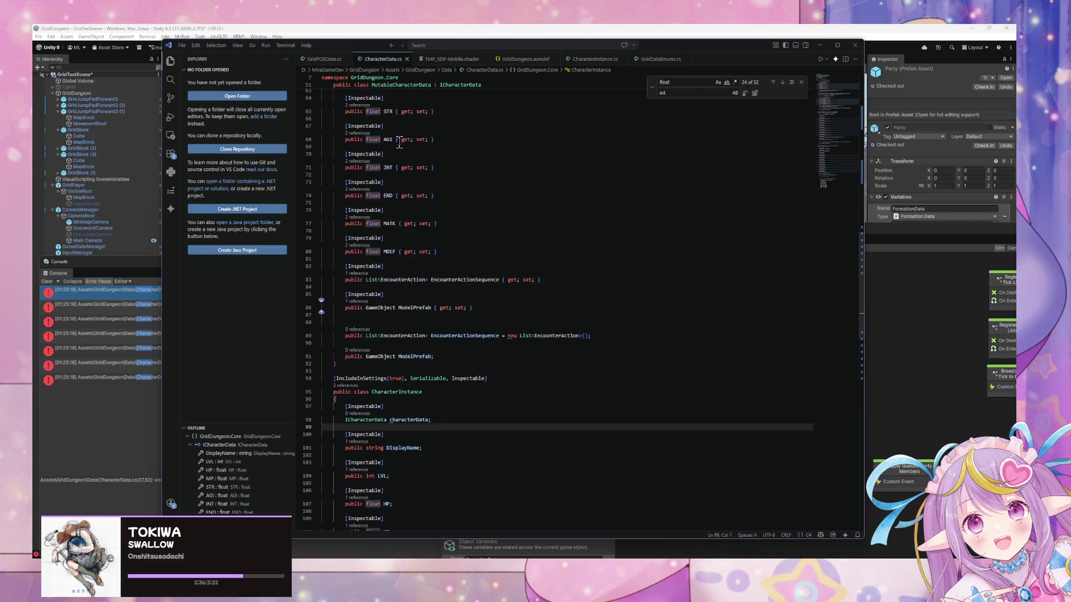
Step: Delete the leftover EncounterActionSequence field on line 89 of MutableCharacterData
{"action": "left_click_drag", "start_coordinate": [606, 335], "coordinate": [302, 330]}
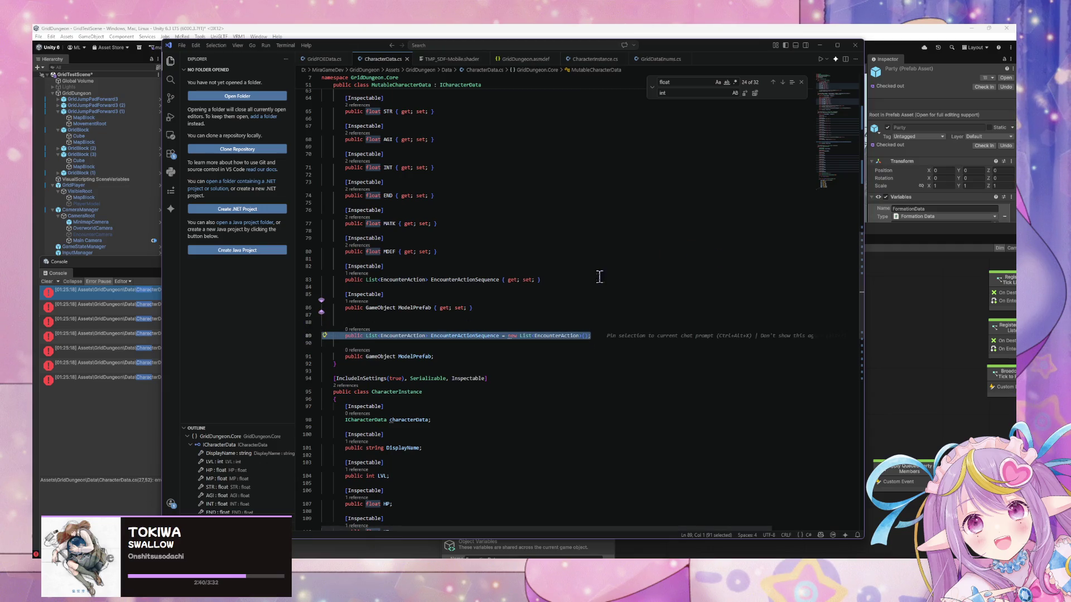
{"action": "key", "text": "BackSpace"}
{"action": "key", "text": "BackSpace"}
{"action": "key", "text": "BackSpace"}
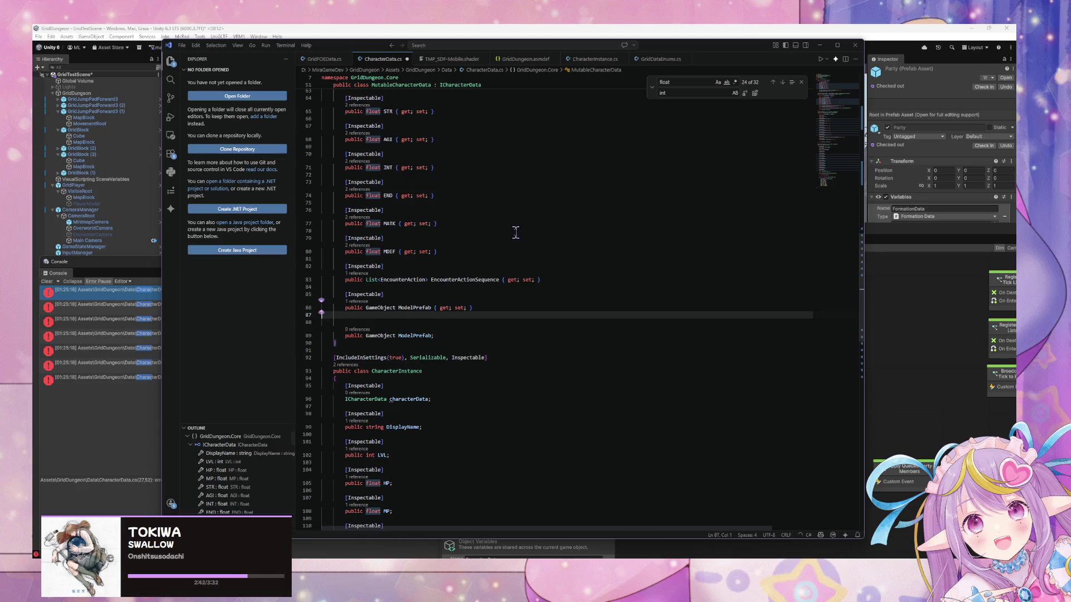
{"action": "scroll", "coordinate": [515, 232], "scroll_direction": "up", "scroll_amount": 10}
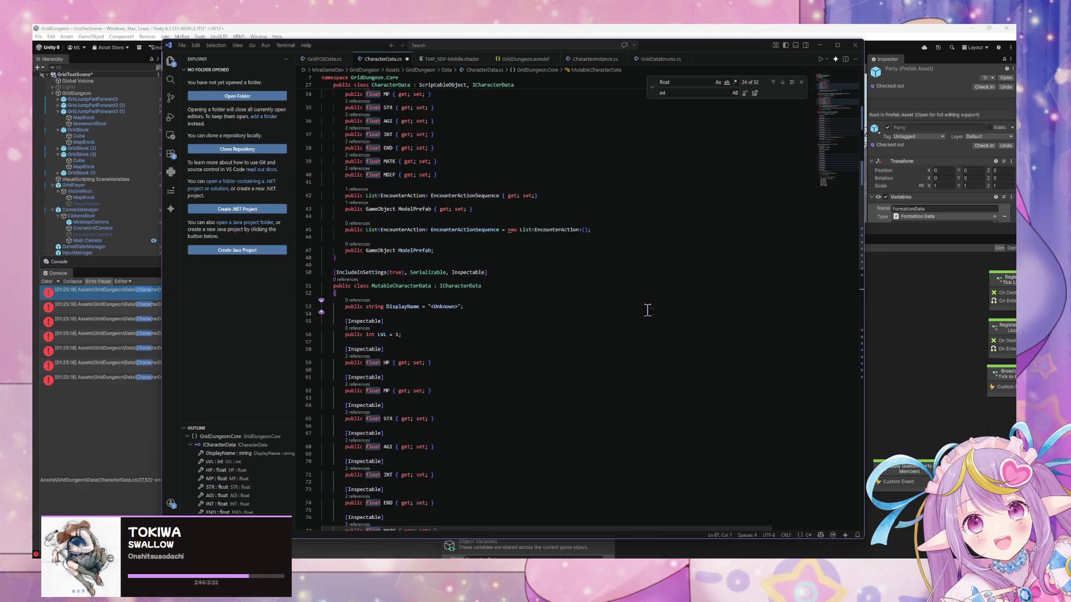
{"action": "scroll", "coordinate": [589, 296], "scroll_direction": "up", "scroll_amount": 3}
{"action": "scroll", "coordinate": [536, 258], "scroll_direction": "up", "scroll_amount": 8}
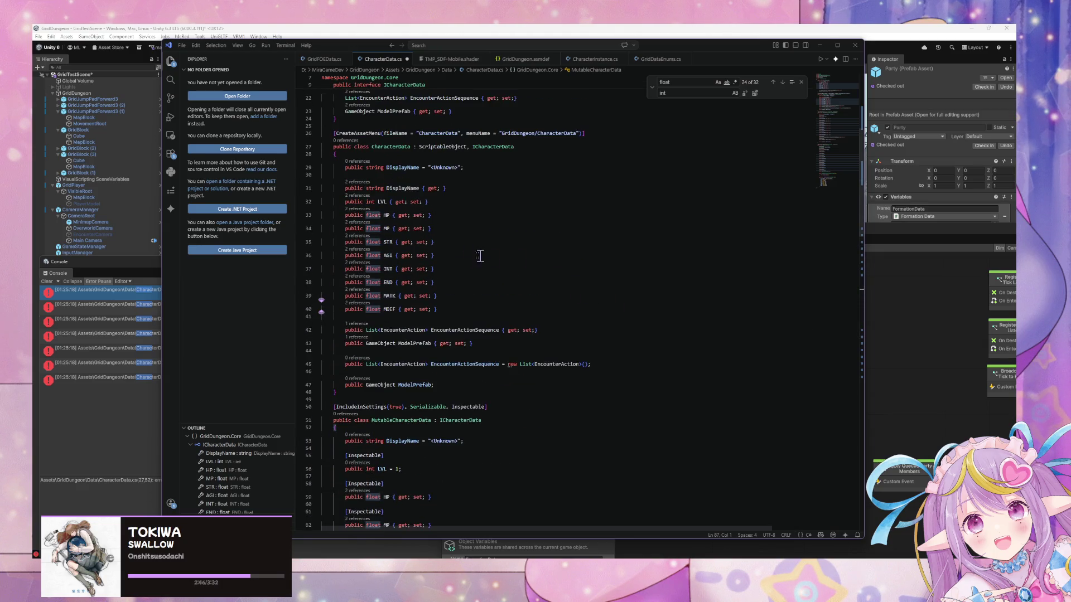
{"action": "scroll", "coordinate": [447, 251], "scroll_direction": "down", "scroll_amount": 1}
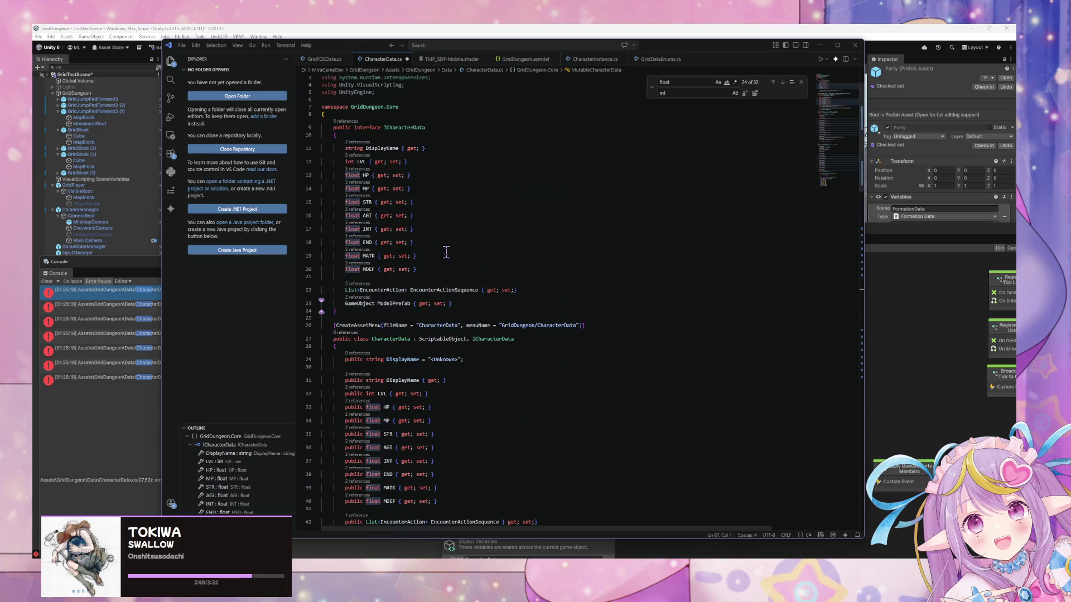
{"action": "scroll", "coordinate": [446, 252], "scroll_direction": "down", "scroll_amount": 6}
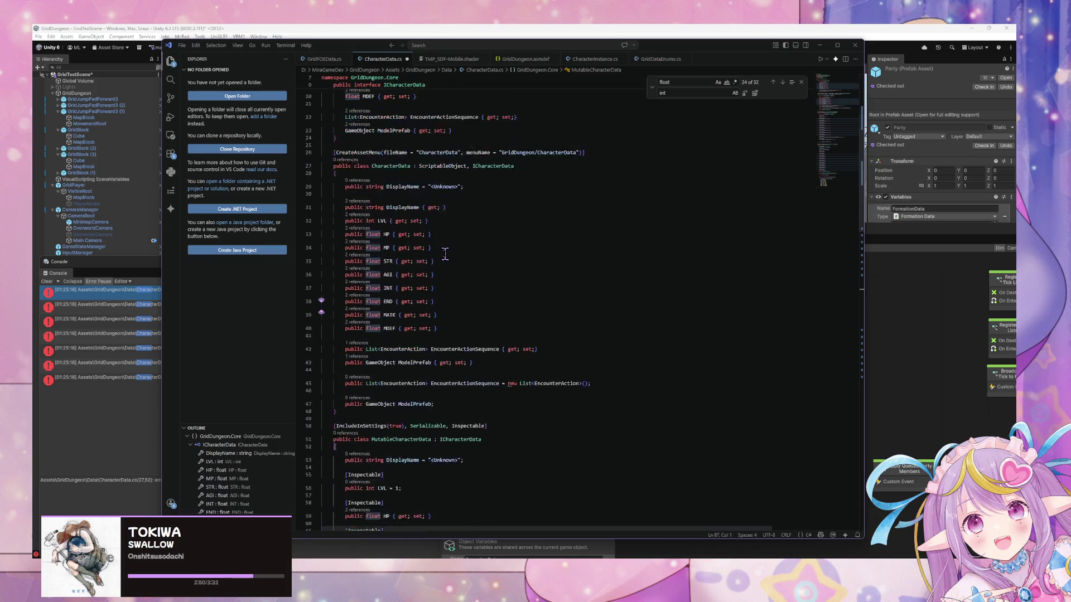
{"action": "scroll", "coordinate": [444, 254], "scroll_direction": "down", "scroll_amount": 15}
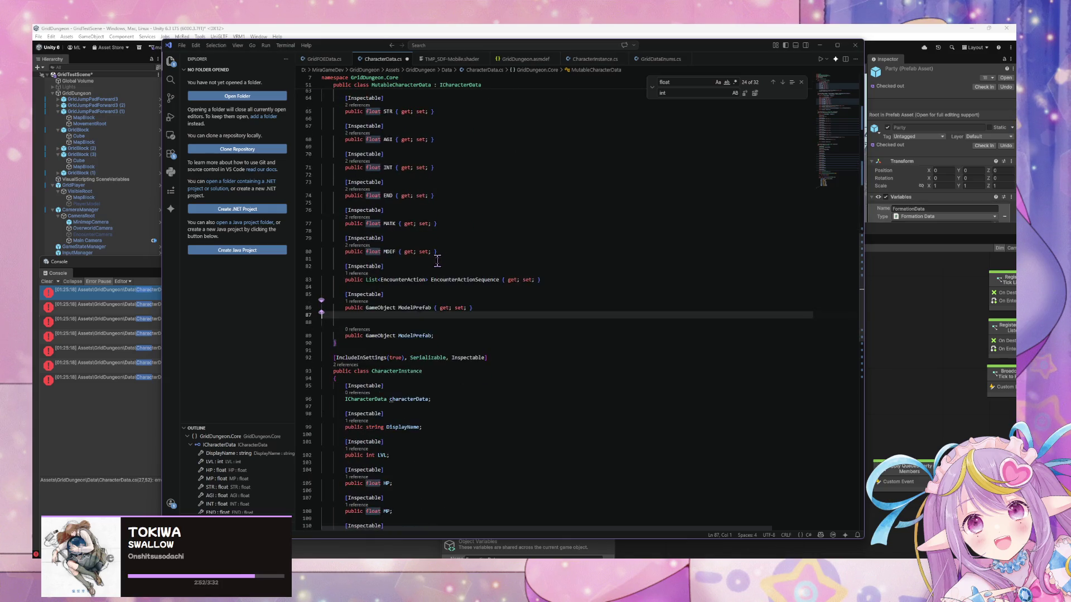
{"action": "scroll", "coordinate": [436, 262], "scroll_direction": "down", "scroll_amount": 4}
Step: Save CharacterData.cs, let Unity recompile, and return to the code editor
{"action": "key", "text": "ctrl+s"}
{"action": "left_click", "coordinate": [125, 445]}
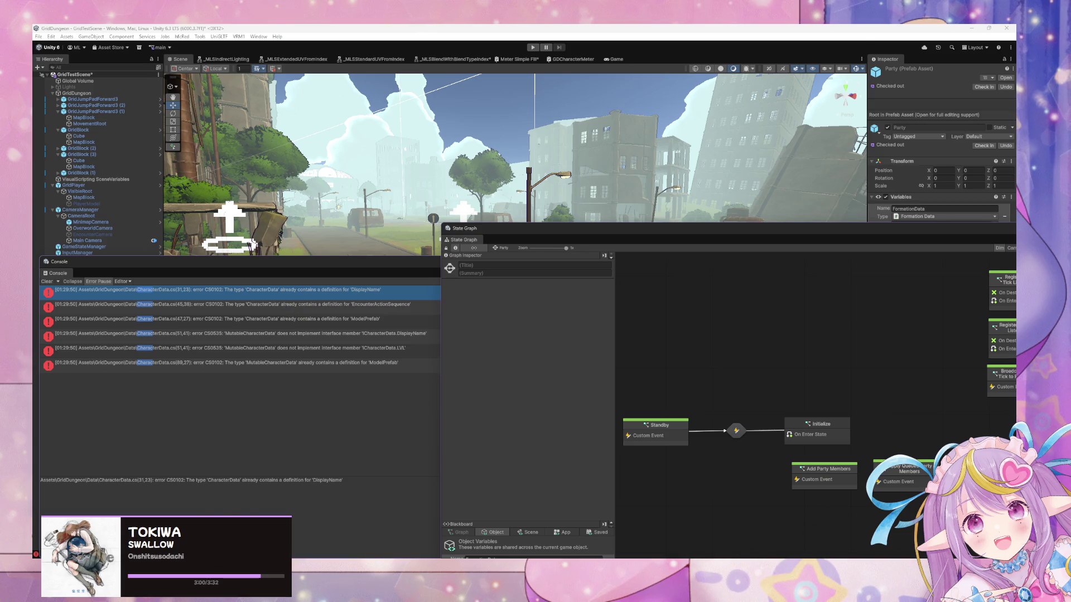
{"action": "key", "text": "alt+Tab"}
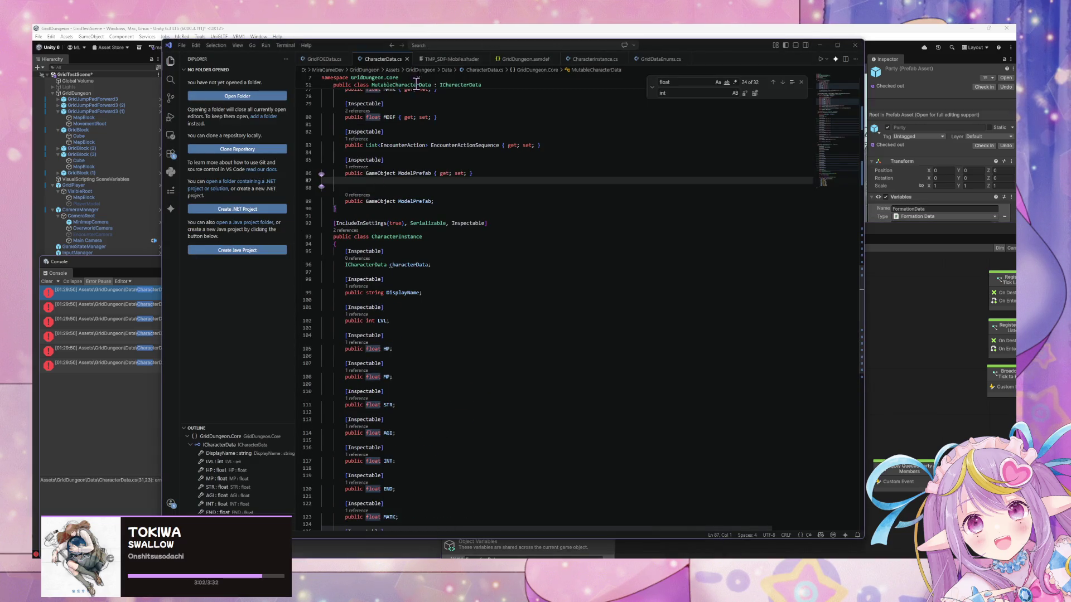
Step: Replace the DisplayName field with a settable property defaulting to "<Unknown>", then save
{"action": "left_click", "coordinate": [528, 46]}
{"action": "mouse_move", "coordinate": [354, 46]}
{"action": "left_mouse_down"}
{"action": "mouse_move", "coordinate": [563, 73]}
{"action": "mouse_move", "coordinate": [622, 128]}
{"action": "mouse_move", "coordinate": [576, 114]}
{"action": "left_mouse_up"}
{"action": "left_click", "coordinate": [678, 407]}
{"action": "scroll", "coordinate": [672, 404], "scroll_direction": "up", "scroll_amount": 5}
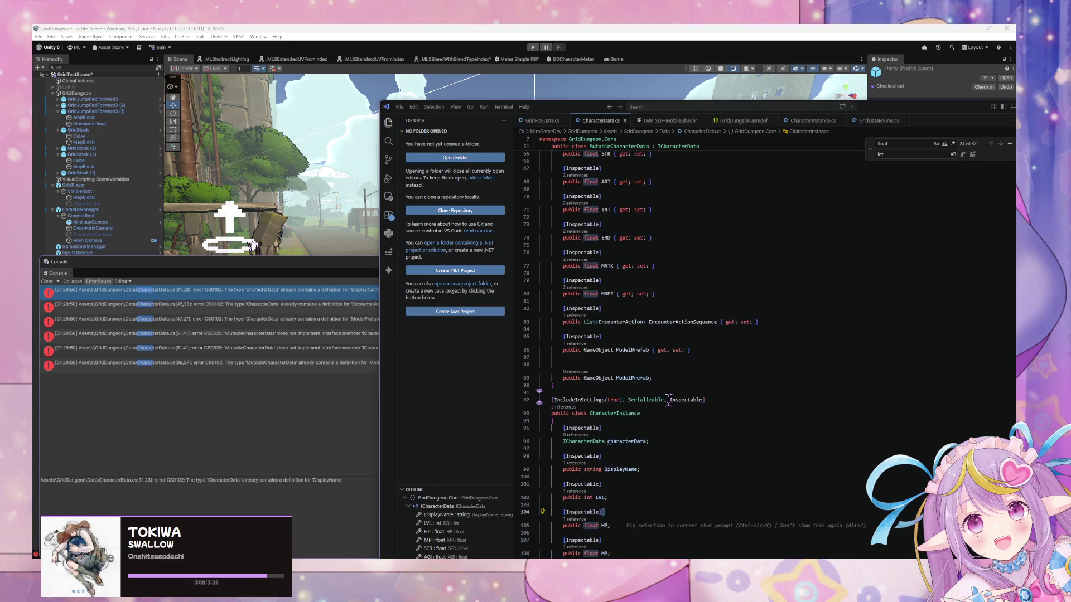
{"action": "scroll", "coordinate": [671, 397], "scroll_direction": "up", "scroll_amount": 5}
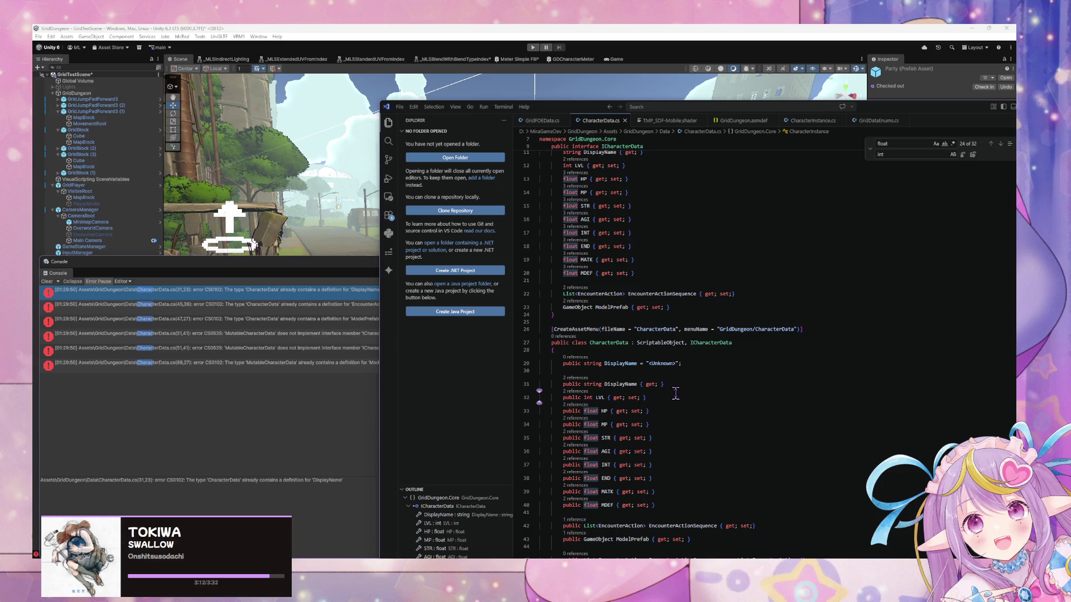
{"action": "left_click_drag", "start_coordinate": [702, 364], "coordinate": [516, 357]}
{"action": "key", "text": "Delete"}
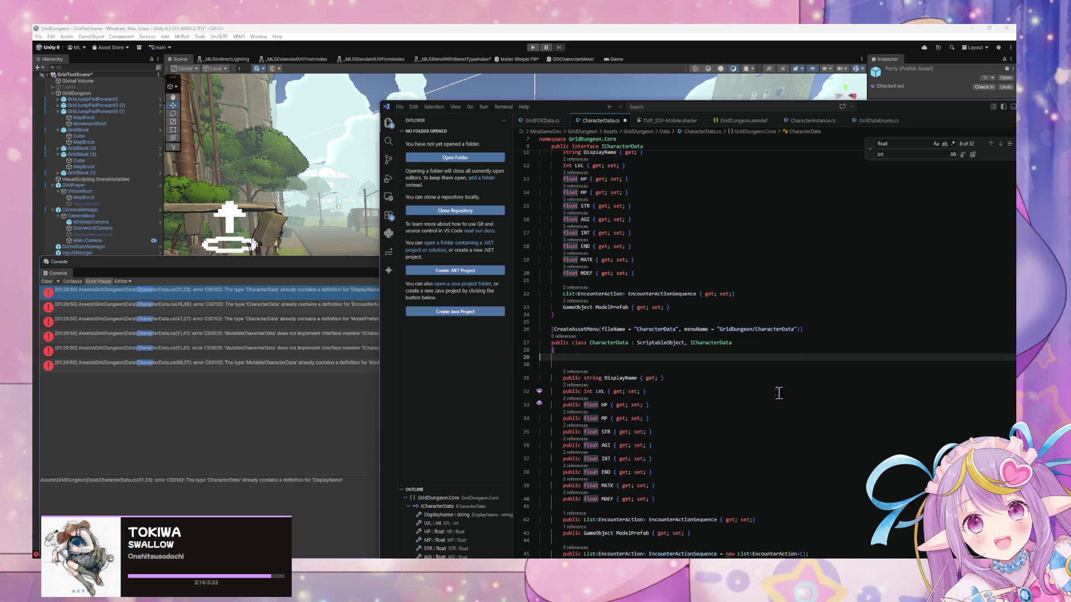
{"action": "key", "text": "Delete"}
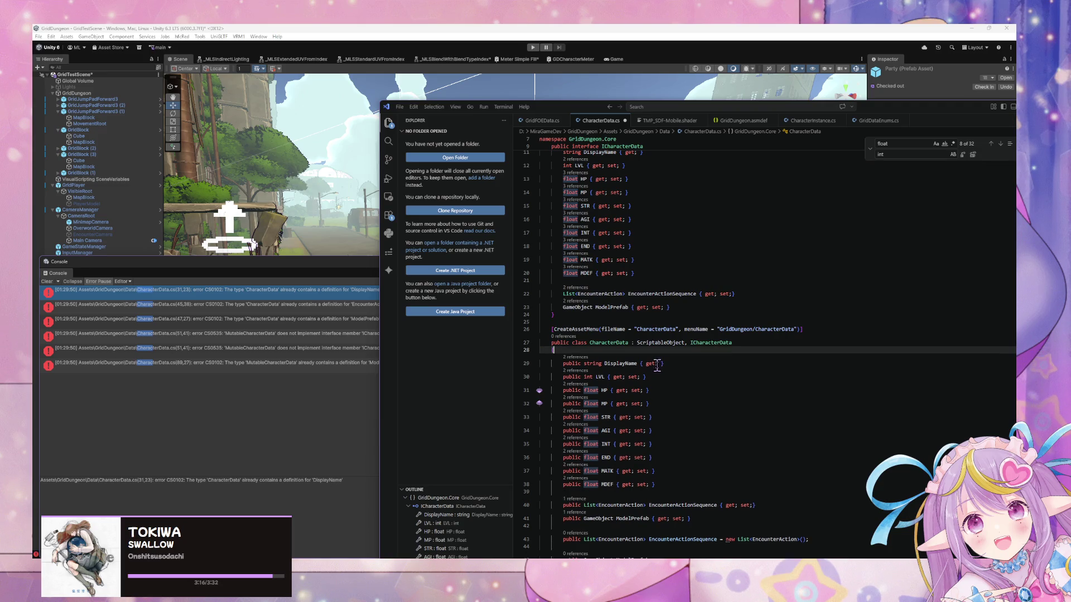
{"action": "type", "text": "set;"}
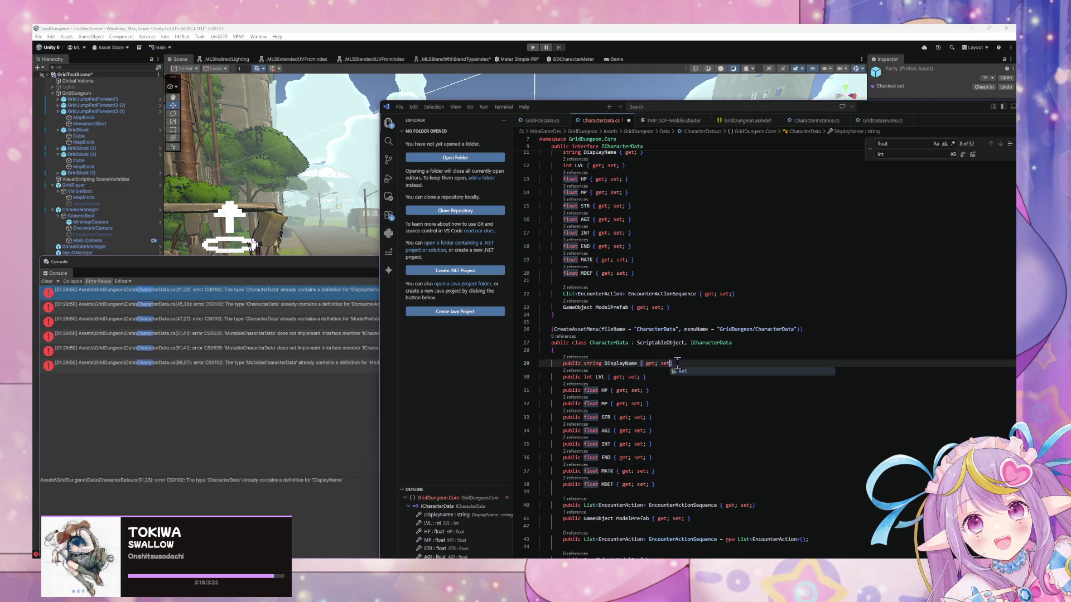
{"action": "key", "text": "Tab"}
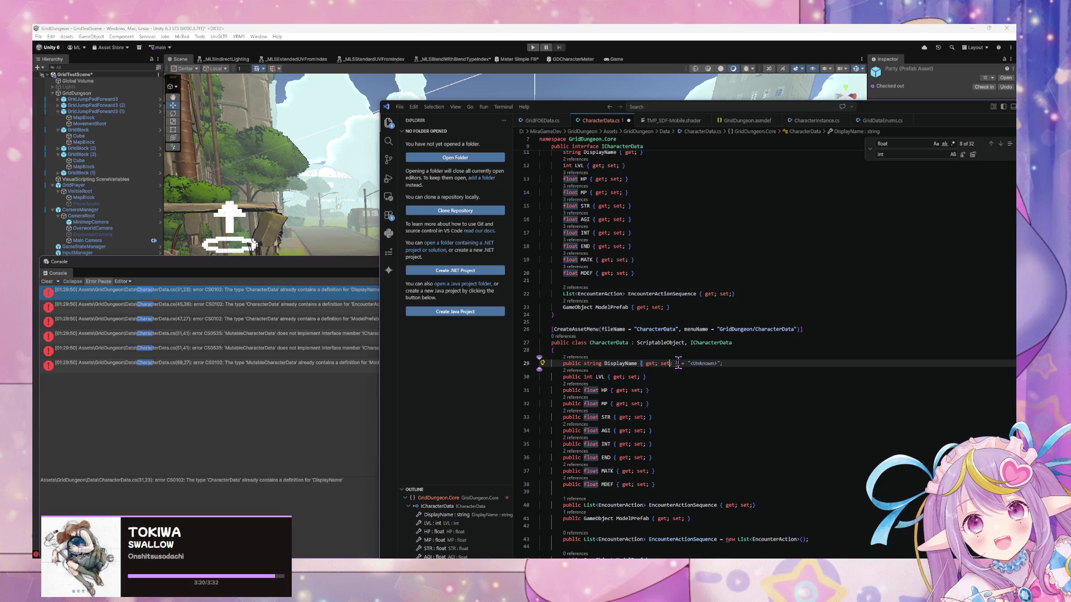
{"action": "key", "text": "ctrl+s"}
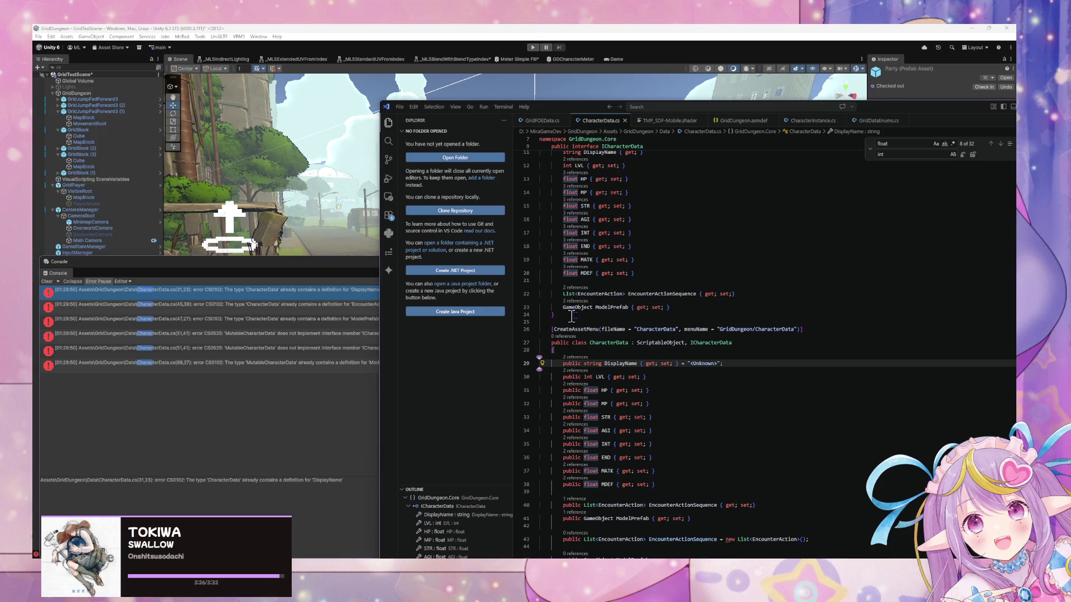
Step: Move the new List<EncounterAction>() initializer onto the EncounterActionSequence property and delete the old field
{"action": "scroll", "coordinate": [697, 287], "scroll_direction": "down", "scroll_amount": 5}
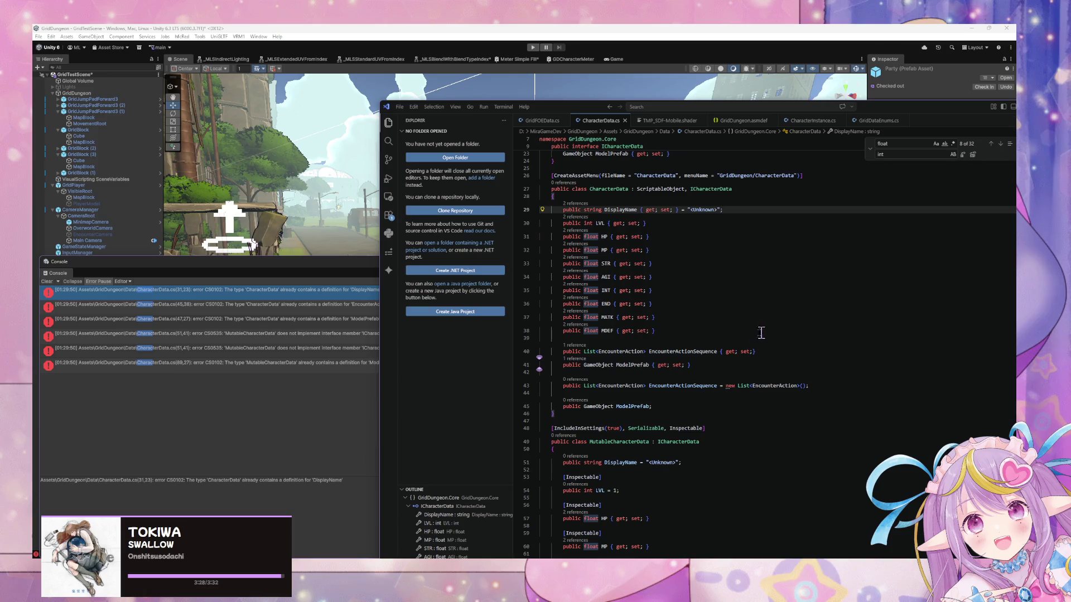
{"action": "left_click_drag", "start_coordinate": [761, 353], "coordinate": [504, 347]}
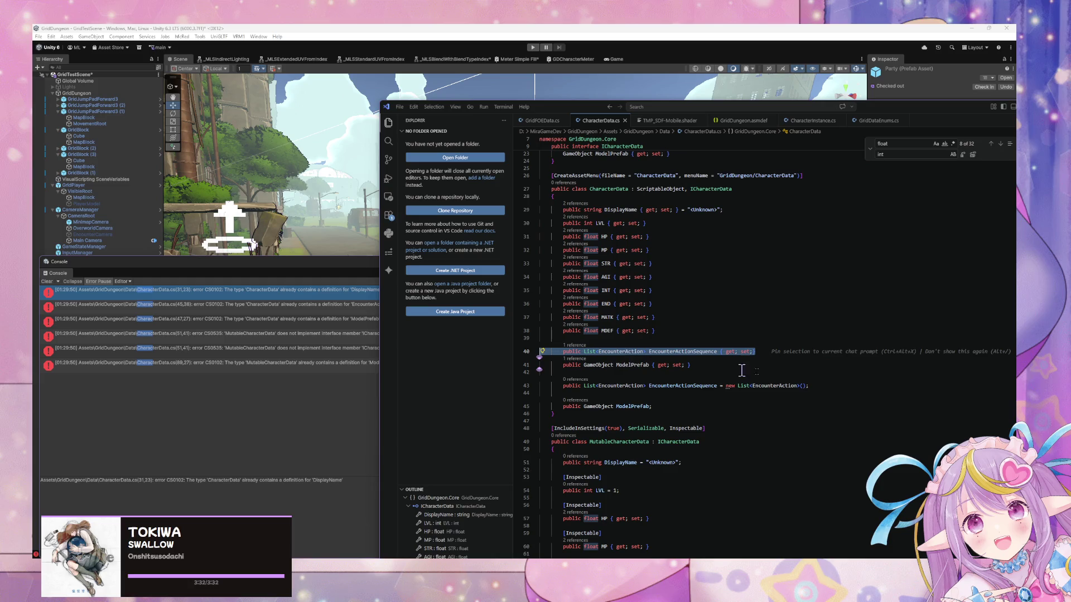
{"action": "left_click", "coordinate": [834, 379]}
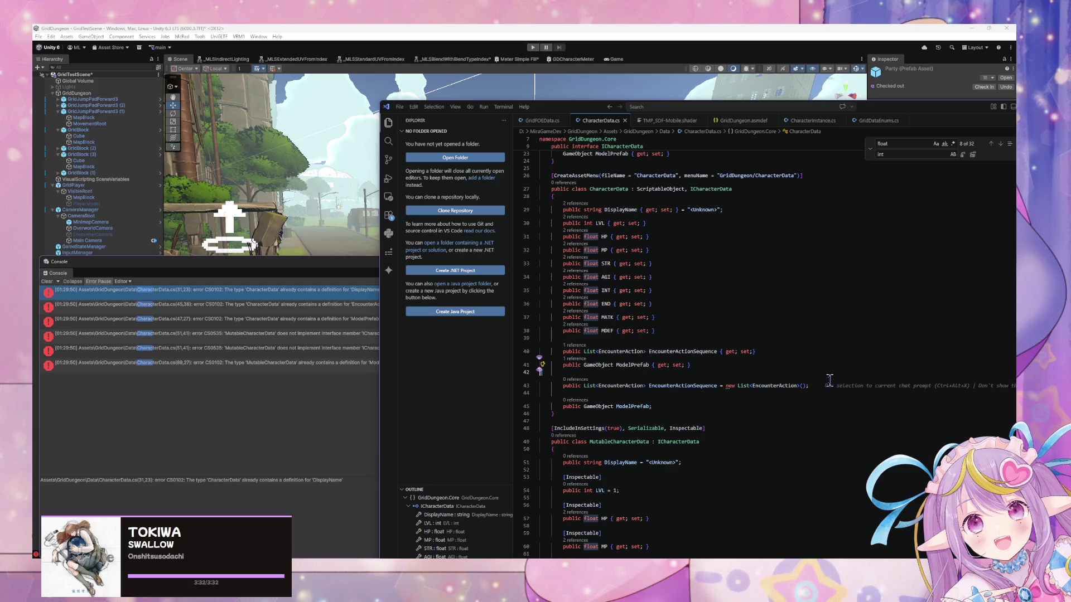
{"action": "key", "text": "ctrl+shift+Left"}
{"action": "key", "text": "ctrl+shift+Left"}
{"action": "key", "text": "ctrl+shift+Left"}
{"action": "key", "text": "ctrl+c"}
{"action": "key", "text": "BackSpace"}
{"action": "left_click", "coordinate": [772, 357]}
{"action": "key", "text": "ctrl+v"}
{"action": "triple_click", "coordinate": [736, 380]}
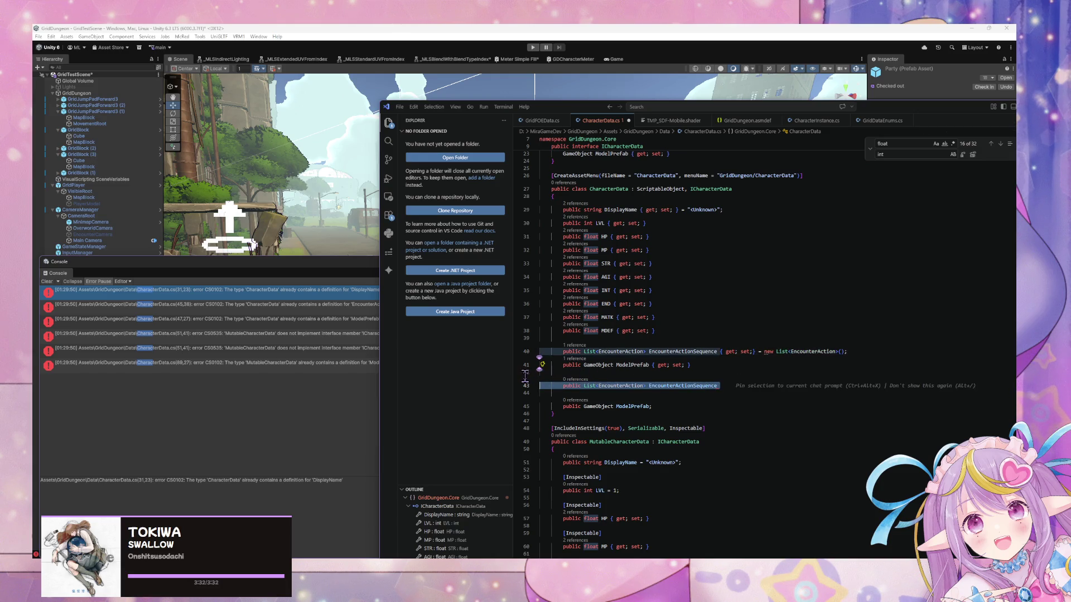
{"action": "key", "text": "BackSpace"}
{"action": "key", "text": "BackSpace"}
{"action": "key", "text": "BackSpace"}
{"action": "scroll", "coordinate": [666, 317], "scroll_direction": "up", "scroll_amount": 2}
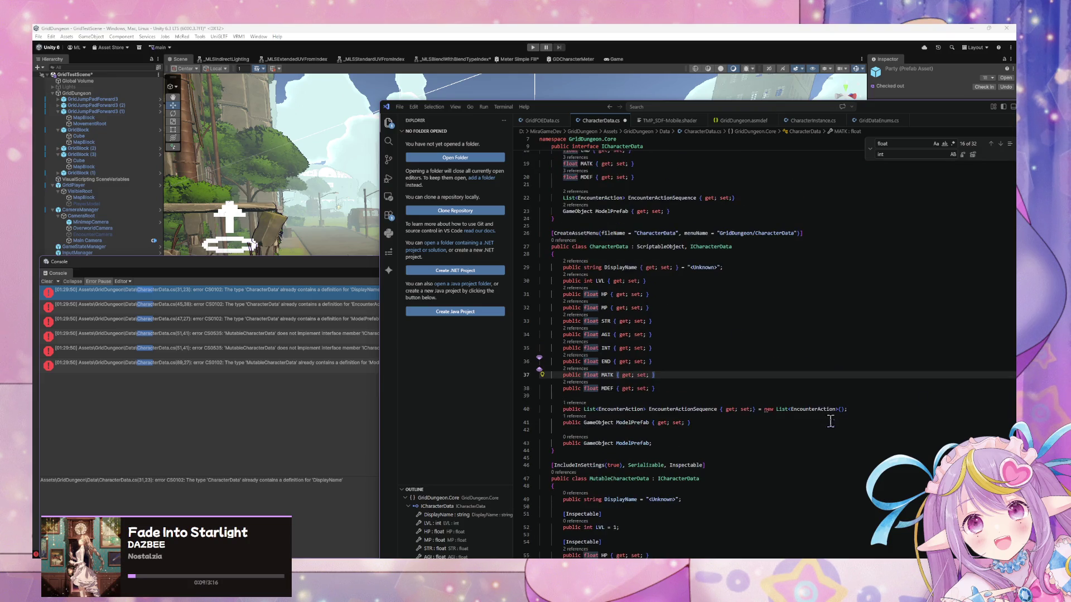
Step: Add a blank line after CharacterData's EncounterActionSequence property and save the file
{"action": "left_click", "coordinate": [870, 411]}
{"action": "key", "text": "Return"}
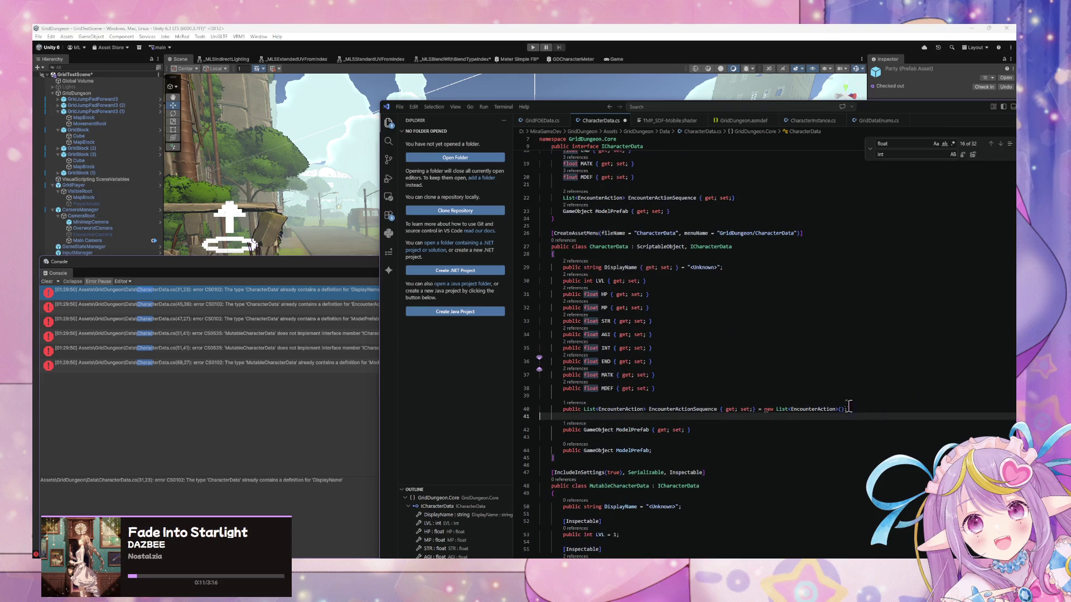
{"action": "scroll", "coordinate": [856, 411], "scroll_direction": "up", "scroll_amount": 1}
{"action": "scroll", "coordinate": [717, 273], "scroll_direction": "down", "scroll_amount": 3}
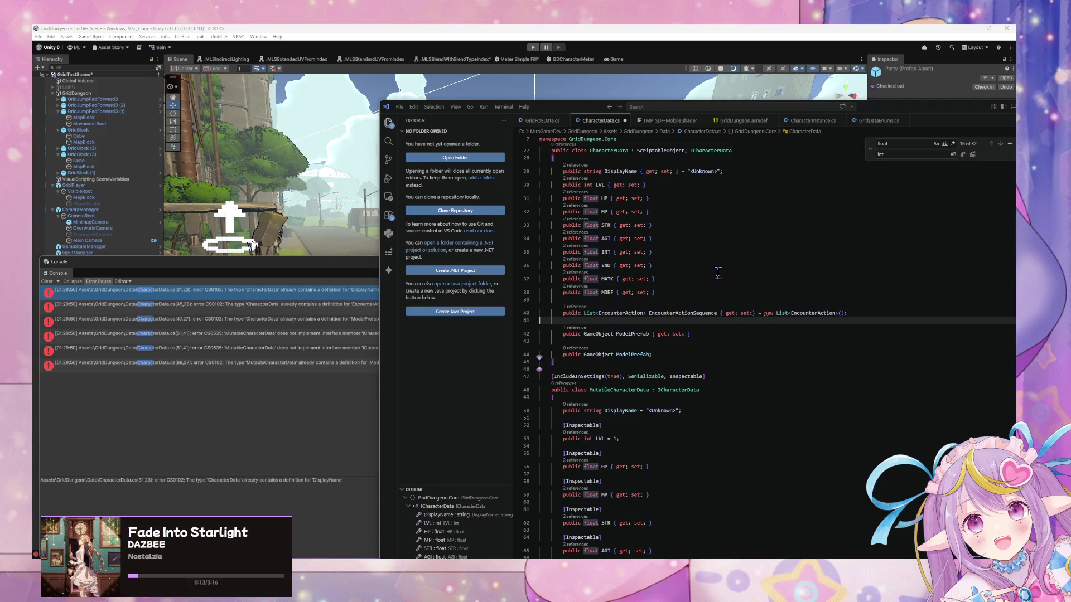
{"action": "key", "text": "ctrl+s"}
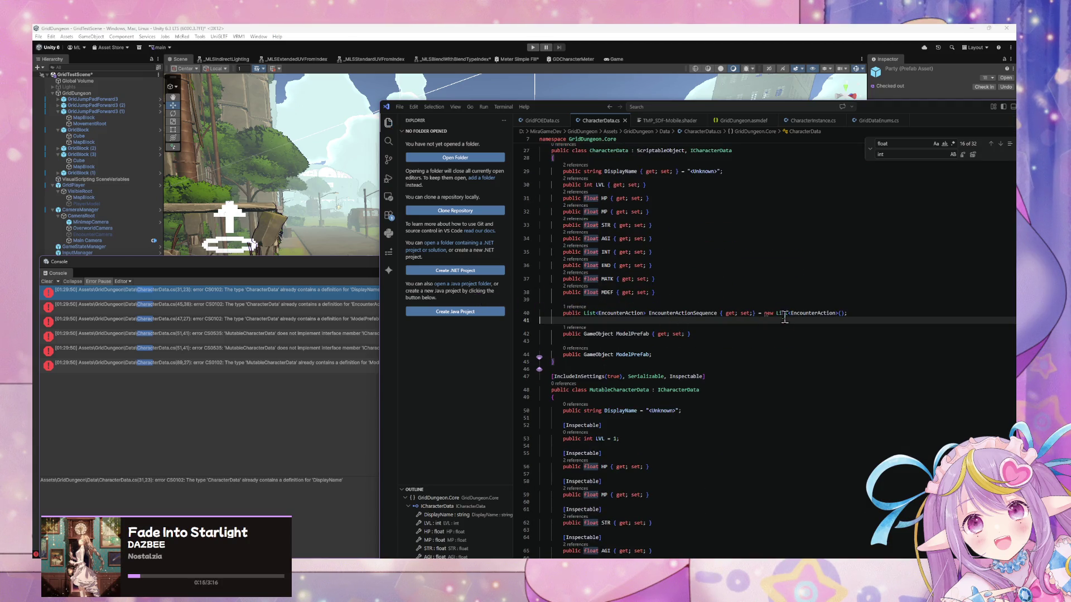
{"action": "left_click", "coordinate": [865, 312]}
{"action": "scroll", "coordinate": [696, 347], "scroll_direction": "down", "scroll_amount": 5}
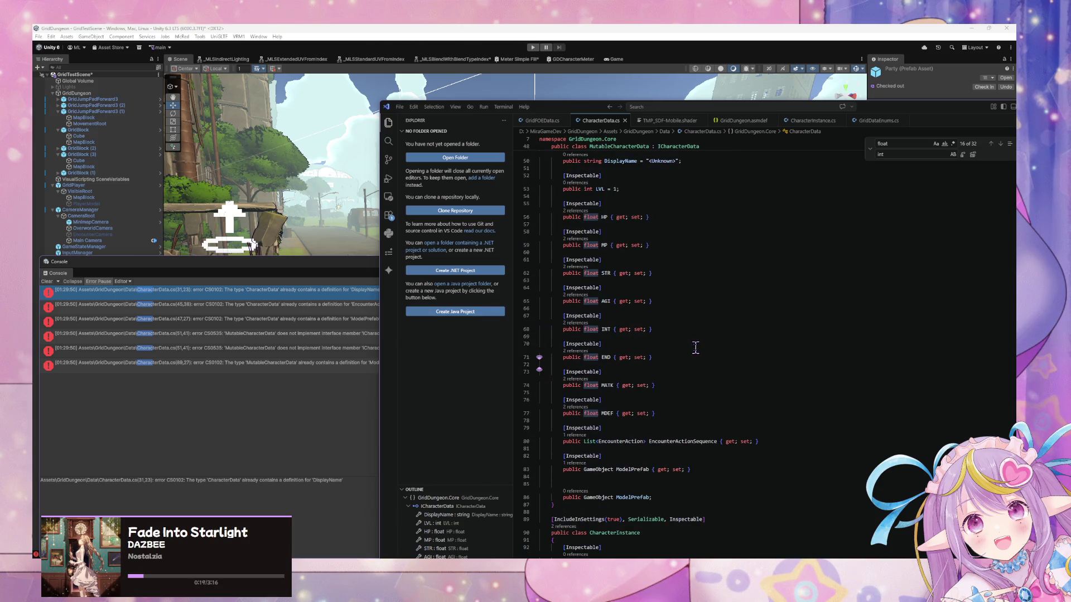
Step: Give MutableCharacterData's EncounterActionSequence '= new List<EncounterAction>();', format the document, and switch to Unity
{"action": "left_click", "coordinate": [783, 440]}
{"action": "type", "text": "= new List<EncounterAction>();"}
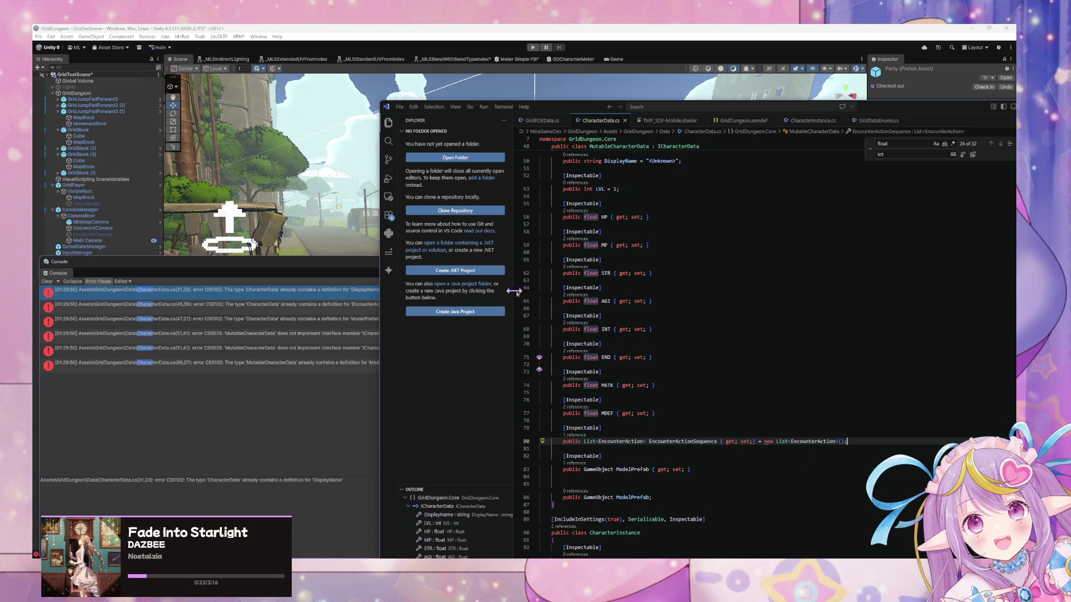
{"action": "scroll", "coordinate": [688, 308], "scroll_direction": "up", "scroll_amount": 2}
{"action": "key", "text": "ctrl+shift+p"}
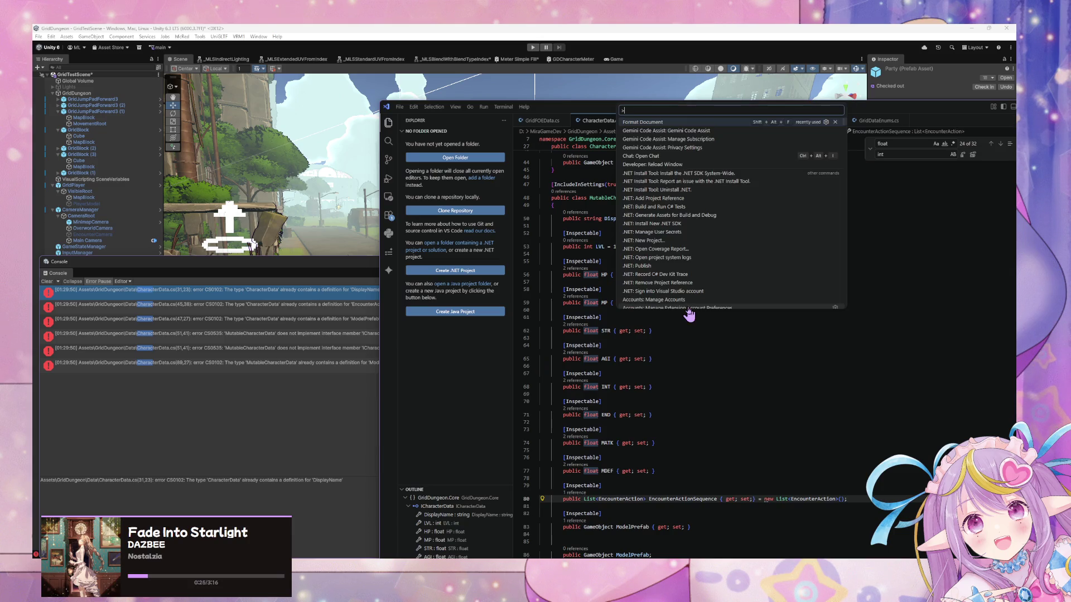
{"action": "key", "text": "Return"}
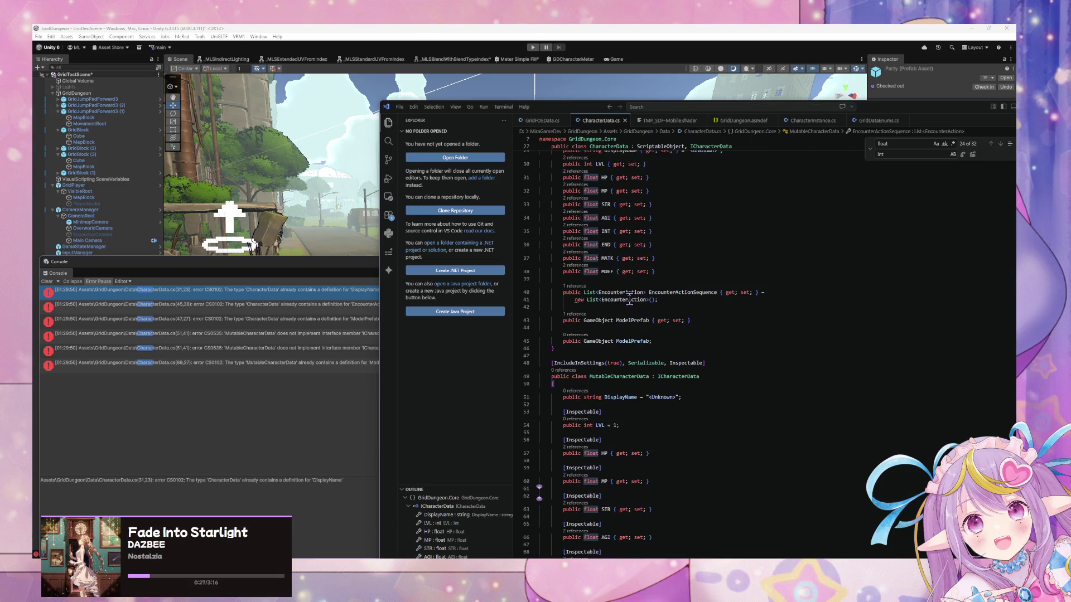
{"action": "left_click", "coordinate": [295, 413]}
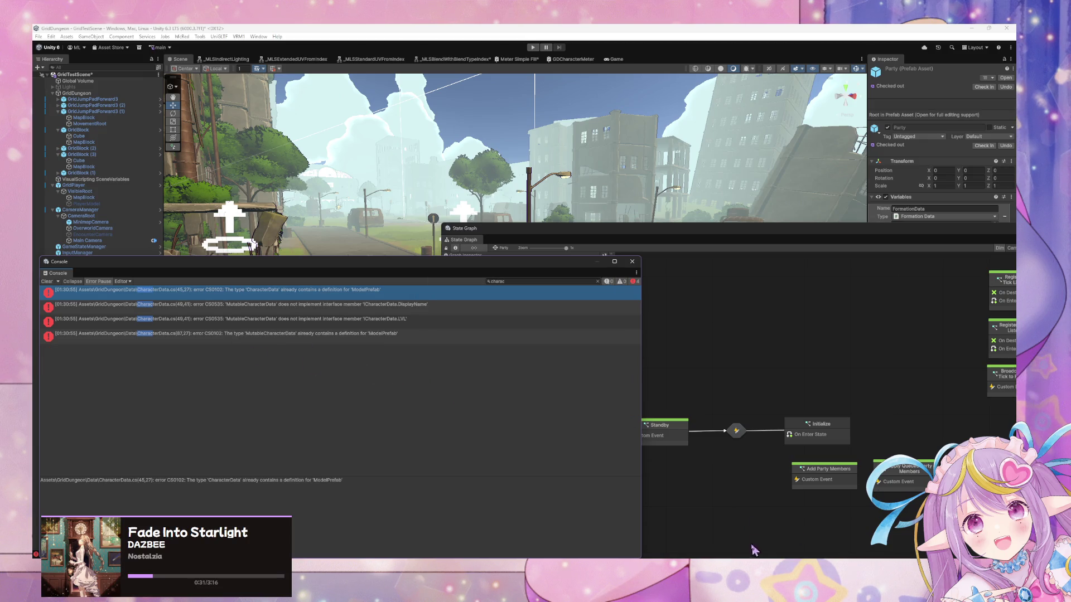
Step: Delete the duplicate 'public GameObject ModelPrefab;' line from the CharacterData class
{"action": "key", "text": "alt+Tab"}
{"action": "left_click_drag", "start_coordinate": [534, 109], "coordinate": [621, 127]}
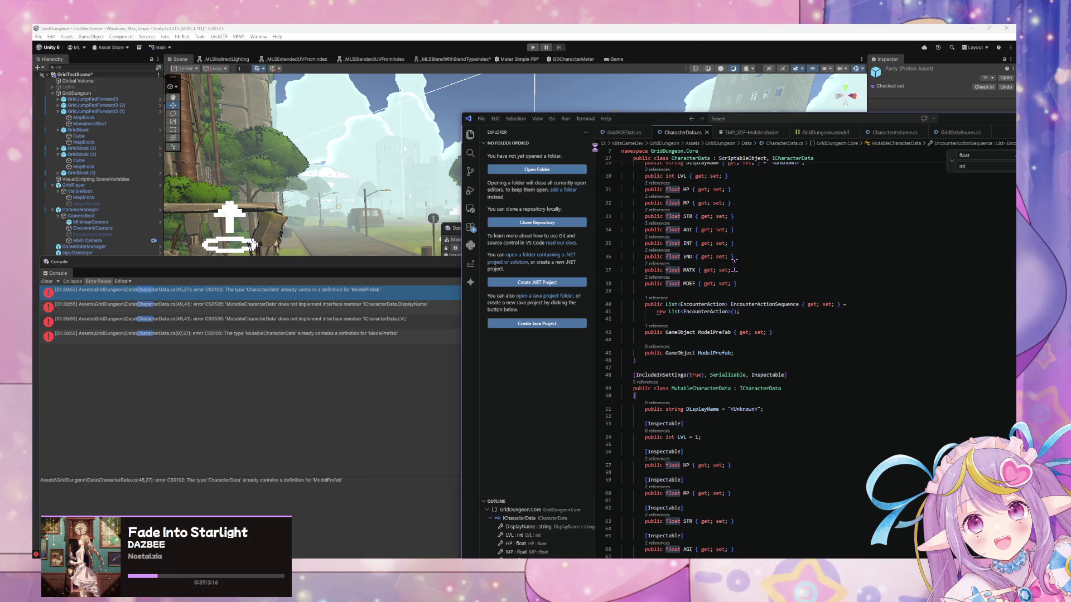
{"action": "left_click_drag", "start_coordinate": [752, 353], "coordinate": [772, 333]}
{"action": "key", "text": "BackSpace"}
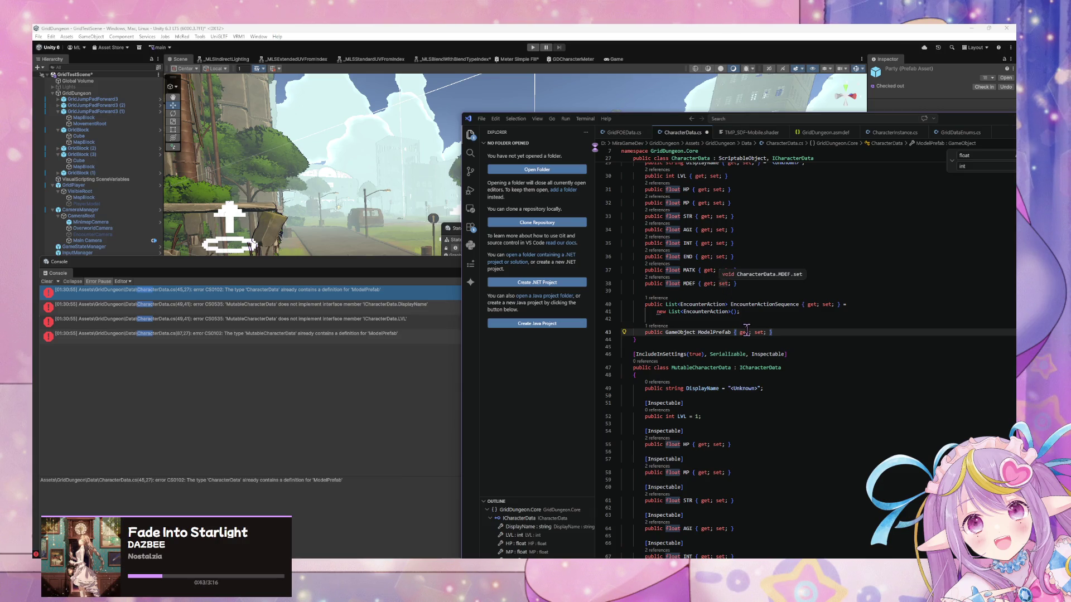
Step: Replace MutableCharacterData's DisplayName field with a copy of CharacterData's DisplayName property
{"action": "left_click", "coordinate": [717, 388]}
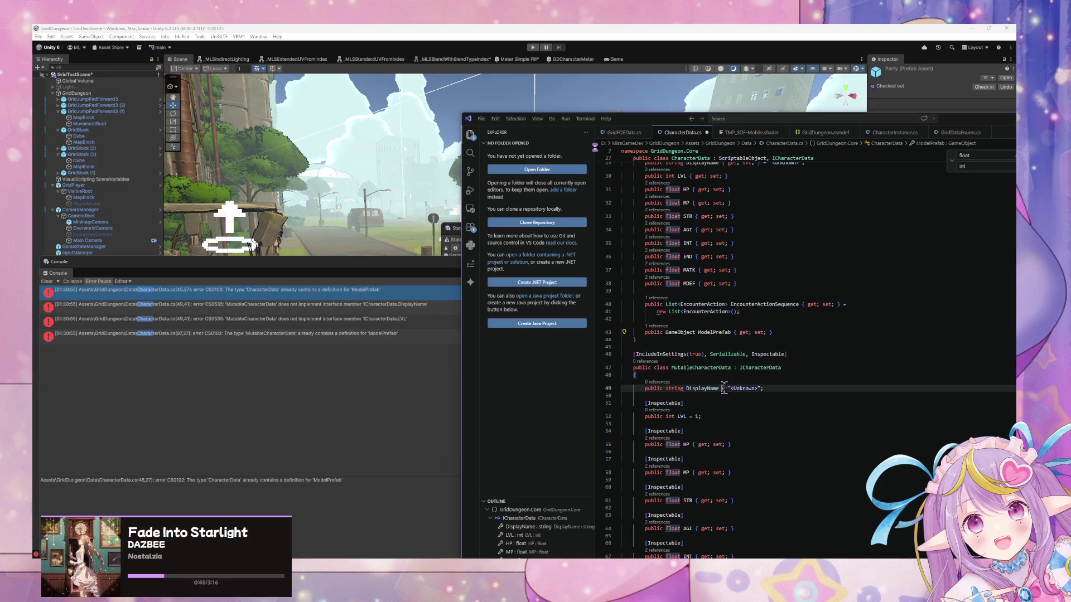
{"action": "scroll", "coordinate": [717, 299], "scroll_direction": "up", "scroll_amount": 3}
{"action": "triple_click", "coordinate": [821, 279]}
{"action": "key", "text": "ctrl+c"}
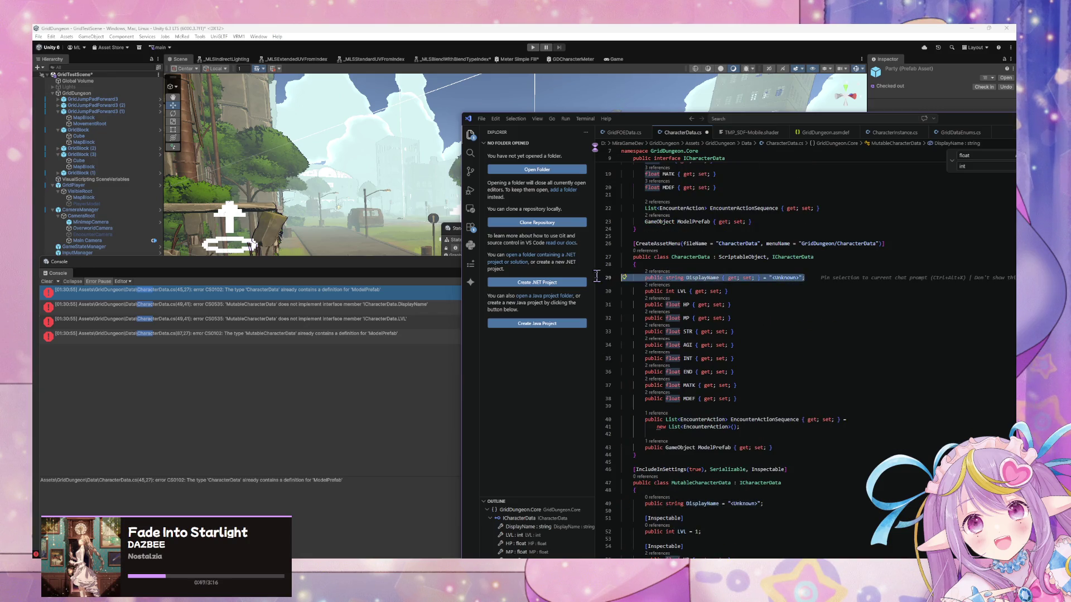
{"action": "scroll", "coordinate": [759, 452], "scroll_direction": "down", "scroll_amount": 2}
{"action": "left_click_drag", "start_coordinate": [777, 444], "coordinate": [598, 440]}
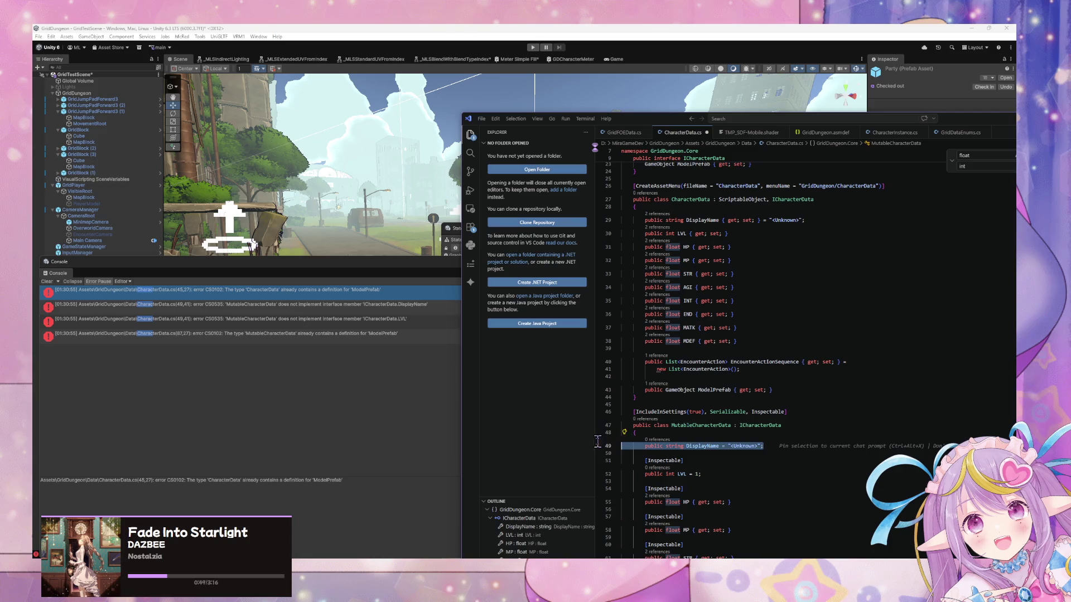
{"action": "key", "text": "ctrl+v"}
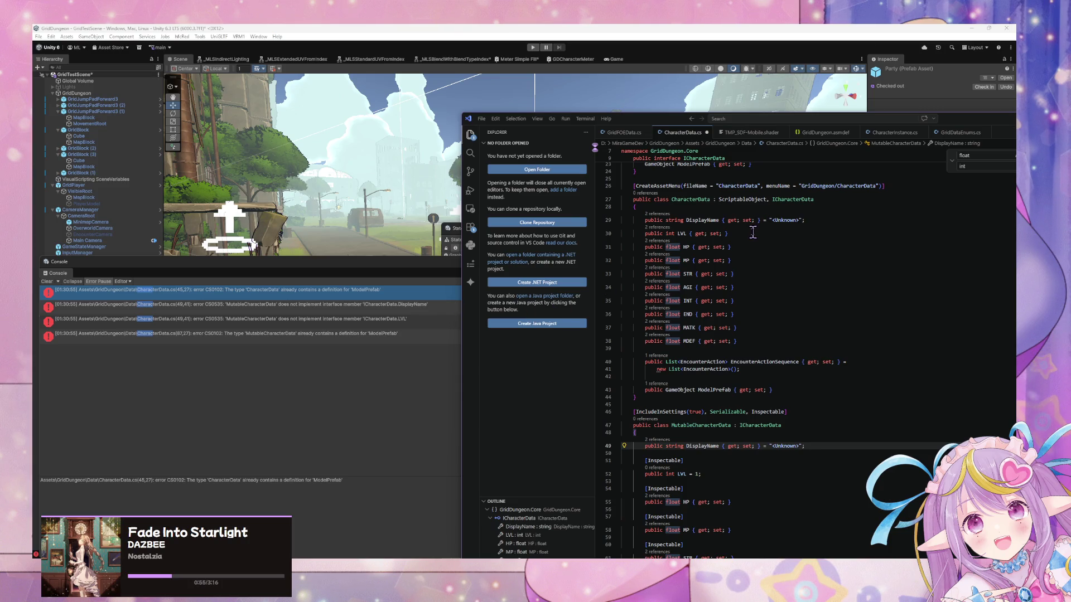
Step: Make MutableCharacterData's LVL a { get; set; } auto-property and default CharacterData's LVL to 1
{"action": "left_click_drag", "start_coordinate": [749, 234], "coordinate": [689, 234]}
{"action": "key", "text": "ctrl+c"}
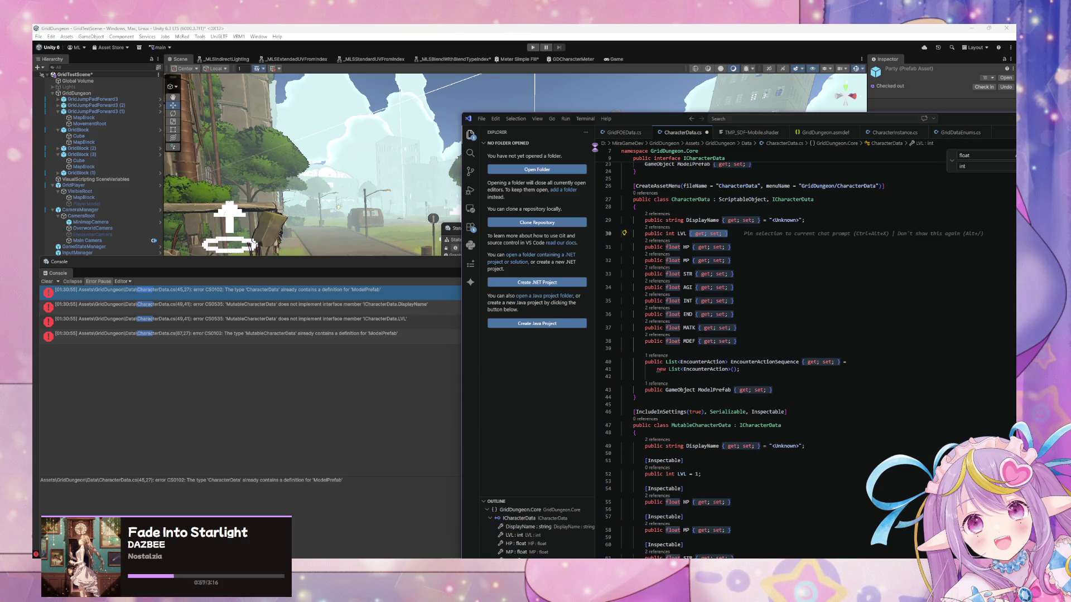
{"action": "left_click", "coordinate": [689, 473]}
{"action": "key", "text": "ctrl+v"}
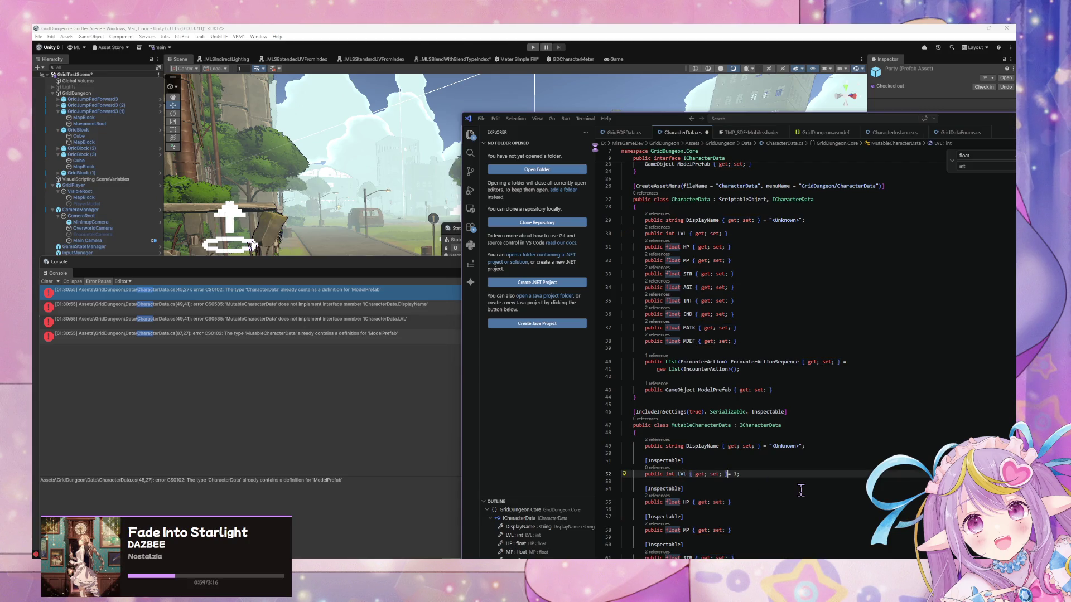
{"action": "left_click", "coordinate": [735, 234]}
{"action": "type", "text": "= 1"}
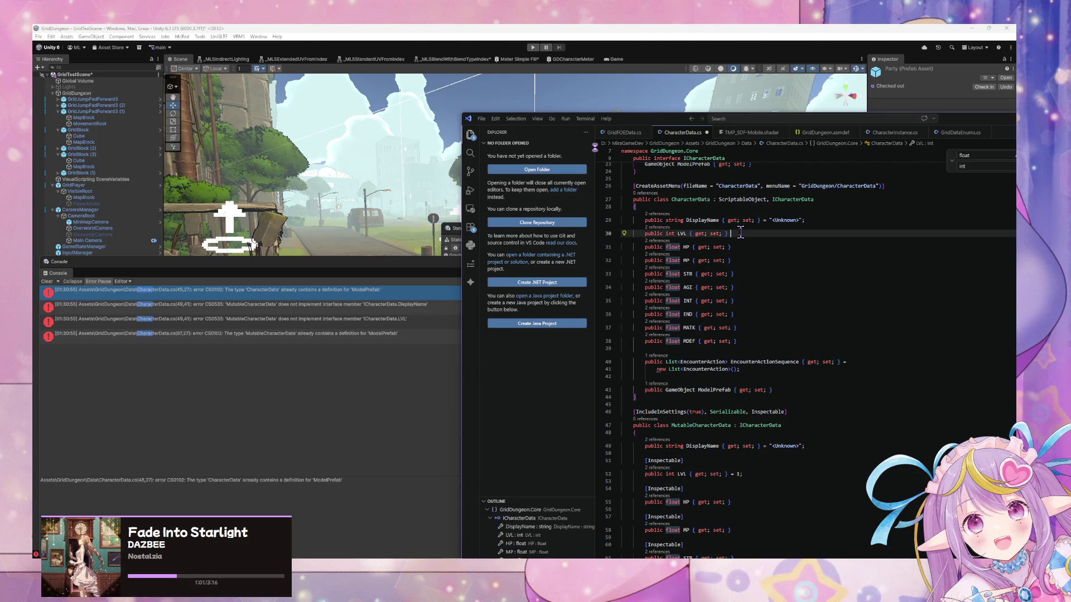
{"action": "type", "text": ";"}
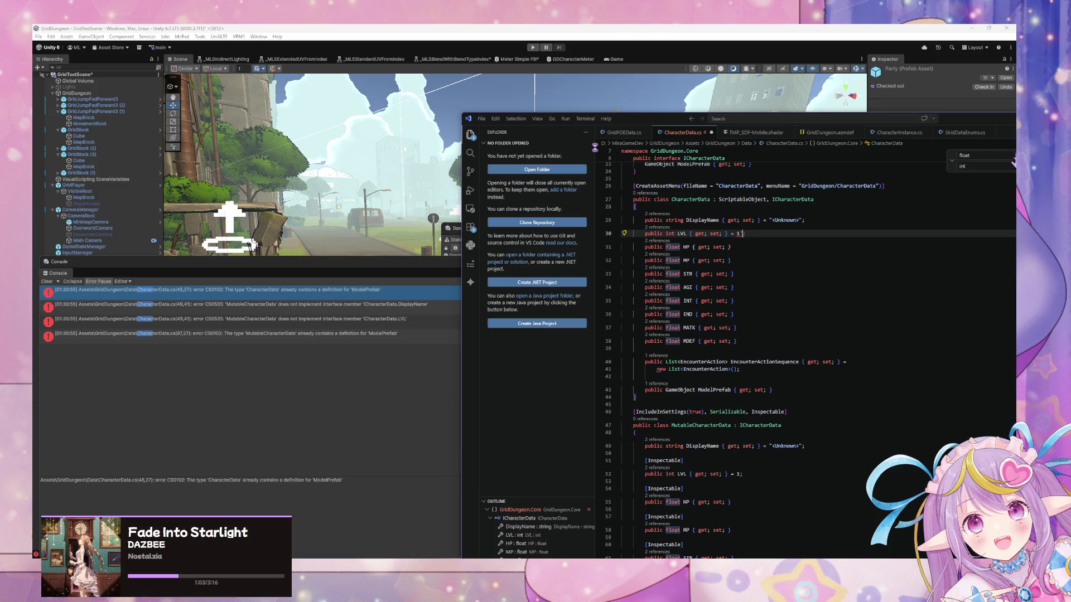
{"action": "scroll", "coordinate": [896, 286], "scroll_direction": "down", "scroll_amount": 2}
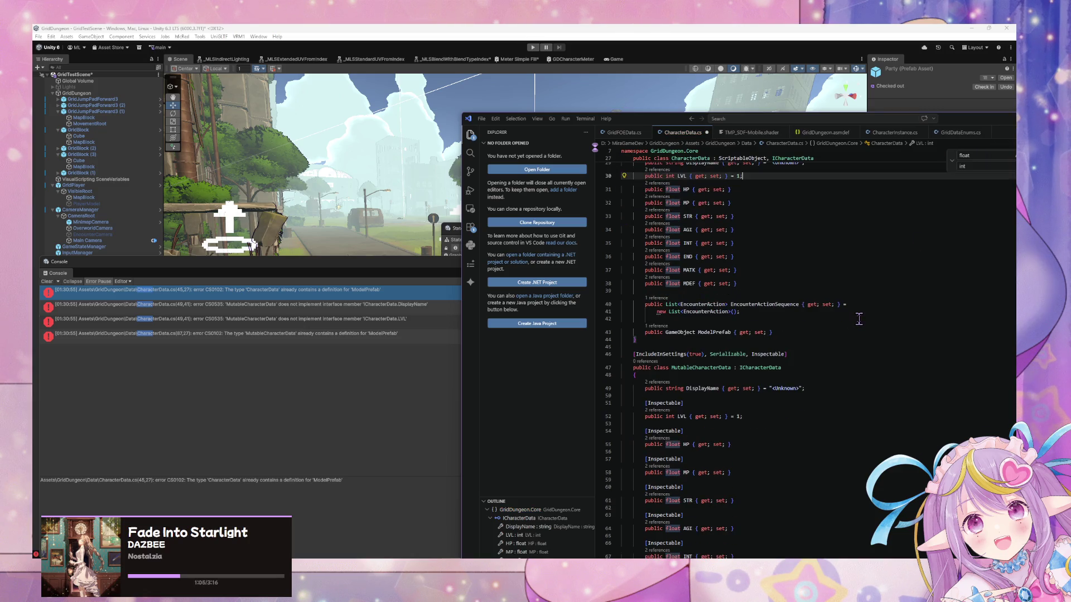
Step: Place cursors at the ends of CharacterData's HP, MP, STR, AGI, INT, END, MATK and MDEF lines
{"action": "scroll", "coordinate": [742, 212], "scroll_direction": "up", "scroll_amount": 2}
{"action": "left_click", "coordinate": [744, 246], "text": "alt"}
{"action": "left_click", "coordinate": [743, 259], "text": "alt"}
{"action": "left_click", "coordinate": [744, 274], "text": "alt"}
{"action": "left_click", "coordinate": [746, 287], "text": "alt"}
{"action": "left_click", "coordinate": [748, 301], "text": "alt"}
{"action": "left_click", "coordinate": [749, 314], "text": "alt"}
{"action": "left_click", "coordinate": [751, 328], "text": "alt"}
{"action": "left_click", "coordinate": [752, 340], "text": "alt"}
Step: Add cursors at MutableCharacterData's eight stat line ends and type '=10' at every cursor
{"action": "scroll", "coordinate": [764, 391], "scroll_direction": "down", "scroll_amount": 7}
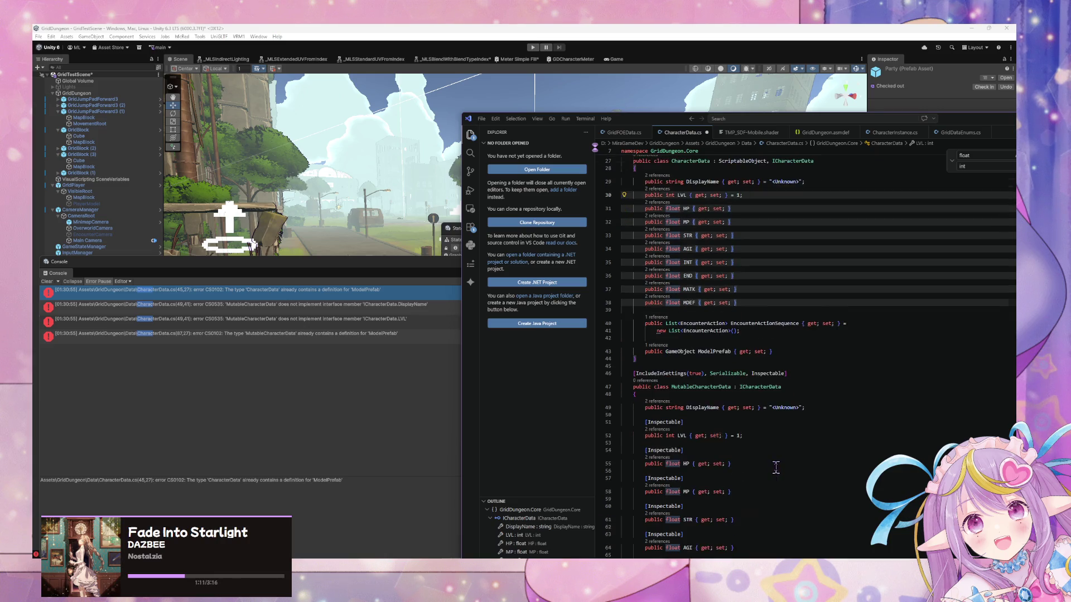
{"action": "left_click", "coordinate": [740, 291], "text": "alt"}
{"action": "left_click", "coordinate": [741, 319], "text": "alt"}
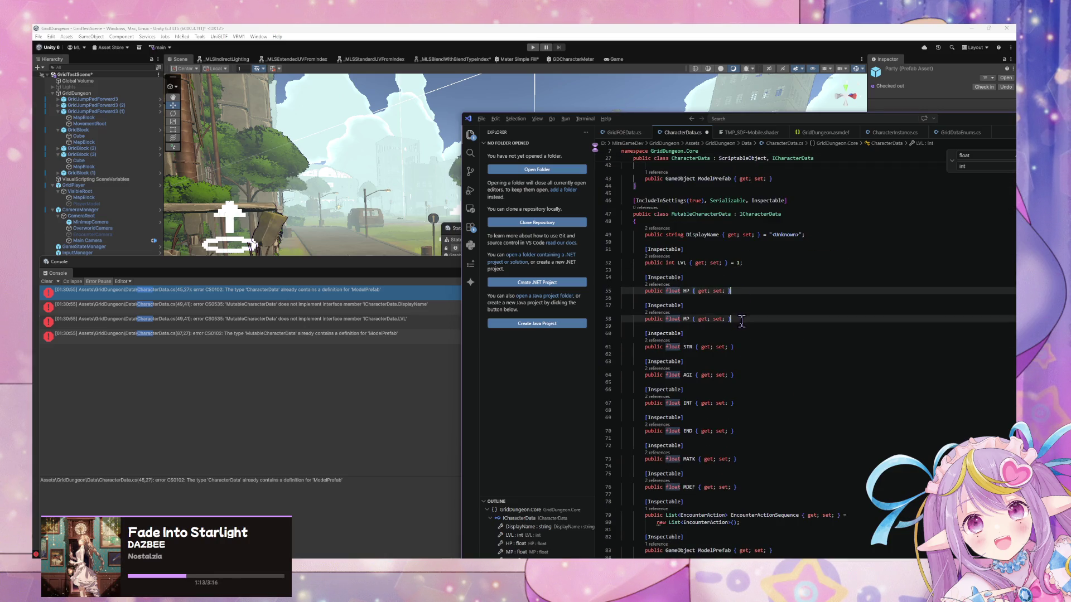
{"action": "left_click", "coordinate": [743, 346], "text": "alt"}
{"action": "left_click", "coordinate": [746, 374], "text": "alt"}
{"action": "left_click", "coordinate": [745, 402], "text": "alt"}
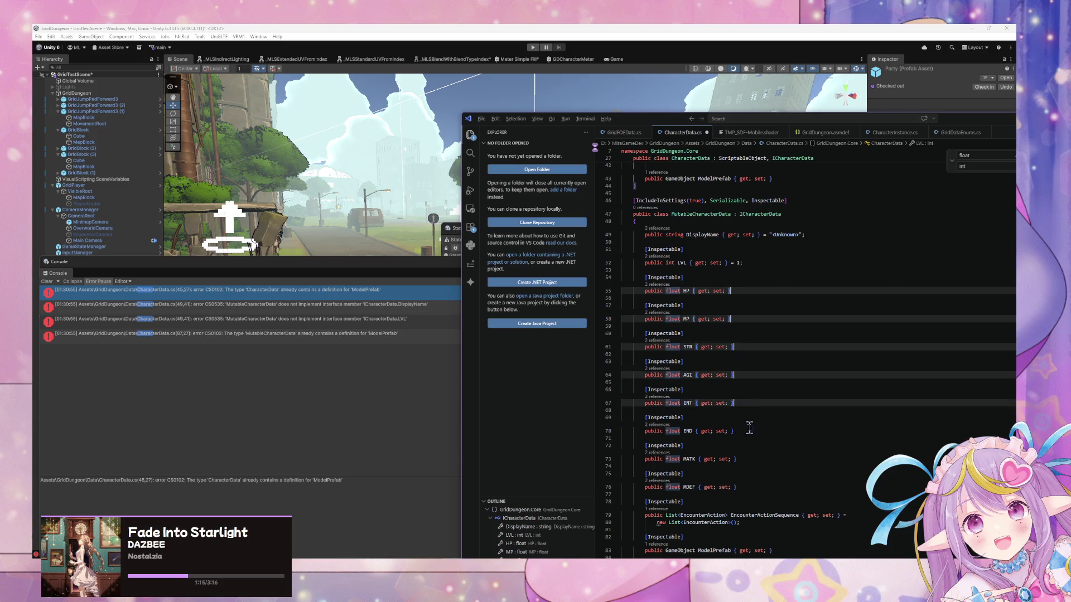
{"action": "left_click", "coordinate": [750, 431], "text": "alt"}
{"action": "left_click", "coordinate": [752, 457], "text": "alt"}
{"action": "left_click", "coordinate": [748, 483], "text": "alt"}
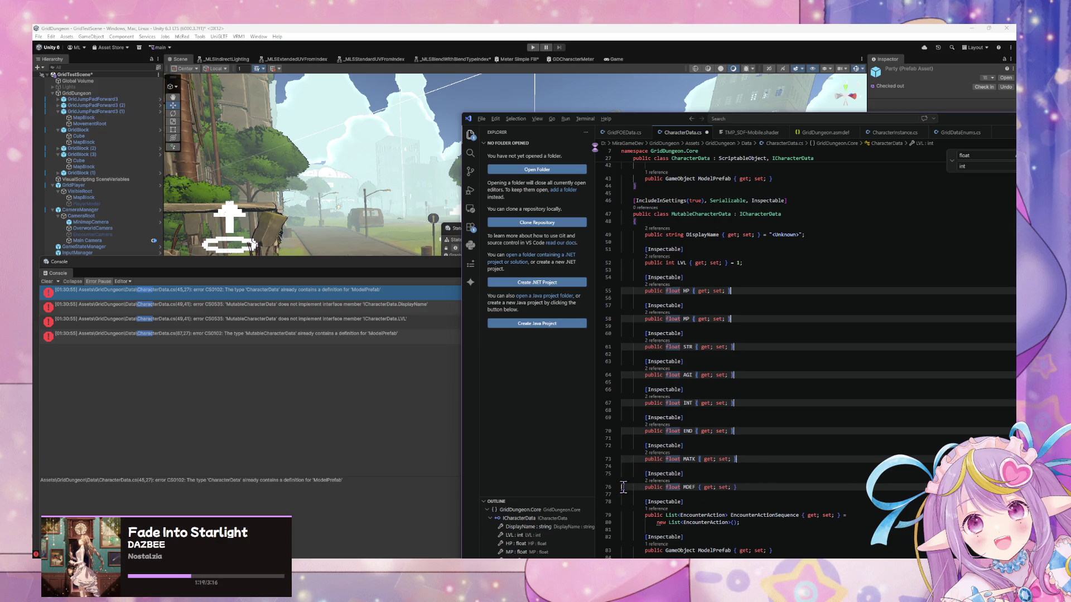
{"action": "type", "text": " =10"}
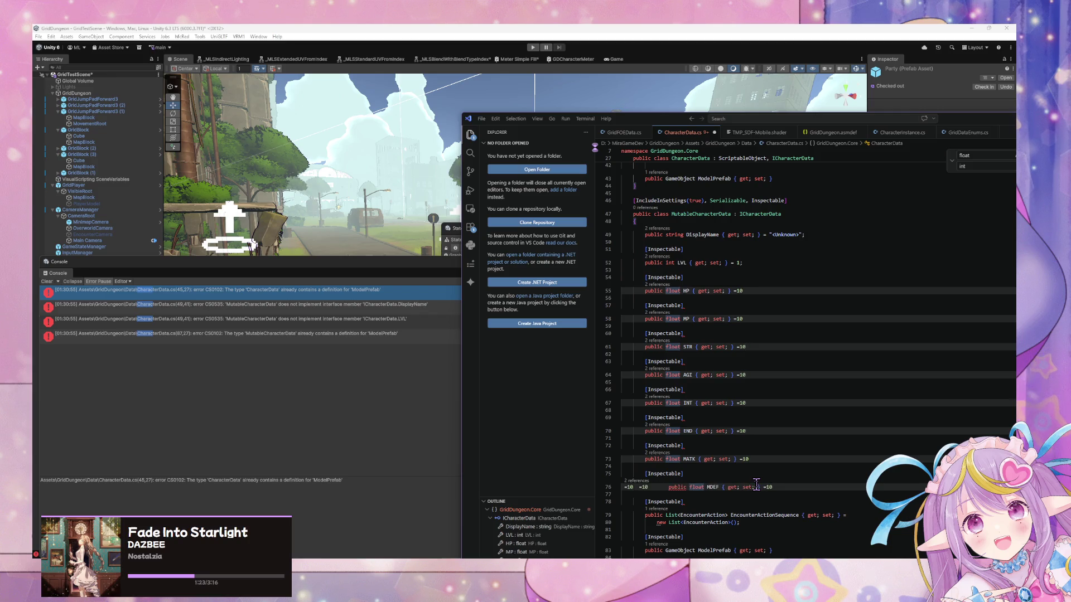
Step: Move all cursors to line ends and complete each stat default as '=10;'
{"action": "left_click_drag", "start_coordinate": [651, 487], "coordinate": [614, 486]}
{"action": "key", "text": "BackSpace"}
{"action": "key", "text": "ctrl+p"}
{"action": "key", "text": "Escape"}
{"action": "key", "text": "ctrl+z"}
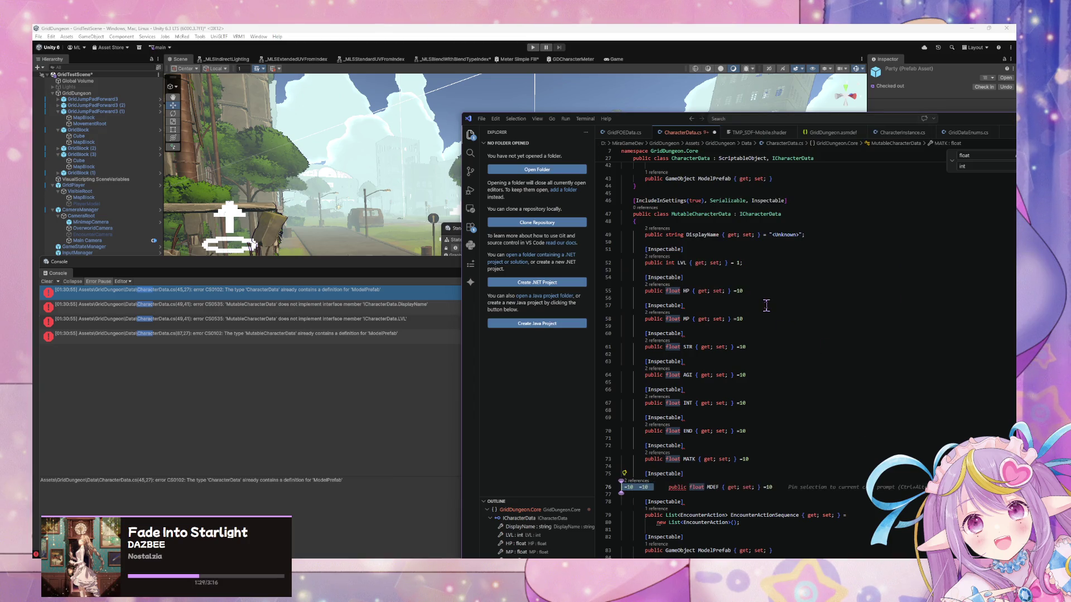
{"action": "key", "text": "ctrl+shift+l"}
{"action": "type", "text": "9"}
{"action": "key", "text": "BackSpace"}
{"action": "type", "text": ";"}
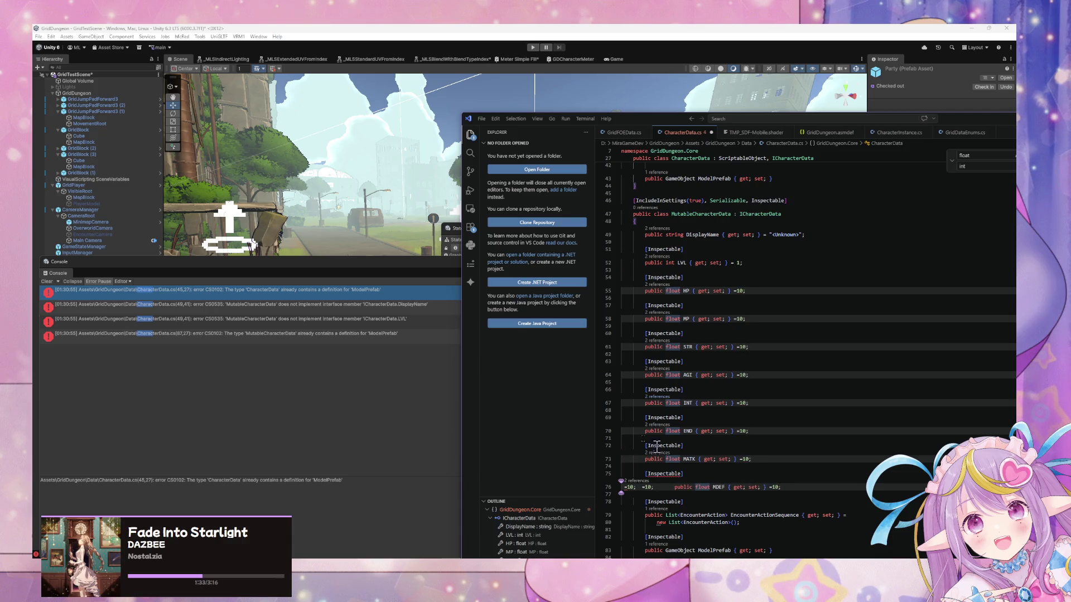
Step: Delete the stray text before MDEF on line 76 and re-indent that line
{"action": "left_click", "coordinate": [654, 488]}
{"action": "key", "text": "shift+Home"}
{"action": "key", "text": "BackSpace"}
{"action": "key", "text": "ctrl+shift+p"}
{"action": "key", "text": "Escape"}
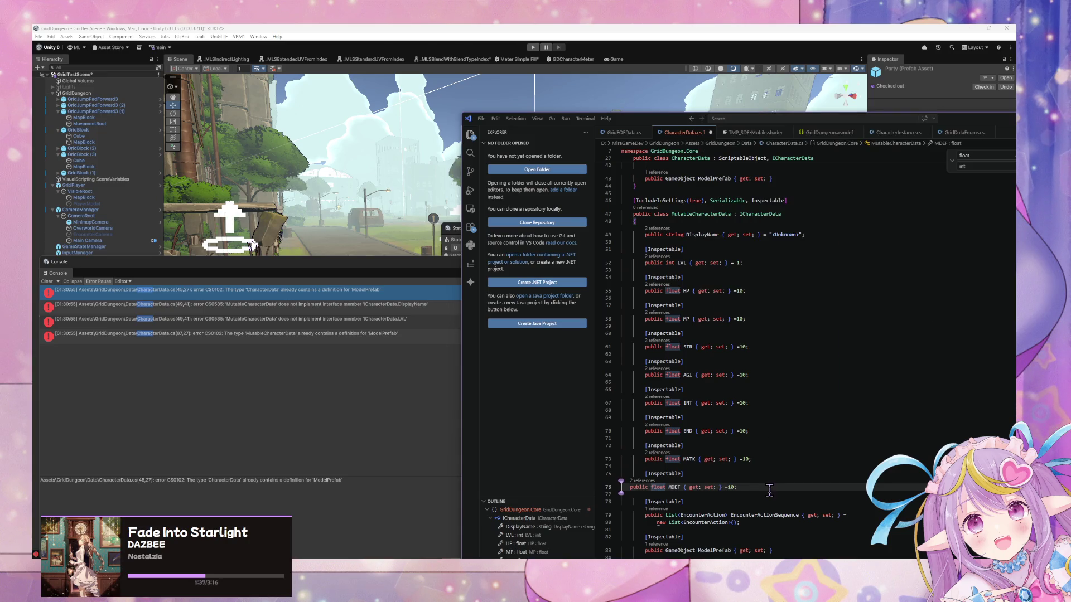
{"action": "key", "text": "Tab"}
{"action": "key", "text": "ctrl+shift+p"}
{"action": "key", "text": "Escape"}
{"action": "scroll", "coordinate": [775, 451], "scroll_direction": "up", "scroll_amount": 5}
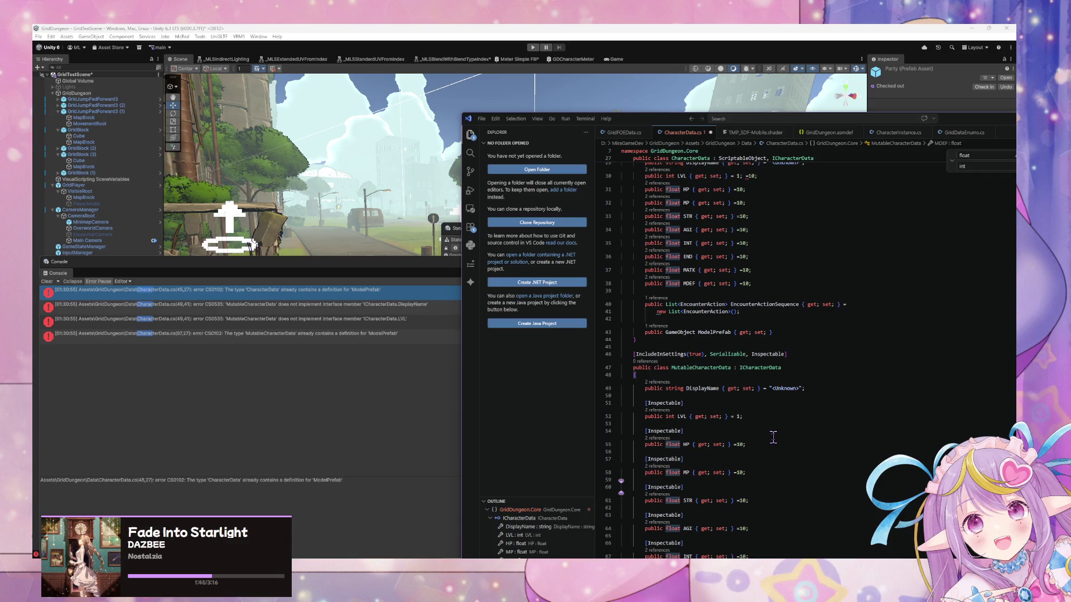
Step: Remove the extra '=10' default from CharacterData's LVL line
{"action": "scroll", "coordinate": [773, 437], "scroll_direction": "down", "scroll_amount": 6}
{"action": "scroll", "coordinate": [774, 437], "scroll_direction": "down", "scroll_amount": 4}
{"action": "scroll", "coordinate": [774, 437], "scroll_direction": "up", "scroll_amount": 11}
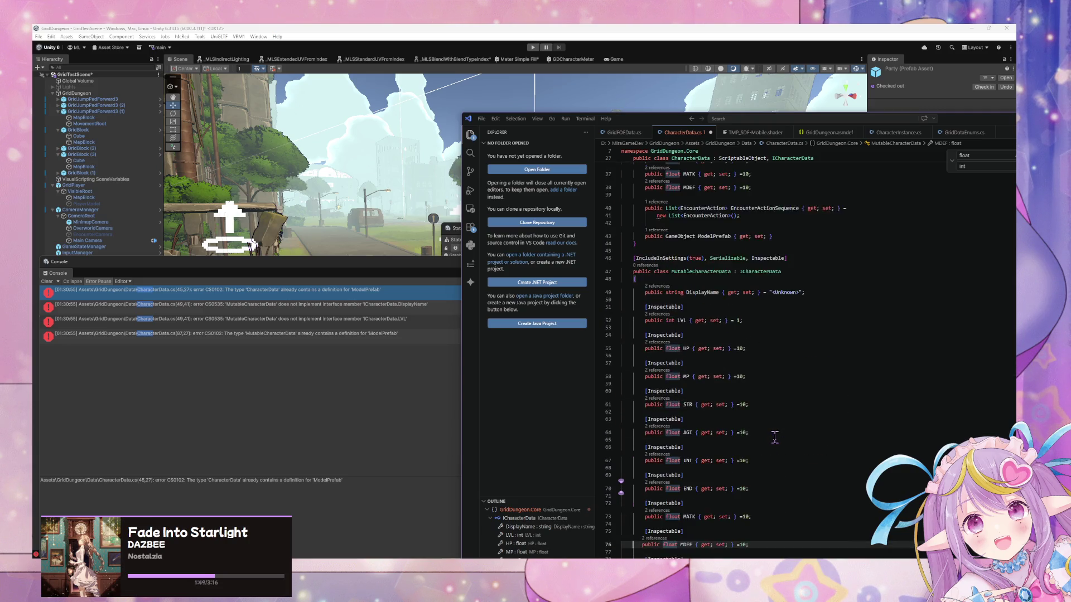
{"action": "left_click", "coordinate": [760, 214]}
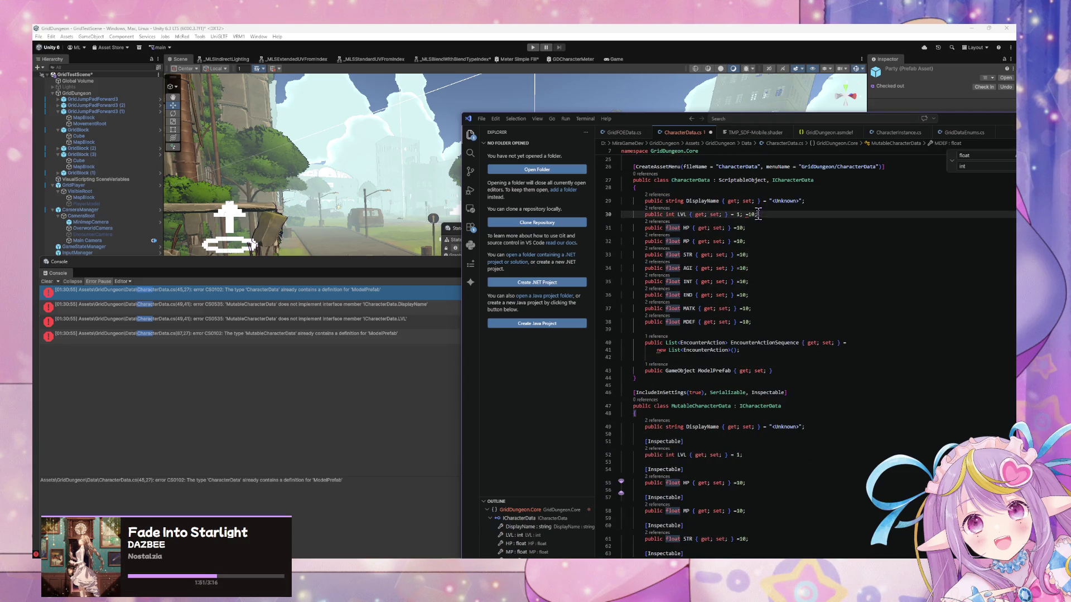
{"action": "key", "text": "BackSpace"}
{"action": "key", "text": "BackSpace"}
{"action": "key", "text": "BackSpace"}
Step: Format and save CharacterData.cs, then switch to Unity to check the compile errors
{"action": "scroll", "coordinate": [772, 232], "scroll_direction": "up", "scroll_amount": 8}
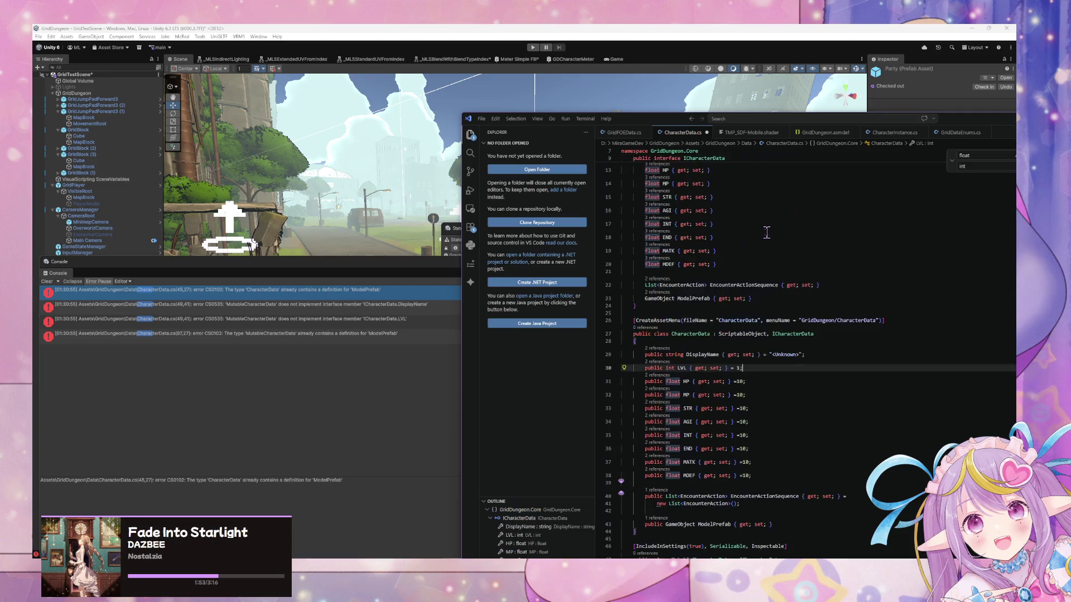
{"action": "key", "text": "ctrl+shift+p"}
{"action": "left_click", "coordinate": [770, 239]}
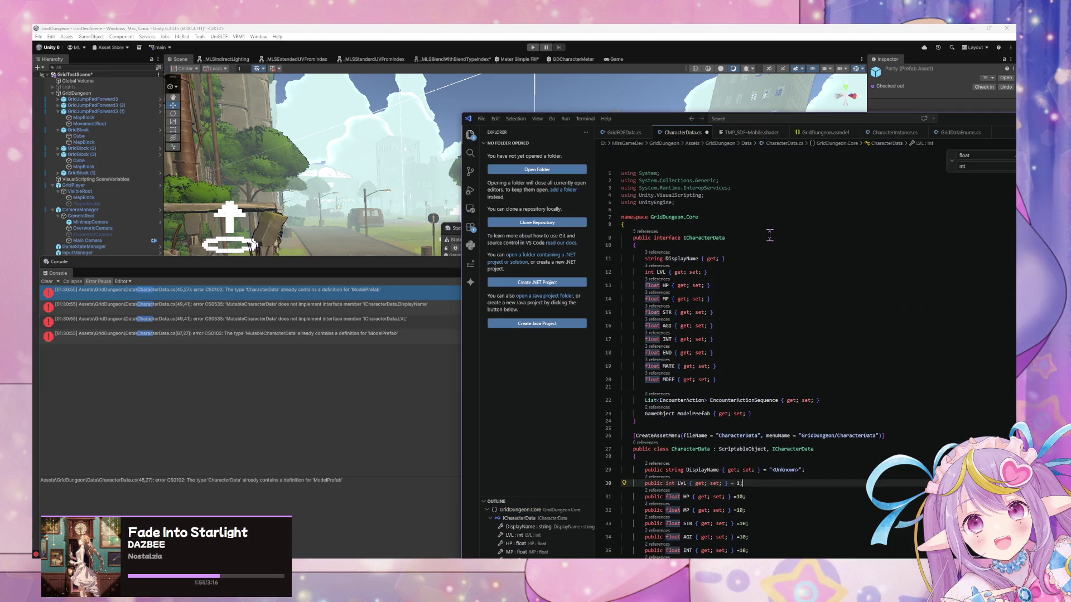
{"action": "scroll", "coordinate": [778, 228], "scroll_direction": "down", "scroll_amount": 4}
{"action": "scroll", "coordinate": [779, 228], "scroll_direction": "down", "scroll_amount": 15}
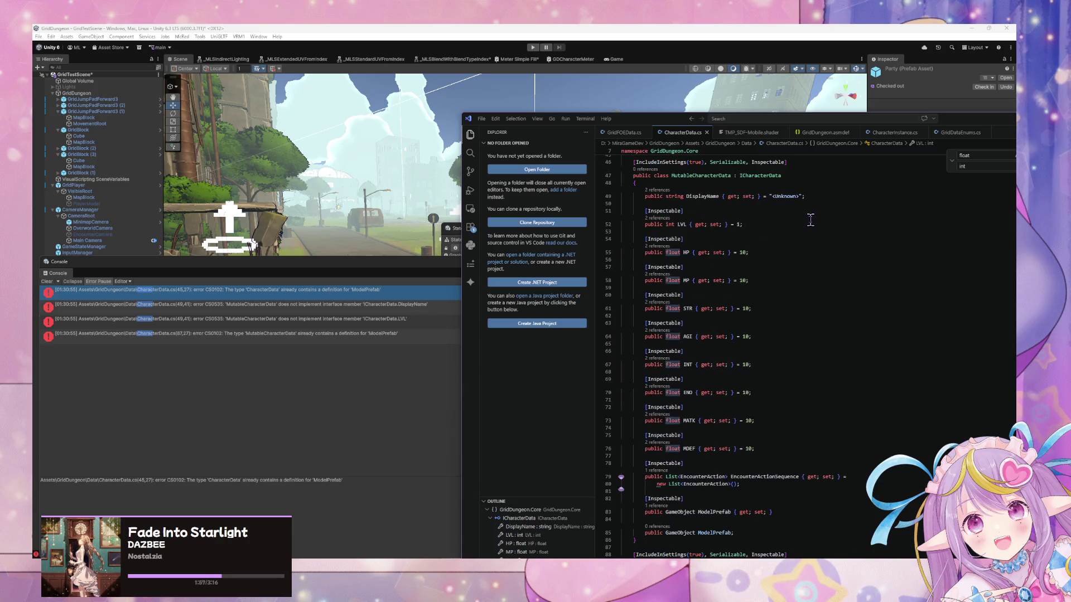
{"action": "scroll", "coordinate": [803, 228], "scroll_direction": "down", "scroll_amount": 16}
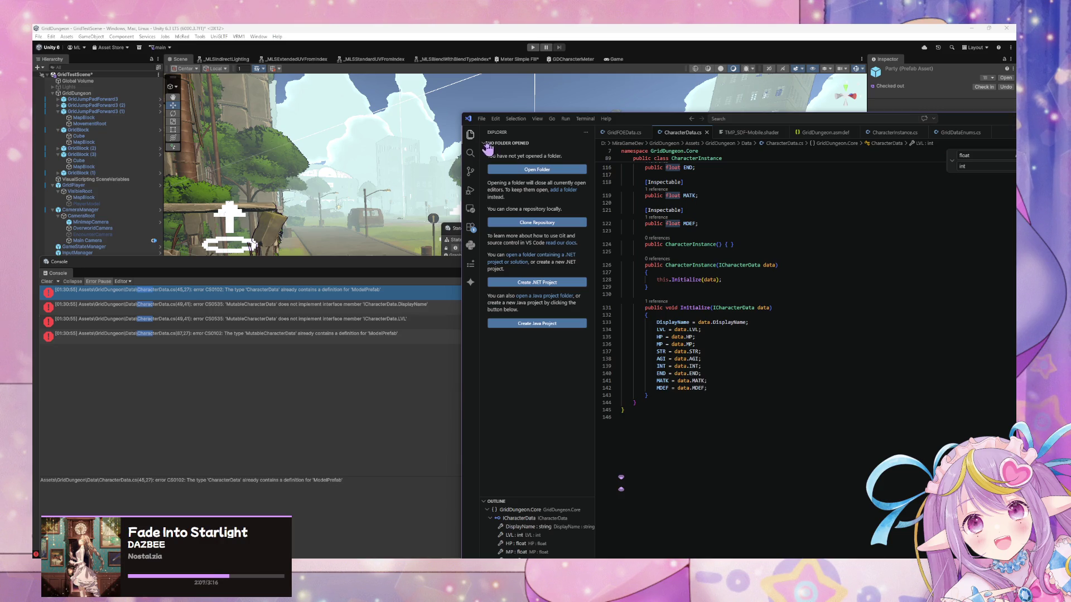
{"action": "left_click", "coordinate": [337, 425]}
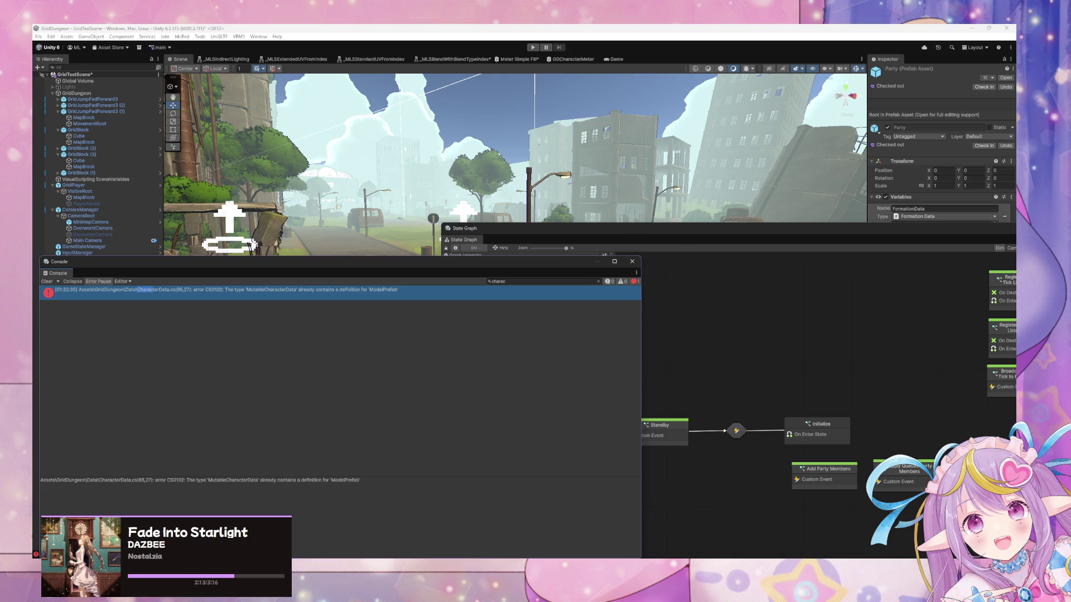
Step: Return to VS Code and scroll up to the ICharacterData interface in CharacterData.cs
{"action": "key", "text": "alt+Tab"}
{"action": "scroll", "coordinate": [714, 263], "scroll_direction": "up", "scroll_amount": 10}
{"action": "scroll", "coordinate": [714, 263], "scroll_direction": "up", "scroll_amount": 15}
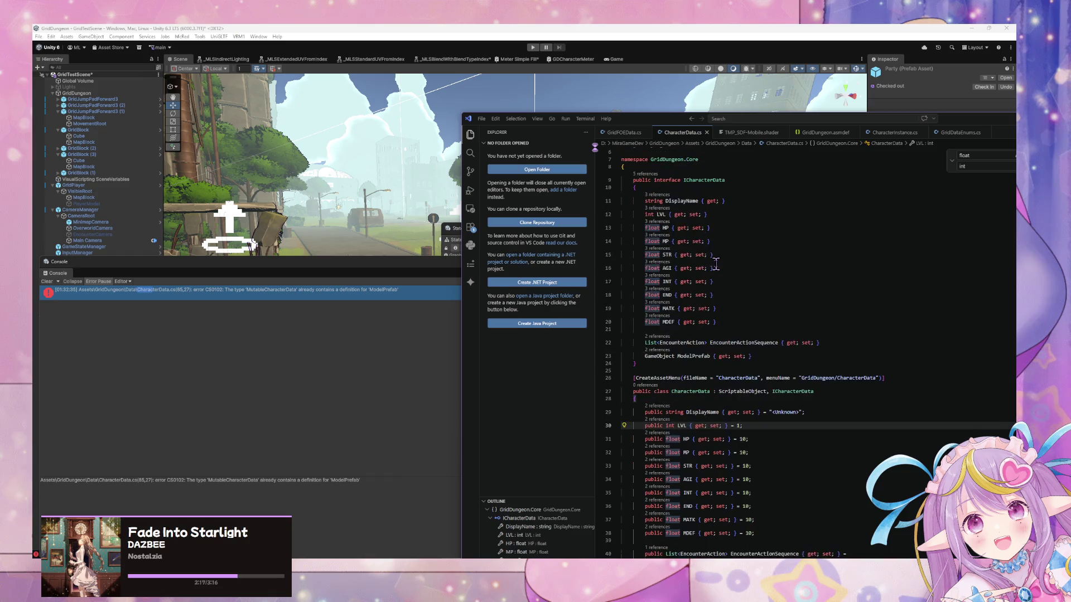
Step: Scroll to the end of MutableCharacterData, just below the MDEF property
{"action": "scroll", "coordinate": [716, 263], "scroll_direction": "down", "scroll_amount": 5}
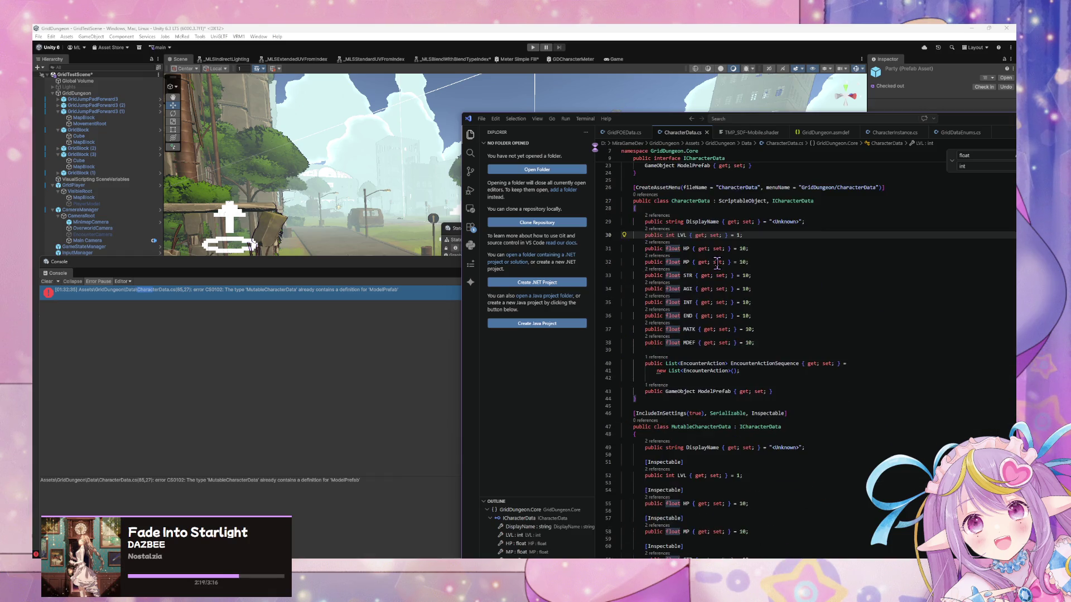
{"action": "scroll", "coordinate": [717, 263], "scroll_direction": "down", "scroll_amount": 3}
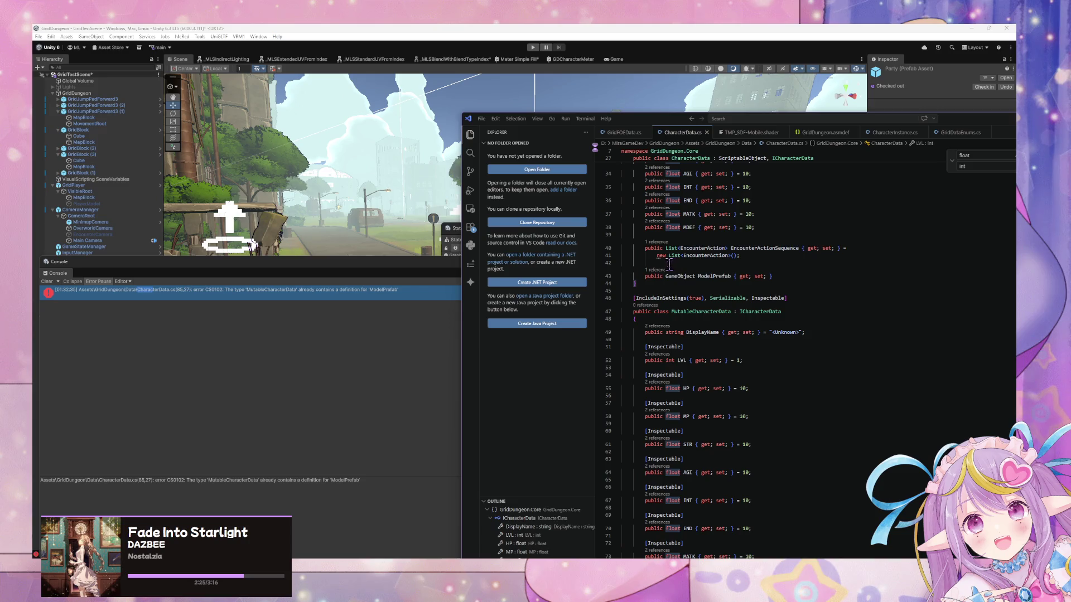
{"action": "scroll", "coordinate": [648, 276], "scroll_direction": "down", "scroll_amount": 2}
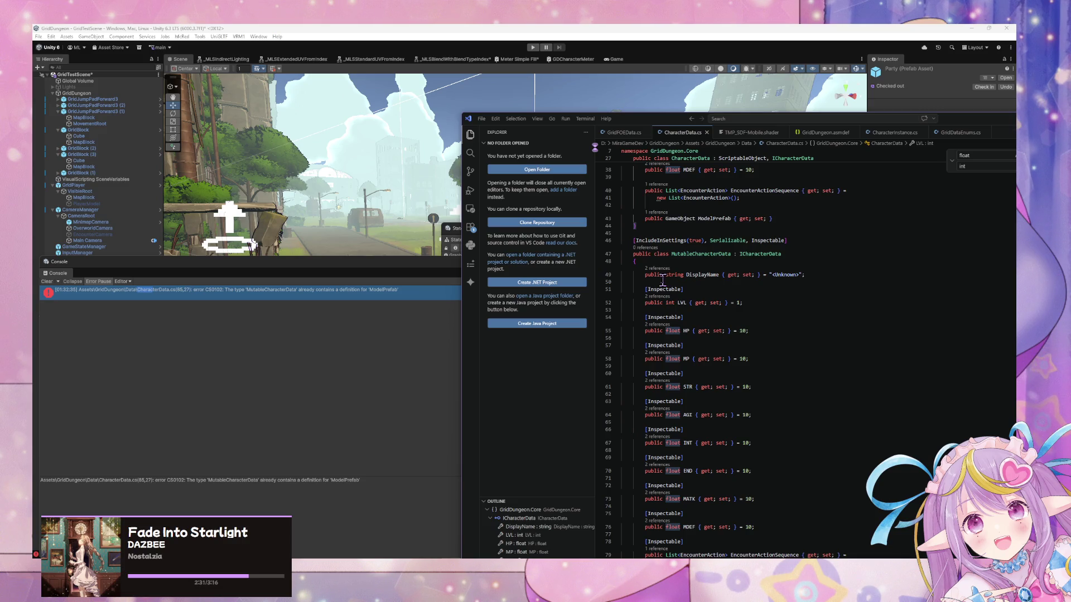
{"action": "scroll", "coordinate": [662, 280], "scroll_direction": "down", "scroll_amount": 8}
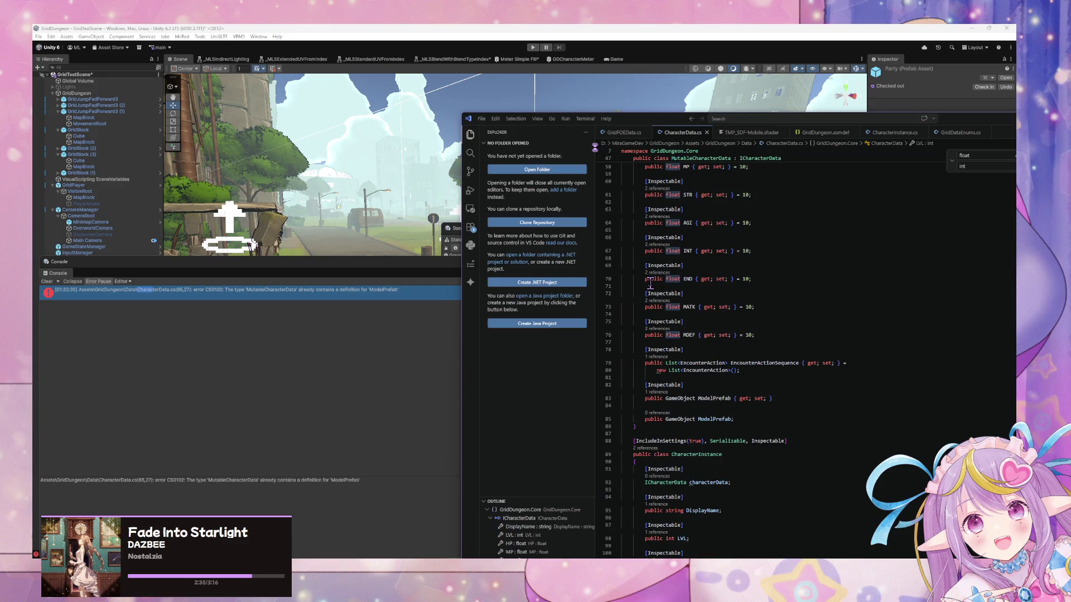
{"action": "scroll", "coordinate": [649, 285], "scroll_direction": "up", "scroll_amount": 6}
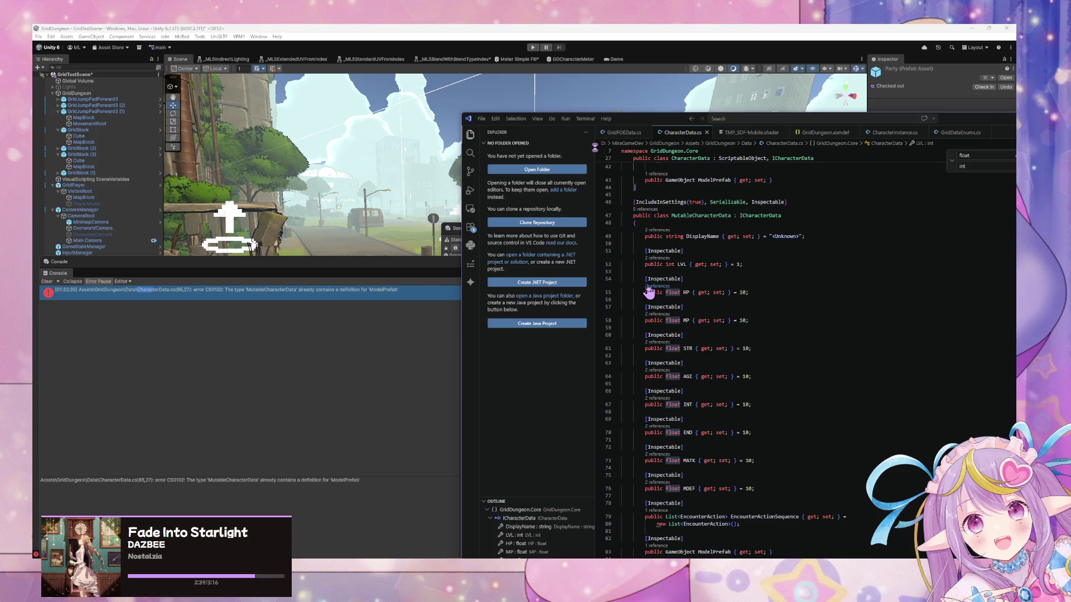
{"action": "scroll", "coordinate": [648, 291], "scroll_direction": "down", "scroll_amount": 6}
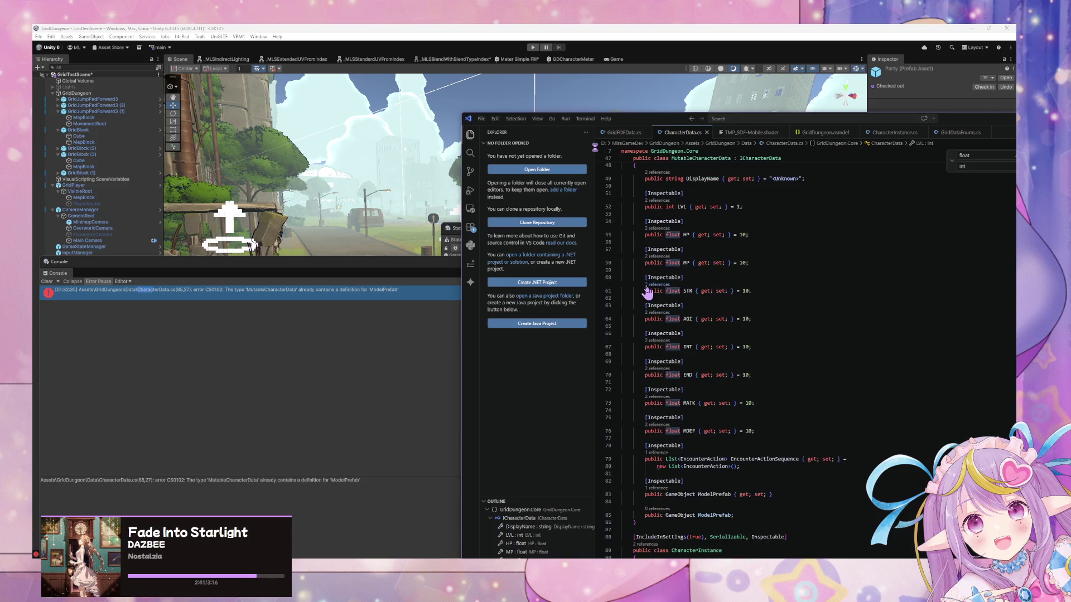
{"action": "left_click", "coordinate": [800, 336]}
{"action": "left_click", "coordinate": [766, 378]}
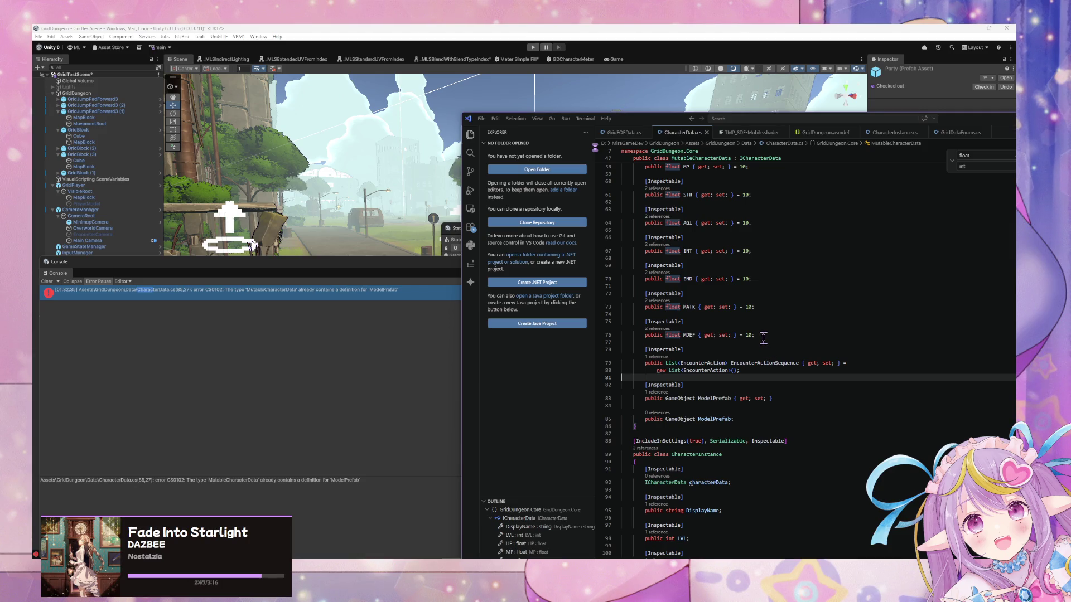
Step: Delete the duplicate 'public GameObject ModelPrefab;' field line
{"action": "scroll", "coordinate": [762, 339], "scroll_direction": "down", "scroll_amount": 1}
{"action": "left_click_drag", "start_coordinate": [763, 378], "coordinate": [604, 369]}
{"action": "key", "text": "BackSpace"}
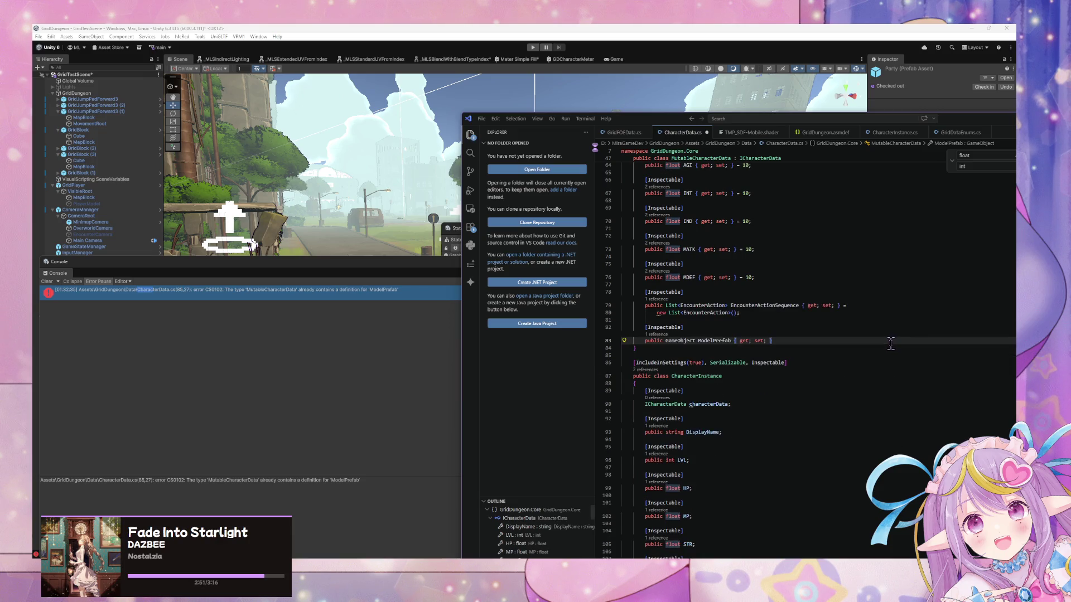
{"action": "scroll", "coordinate": [781, 317], "scroll_direction": "up", "scroll_amount": 1}
{"action": "scroll", "coordinate": [780, 316], "scroll_direction": "up", "scroll_amount": 2}
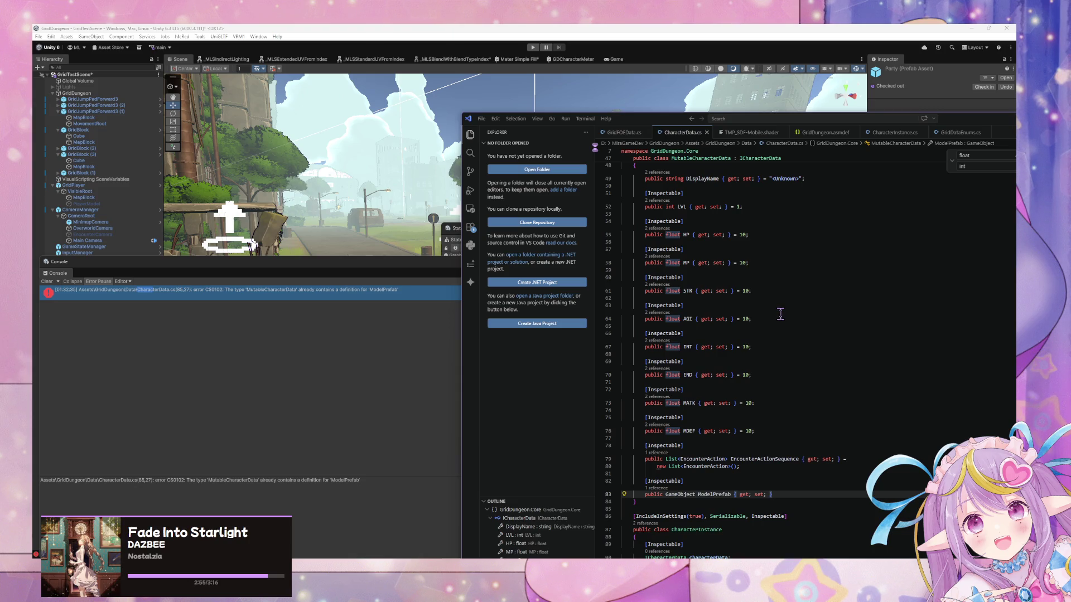
{"action": "scroll", "coordinate": [780, 314], "scroll_direction": "up", "scroll_amount": 3}
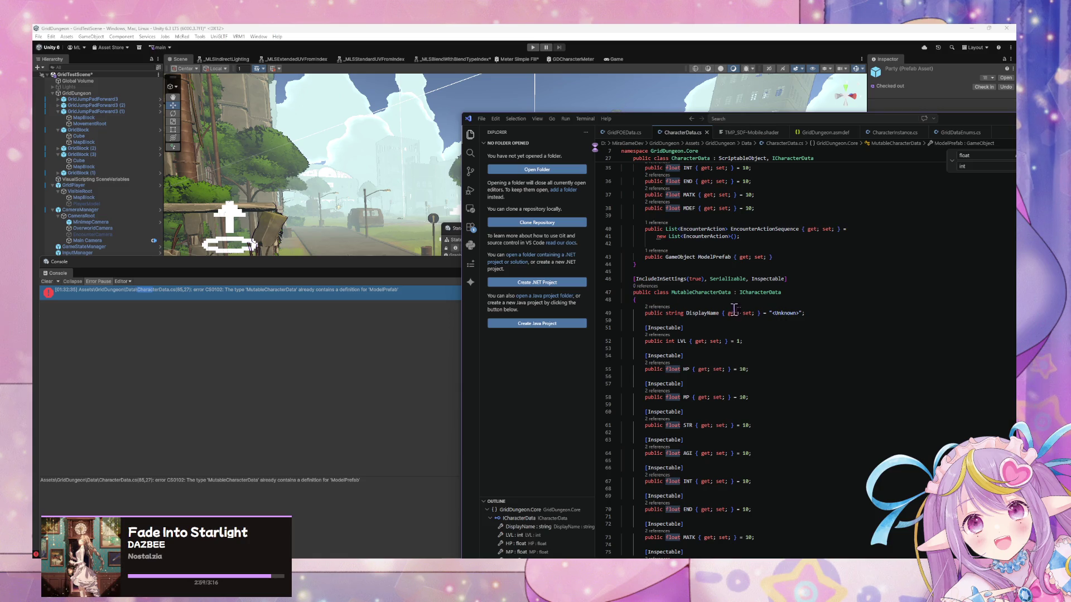
{"action": "scroll", "coordinate": [758, 317], "scroll_direction": "up", "scroll_amount": 5}
{"action": "scroll", "coordinate": [758, 315], "scroll_direction": "down", "scroll_amount": 4}
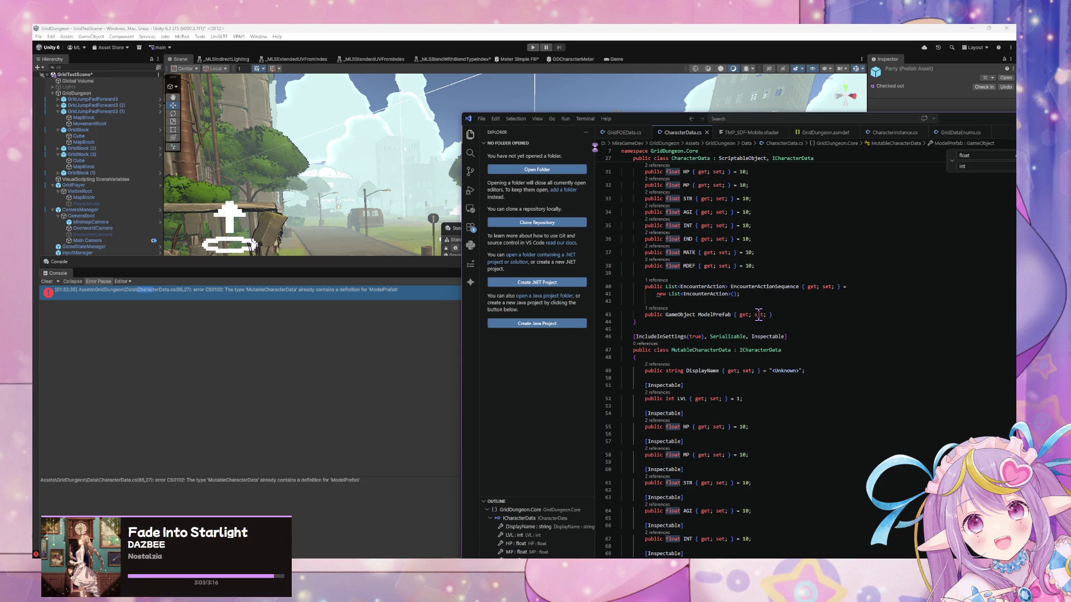
{"action": "scroll", "coordinate": [758, 314], "scroll_direction": "up", "scroll_amount": 3}
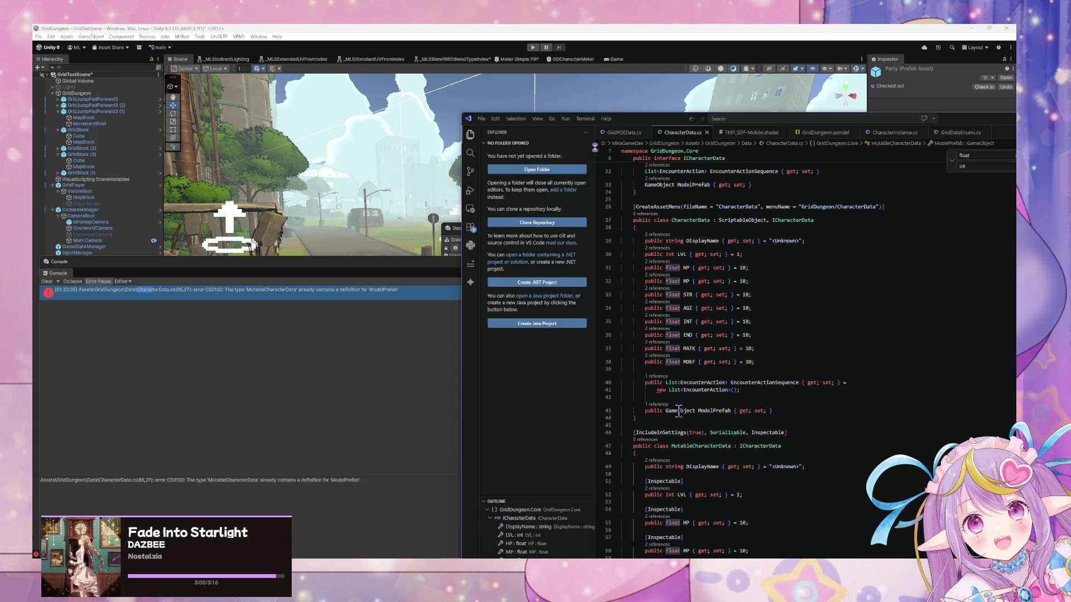
Step: Rename MutableCharacterData to PlayerCharacterData, then bring Unity to the front
{"action": "left_click", "coordinate": [696, 437]}
{"action": "left_click", "coordinate": [692, 446]}
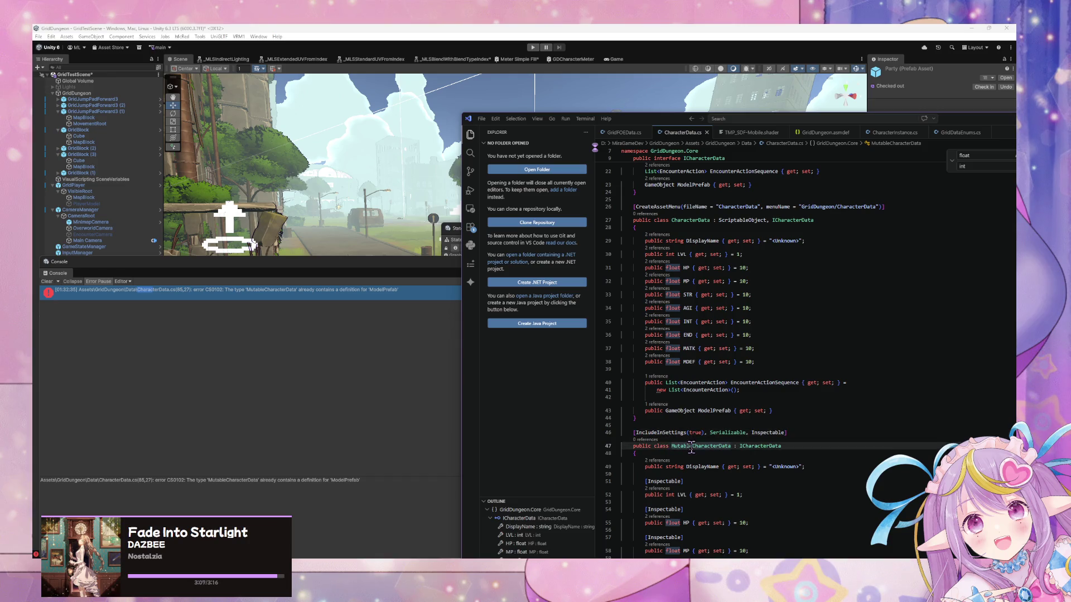
{"action": "key", "text": "ctrl+BackSpace"}
{"action": "type", "text": "Player"}
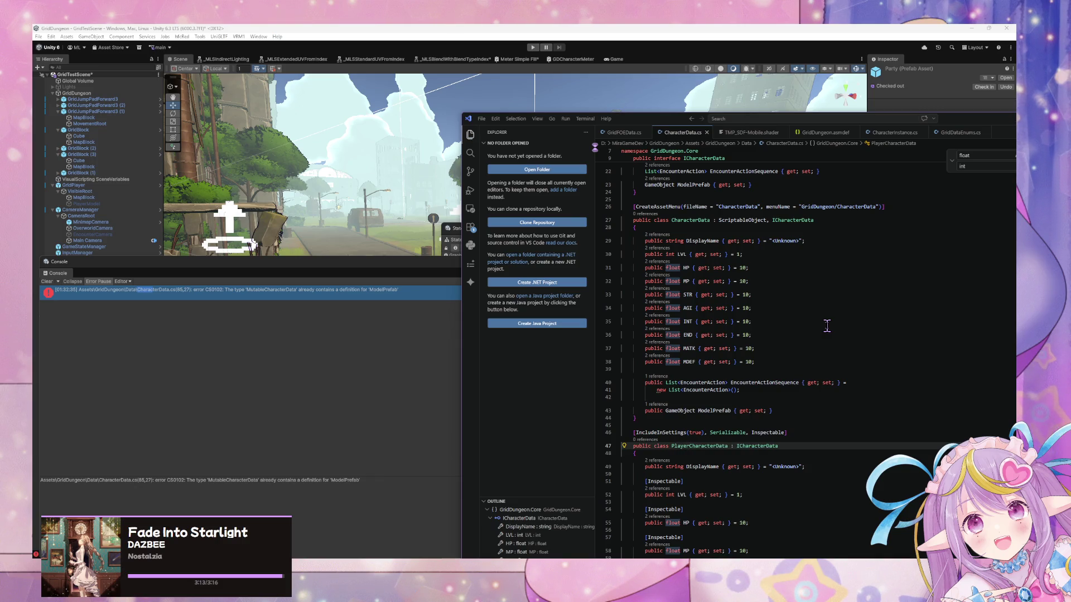
{"action": "scroll", "coordinate": [785, 305], "scroll_direction": "down", "scroll_amount": 3}
{"action": "scroll", "coordinate": [784, 305], "scroll_direction": "down", "scroll_amount": 9}
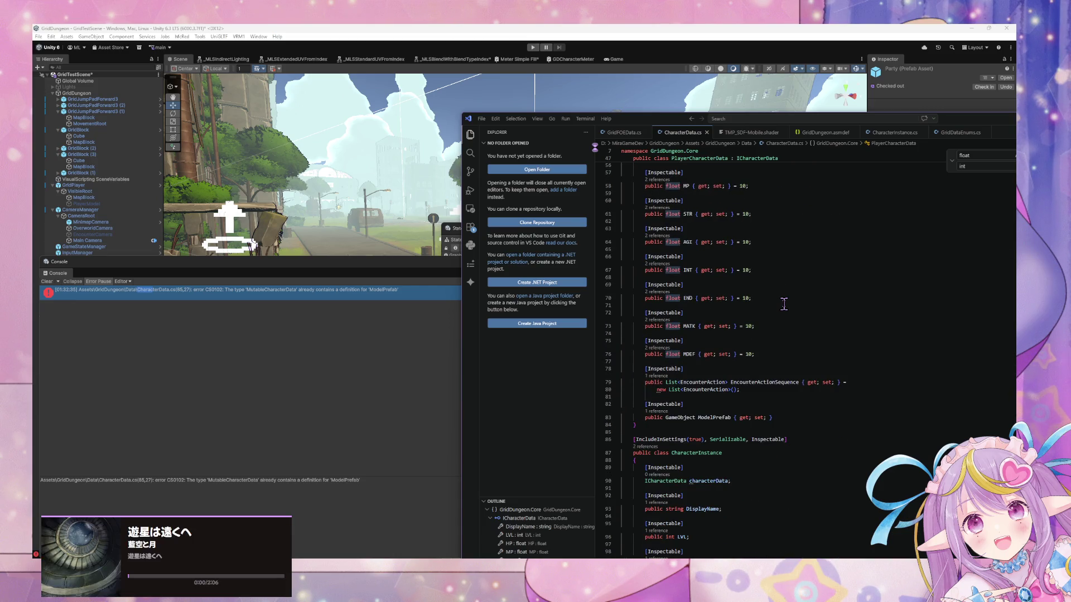
{"action": "left_click", "coordinate": [372, 360]}
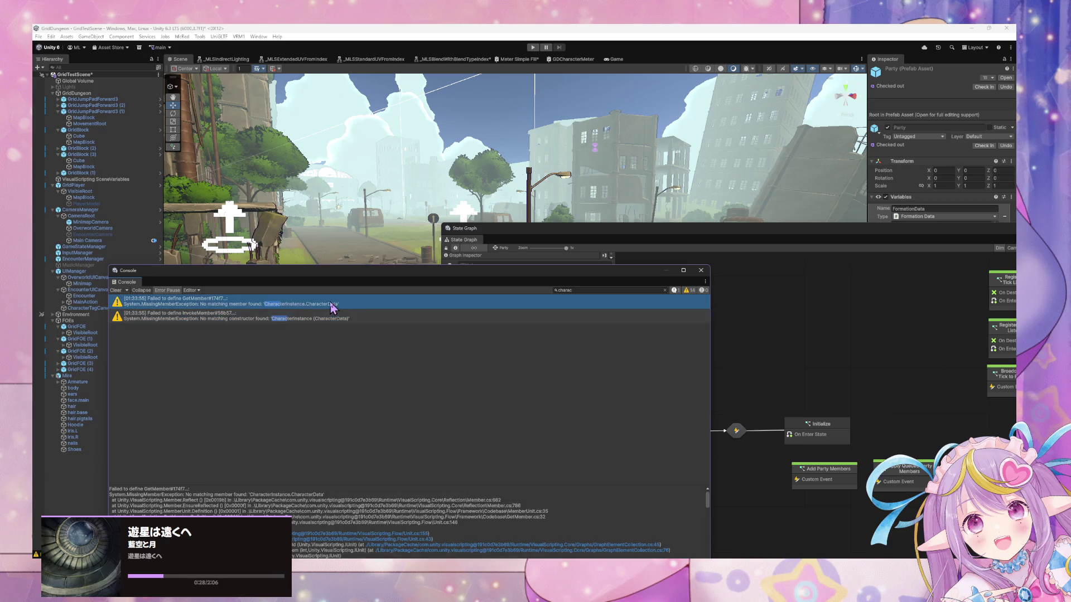
Step: Move the Console aside and open the Assets/GridDungeon/Data/CharactersData folder
{"action": "left_click_drag", "start_coordinate": [440, 277], "coordinate": [755, 171]}
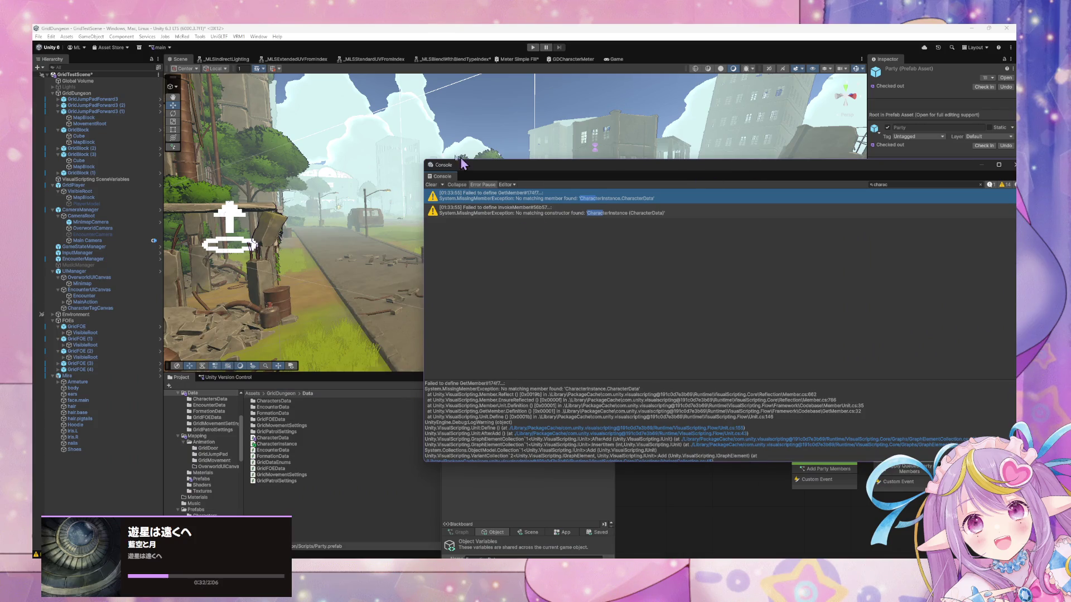
{"action": "left_click", "coordinate": [51, 37]}
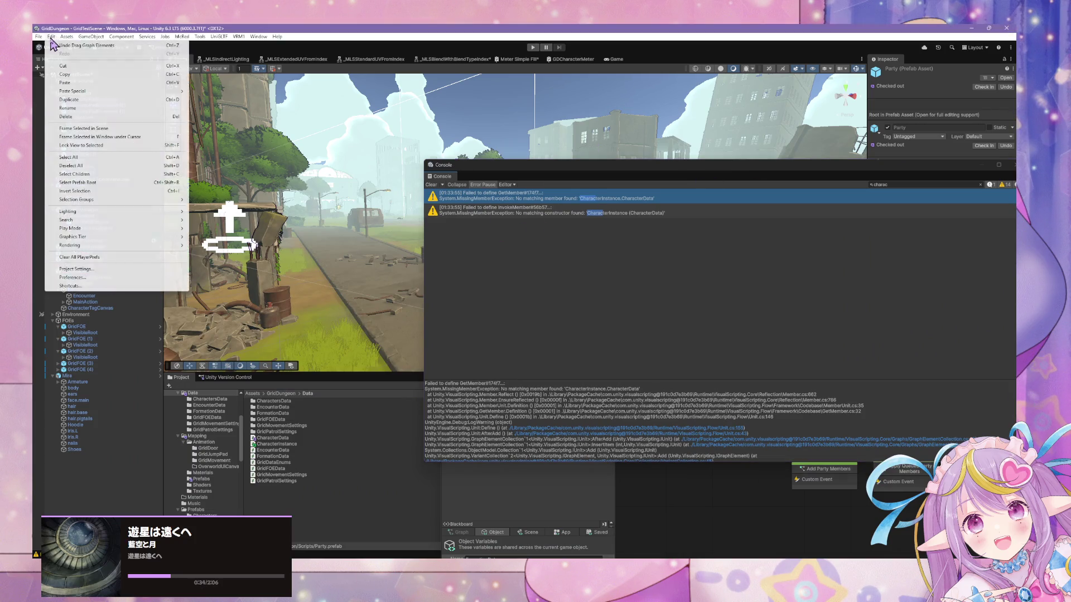
{"action": "left_click", "coordinate": [212, 399]}
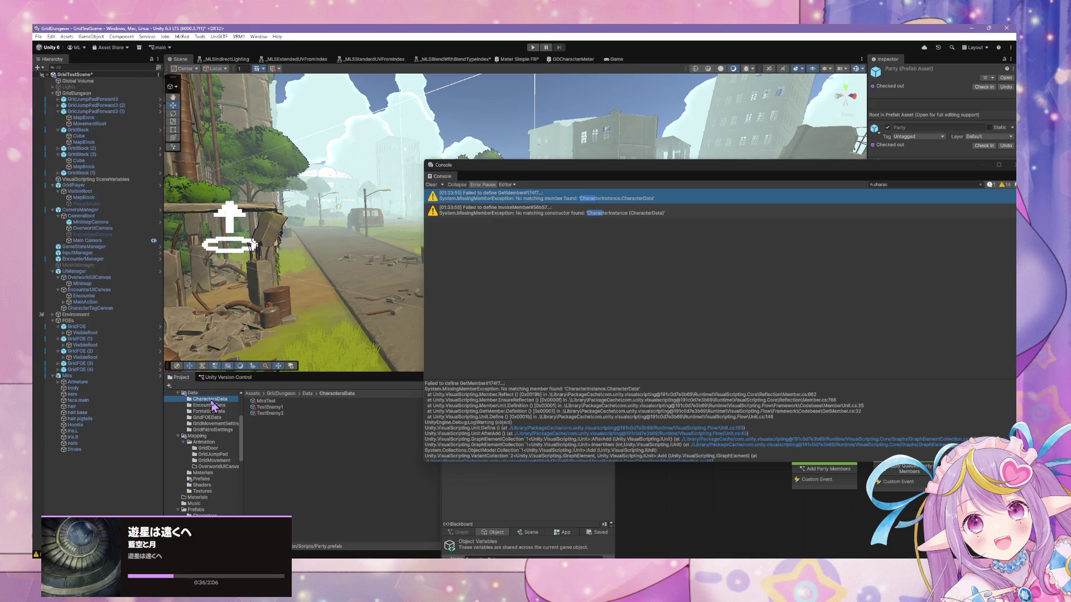
Step: Inspect the MiraTest, TestEnemy1 and TestEnemy2 assets, ending on MiraTest
{"action": "left_click_drag", "start_coordinate": [941, 173], "coordinate": [866, 397]}
{"action": "left_click", "coordinate": [303, 402]}
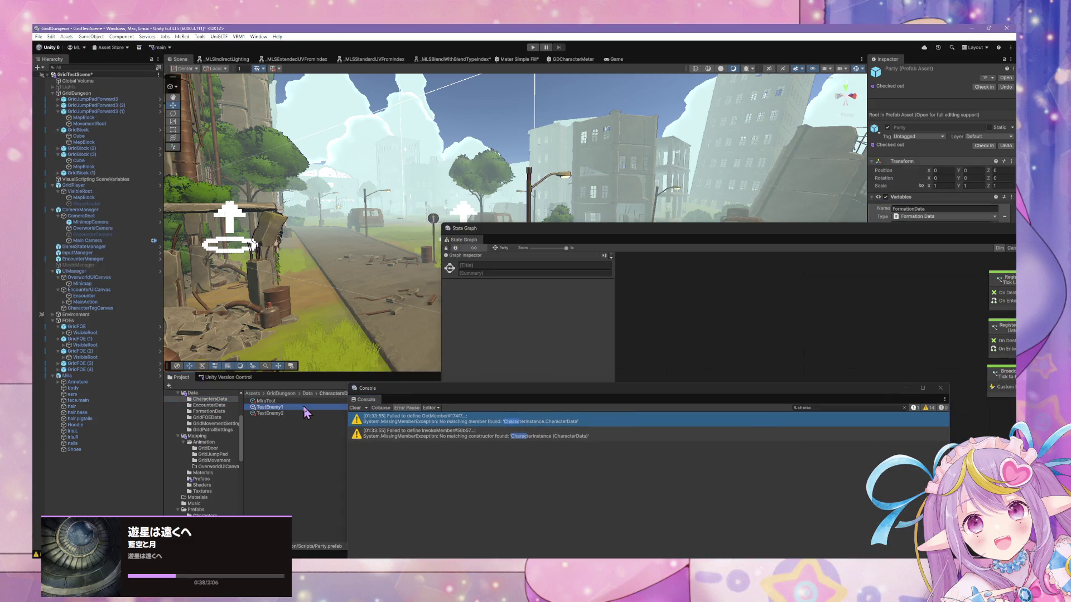
{"action": "left_click", "coordinate": [305, 408]}
{"action": "left_click", "coordinate": [300, 414]}
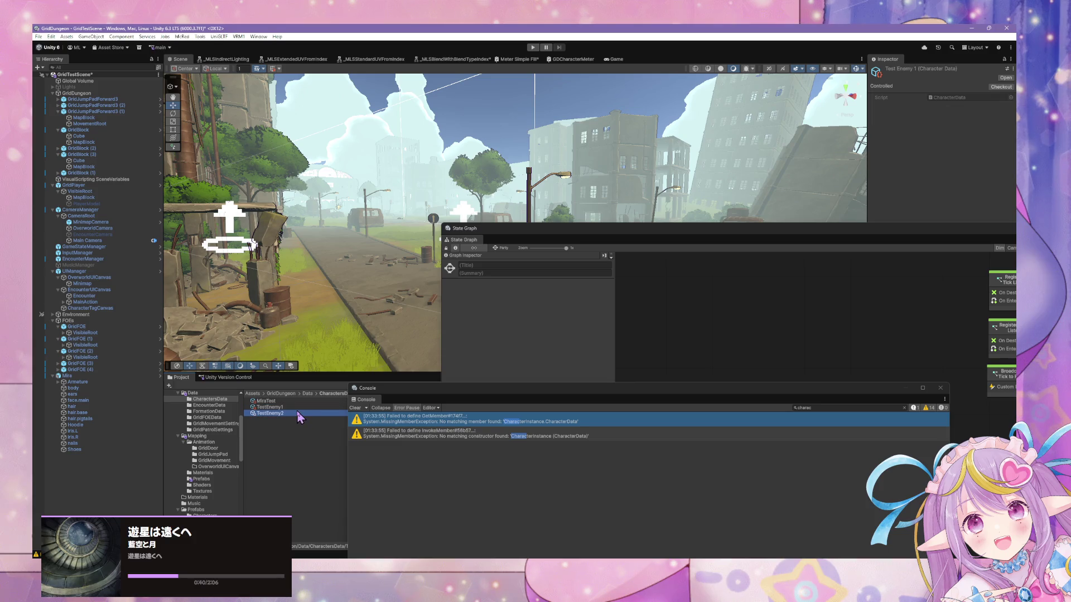
{"action": "left_click", "coordinate": [291, 407]}
{"action": "left_click", "coordinate": [292, 403]}
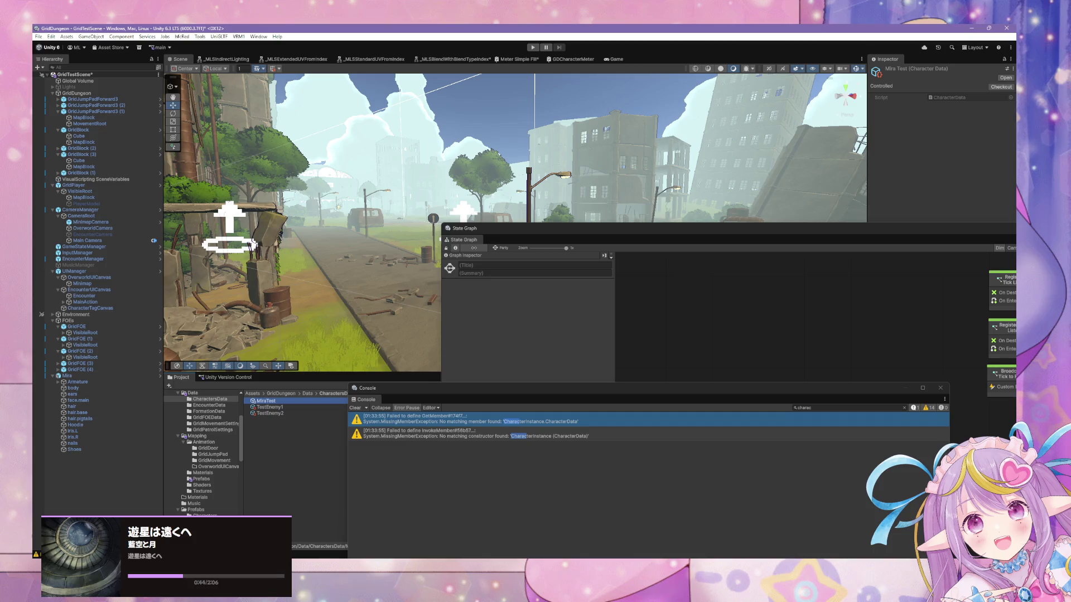
{"action": "scroll", "coordinate": [707, 256], "scroll_direction": "up", "scroll_amount": 10}
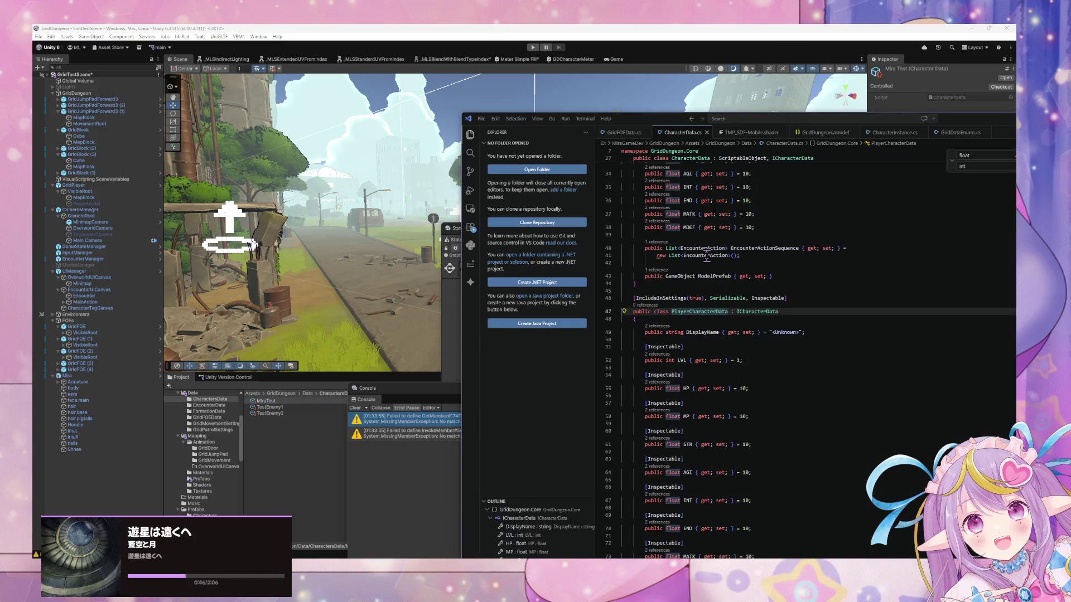
Step: Scroll through CharacterData.cs reviewing stat properties, ending on ICharacterData
{"action": "scroll", "coordinate": [707, 256], "scroll_direction": "up", "scroll_amount": 3}
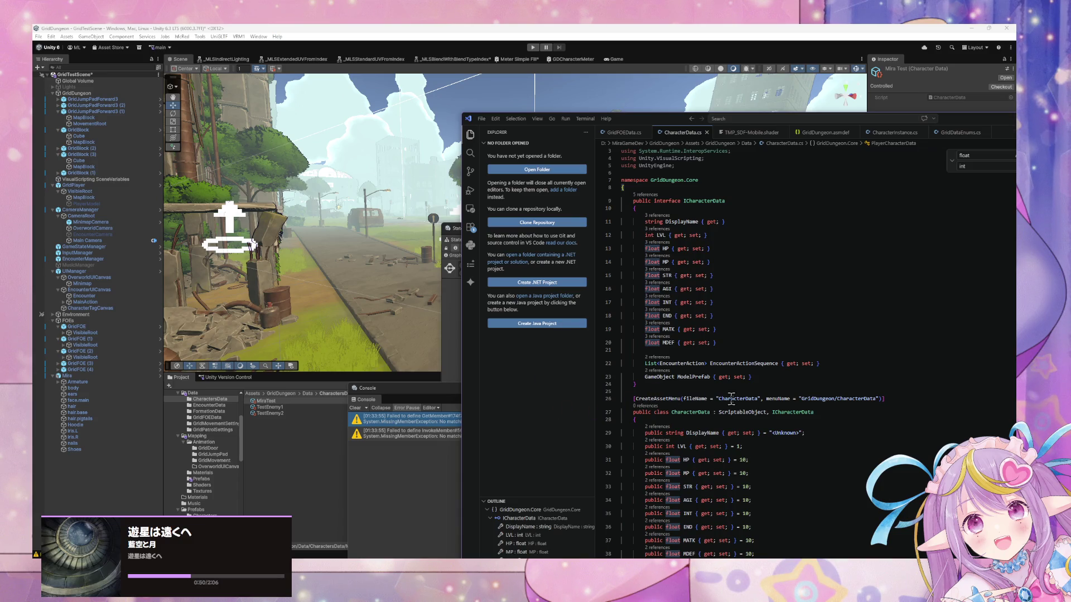
{"action": "scroll", "coordinate": [778, 409], "scroll_direction": "down", "scroll_amount": 2}
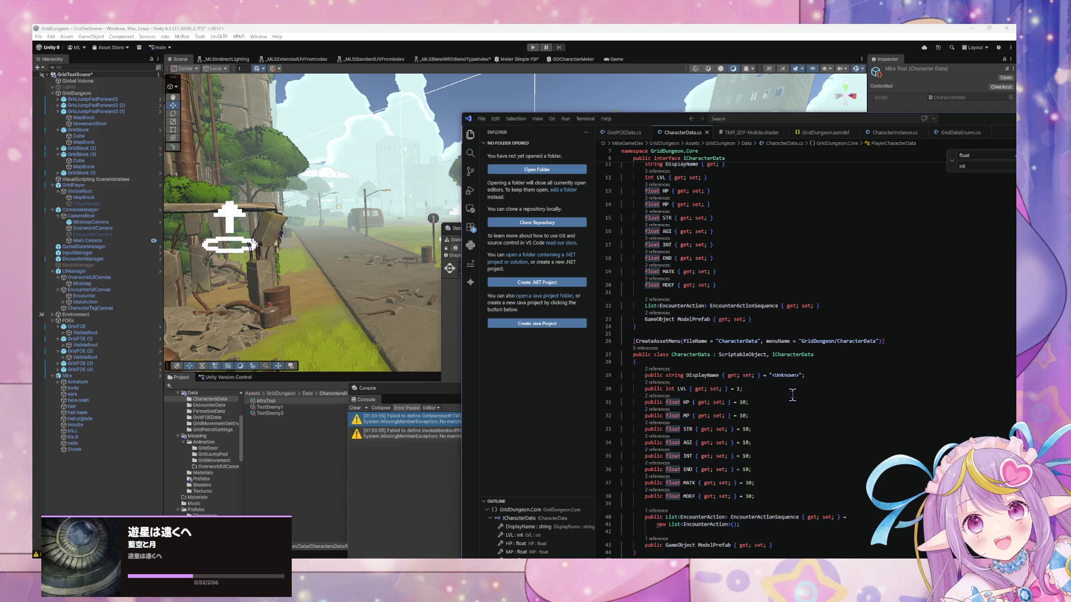
{"action": "scroll", "coordinate": [794, 396], "scroll_direction": "down", "scroll_amount": 5}
{"action": "scroll", "coordinate": [796, 393], "scroll_direction": "down", "scroll_amount": 12}
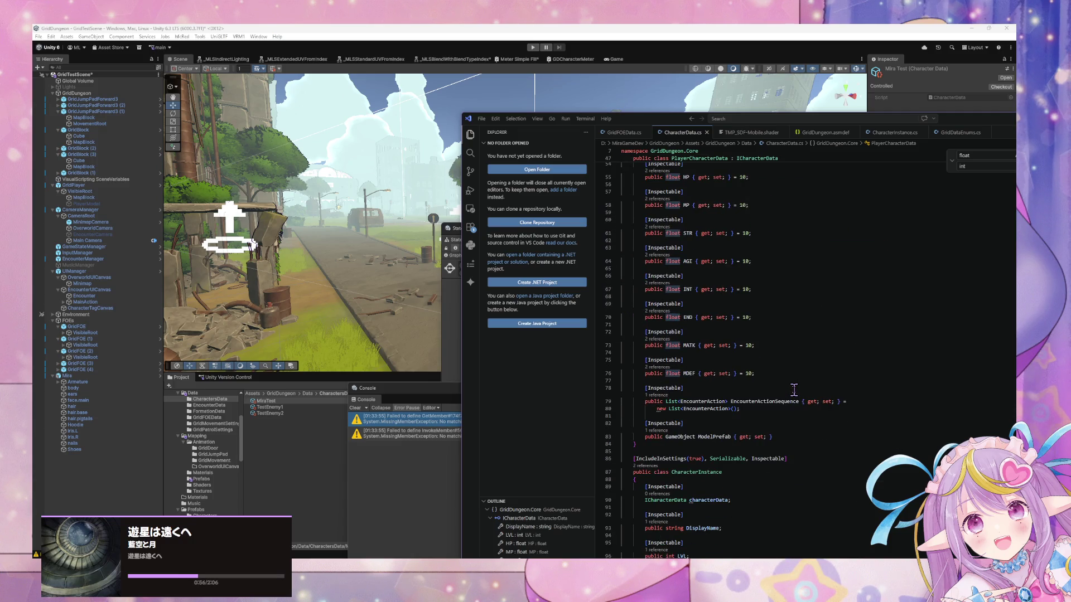
{"action": "scroll", "coordinate": [793, 390], "scroll_direction": "up", "scroll_amount": 12}
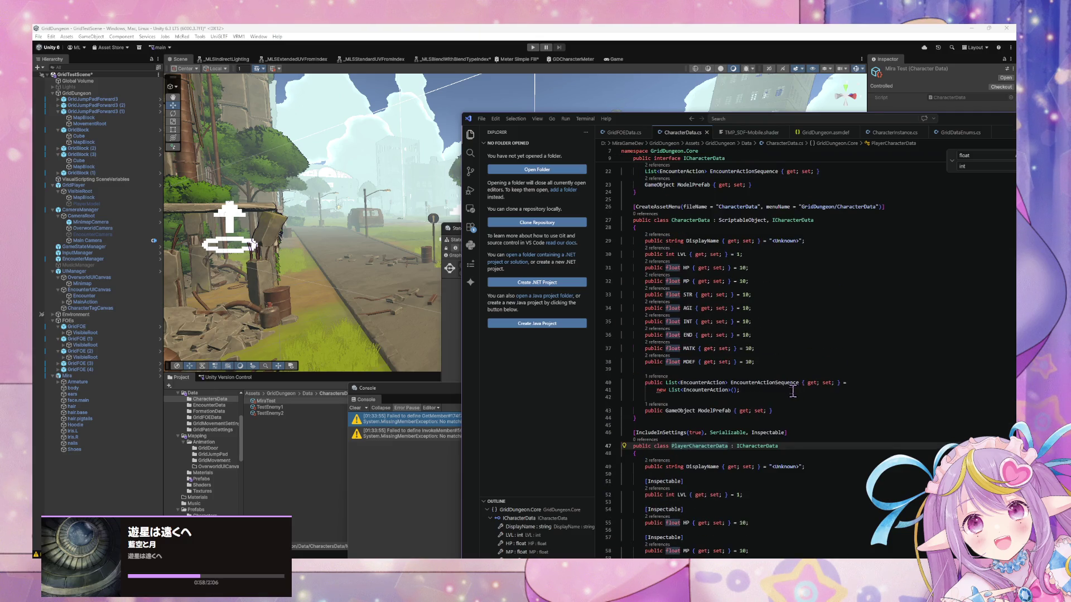
{"action": "scroll", "coordinate": [783, 233], "scroll_direction": "up", "scroll_amount": 2}
{"action": "left_click", "coordinate": [772, 277]}
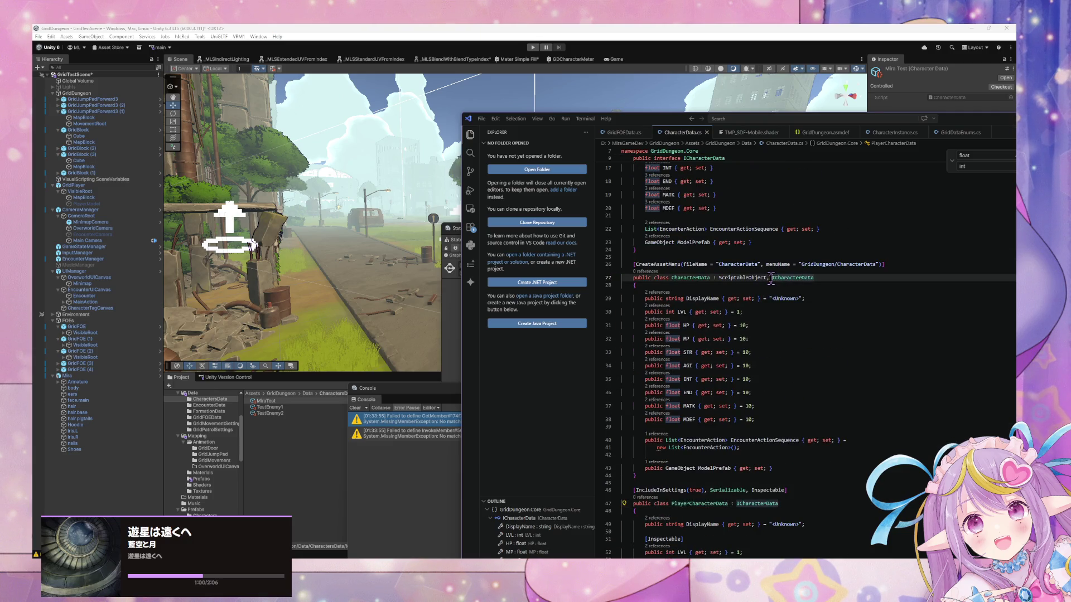
Step: In Unity, view the TestEnemy1, TestEnemy2 and MiraTest character data assets
{"action": "left_click", "coordinate": [435, 435]}
{"action": "left_click", "coordinate": [270, 408]}
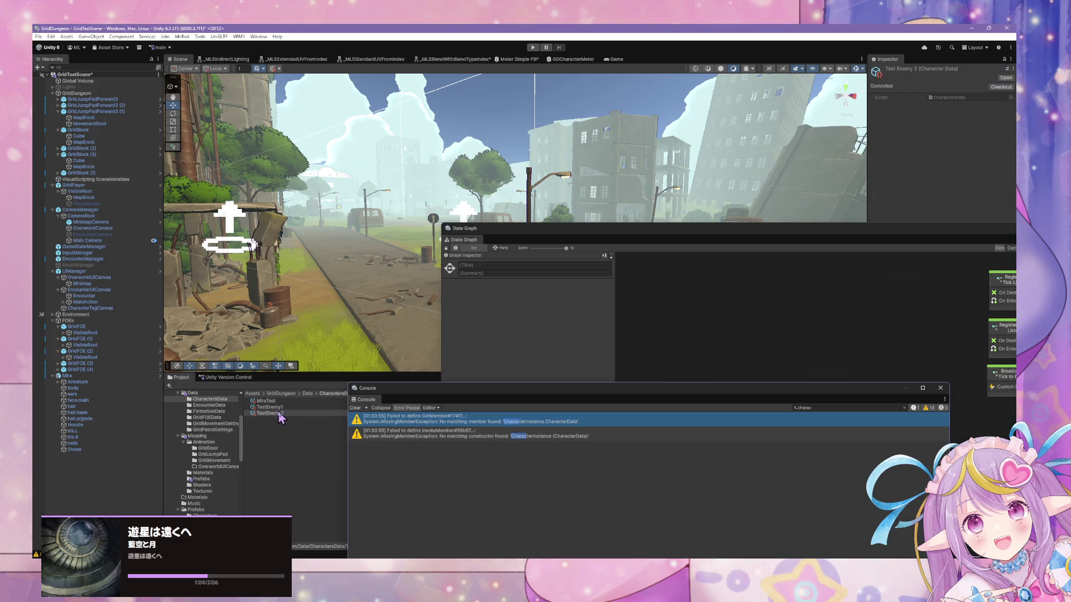
{"action": "left_click", "coordinate": [279, 414]}
{"action": "left_click", "coordinate": [272, 401]}
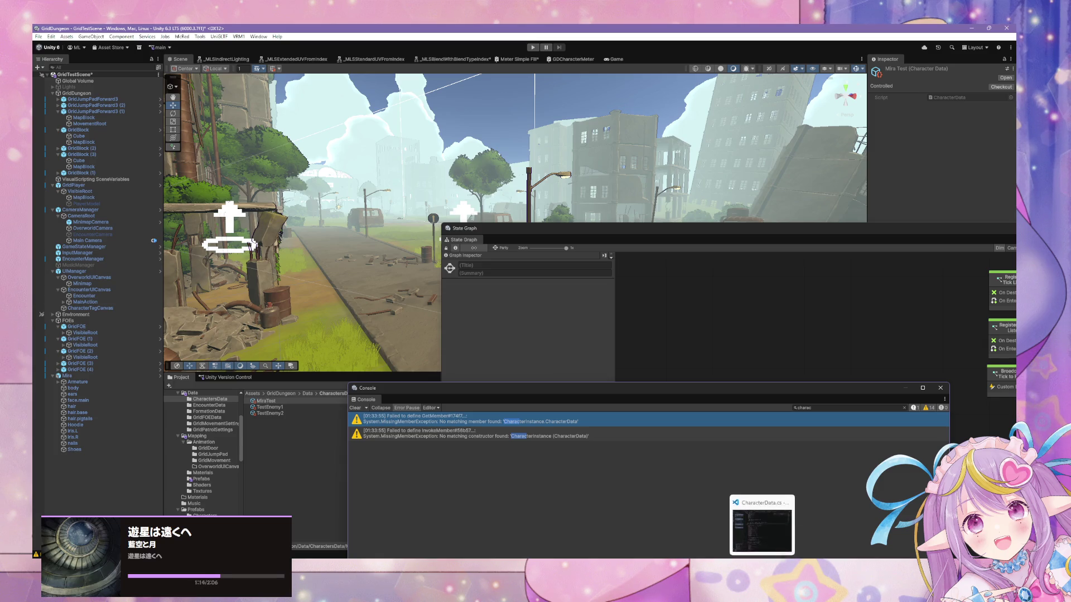
Step: Review the CharacterInstance stat properties in VS Code, then return to Unity's console warnings
{"action": "left_click", "coordinate": [761, 526]}
{"action": "scroll", "coordinate": [688, 365], "scroll_direction": "up", "scroll_amount": 2}
{"action": "scroll", "coordinate": [688, 365], "scroll_direction": "down", "scroll_amount": 15}
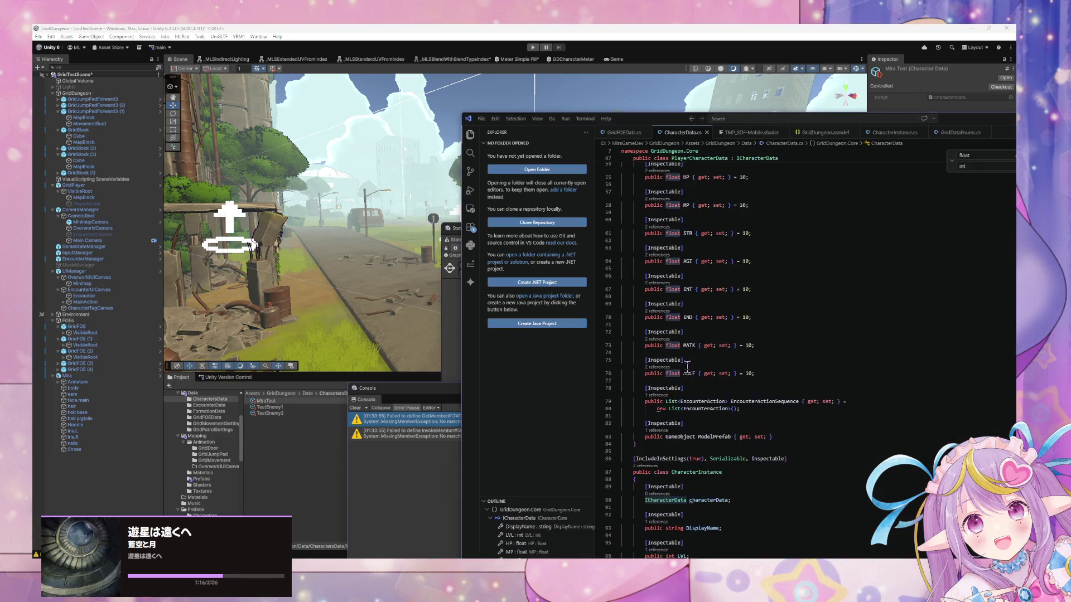
{"action": "scroll", "coordinate": [684, 366], "scroll_direction": "down", "scroll_amount": 5}
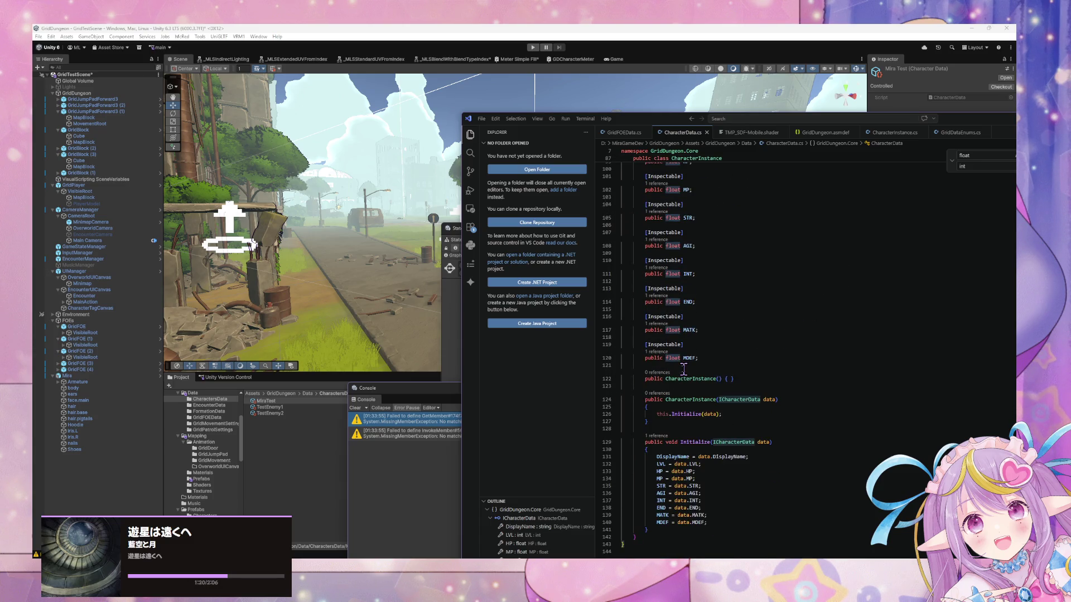
{"action": "scroll", "coordinate": [683, 369], "scroll_direction": "up", "scroll_amount": 6}
{"action": "scroll", "coordinate": [684, 369], "scroll_direction": "up", "scroll_amount": 4}
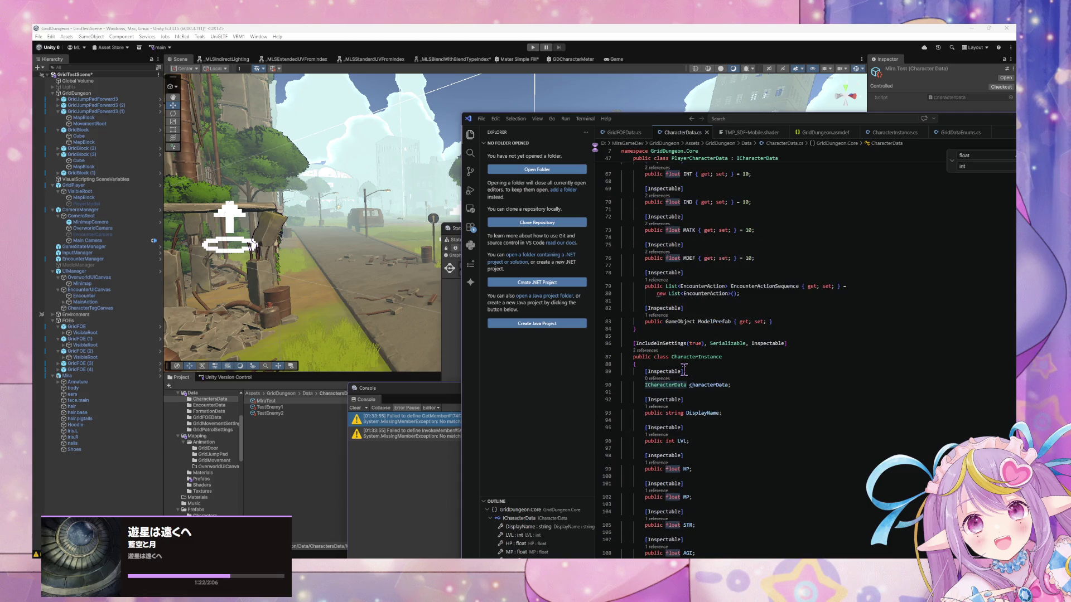
{"action": "scroll", "coordinate": [683, 370], "scroll_direction": "up", "scroll_amount": 10}
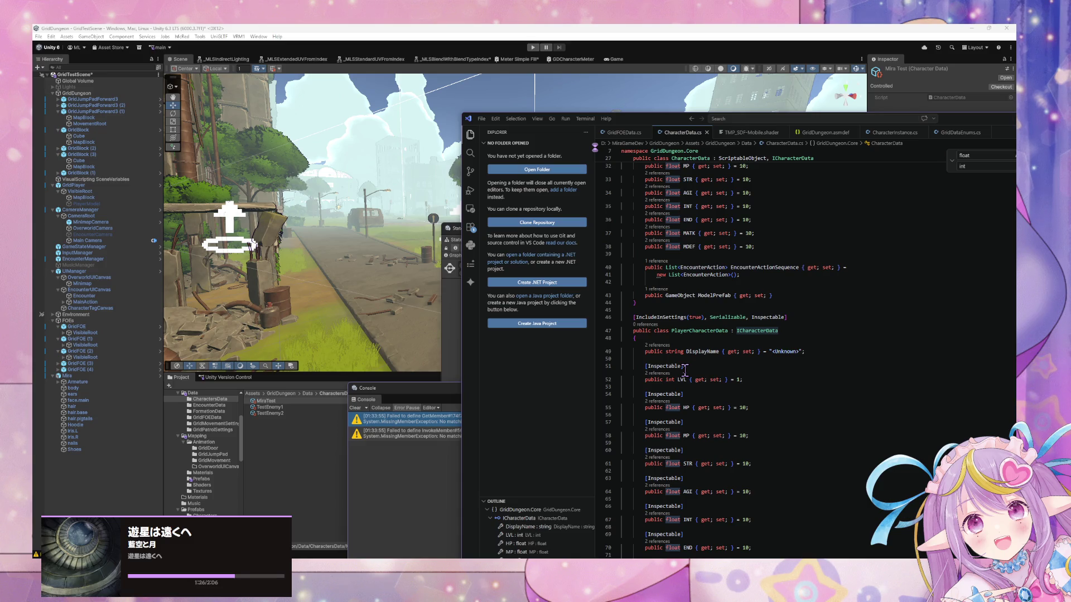
{"action": "scroll", "coordinate": [685, 371], "scroll_direction": "up", "scroll_amount": 5}
{"action": "left_click", "coordinate": [422, 430]}
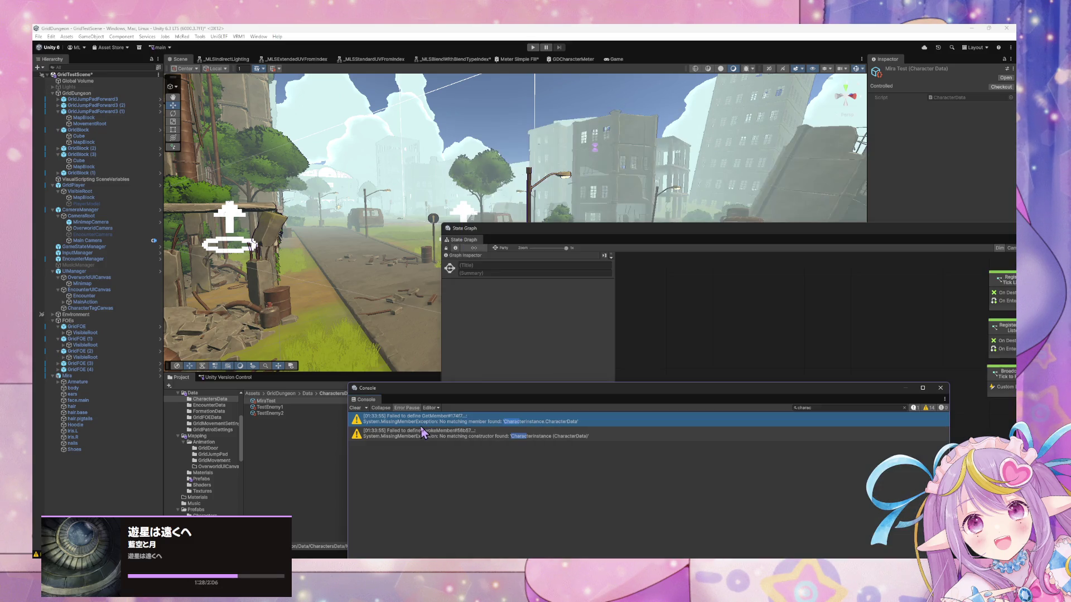
Step: Review the missing-constructor warnings, then open the Add Party Members script graph
{"action": "left_click", "coordinate": [555, 440]}
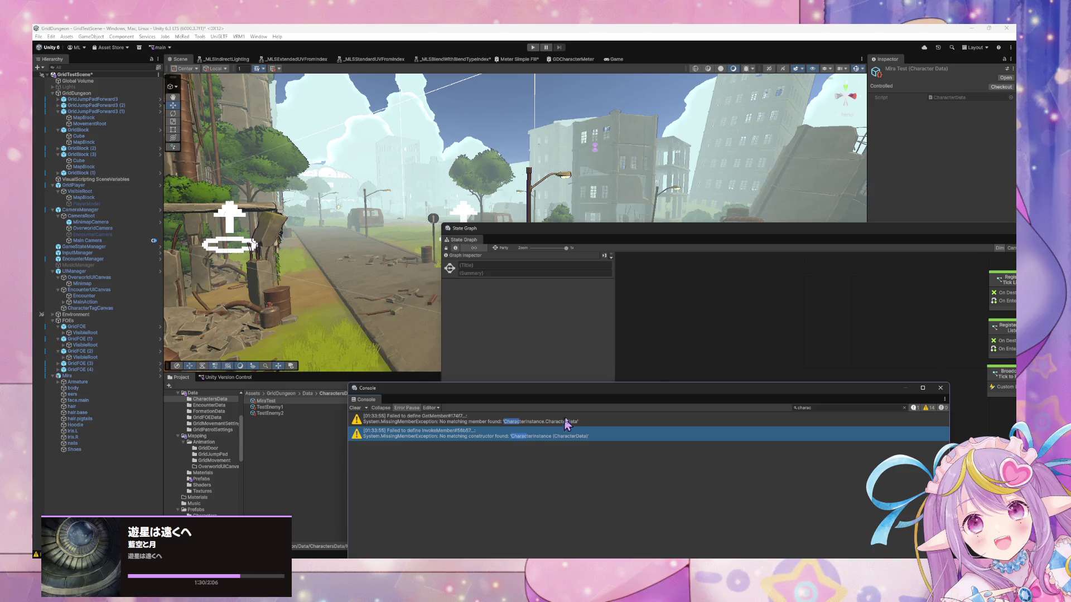
{"action": "left_click", "coordinate": [510, 423]}
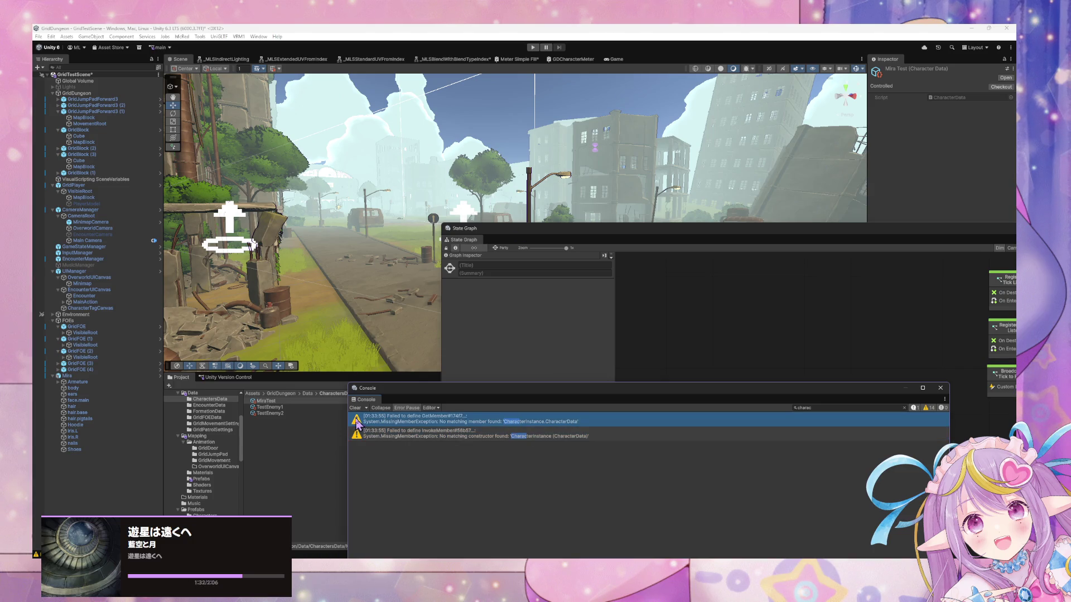
{"action": "mouse_move", "coordinate": [454, 394]}
{"action": "left_mouse_down"}
{"action": "mouse_move", "coordinate": [592, 403]}
{"action": "mouse_move", "coordinate": [606, 510]}
{"action": "left_mouse_up"}
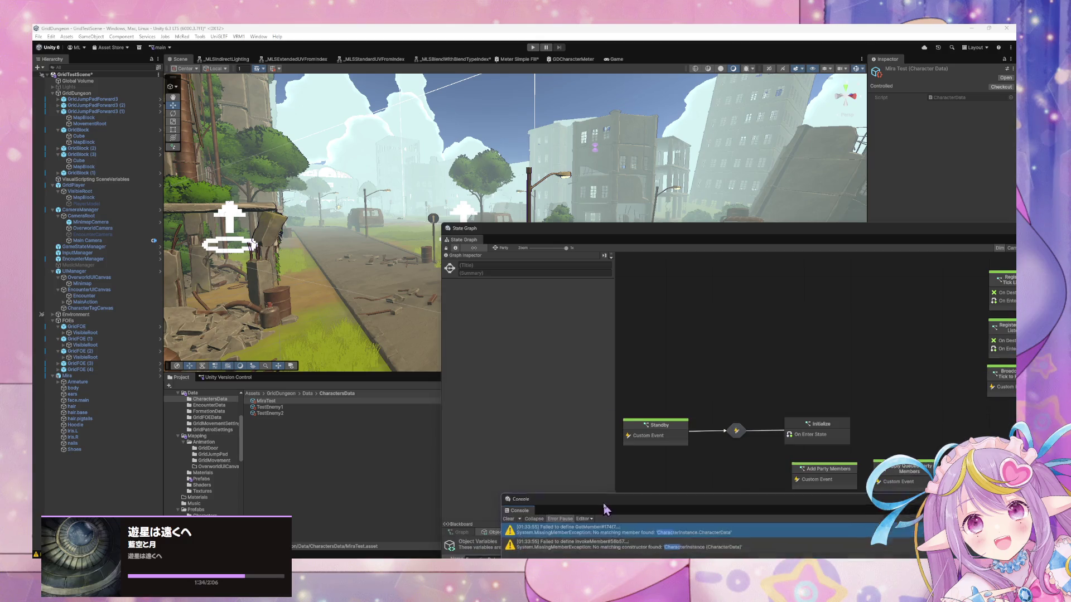
{"action": "mouse_move", "coordinate": [593, 230]}
{"action": "left_mouse_down"}
{"action": "mouse_move", "coordinate": [492, 149]}
{"action": "mouse_move", "coordinate": [481, 118]}
{"action": "left_mouse_up"}
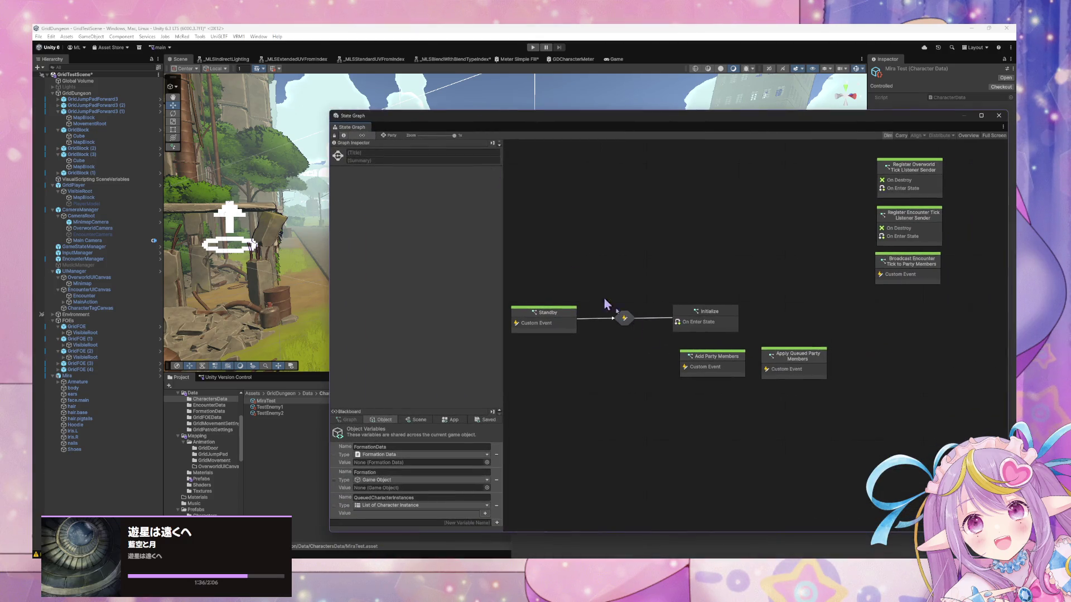
{"action": "double_click", "coordinate": [728, 369]}
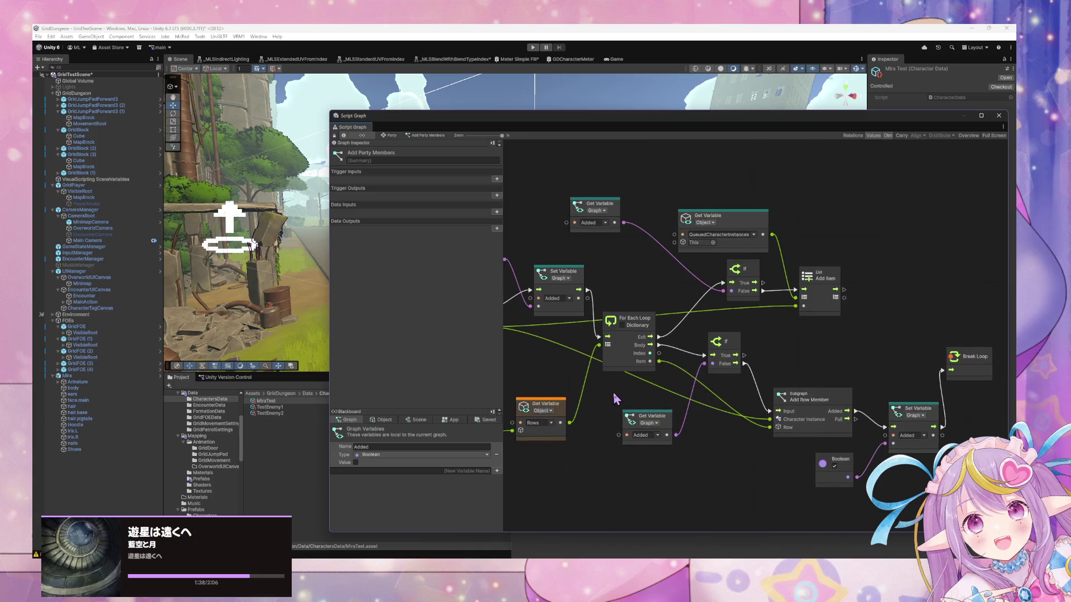
{"action": "left_click_drag", "start_coordinate": [753, 438], "coordinate": [1023, 415]}
Step: Return to the Party state graph and check TestEncounter1 and TestEncounter2 character lists in EncounterData
{"action": "left_click", "coordinate": [388, 136]}
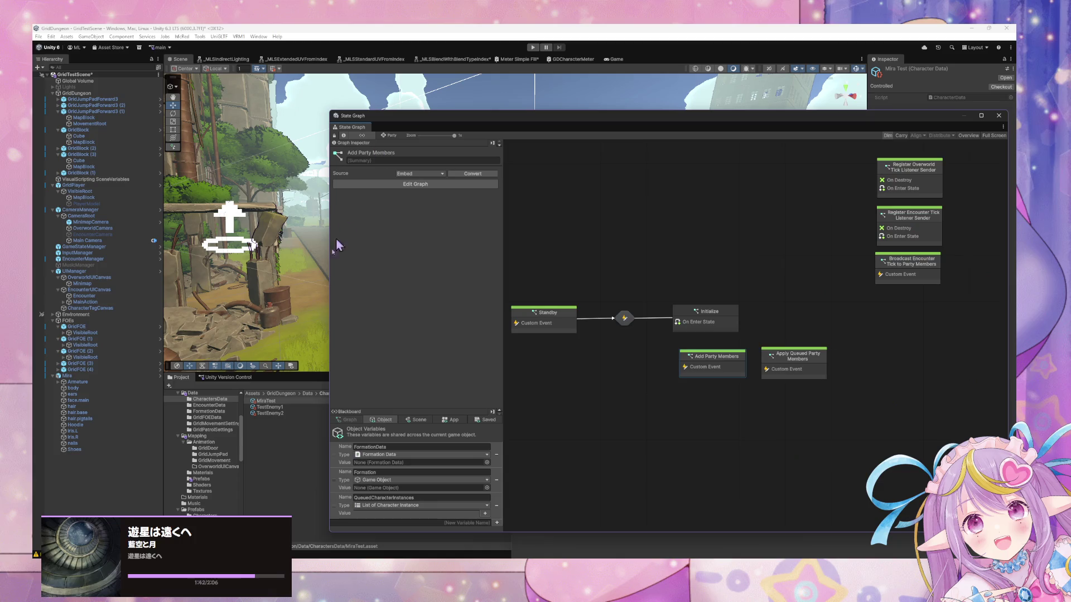
{"action": "scroll", "coordinate": [215, 447], "scroll_direction": "up", "scroll_amount": 2}
{"action": "left_click", "coordinate": [217, 435]}
{"action": "scroll", "coordinate": [217, 435], "scroll_direction": "up", "scroll_amount": 3}
{"action": "scroll", "coordinate": [217, 435], "scroll_direction": "up", "scroll_amount": 1}
{"action": "left_click", "coordinate": [282, 408]}
{"action": "left_click", "coordinate": [283, 401]}
Step: Select the EncounterManager prefab in Scripts and open the Encounter state's script graph
{"action": "mouse_move", "coordinate": [634, 127]}
{"action": "left_mouse_down"}
{"action": "mouse_move", "coordinate": [642, 166]}
{"action": "mouse_move", "coordinate": [718, 316]}
{"action": "left_mouse_up"}
{"action": "scroll", "coordinate": [218, 462], "scroll_direction": "down", "scroll_amount": 1}
{"action": "scroll", "coordinate": [218, 461], "scroll_direction": "down", "scroll_amount": 3}
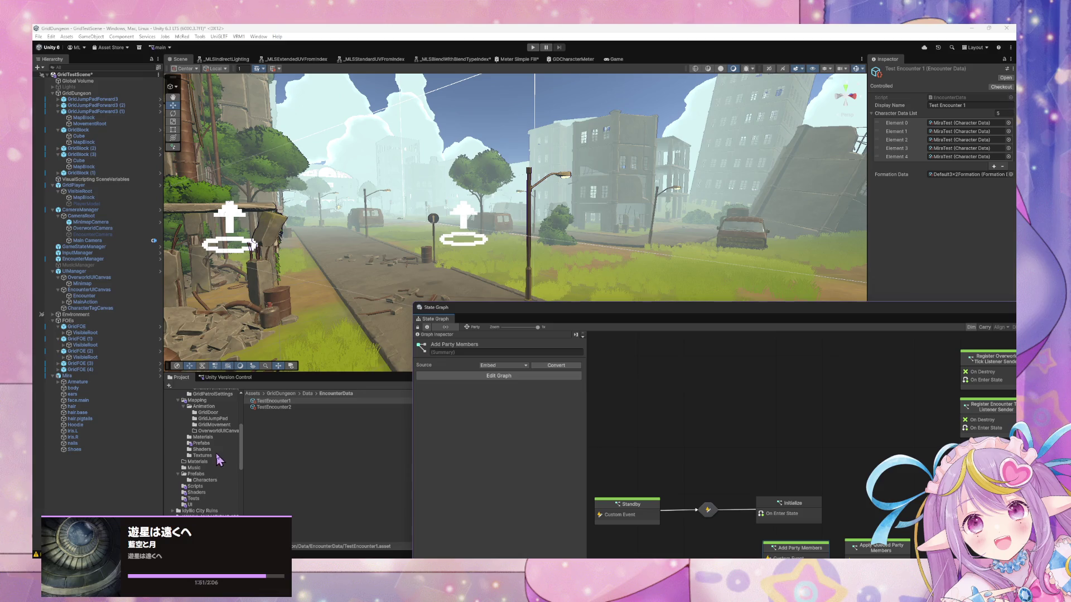
{"action": "left_click", "coordinate": [204, 487]}
{"action": "left_click", "coordinate": [290, 458]}
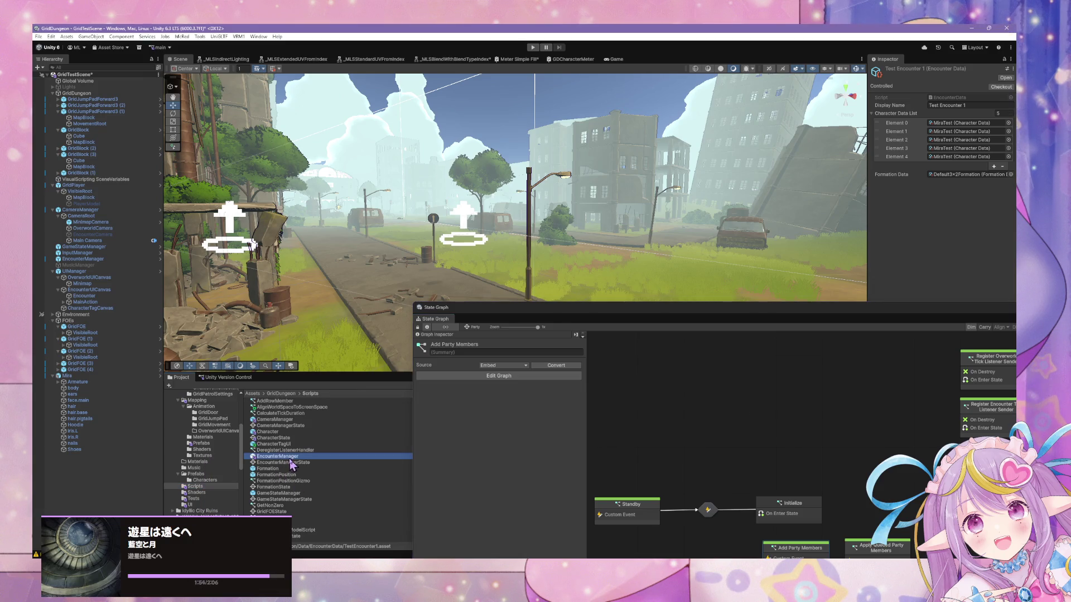
{"action": "mouse_move", "coordinate": [772, 310]}
{"action": "left_mouse_down"}
{"action": "mouse_move", "coordinate": [756, 282]}
{"action": "mouse_move", "coordinate": [743, 184]}
{"action": "left_mouse_up"}
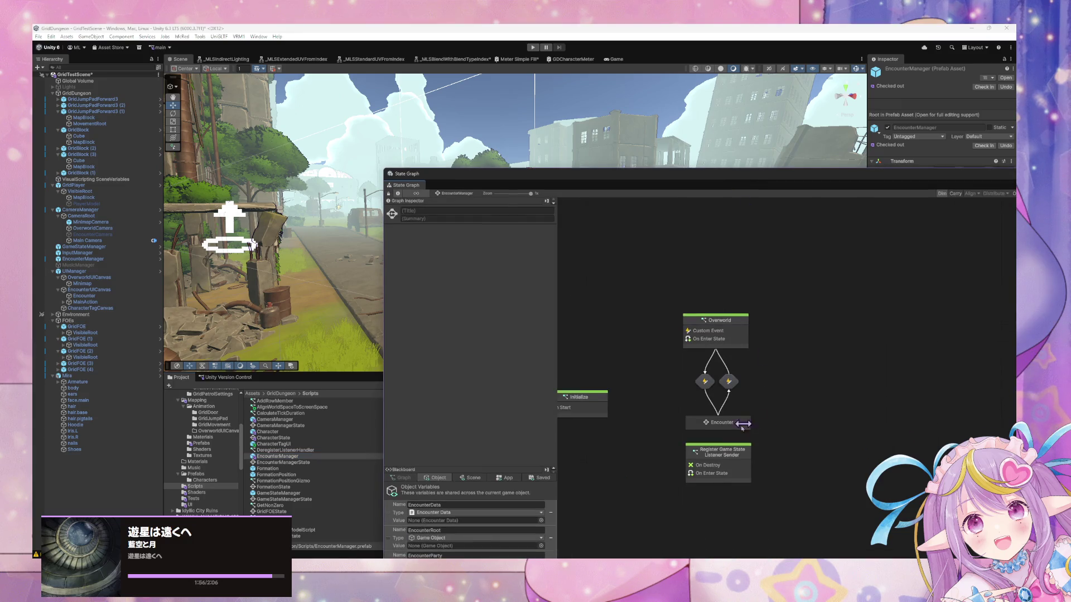
{"action": "double_click", "coordinate": [722, 422]}
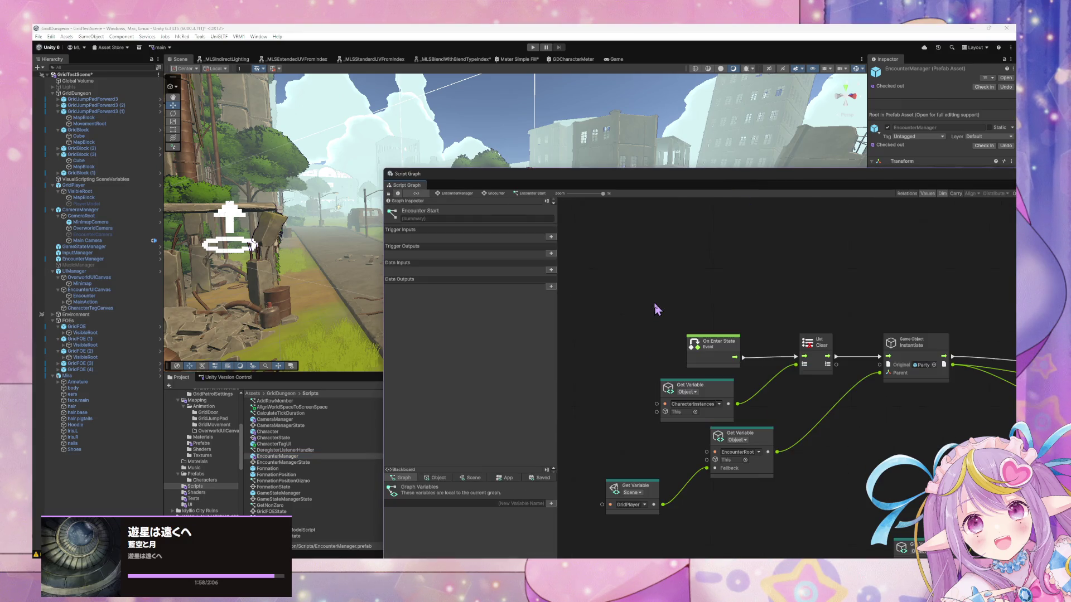
Step: Pan past Get Character Data List to the broken Character Instance node in the For Each loop
{"action": "scroll", "coordinate": [807, 384], "scroll_direction": "right", "scroll_amount": 5}
{"action": "scroll", "coordinate": [807, 383], "scroll_direction": "down", "scroll_amount": 2}
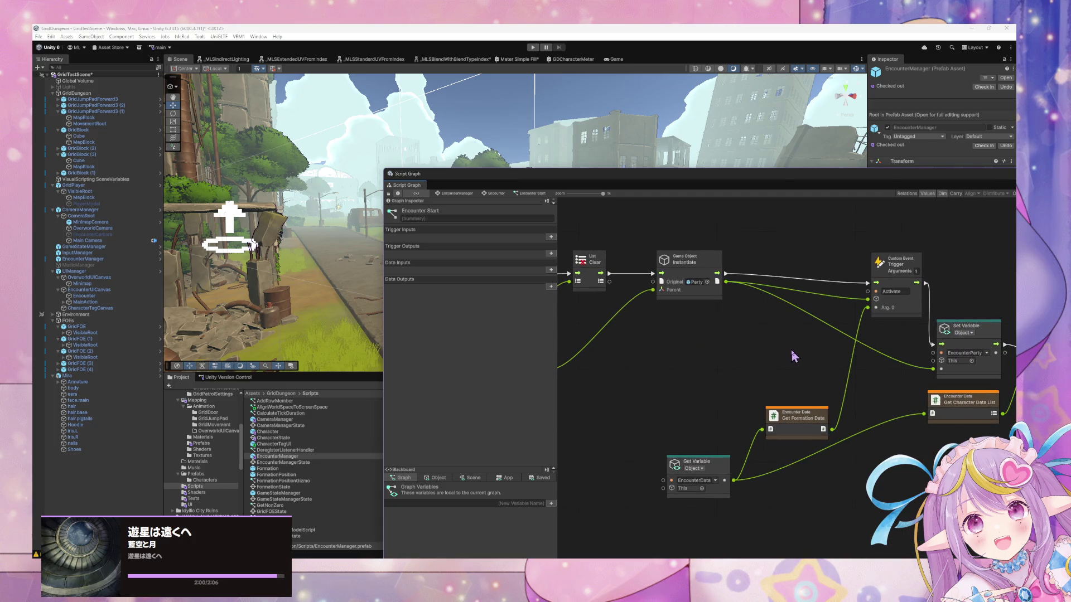
{"action": "left_click_drag", "start_coordinate": [792, 352], "coordinate": [684, 334]}
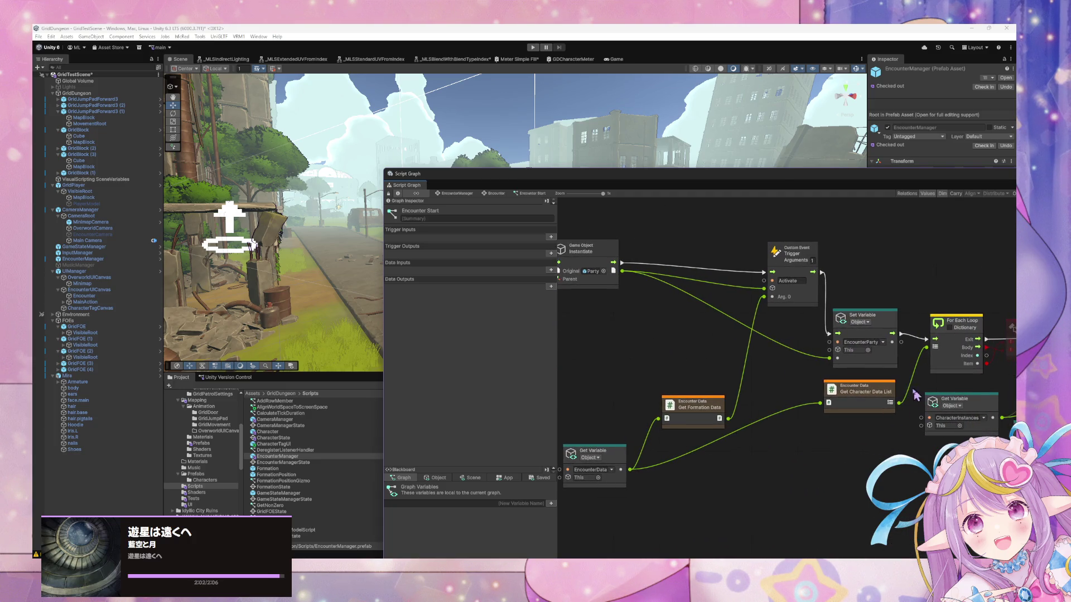
{"action": "left_click", "coordinate": [870, 399]}
{"action": "scroll", "coordinate": [872, 400], "scroll_direction": "right", "scroll_amount": 4}
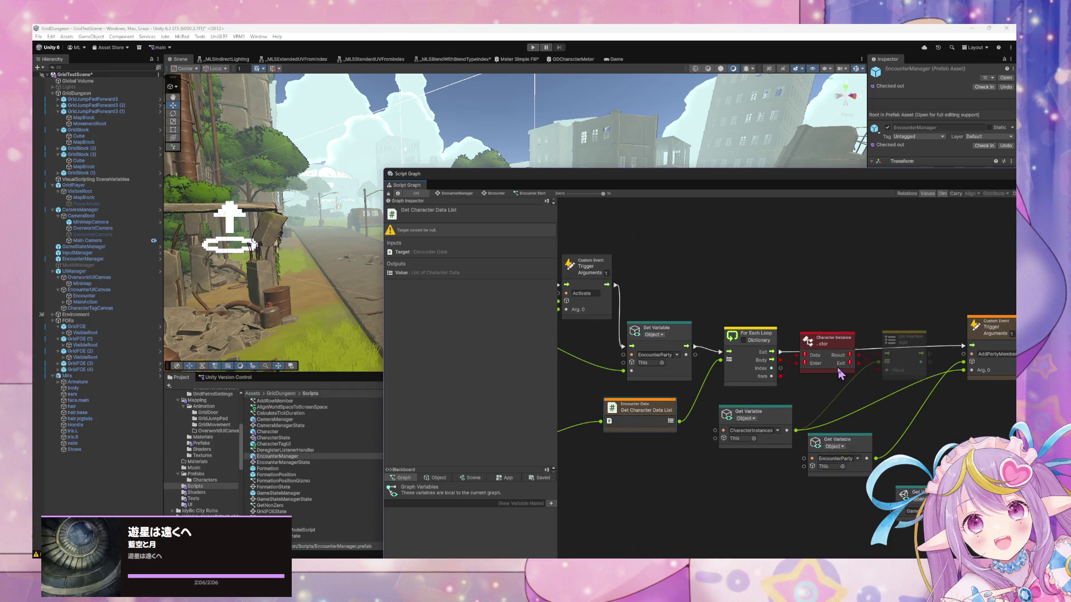
{"action": "right_click", "coordinate": [824, 282]}
{"action": "left_click", "coordinate": [853, 295]}
{"action": "key", "text": "ctrl+z"}
{"action": "left_click", "coordinate": [50, 36]}
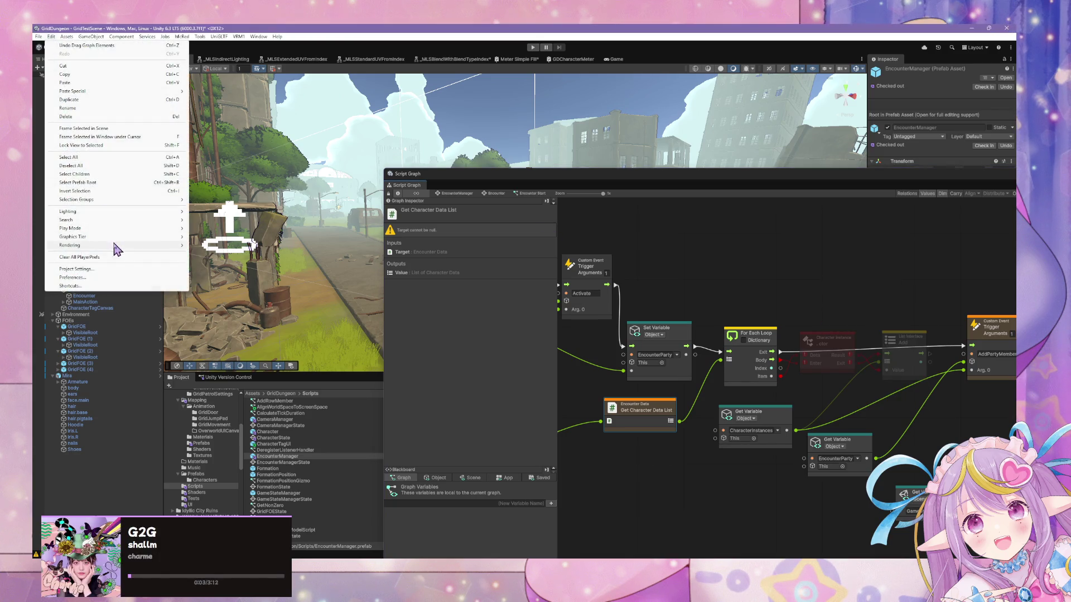
Step: Regenerate nodes in Project Settings > Visual Scripting, then return to CharacterData.cs in VS Code
{"action": "left_click", "coordinate": [119, 276]}
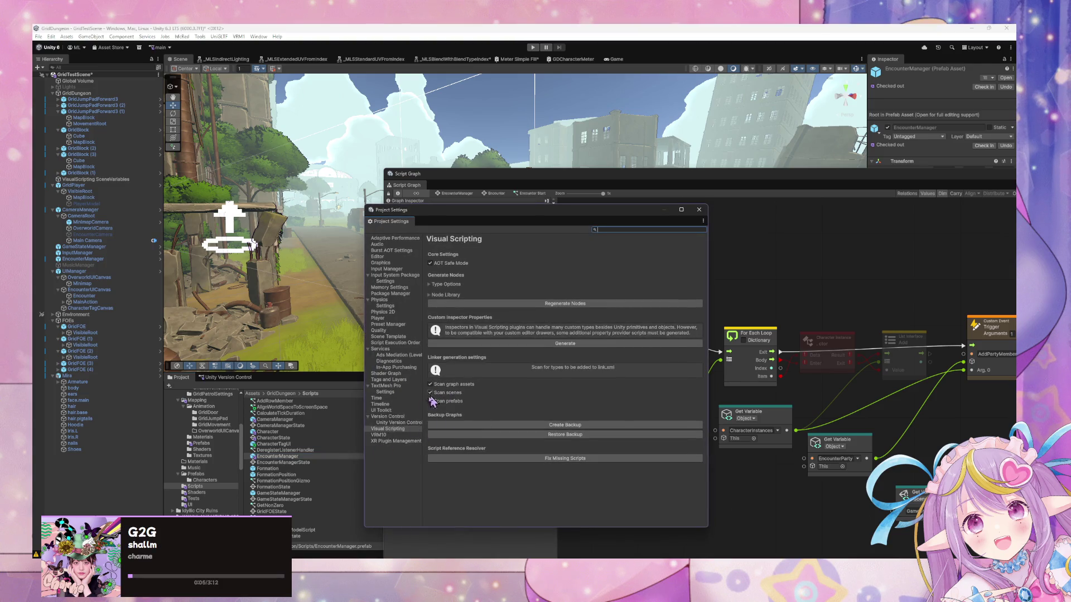
{"action": "left_click", "coordinate": [404, 430]}
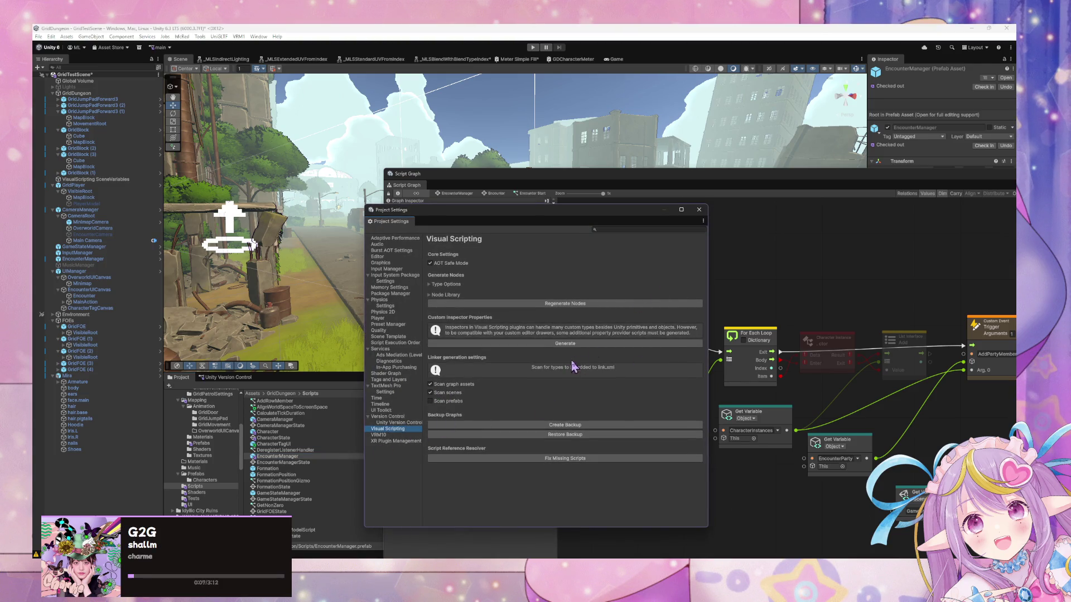
{"action": "left_click", "coordinate": [551, 308]}
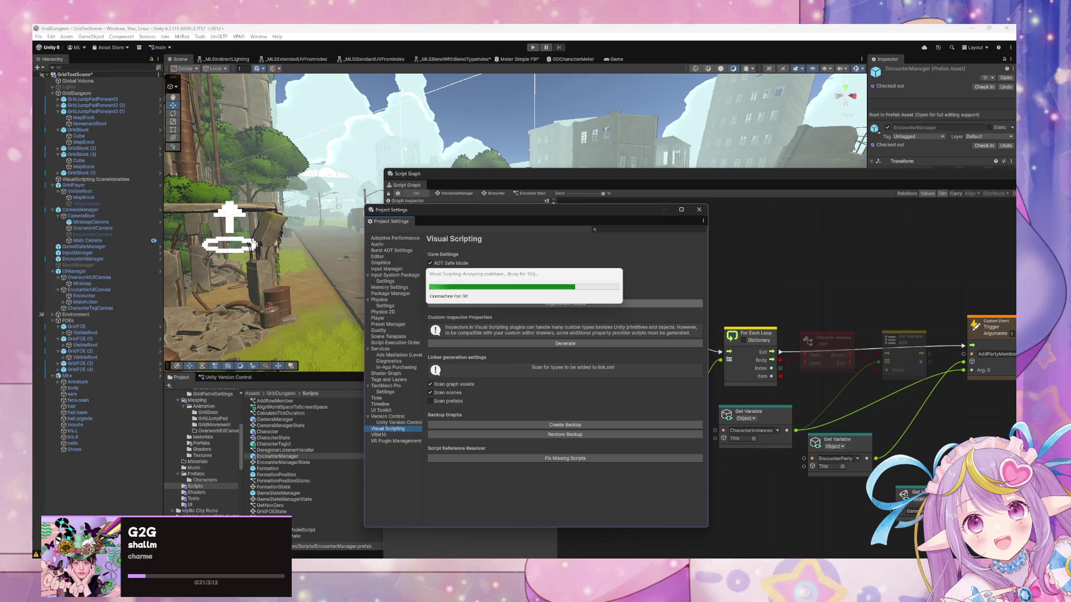
{"action": "key", "text": "alt+Tab"}
{"action": "scroll", "coordinate": [699, 487], "scroll_direction": "up", "scroll_amount": 10}
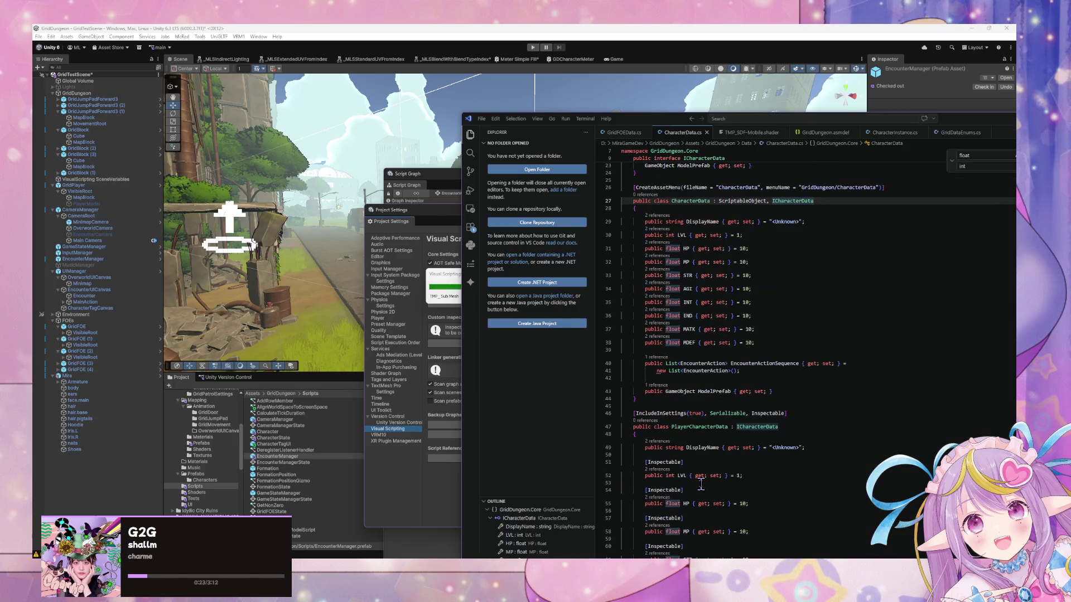
{"action": "scroll", "coordinate": [617, 381], "scroll_direction": "up", "scroll_amount": 6}
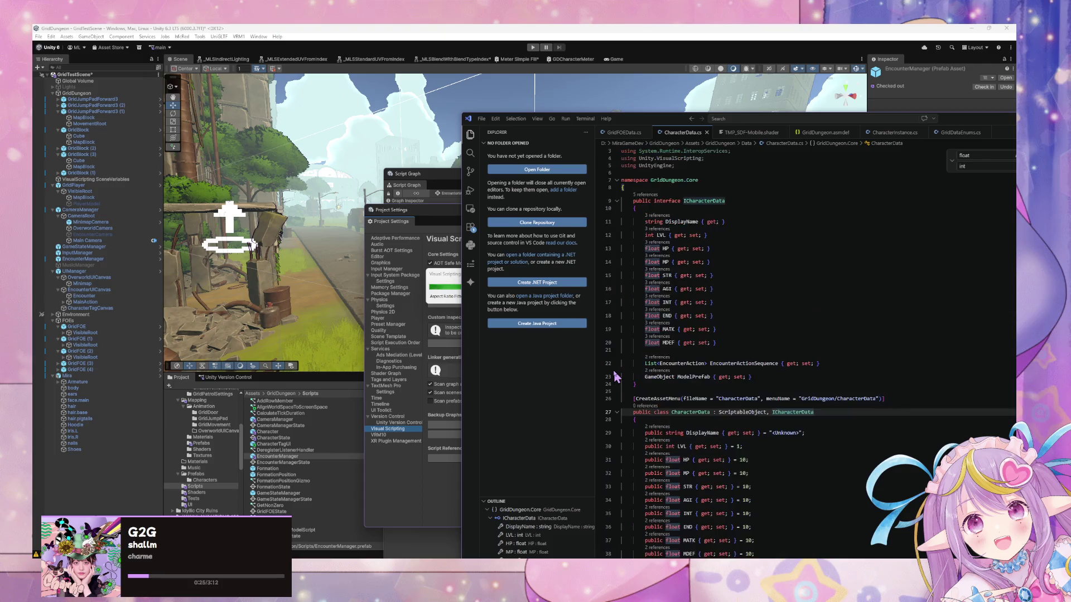
{"action": "scroll", "coordinate": [617, 378], "scroll_direction": "down", "scroll_amount": 2}
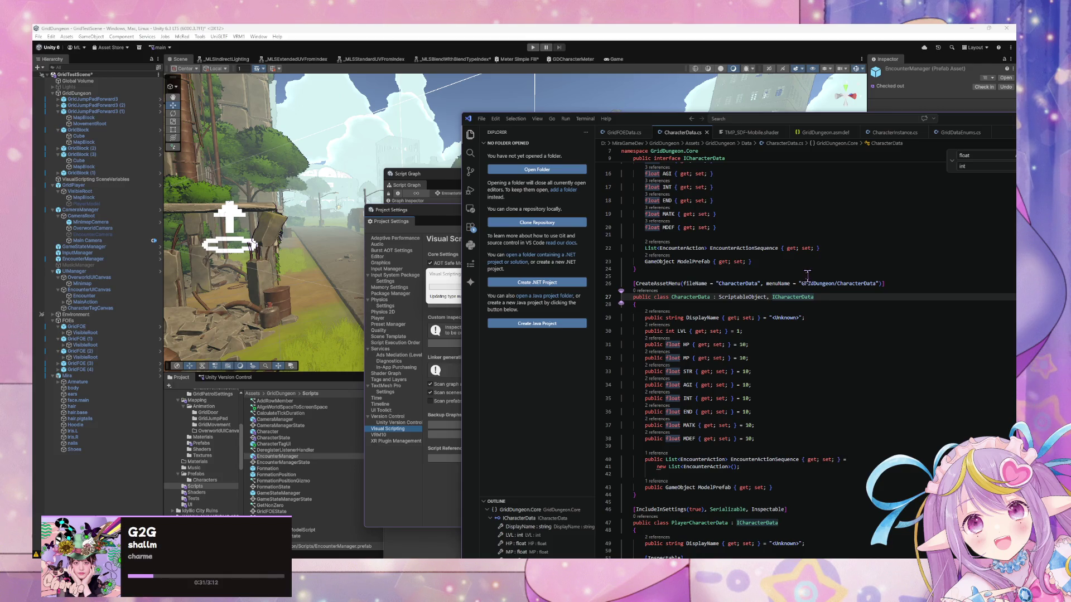
{"action": "double_click", "coordinate": [751, 298]}
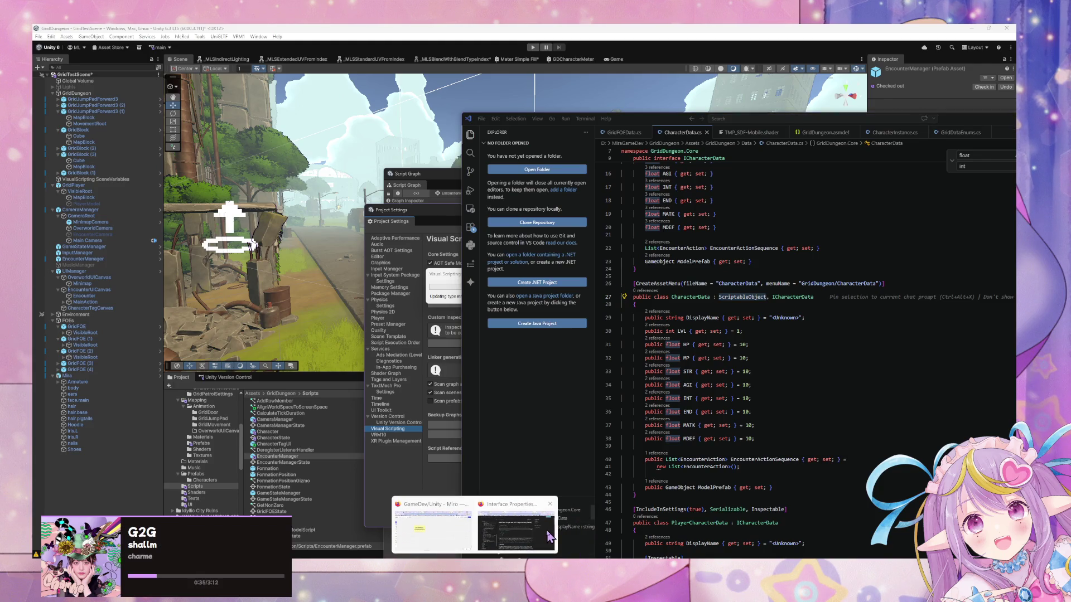
{"action": "key", "text": "super+d"}
{"action": "key", "text": "super+d"}
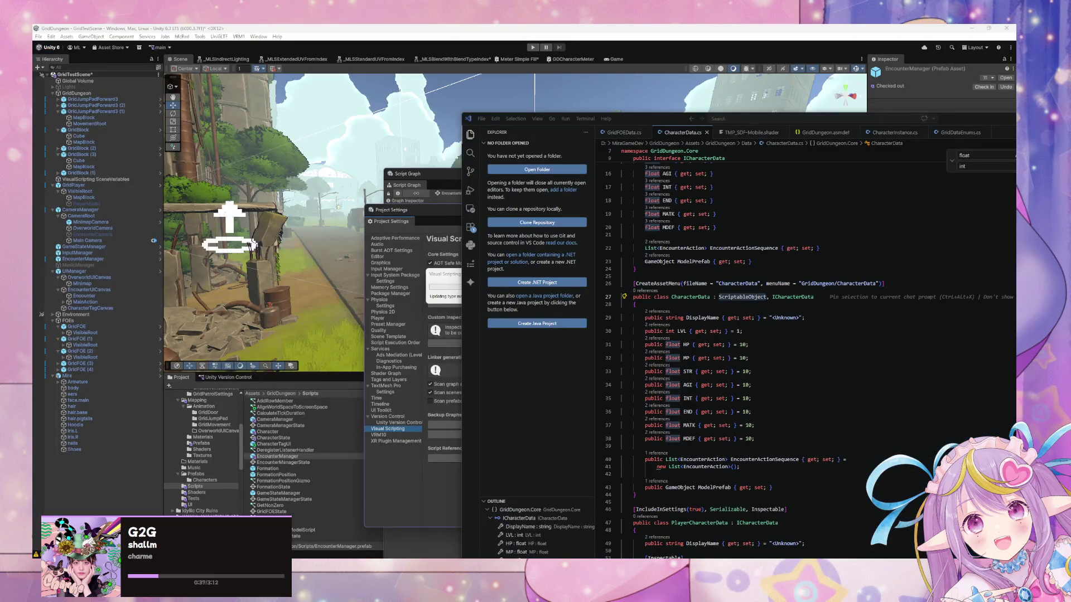
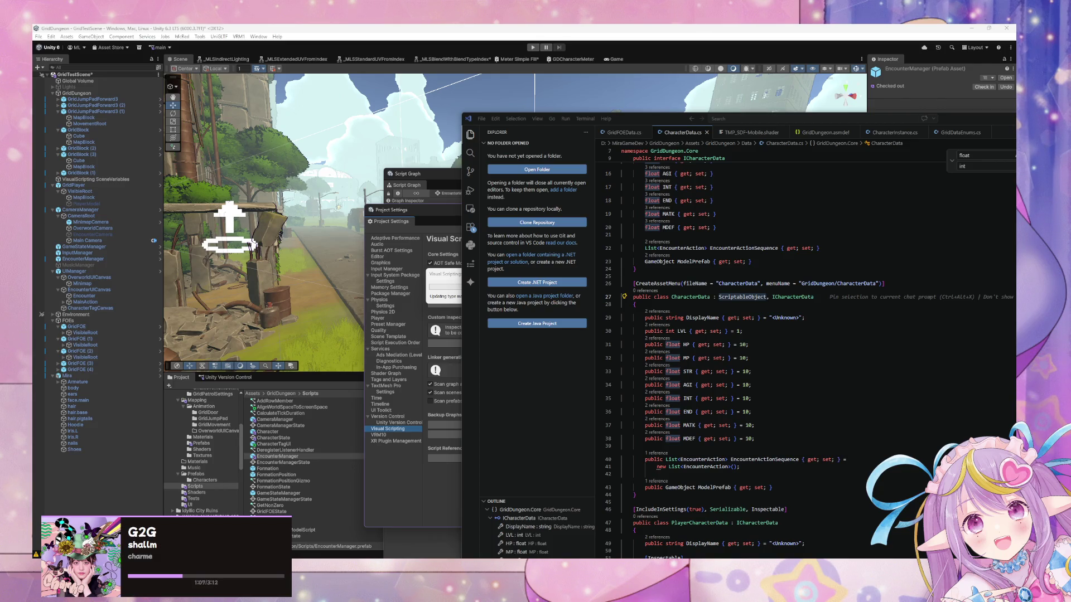
Step: Bring the browser forward and scroll through the replies in the Exposing fields with Interface type thread
{"action": "key", "text": "alt+Tab"}
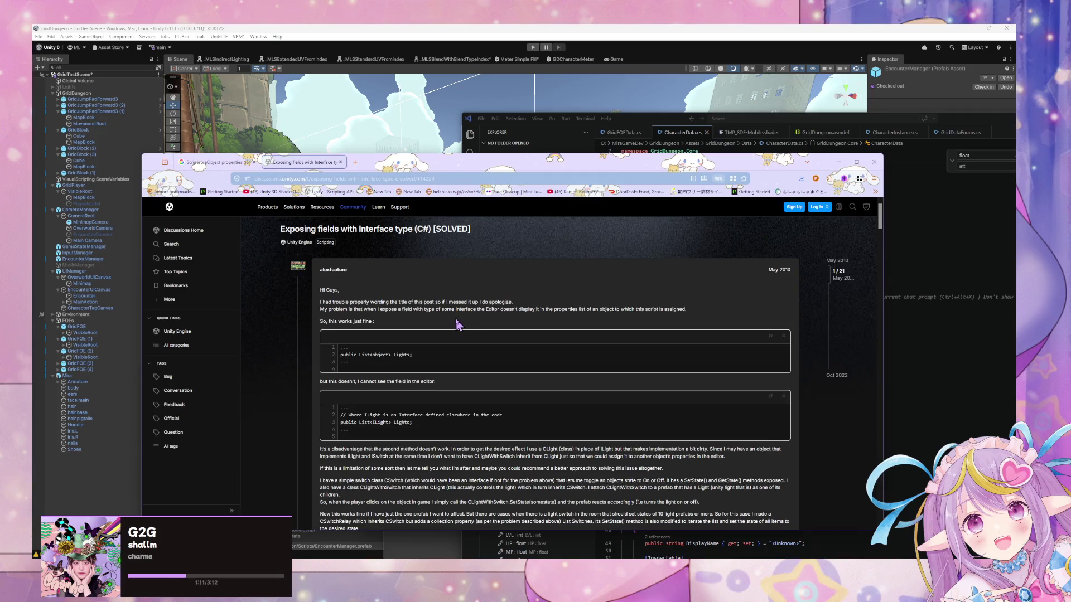
{"action": "scroll", "coordinate": [456, 325], "scroll_direction": "down", "scroll_amount": 5}
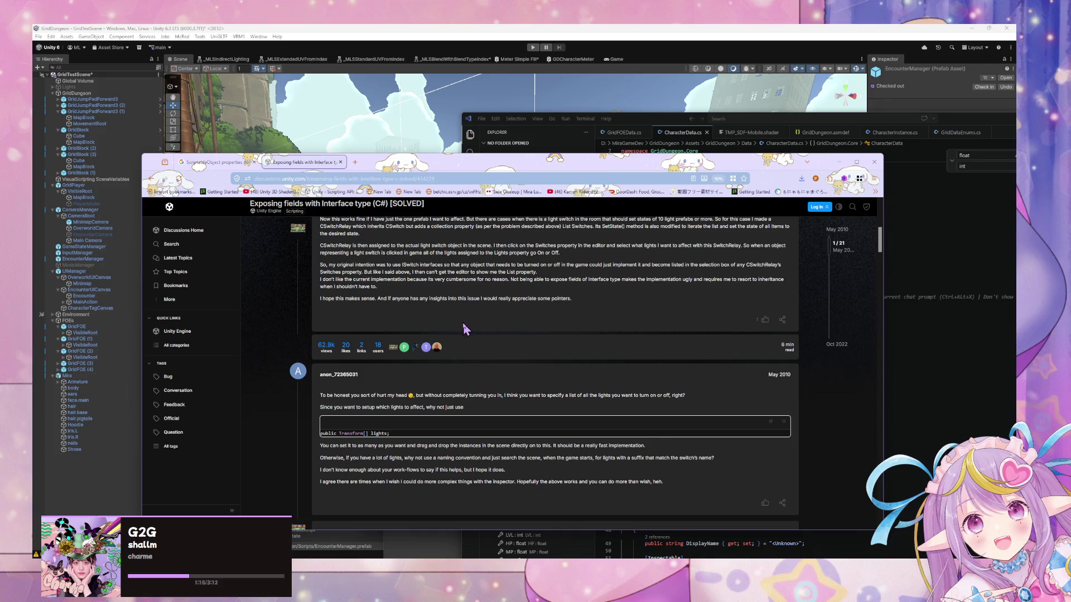
{"action": "scroll", "coordinate": [460, 324], "scroll_direction": "down", "scroll_amount": 9}
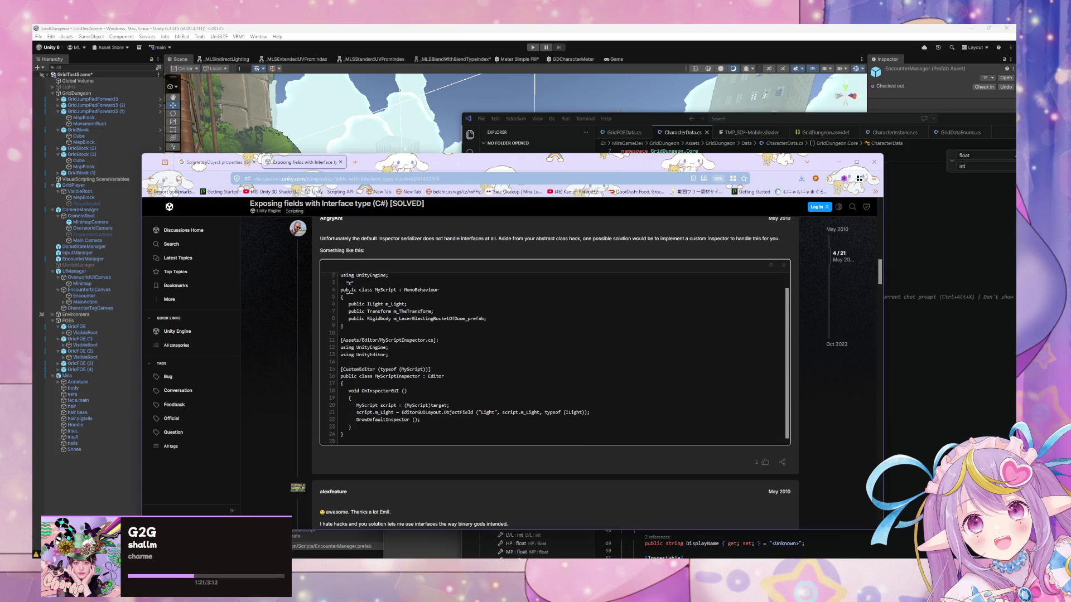
{"action": "scroll", "coordinate": [334, 286], "scroll_direction": "down", "scroll_amount": 3}
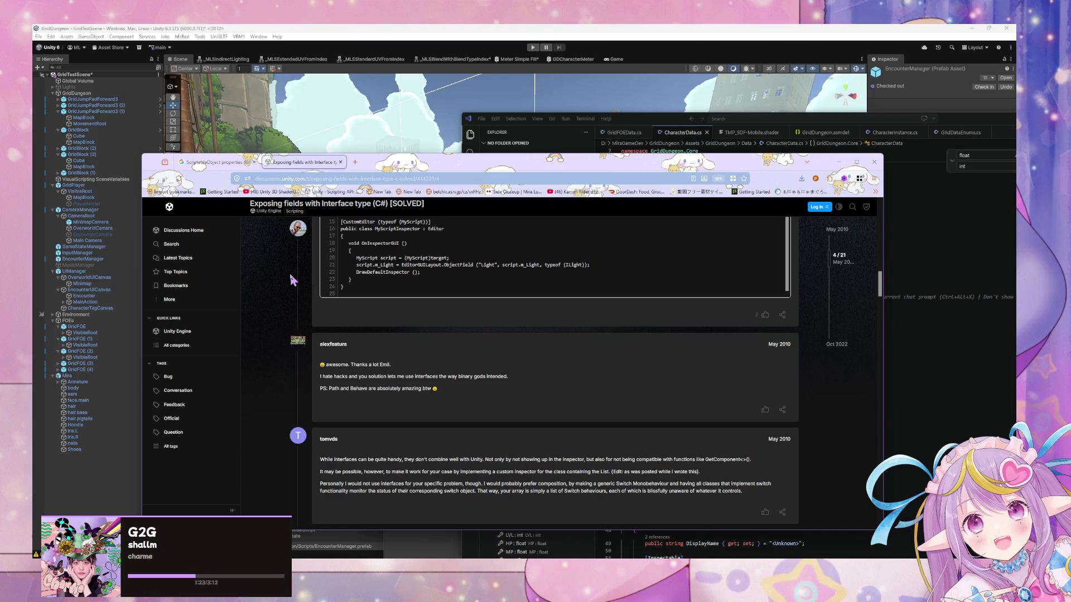
{"action": "scroll", "coordinate": [291, 280], "scroll_direction": "down", "scroll_amount": 1}
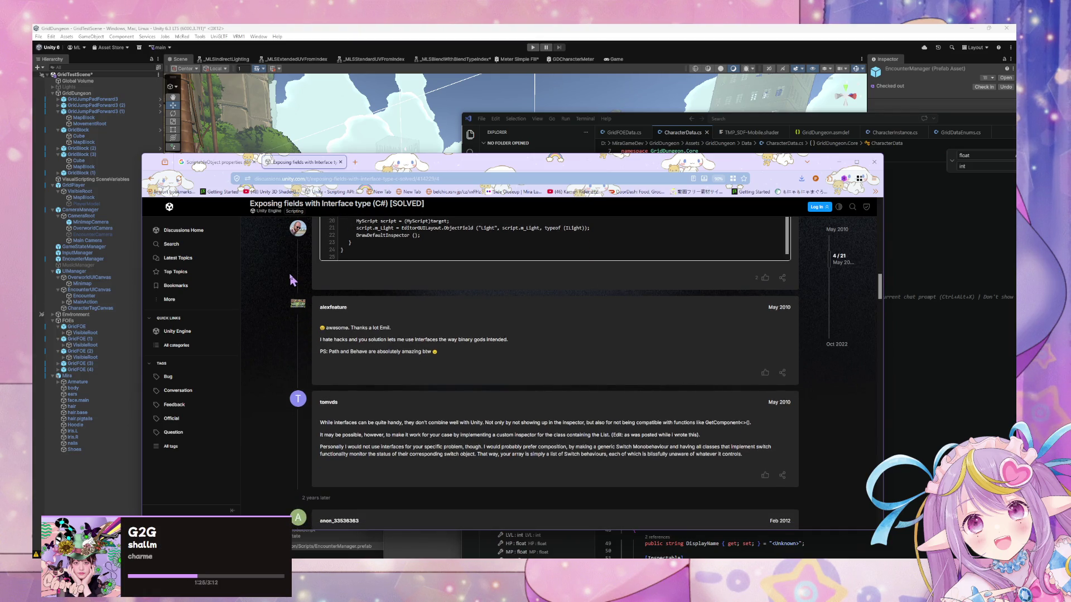
{"action": "scroll", "coordinate": [290, 280], "scroll_direction": "up", "scroll_amount": 4}
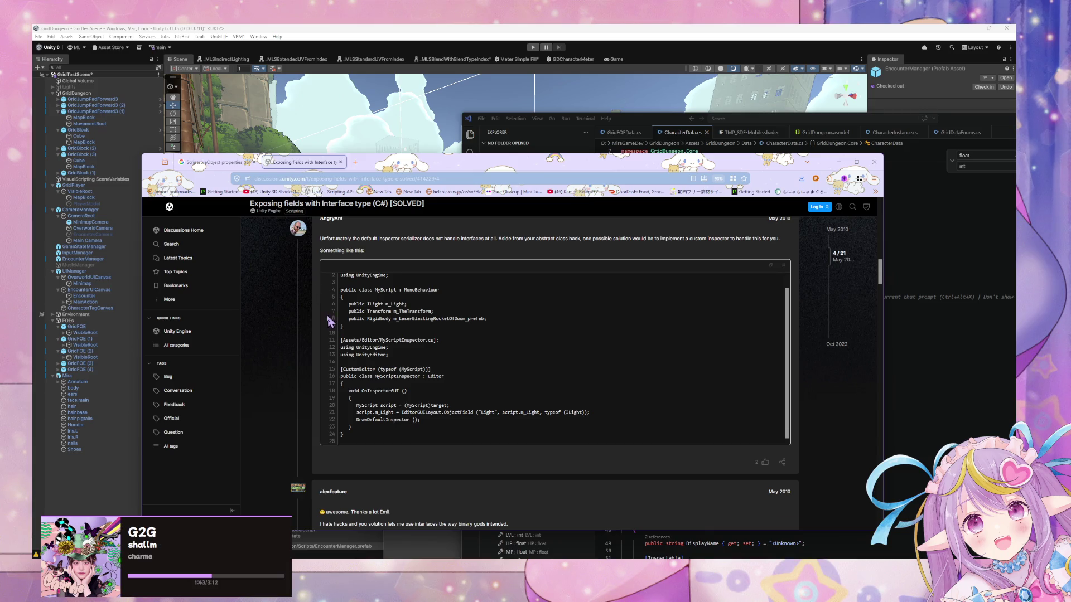
{"action": "scroll", "coordinate": [327, 322], "scroll_direction": "down", "scroll_amount": 3}
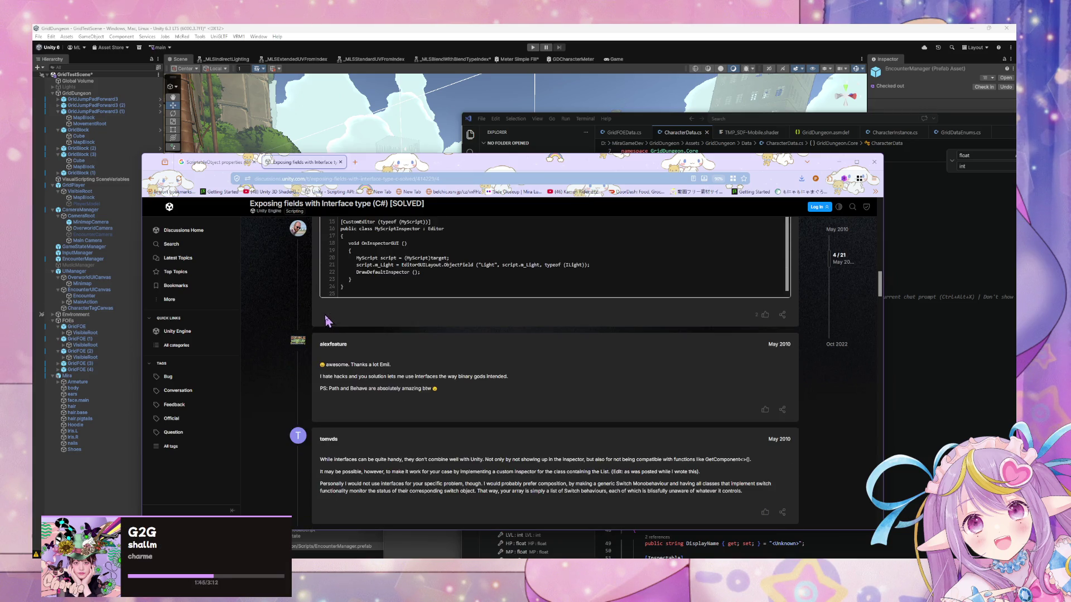
{"action": "scroll", "coordinate": [327, 321], "scroll_direction": "down", "scroll_amount": 3}
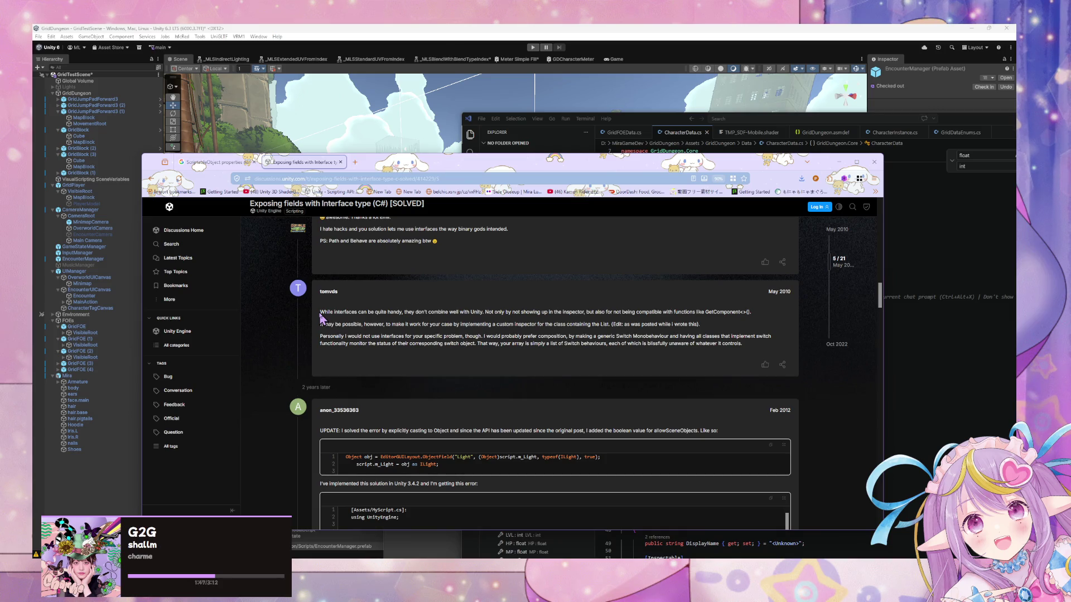
Step: Read the remaining answers, including the warning that the thread's code fails, then go back to the redirect notice
{"action": "left_click_drag", "start_coordinate": [478, 313], "coordinate": [698, 338]}
{"action": "left_click", "coordinate": [447, 383]}
{"action": "scroll", "coordinate": [326, 333], "scroll_direction": "down", "scroll_amount": 5}
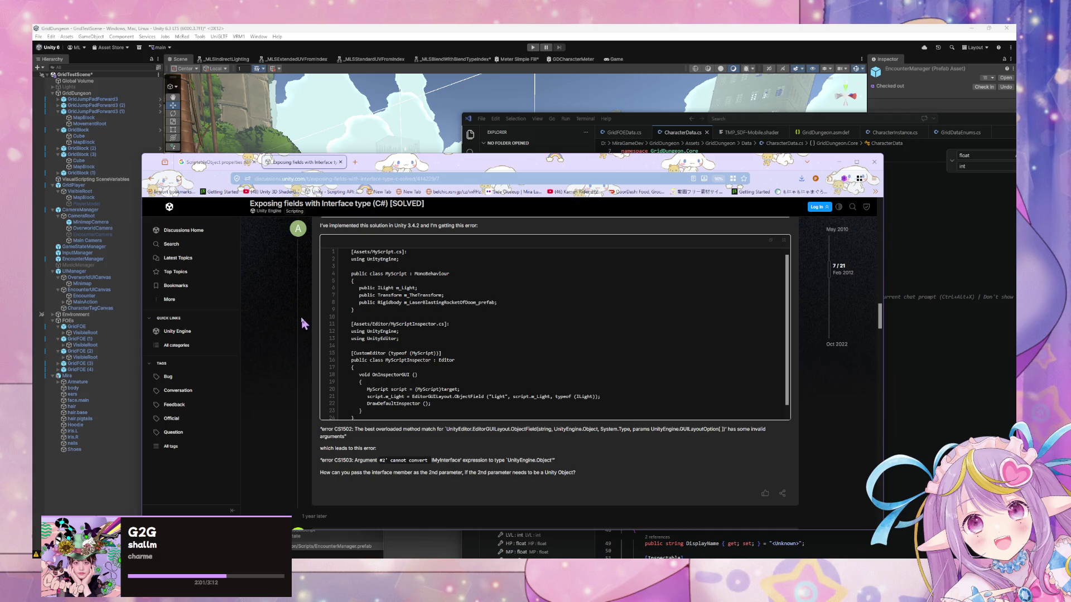
{"action": "scroll", "coordinate": [297, 318], "scroll_direction": "down", "scroll_amount": 3}
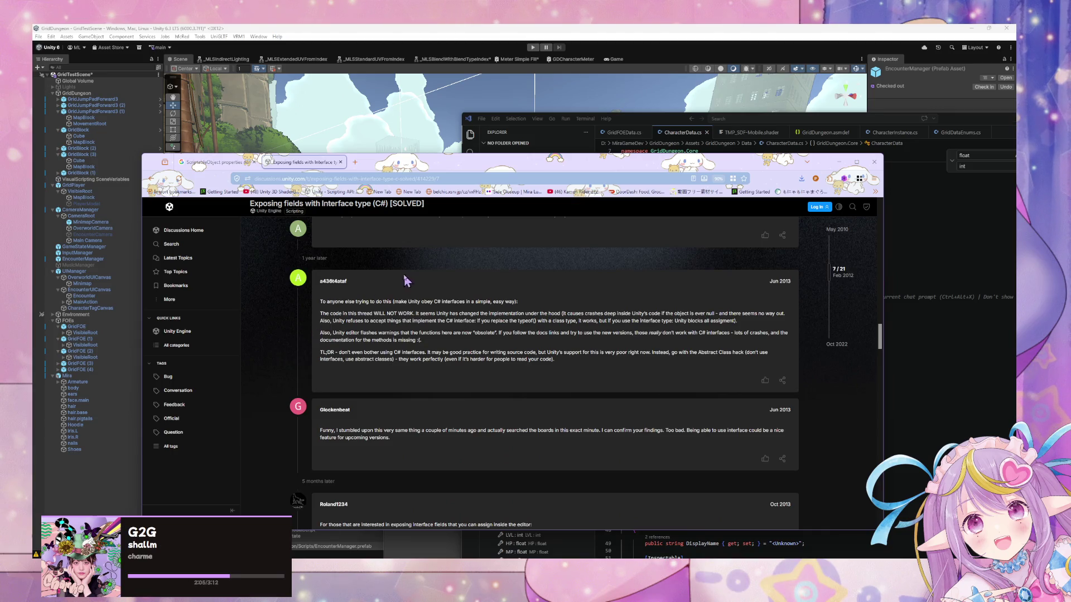
{"action": "mouse_move", "coordinate": [342, 314]}
{"action": "left_mouse_down"}
{"action": "mouse_move", "coordinate": [461, 335]}
{"action": "mouse_move", "coordinate": [479, 316]}
{"action": "mouse_move", "coordinate": [650, 322]}
{"action": "mouse_move", "coordinate": [321, 301]}
{"action": "mouse_move", "coordinate": [430, 302]}
{"action": "mouse_move", "coordinate": [378, 319]}
{"action": "left_mouse_up"}
{"action": "left_click", "coordinate": [367, 298]}
{"action": "scroll", "coordinate": [360, 297], "scroll_direction": "down", "scroll_amount": 5}
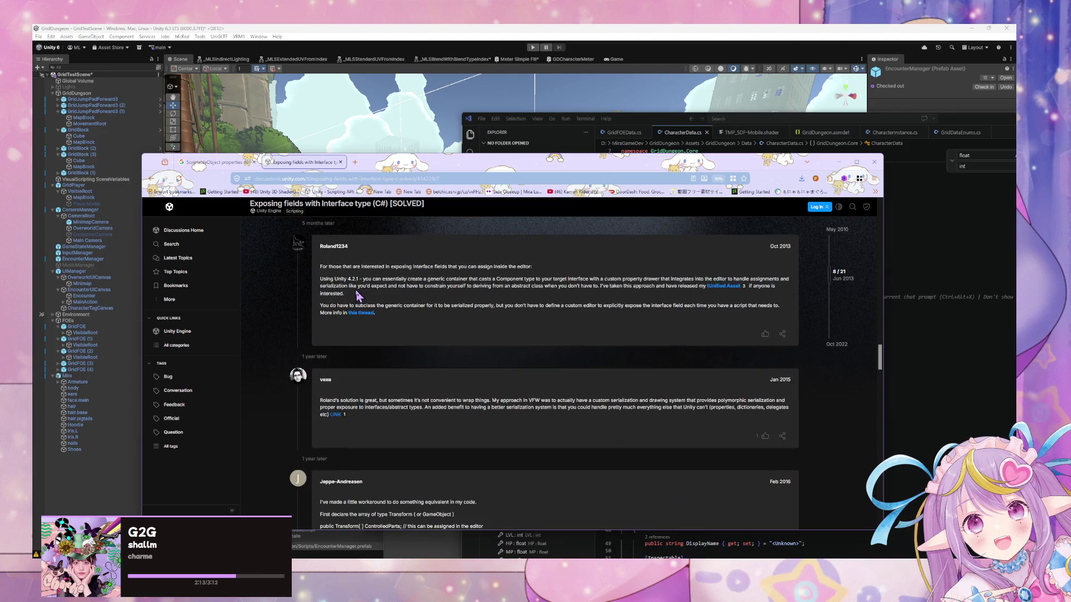
{"action": "scroll", "coordinate": [358, 296], "scroll_direction": "down", "scroll_amount": 2}
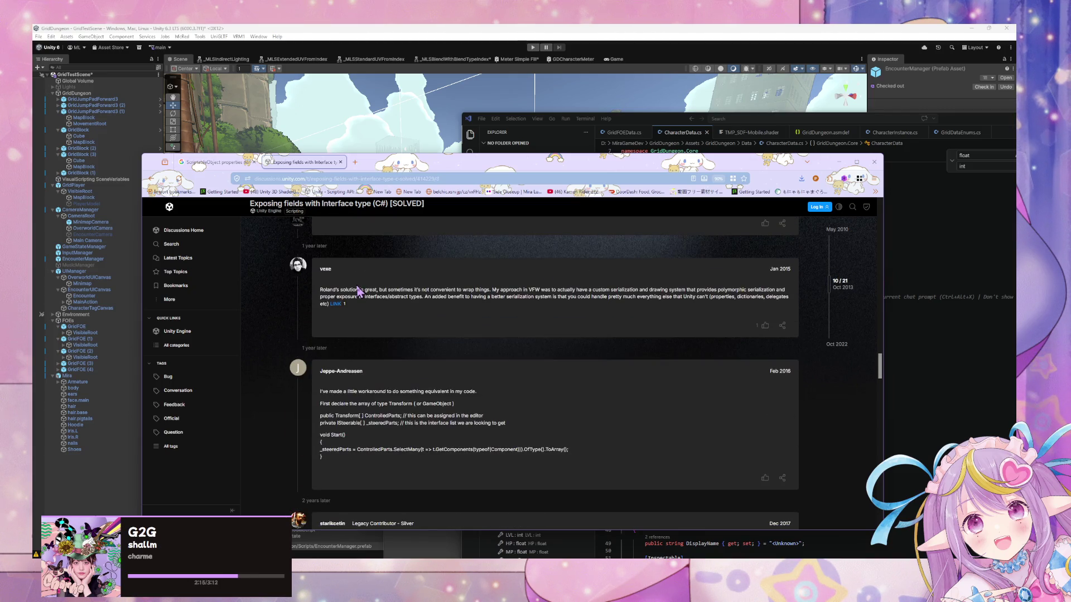
{"action": "left_click", "coordinate": [151, 179]}
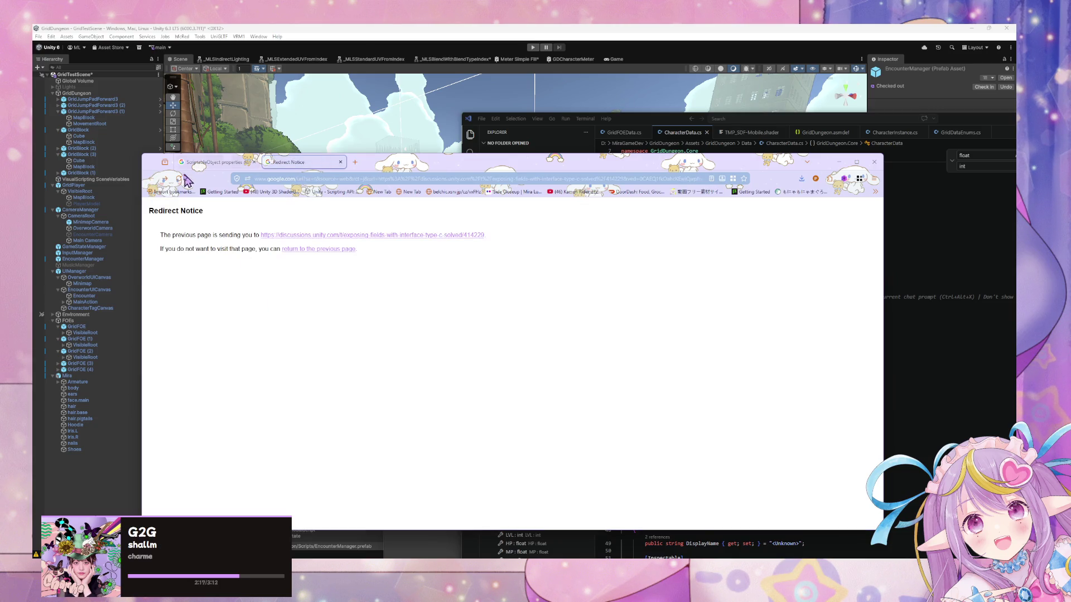
Step: Return to the Google results, read the AI Overview, and open the Interfaces and Scriptable Objects thread in a new tab
{"action": "left_click", "coordinate": [153, 179]}
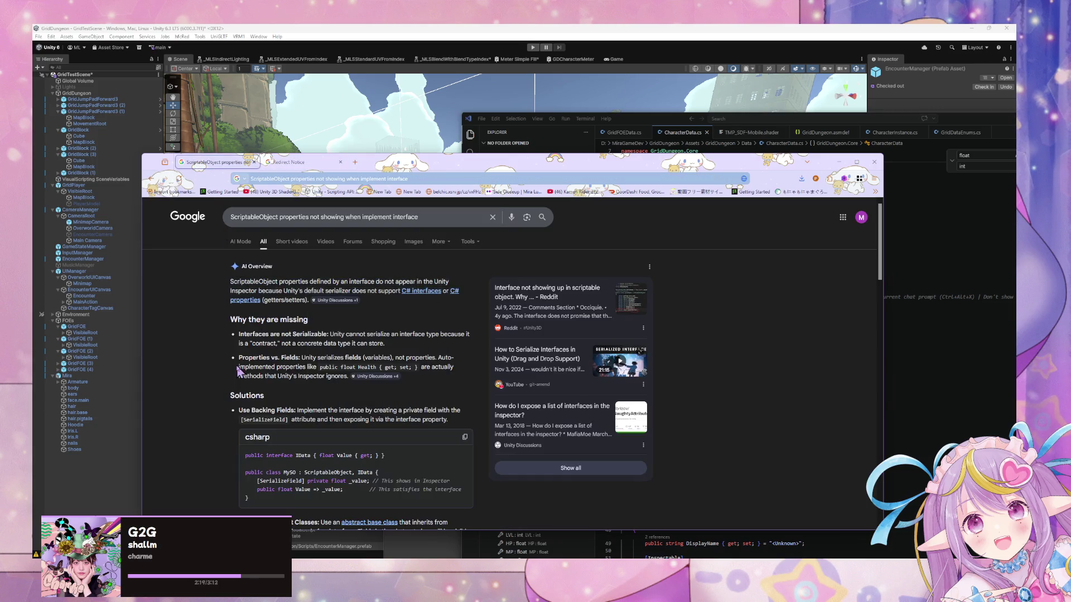
{"action": "scroll", "coordinate": [236, 357], "scroll_direction": "down", "scroll_amount": 1}
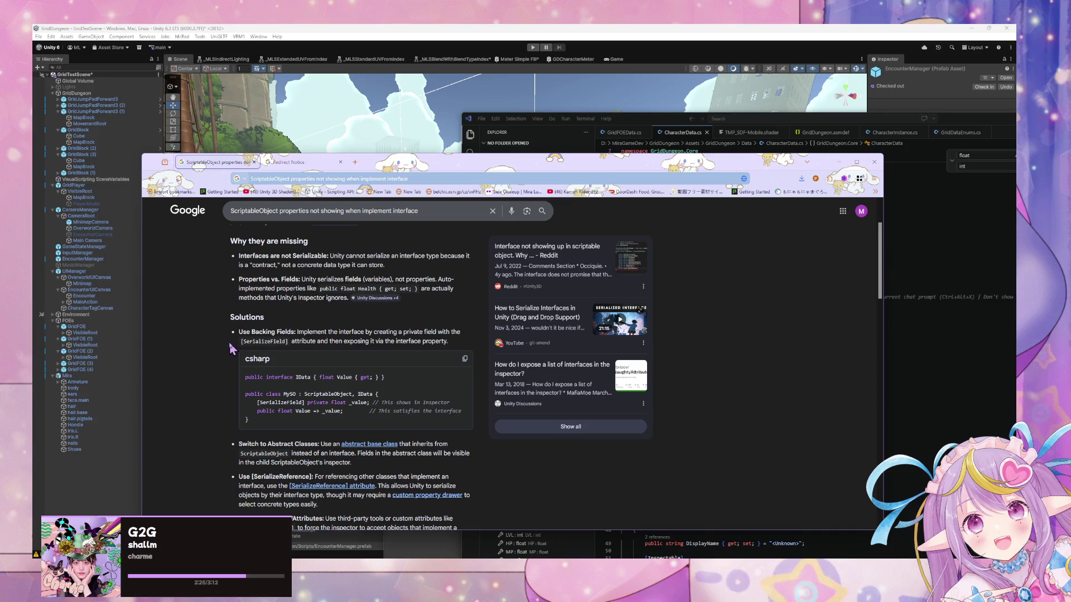
{"action": "scroll", "coordinate": [230, 349], "scroll_direction": "down", "scroll_amount": 1}
{"action": "scroll", "coordinate": [301, 327], "scroll_direction": "up", "scroll_amount": 2}
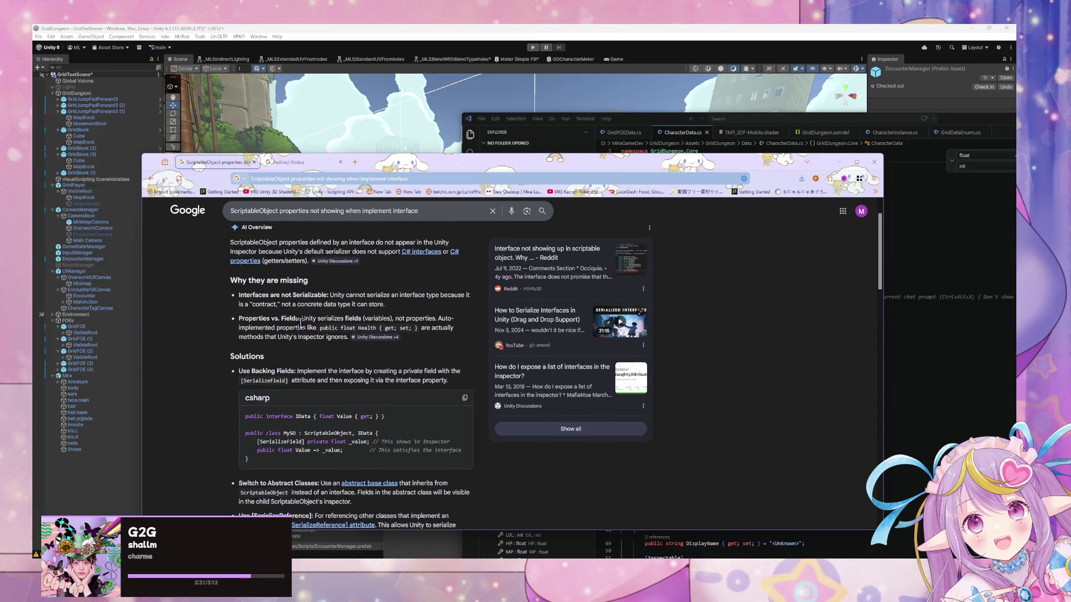
{"action": "scroll", "coordinate": [279, 322], "scroll_direction": "down", "scroll_amount": 3}
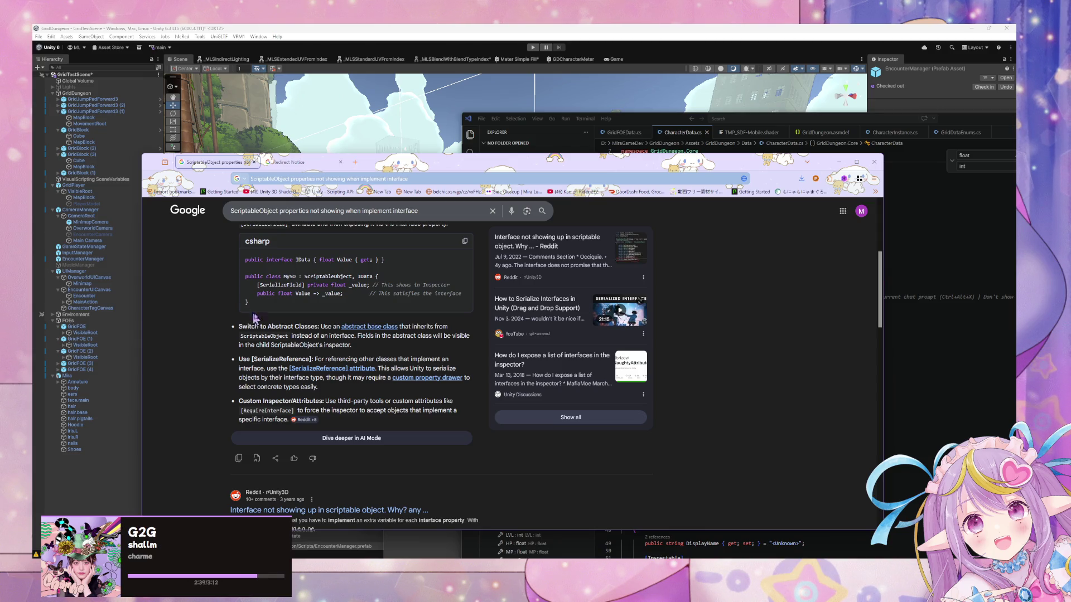
{"action": "middle_click", "coordinate": [371, 327]}
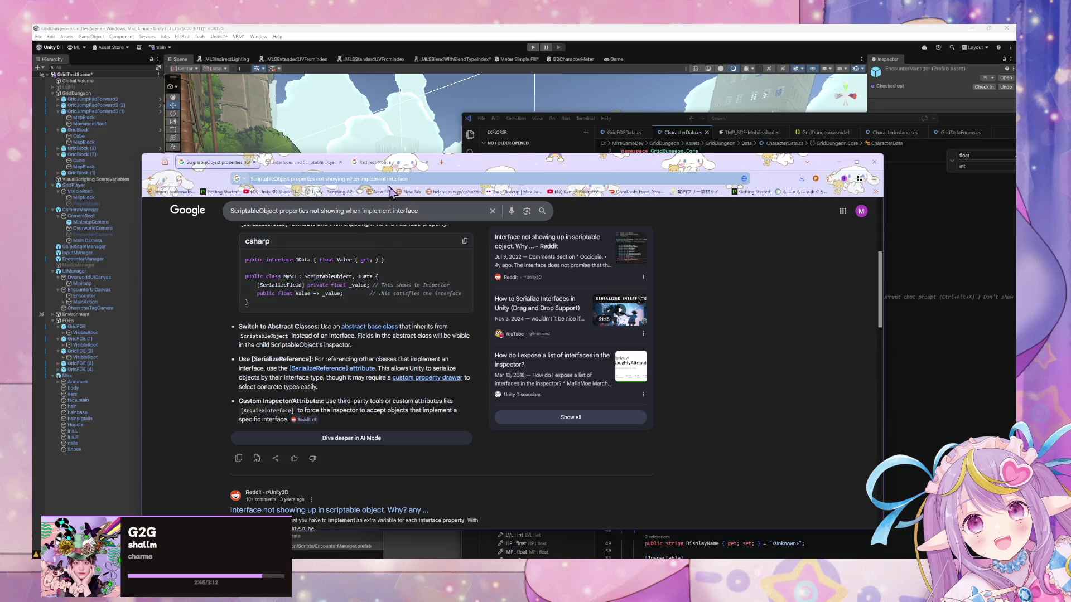
{"action": "left_click", "coordinate": [315, 162]}
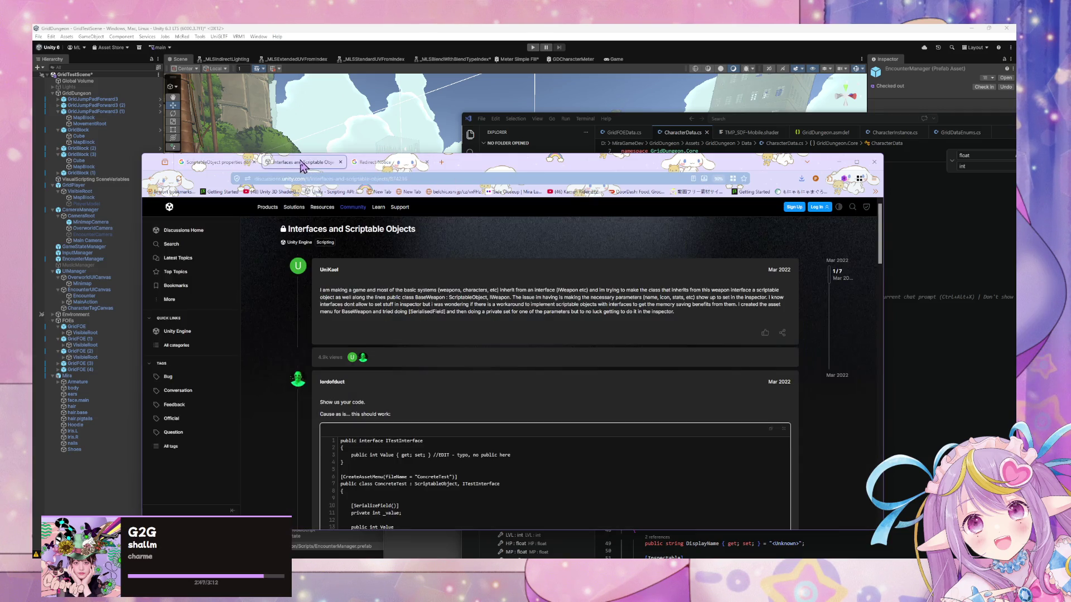
Step: Scroll to the end of the Interfaces and Scriptable Objects thread, then return to the Google results tab
{"action": "scroll", "coordinate": [290, 244], "scroll_direction": "down", "scroll_amount": 5}
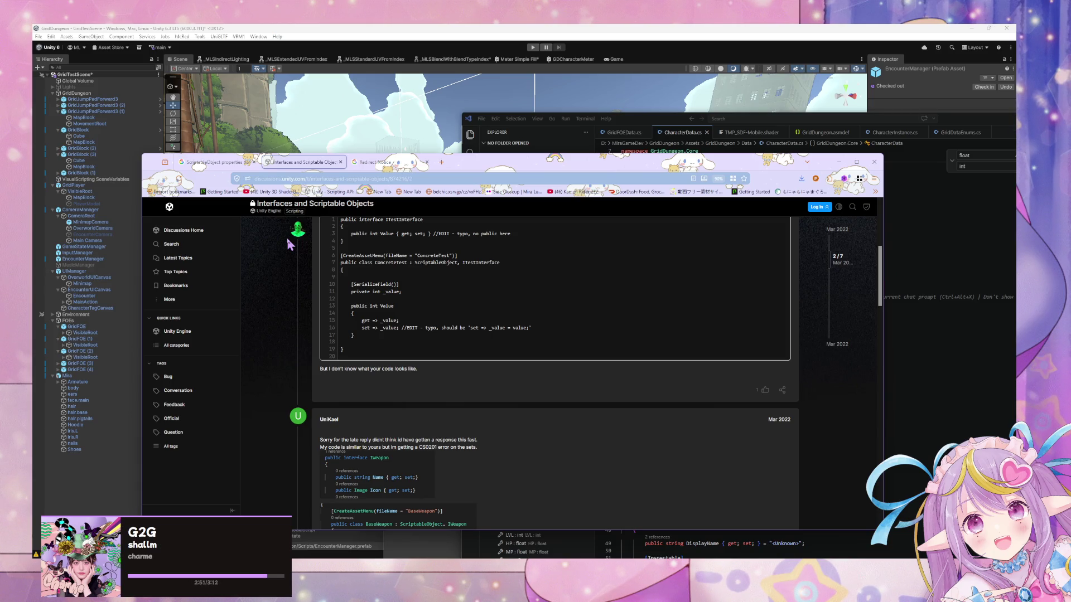
{"action": "scroll", "coordinate": [289, 244], "scroll_direction": "down", "scroll_amount": 3}
{"action": "scroll", "coordinate": [288, 240], "scroll_direction": "down", "scroll_amount": 4}
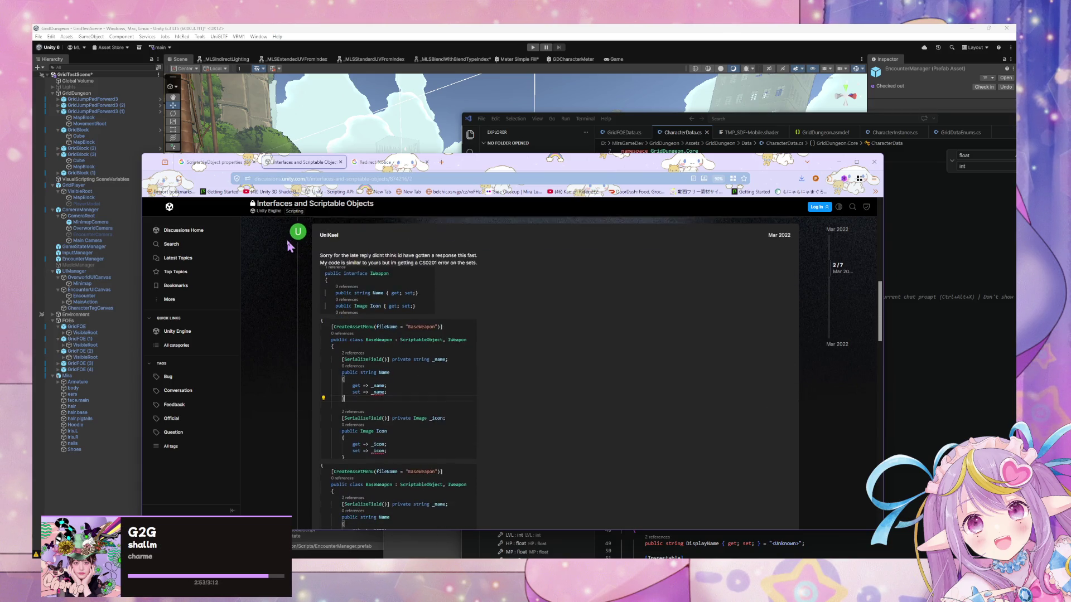
{"action": "scroll", "coordinate": [296, 256], "scroll_direction": "down", "scroll_amount": 1}
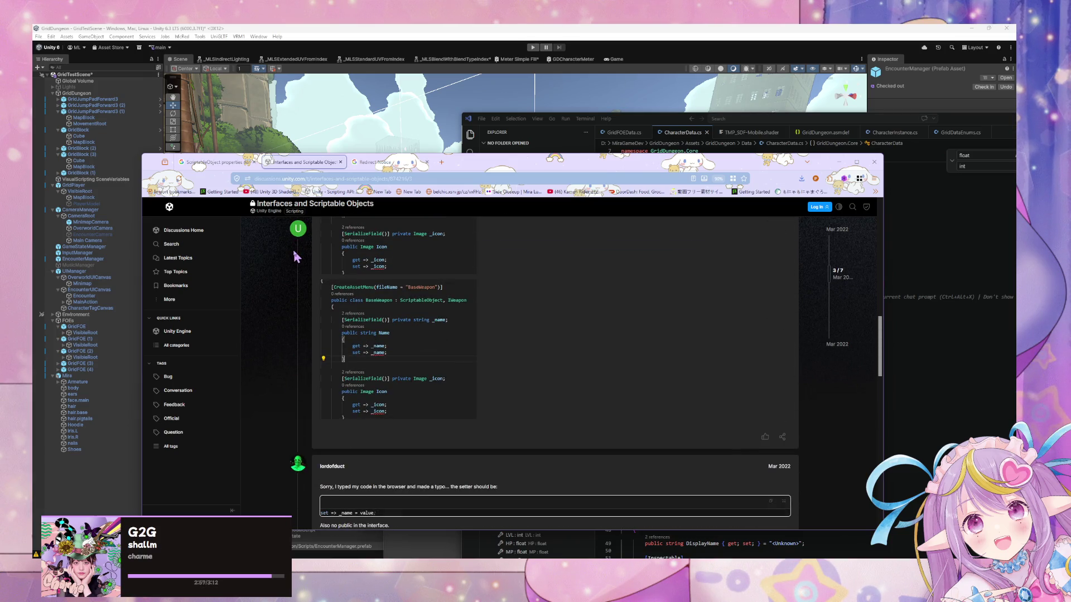
{"action": "scroll", "coordinate": [296, 256], "scroll_direction": "down", "scroll_amount": 5}
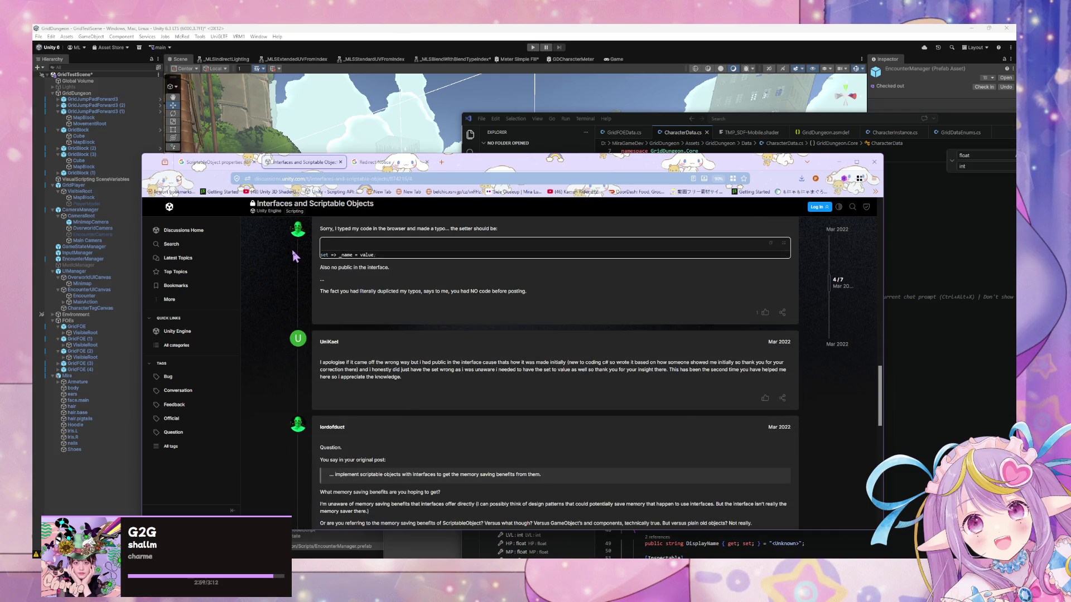
{"action": "scroll", "coordinate": [294, 256], "scroll_direction": "down", "scroll_amount": 2}
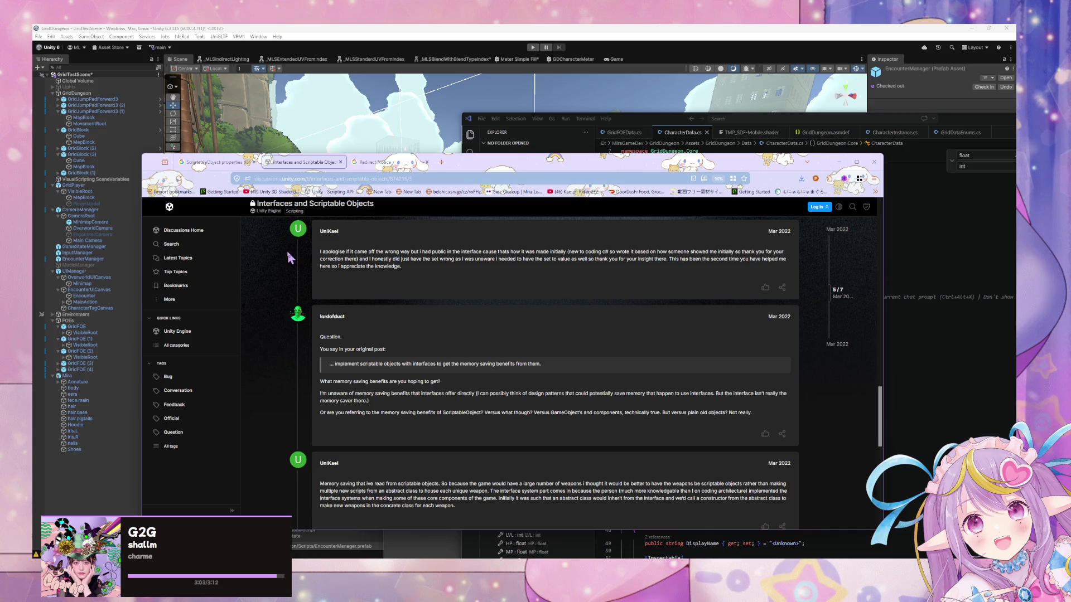
{"action": "scroll", "coordinate": [285, 251], "scroll_direction": "down", "scroll_amount": 3}
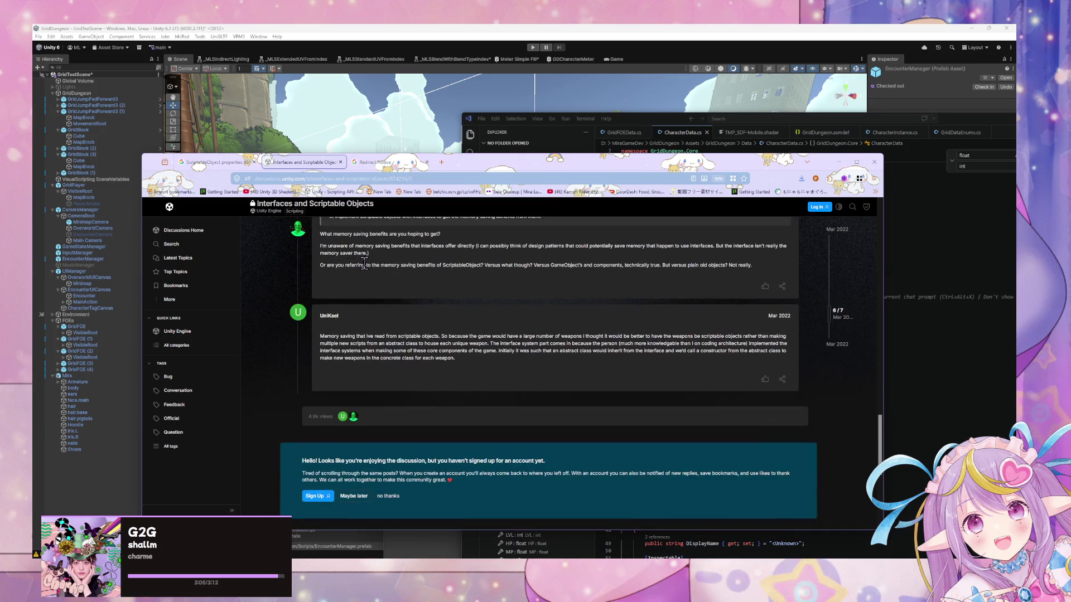
{"action": "scroll", "coordinate": [440, 288], "scroll_direction": "down", "scroll_amount": 8}
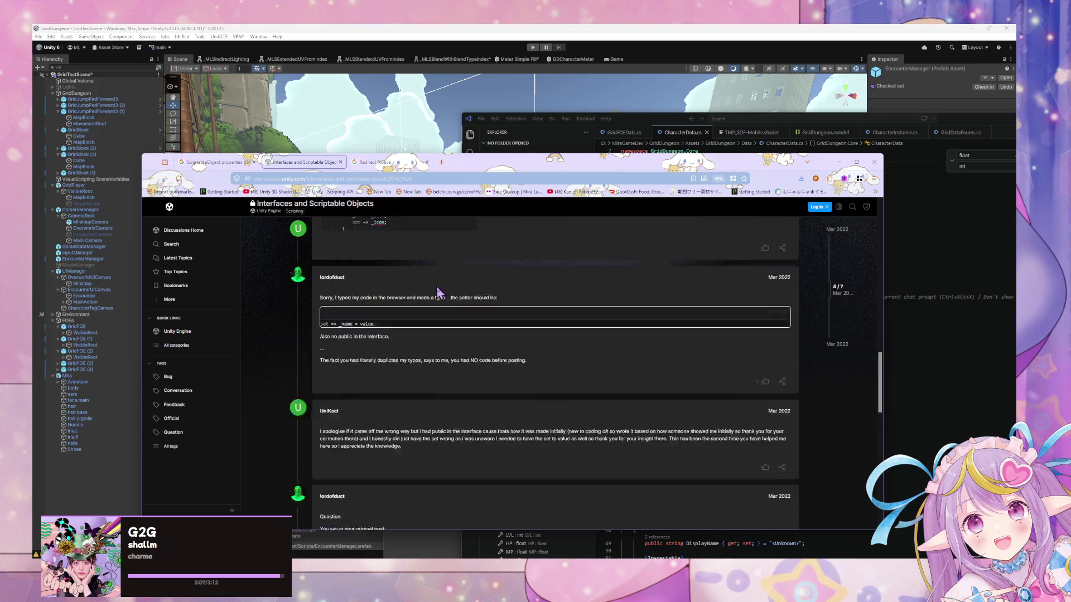
{"action": "scroll", "coordinate": [400, 280], "scroll_direction": "up", "scroll_amount": 5}
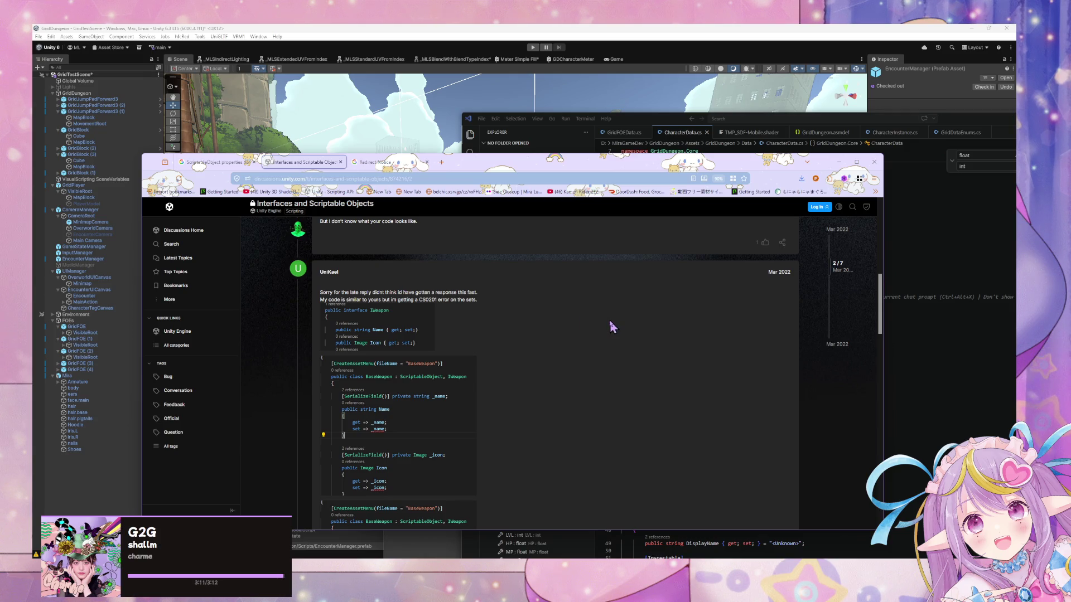
{"action": "scroll", "coordinate": [609, 326], "scroll_direction": "up", "scroll_amount": 10}
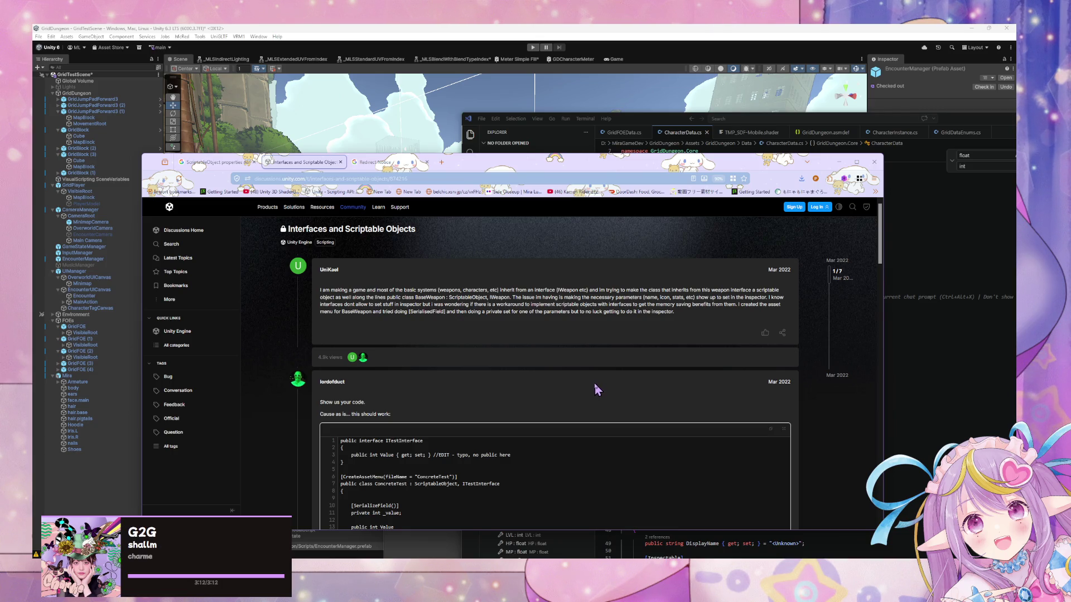
{"action": "scroll", "coordinate": [594, 382], "scroll_direction": "down", "scroll_amount": 3}
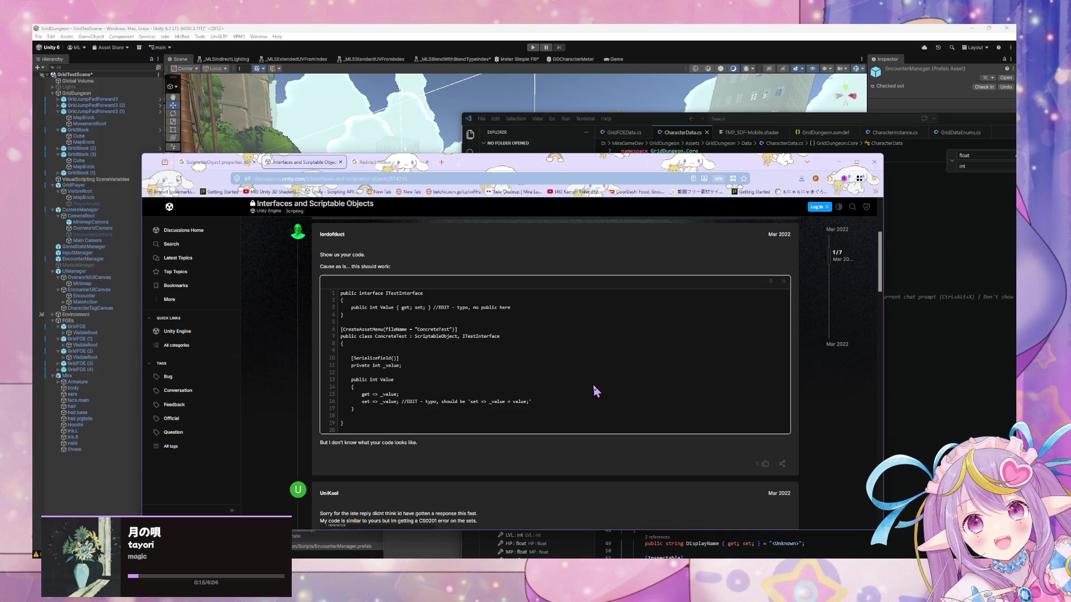
{"action": "scroll", "coordinate": [594, 387], "scroll_direction": "down", "scroll_amount": 4}
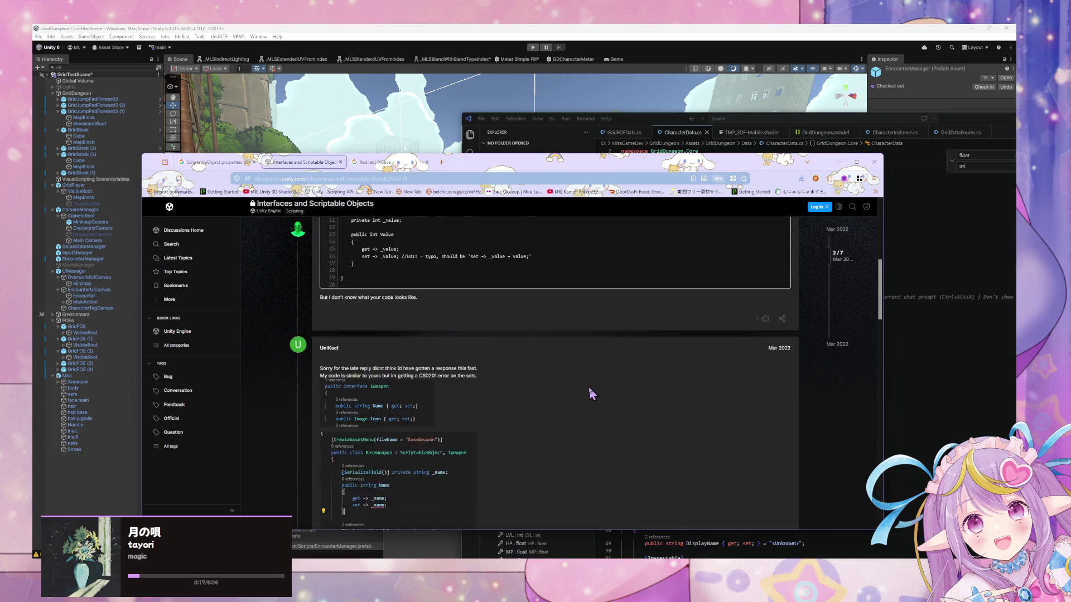
{"action": "scroll", "coordinate": [590, 395], "scroll_direction": "down", "scroll_amount": 1}
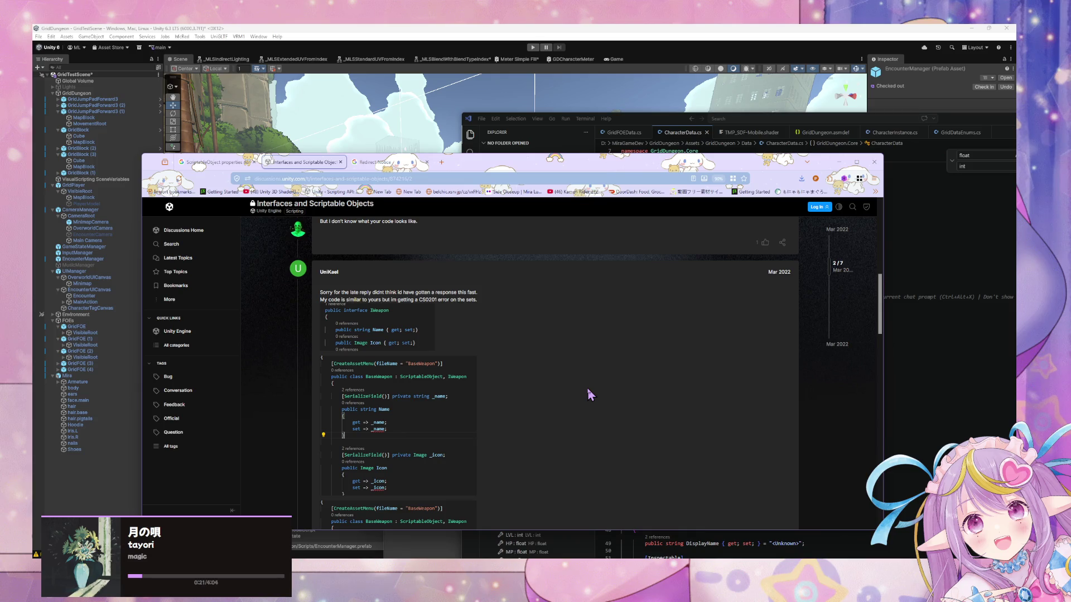
{"action": "scroll", "coordinate": [590, 394], "scroll_direction": "down", "scroll_amount": 4}
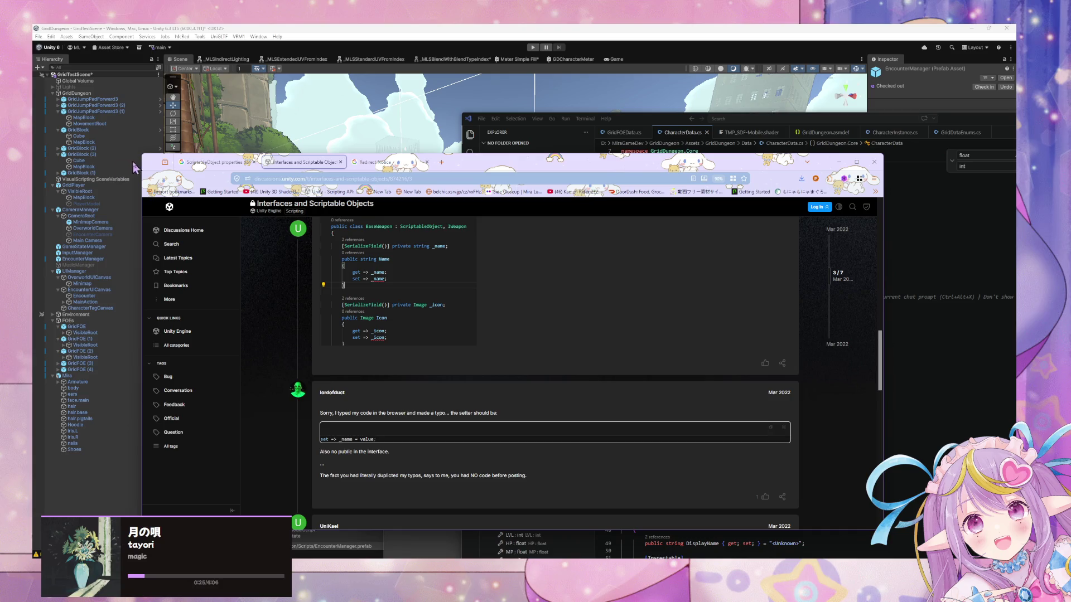
{"action": "scroll", "coordinate": [249, 330], "scroll_direction": "down", "scroll_amount": 1}
{"action": "scroll", "coordinate": [249, 329], "scroll_direction": "down", "scroll_amount": 4}
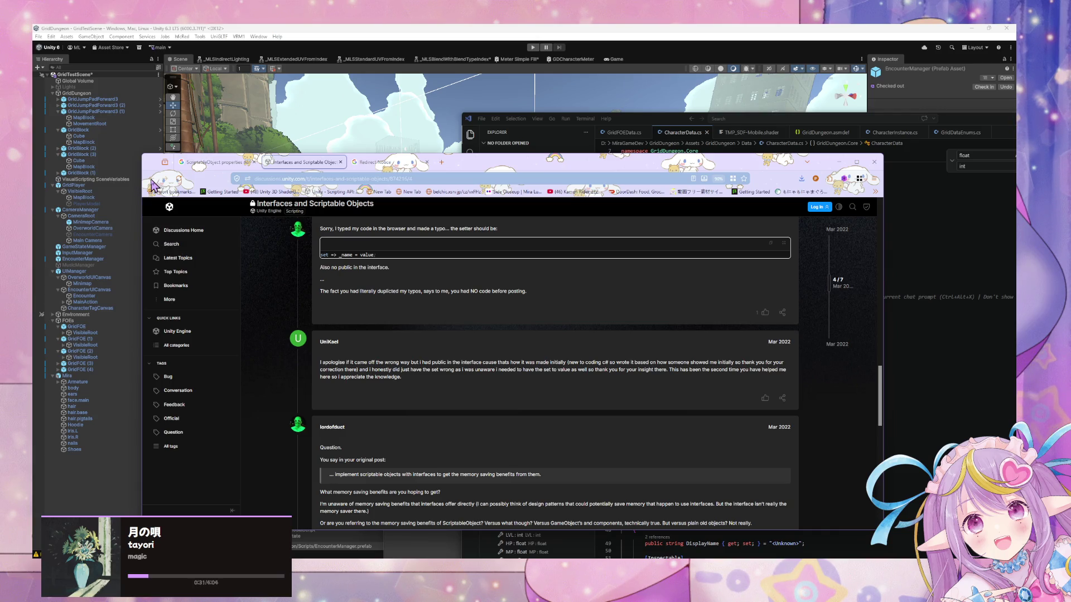
{"action": "scroll", "coordinate": [253, 273], "scroll_direction": "down", "scroll_amount": 3}
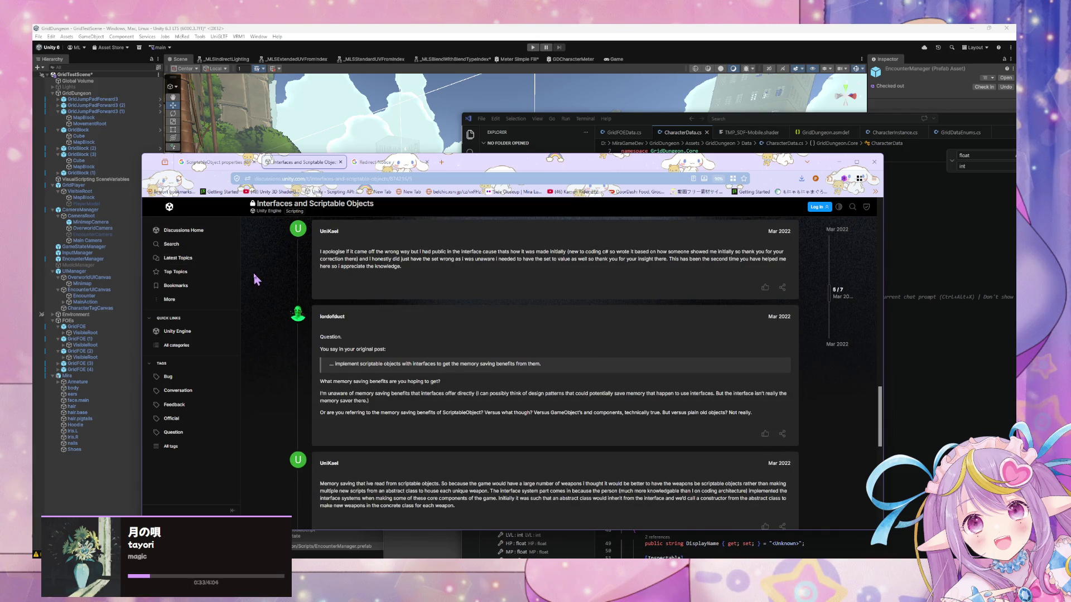
{"action": "scroll", "coordinate": [253, 274], "scroll_direction": "down", "scroll_amount": 5}
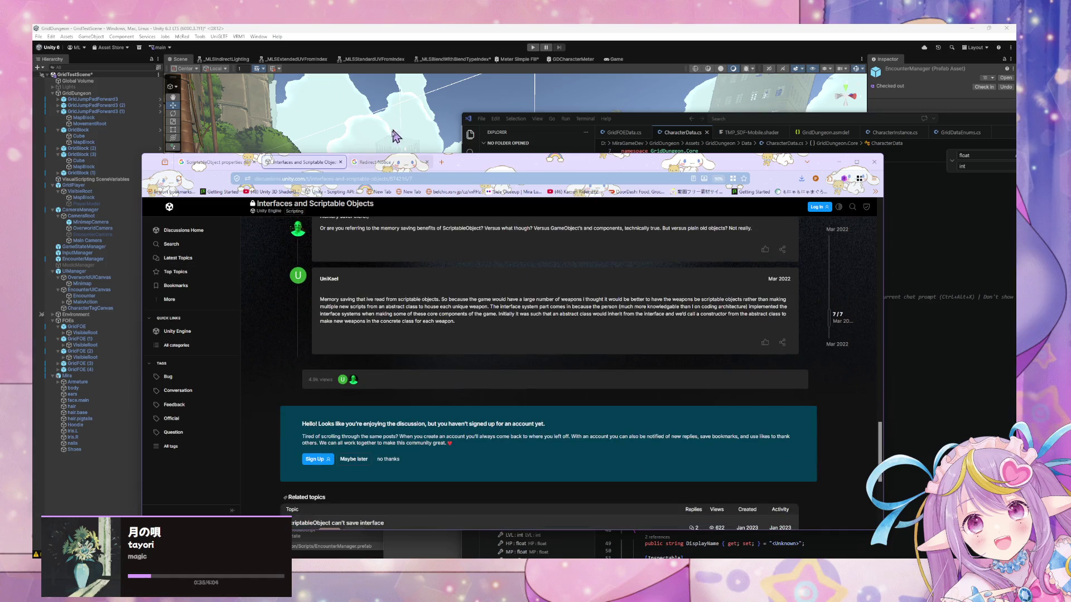
{"action": "left_click", "coordinate": [215, 162]}
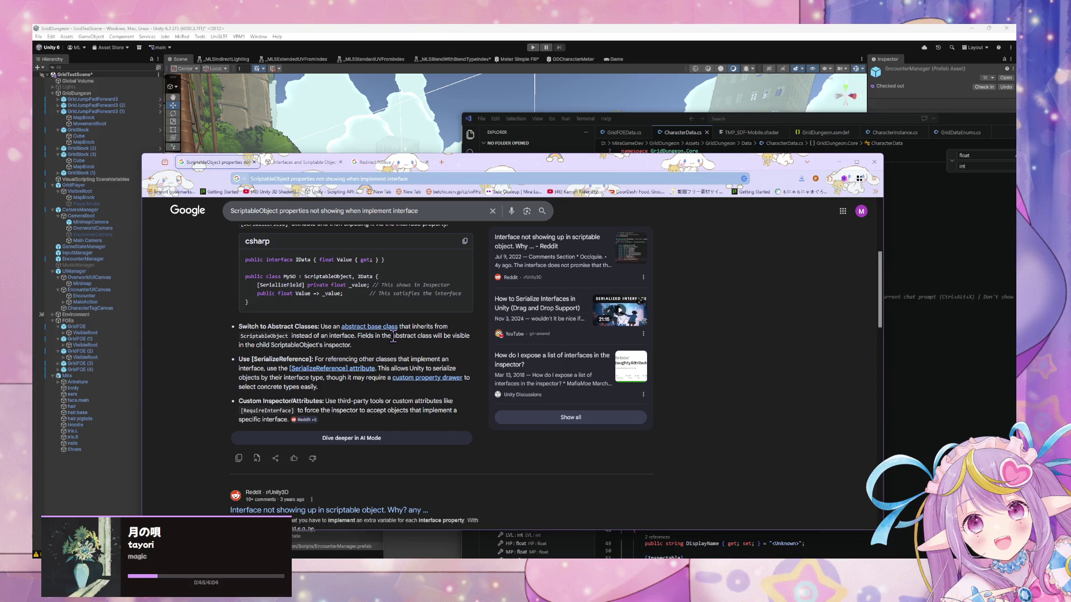
Step: Open the Reddit post 'Interface not showing up in scriptable object. Why? any alternative?' in a new tab and view it
{"action": "scroll", "coordinate": [393, 336], "scroll_direction": "down", "scroll_amount": 3}
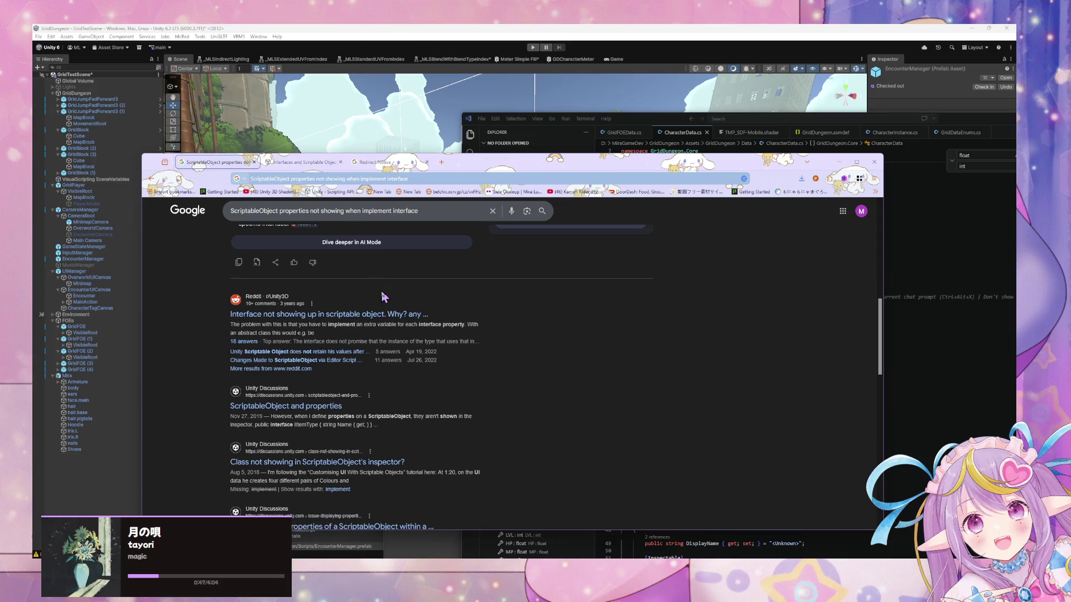
{"action": "middle_click", "coordinate": [416, 314]}
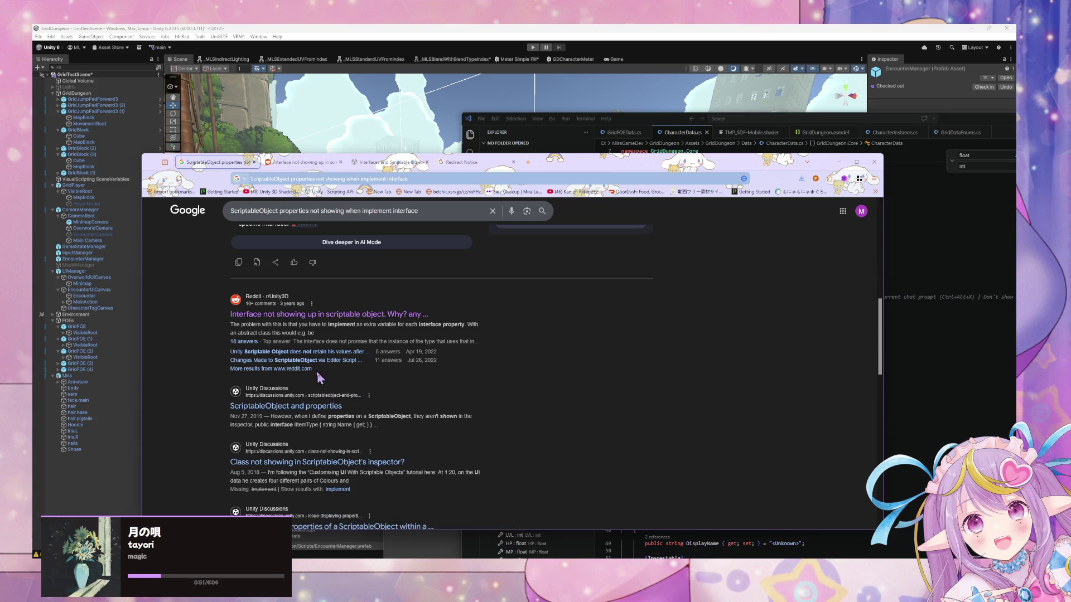
{"action": "left_click", "coordinate": [327, 163]}
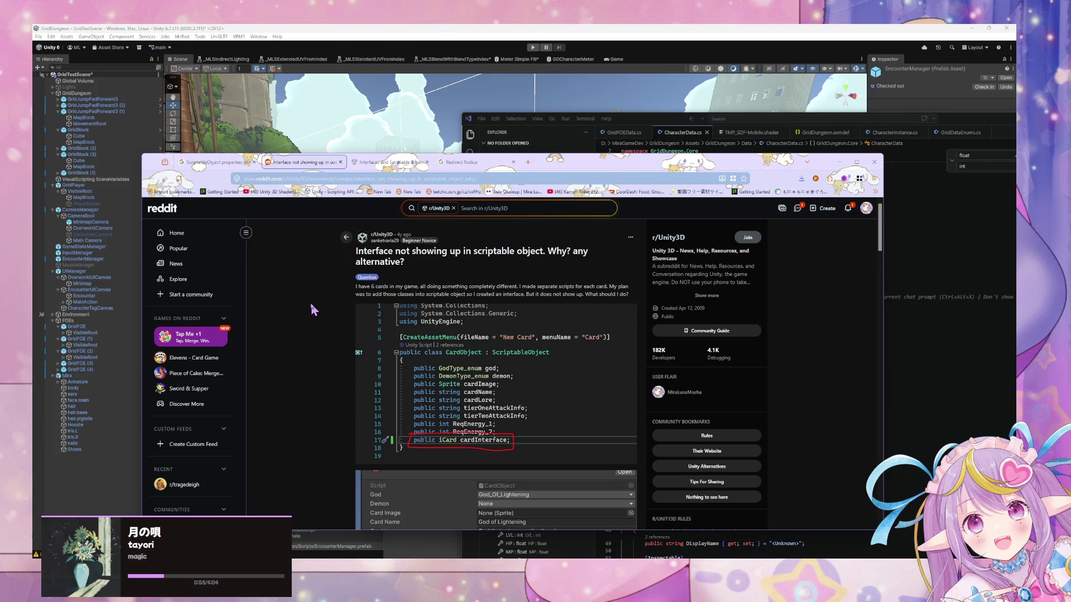
{"action": "scroll", "coordinate": [311, 304], "scroll_direction": "down", "scroll_amount": 3}
{"action": "scroll", "coordinate": [310, 305], "scroll_direction": "up", "scroll_amount": 3}
{"action": "scroll", "coordinate": [313, 302], "scroll_direction": "down", "scroll_amount": 3}
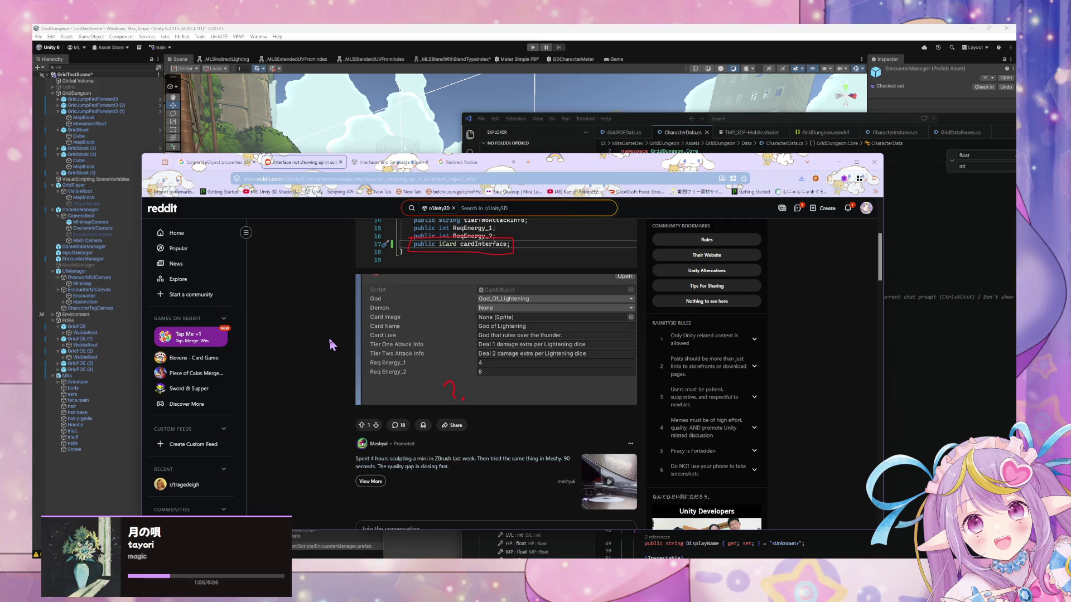
{"action": "scroll", "coordinate": [332, 345], "scroll_direction": "down", "scroll_amount": 5}
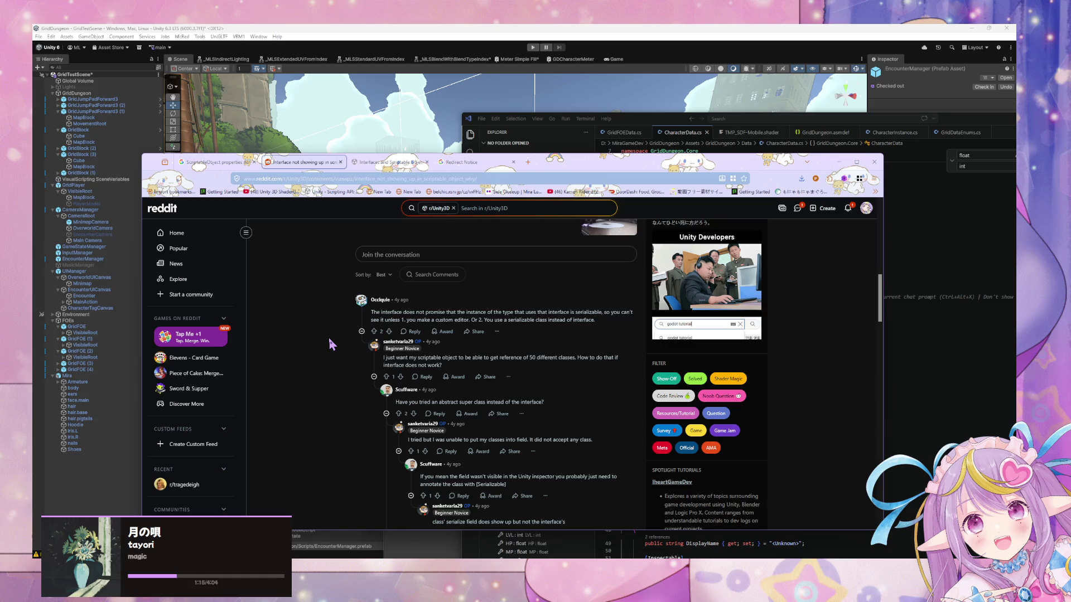
{"action": "scroll", "coordinate": [504, 385], "scroll_direction": "down", "scroll_amount": 2}
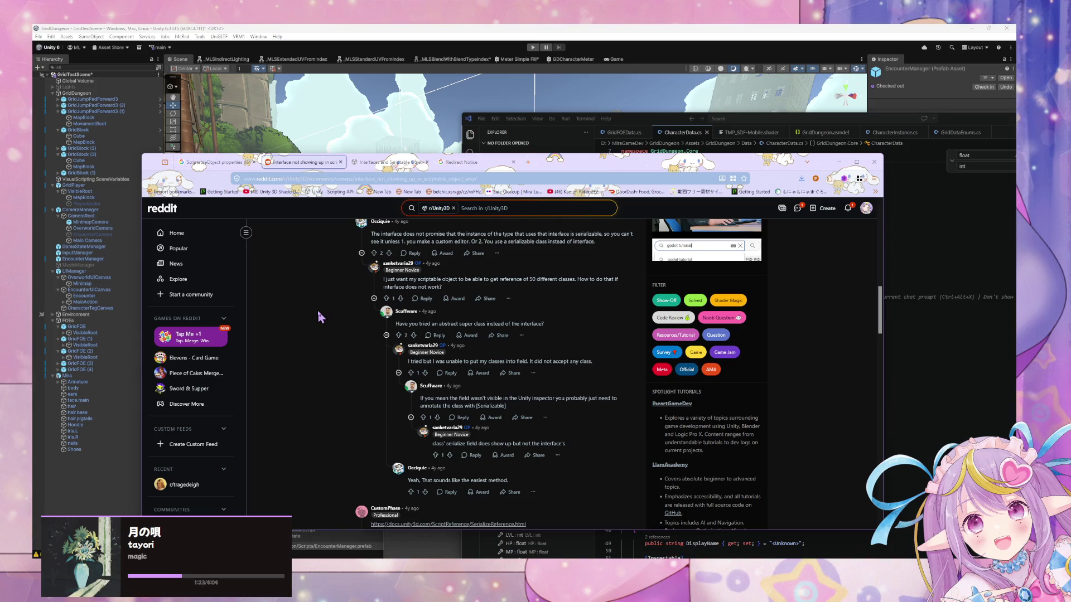
{"action": "scroll", "coordinate": [334, 316], "scroll_direction": "down", "scroll_amount": 3}
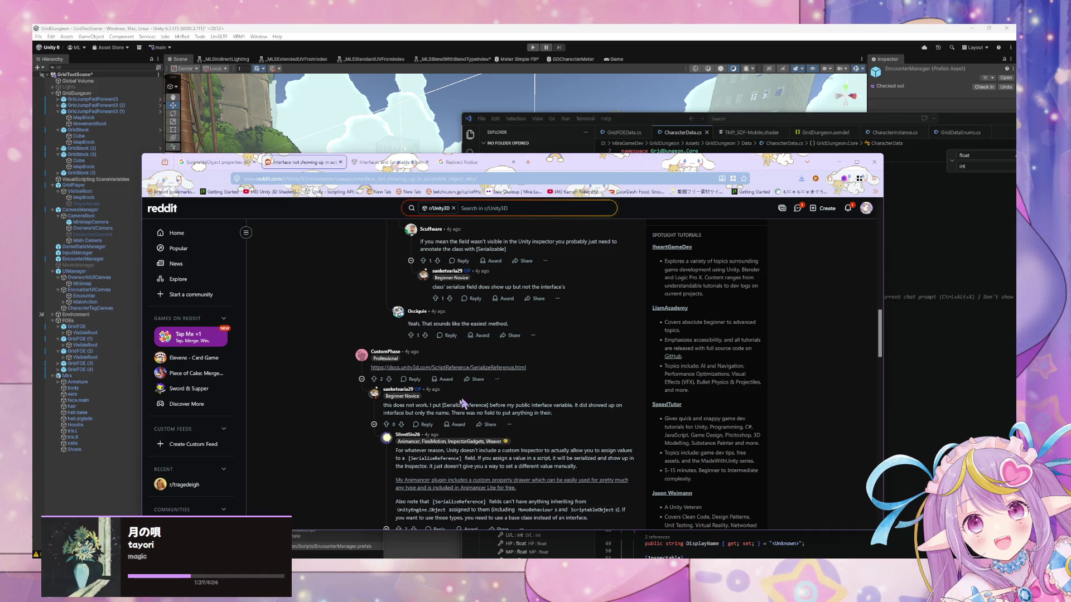
{"action": "scroll", "coordinate": [463, 399], "scroll_direction": "down", "scroll_amount": 4}
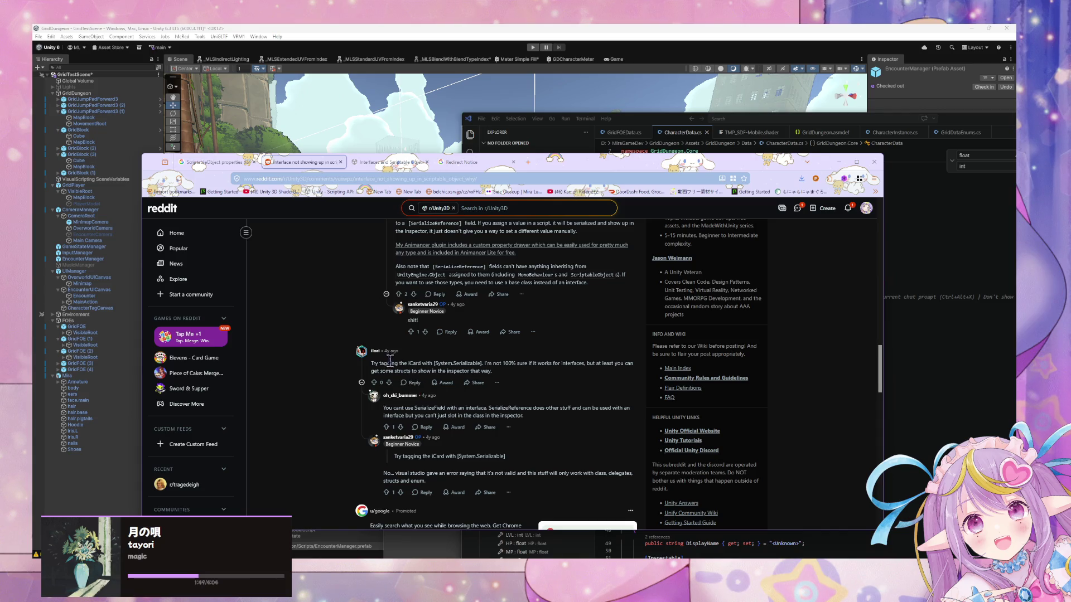
{"action": "key", "text": "alt+Tab"}
Step: Maximize VS Code and delete ', ICharacterData' from CharacterData's class declaration on line 27
{"action": "scroll", "coordinate": [713, 317], "scroll_direction": "up", "scroll_amount": 4}
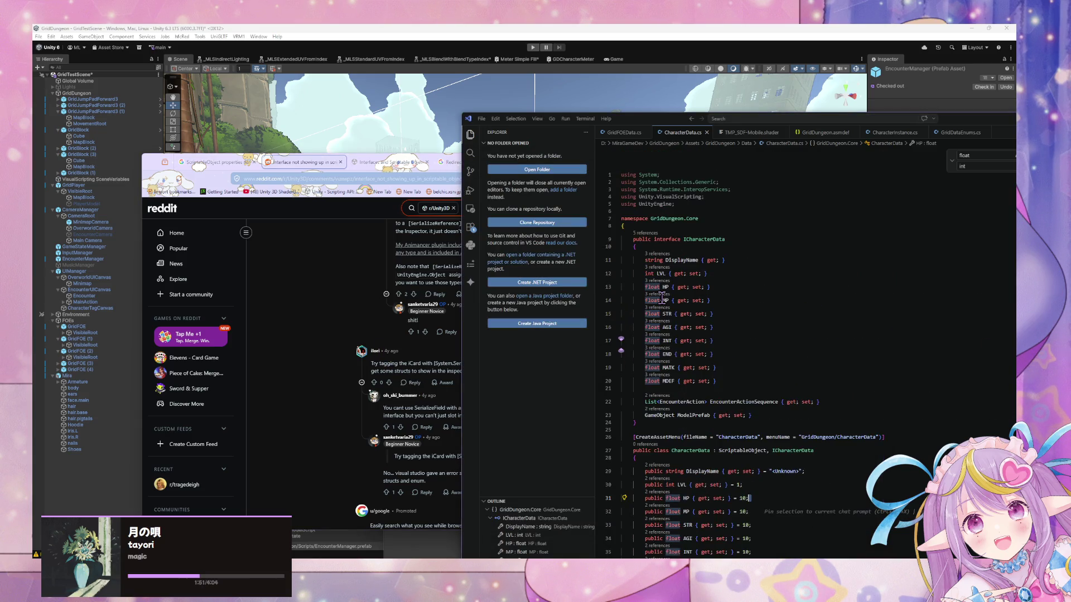
{"action": "scroll", "coordinate": [658, 297], "scroll_direction": "down", "scroll_amount": 4}
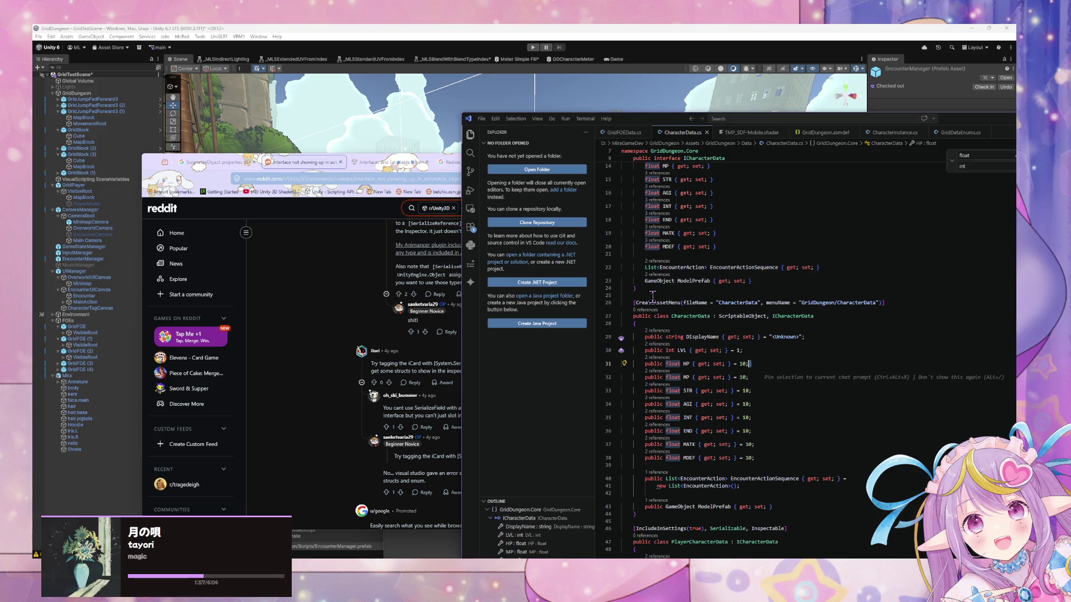
{"action": "double_click", "coordinate": [588, 122]}
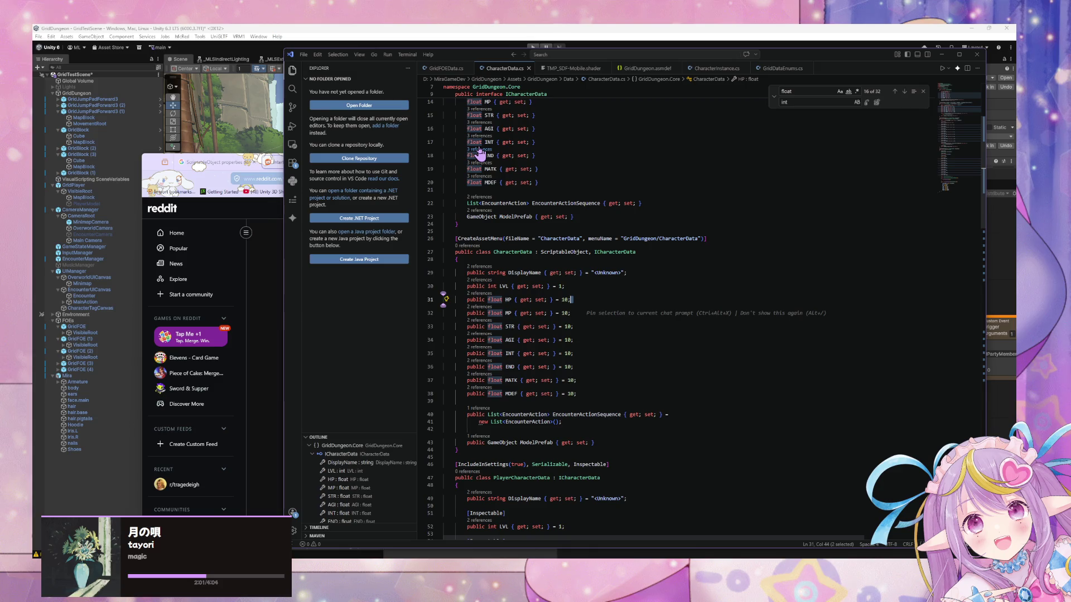
{"action": "left_click_drag", "start_coordinate": [636, 252], "coordinate": [588, 252]}
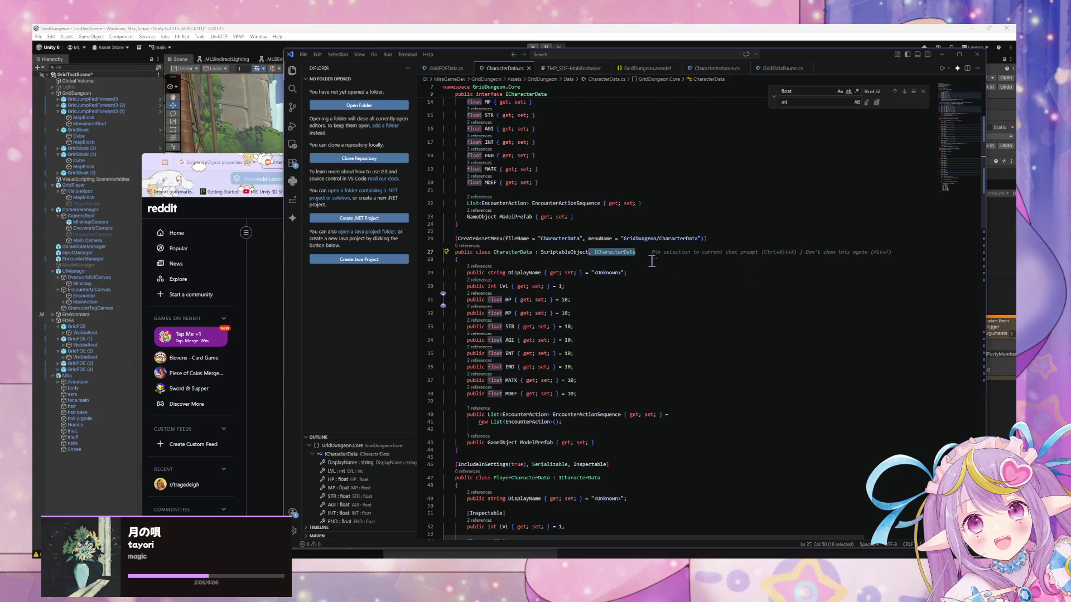
{"action": "key", "text": "BackSpace"}
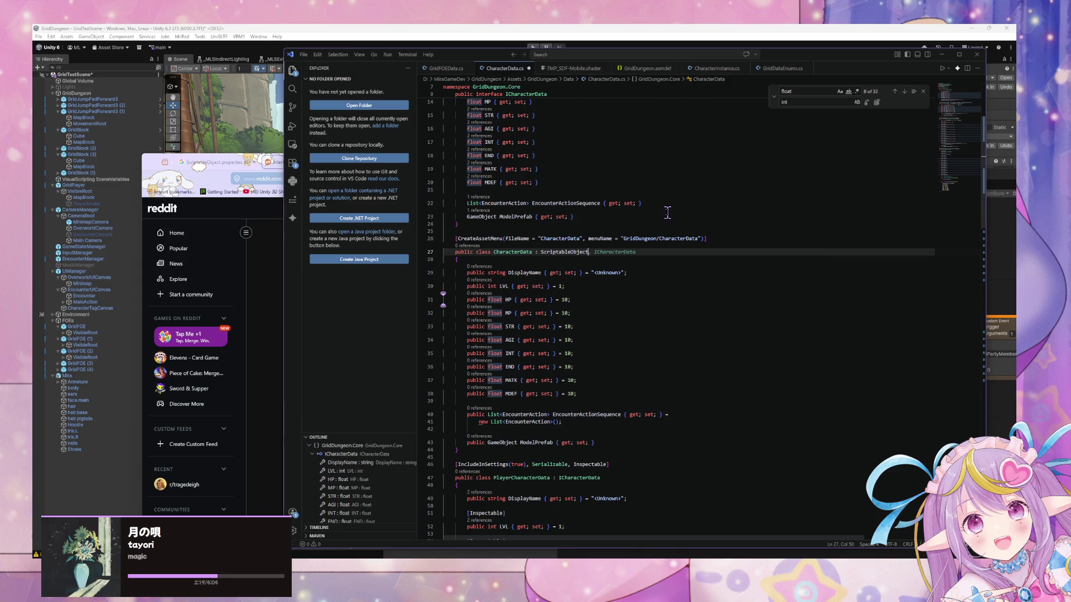
Step: Review the rest of CharacterData.cs and select a block of code
{"action": "scroll", "coordinate": [667, 213], "scroll_direction": "up", "scroll_amount": 5}
{"action": "scroll", "coordinate": [654, 212], "scroll_direction": "down", "scroll_amount": 3}
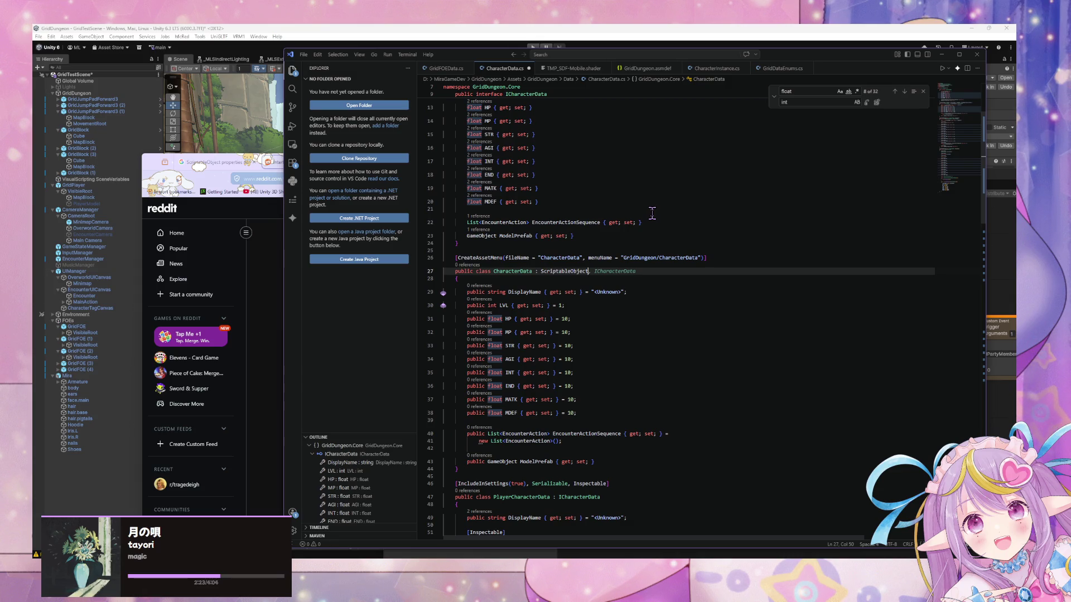
{"action": "scroll", "coordinate": [651, 213], "scroll_direction": "down", "scroll_amount": 1}
{"action": "scroll", "coordinate": [649, 216], "scroll_direction": "down", "scroll_amount": 2}
{"action": "scroll", "coordinate": [453, 278], "scroll_direction": "down", "scroll_amount": 5}
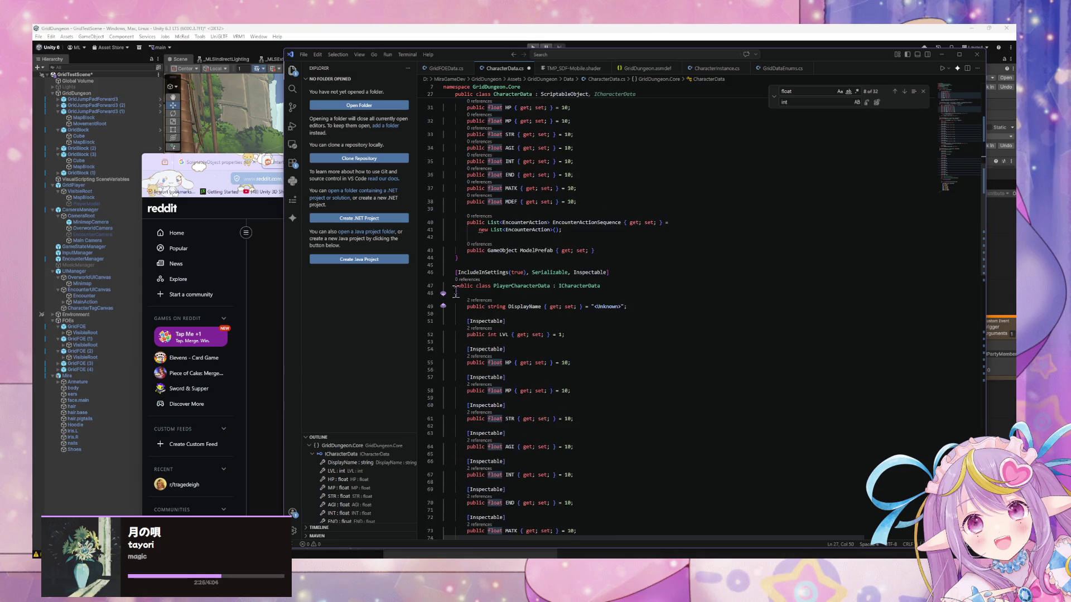
{"action": "scroll", "coordinate": [455, 280], "scroll_direction": "down", "scroll_amount": 7}
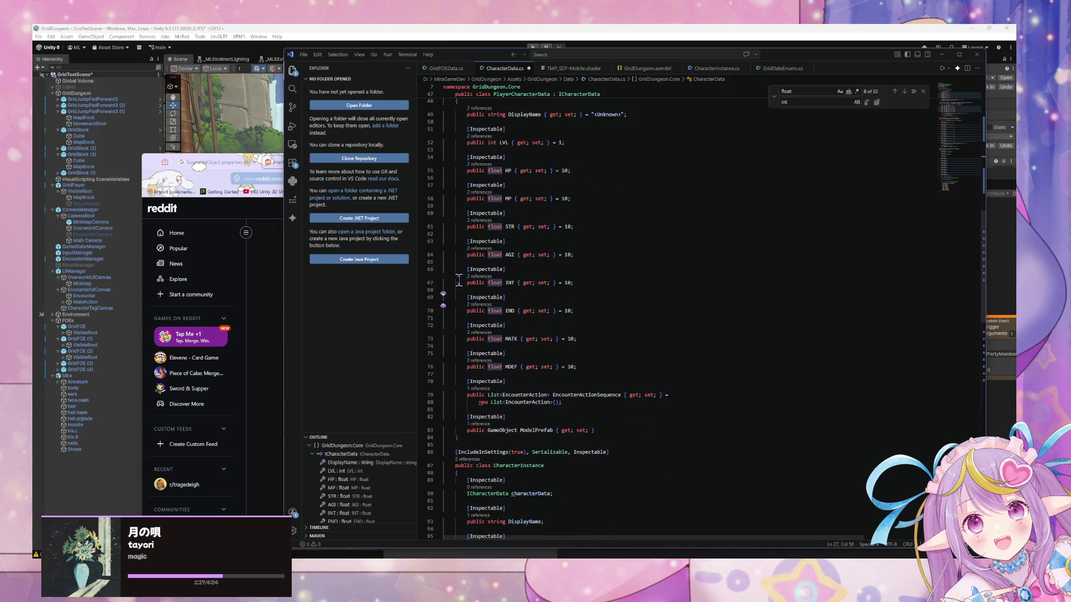
{"action": "scroll", "coordinate": [458, 282], "scroll_direction": "down", "scroll_amount": 8}
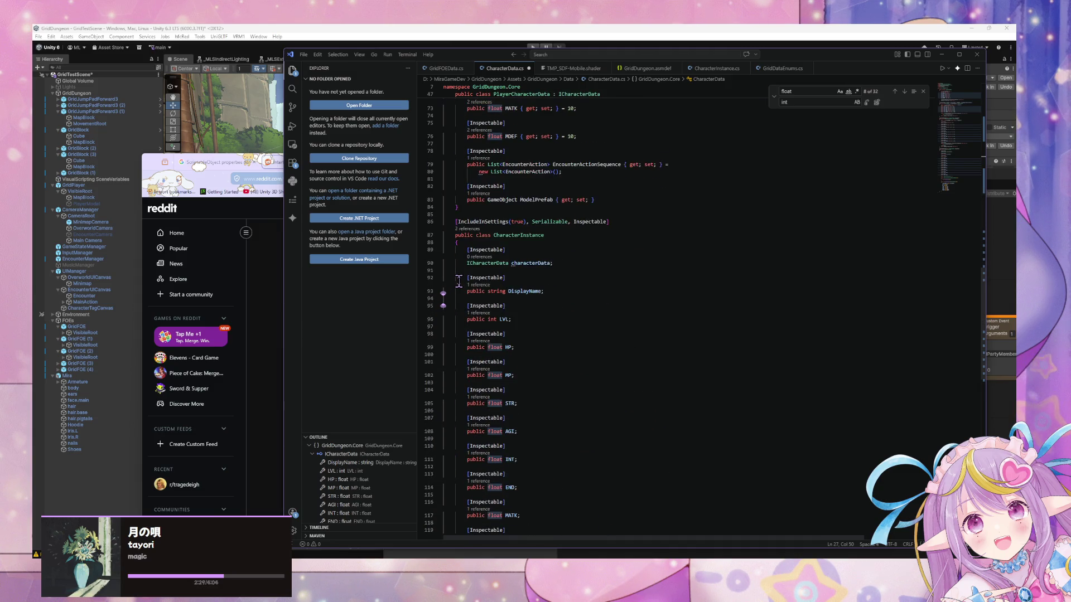
{"action": "scroll", "coordinate": [458, 282], "scroll_direction": "down", "scroll_amount": 4}
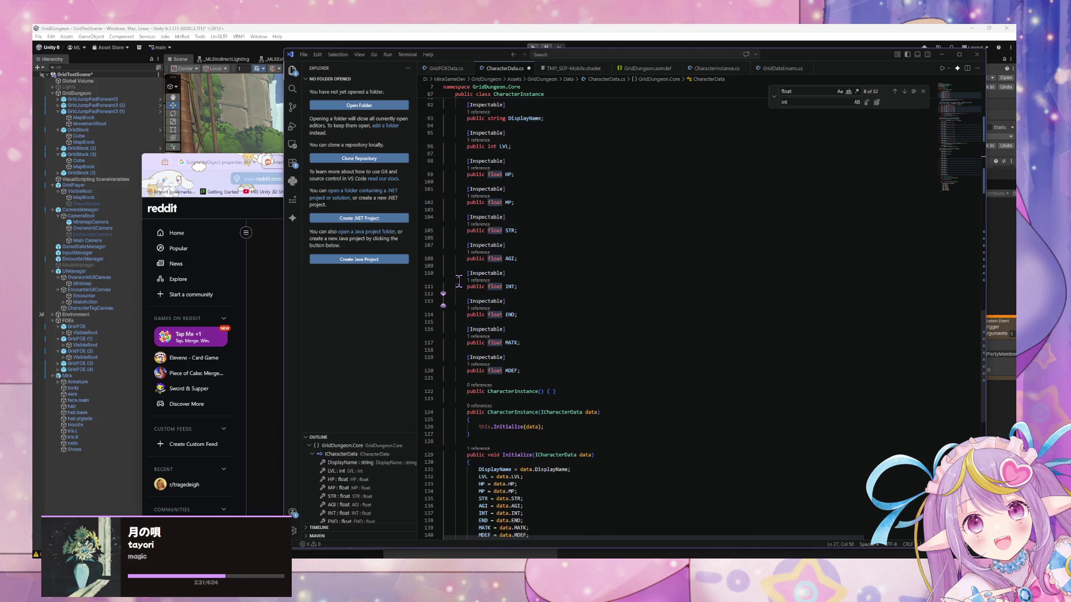
{"action": "scroll", "coordinate": [462, 280], "scroll_direction": "down", "scroll_amount": 4}
{"action": "scroll", "coordinate": [582, 276], "scroll_direction": "up", "scroll_amount": 12}
{"action": "scroll", "coordinate": [587, 274], "scroll_direction": "up", "scroll_amount": 13}
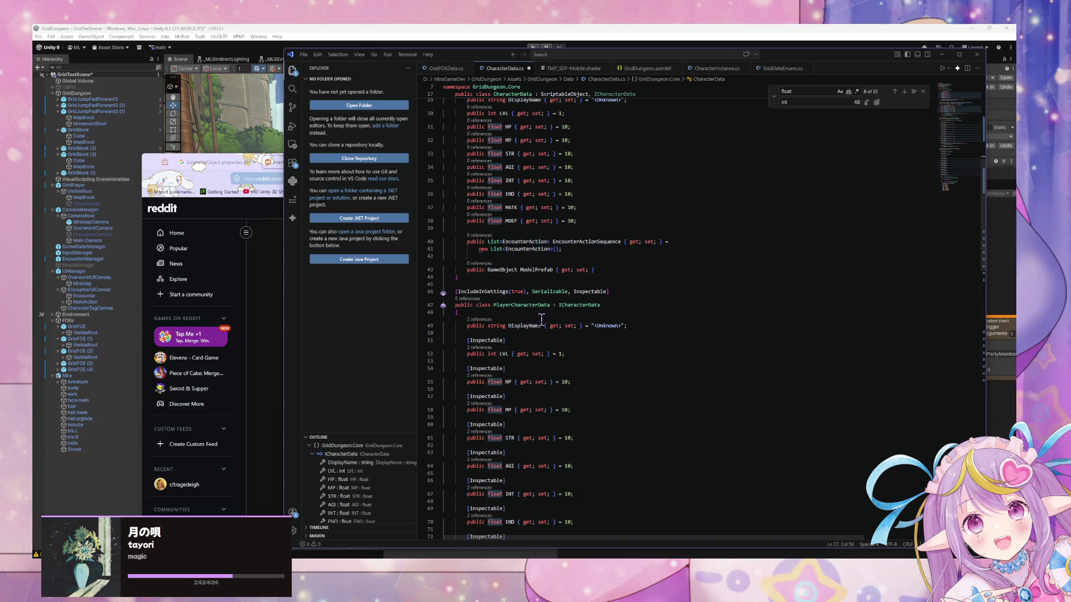
{"action": "scroll", "coordinate": [502, 314], "scroll_direction": "down", "scroll_amount": 10}
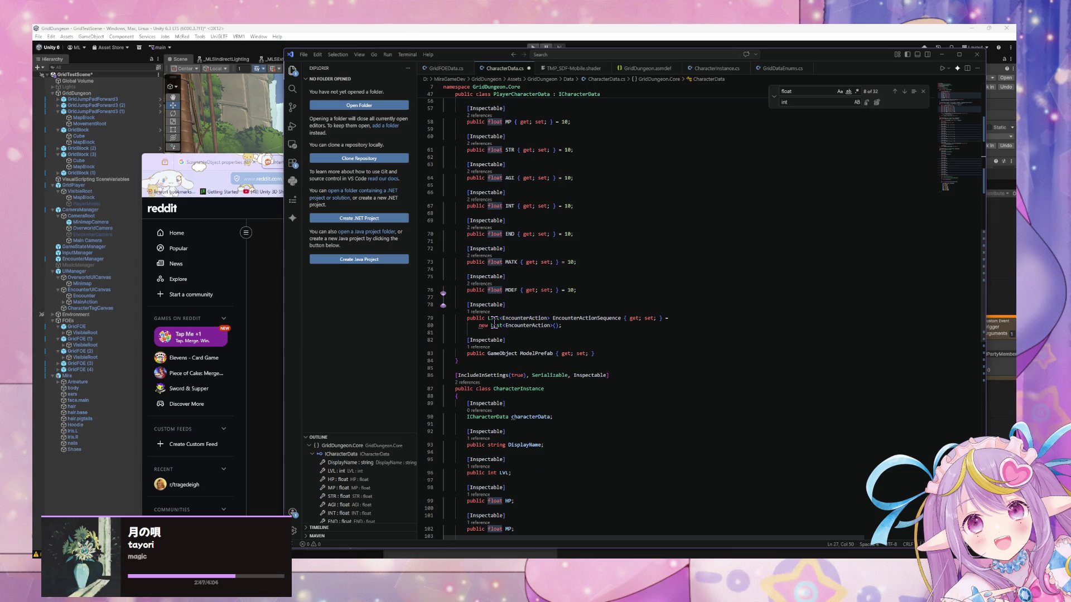
{"action": "mouse_move", "coordinate": [462, 361]}
{"action": "left_mouse_down"}
{"action": "mouse_move", "coordinate": [401, 70]}
{"action": "mouse_move", "coordinate": [394, 220]}
{"action": "mouse_move", "coordinate": [392, 204]}
{"action": "left_mouse_up"}
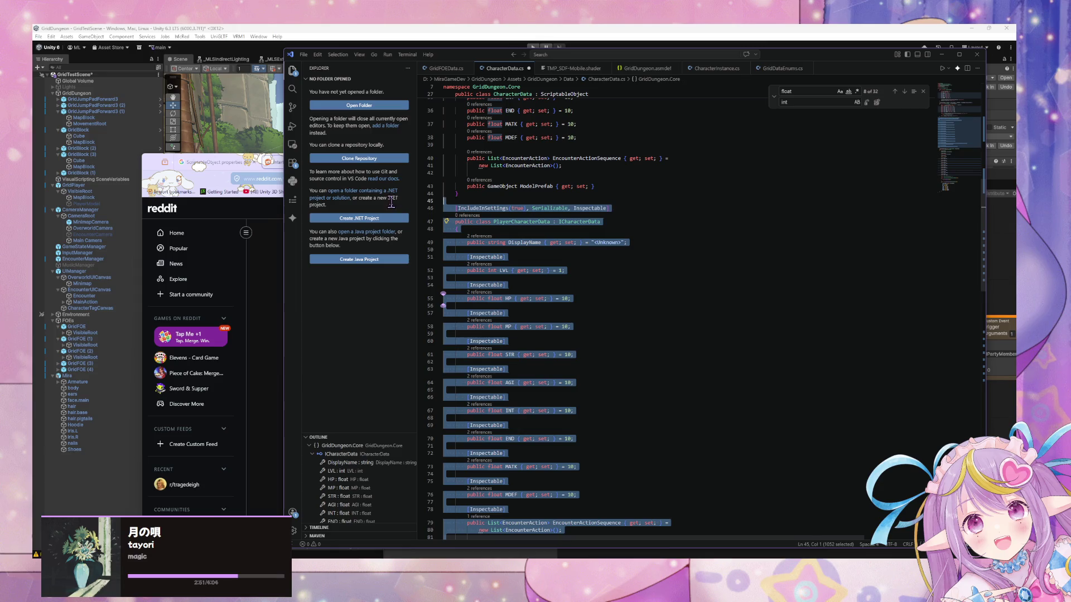
{"action": "key", "text": "Delete"}
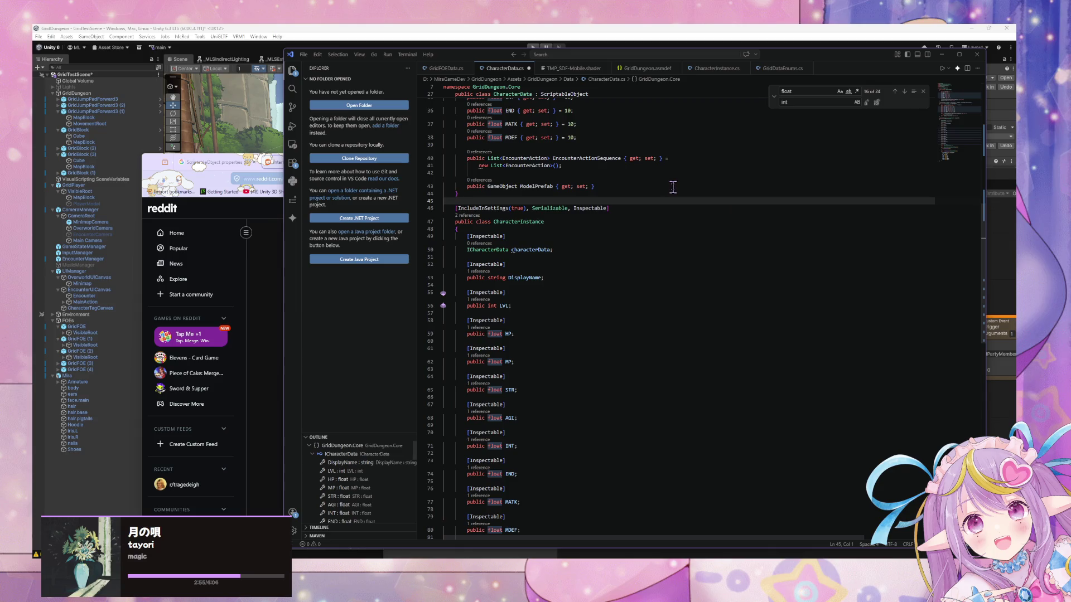
{"action": "scroll", "coordinate": [671, 187], "scroll_direction": "down", "scroll_amount": 5}
{"action": "scroll", "coordinate": [671, 188], "scroll_direction": "down", "scroll_amount": 4}
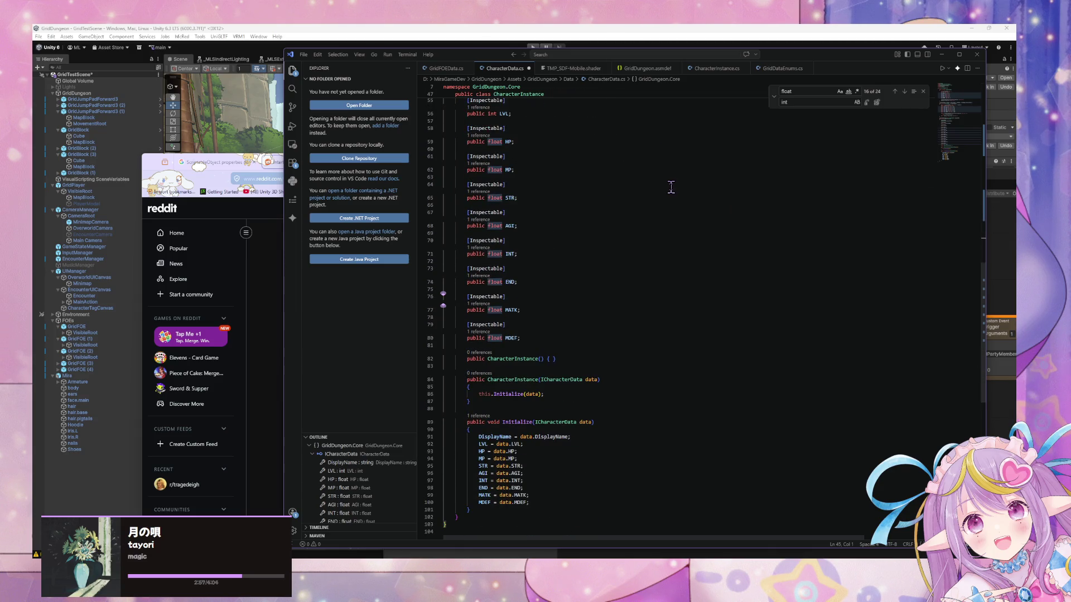
{"action": "scroll", "coordinate": [671, 187], "scroll_direction": "up", "scroll_amount": 7}
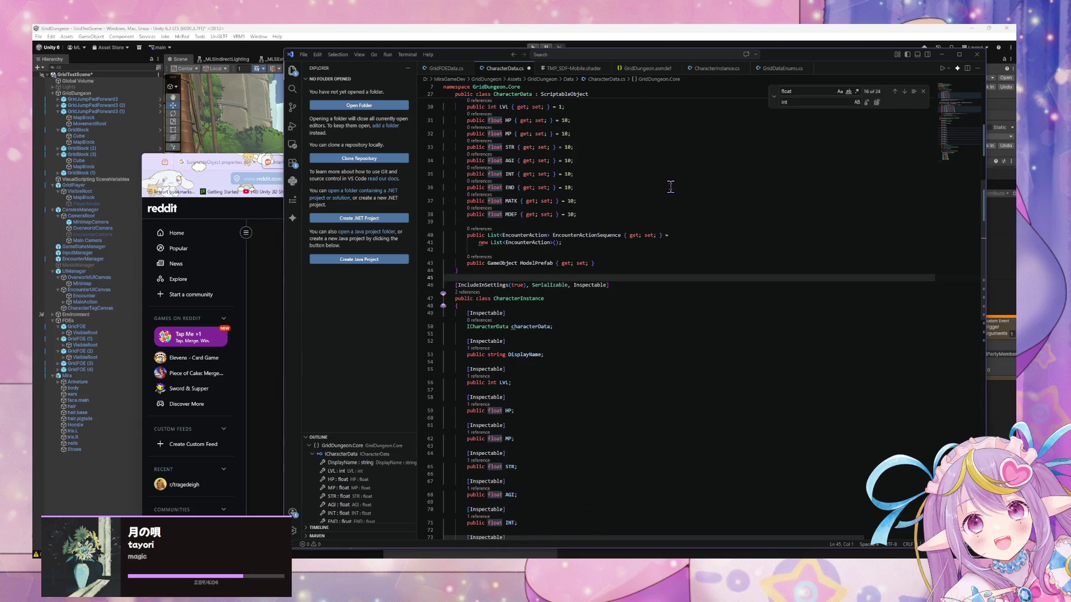
{"action": "scroll", "coordinate": [671, 188], "scroll_direction": "up", "scroll_amount": 1}
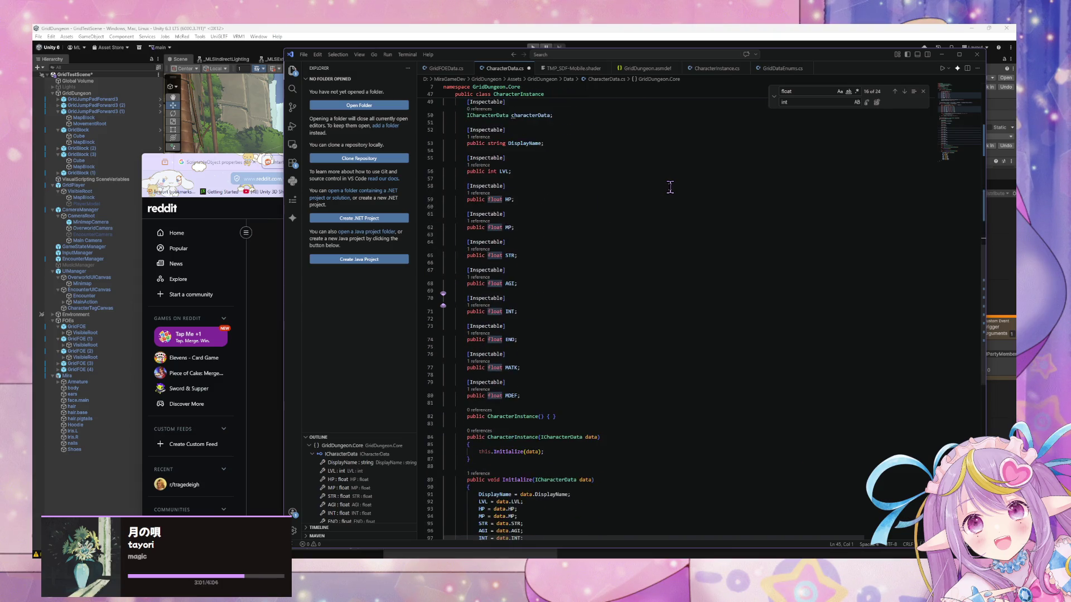
{"action": "scroll", "coordinate": [670, 188], "scroll_direction": "up", "scroll_amount": 2}
{"action": "scroll", "coordinate": [669, 188], "scroll_direction": "down", "scroll_amount": 3}
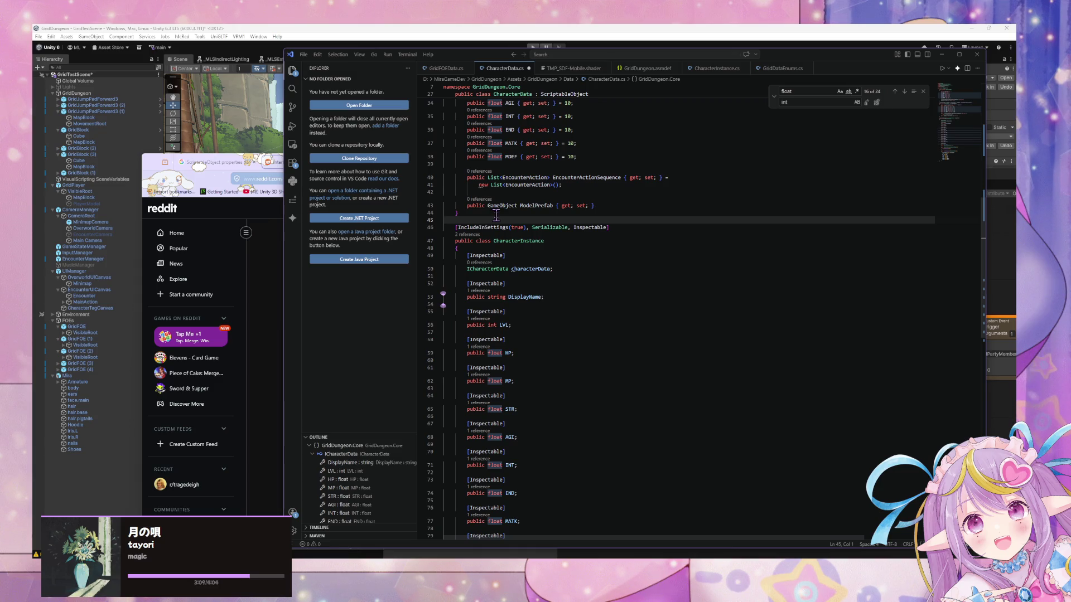
{"action": "scroll", "coordinate": [495, 216], "scroll_direction": "up", "scroll_amount": 3}
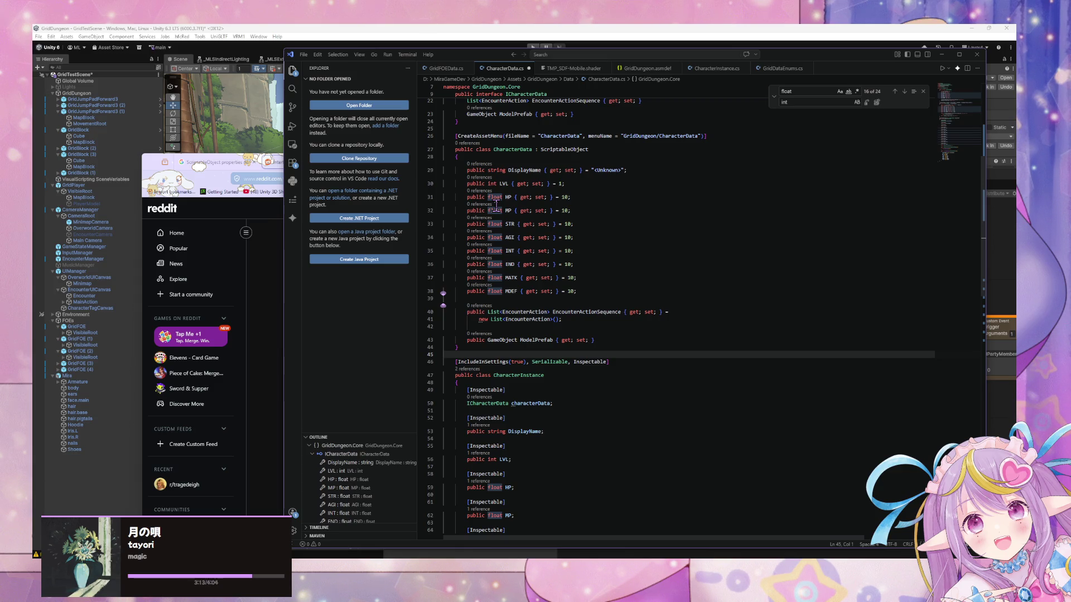
{"action": "left_click", "coordinate": [467, 347]}
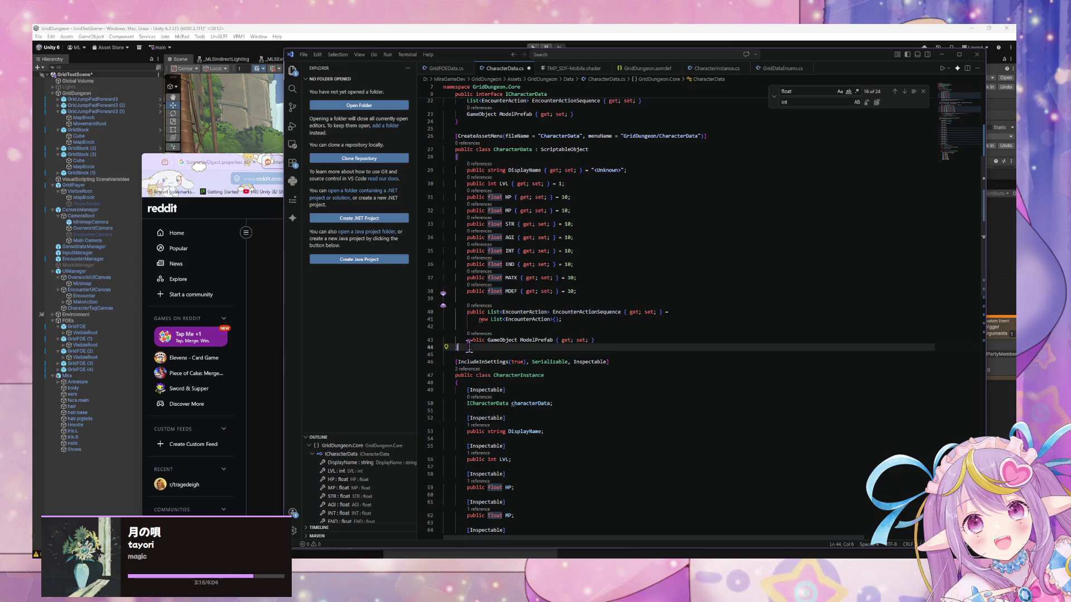
{"action": "scroll", "coordinate": [493, 318], "scroll_direction": "down", "scroll_amount": 10}
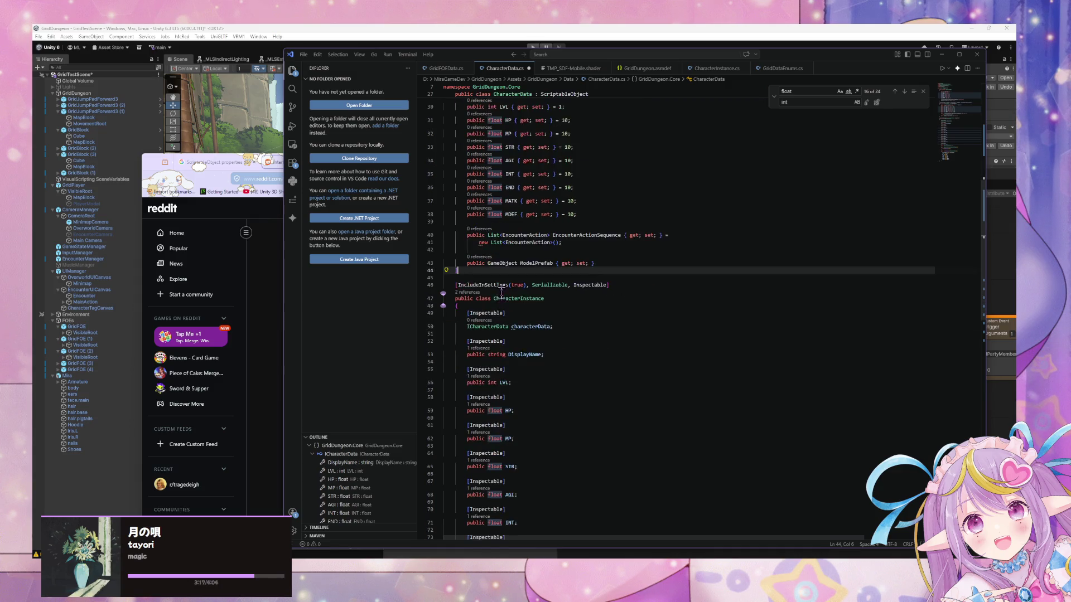
{"action": "scroll", "coordinate": [501, 292], "scroll_direction": "up", "scroll_amount": 4}
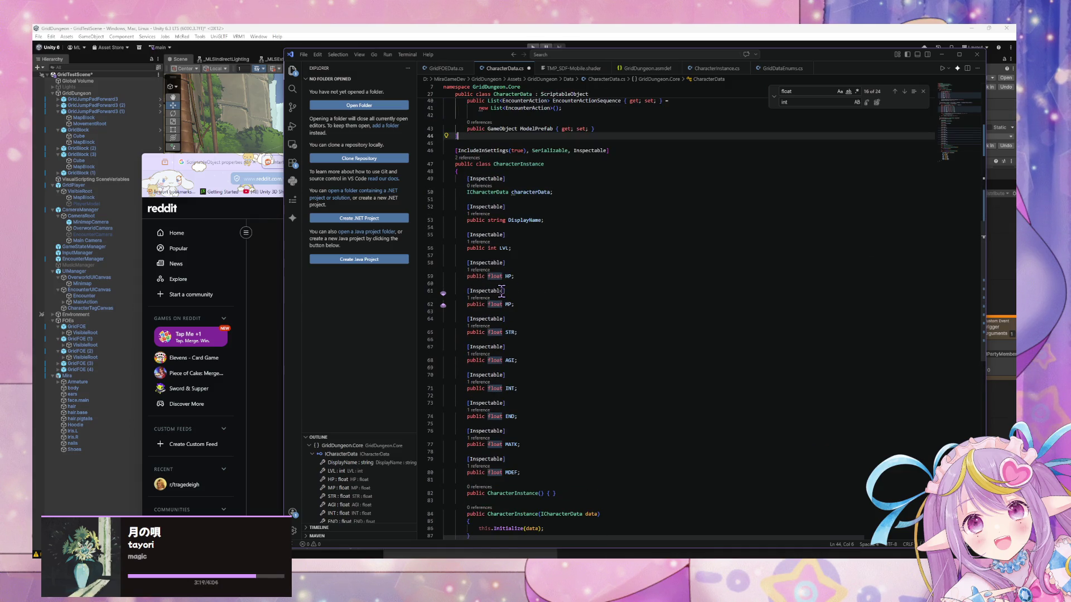
{"action": "scroll", "coordinate": [502, 291], "scroll_direction": "up", "scroll_amount": 5}
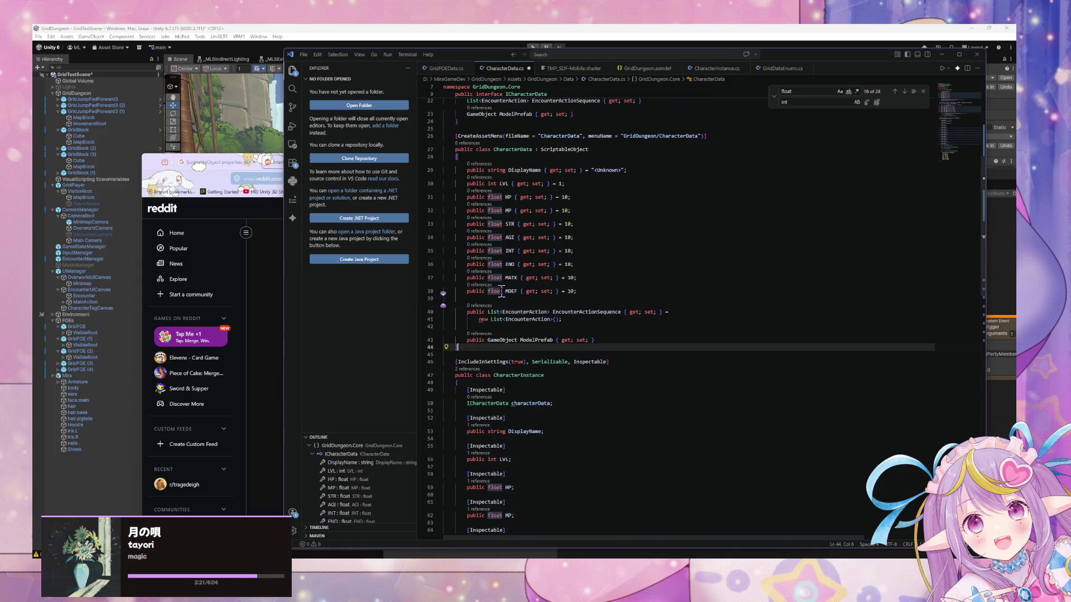
{"action": "scroll", "coordinate": [501, 290], "scroll_direction": "down", "scroll_amount": 2}
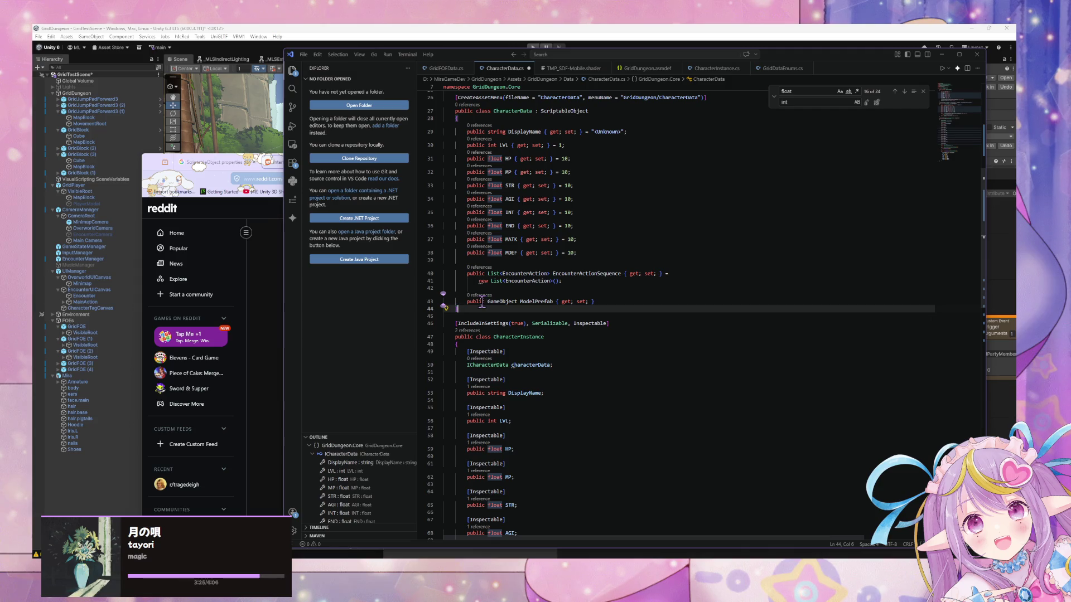
{"action": "scroll", "coordinate": [482, 304], "scroll_direction": "down", "scroll_amount": 5}
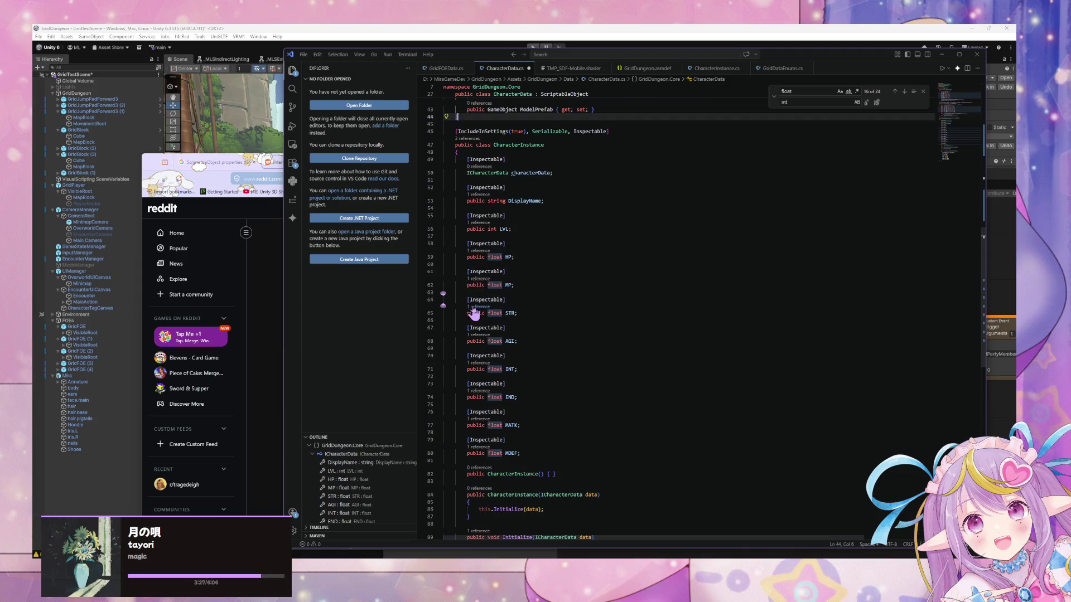
{"action": "scroll", "coordinate": [473, 312], "scroll_direction": "up", "scroll_amount": 4}
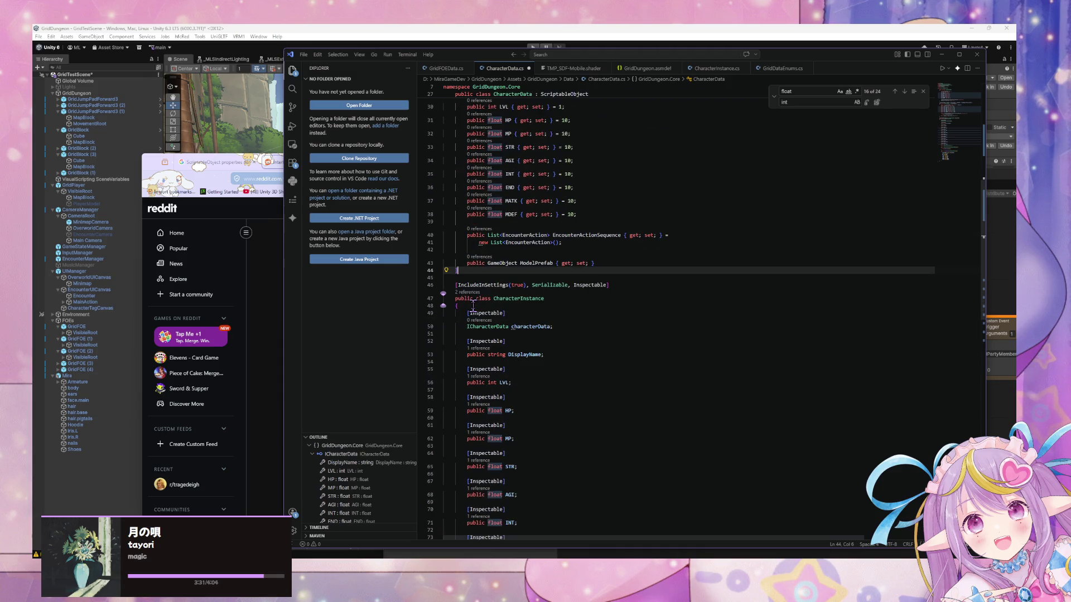
{"action": "scroll", "coordinate": [831, 390], "scroll_direction": "down", "scroll_amount": 1}
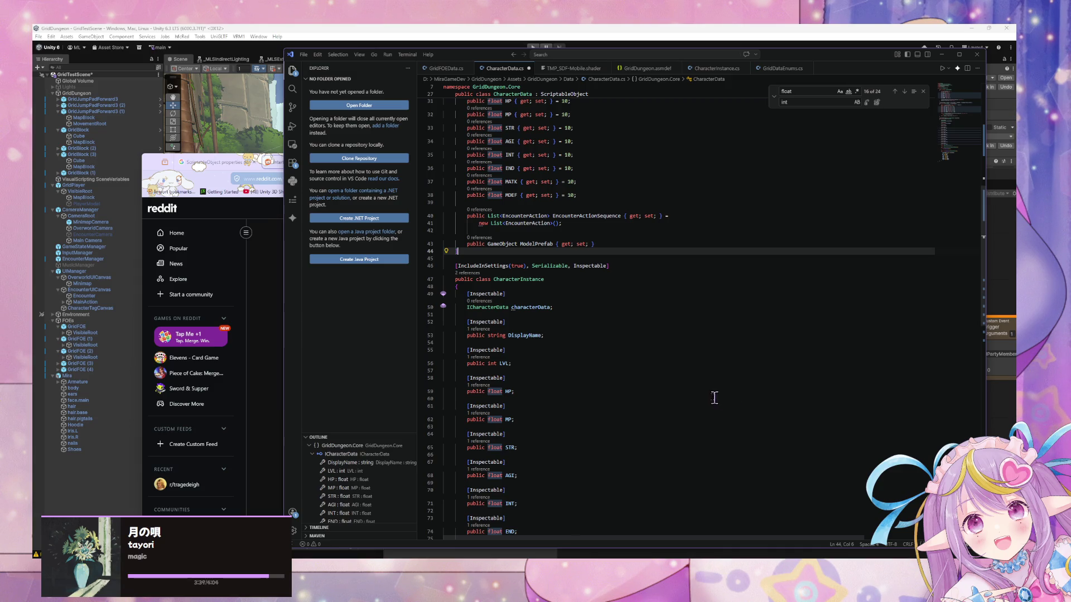
{"action": "scroll", "coordinate": [606, 311], "scroll_direction": "down", "scroll_amount": 1}
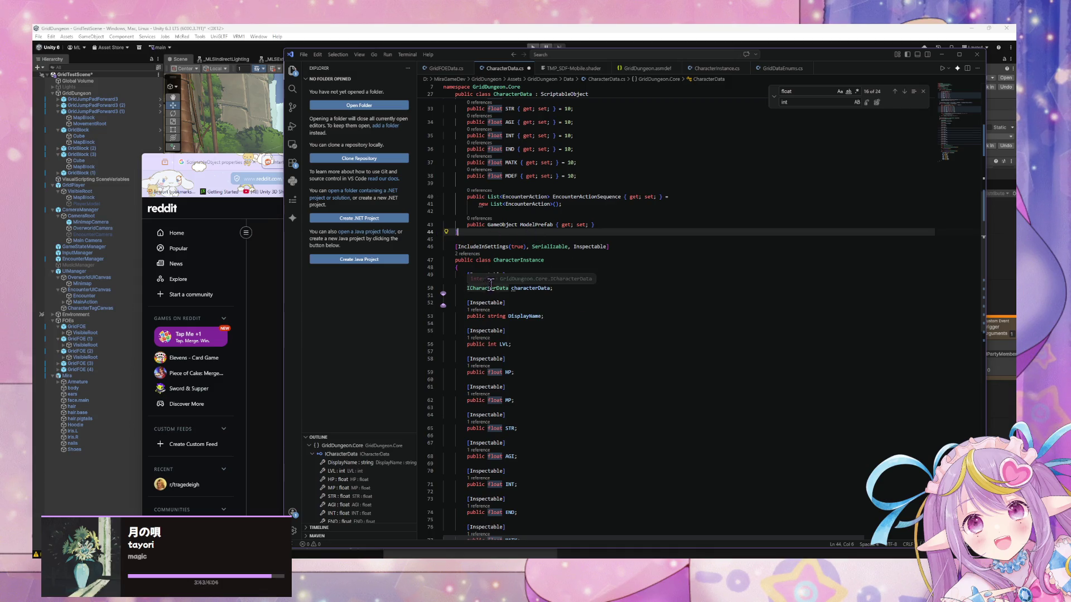
{"action": "mouse_move", "coordinate": [480, 286]}
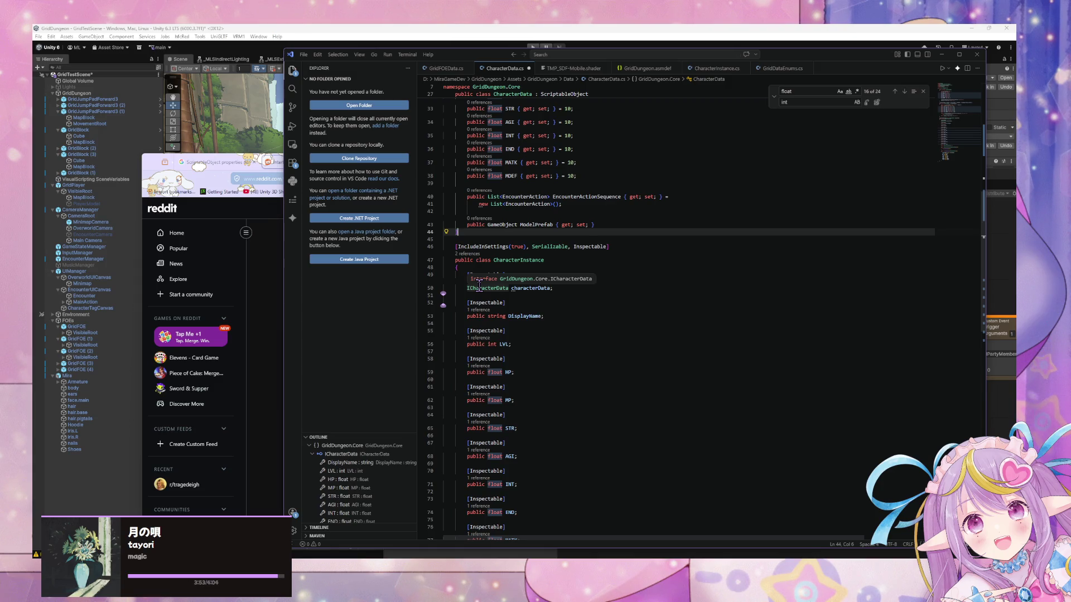
{"action": "scroll", "coordinate": [478, 284], "scroll_direction": "up", "scroll_amount": 5}
{"action": "double_click", "coordinate": [512, 226]}
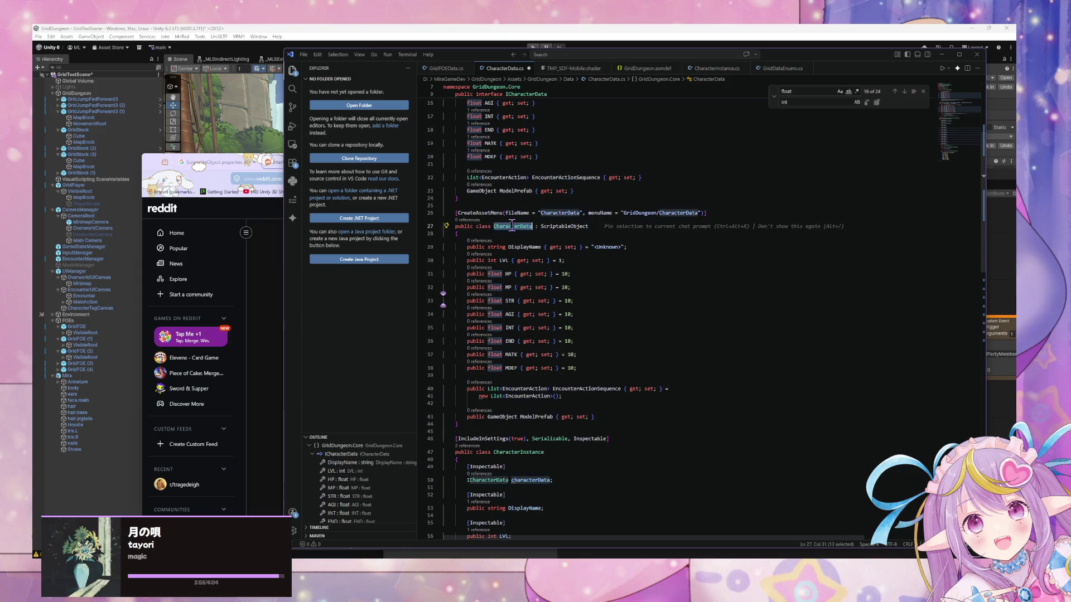
Step: Change the constructor's and Initialize's parameter types from ICharacterData to CharacterData
{"action": "scroll", "coordinate": [708, 262], "scroll_direction": "down", "scroll_amount": 5}
{"action": "double_click", "coordinate": [488, 327]}
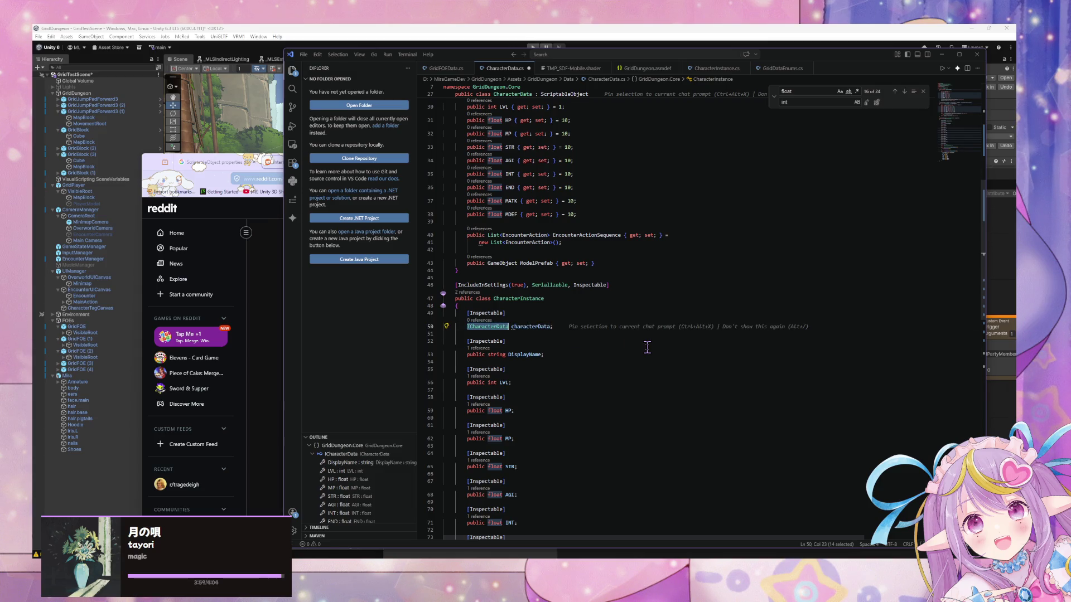
{"action": "scroll", "coordinate": [645, 347], "scroll_direction": "down", "scroll_amount": 9}
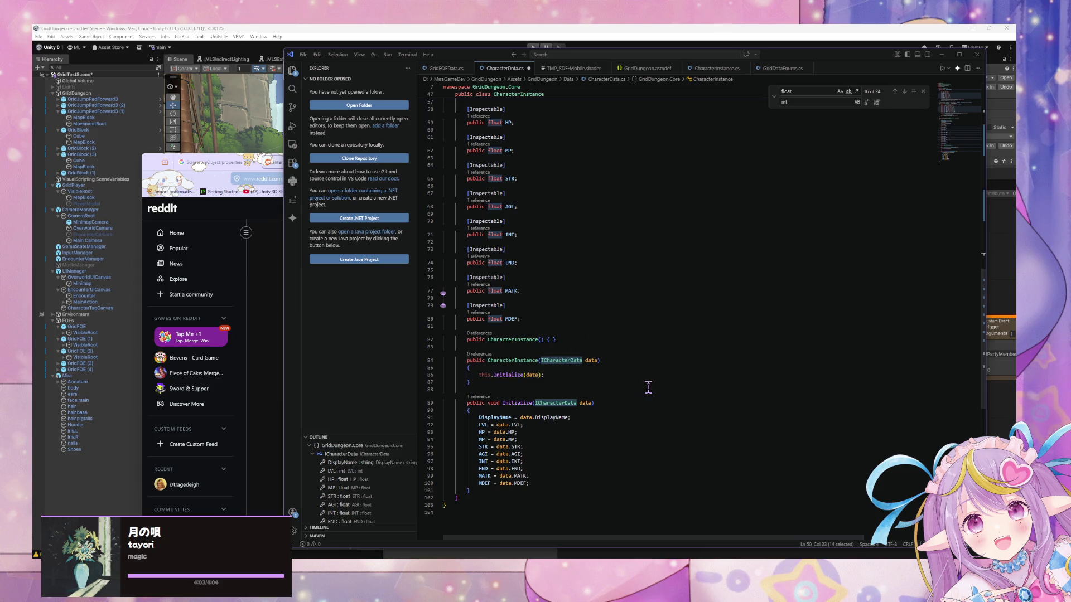
{"action": "scroll", "coordinate": [648, 387], "scroll_direction": "up", "scroll_amount": 5}
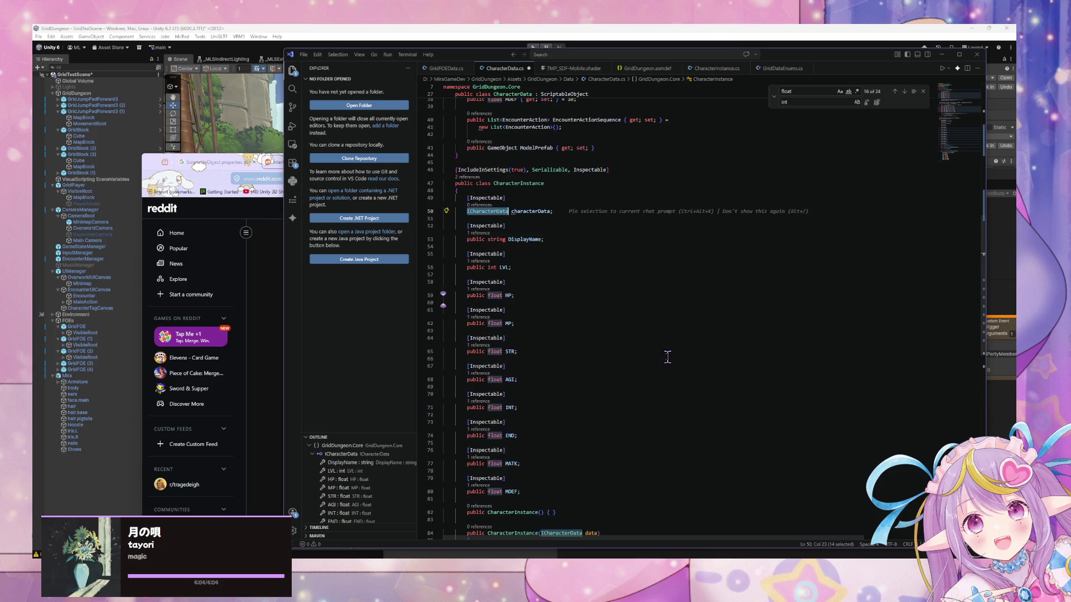
{"action": "scroll", "coordinate": [667, 358], "scroll_direction": "down", "scroll_amount": 2}
{"action": "scroll", "coordinate": [668, 358], "scroll_direction": "down", "scroll_amount": 3}
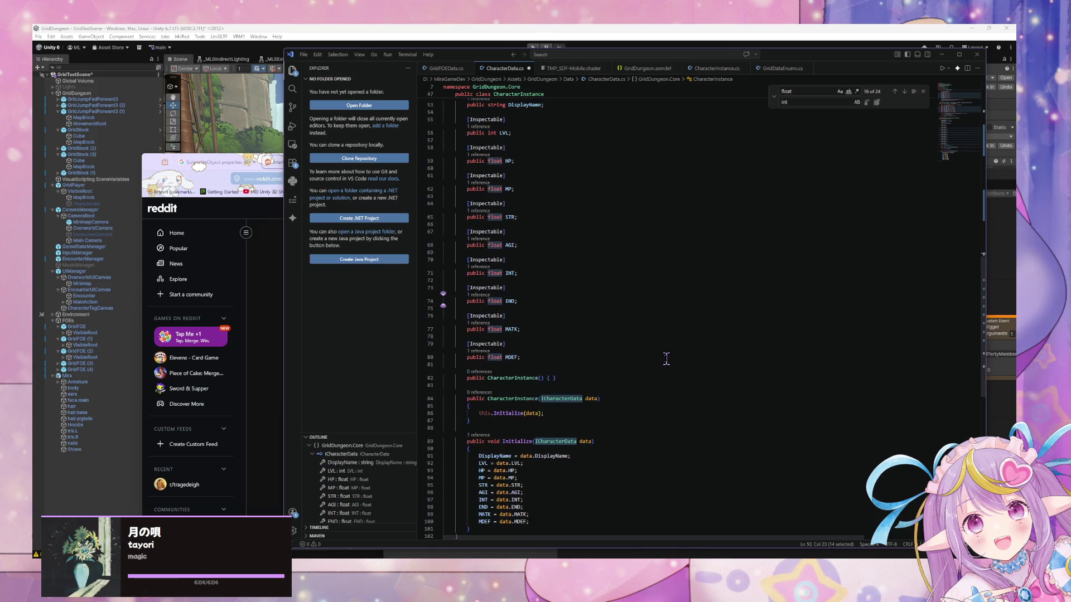
{"action": "double_click", "coordinate": [562, 398]}
{"action": "type", "text": "CharacterData"}
{"action": "double_click", "coordinate": [556, 441]}
{"action": "type", "text": "CharacterData"}
Step: Replace the ICharacterData characterData field with 'Base' and delete its [Inspectable] attribute
{"action": "scroll", "coordinate": [648, 360], "scroll_direction": "up", "scroll_amount": 5}
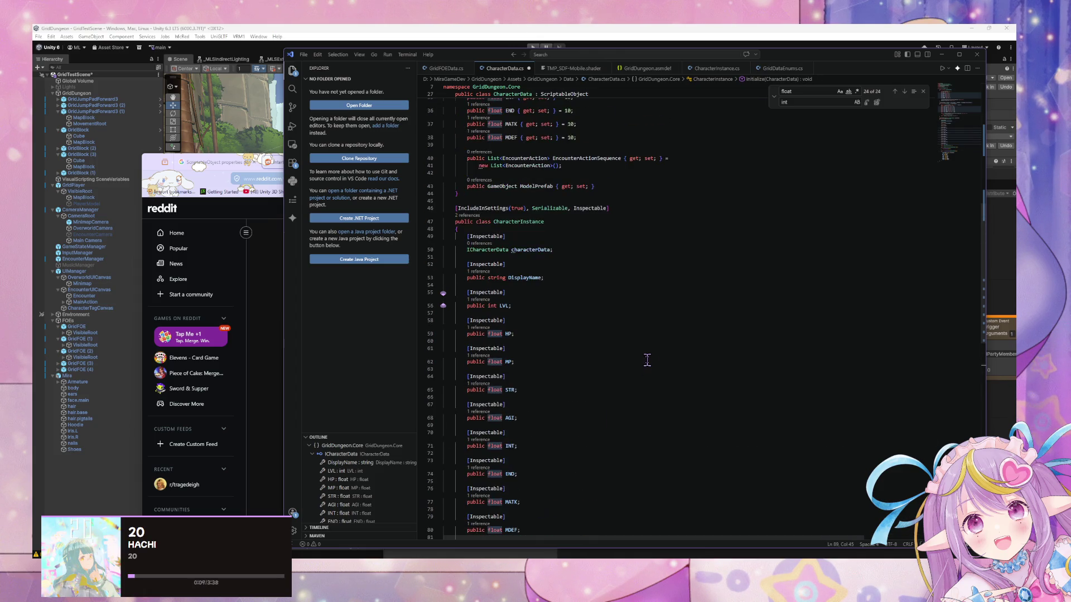
{"action": "left_click_drag", "start_coordinate": [553, 249], "coordinate": [467, 251]}
{"action": "scroll", "coordinate": [537, 342], "scroll_direction": "down", "scroll_amount": 2}
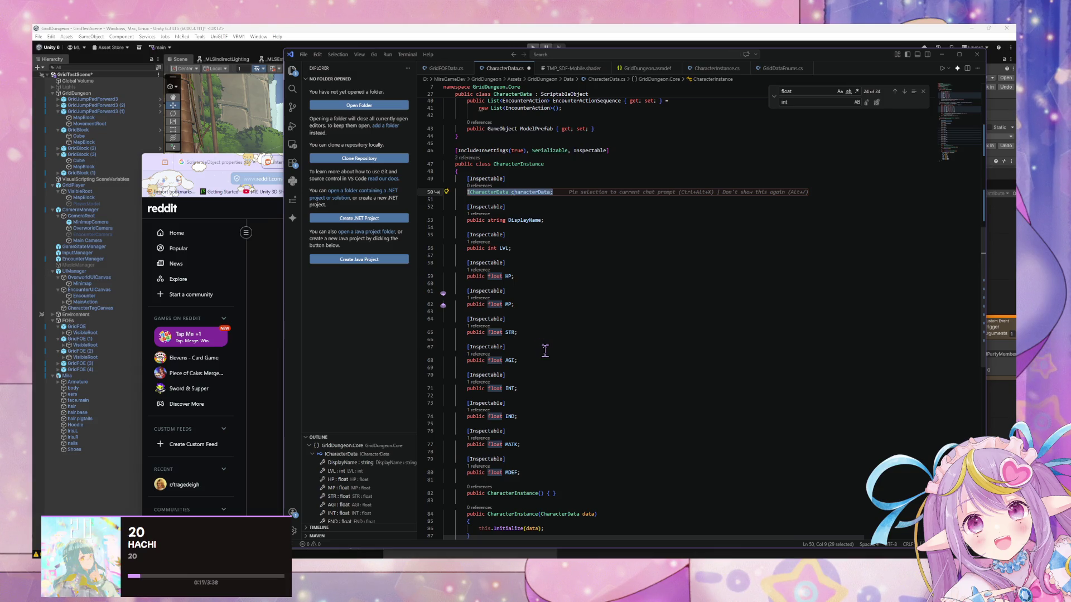
{"action": "type", "text": "Base"}
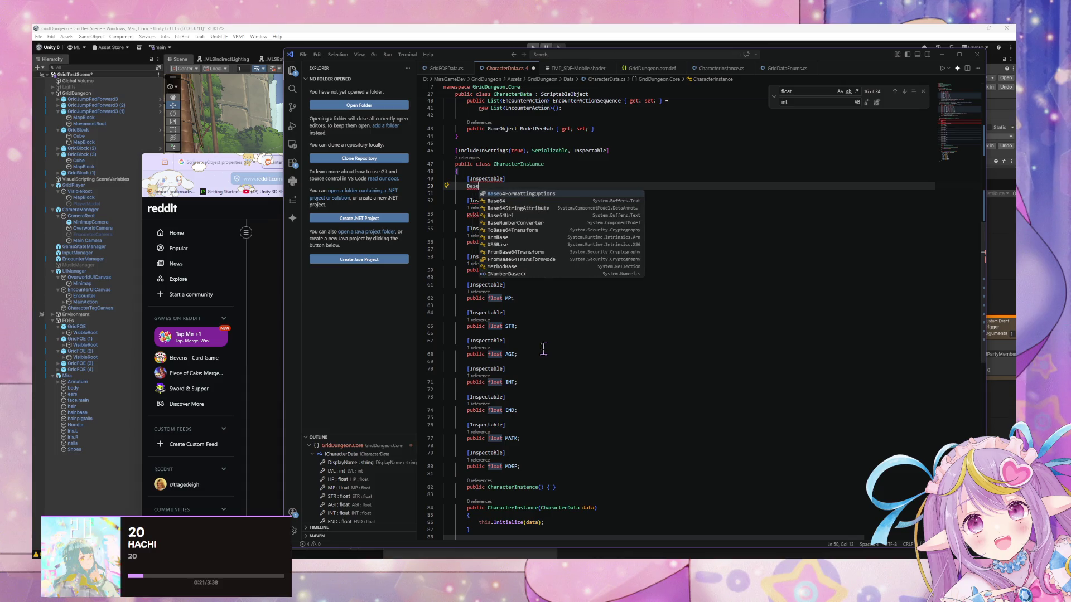
{"action": "left_click_drag", "start_coordinate": [515, 178], "coordinate": [441, 180]}
{"action": "key", "text": "BackSpace"}
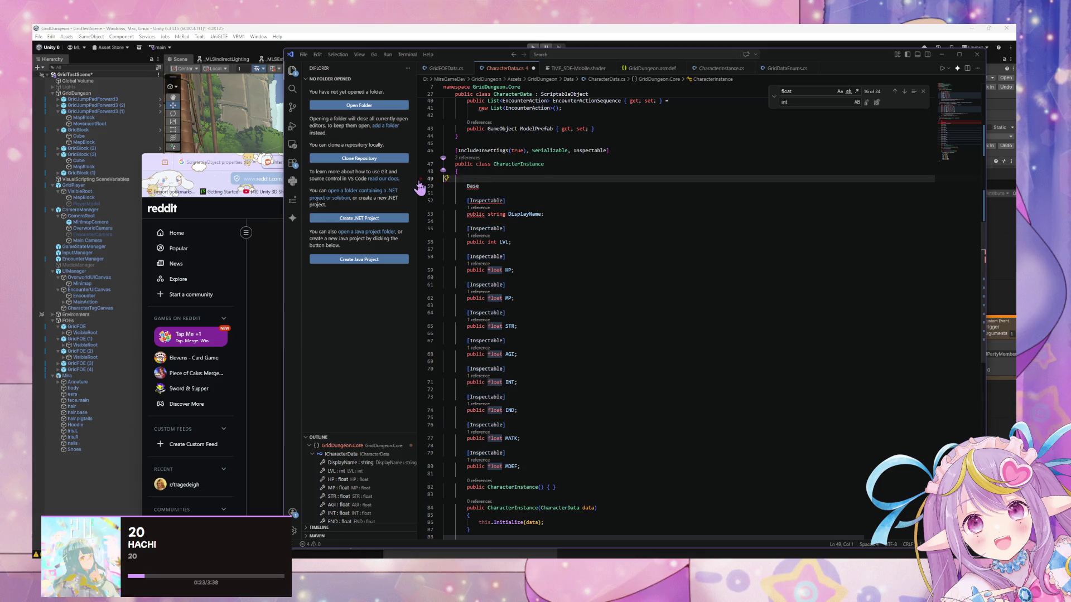
Step: Write the field 'public CharacterInstance BaseCharacterInstance;' on line 49, using the CharacterInstance completion
{"action": "key", "text": "Delete"}
{"action": "key", "text": "Home"}
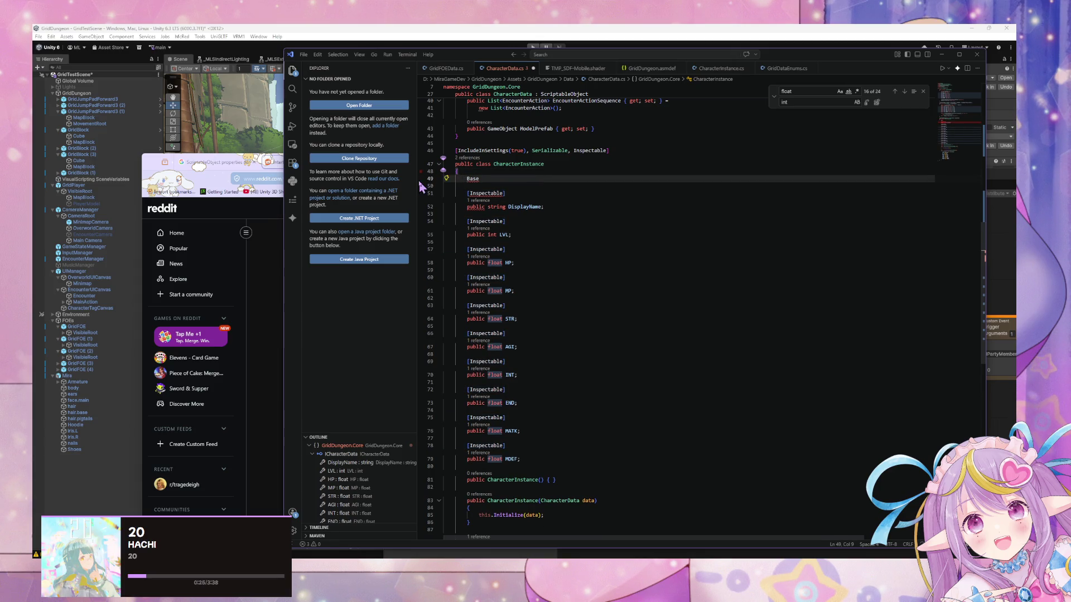
{"action": "type", "text": "public"}
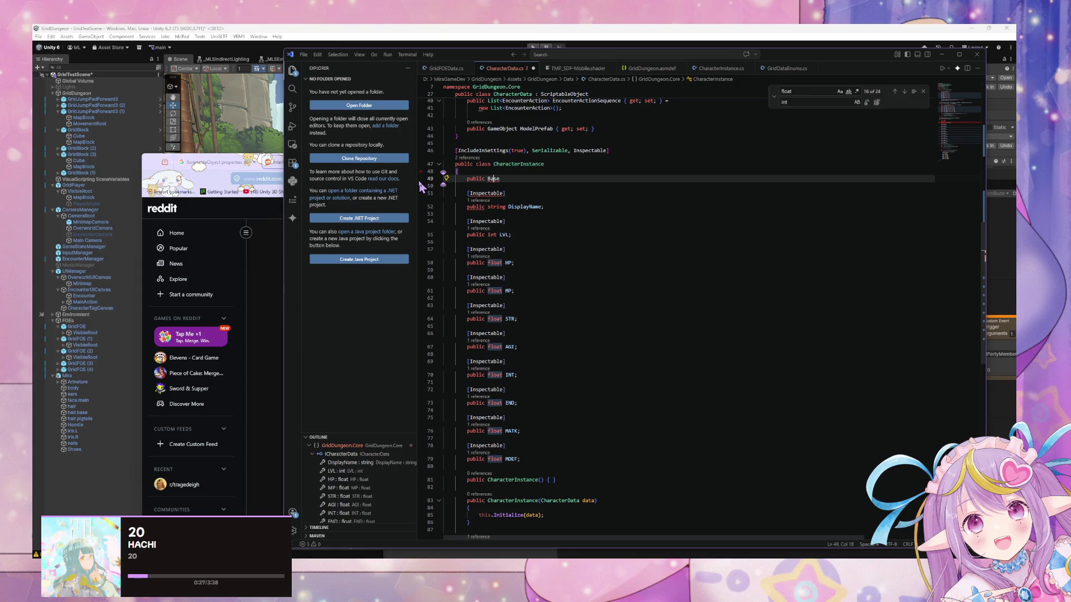
{"action": "key", "text": "BackSpace"}
{"action": "key", "text": "BackSpace"}
{"action": "key", "text": "BackSpace"}
{"action": "type", "text": "CharacterI"}
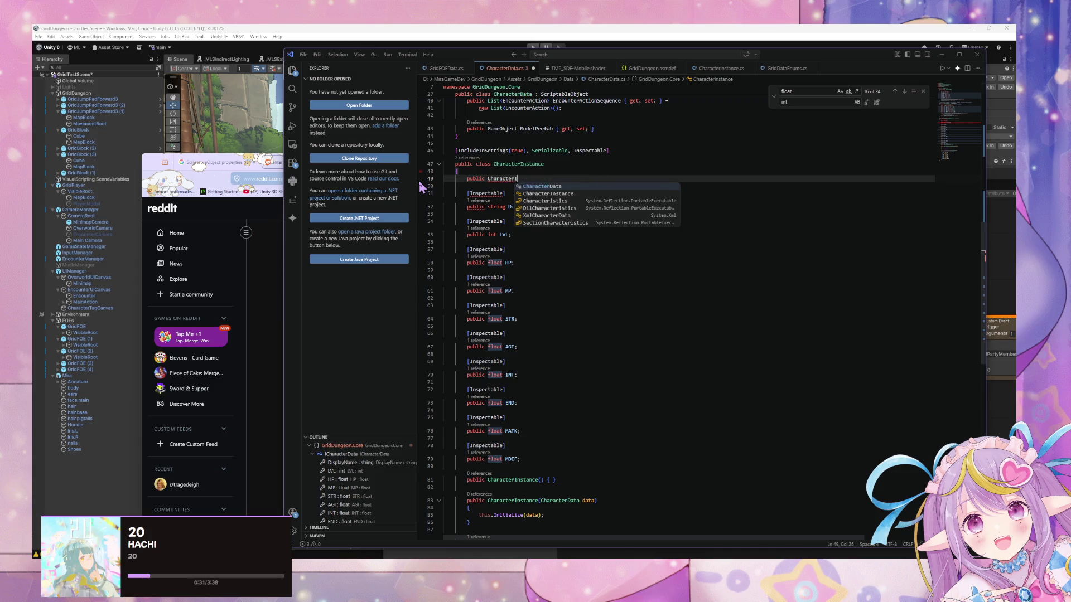
{"action": "key", "text": "Tab"}
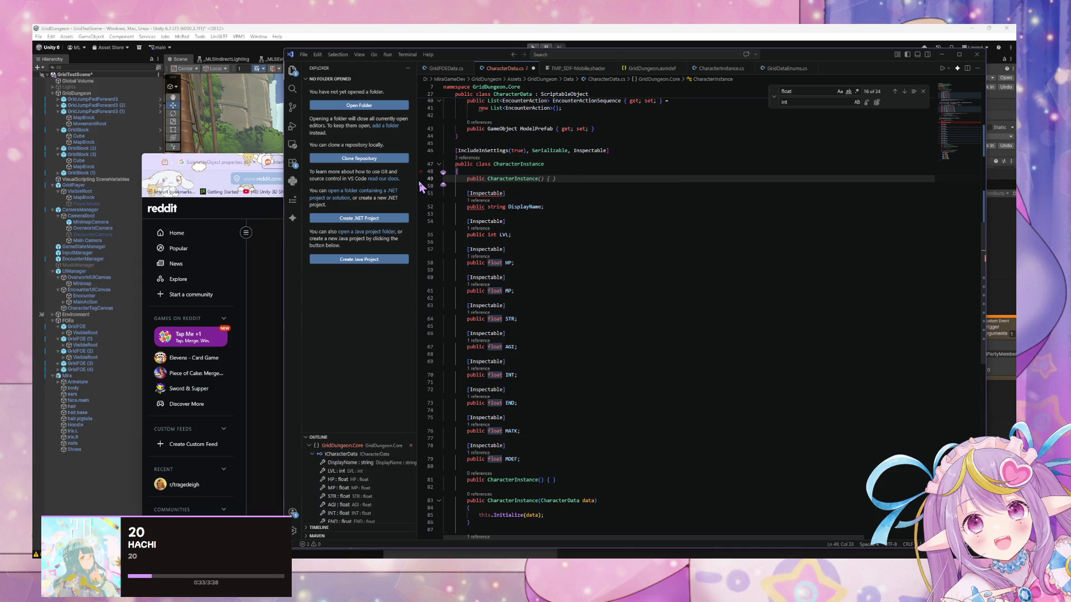
{"action": "key", "text": "BackSpace"}
{"action": "key", "text": "End"}
{"action": "type", "text": "B"}
{"action": "type", "text": "aseC"}
{"action": "type", "text": "harac"}
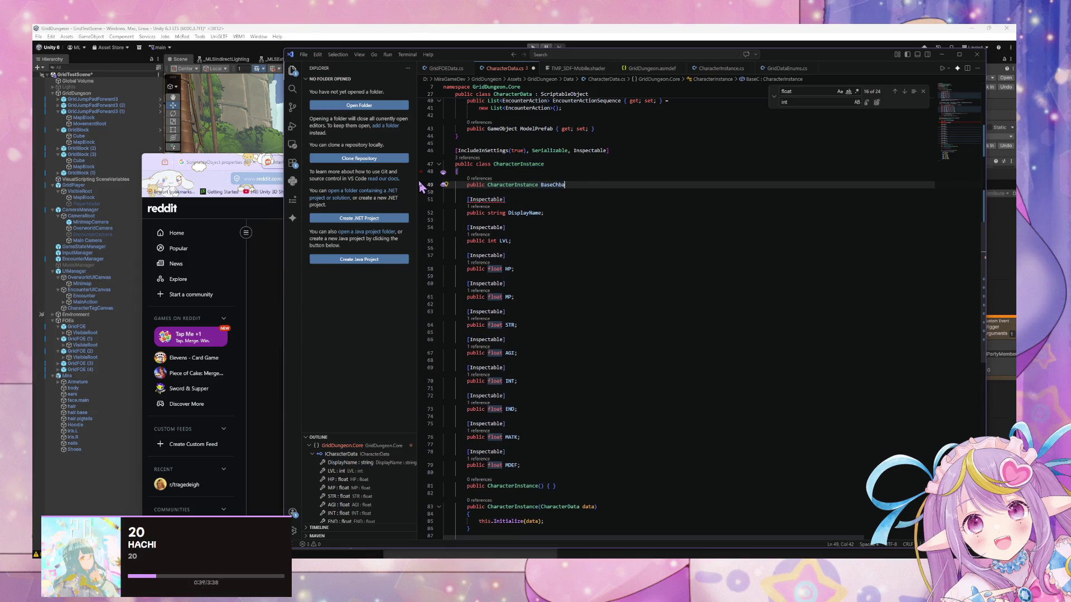
{"action": "type", "text": "ter"}
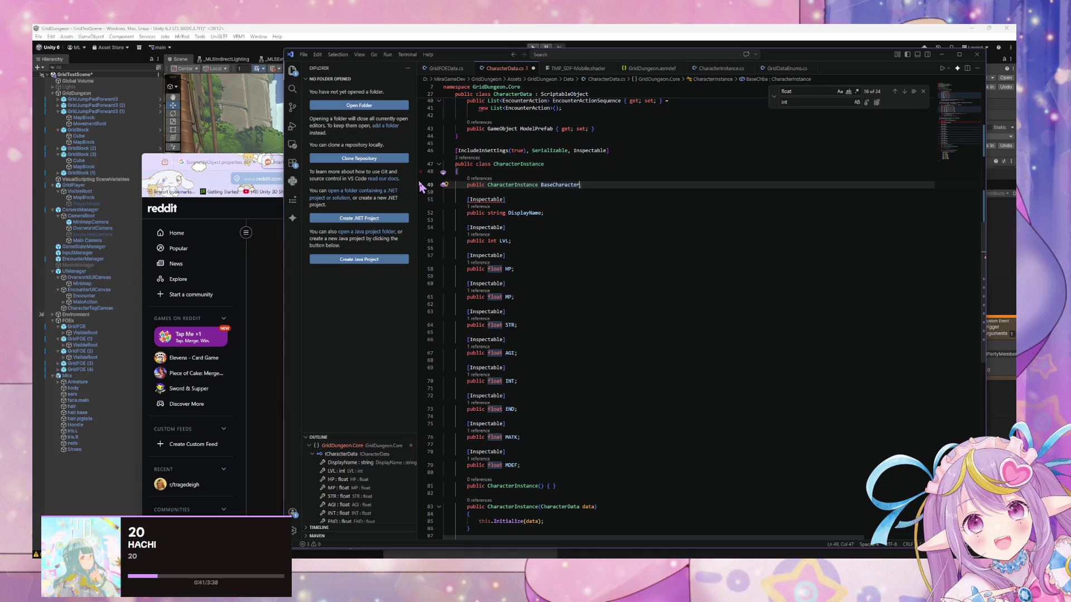
{"action": "type", "text": "Instance"}
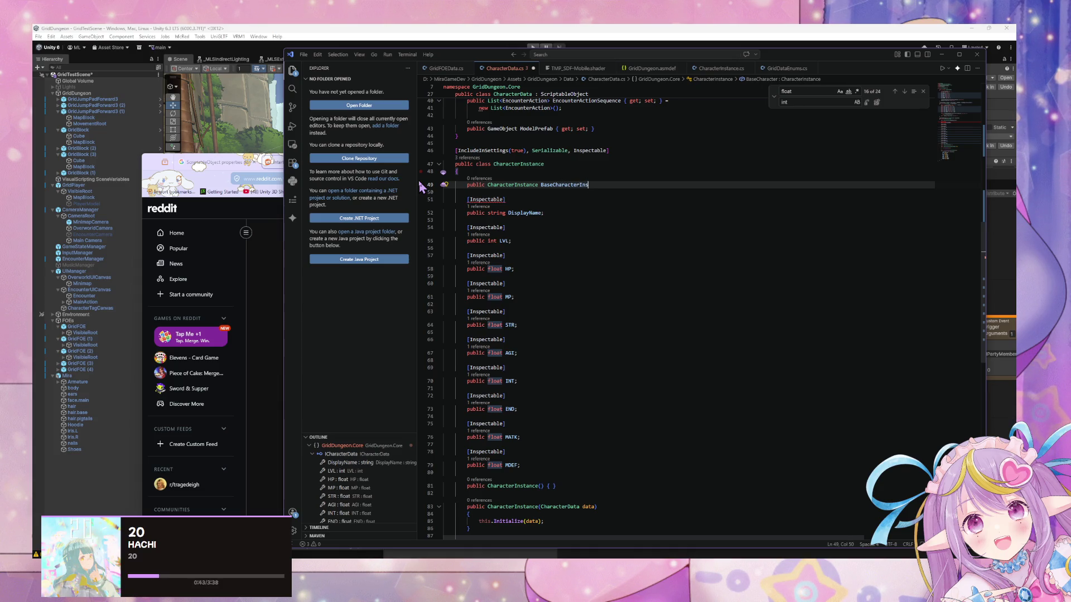
{"action": "type", "text": ";"}
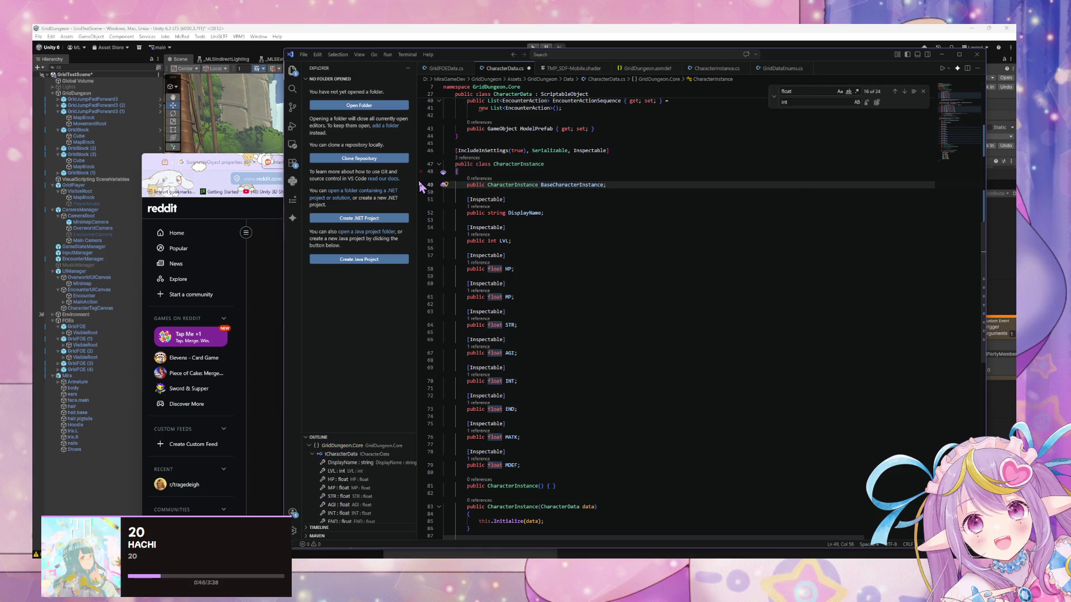
Step: Delete the entire ICharacterData interface definition from the file
{"action": "left_click", "coordinate": [485, 184]}
{"action": "scroll", "coordinate": [623, 186], "scroll_direction": "up", "scroll_amount": 3}
{"action": "scroll", "coordinate": [617, 186], "scroll_direction": "up", "scroll_amount": 10}
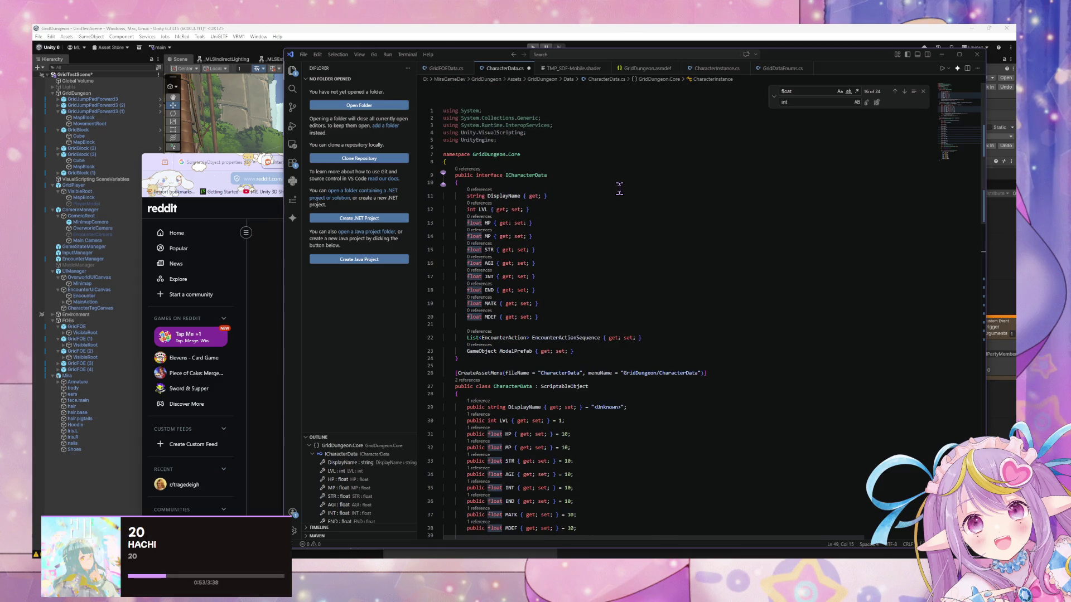
{"action": "mouse_move", "coordinate": [471, 360]}
{"action": "left_mouse_down"}
{"action": "mouse_move", "coordinate": [444, 338]}
{"action": "mouse_move", "coordinate": [434, 177]}
{"action": "left_mouse_up"}
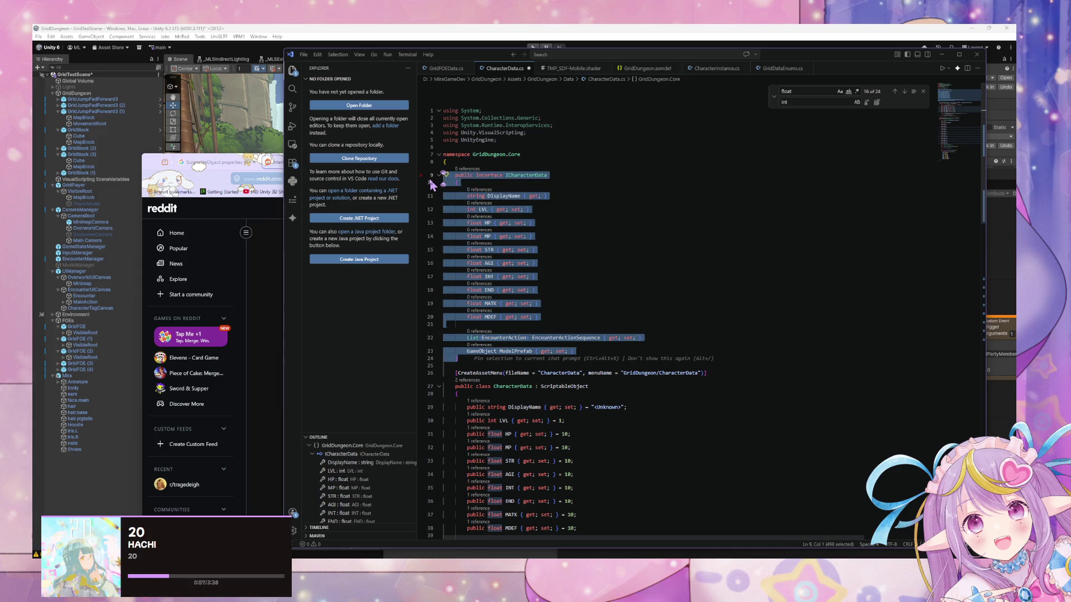
{"action": "key", "text": "Delete"}
{"action": "scroll", "coordinate": [485, 176], "scroll_direction": "down", "scroll_amount": 5}
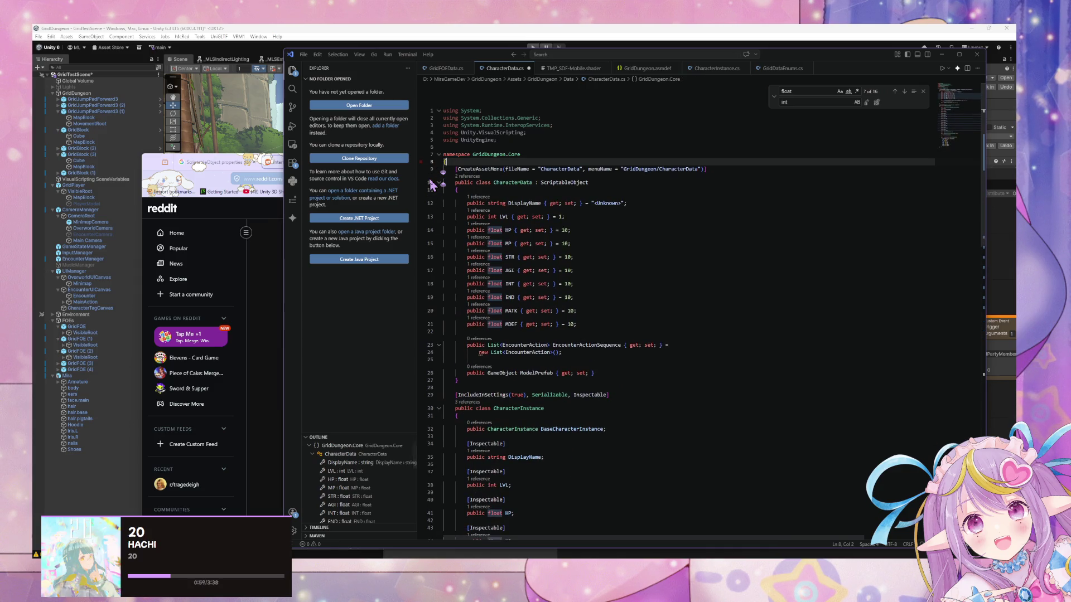
Step: Change the BaseCharacterInstance field from public to private and save CharacterData.cs
{"action": "left_click", "coordinate": [648, 275]}
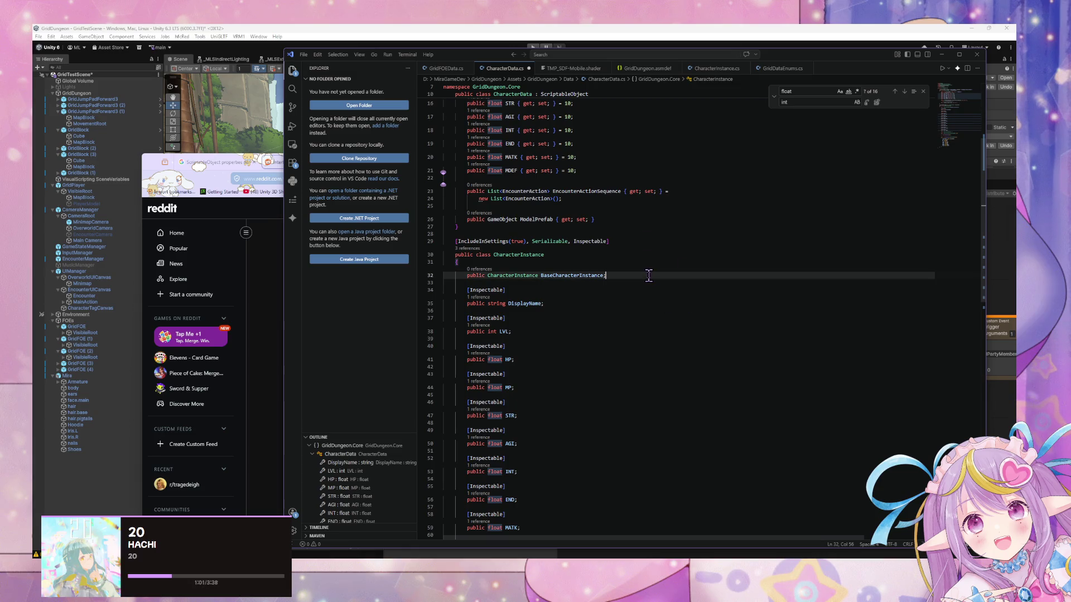
{"action": "scroll", "coordinate": [608, 229], "scroll_direction": "down", "scroll_amount": 1}
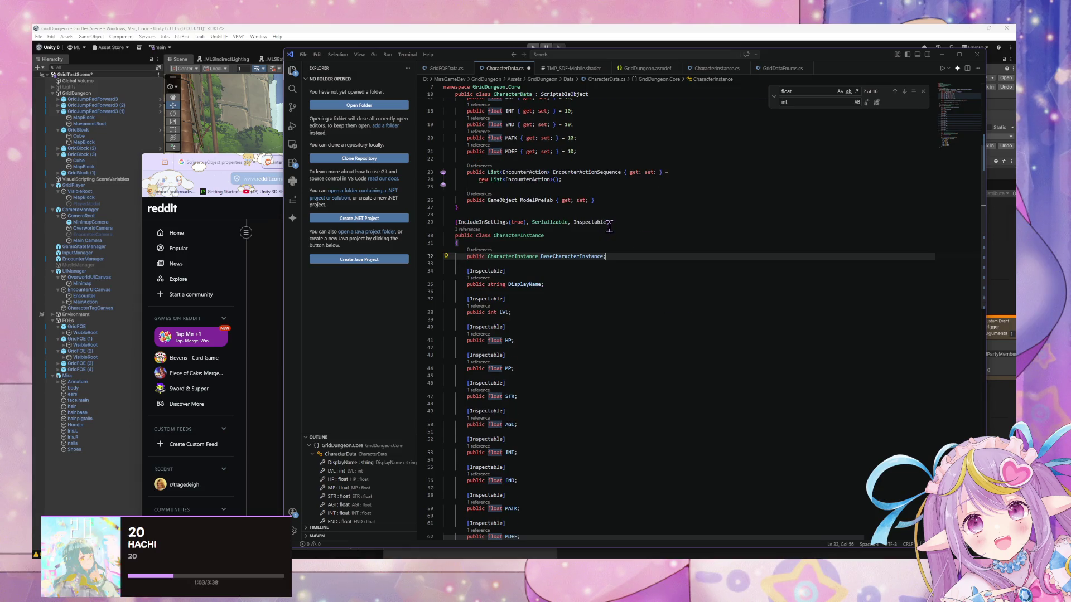
{"action": "scroll", "coordinate": [609, 226], "scroll_direction": "down", "scroll_amount": 2}
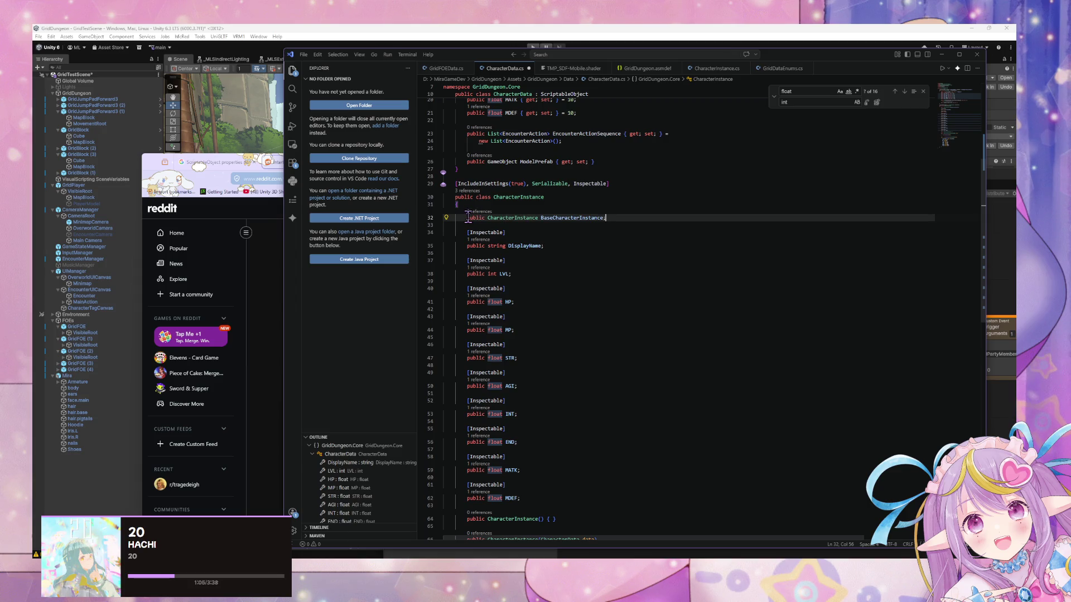
{"action": "double_click", "coordinate": [471, 217]}
{"action": "type", "text": "private"}
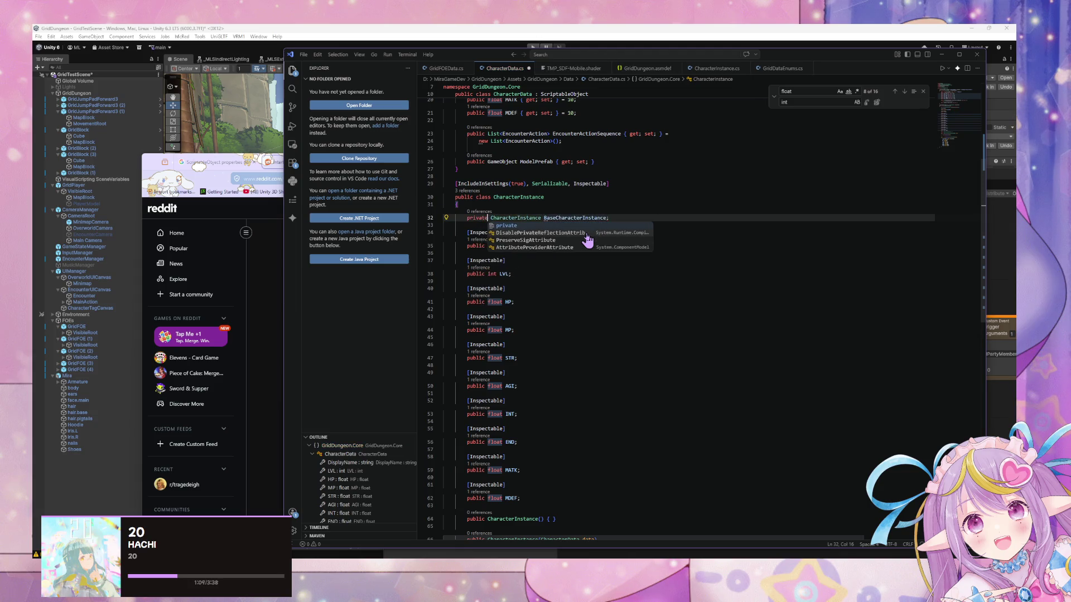
{"action": "left_click", "coordinate": [633, 217]}
{"action": "scroll", "coordinate": [530, 340], "scroll_direction": "down", "scroll_amount": 8}
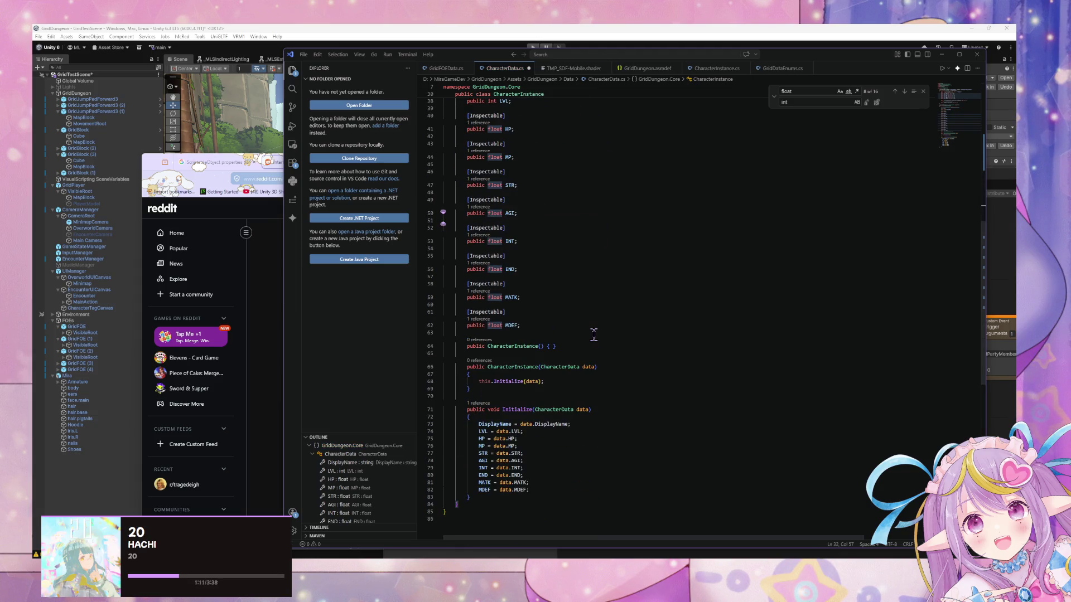
{"action": "scroll", "coordinate": [563, 374], "scroll_direction": "up", "scroll_amount": 4}
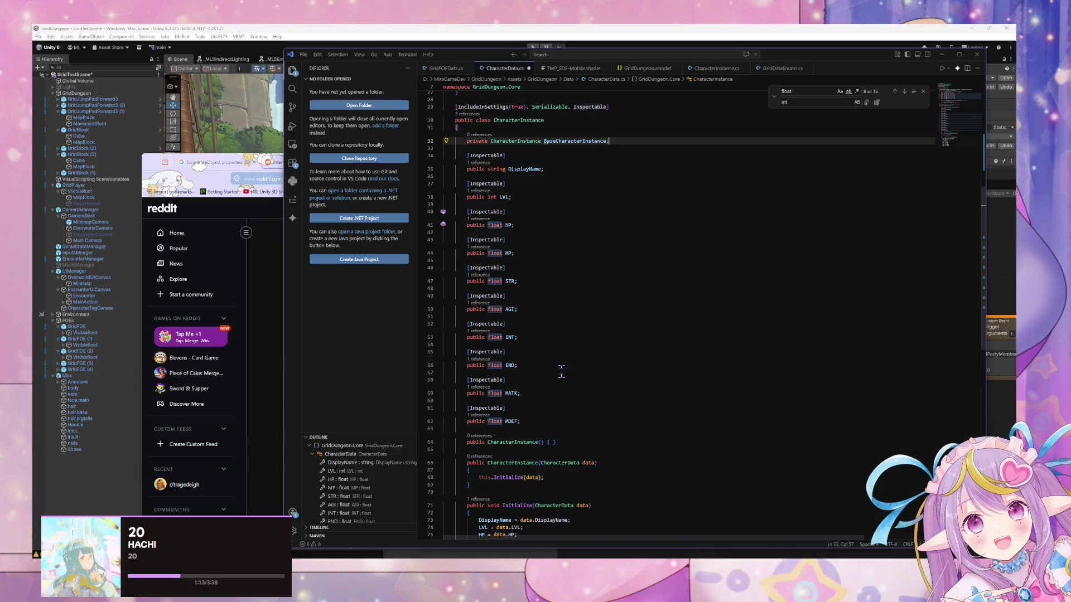
{"action": "key", "text": "ctrl+s"}
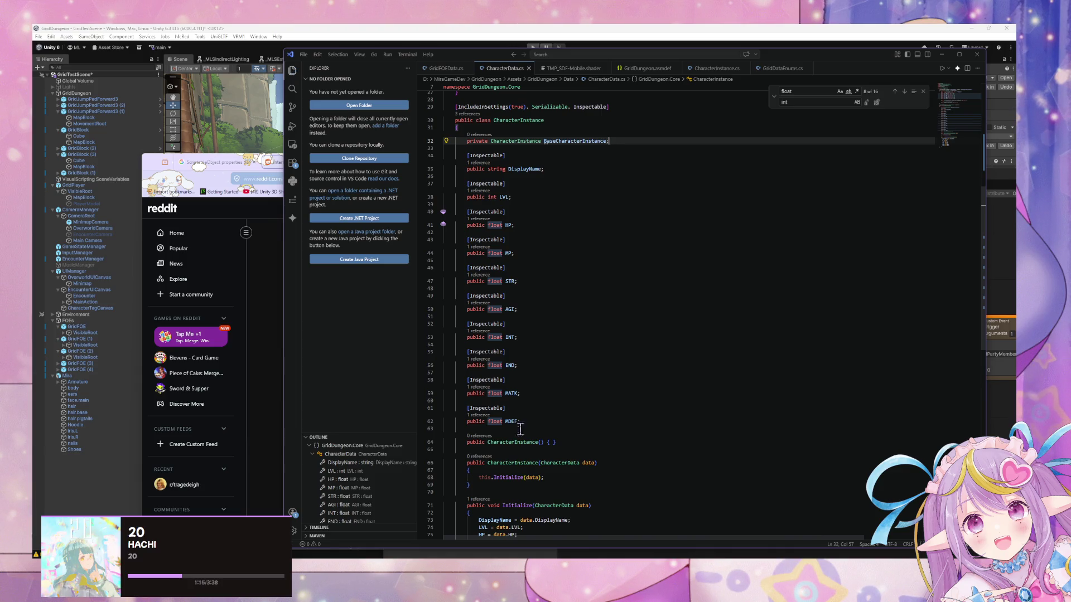
Step: Reduce the constructor's call on line 68 from this.Initialize(data) to this.Initialize();
{"action": "left_click", "coordinate": [539, 477]}
{"action": "key", "text": "Left"}
{"action": "key", "text": "Left"}
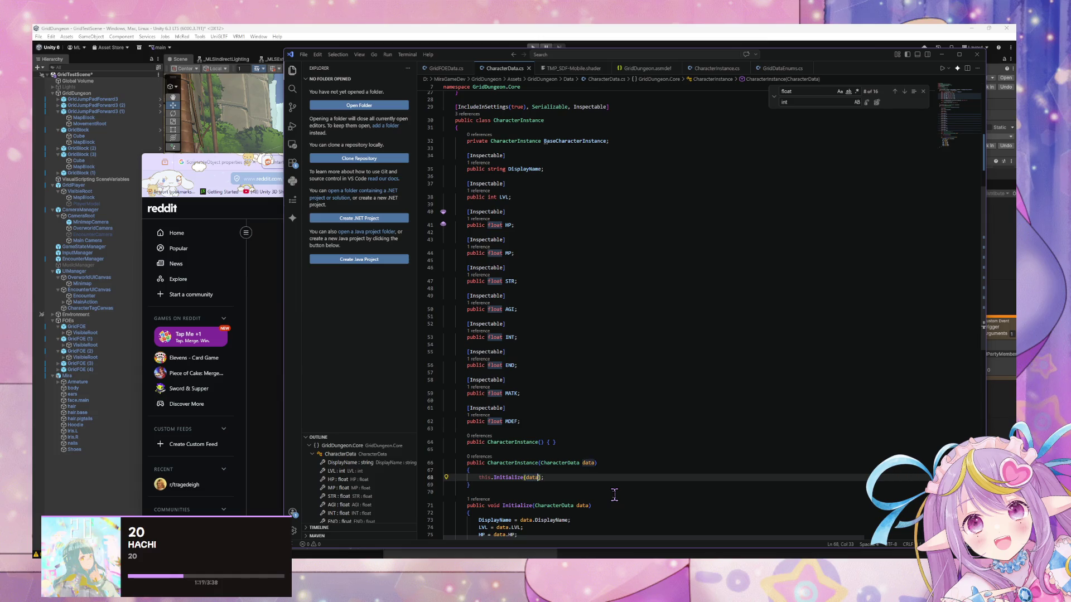
{"action": "key", "text": "BackSpace"}
{"action": "key", "text": "BackSpace"}
{"action": "key", "text": "BackSpace"}
{"action": "type", "text": "this"}
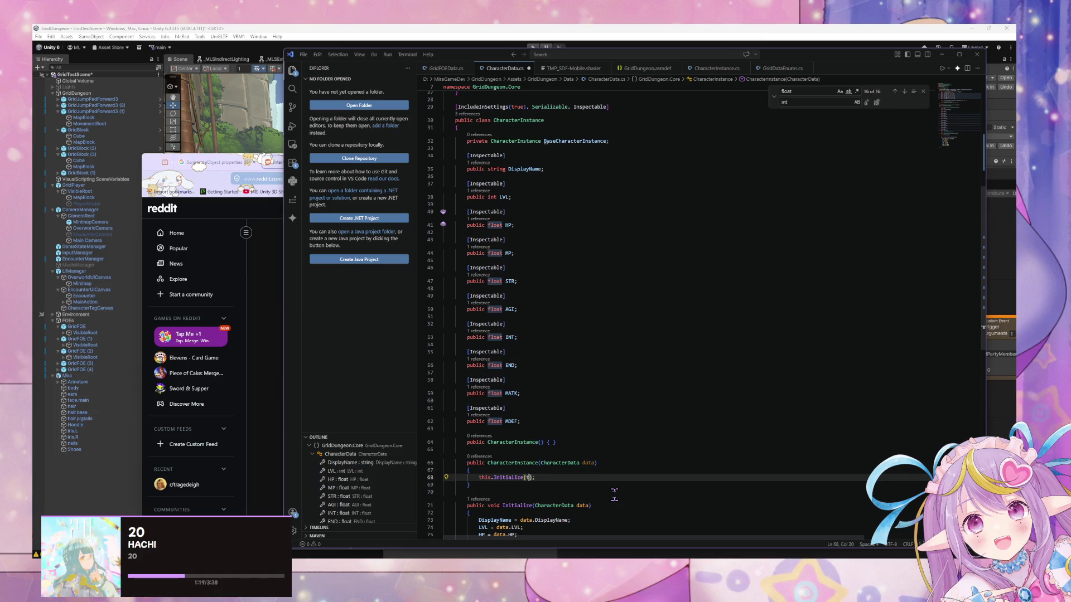
{"action": "type", "text": " ."}
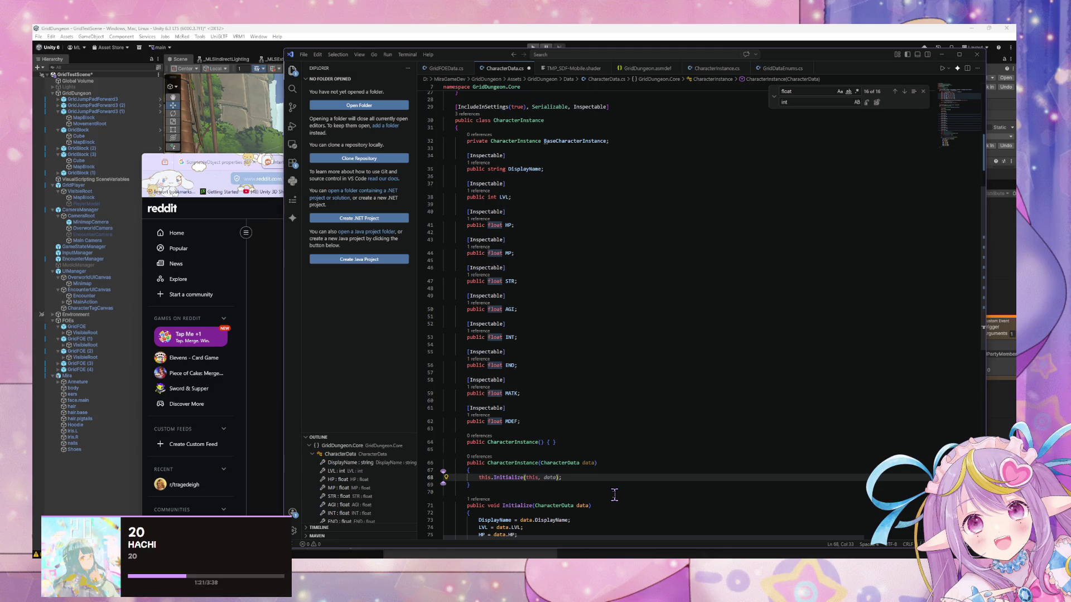
{"action": "type", "text": "Base"}
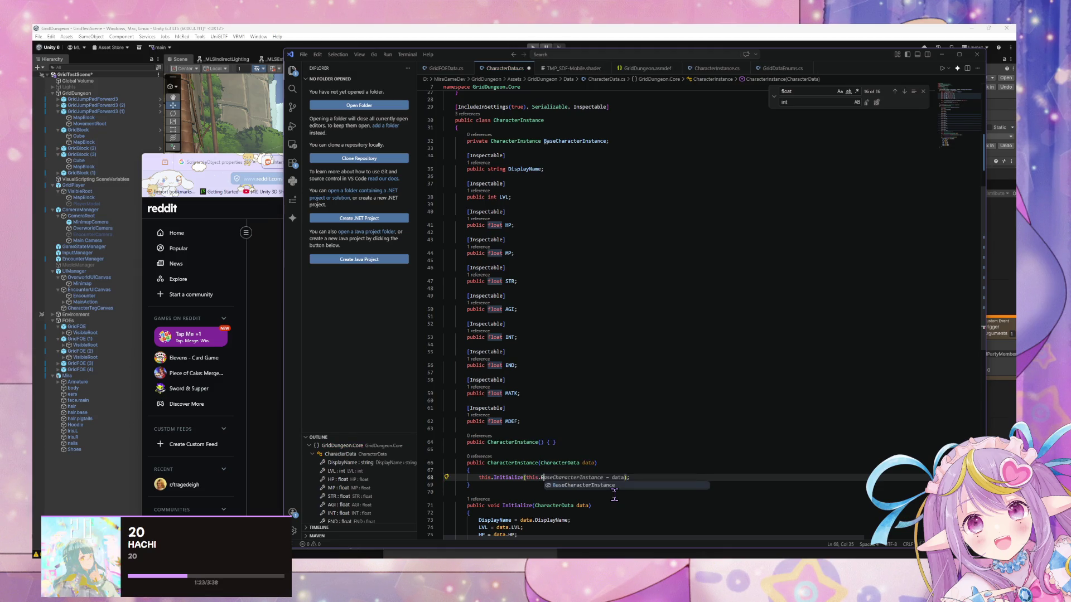
{"action": "key", "text": "Tab"}
{"action": "left_click_drag", "start_coordinate": [624, 477], "coordinate": [537, 477]}
{"action": "key", "text": "BackSpace"}
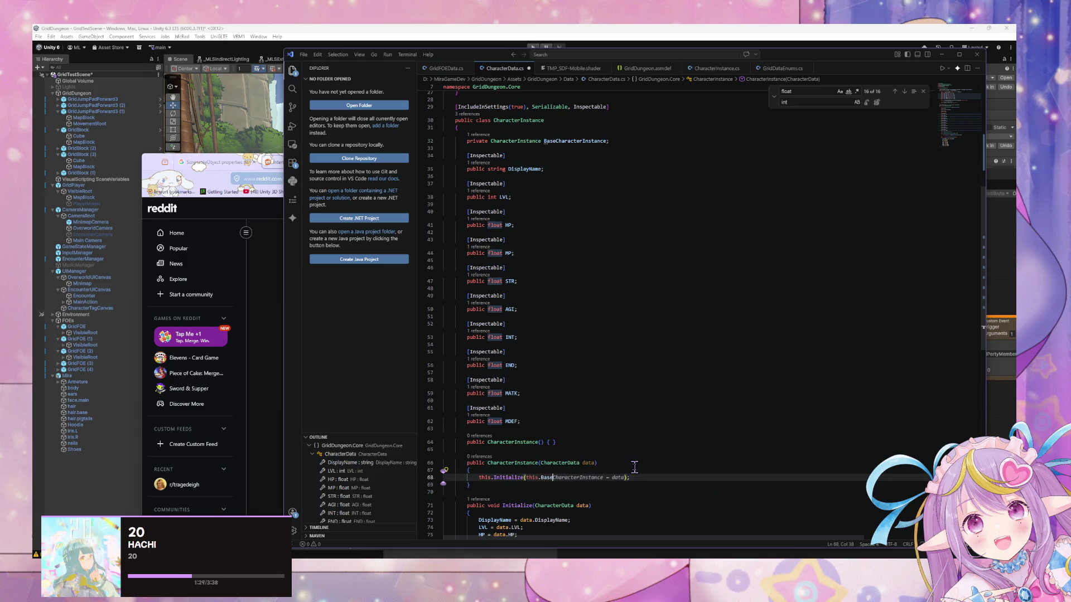
{"action": "key", "text": "BackSpace"}
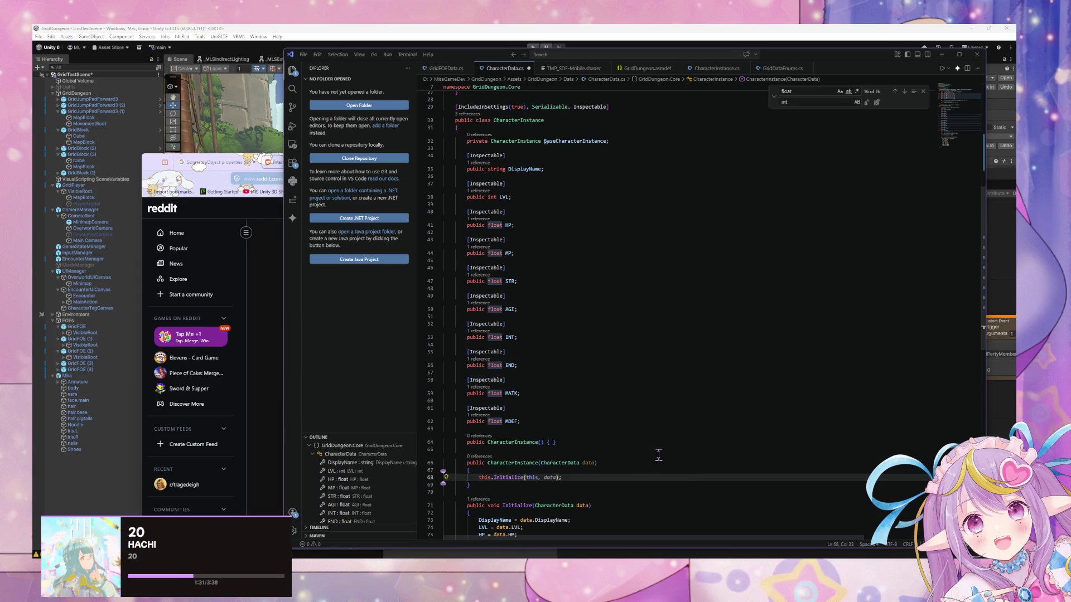
{"action": "left_click", "coordinate": [649, 470]}
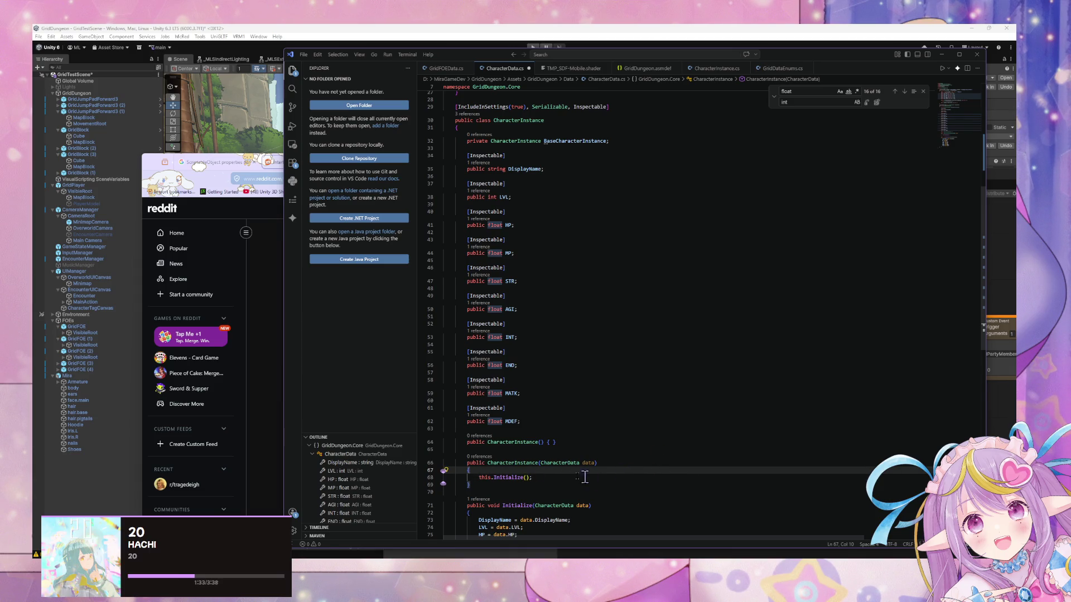
{"action": "scroll", "coordinate": [530, 466], "scroll_direction": "down", "scroll_amount": 4}
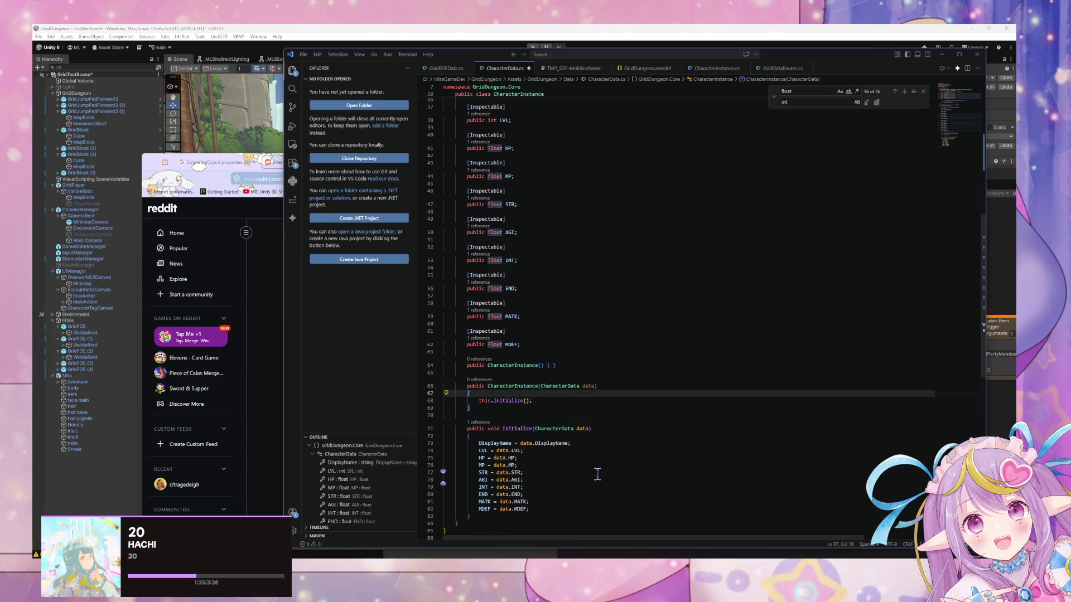
Step: Change Initialize's return type from void to CharacterInstance
{"action": "double_click", "coordinate": [494, 429]}
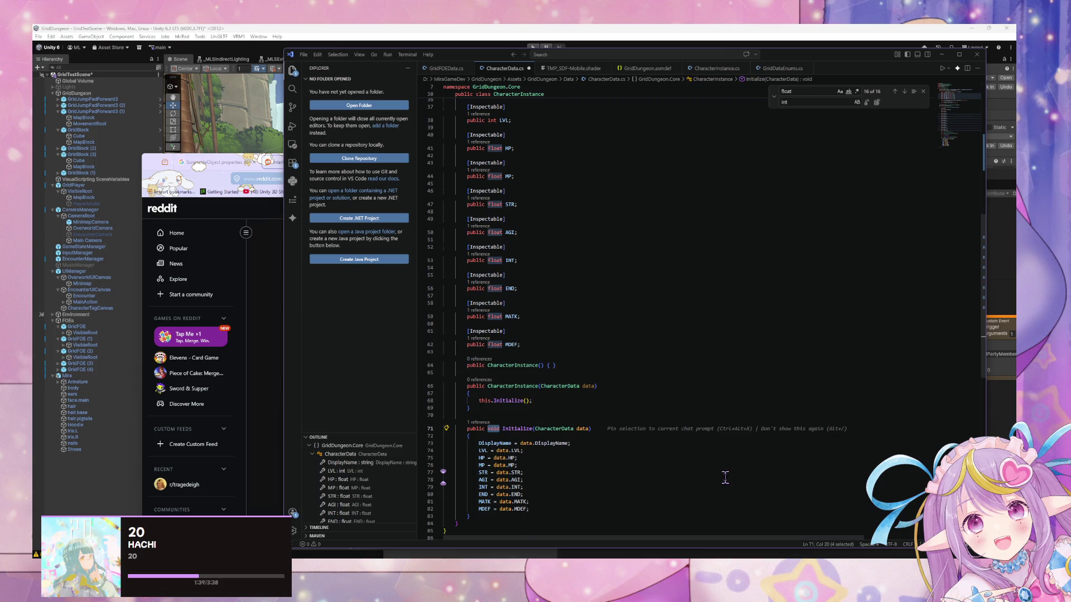
{"action": "scroll", "coordinate": [725, 478], "scroll_direction": "up", "scroll_amount": 3}
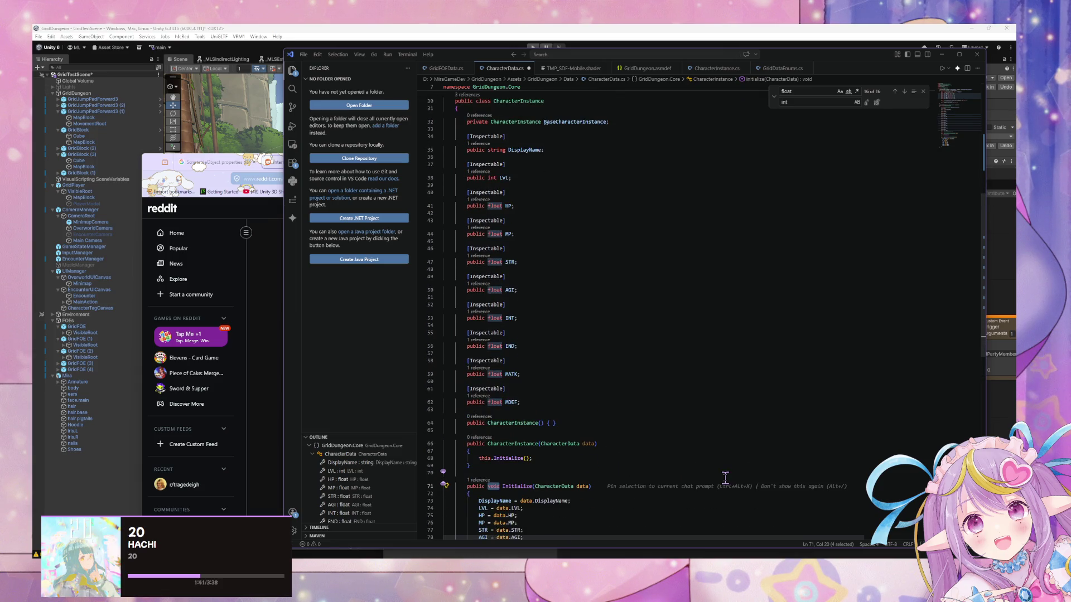
{"action": "type", "text": "Character"}
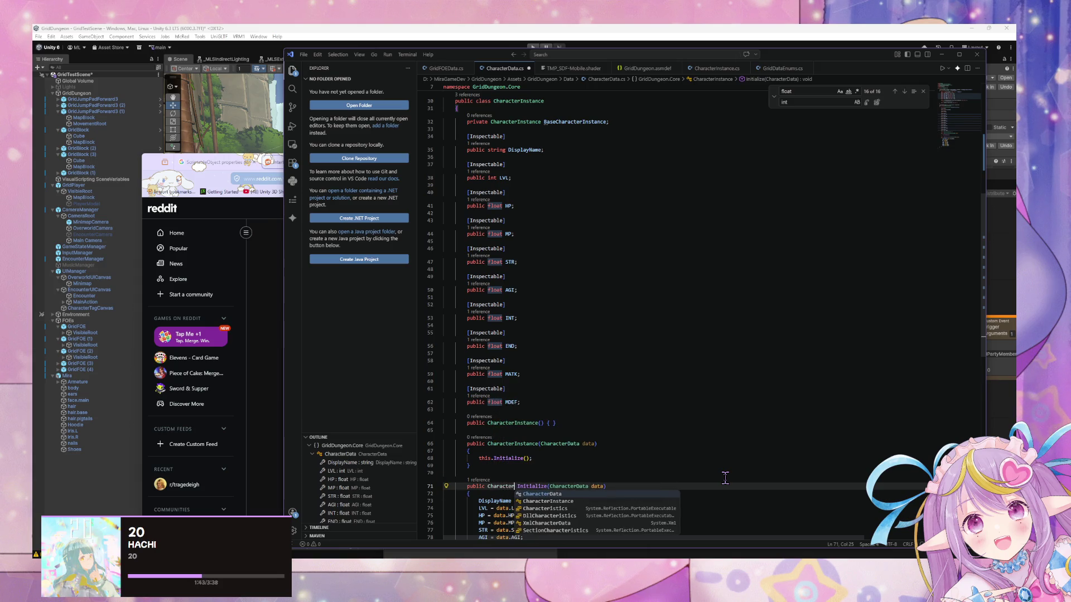
{"action": "type", "text": "Instance"}
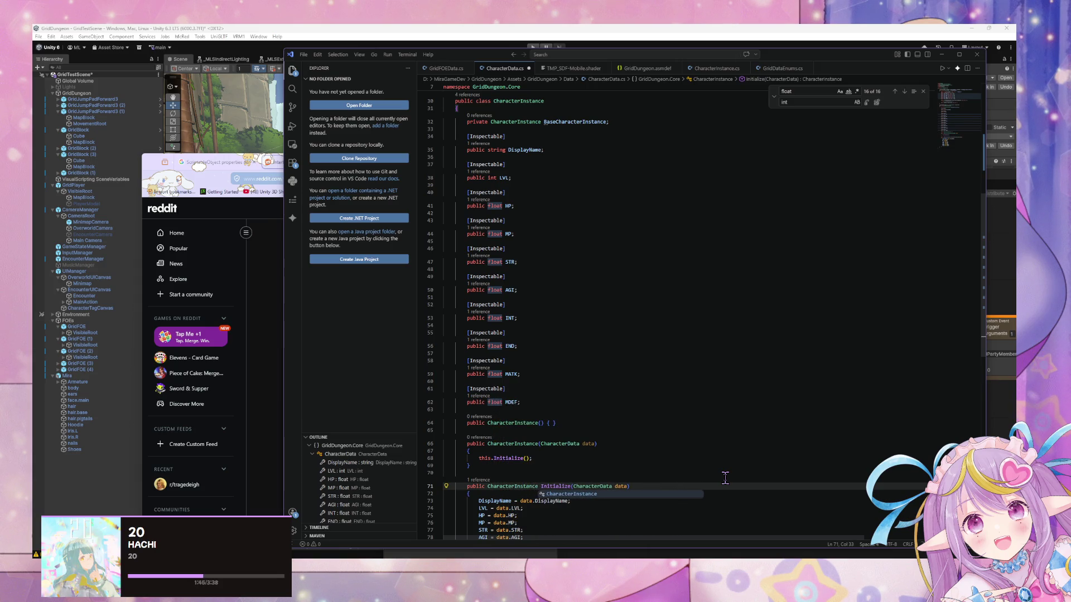
{"action": "key", "text": "Escape"}
{"action": "left_click", "coordinate": [613, 438]}
{"action": "scroll", "coordinate": [568, 441], "scroll_direction": "down", "scroll_amount": 5}
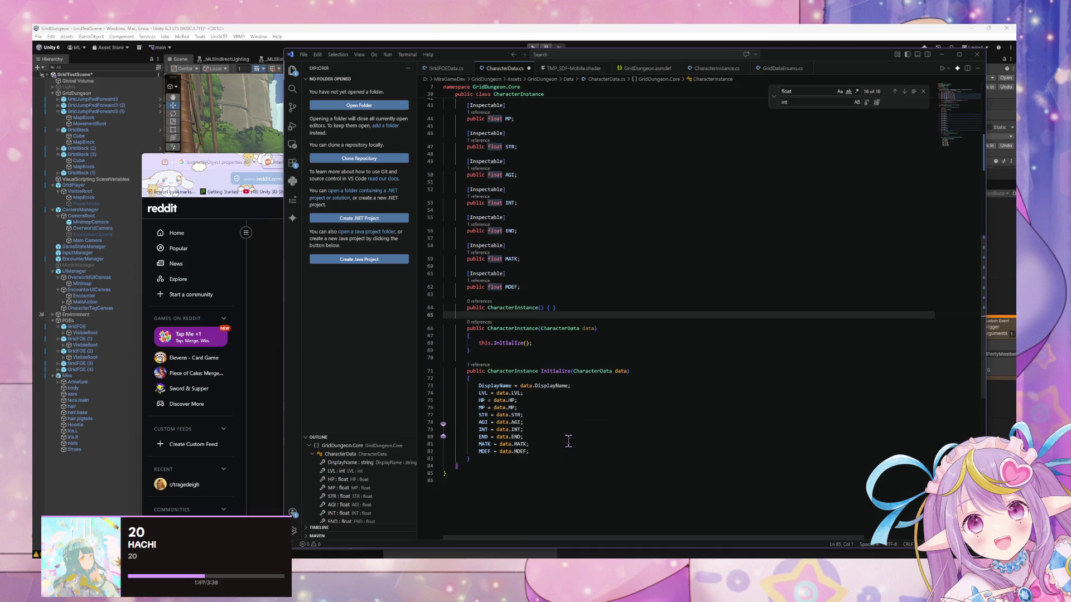
{"action": "scroll", "coordinate": [569, 441], "scroll_direction": "up", "scroll_amount": 3}
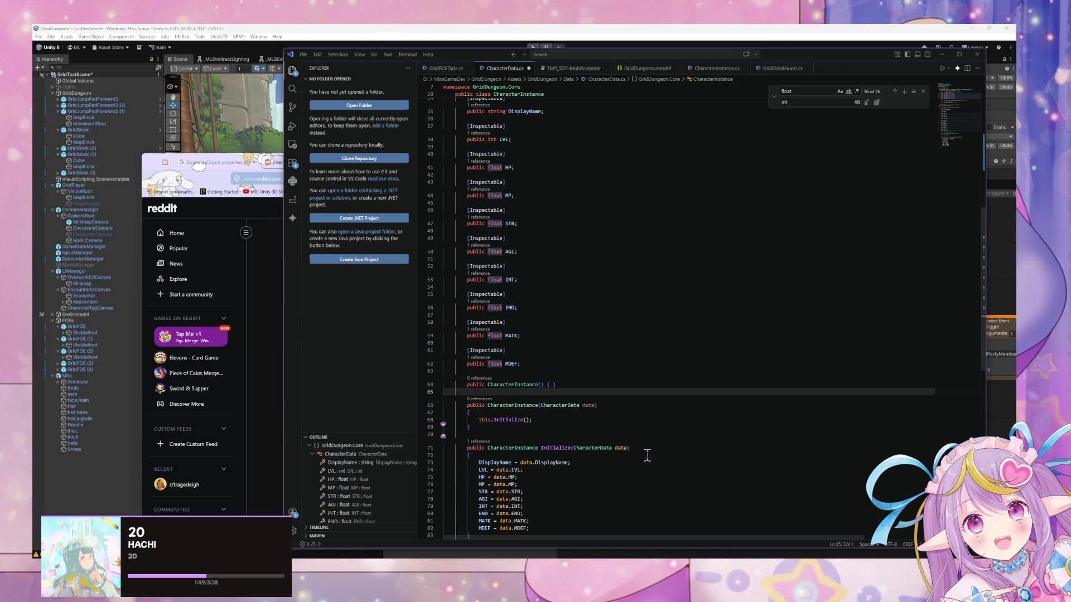
{"action": "double_click", "coordinate": [592, 448]}
Step: Add 'this.BaseCharacterInstance = new CharacterInstance();' as the first line of Initialize
{"action": "left_click", "coordinate": [544, 493]}
{"action": "left_click", "coordinate": [504, 456]}
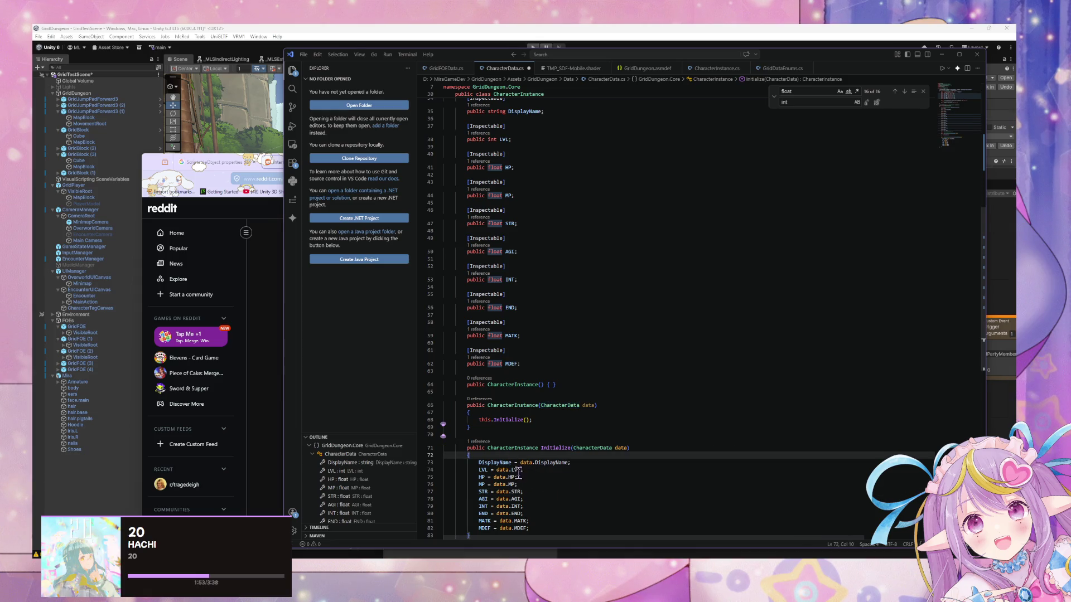
{"action": "scroll", "coordinate": [519, 475], "scroll_direction": "down", "scroll_amount": 3}
{"action": "scroll", "coordinate": [519, 475], "scroll_direction": "up", "scroll_amount": 2}
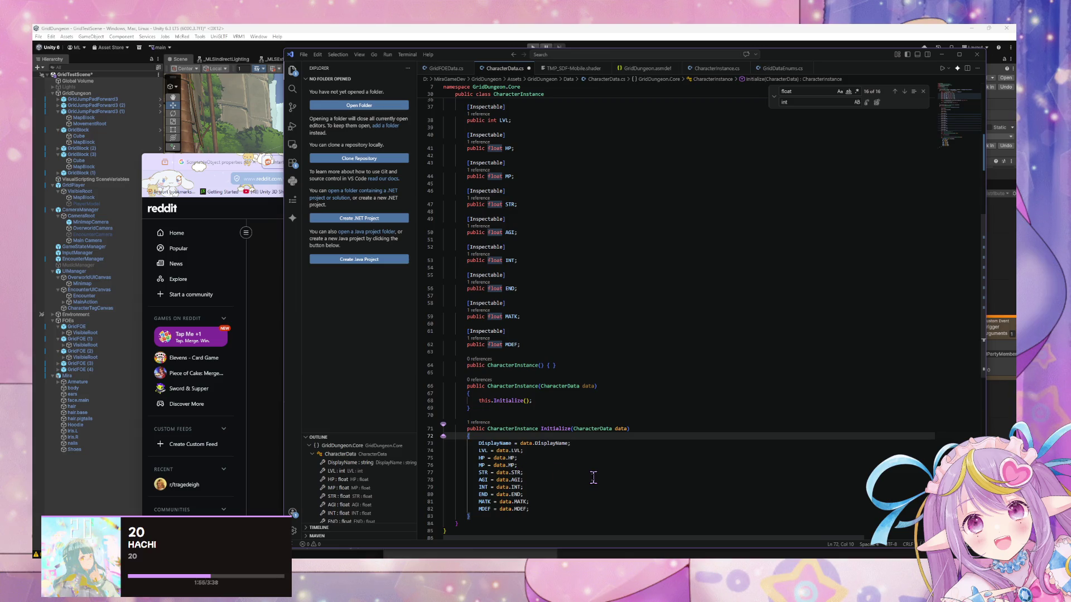
{"action": "key", "text": "Return"}
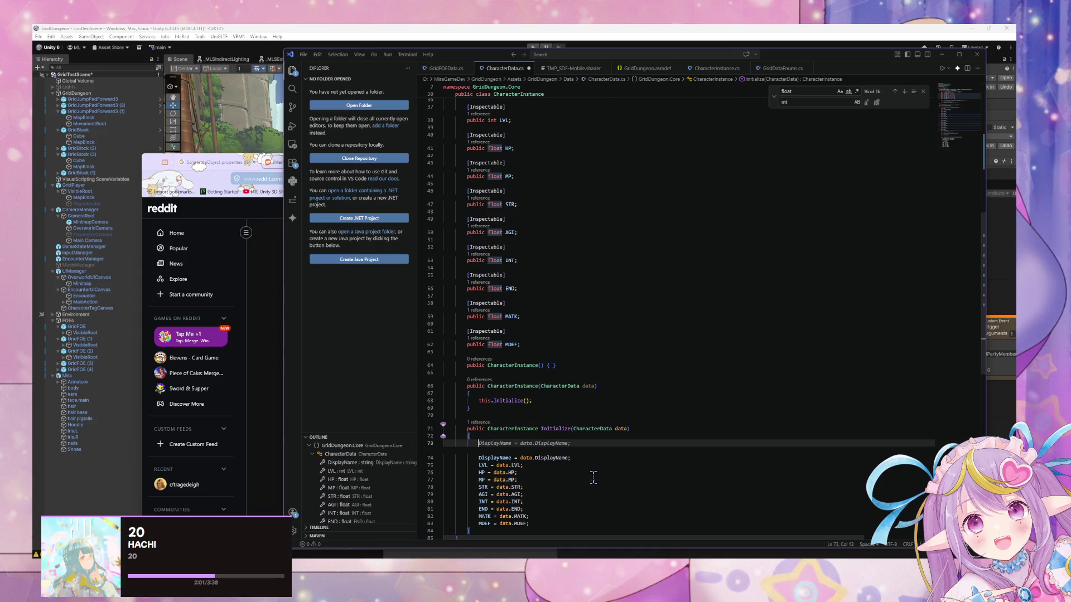
{"action": "type", "text": "this.B"}
{"action": "key", "text": "Tab"}
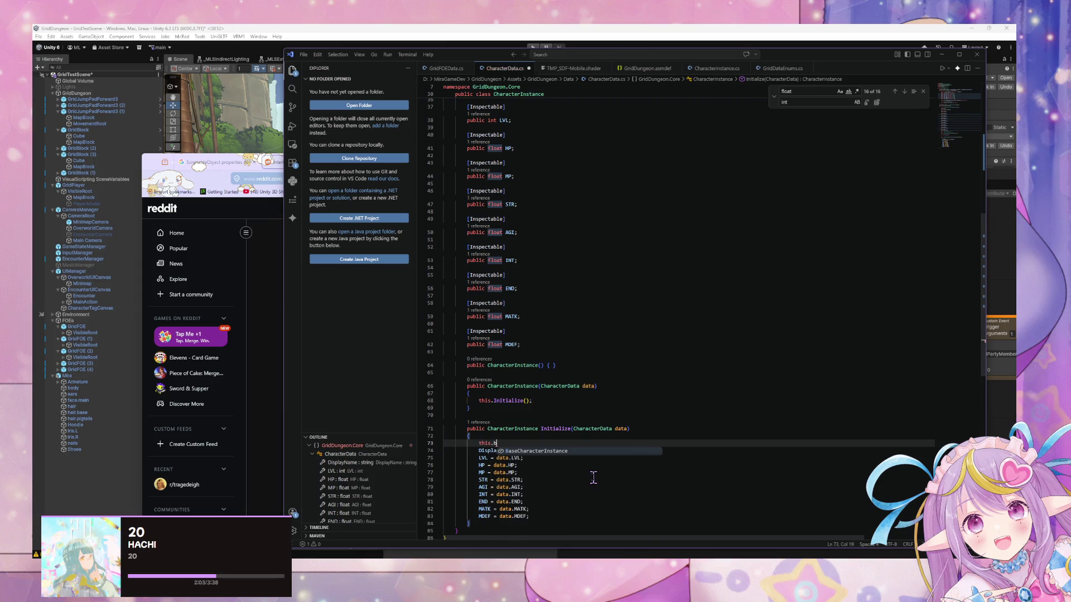
{"action": "type", "text": "= new"}
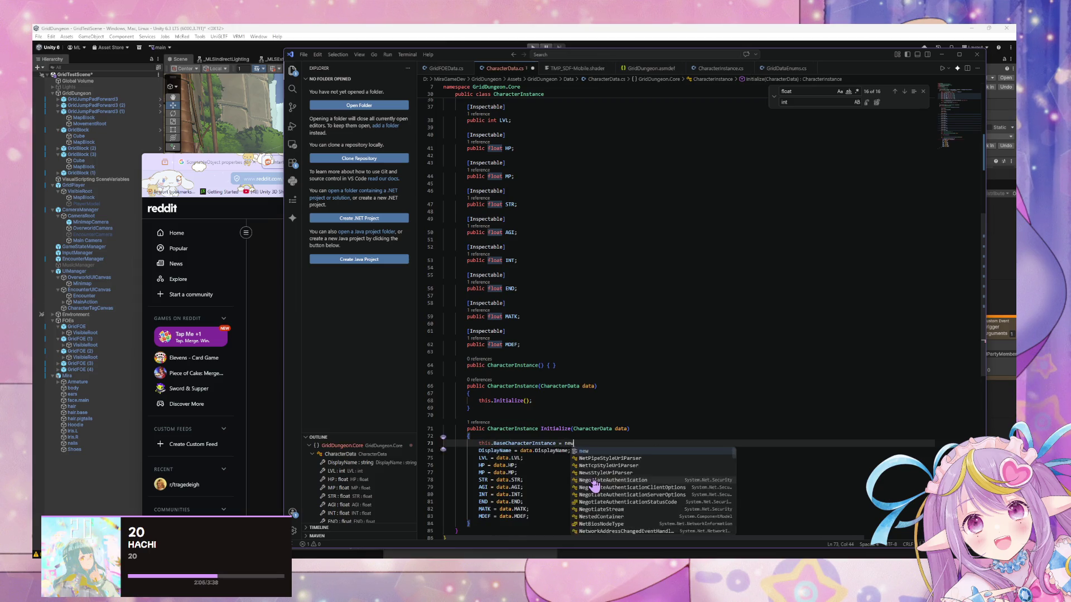
{"action": "key", "text": "Tab"}
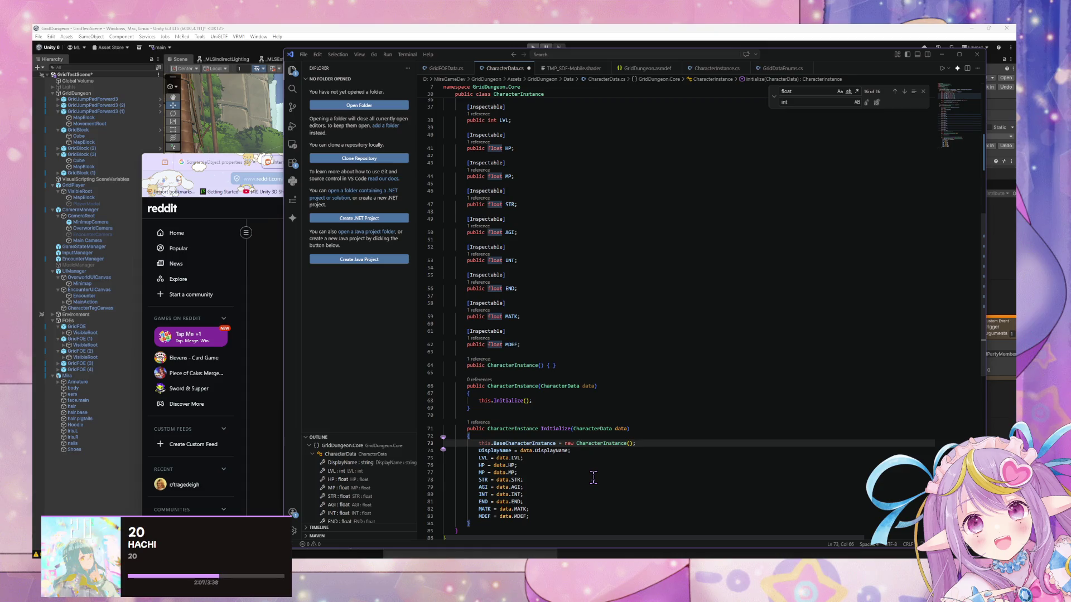
{"action": "key", "text": "Return"}
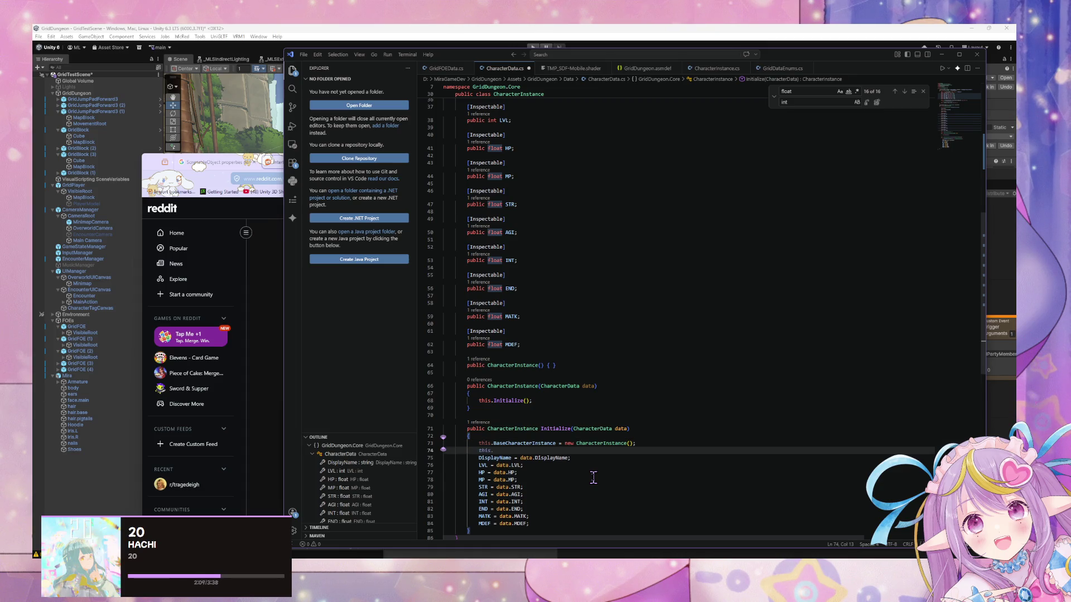